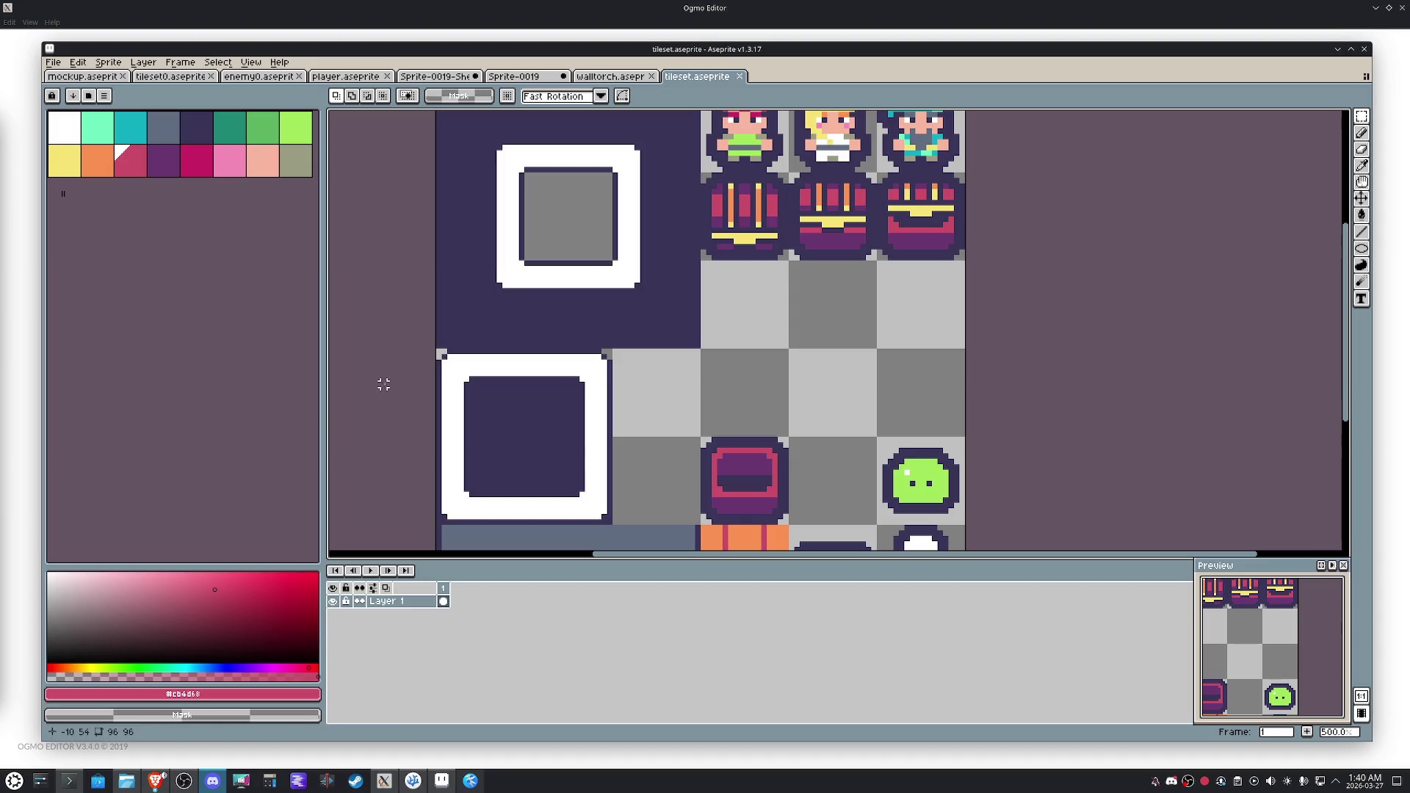
Try selections on the grey floor tile and the white tile, then clear them.
{"action": "left_click", "coordinate": [640, 379]}
{"action": "left_click", "coordinate": [664, 472]}
{"action": "left_click_drag", "start_coordinate": [594, 515], "coordinate": [523, 434]}
{"action": "scroll", "coordinate": [522, 433], "scroll_direction": "down", "scroll_amount": 1}
{"action": "left_click_drag", "start_coordinate": [590, 485], "coordinate": [586, 440]}
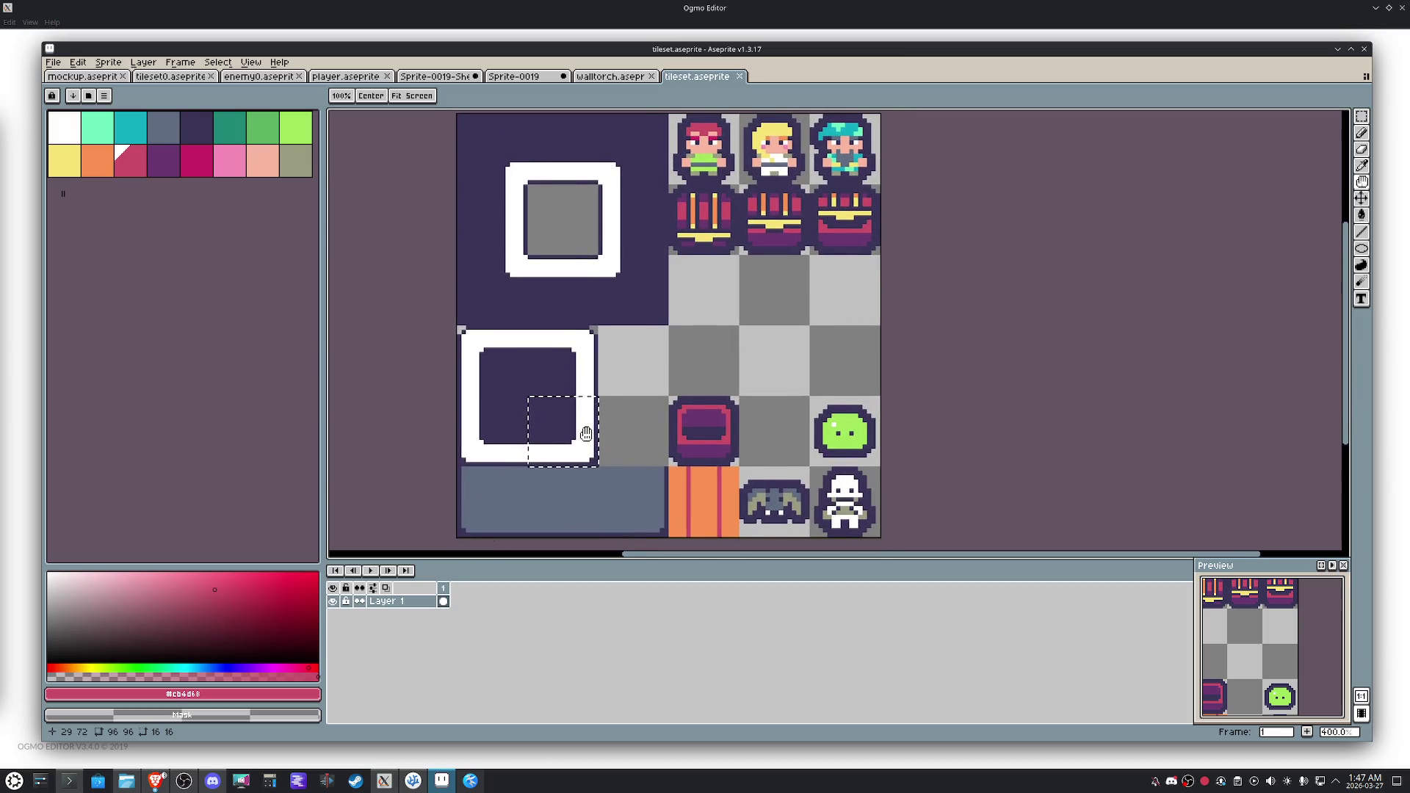
{"action": "left_click", "coordinate": [582, 350]}
{"action": "scroll", "coordinate": [578, 350], "scroll_direction": "up", "scroll_amount": 1}
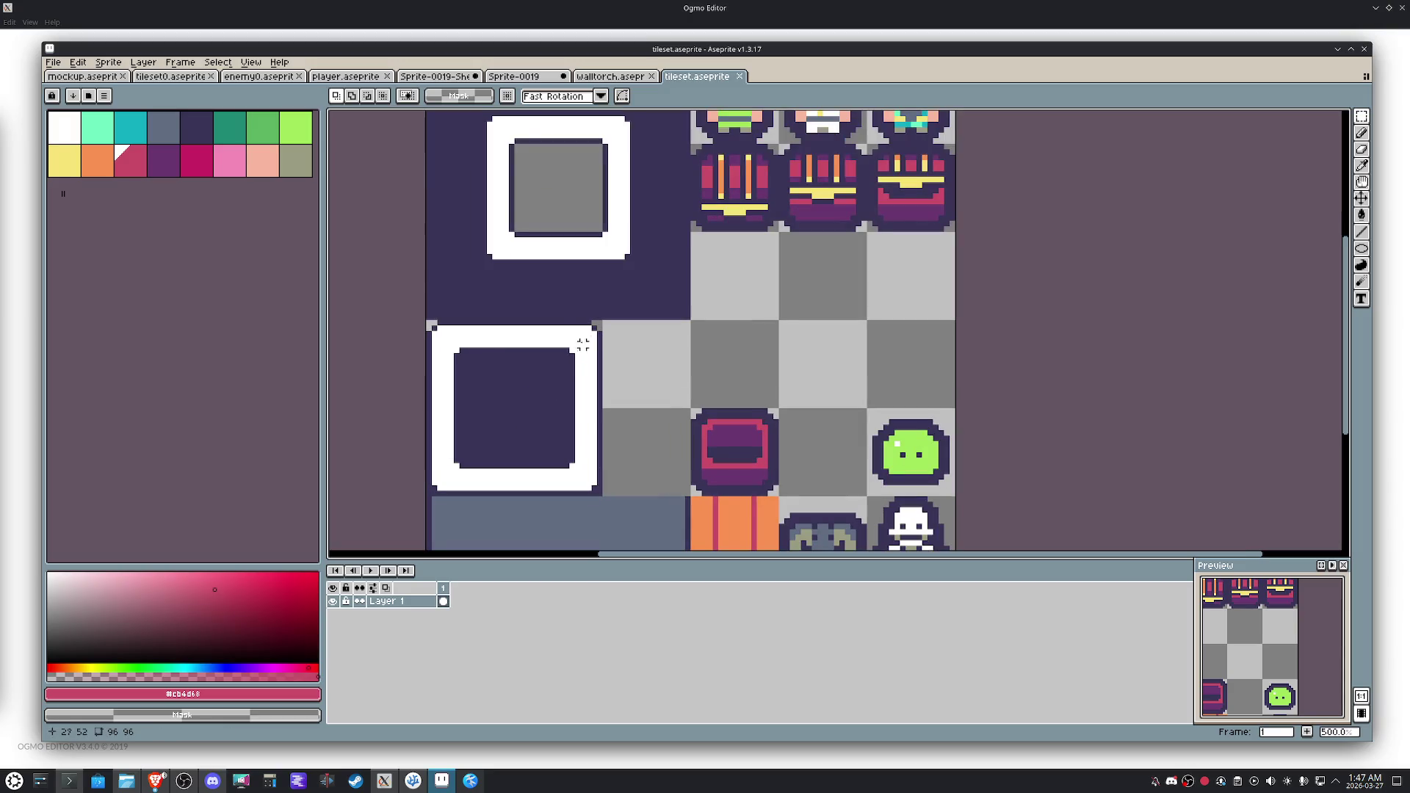
Nudge the 32x16 upper strip of the white-framed tile down one pixel and commit it.
{"action": "left_click_drag", "start_coordinate": [594, 322], "coordinate": [424, 406]}
{"action": "left_click", "coordinate": [505, 383]}
{"action": "key", "text": "Down"}
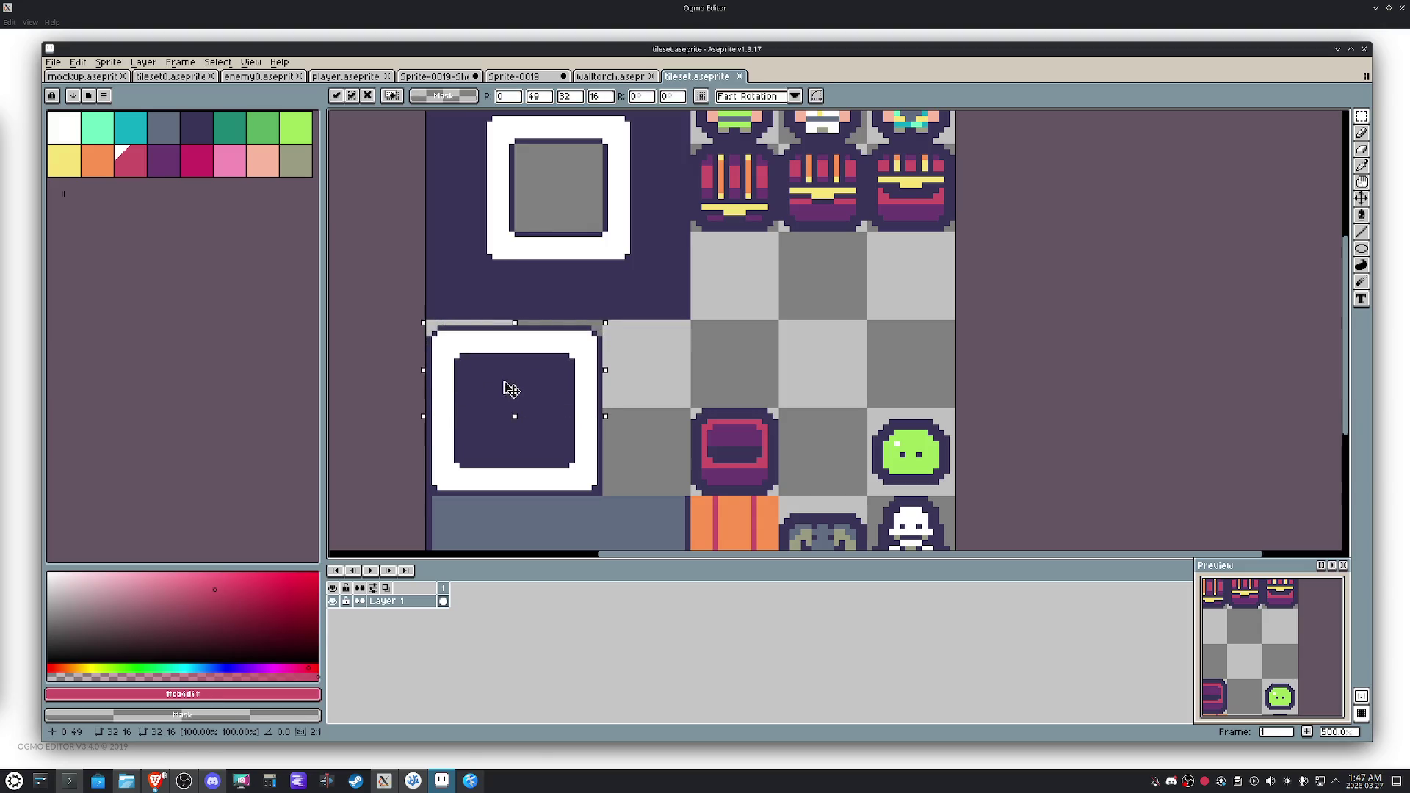
{"action": "key", "text": "Return"}
Enlarge the canvas to 157x162 pixels via Sprite > Canvas Size, extending bottom-right.
{"action": "left_click", "coordinate": [108, 62]}
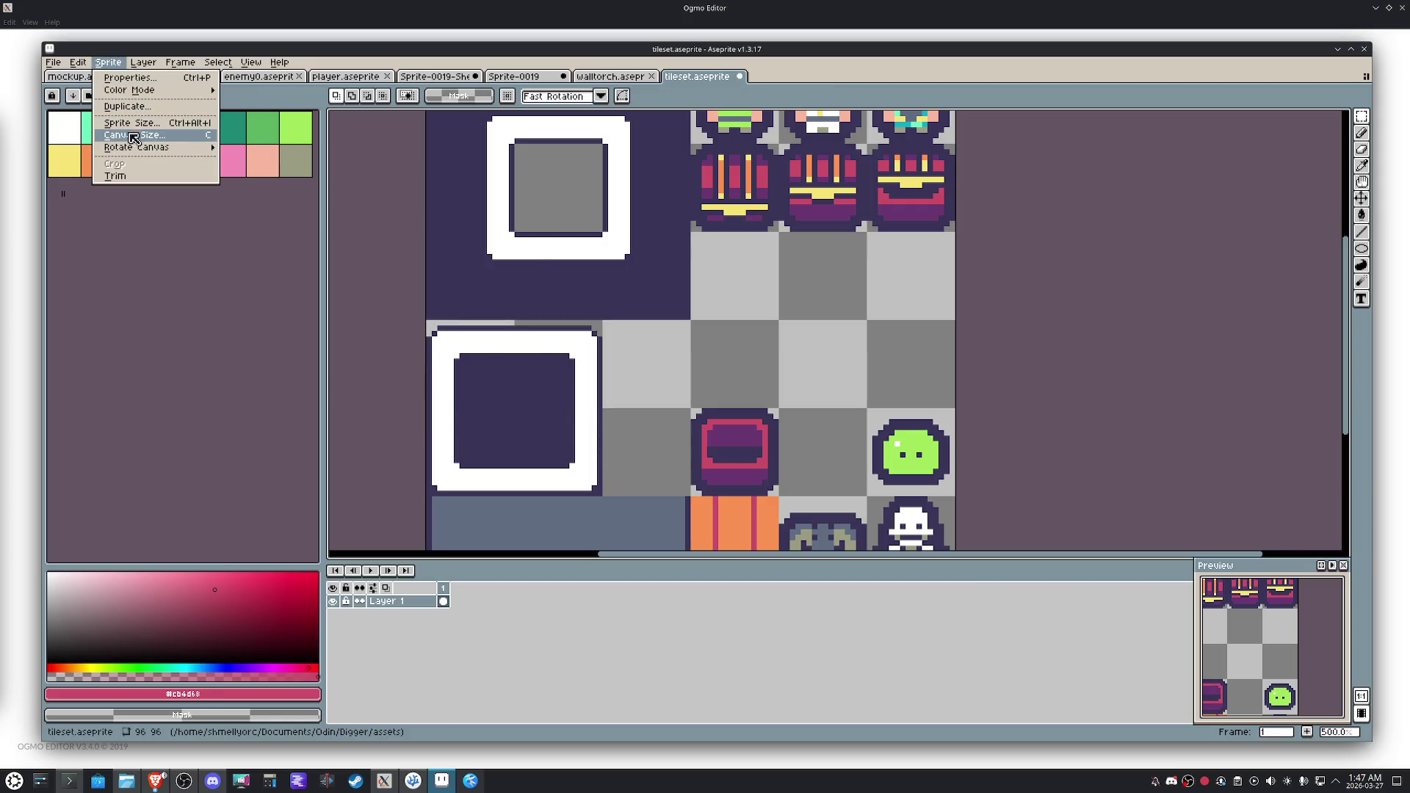
{"action": "left_click", "coordinate": [133, 138]}
{"action": "left_click_drag", "start_coordinate": [886, 504], "coordinate": [952, 567]}
{"action": "left_click", "coordinate": [461, 363]}
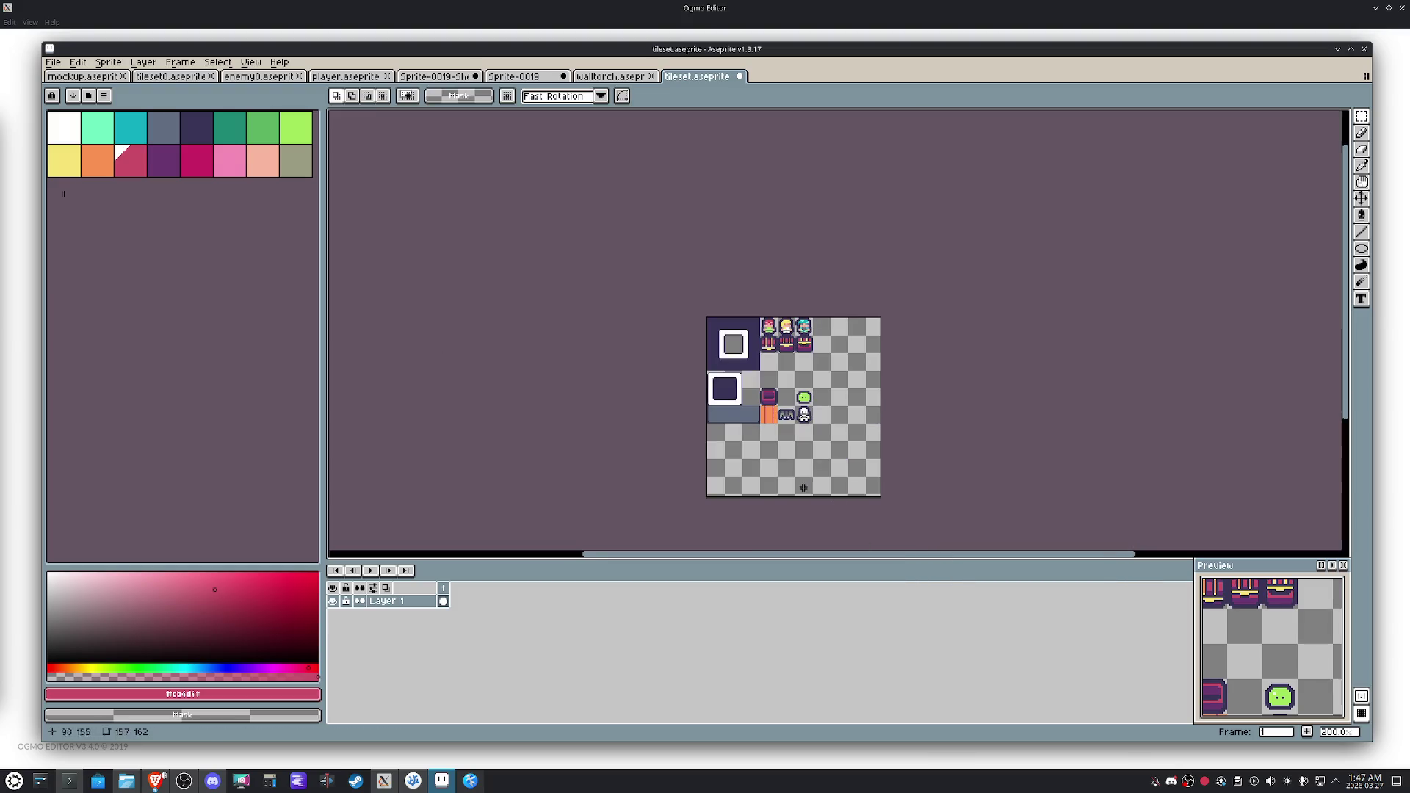
Move the white-framed square tile down four tiles and right one tile.
{"action": "scroll", "coordinate": [837, 466], "scroll_direction": "up", "scroll_amount": 3}
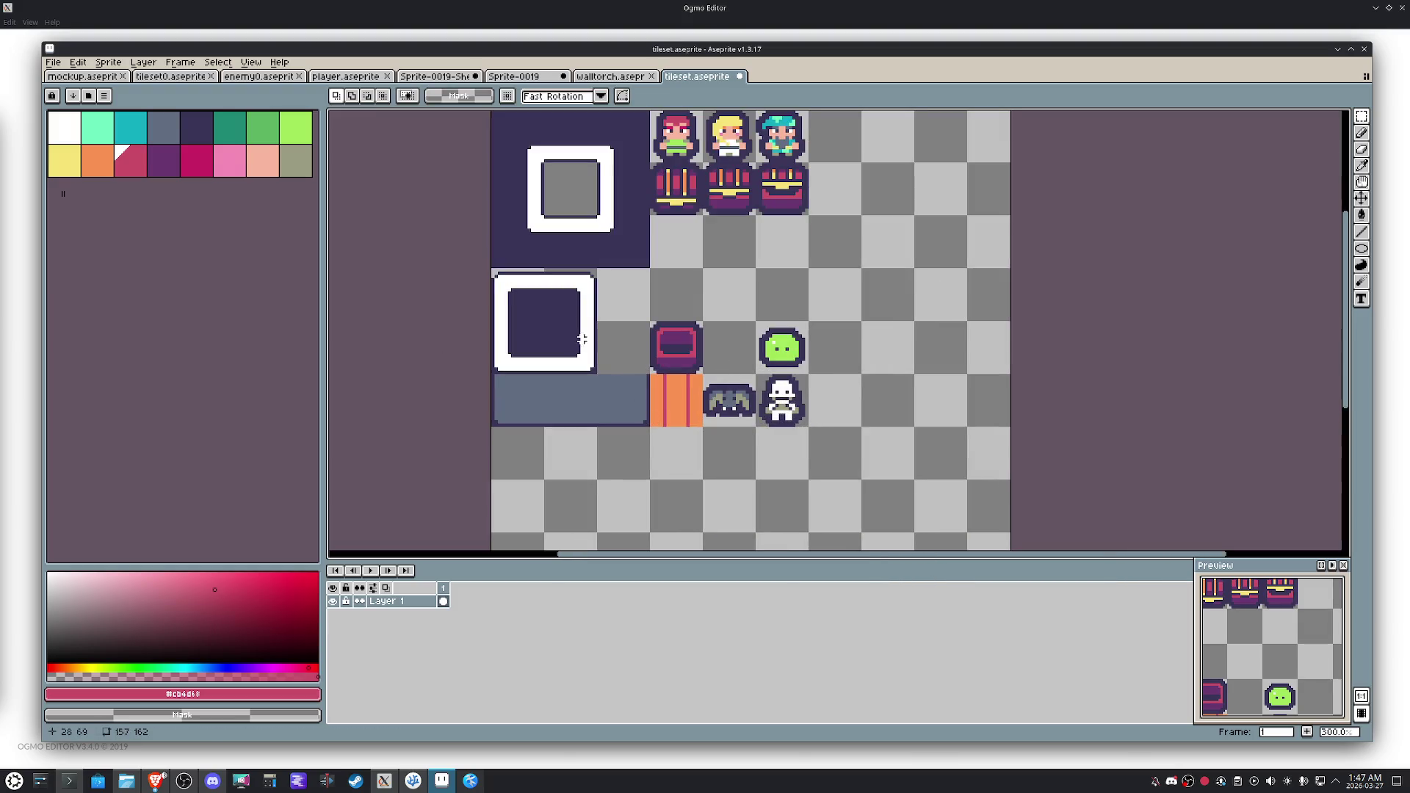
{"action": "left_click_drag", "start_coordinate": [563, 317], "coordinate": [526, 300]}
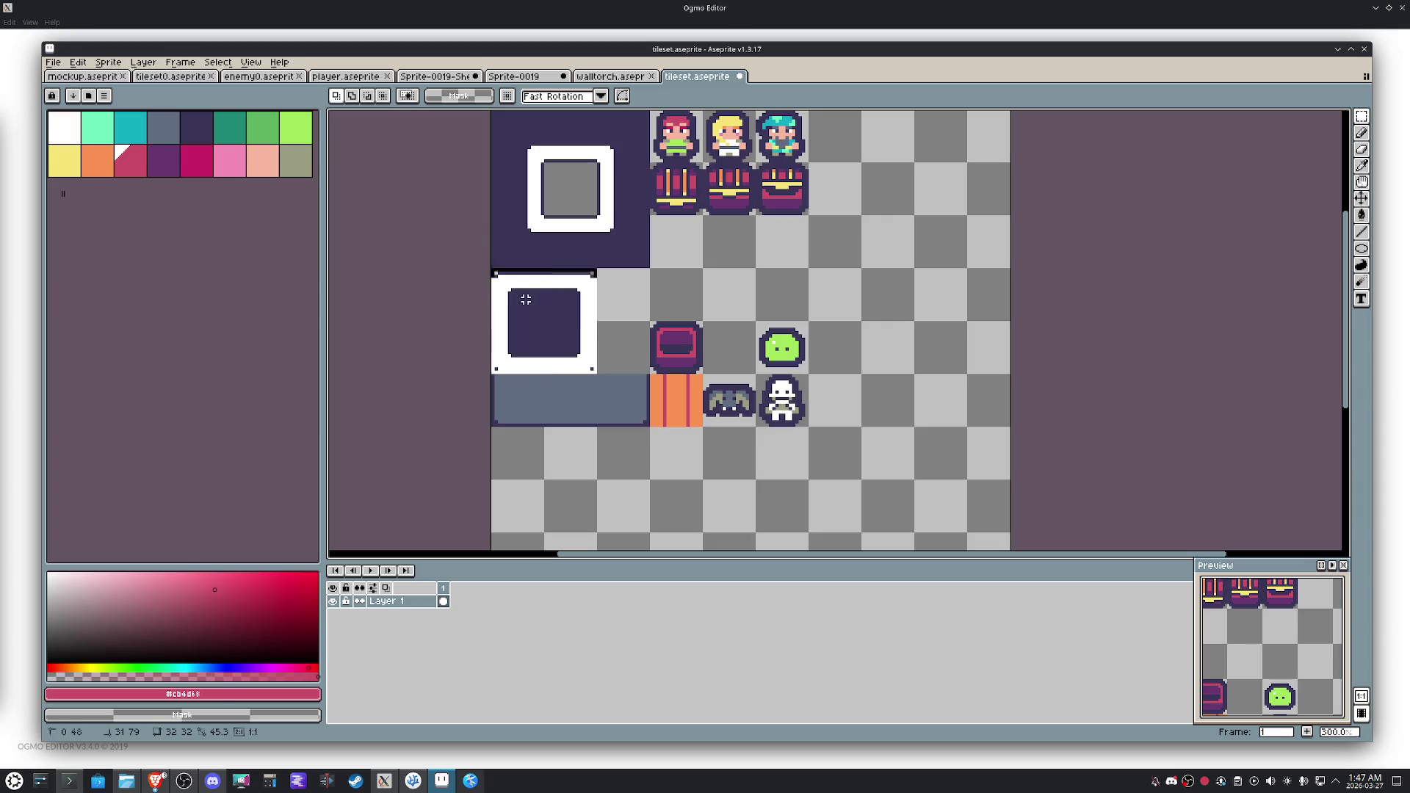
{"action": "key", "text": "shift+Down"}
{"action": "key", "text": "shift+Down"}
{"action": "key", "text": "shift+Down"}
{"action": "key", "text": "shift+Right"}
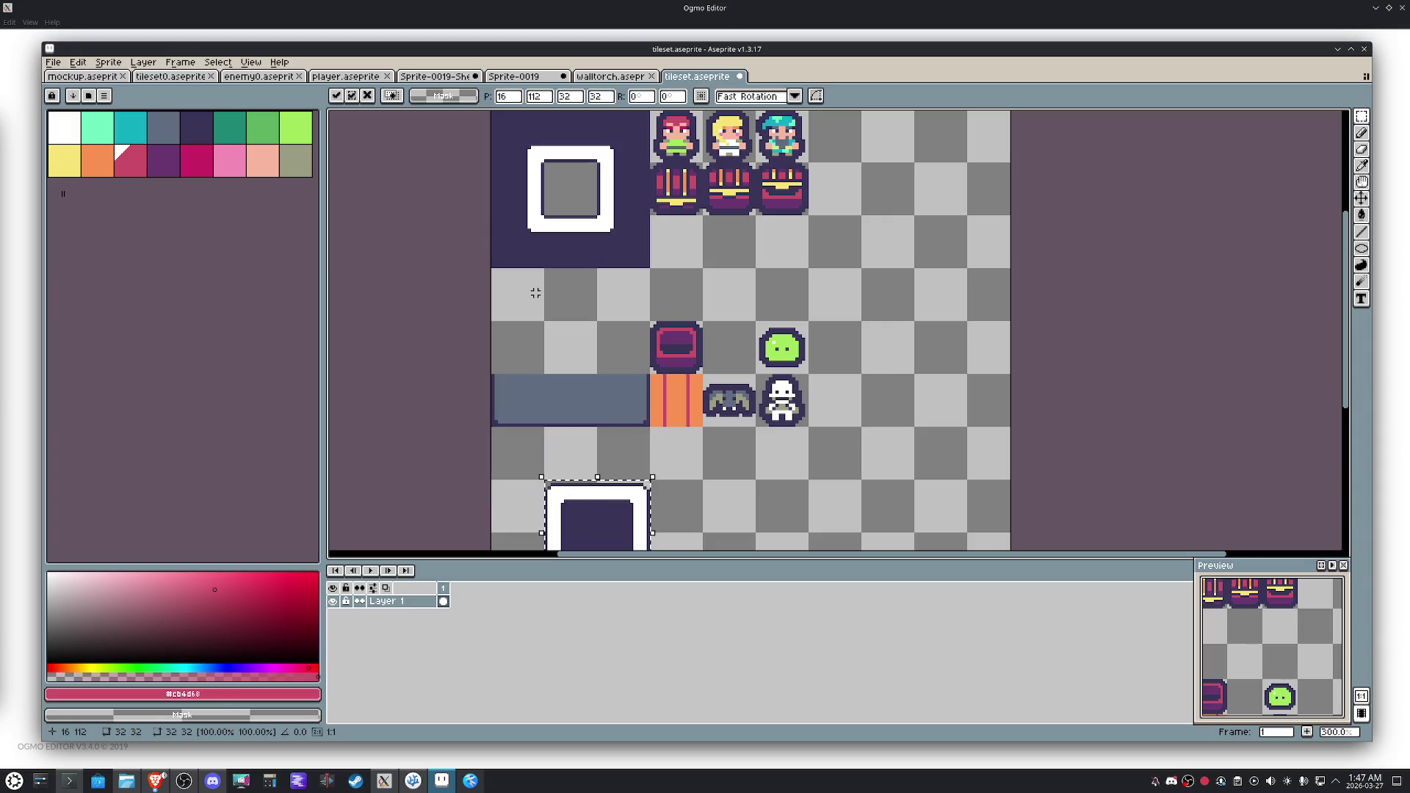
{"action": "scroll", "coordinate": [536, 293], "scroll_direction": "down", "scroll_amount": 5}
{"action": "key", "text": "Return"}
Reselect the moved tile and shift its left edge one pixel to the right.
{"action": "scroll", "coordinate": [655, 352], "scroll_direction": "up", "scroll_amount": 1}
{"action": "left_click_drag", "start_coordinate": [810, 489], "coordinate": [513, 379]}
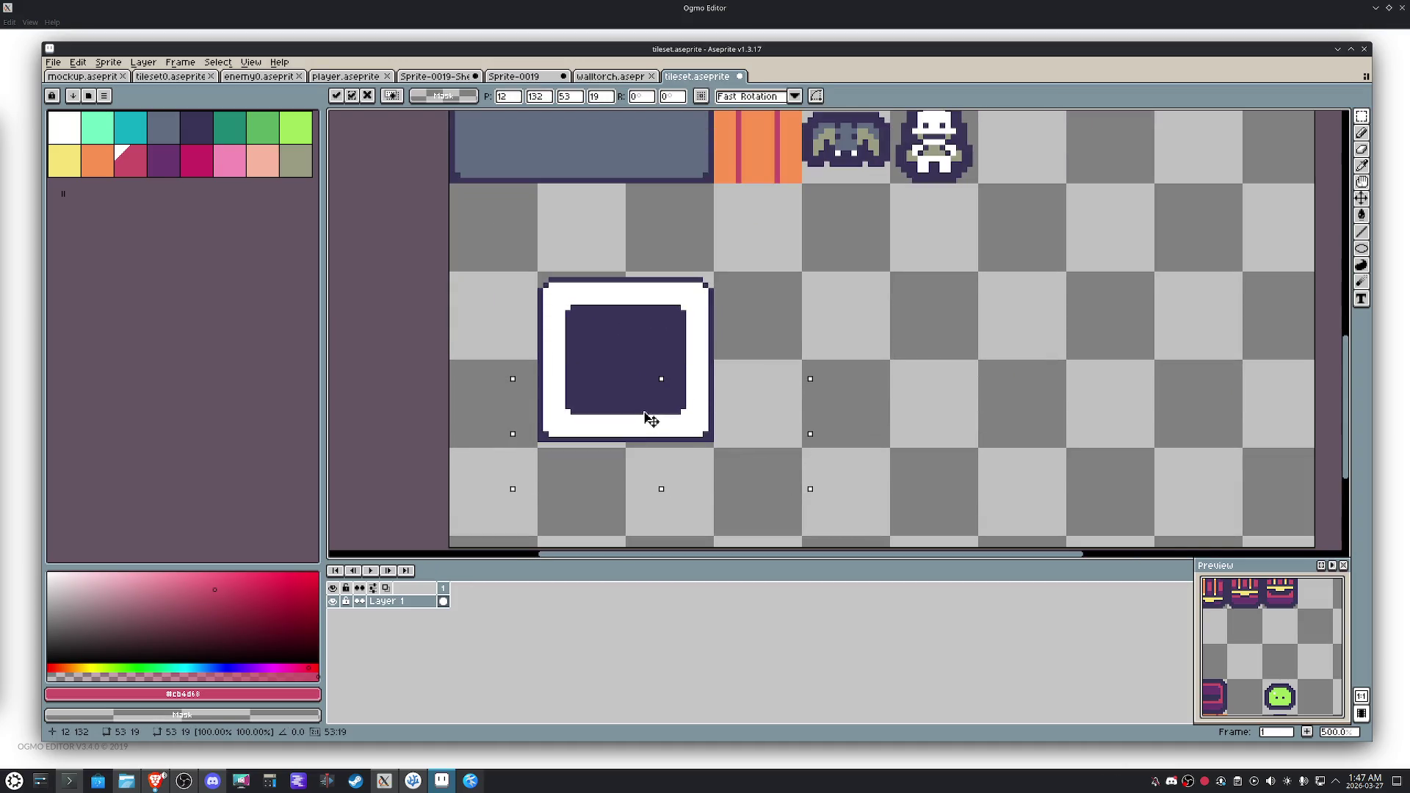
{"action": "left_click_drag", "start_coordinate": [825, 449], "coordinate": [634, 258]}
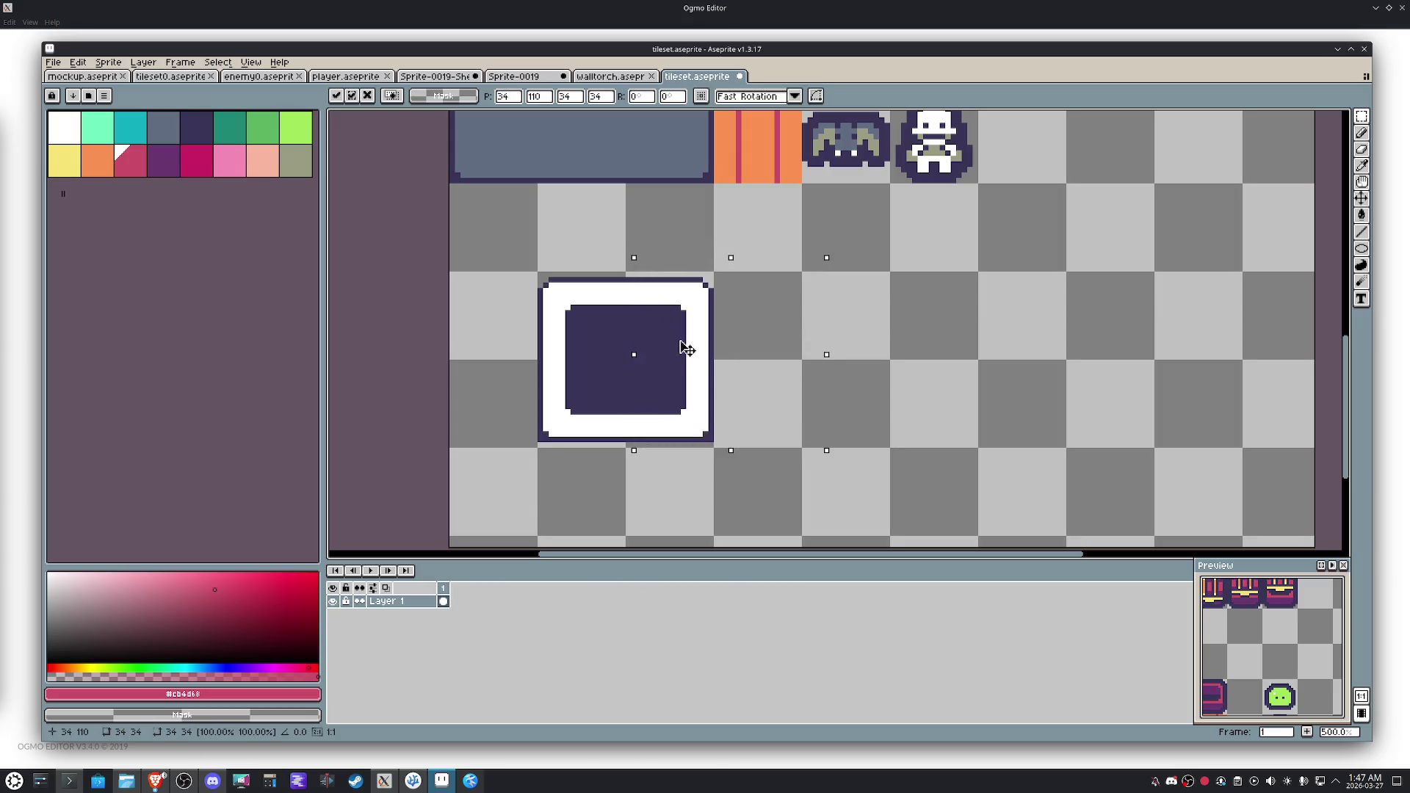
{"action": "left_click_drag", "start_coordinate": [480, 247], "coordinate": [595, 495]}
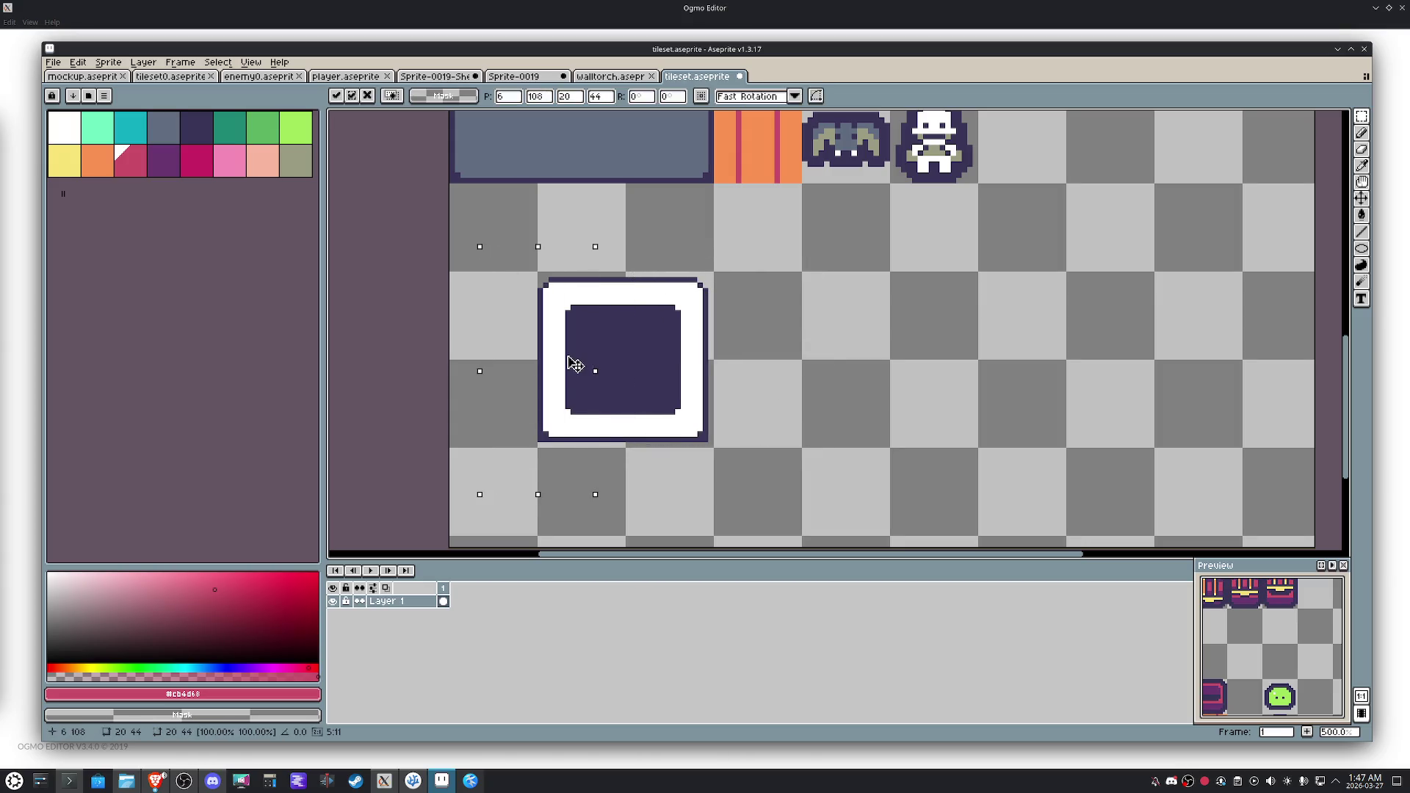
{"action": "left_click_drag", "start_coordinate": [575, 365], "coordinate": [579, 365]}
{"action": "left_click", "coordinate": [758, 390]}
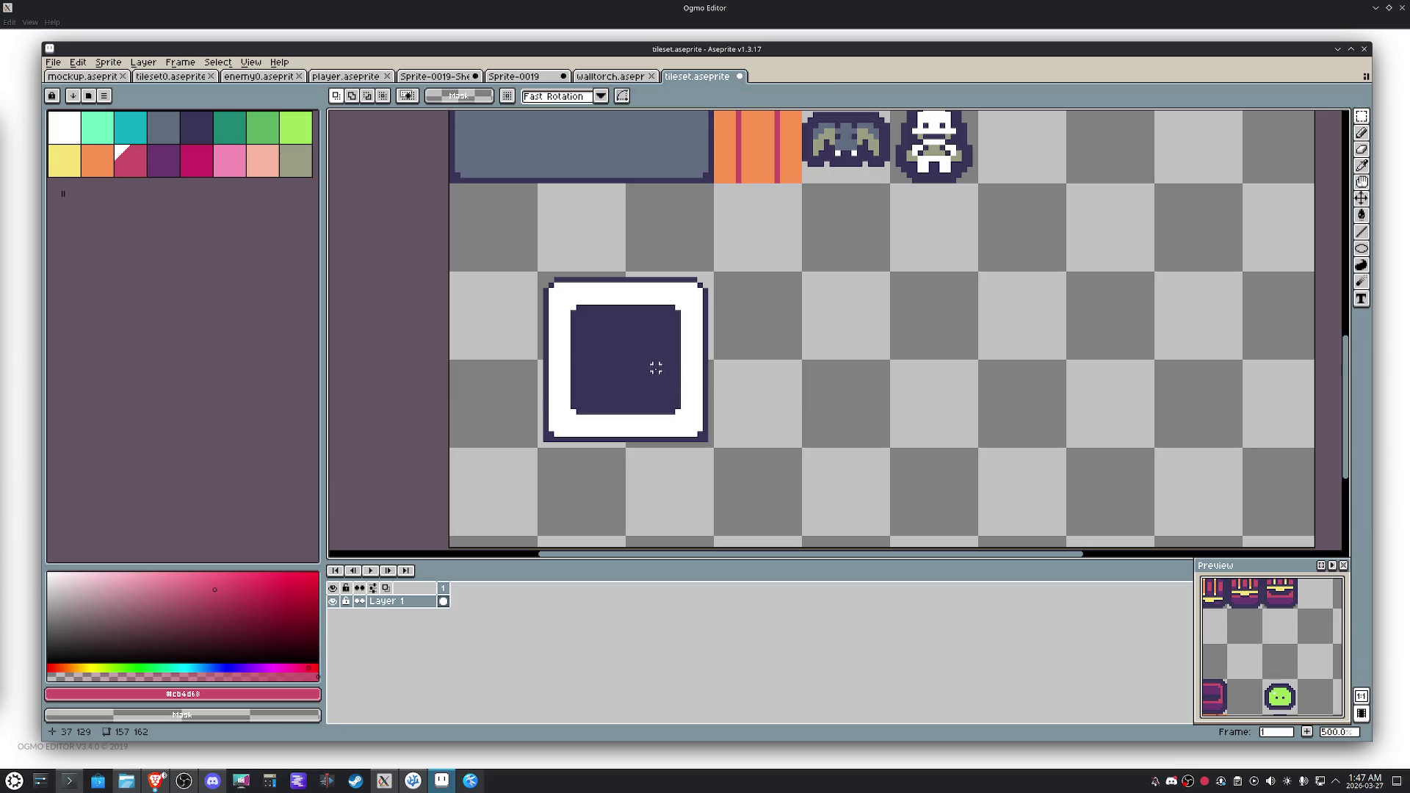
Select the square tile and eyedrop its dark purple #393457 as the drawing colour.
{"action": "left_click_drag", "start_coordinate": [761, 445], "coordinate": [608, 347]}
{"action": "key", "text": "i"}
{"action": "left_click", "coordinate": [635, 333]}
{"action": "key", "text": "w"}
{"action": "scroll", "coordinate": [716, 287], "scroll_direction": "up", "scroll_amount": 1}
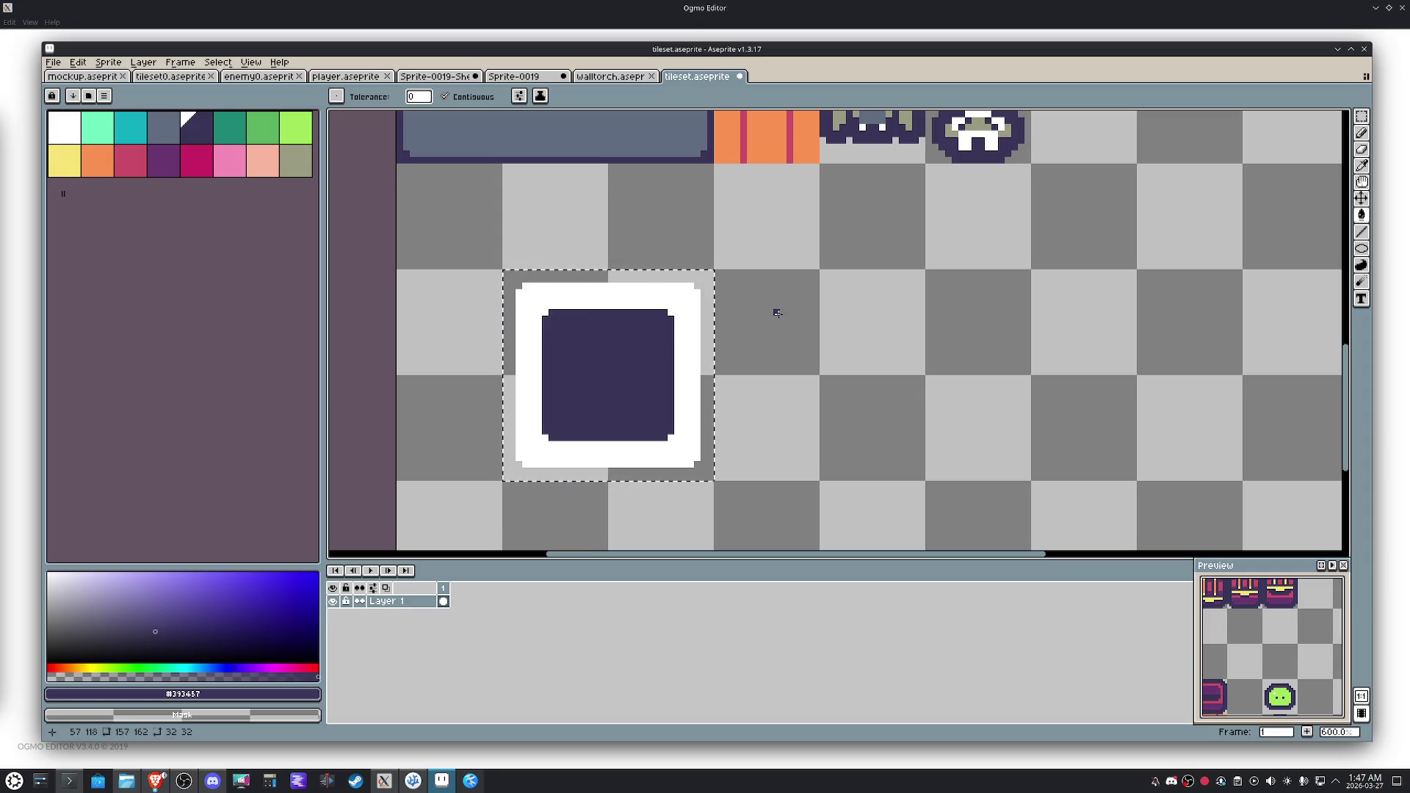
Apply a dark purple outline with corner pixels around the white-framed square tile.
{"action": "key", "text": "m"}
{"action": "left_click_drag", "start_coordinate": [467, 233], "coordinate": [757, 523]}
{"action": "key", "text": "shift+o"}
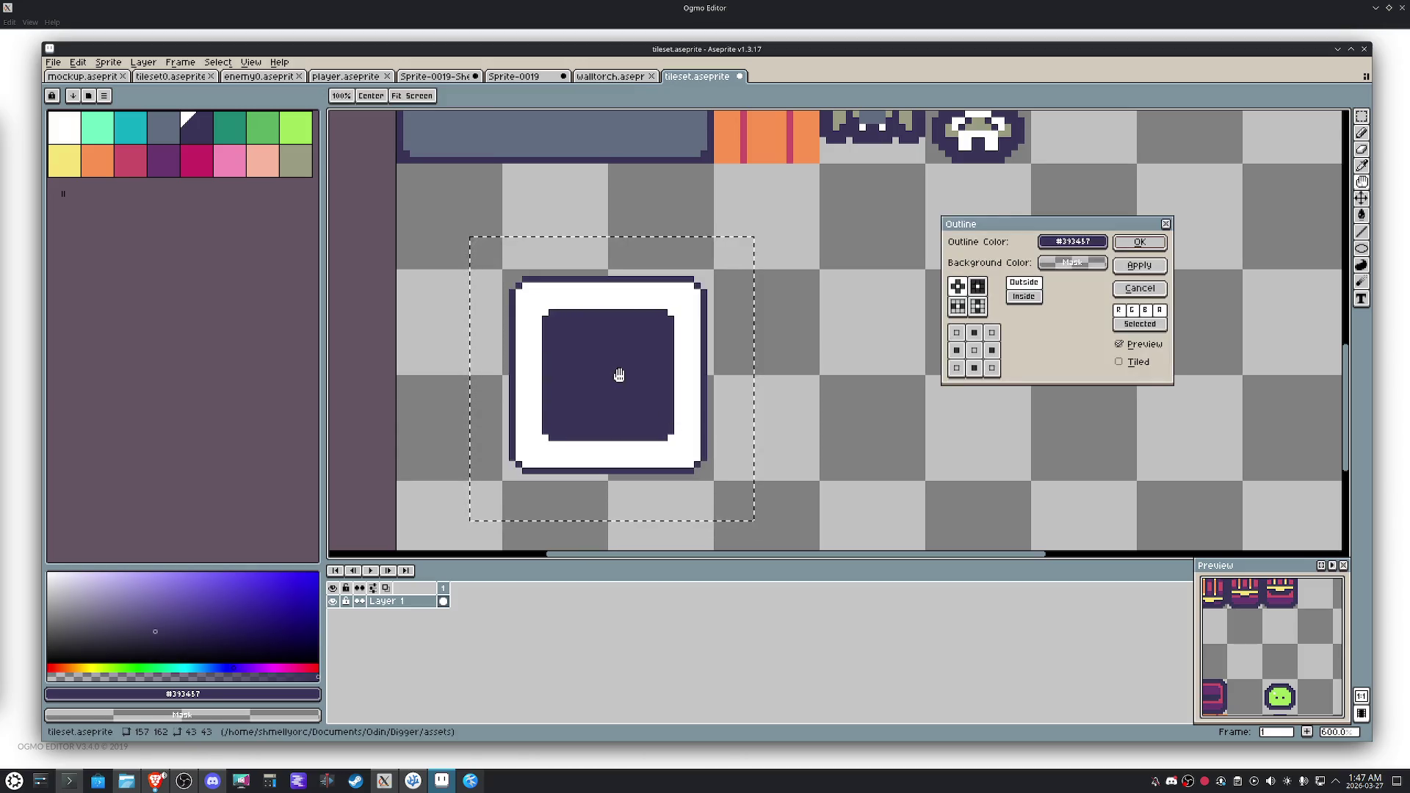
{"action": "left_click", "coordinate": [978, 285]}
{"action": "left_click", "coordinate": [1139, 265]}
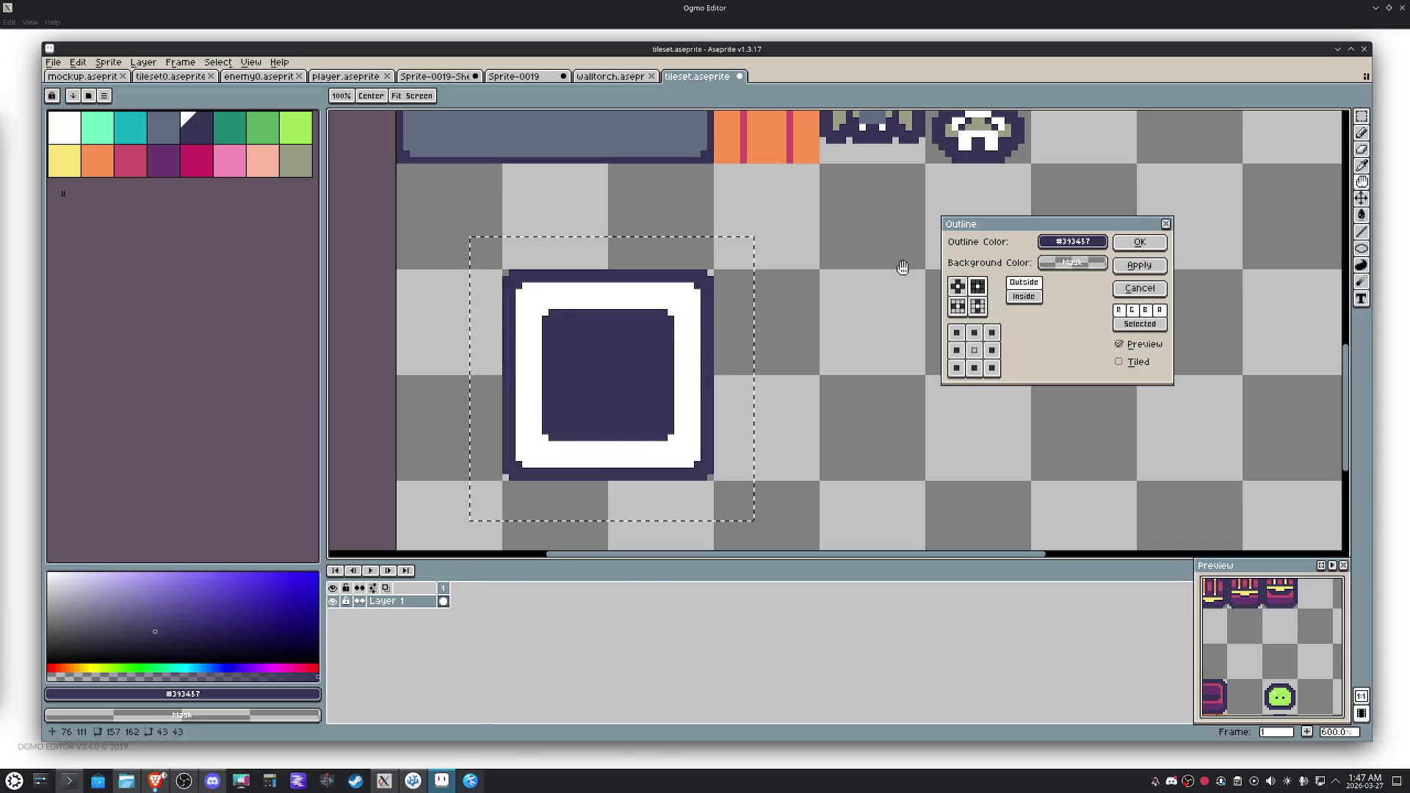
{"action": "left_click", "coordinate": [1140, 241]}
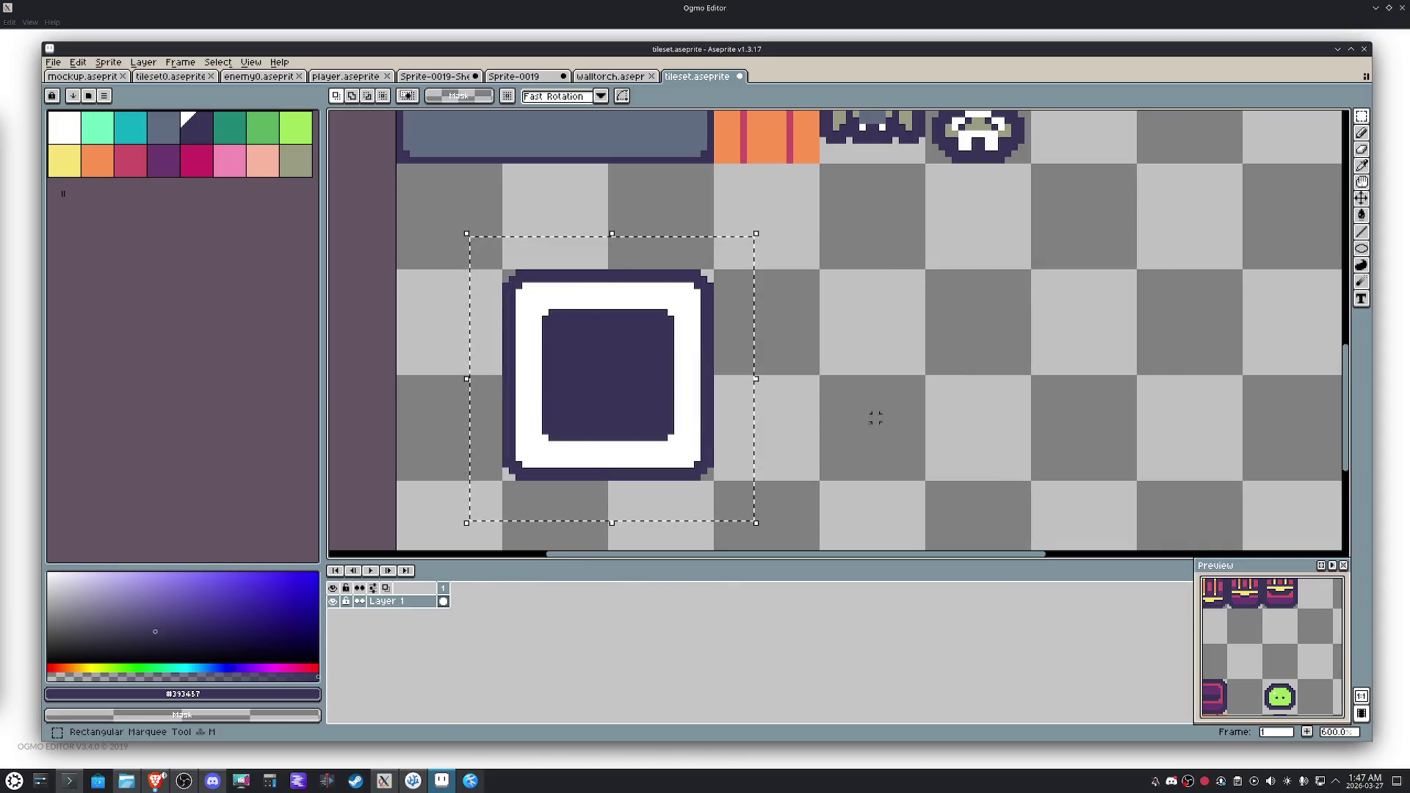
Pencil the tile's bottom-left and bottom-right corner pixels in dark purple.
{"action": "scroll", "coordinate": [713, 443], "scroll_direction": "up", "scroll_amount": 1}
{"action": "key", "text": "i"}
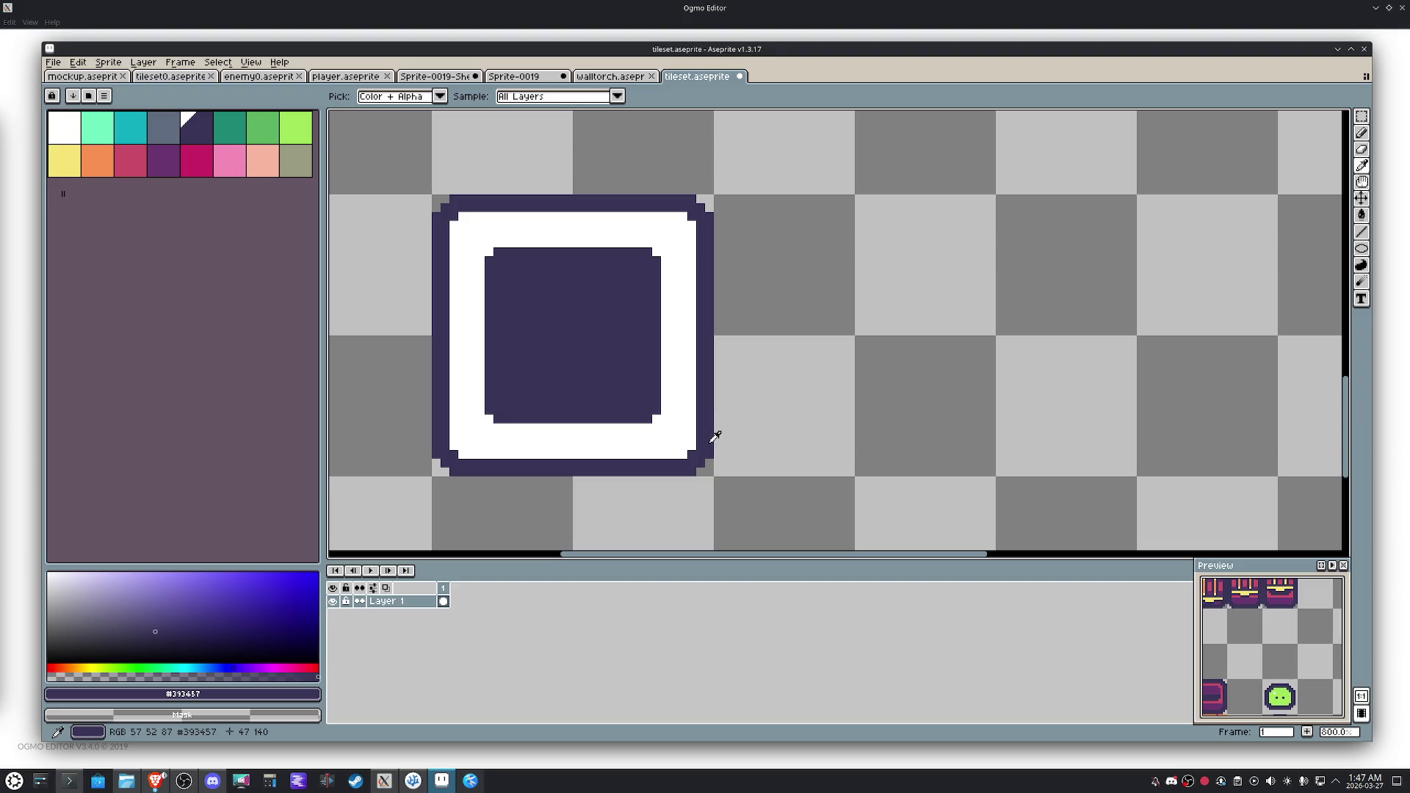
{"action": "key", "text": "b"}
{"action": "left_click", "coordinate": [708, 466]}
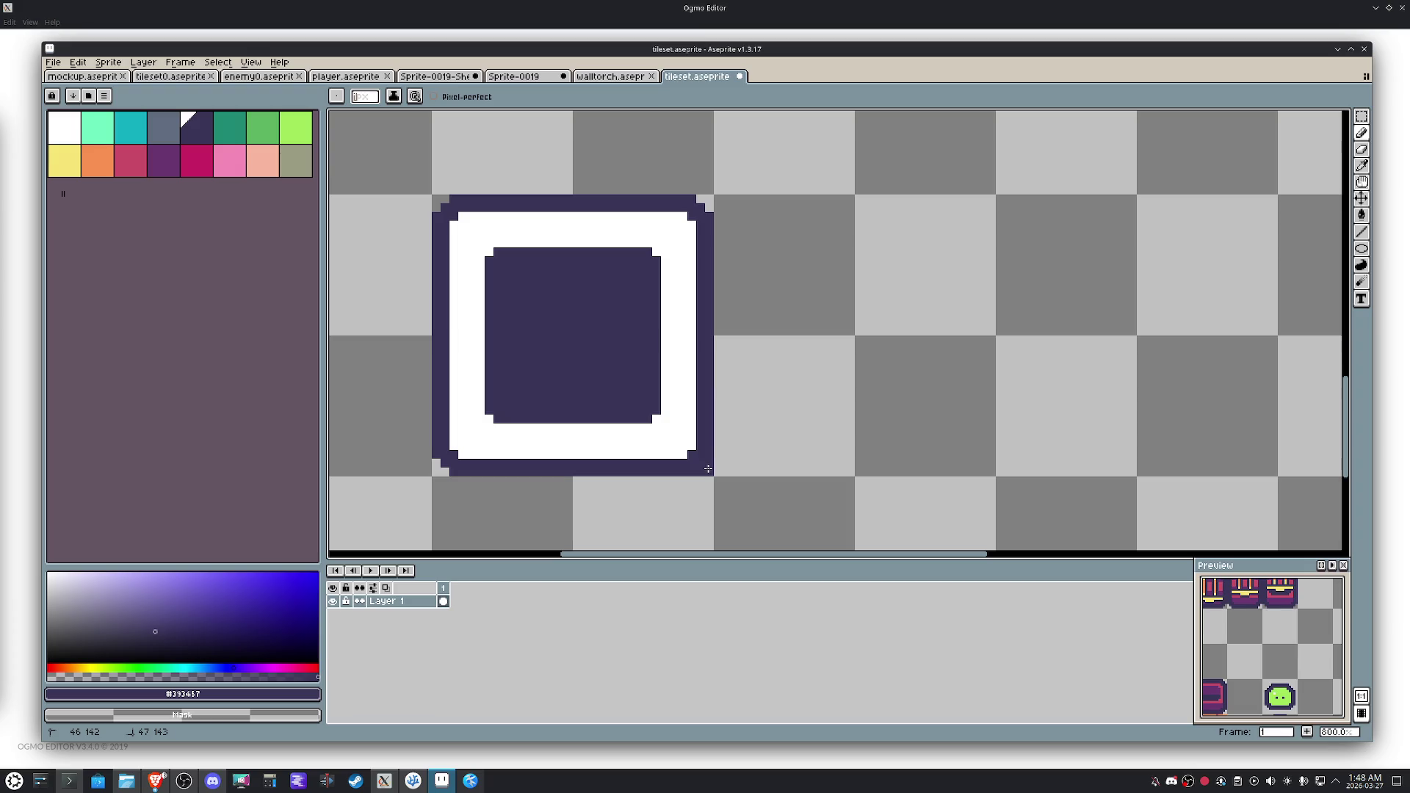
{"action": "left_click", "coordinate": [439, 470]}
Select the 48x16 grey wall strip and move it down toward the white-framed tile.
{"action": "scroll", "coordinate": [445, 459], "scroll_direction": "down", "scroll_amount": 3}
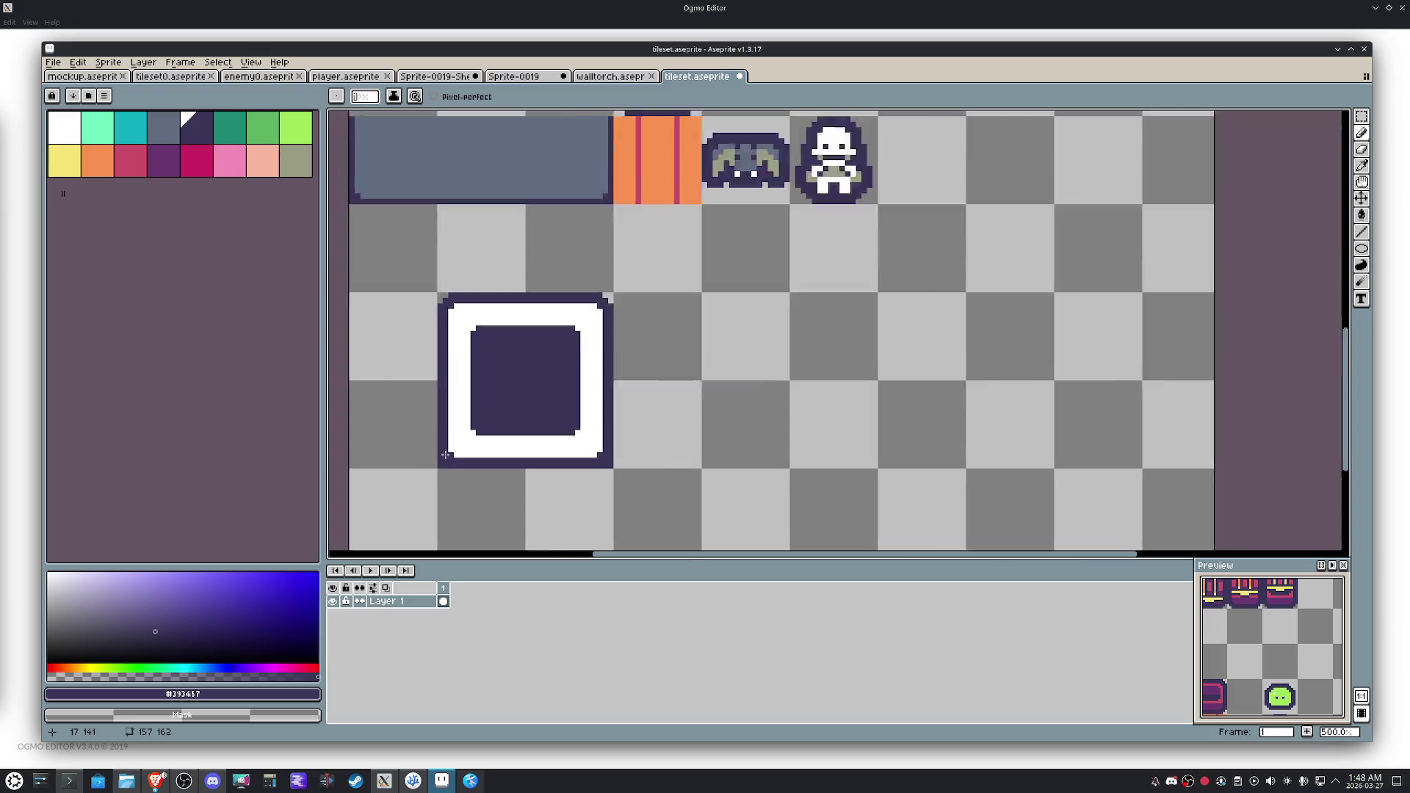
{"action": "key", "text": "space"}
{"action": "left_click_drag", "start_coordinate": [618, 379], "coordinate": [599, 425]}
{"action": "scroll", "coordinate": [600, 426], "scroll_direction": "down", "scroll_amount": 1}
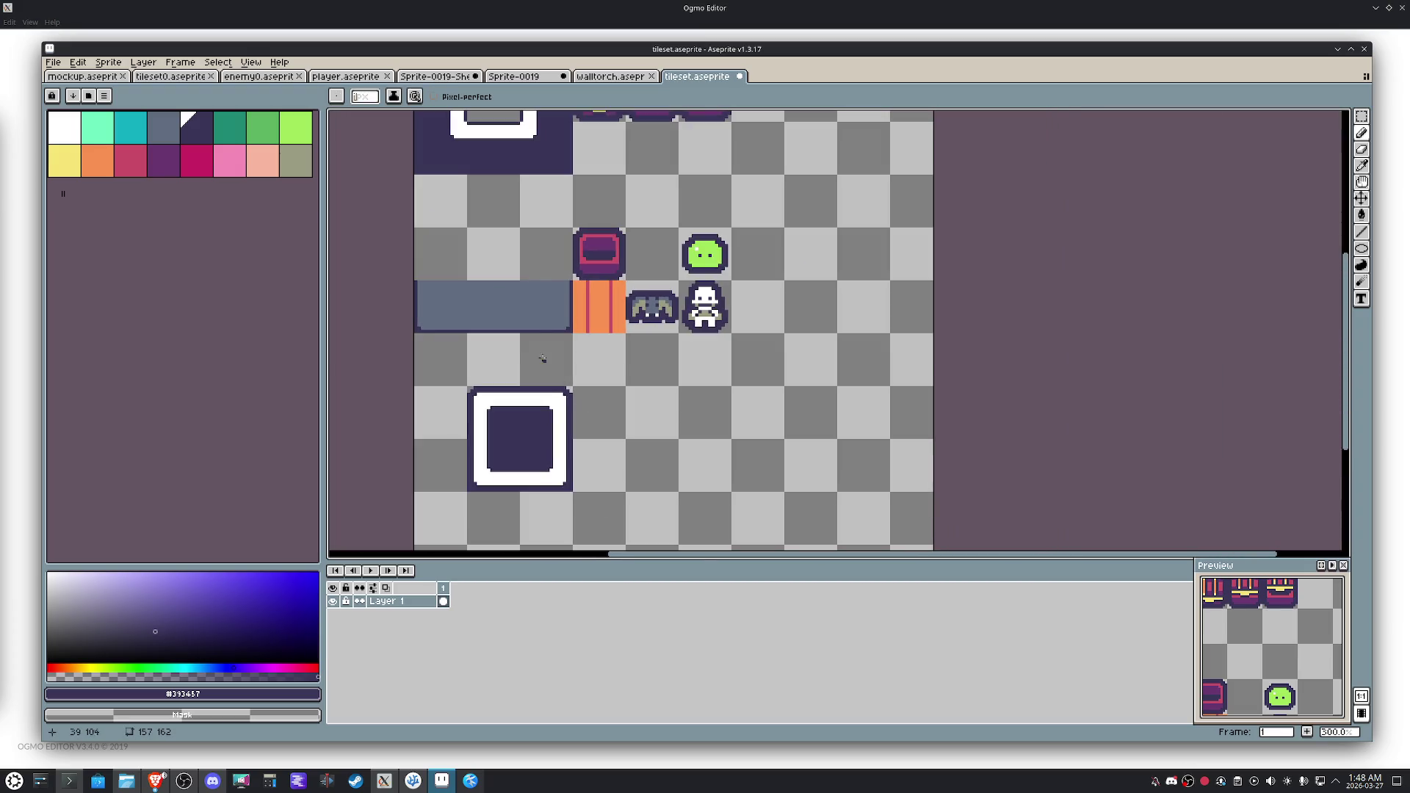
{"action": "key", "text": "m"}
{"action": "left_click", "coordinate": [548, 312]}
{"action": "left_click_drag", "start_coordinate": [548, 311], "coordinate": [445, 308]}
{"action": "key", "text": "Down"}
{"action": "key", "text": "Down"}
{"action": "key", "text": "Right"}
{"action": "key", "text": "Right"}
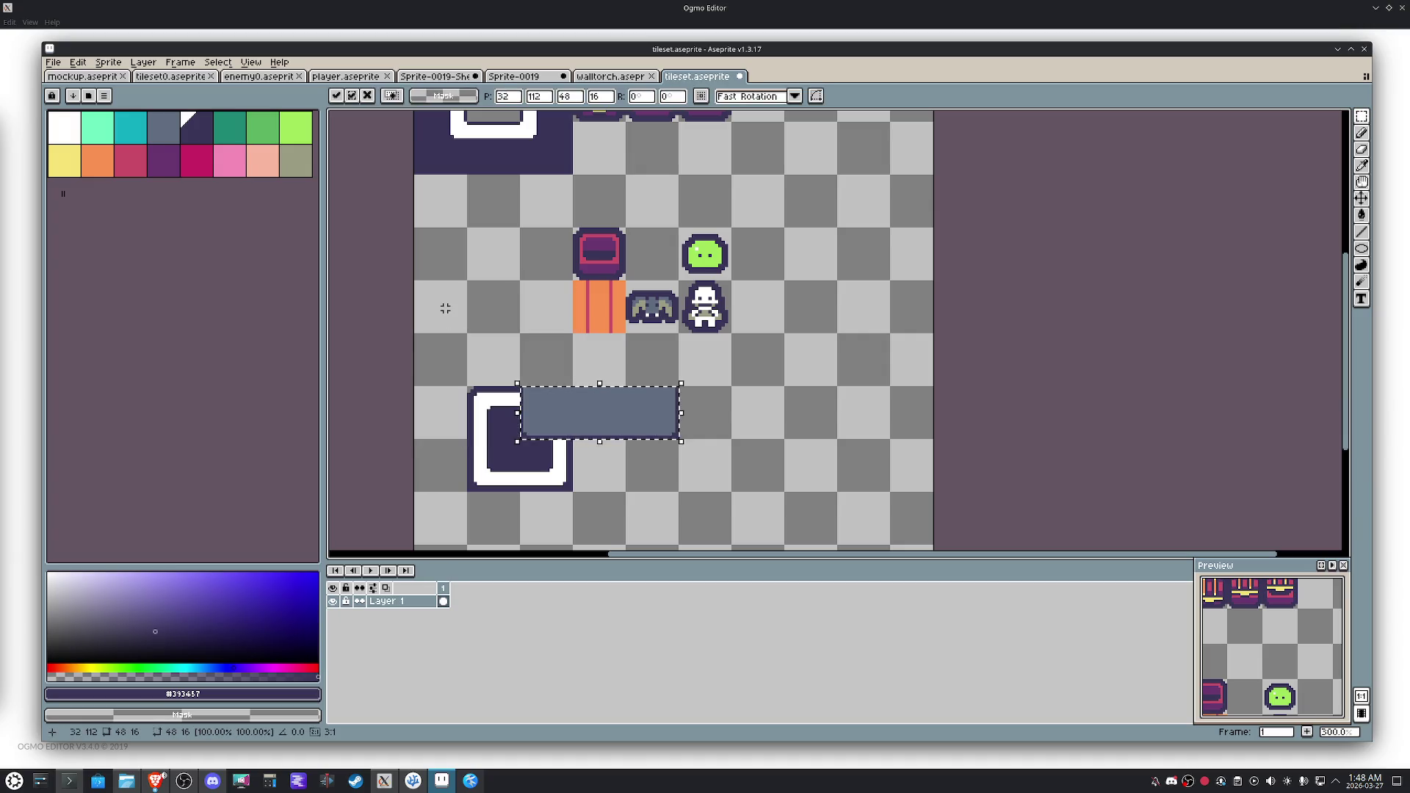
Slide the grey wall strip to the right of the white-framed tile and commit.
{"action": "key", "text": "Right"}
{"action": "key", "text": "Right"}
{"action": "key", "text": "Right"}
{"action": "left_click", "coordinate": [865, 470]}
{"action": "scroll", "coordinate": [864, 466], "scroll_direction": "up", "scroll_amount": 2}
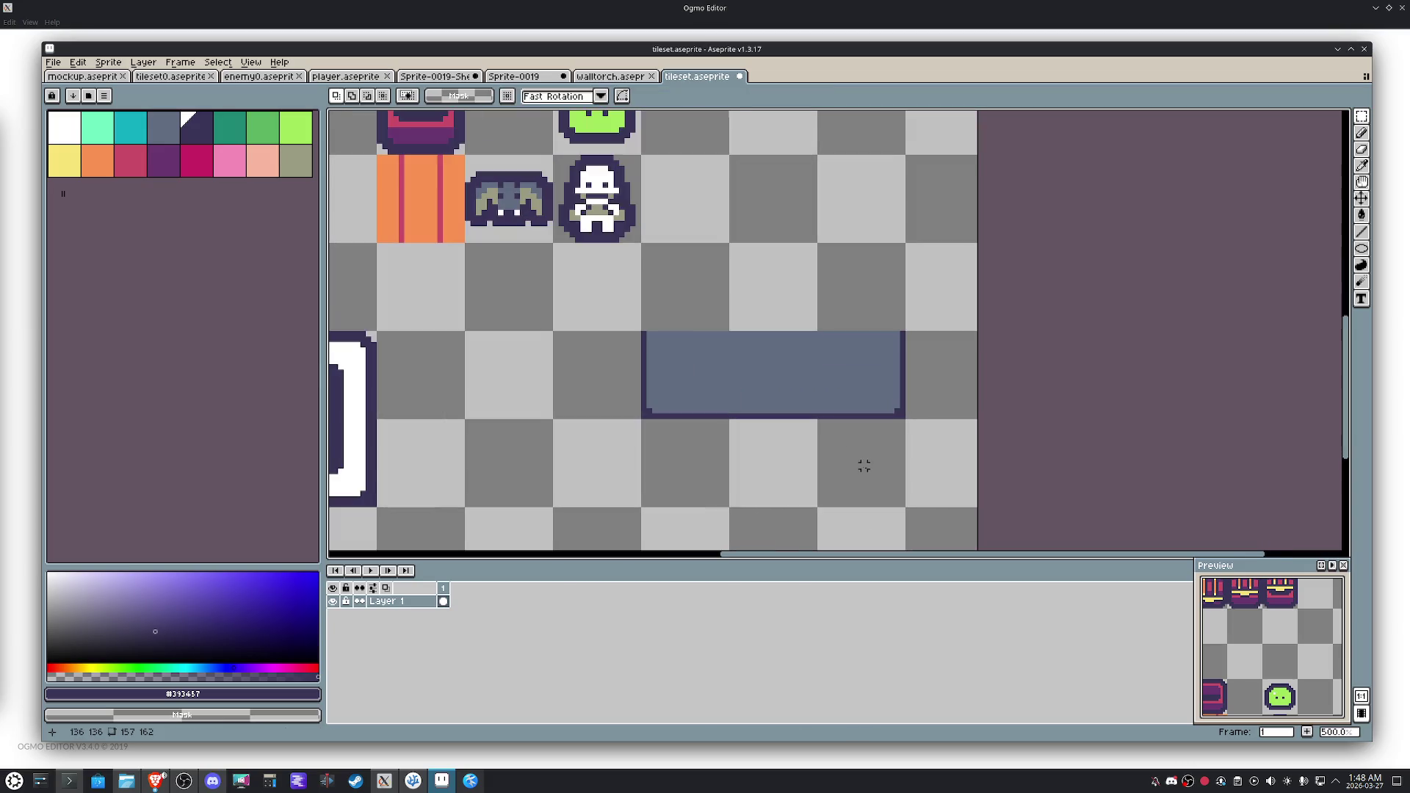
{"action": "mouse_move", "coordinate": [957, 466]}
{"action": "left_mouse_down"}
{"action": "mouse_move", "coordinate": [576, 299]}
{"action": "mouse_move", "coordinate": [720, 476]}
{"action": "left_mouse_up"}
{"action": "key", "text": "w"}
{"action": "key", "text": "m"}
{"action": "left_click", "coordinate": [696, 401]}
{"action": "mouse_move", "coordinate": [697, 401]}
{"action": "left_mouse_down"}
{"action": "mouse_move", "coordinate": [903, 396]}
{"action": "mouse_move", "coordinate": [866, 383]}
{"action": "left_mouse_up"}
{"action": "left_click", "coordinate": [749, 457]}
{"action": "left_click_drag", "start_coordinate": [923, 459], "coordinate": [632, 356]}
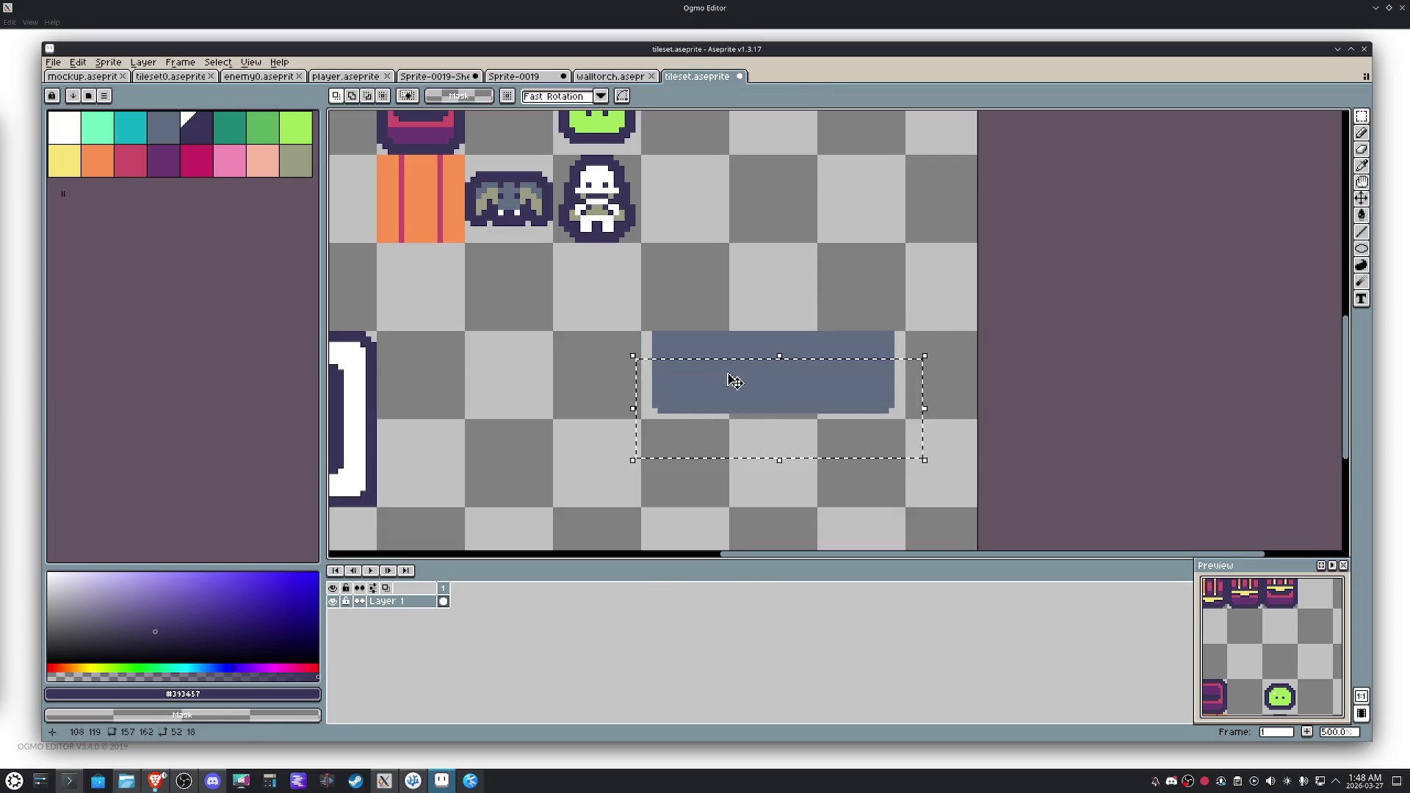
{"action": "left_click", "coordinate": [742, 379]}
{"action": "left_click", "coordinate": [642, 368]}
Give the grey slab a #393457 outline including corner pixels.
{"action": "left_click_drag", "start_coordinate": [935, 388], "coordinate": [607, 482]}
{"action": "key", "text": "i"}
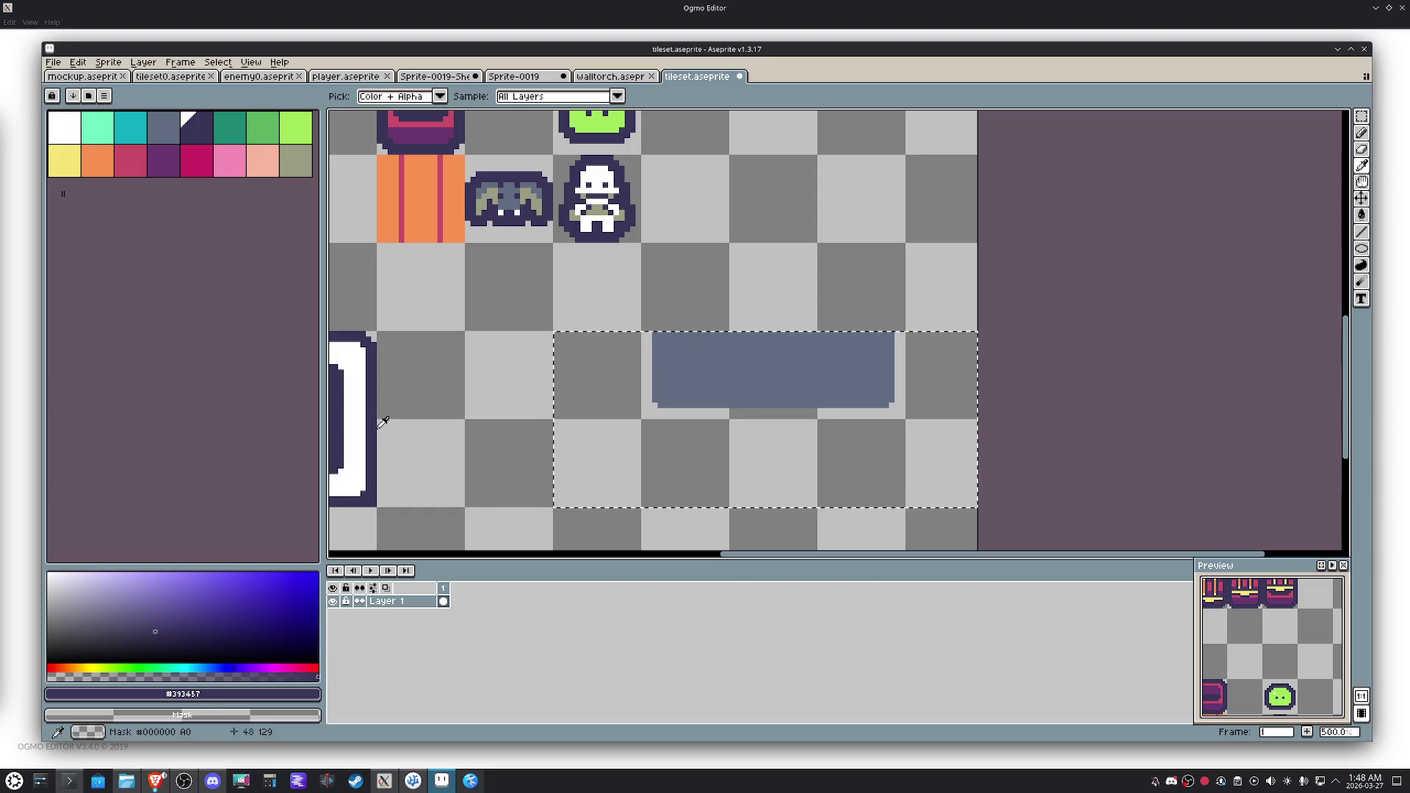
{"action": "key", "text": "shift+o"}
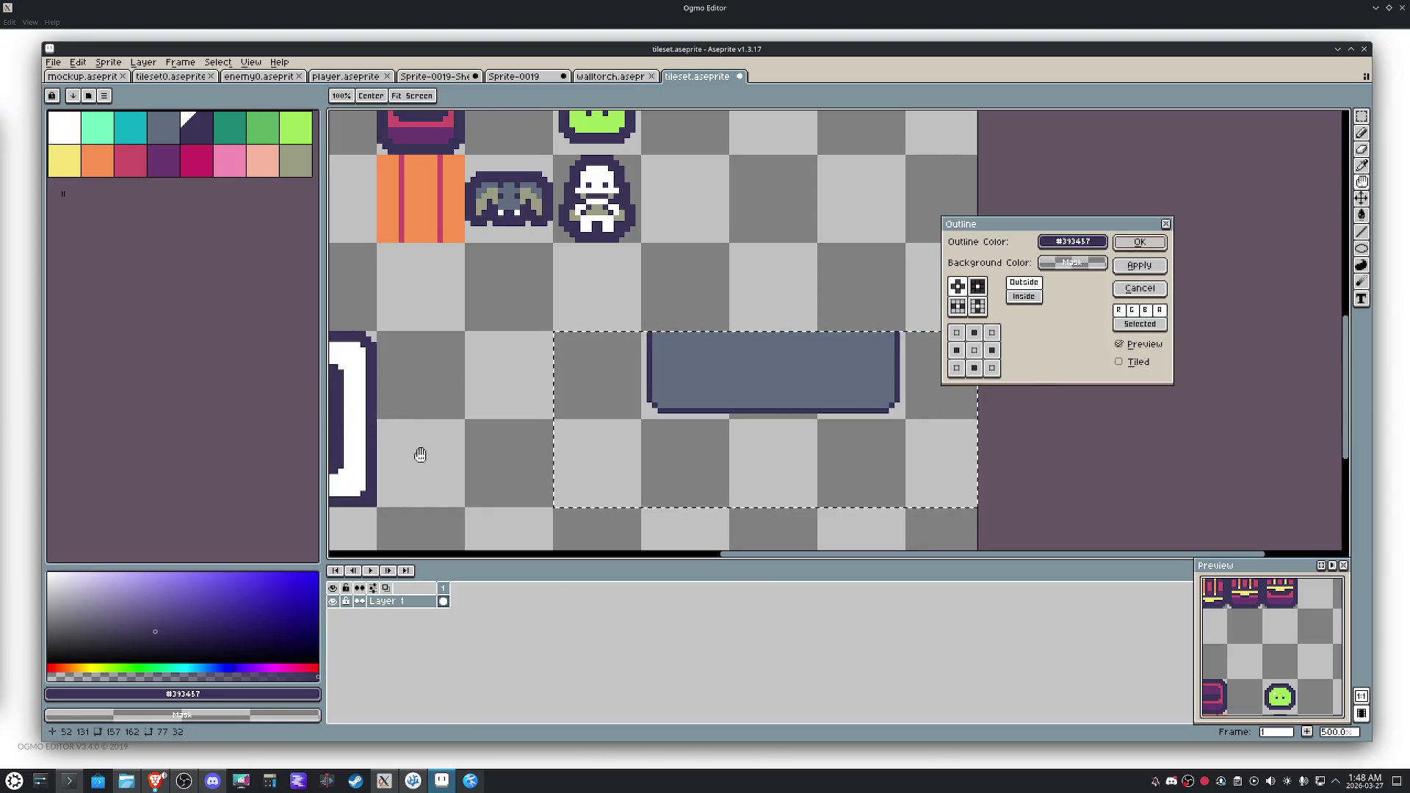
{"action": "left_click", "coordinate": [978, 286]}
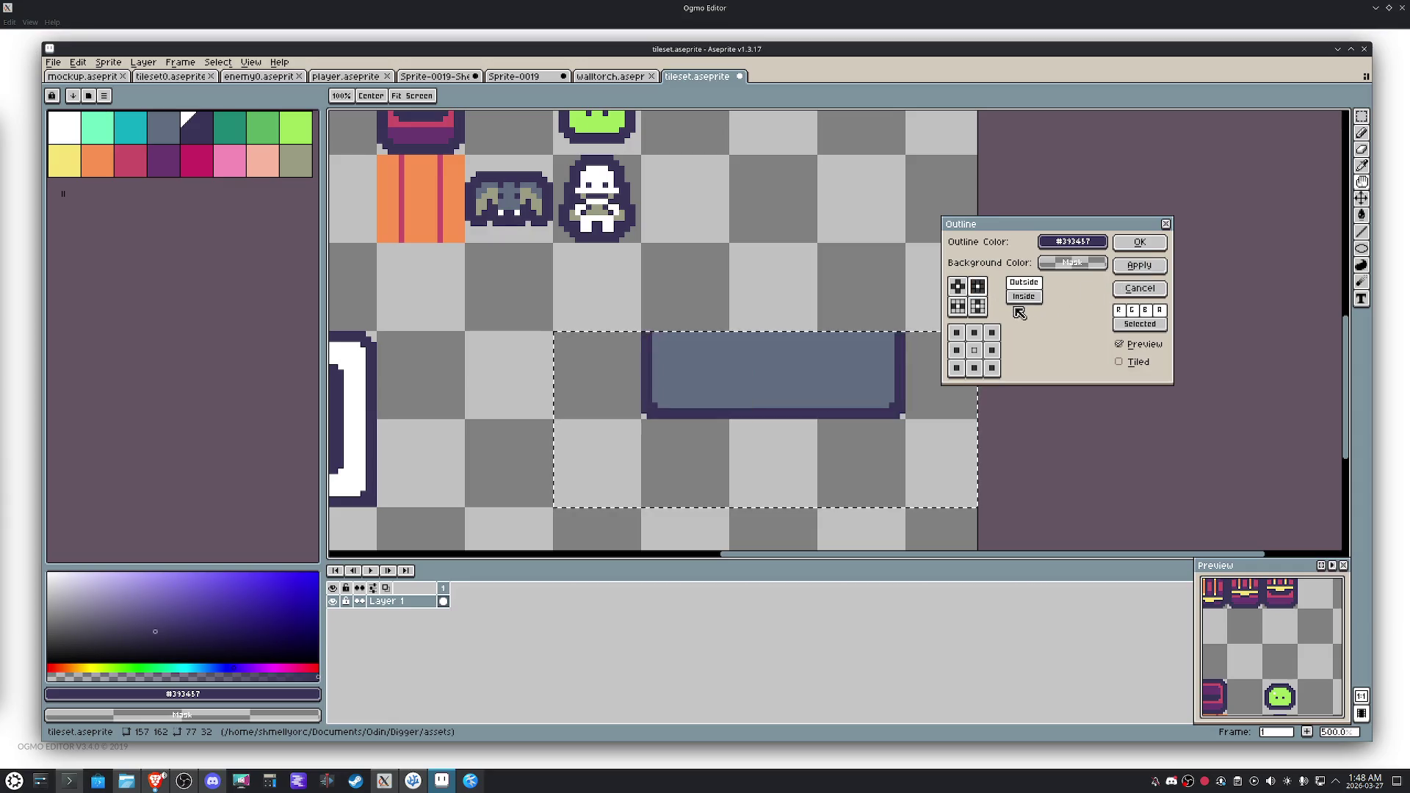
{"action": "left_click", "coordinate": [1139, 242]}
Deselect, pan the canvas, and marquee-select the top-left dark ringed tile.
{"action": "key", "text": "ctrl+d"}
{"action": "scroll", "coordinate": [825, 249], "scroll_direction": "down", "scroll_amount": 2}
{"action": "scroll", "coordinate": [790, 334], "scroll_direction": "up", "scroll_amount": 1}
{"action": "mouse_move", "coordinate": [807, 387]}
{"action": "left_mouse_down"}
{"action": "mouse_move", "coordinate": [775, 409]}
{"action": "mouse_move", "coordinate": [792, 426]}
{"action": "left_mouse_up"}
{"action": "key", "text": "m"}
{"action": "left_click_drag", "start_coordinate": [538, 250], "coordinate": [412, 134]}
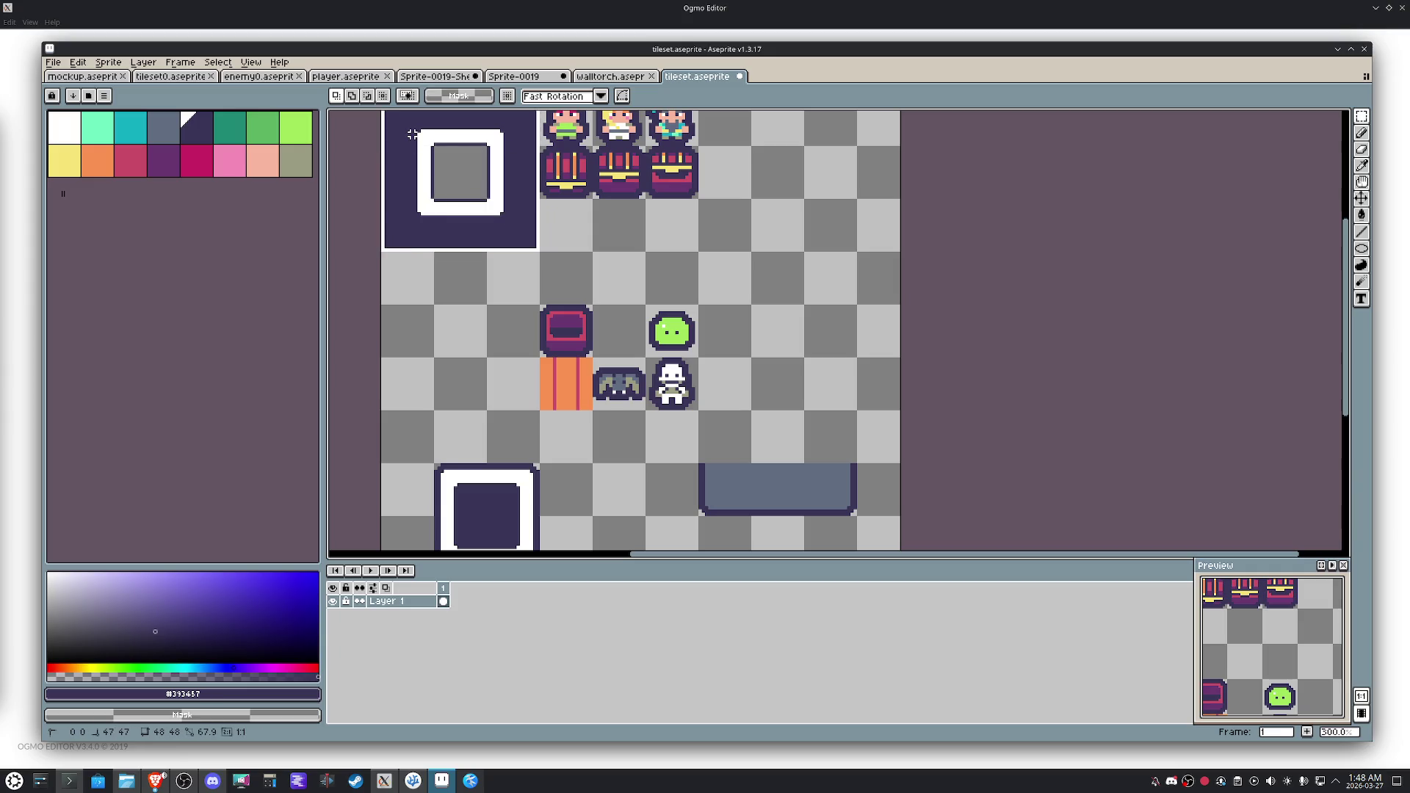
Nudge the dark ringed tile by tile steps into the open part of the sheet.
{"action": "key", "text": "shift+Down"}
{"action": "key", "text": "shift+Right"}
{"action": "key", "text": "shift+Right"}
{"action": "key", "text": "shift+Right"}
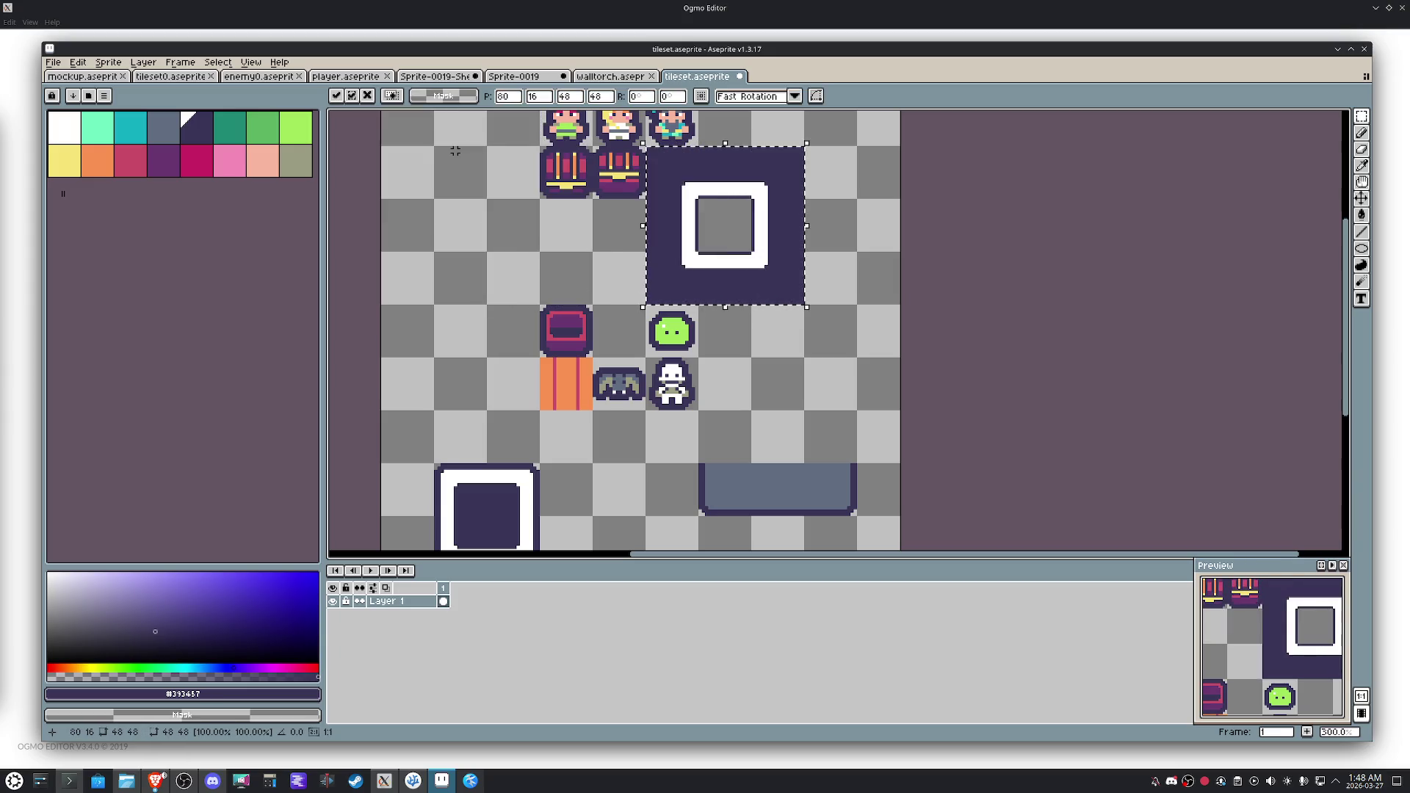
{"action": "key", "text": "shift+Right"}
{"action": "key", "text": "shift+Right"}
{"action": "key", "text": "shift+Down"}
{"action": "key", "text": "shift+Left"}
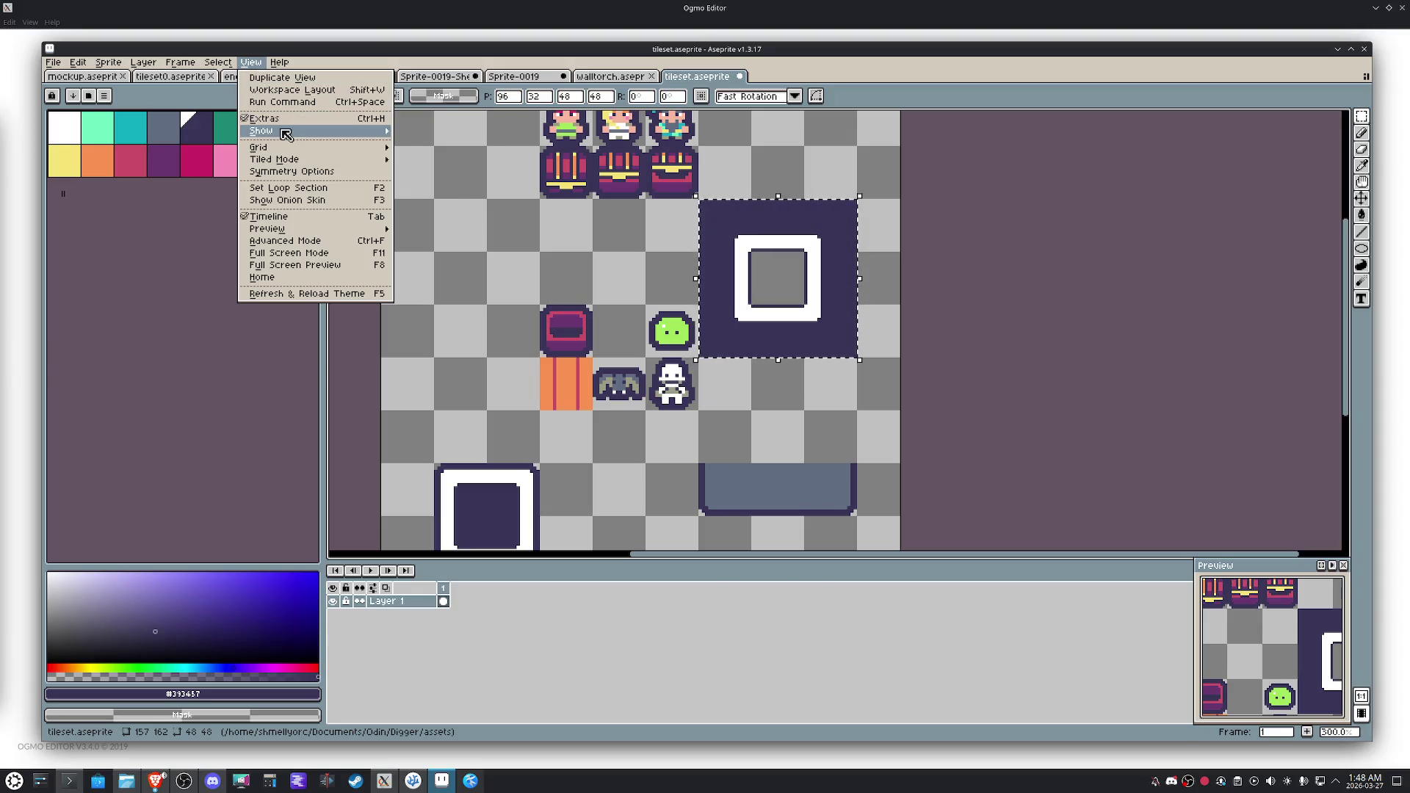
Turn on the tile grid display.
{"action": "mouse_move", "coordinate": [316, 147]}
{"action": "left_click", "coordinate": [437, 148]}
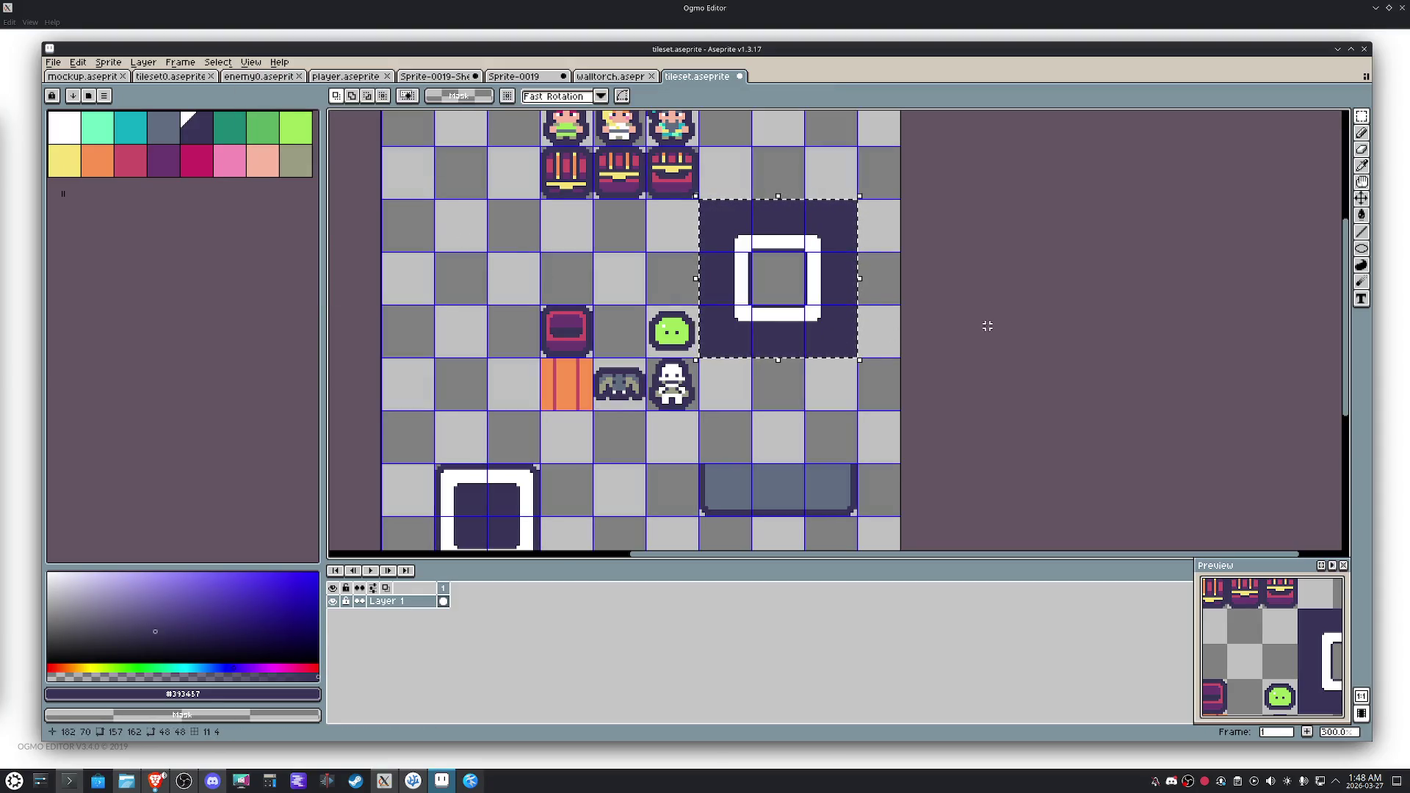
{"action": "scroll", "coordinate": [837, 245], "scroll_direction": "up", "scroll_amount": 2}
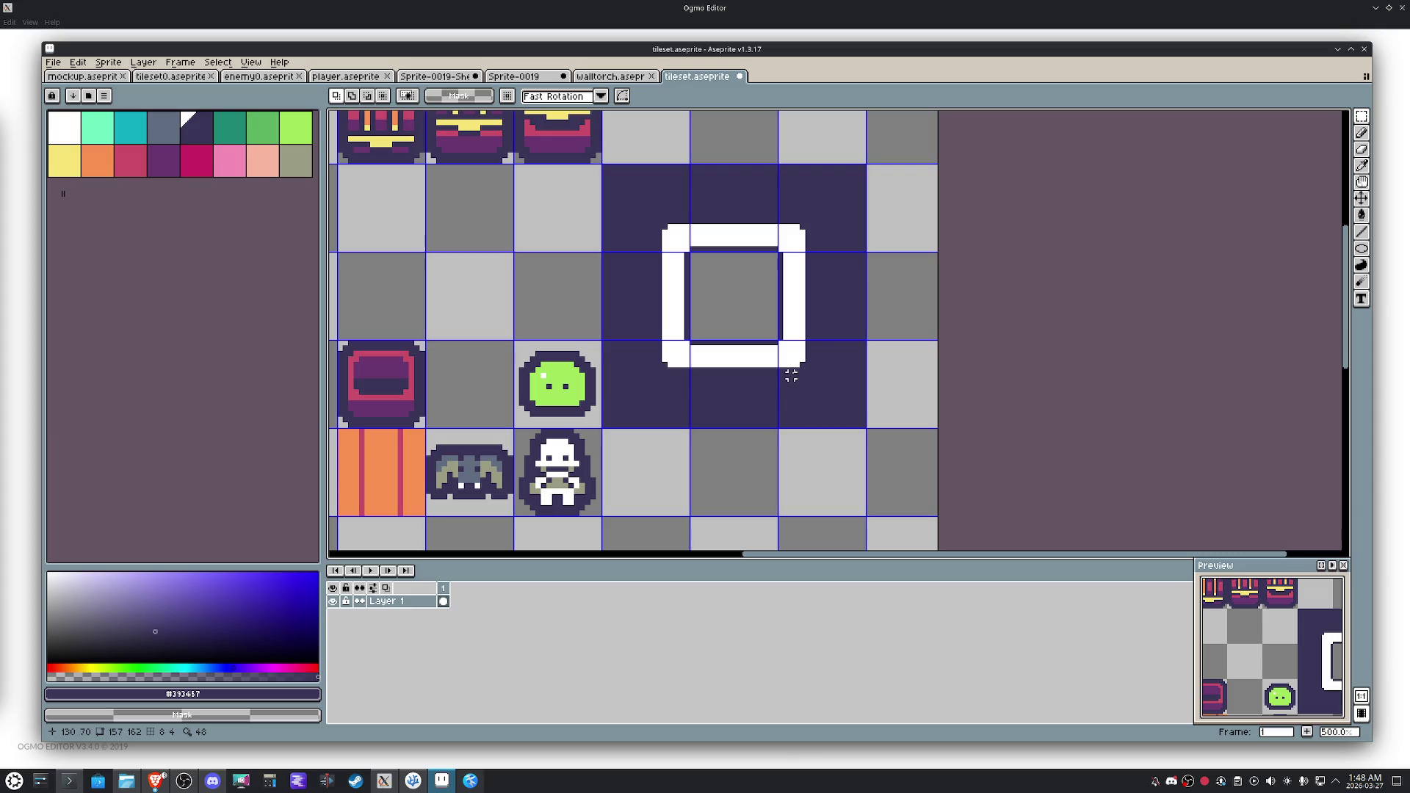
Move the white frame's bottom, right, top and left sides outward one pixel each.
{"action": "mouse_move", "coordinate": [825, 387]}
{"action": "left_mouse_down"}
{"action": "mouse_move", "coordinate": [628, 309]}
{"action": "mouse_move", "coordinate": [643, 311]}
{"action": "left_mouse_up"}
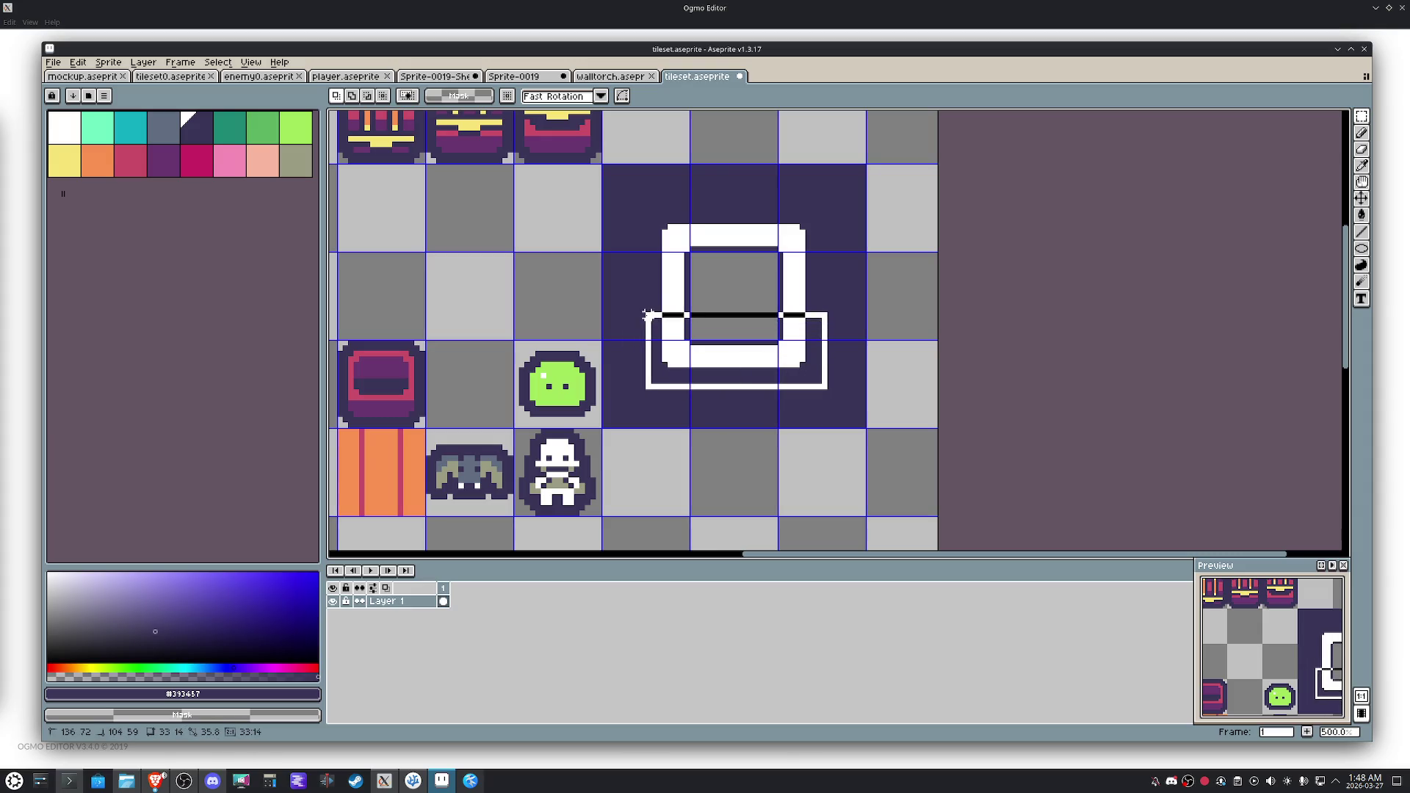
{"action": "left_click_drag", "start_coordinate": [732, 349], "coordinate": [732, 355]}
{"action": "left_click", "coordinate": [824, 376]}
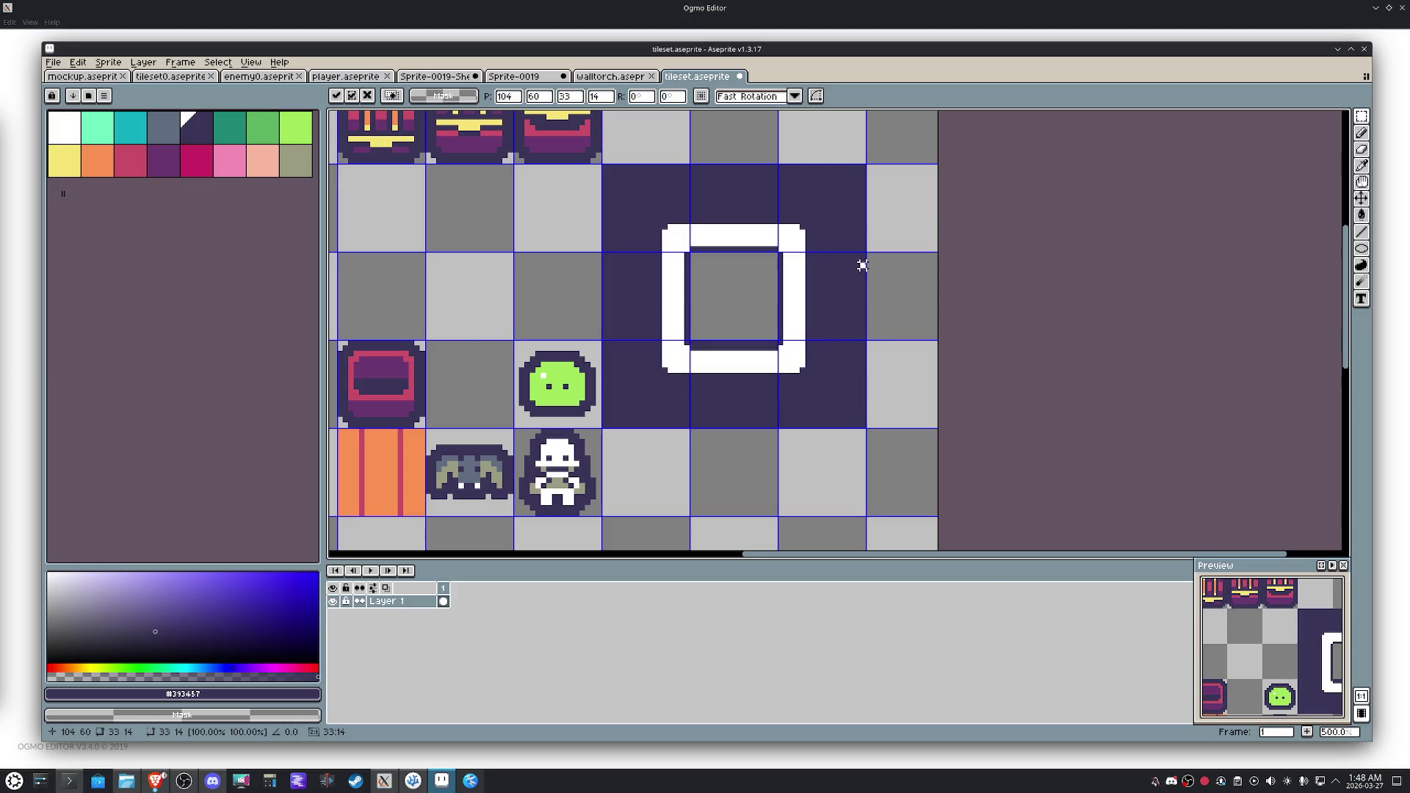
{"action": "left_click_drag", "start_coordinate": [824, 376], "coordinate": [747, 196]}
{"action": "mouse_move", "coordinate": [786, 283]}
{"action": "left_mouse_down"}
{"action": "mouse_move", "coordinate": [800, 287]}
{"action": "mouse_move", "coordinate": [776, 258]}
{"action": "mouse_move", "coordinate": [639, 203]}
{"action": "left_mouse_up"}
{"action": "left_click", "coordinate": [853, 272]}
{"action": "left_click_drag", "start_coordinate": [755, 236], "coordinate": [738, 241]}
{"action": "left_click", "coordinate": [834, 362]}
{"action": "left_click_drag", "start_coordinate": [736, 397], "coordinate": [632, 199]}
{"action": "left_click", "coordinate": [671, 298]}
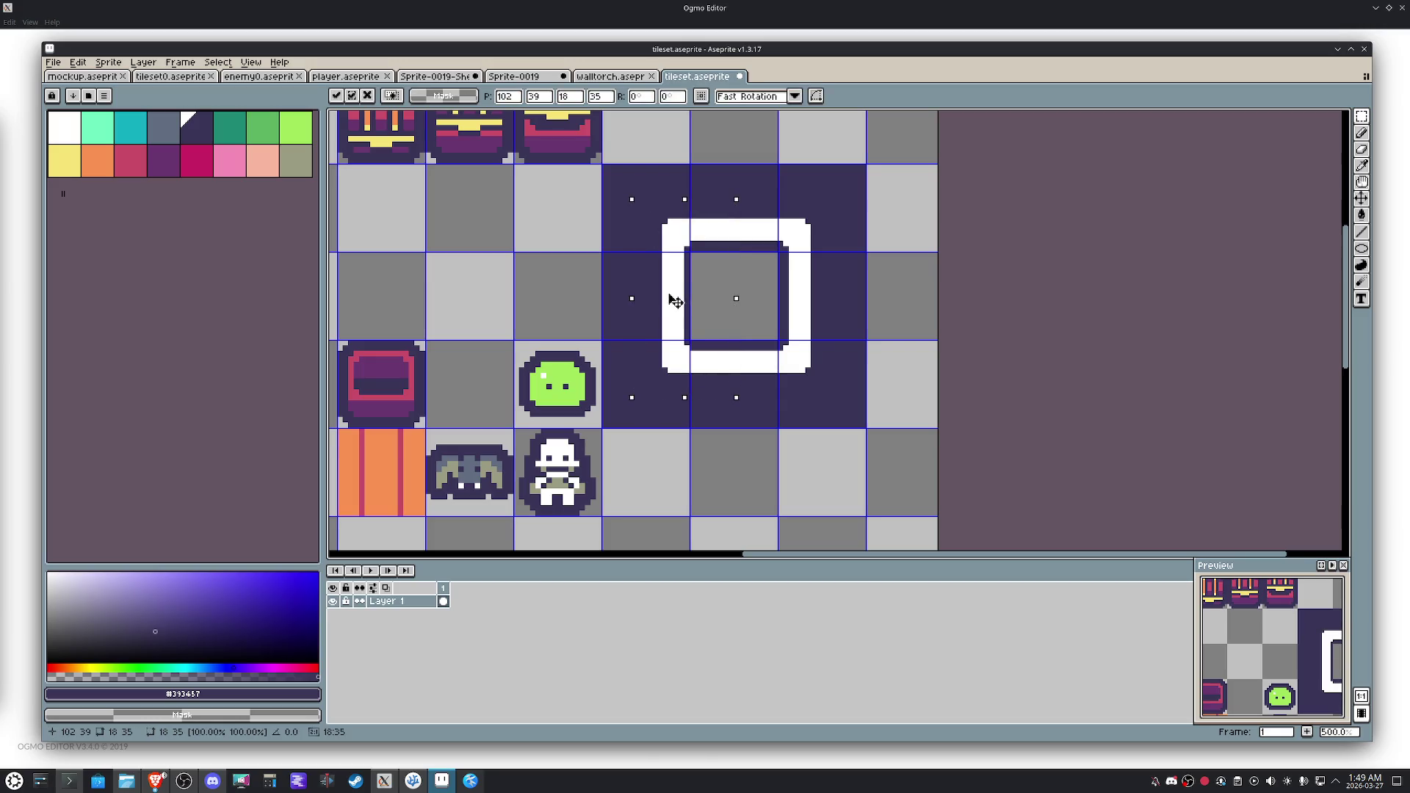
{"action": "left_click_drag", "start_coordinate": [675, 300], "coordinate": [669, 300]}
{"action": "left_click", "coordinate": [783, 304]}
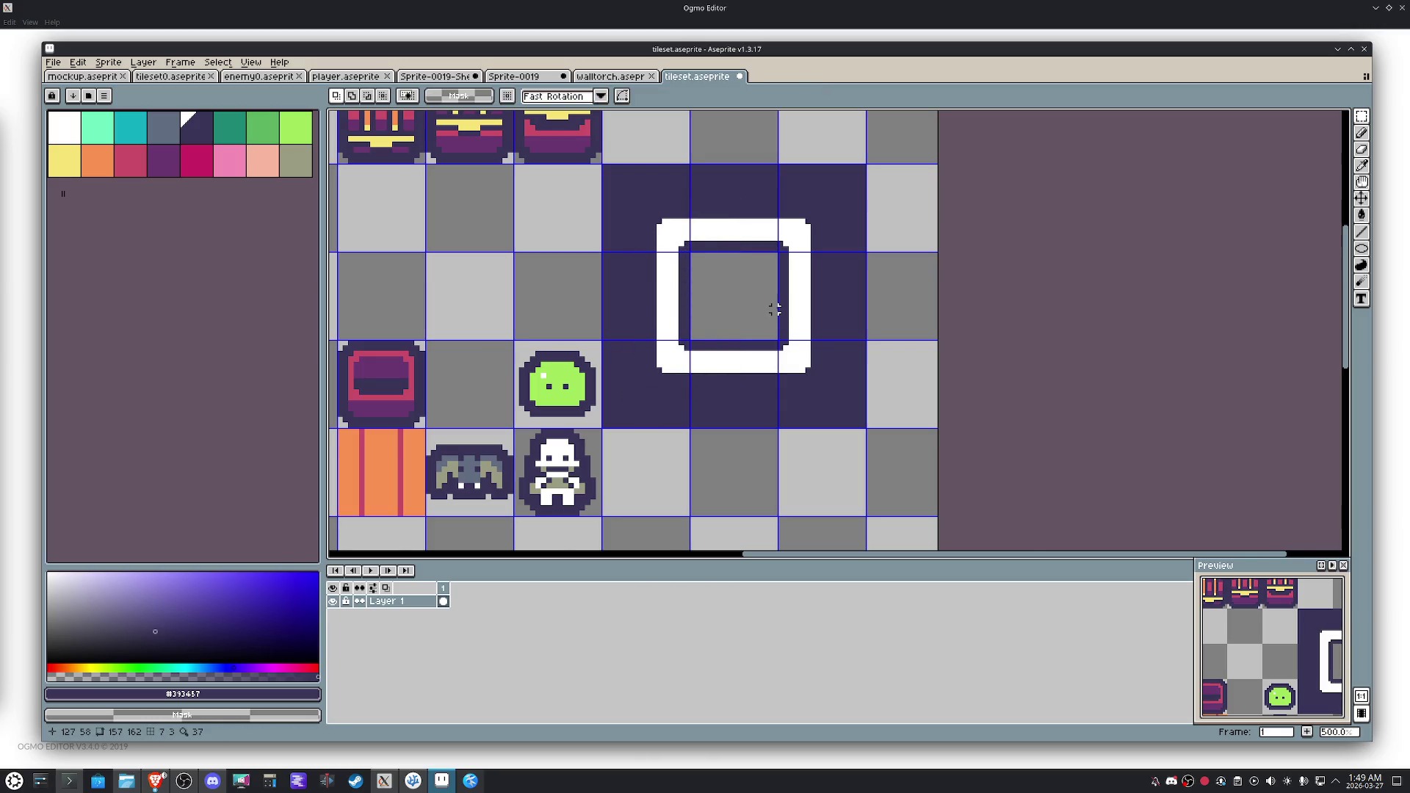
Reselect the right part of the frame and adjust the view.
{"action": "scroll", "coordinate": [774, 309], "scroll_direction": "up", "scroll_amount": 4}
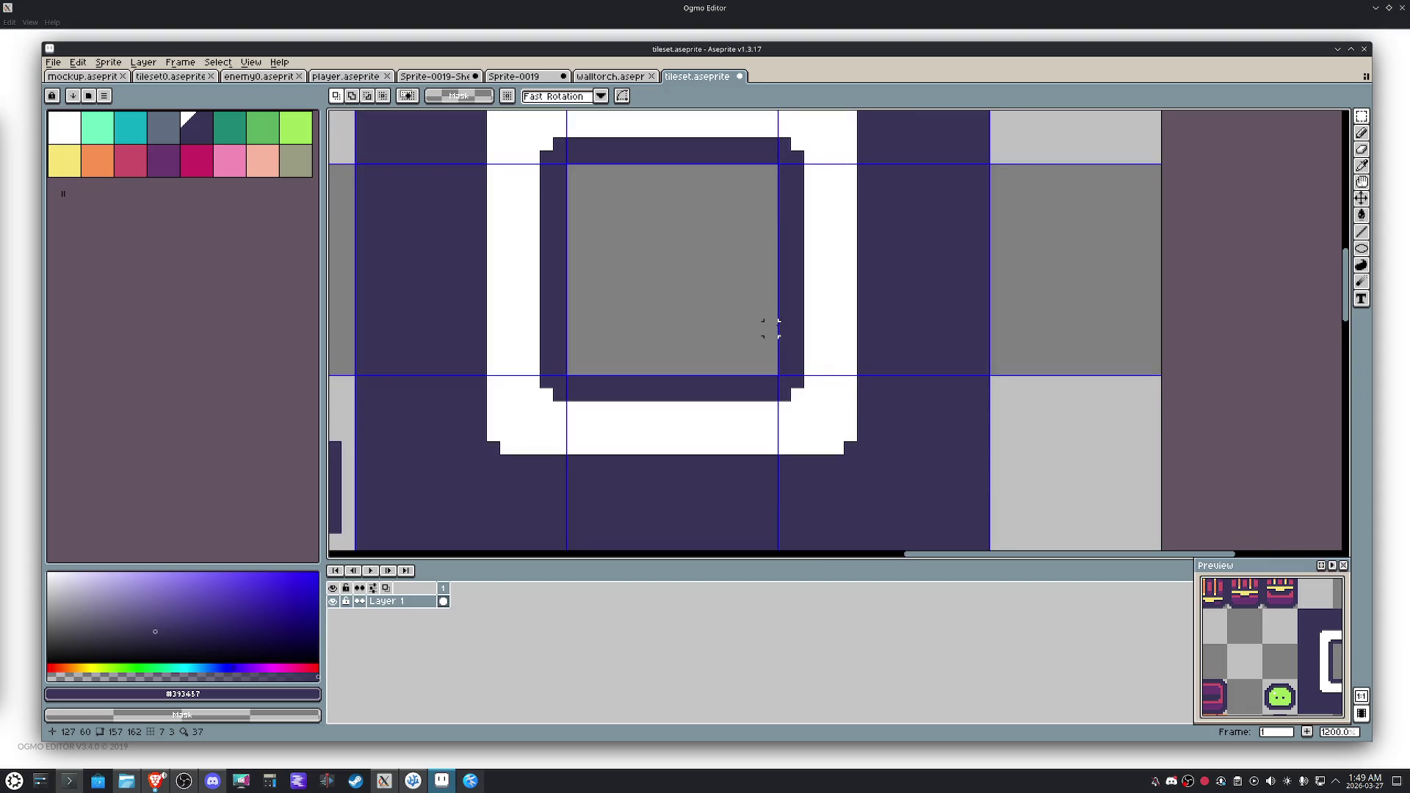
{"action": "scroll", "coordinate": [790, 180], "scroll_direction": "down", "scroll_amount": 3}
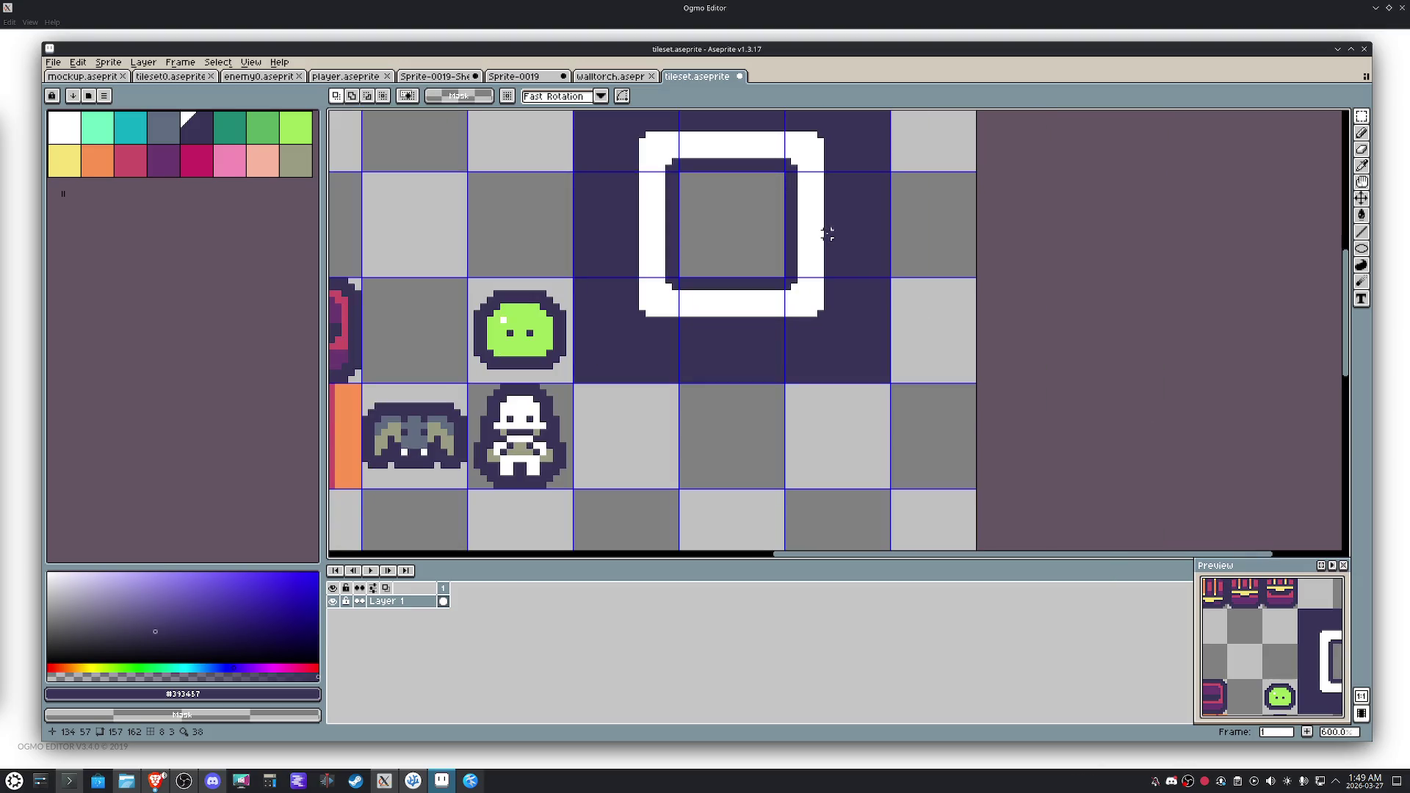
{"action": "mouse_move", "coordinate": [840, 333]}
{"action": "left_mouse_down"}
{"action": "mouse_move", "coordinate": [803, 170]}
{"action": "mouse_move", "coordinate": [752, 120]}
{"action": "left_mouse_up"}
{"action": "left_click_drag", "start_coordinate": [761, 178], "coordinate": [741, 249]}
Erase the dark purple background of the 3x3 block around the white ring to transparent.
{"action": "mouse_move", "coordinate": [857, 413]}
{"action": "left_mouse_down"}
{"action": "mouse_move", "coordinate": [580, 154]}
{"action": "mouse_move", "coordinate": [625, 176]}
{"action": "left_mouse_up"}
{"action": "key", "text": "g"}
{"action": "right_click", "coordinate": [625, 176]}
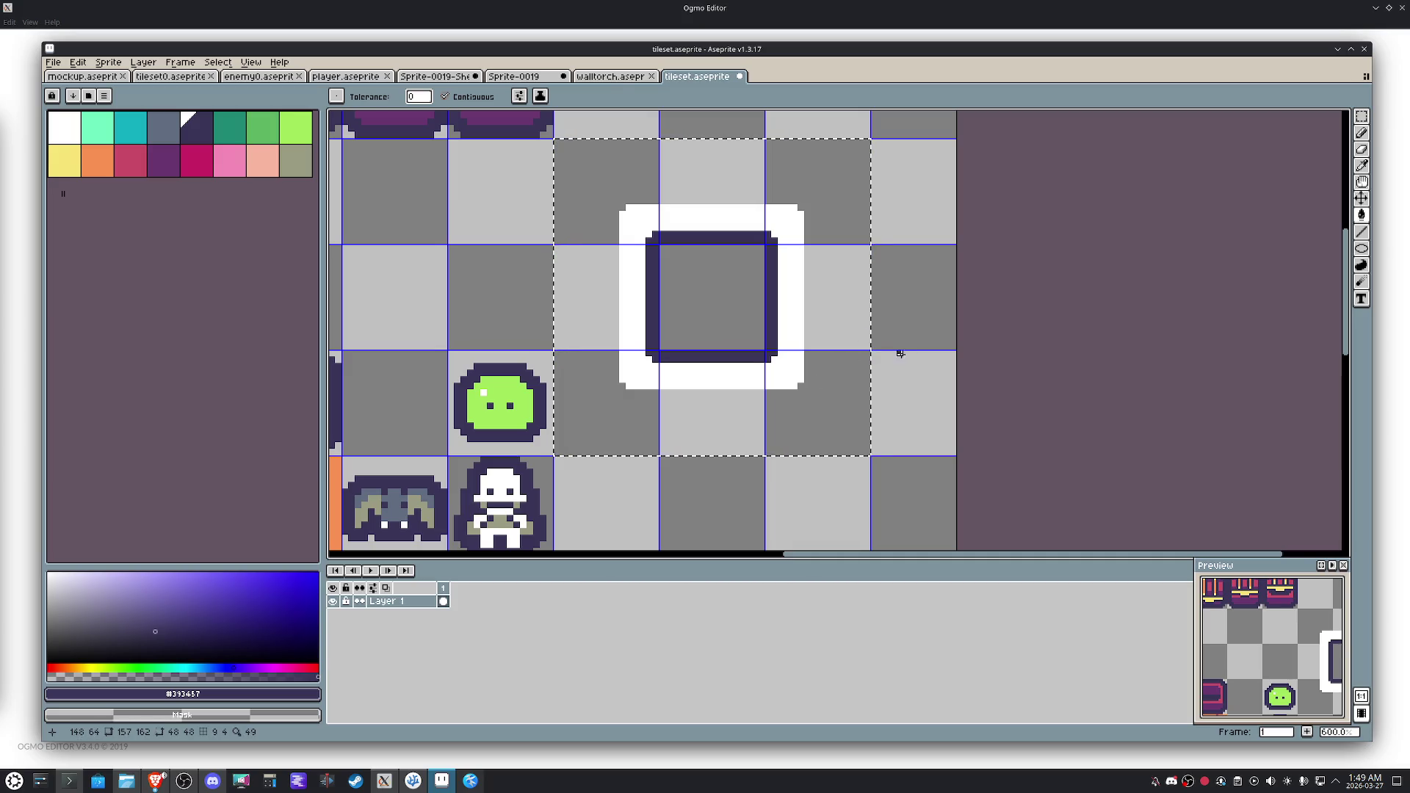
{"action": "key", "text": "m"}
{"action": "key", "text": "ctrl+d"}
Push the ring's right, left, bottom and top sides outward by one pixel.
{"action": "left_click_drag", "start_coordinate": [827, 413], "coordinate": [737, 197]}
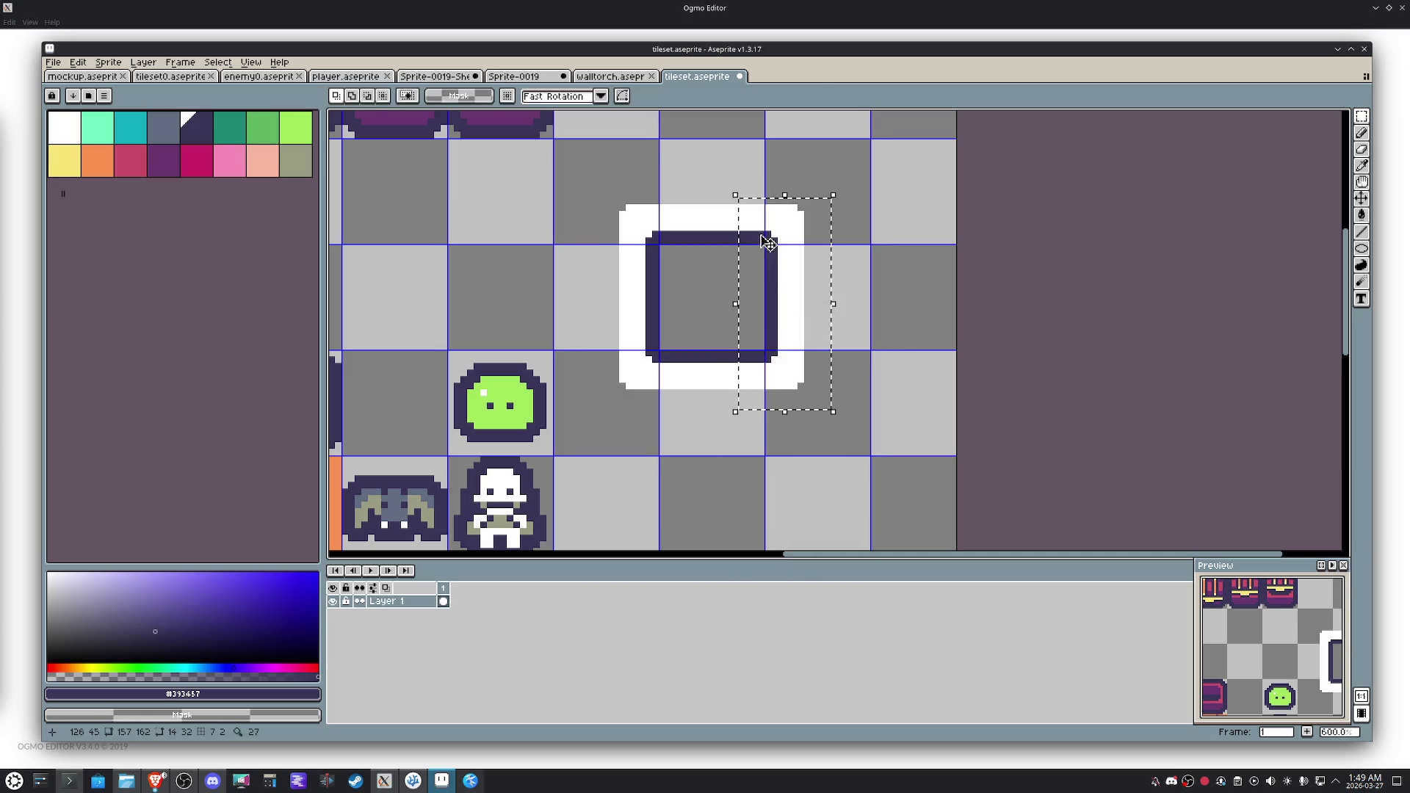
{"action": "left_click_drag", "start_coordinate": [780, 277], "coordinate": [786, 277]}
{"action": "left_click_drag", "start_coordinate": [596, 189], "coordinate": [681, 419]}
{"action": "left_click_drag", "start_coordinate": [654, 364], "coordinate": [648, 357]}
{"action": "mouse_move", "coordinate": [836, 414]}
{"action": "left_mouse_down"}
{"action": "mouse_move", "coordinate": [601, 352]}
{"action": "mouse_move", "coordinate": [592, 321]}
{"action": "left_mouse_up"}
{"action": "left_click_drag", "start_coordinate": [727, 382], "coordinate": [728, 387]}
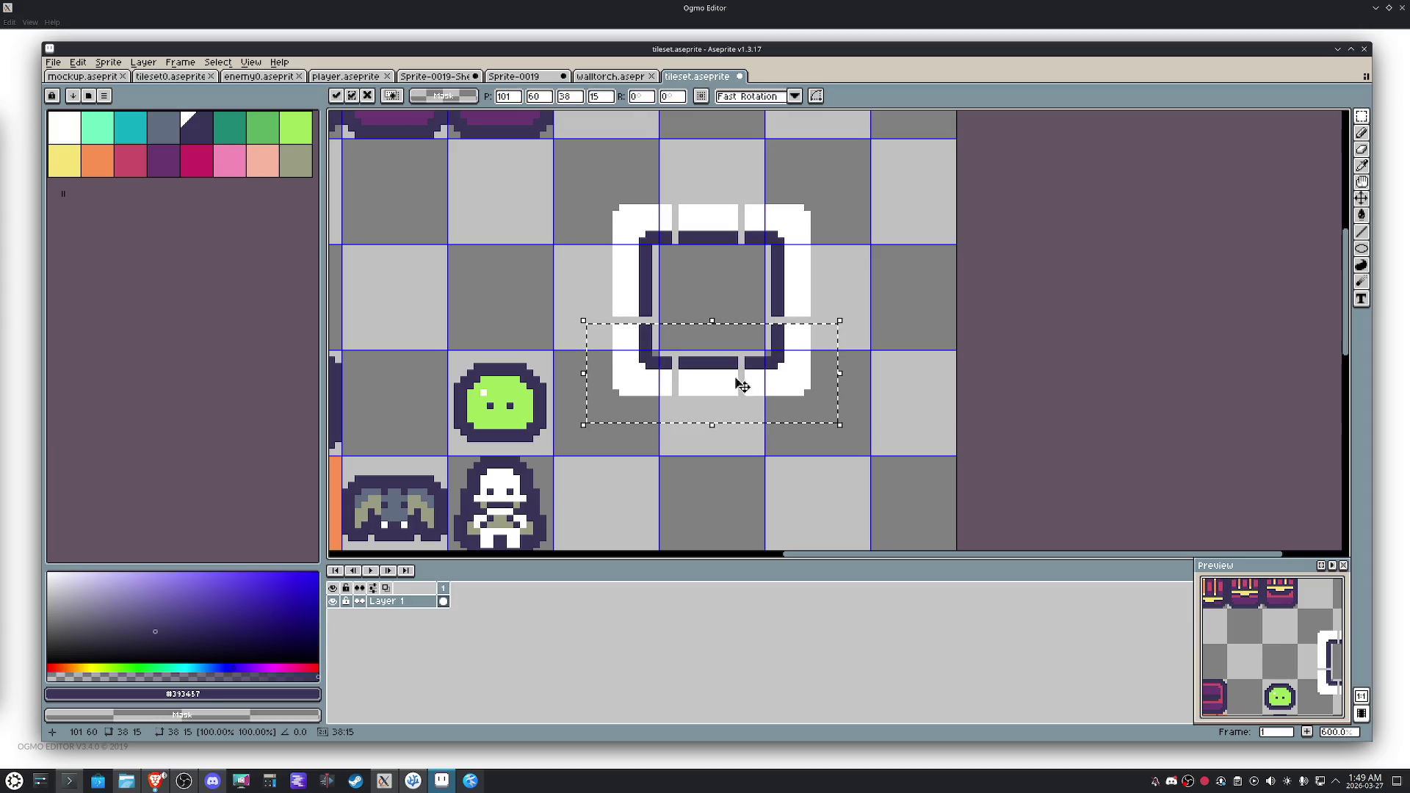
{"action": "left_click_drag", "start_coordinate": [830, 274], "coordinate": [590, 184]}
{"action": "left_click_drag", "start_coordinate": [686, 221], "coordinate": [693, 213]}
{"action": "key", "text": "ctrl+d"}
{"action": "scroll", "coordinate": [791, 222], "scroll_direction": "up", "scroll_amount": 2}
Pencil dark purple lines closing the gaps along the right, left and bottom of the inner border.
{"action": "key", "text": "b"}
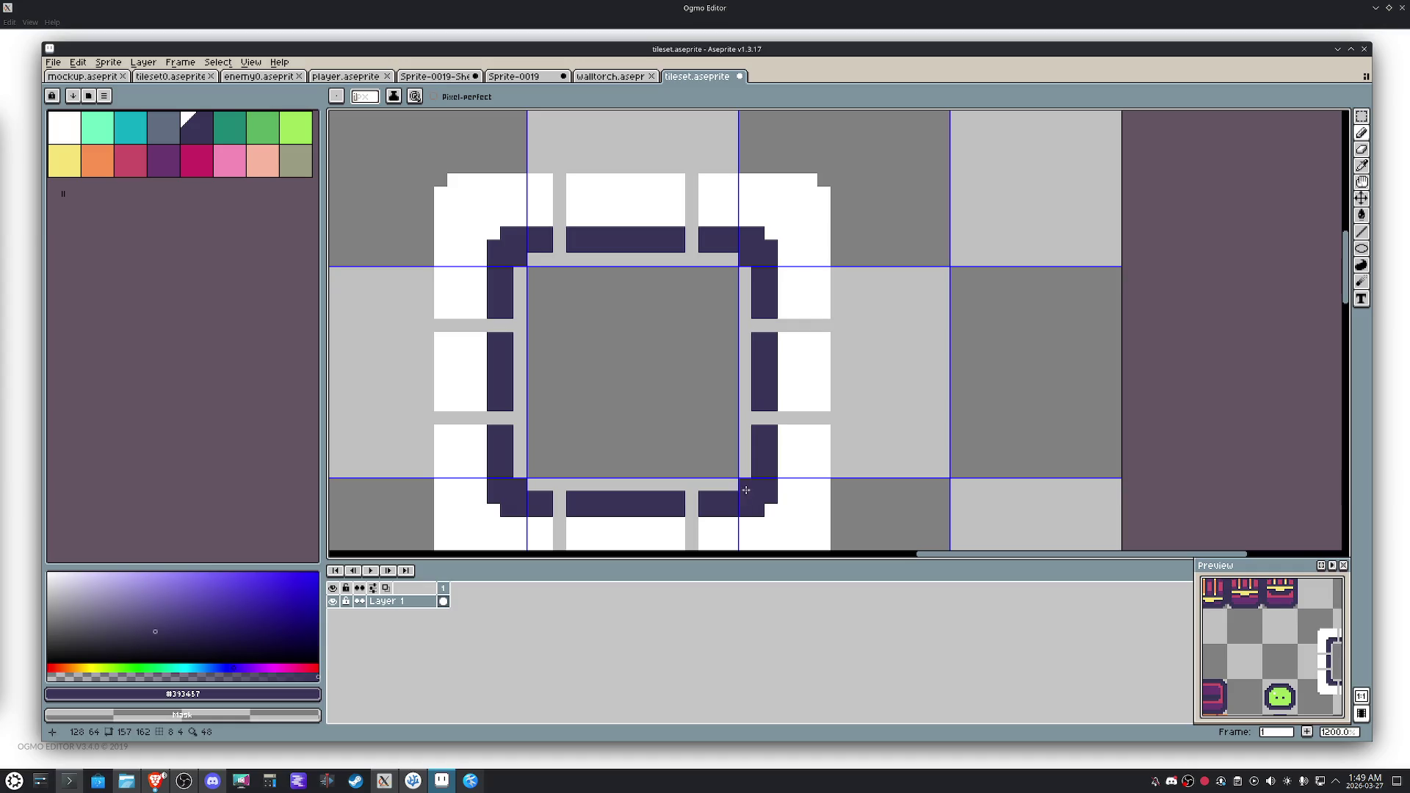
{"action": "left_click", "coordinate": [770, 271], "text": "shift"}
{"action": "left_click", "coordinate": [755, 432], "text": "shift"}
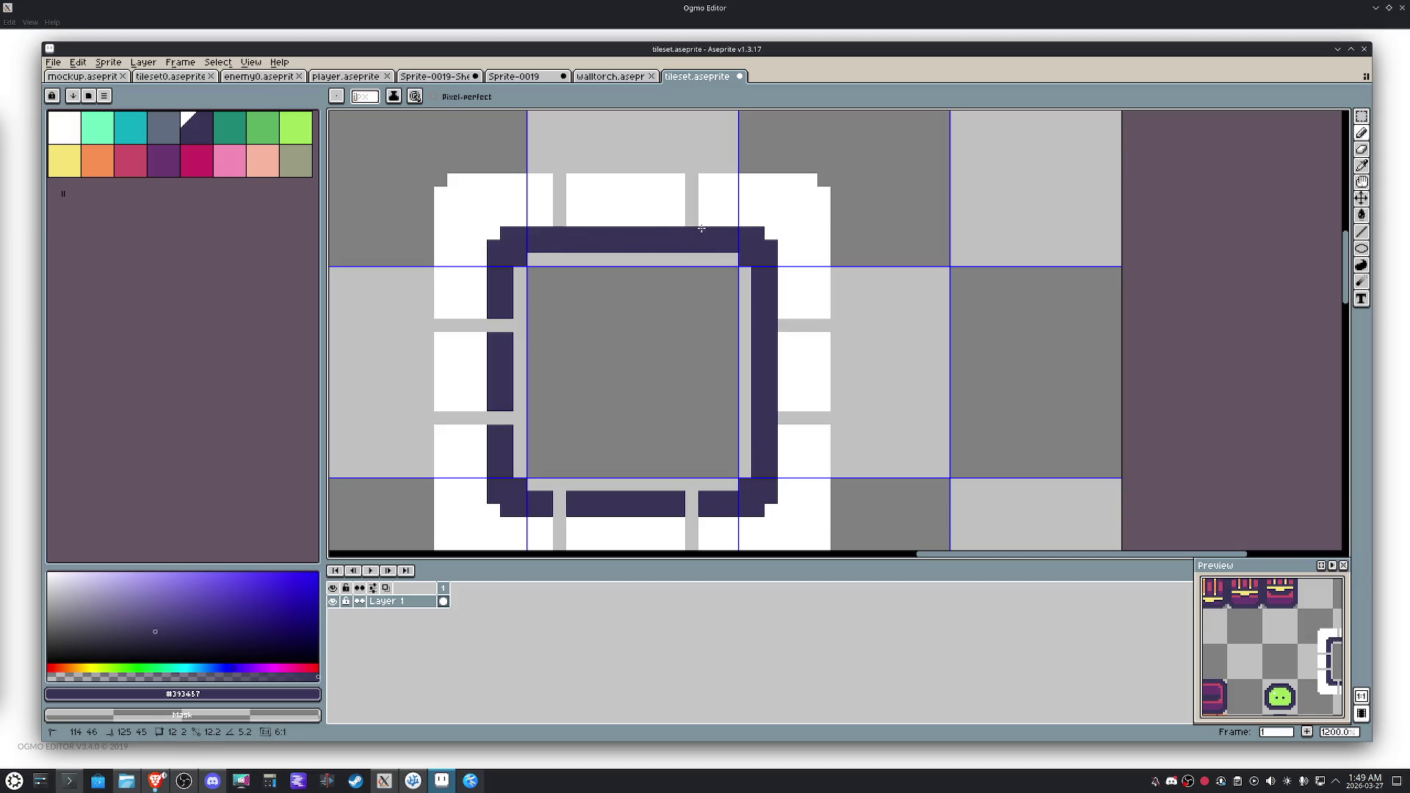
{"action": "left_click", "coordinate": [496, 432], "text": "shift"}
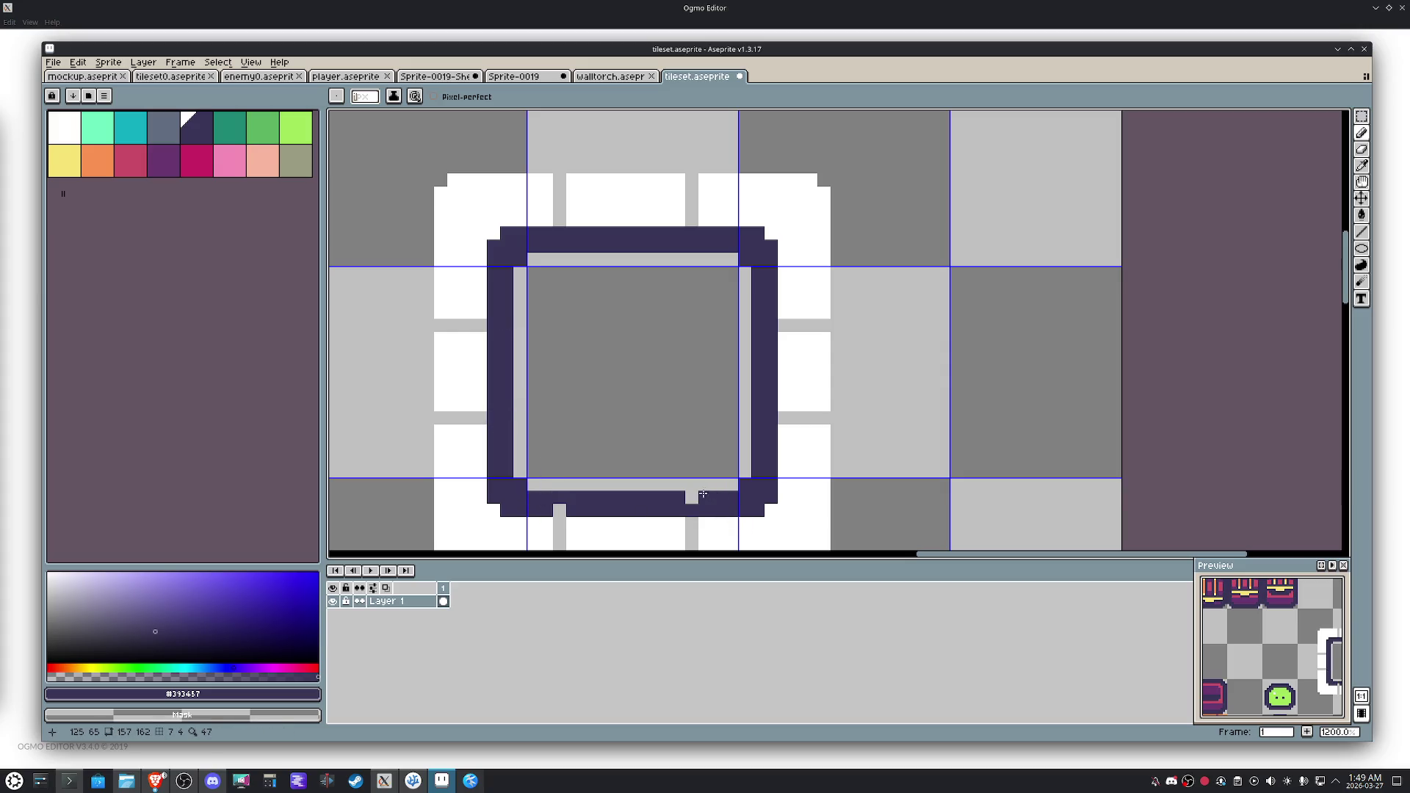
{"action": "left_click", "coordinate": [549, 509], "text": "shift"}
{"action": "scroll", "coordinate": [650, 458], "scroll_direction": "down", "scroll_amount": 4}
{"action": "key", "text": "m"}
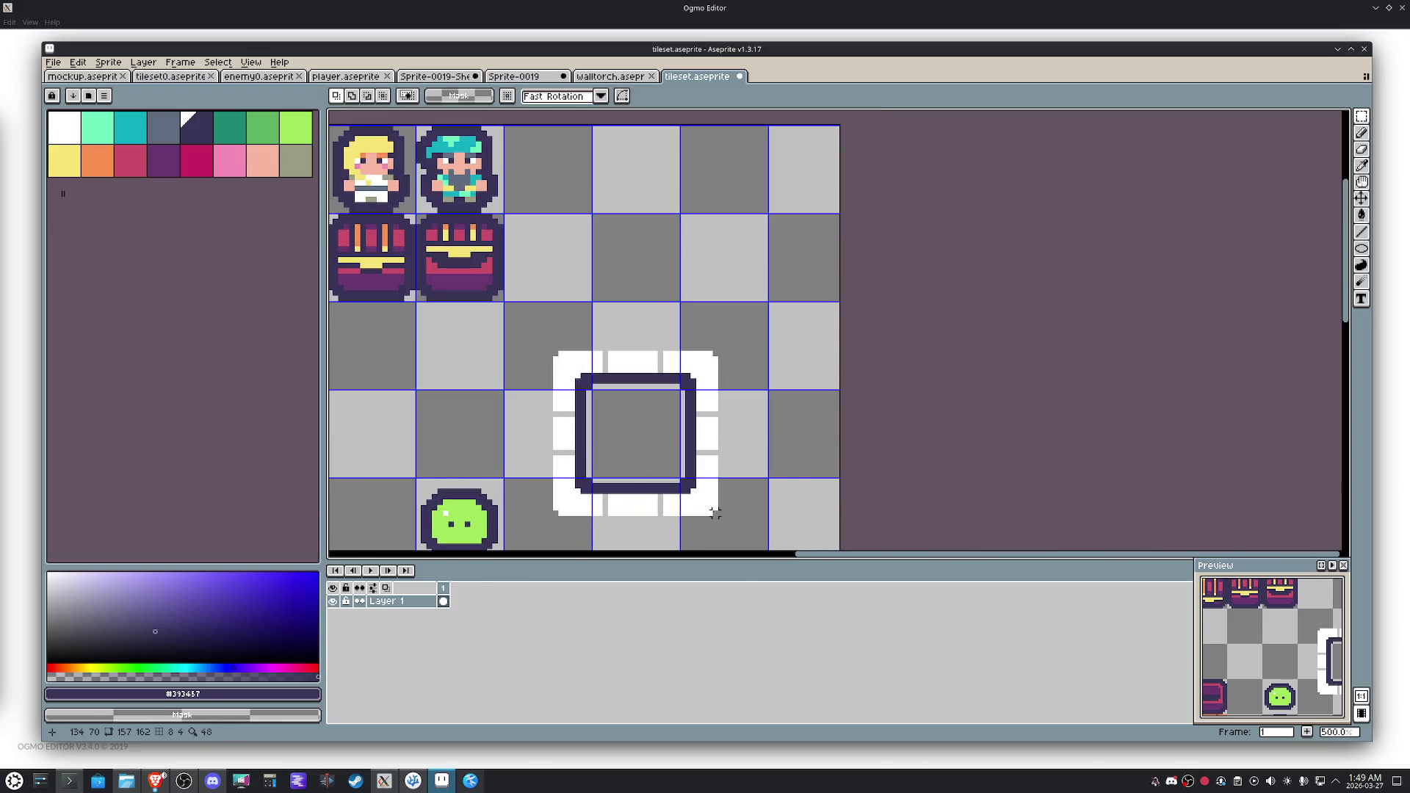
Select the ring tile and eyedrop white from the frame.
{"action": "left_click_drag", "start_coordinate": [676, 486], "coordinate": [549, 342]}
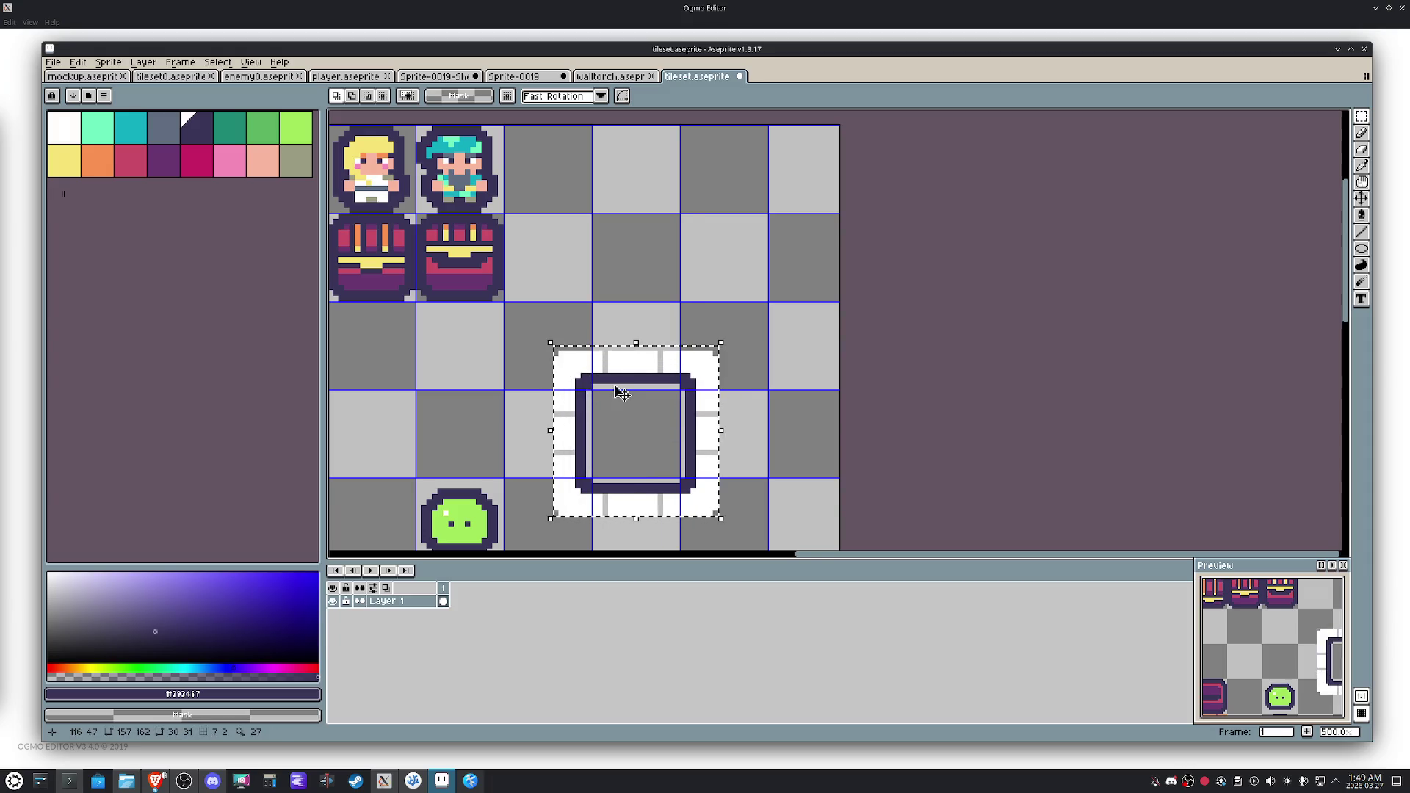
{"action": "left_click_drag", "start_coordinate": [715, 512], "coordinate": [557, 354]}
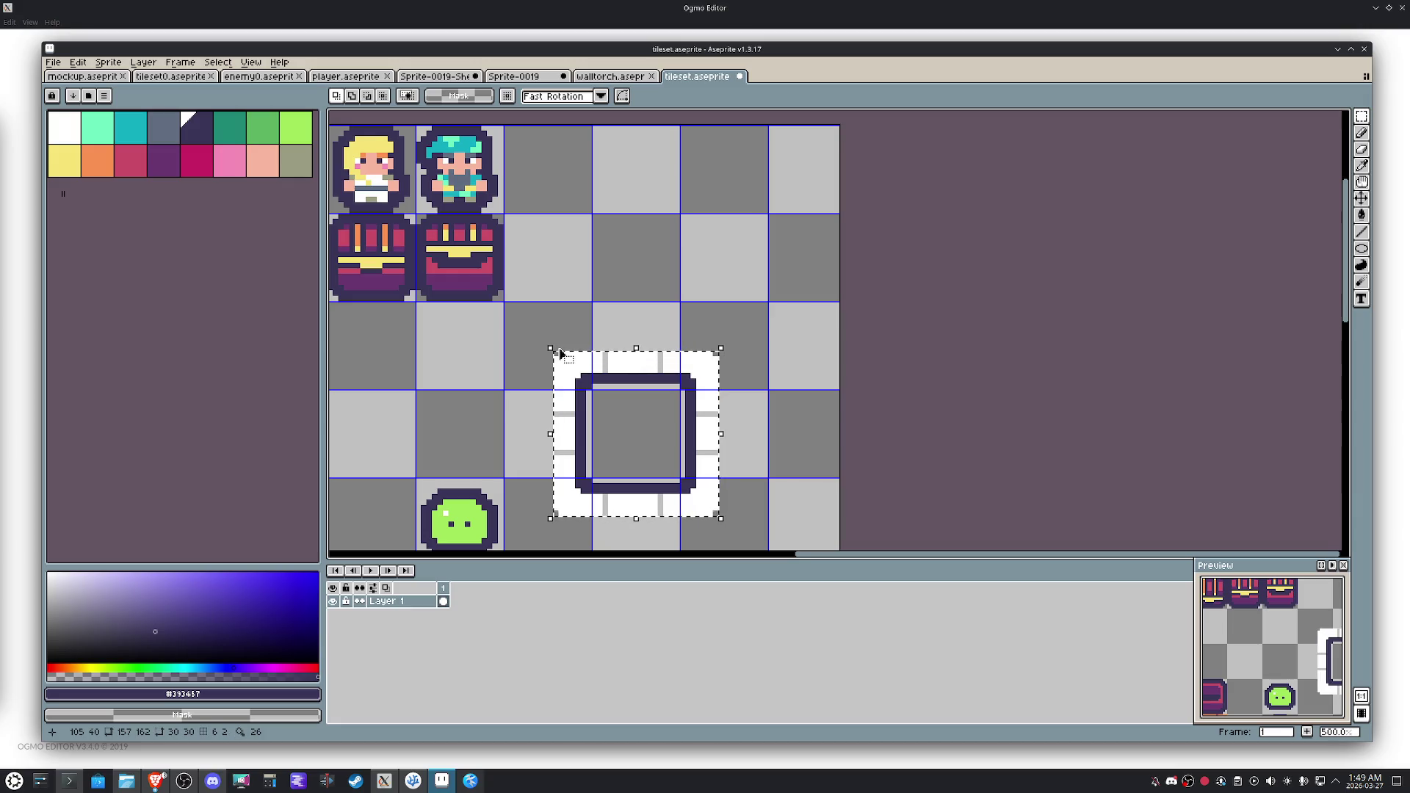
{"action": "key", "text": "i"}
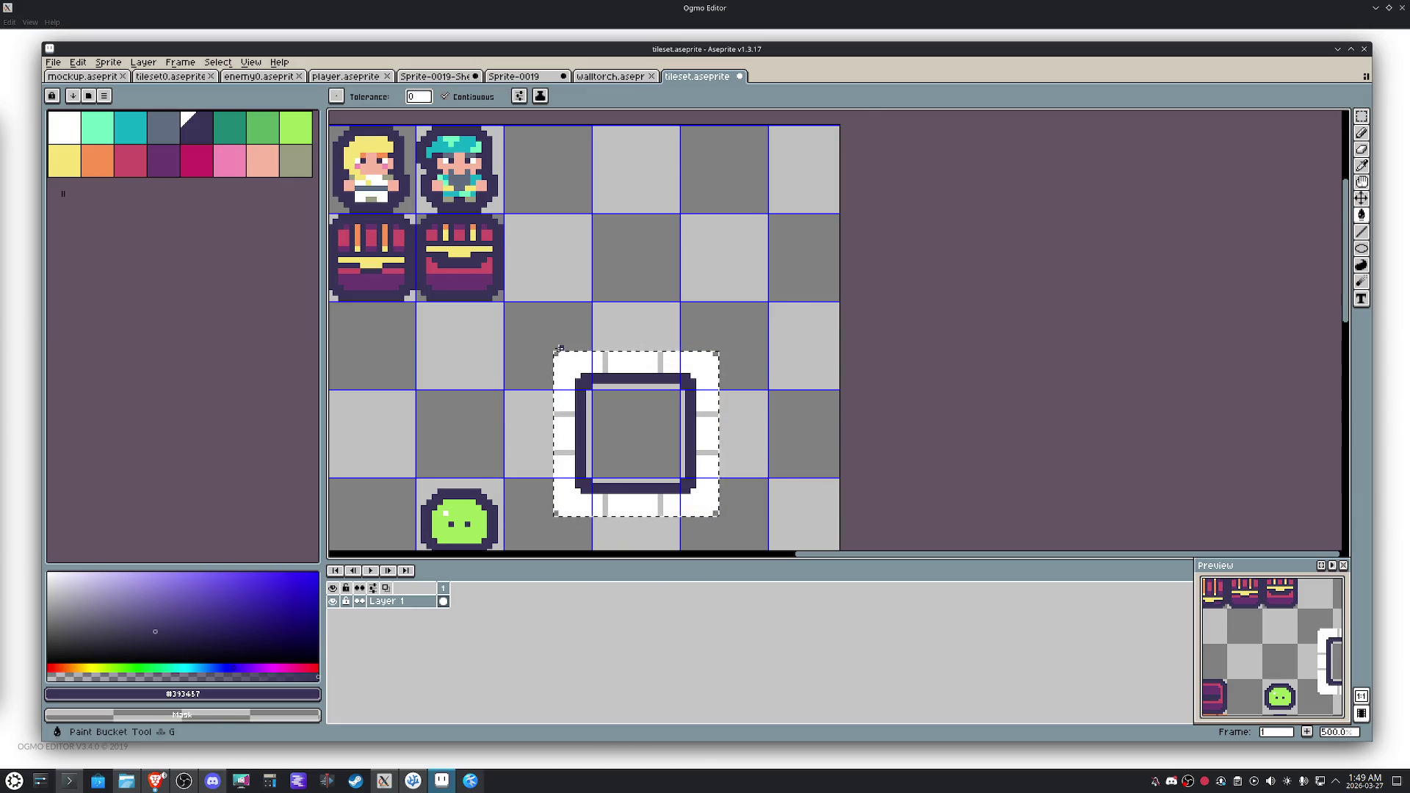
{"action": "scroll", "coordinate": [677, 499], "scroll_direction": "up", "scroll_amount": 2}
{"action": "left_click", "coordinate": [676, 499]}
Bucket-fill the eight grey stripes on all four frame sides white, then deselect.
{"action": "key", "text": "g"}
{"action": "left_click", "coordinate": [641, 507]}
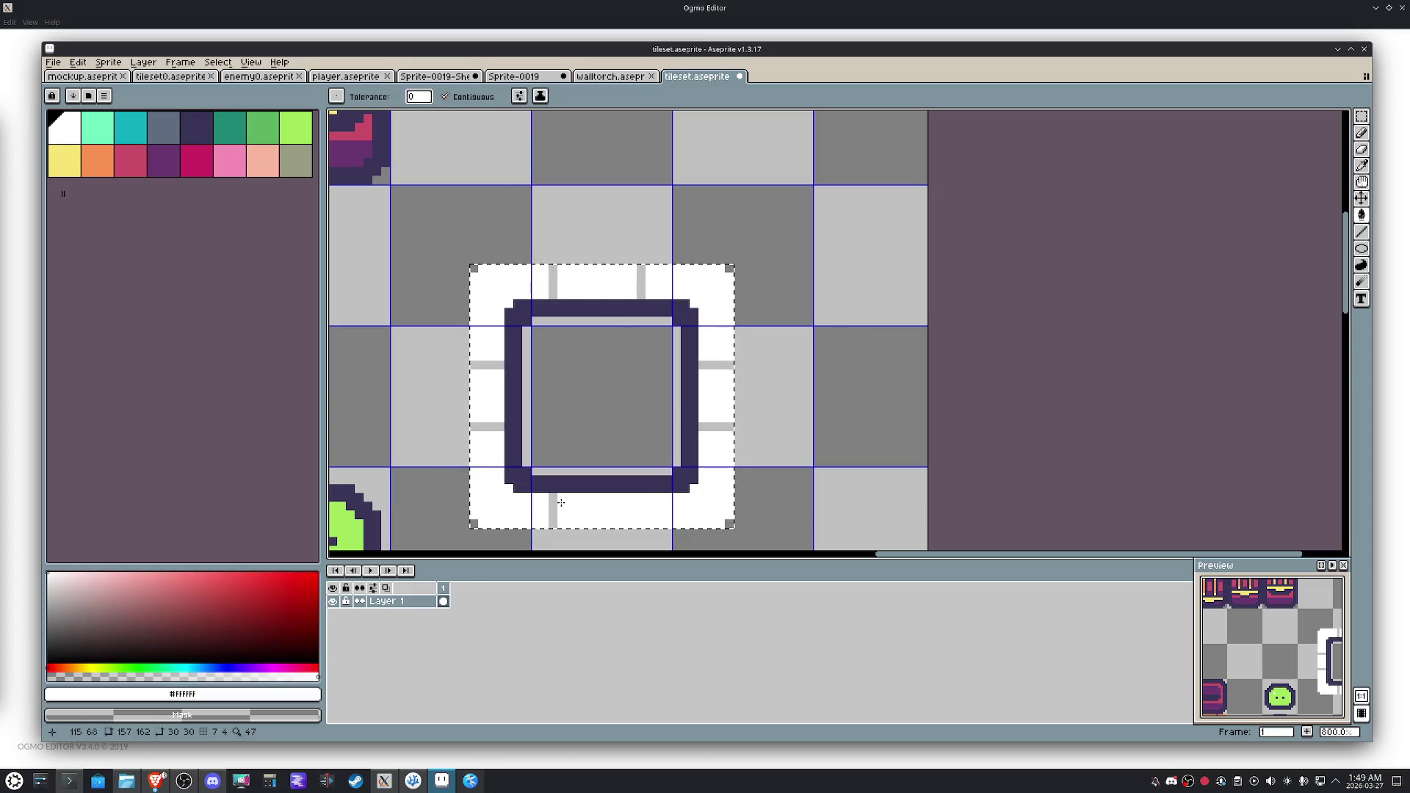
{"action": "left_click", "coordinate": [551, 503]}
{"action": "left_click", "coordinate": [480, 427]}
{"action": "left_click", "coordinate": [485, 365]}
{"action": "left_click", "coordinate": [552, 280]}
{"action": "left_click", "coordinate": [639, 284]}
{"action": "left_click", "coordinate": [716, 426]}
{"action": "left_click", "coordinate": [720, 369]}
{"action": "key", "text": "ctrl+d"}
{"action": "scroll", "coordinate": [720, 369], "scroll_direction": "down", "scroll_amount": 2}
{"action": "key", "text": "m"}
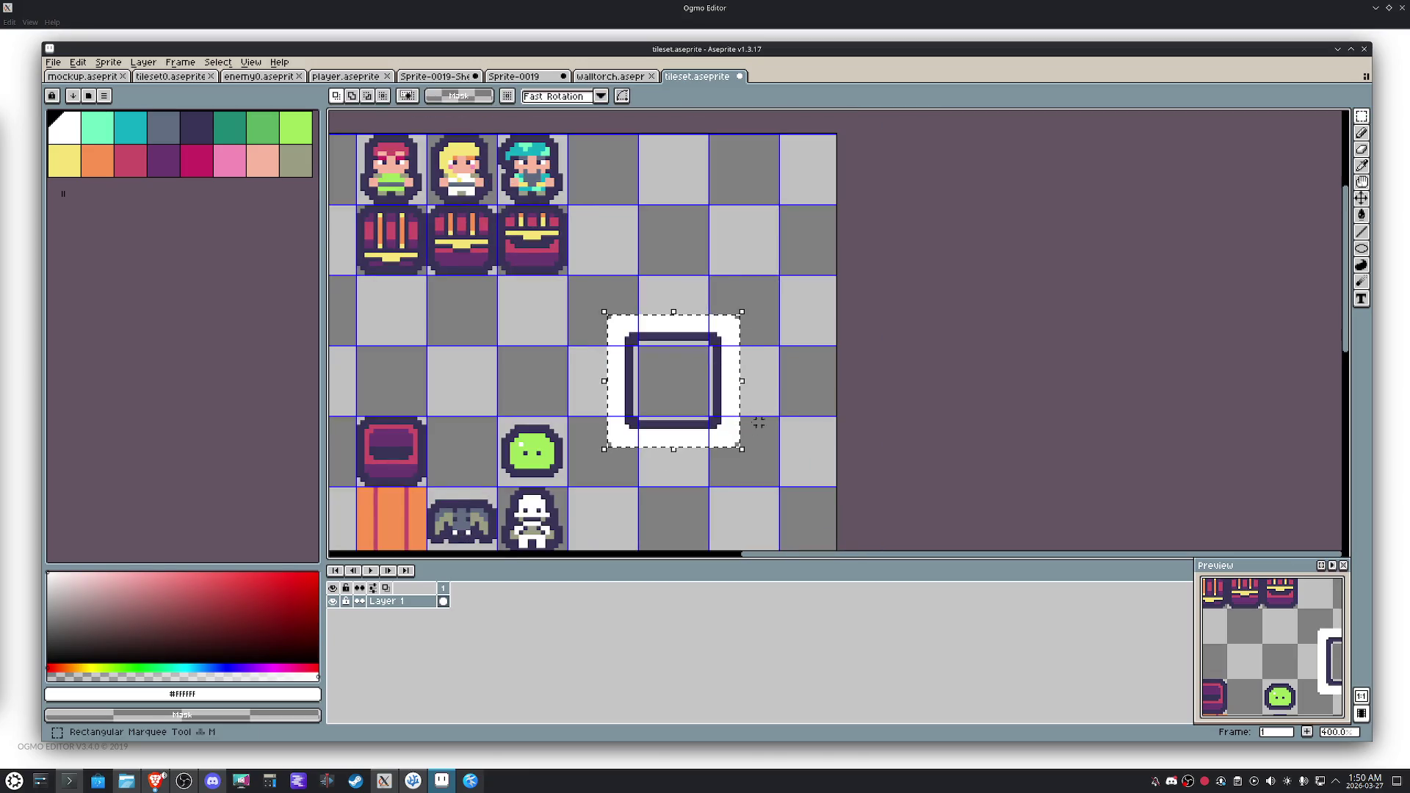
{"action": "left_click_drag", "start_coordinate": [662, 378], "coordinate": [633, 337]}
{"action": "left_click", "coordinate": [633, 337], "text": "alt"}
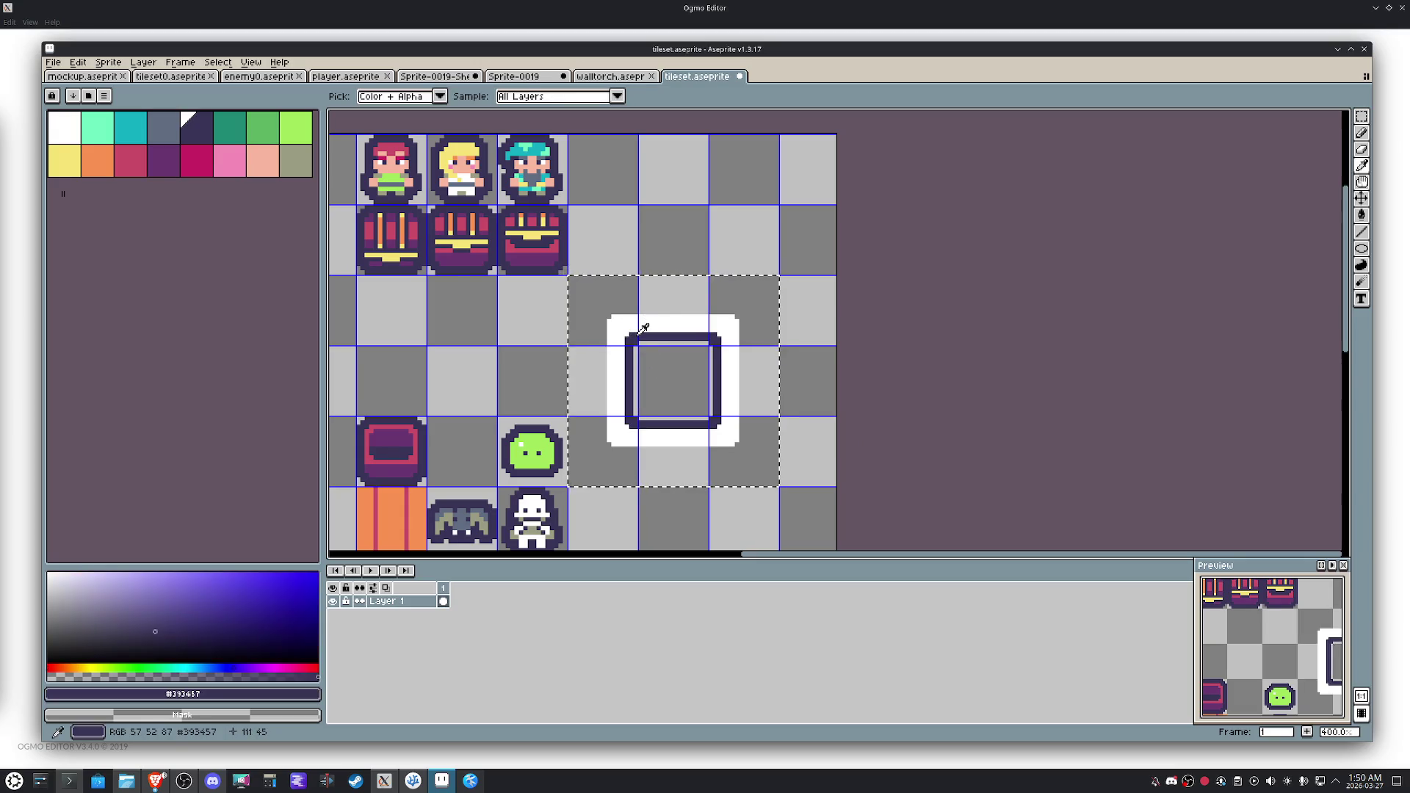
{"action": "key", "text": "g"}
{"action": "left_click", "coordinate": [656, 296]}
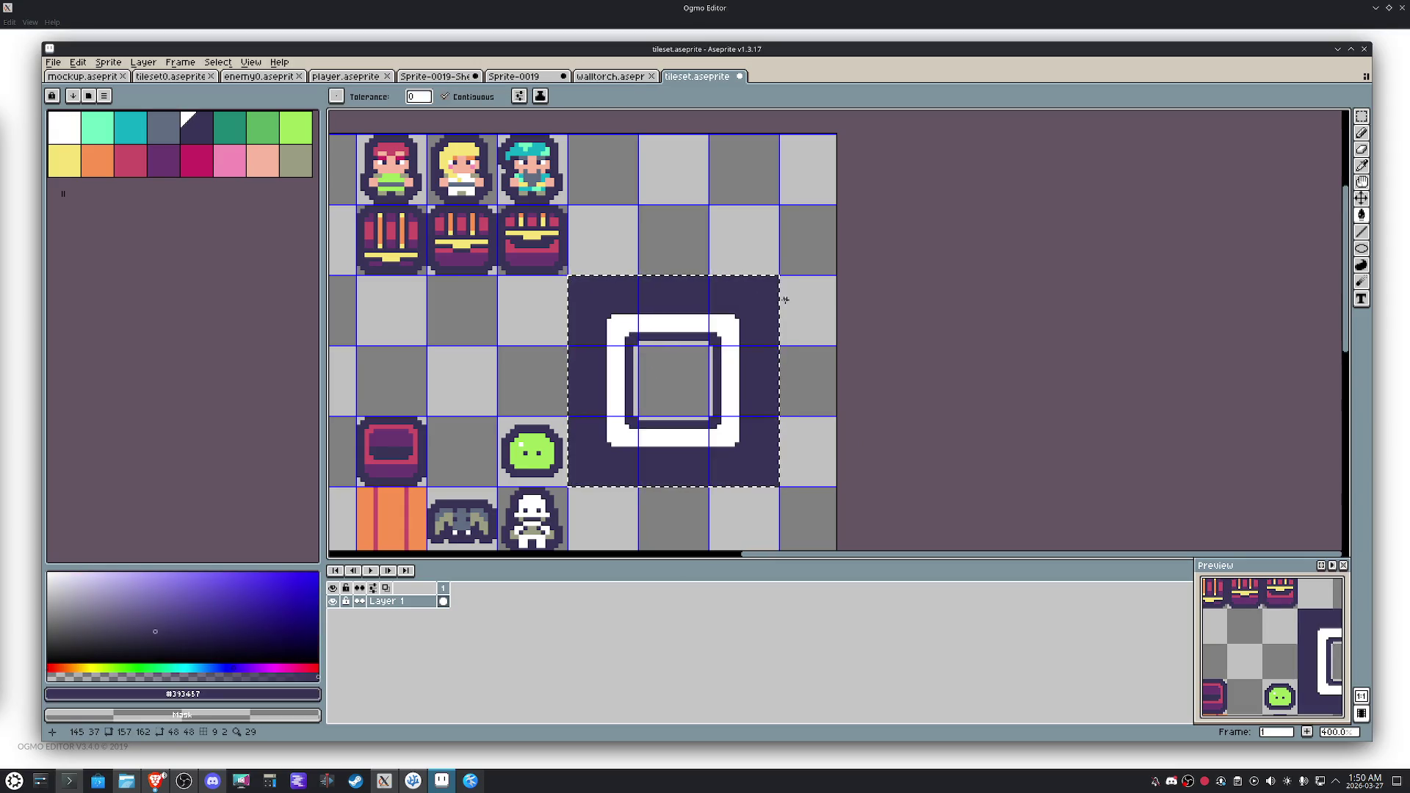
{"action": "key", "text": "m"}
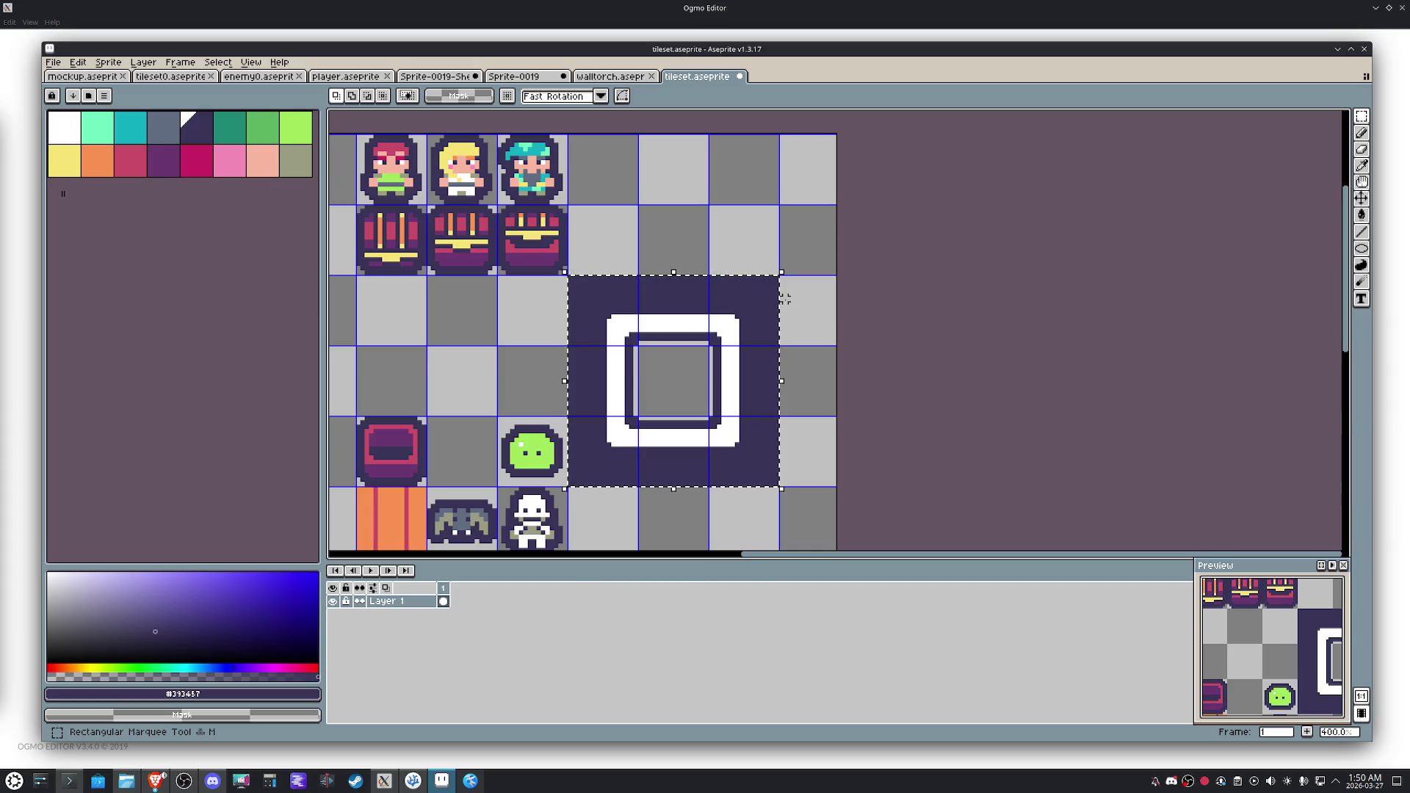
{"action": "key", "text": "space"}
{"action": "mouse_move", "coordinate": [824, 334]}
{"action": "left_mouse_down"}
{"action": "mouse_move", "coordinate": [947, 267]}
{"action": "mouse_move", "coordinate": [983, 311]}
{"action": "left_mouse_up"}
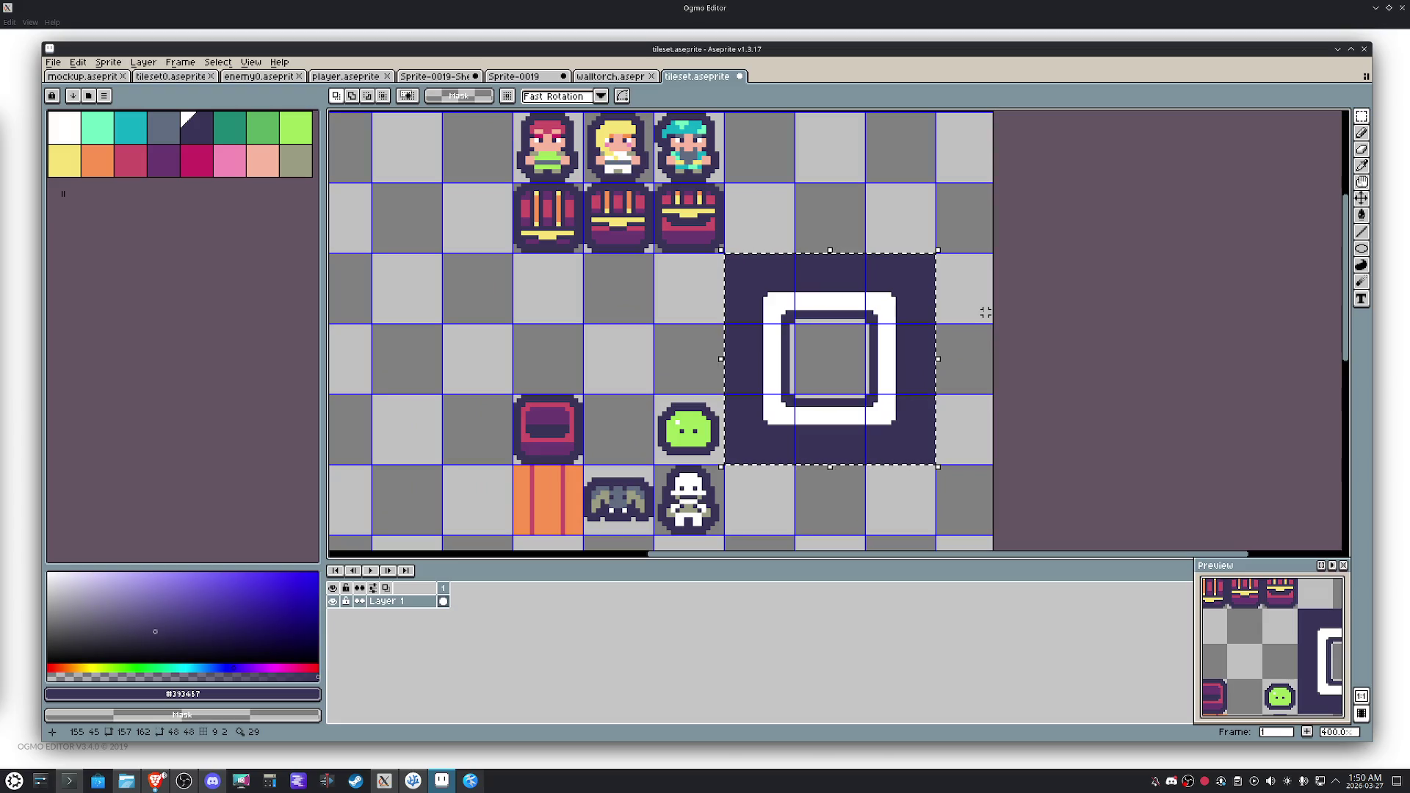
{"action": "scroll", "coordinate": [983, 311], "scroll_direction": "down", "scroll_amount": 2}
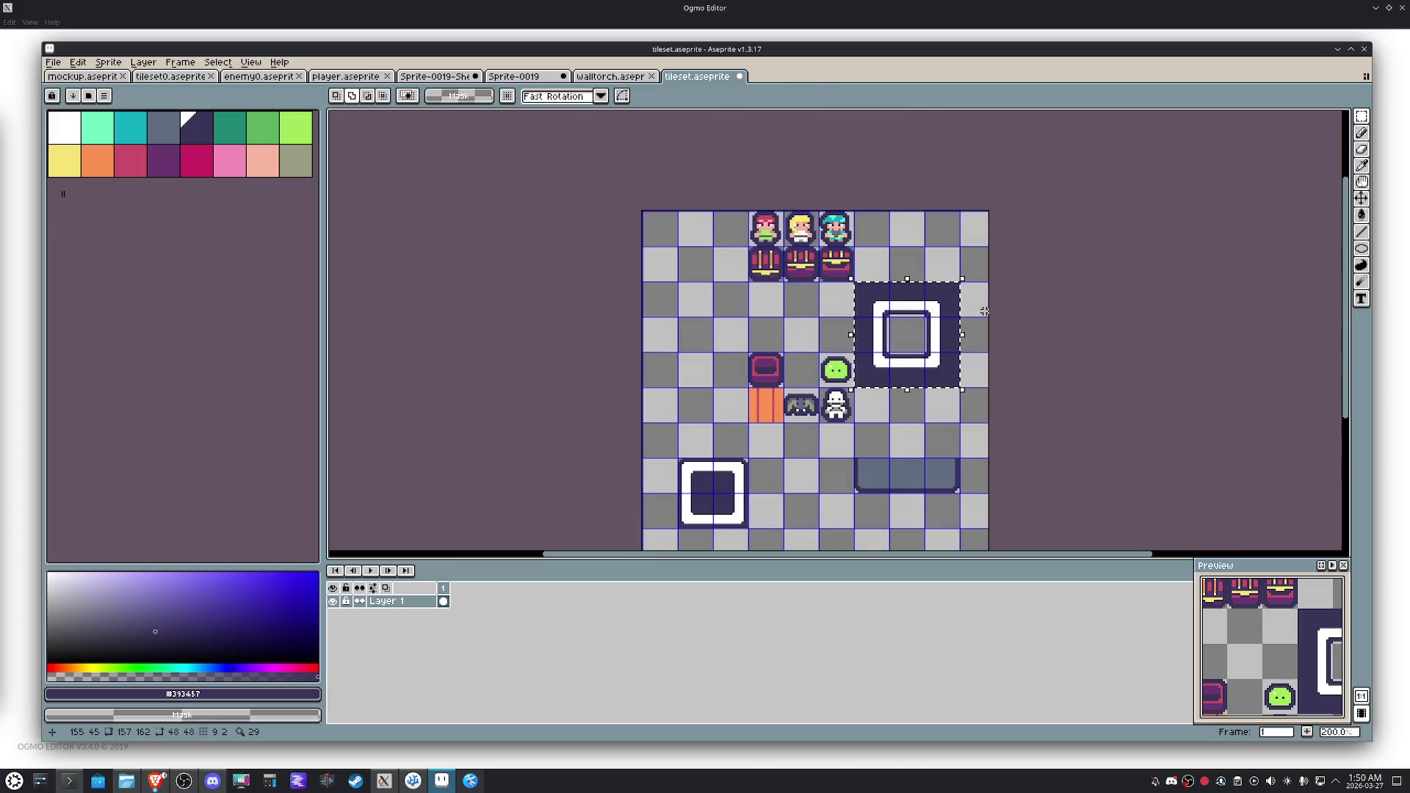
Move the big square wall tile into the top-left corner of the sheet.
{"action": "key", "text": "shift+Left"}
{"action": "key", "text": "shift+Left"}
{"action": "key", "text": "shift+Left"}
{"action": "key", "text": "shift+Left"}
{"action": "key", "text": "shift+Up"}
{"action": "key", "text": "shift+Up"}
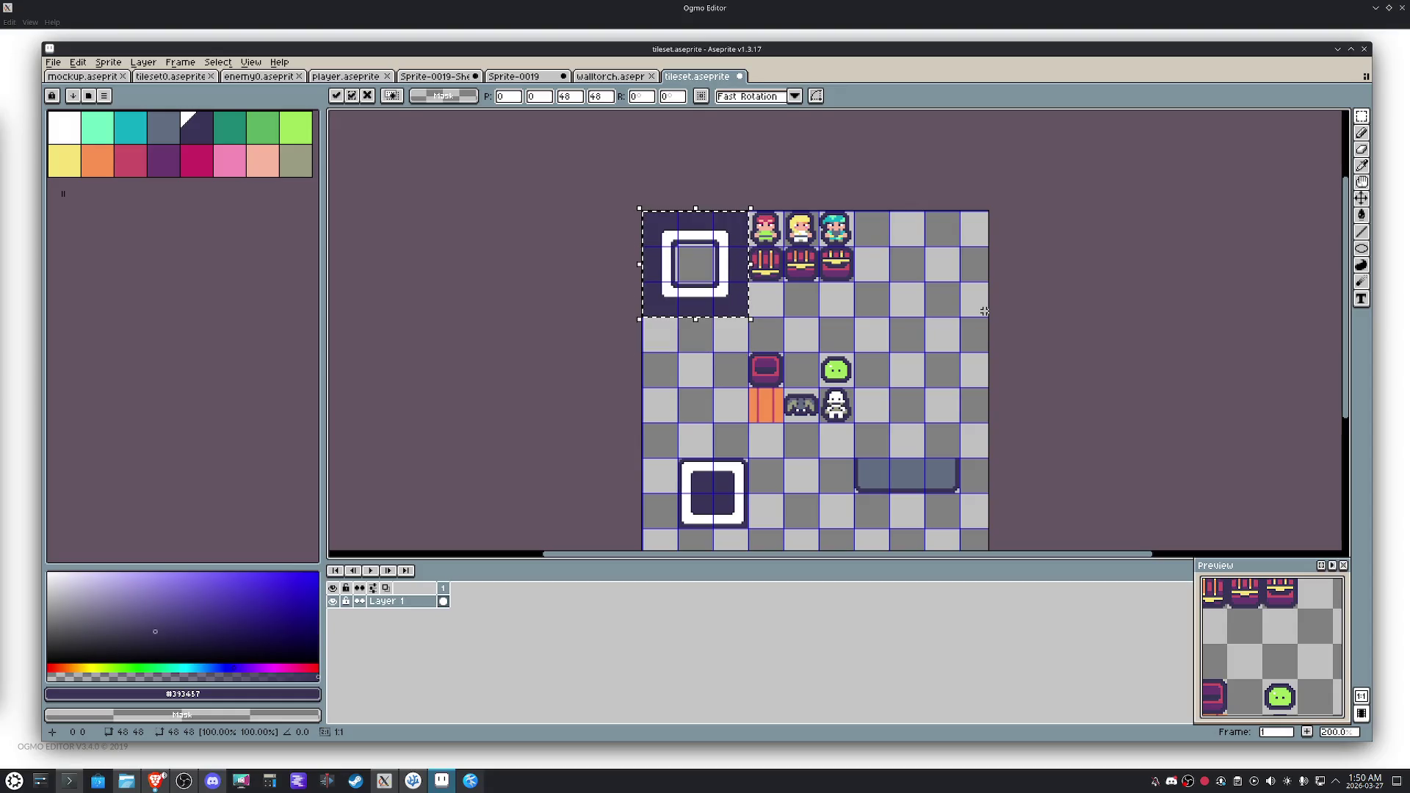
{"action": "left_click", "coordinate": [804, 294]}
Copy the dark wall-top tile with the white stripe and place the copy beside the slime.
{"action": "mouse_move", "coordinate": [677, 282]}
{"action": "left_mouse_down"}
{"action": "mouse_move", "coordinate": [712, 316]}
{"action": "mouse_move", "coordinate": [802, 299]}
{"action": "left_mouse_up"}
{"action": "key", "text": "ctrl+c"}
{"action": "key", "text": "ctrl+v"}
{"action": "key", "text": "shift+Right"}
{"action": "key", "text": "shift+Down"}
{"action": "key", "text": "shift+Down"}
{"action": "key", "text": "shift+Right"}
{"action": "key", "text": "shift+Right"}
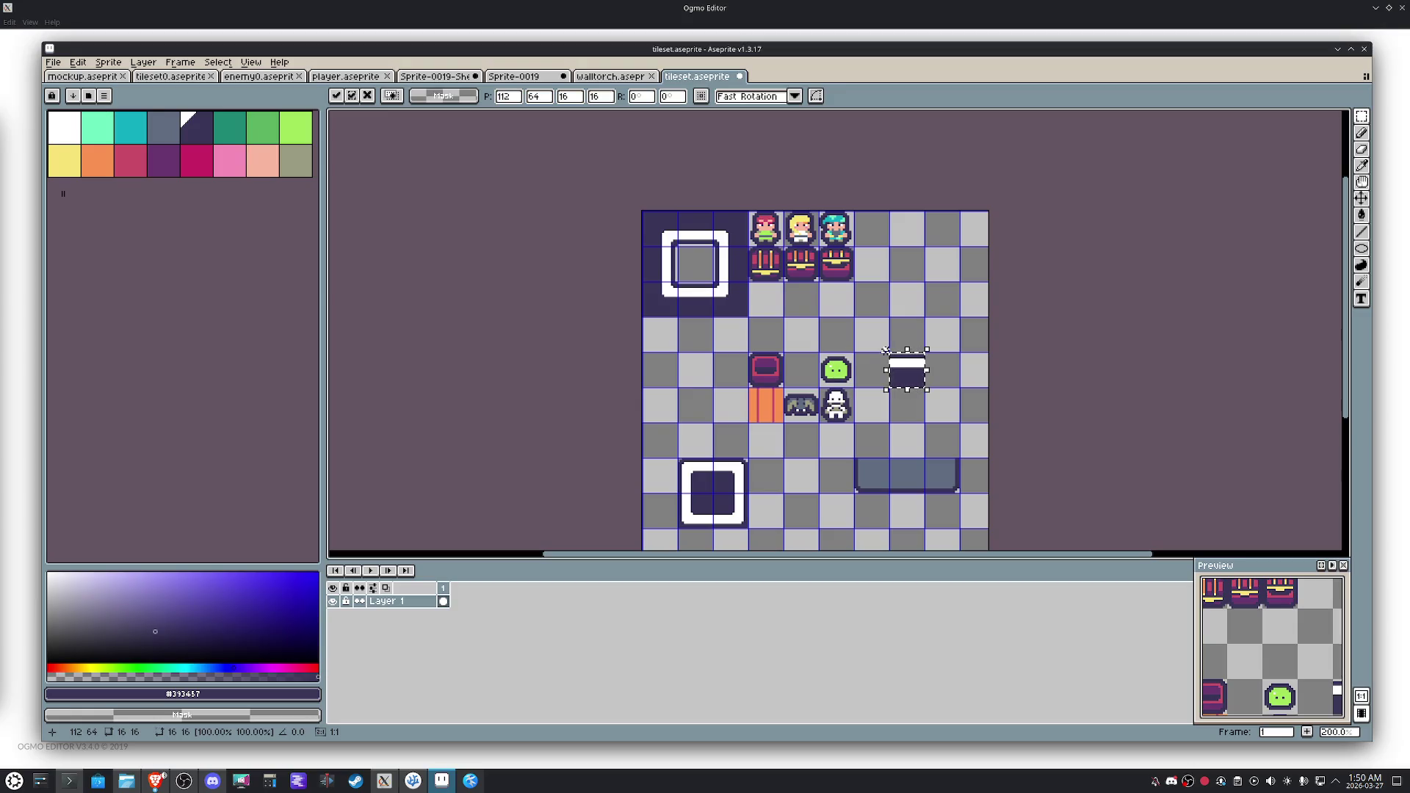
{"action": "key", "text": "Return"}
Copy the box corner piece and position it next to the new wall top.
{"action": "key", "text": "ctrl+c"}
{"action": "key", "text": "ctrl+v"}
{"action": "key", "text": "shift+Up"}
{"action": "key", "text": "shift+Right"}
{"action": "key", "text": "shift+Right"}
{"action": "key", "text": "shift+Right"}
{"action": "key", "text": "shift+Right"}
{"action": "key", "text": "shift+Right"}
{"action": "key", "text": "shift+Right"}
{"action": "key", "text": "shift+Up"}
{"action": "key", "text": "Return"}
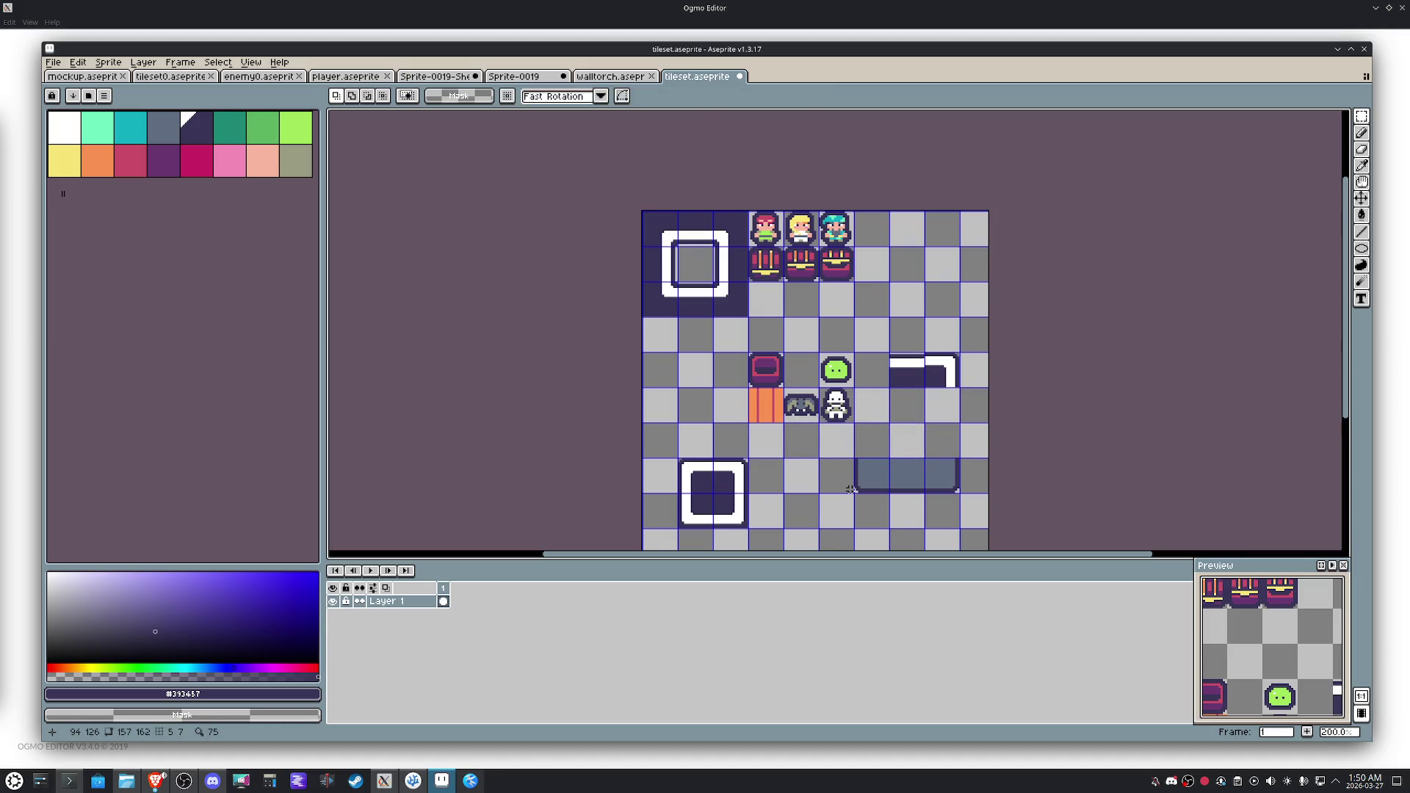
Nudge the corner pixels down so they join the wall bar.
{"action": "scroll", "coordinate": [971, 342], "scroll_direction": "up", "scroll_amount": 4}
{"action": "left_click_drag", "start_coordinate": [1005, 301], "coordinate": [867, 204]}
{"action": "left_click_drag", "start_coordinate": [938, 261], "coordinate": [935, 271]}
{"action": "left_click", "coordinate": [932, 374]}
{"action": "left_click_drag", "start_coordinate": [996, 313], "coordinate": [729, 217]}
{"action": "left_click", "coordinate": [903, 399]}
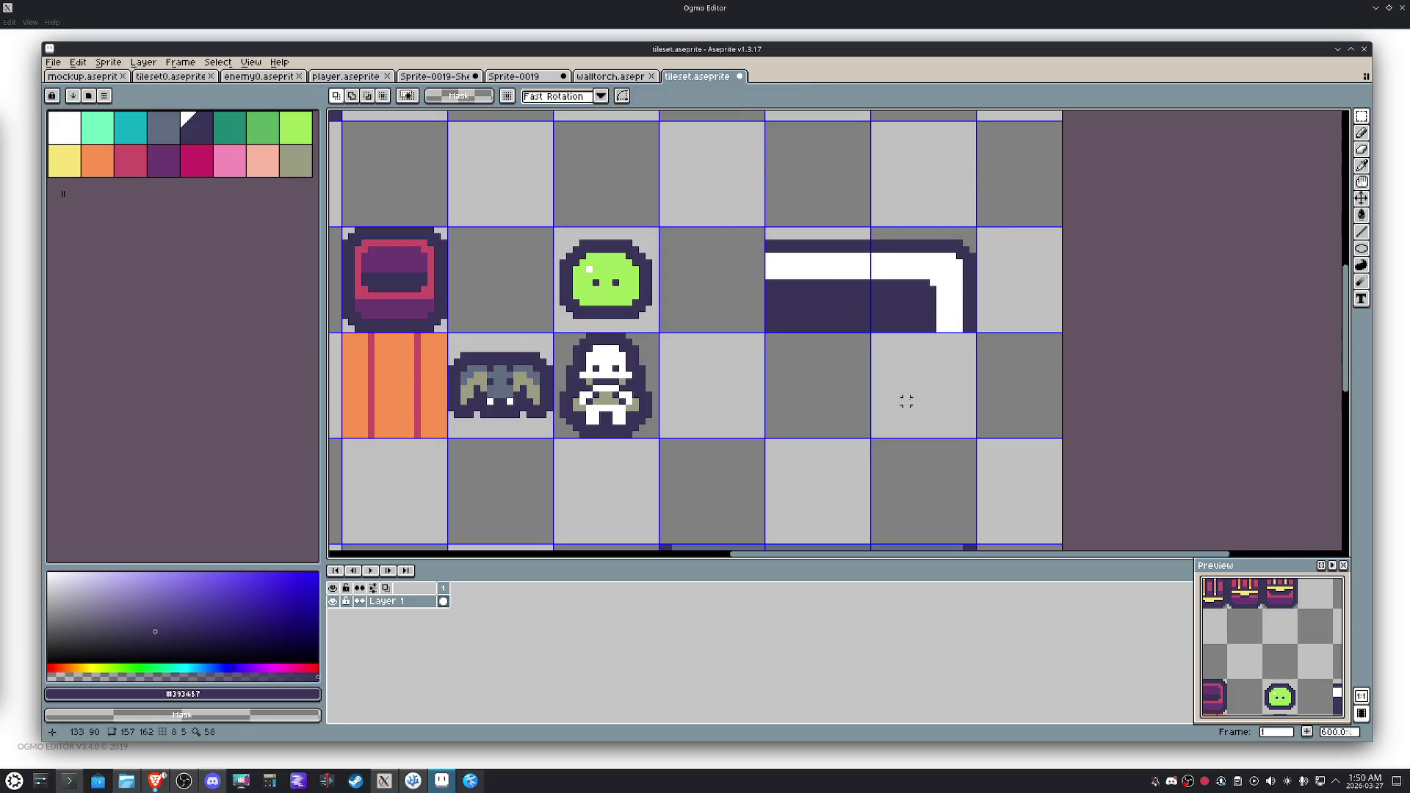
Align the wall piece and erase the top half of the lower square tile.
{"action": "scroll", "coordinate": [730, 343], "scroll_direction": "down", "scroll_amount": 2}
{"action": "mouse_move", "coordinate": [737, 348]}
{"action": "left_mouse_down"}
{"action": "mouse_move", "coordinate": [571, 280]}
{"action": "mouse_move", "coordinate": [617, 314]}
{"action": "mouse_move", "coordinate": [659, 290]}
{"action": "left_mouse_up"}
{"action": "left_click_drag", "start_coordinate": [740, 248], "coordinate": [566, 260]}
{"action": "left_click_drag", "start_coordinate": [652, 261], "coordinate": [652, 299]}
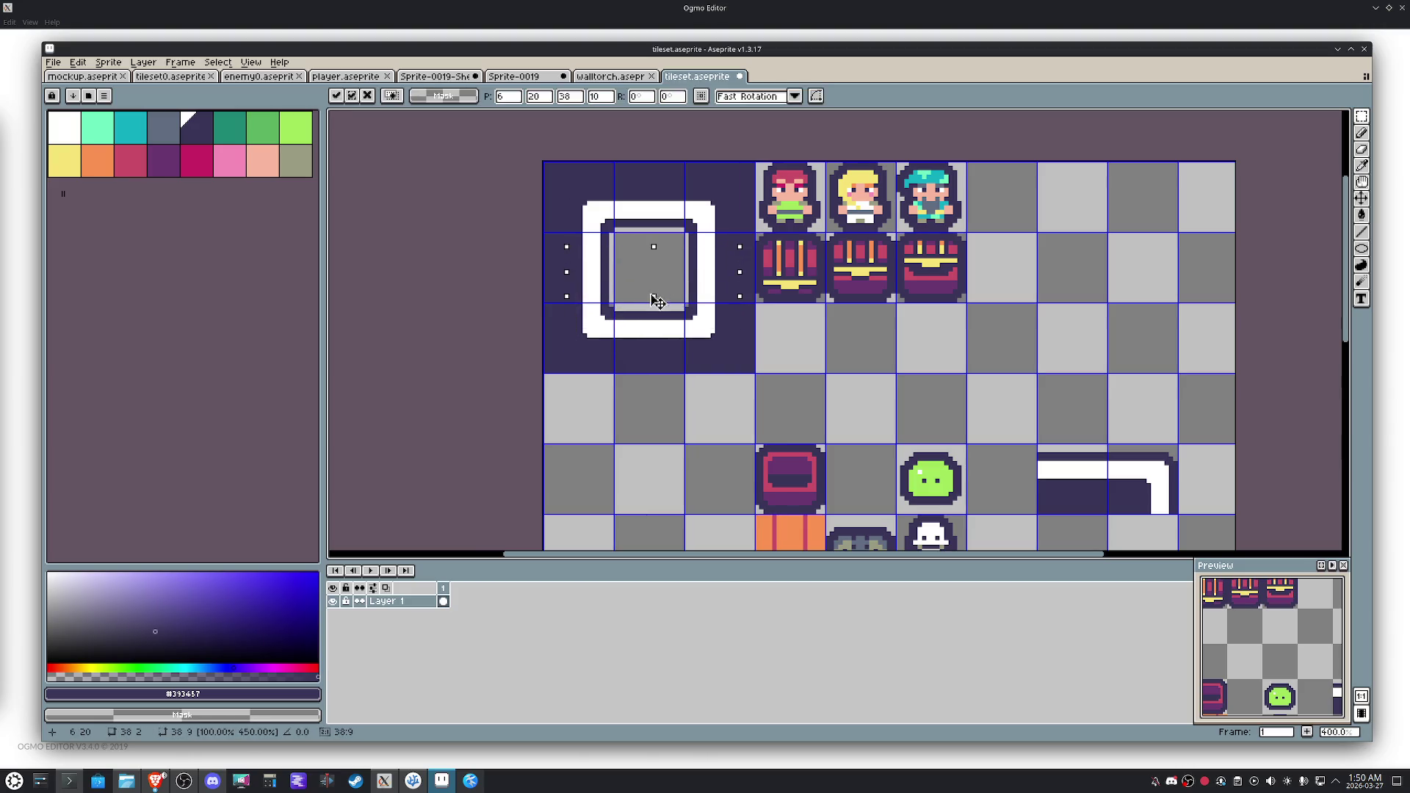
{"action": "scroll", "coordinate": [694, 340], "scroll_direction": "down", "scroll_amount": 1}
{"action": "left_click_drag", "start_coordinate": [764, 354], "coordinate": [686, 195]}
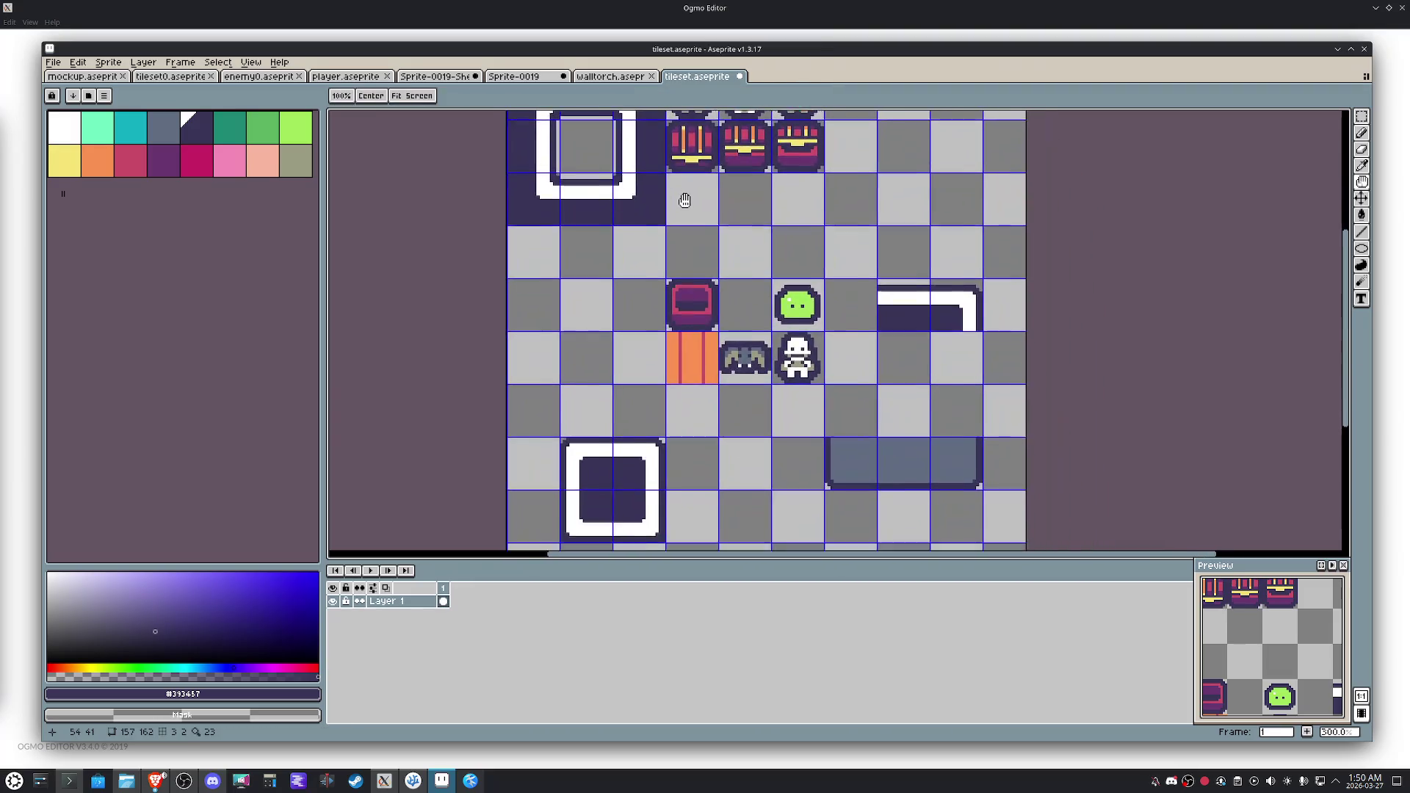
{"action": "key", "text": "space"}
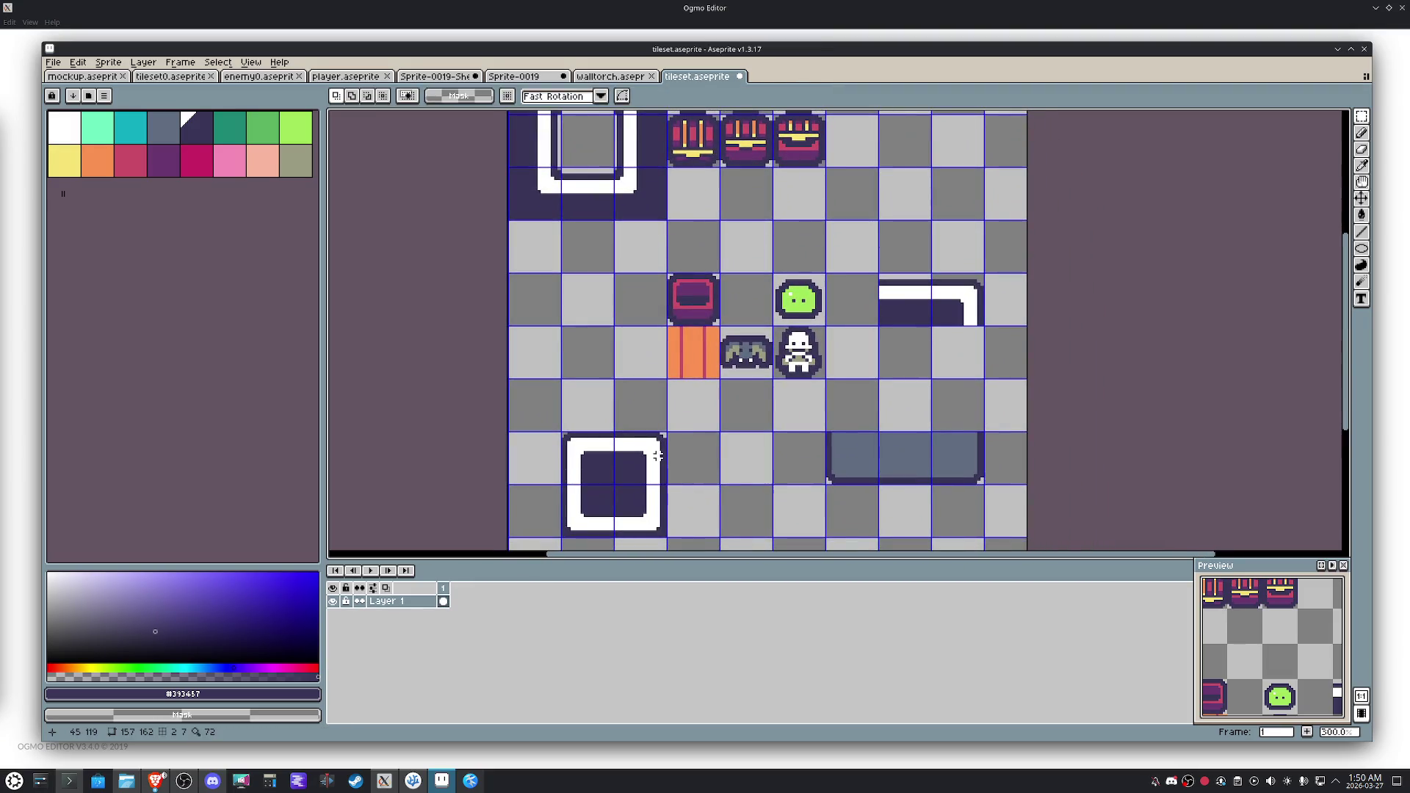
{"action": "left_click_drag", "start_coordinate": [632, 456], "coordinate": [588, 459]}
{"action": "key", "text": "Delete"}
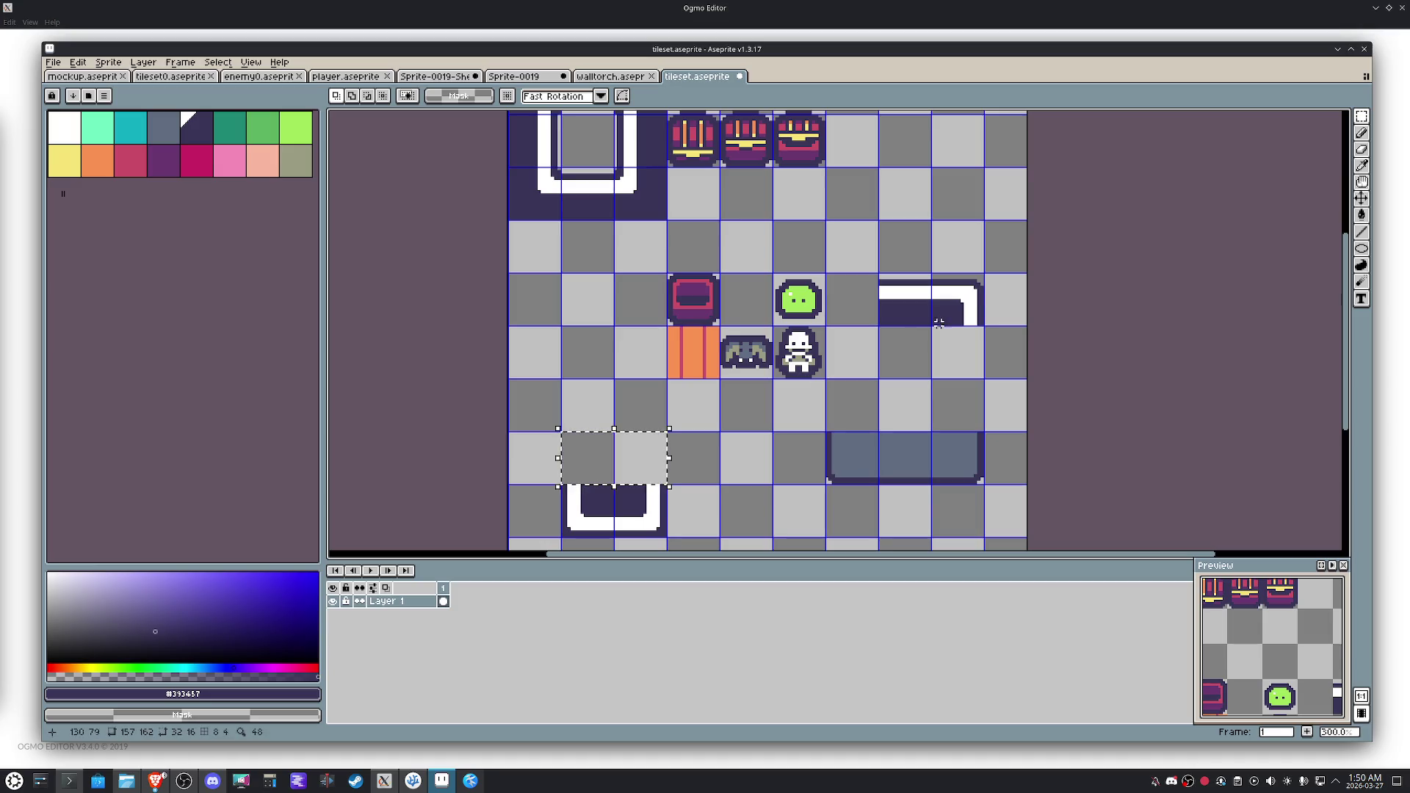
Move the corner bracket piece left and down onto the lower square.
{"action": "left_click_drag", "start_coordinate": [947, 283], "coordinate": [977, 320]}
{"action": "key", "text": "shift+Left"}
{"action": "key", "text": "shift+Down"}
{"action": "key", "text": "shift+Left"}
{"action": "key", "text": "shift+Down"}
{"action": "key", "text": "shift+Left"}
{"action": "key", "text": "shift+Left"}
{"action": "key", "text": "shift+Left"}
{"action": "key", "text": "shift+Down"}
Move the lower square wall tile up beneath the top square.
{"action": "key", "text": "shift+Left"}
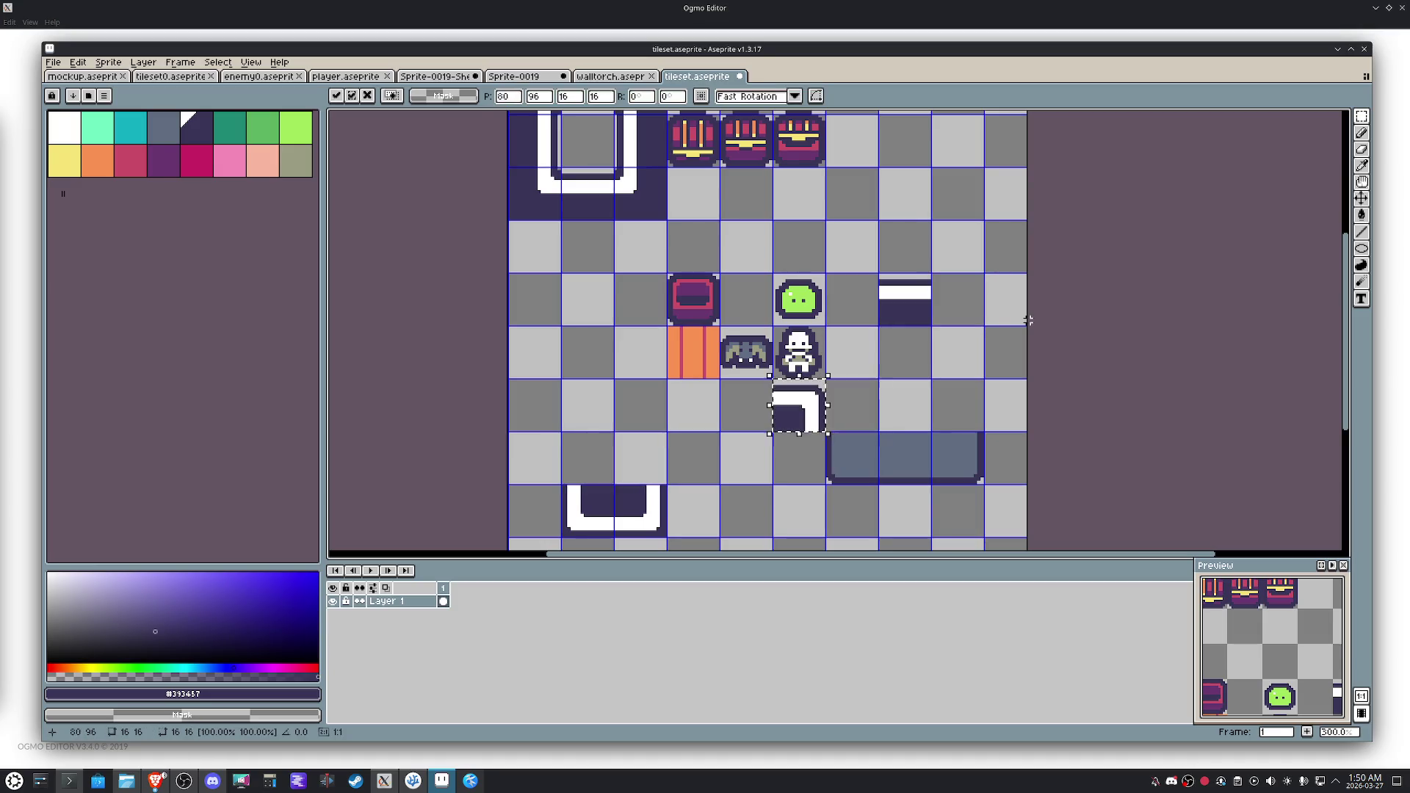
{"action": "key", "text": "shift+Left"}
{"action": "left_click", "coordinate": [875, 413]}
{"action": "left_click_drag", "start_coordinate": [662, 524], "coordinate": [566, 437]}
Shift the three-cell grey-blue floor strip left and up into the left columns.
{"action": "key", "text": "shift+Left"}
{"action": "key", "text": "shift+Up"}
{"action": "key", "text": "shift+Up"}
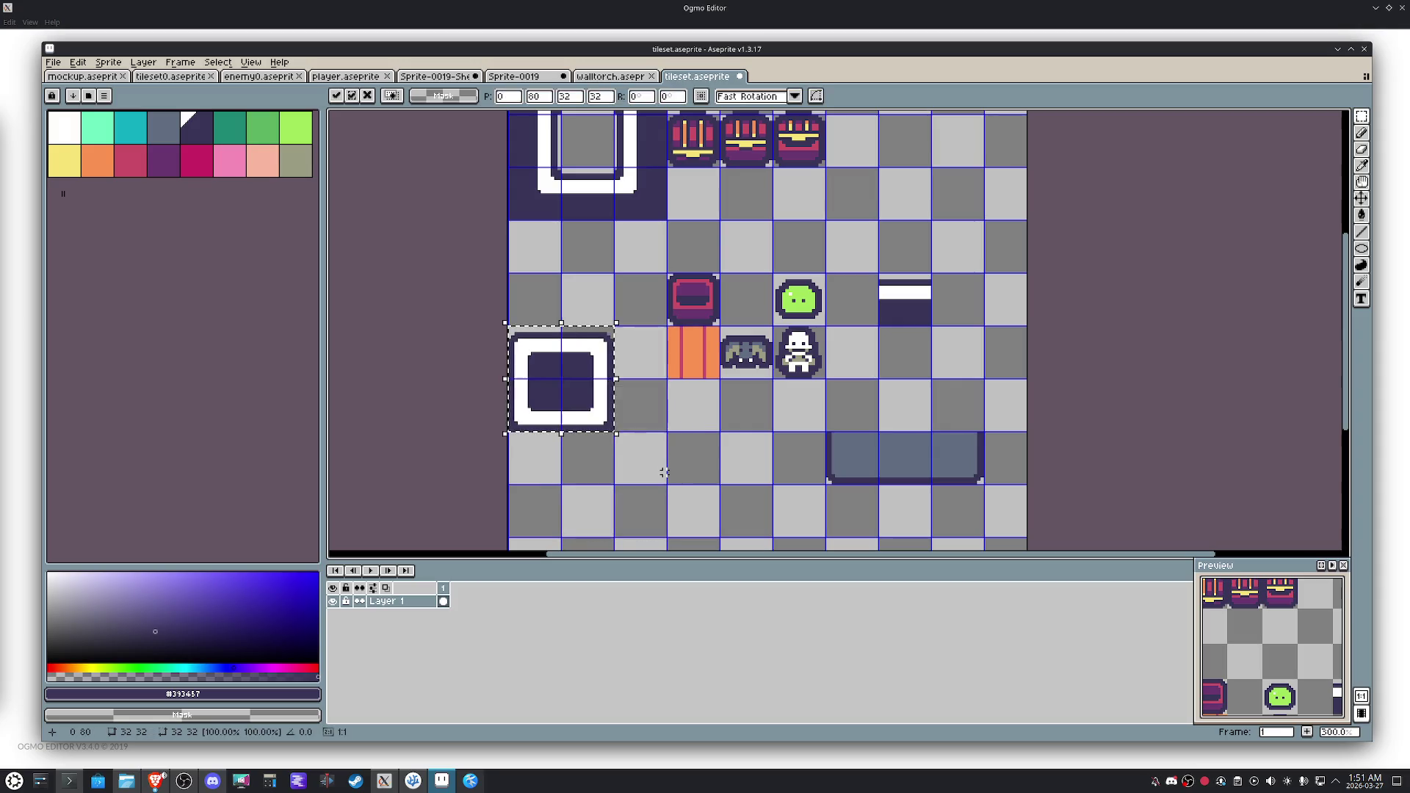
{"action": "key", "text": "shift+Up"}
{"action": "key", "text": "shift+Up"}
{"action": "left_click", "coordinate": [863, 459]}
{"action": "left_click_drag", "start_coordinate": [863, 459], "coordinate": [945, 466]}
{"action": "key", "text": "shift+Left"}
{"action": "key", "text": "shift+Left"}
{"action": "key", "text": "shift+Left"}
{"action": "key", "text": "shift+Up"}
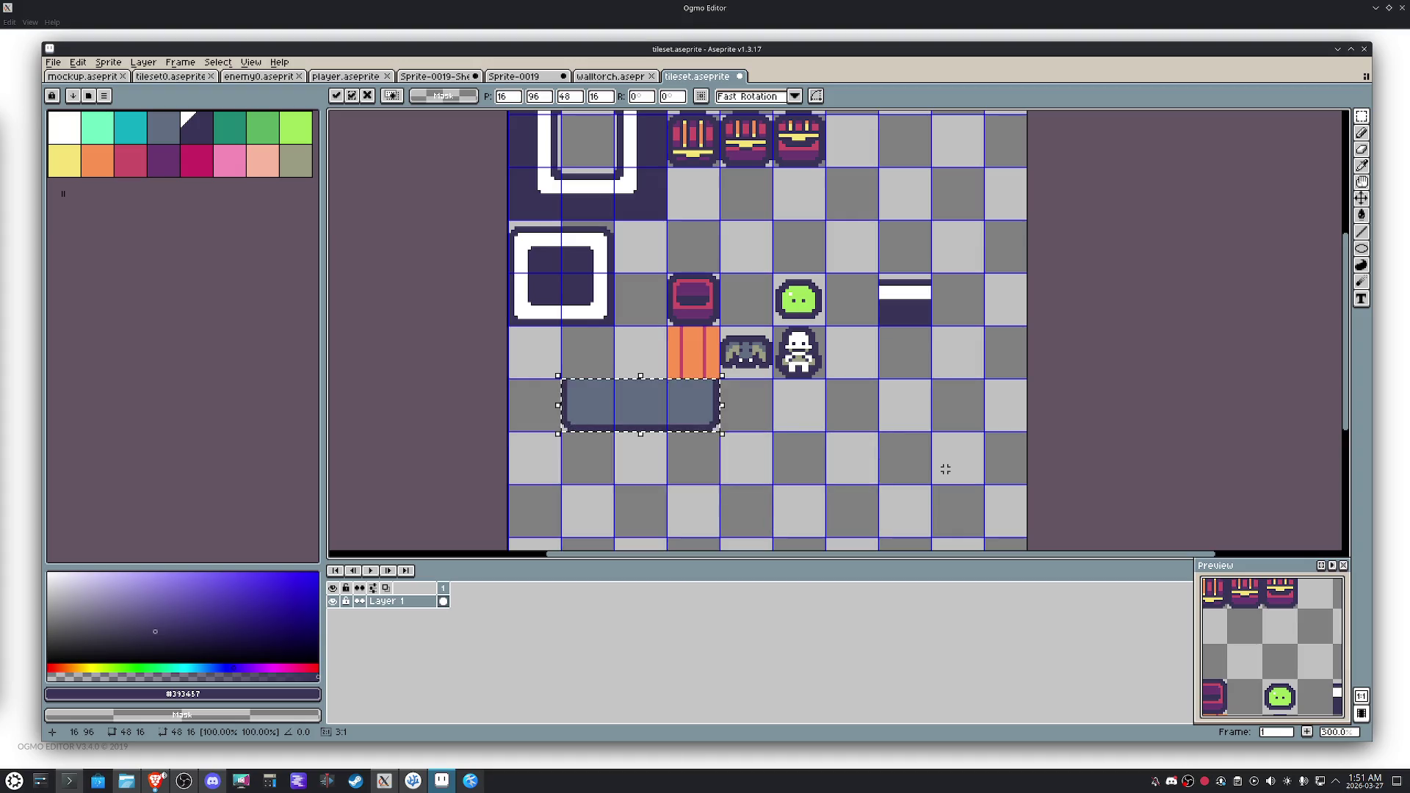
{"action": "key", "text": "shift+Left"}
{"action": "key", "text": "shift+Up"}
{"action": "left_click", "coordinate": [945, 469]}
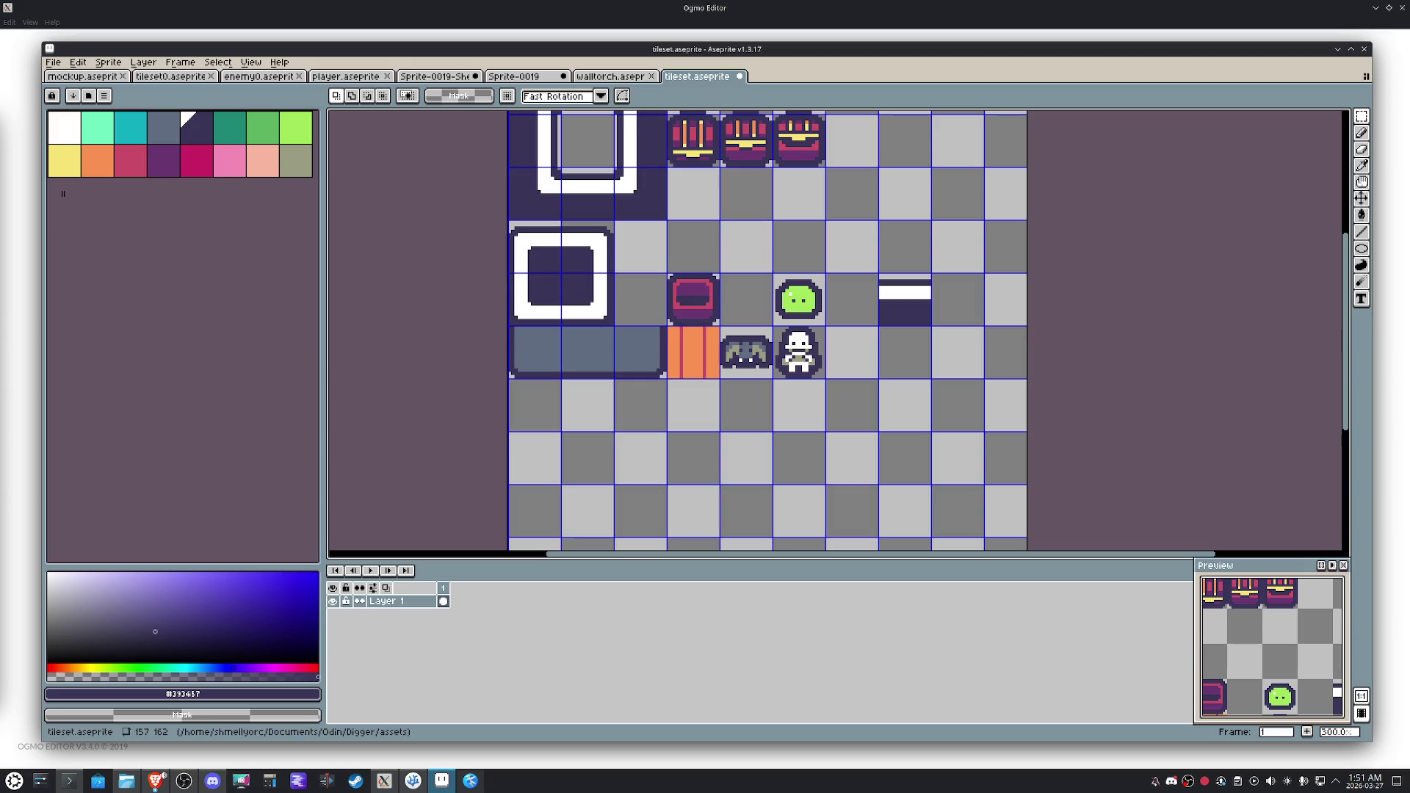
{"action": "mouse_move", "coordinate": [913, 252]}
{"action": "left_mouse_down"}
{"action": "mouse_move", "coordinate": [906, 381]}
{"action": "mouse_move", "coordinate": [890, 390]}
{"action": "left_mouse_up"}
{"action": "key", "text": "m"}
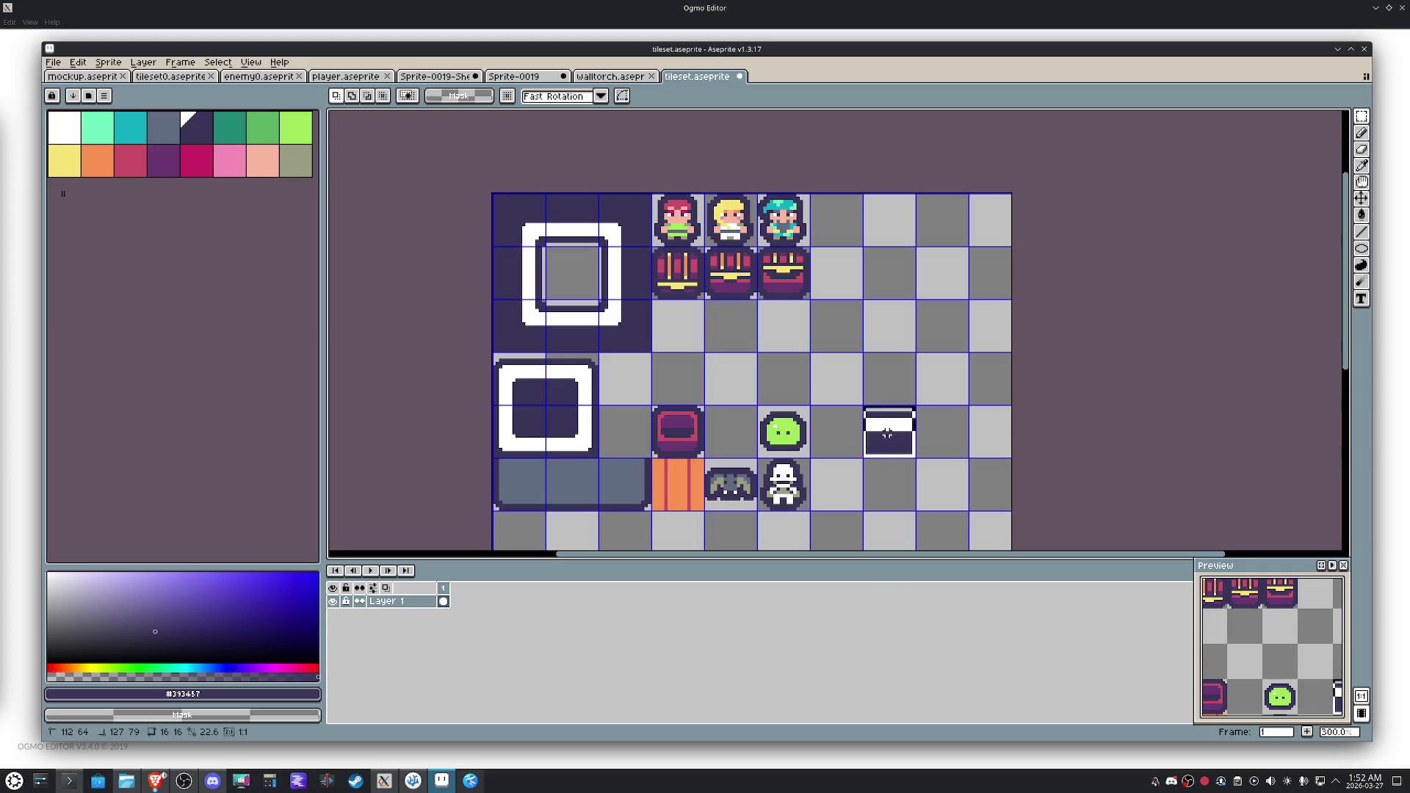
Delete the stray wall-top tile beside the slime and zoom out to see the whole sheet.
{"action": "key", "text": "Delete"}
{"action": "scroll", "coordinate": [526, 248], "scroll_direction": "up", "scroll_amount": 2}
{"action": "scroll", "coordinate": [546, 247], "scroll_direction": "up", "scroll_amount": 1}
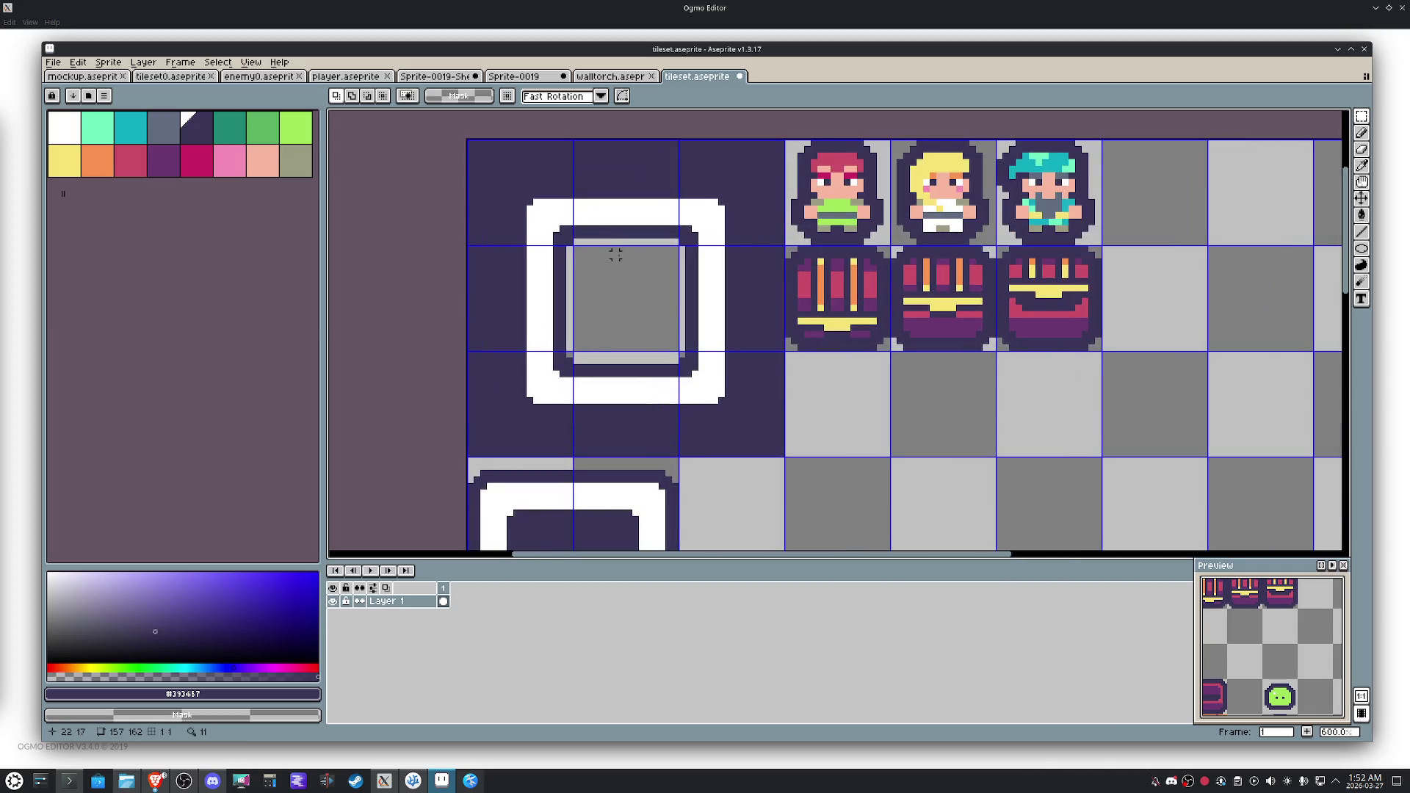
{"action": "scroll", "coordinate": [646, 257], "scroll_direction": "down", "scroll_amount": 2}
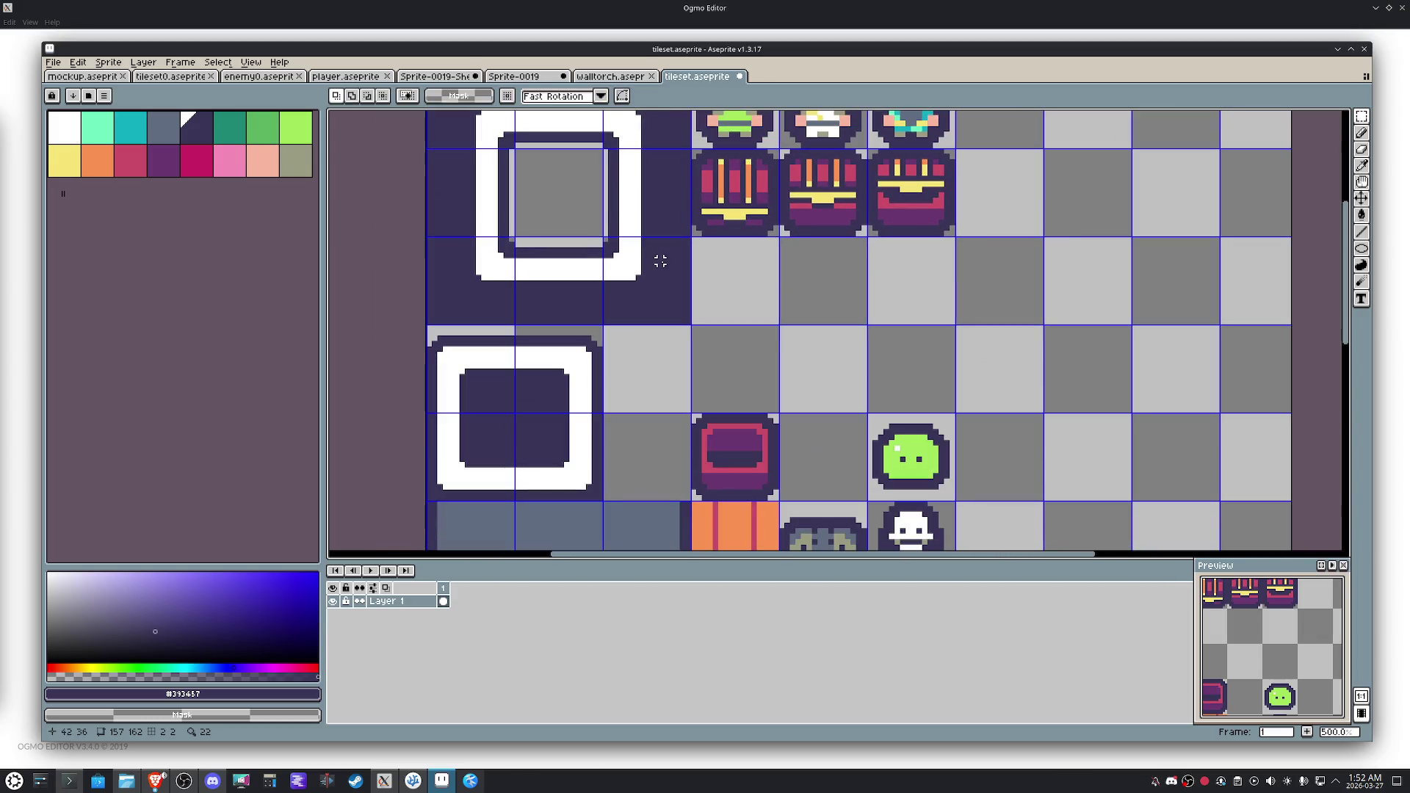
{"action": "scroll", "coordinate": [770, 344], "scroll_direction": "down", "scroll_amount": 1}
{"action": "left_click_drag", "start_coordinate": [822, 302], "coordinate": [772, 251]}
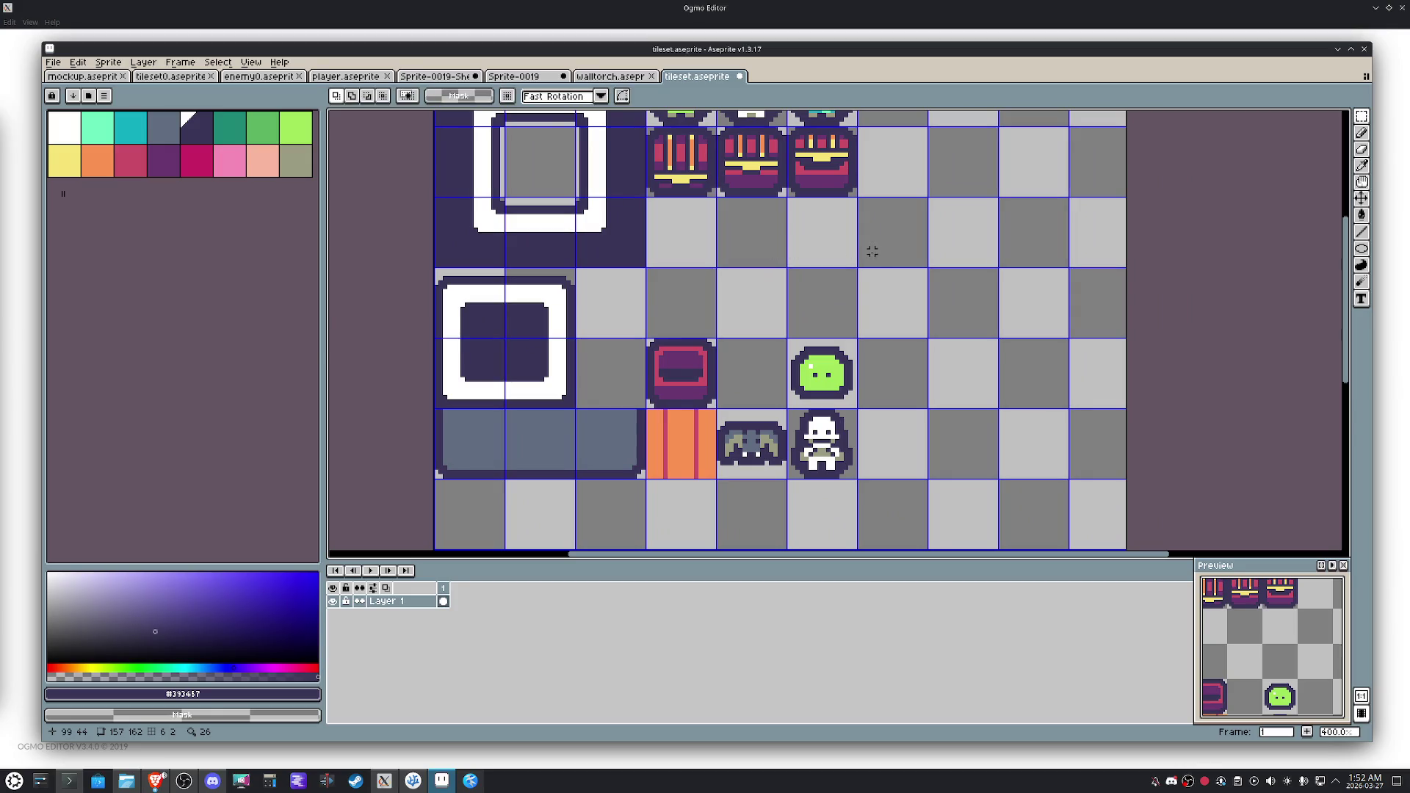
{"action": "scroll", "coordinate": [877, 286], "scroll_direction": "down", "scroll_amount": 2}
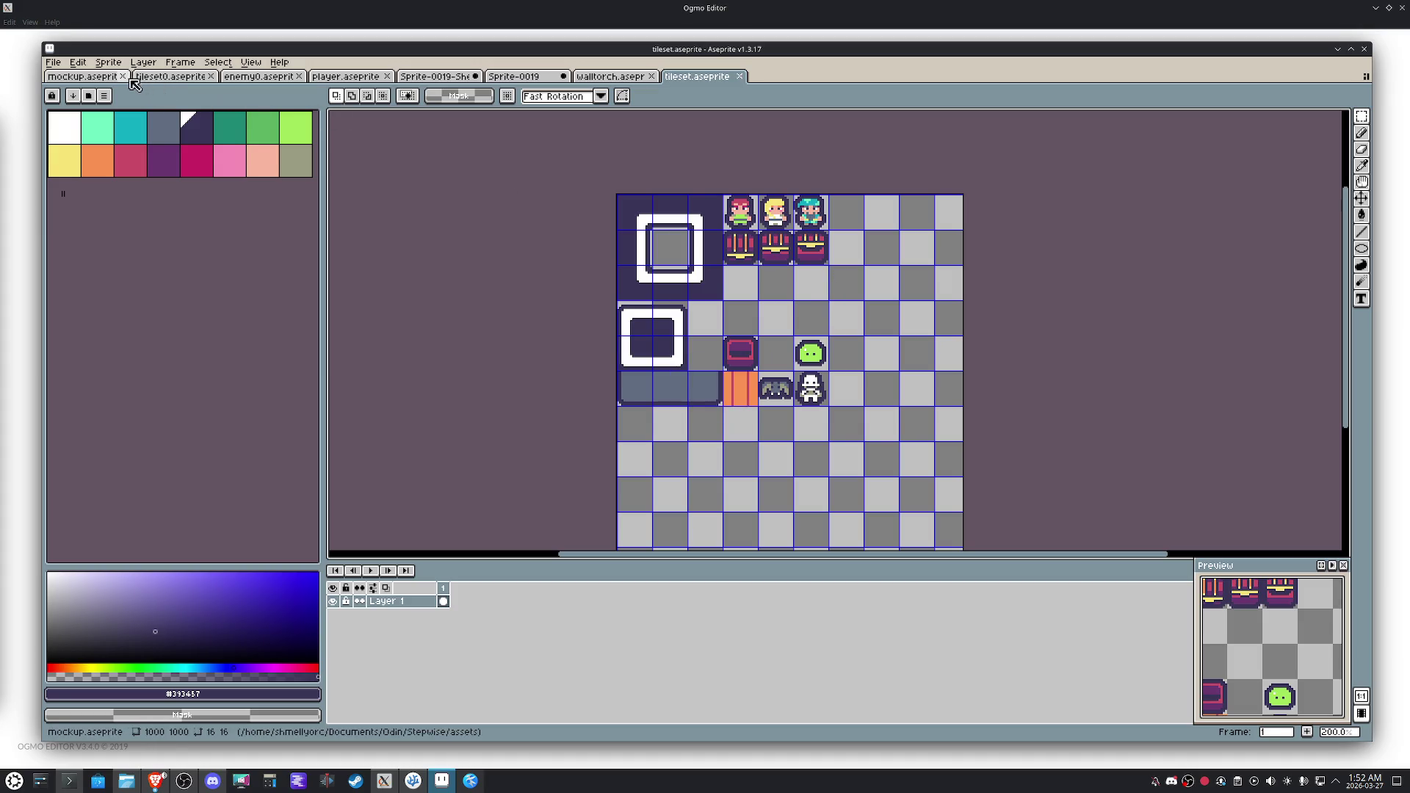
Close mockup, tileset0, enemy0, player, Sprite-0019-Sheet, Sprite-0019 and walltorch without saving changes.
{"action": "left_click", "coordinate": [123, 76]}
{"action": "left_click", "coordinate": [123, 76]}
{"action": "left_click", "coordinate": [124, 77]}
{"action": "left_click", "coordinate": [124, 77]}
{"action": "left_click", "coordinate": [123, 76]}
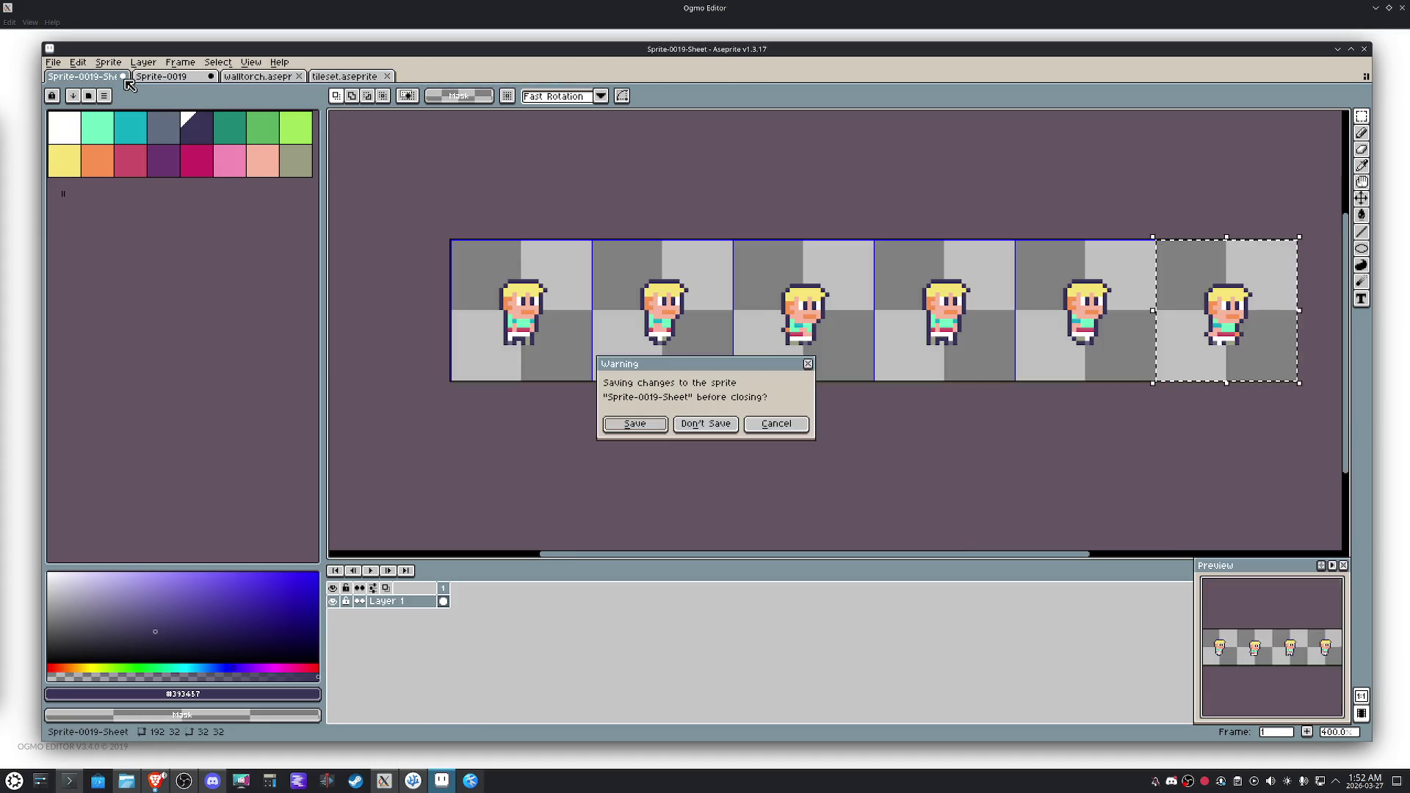
{"action": "left_click", "coordinate": [706, 423]}
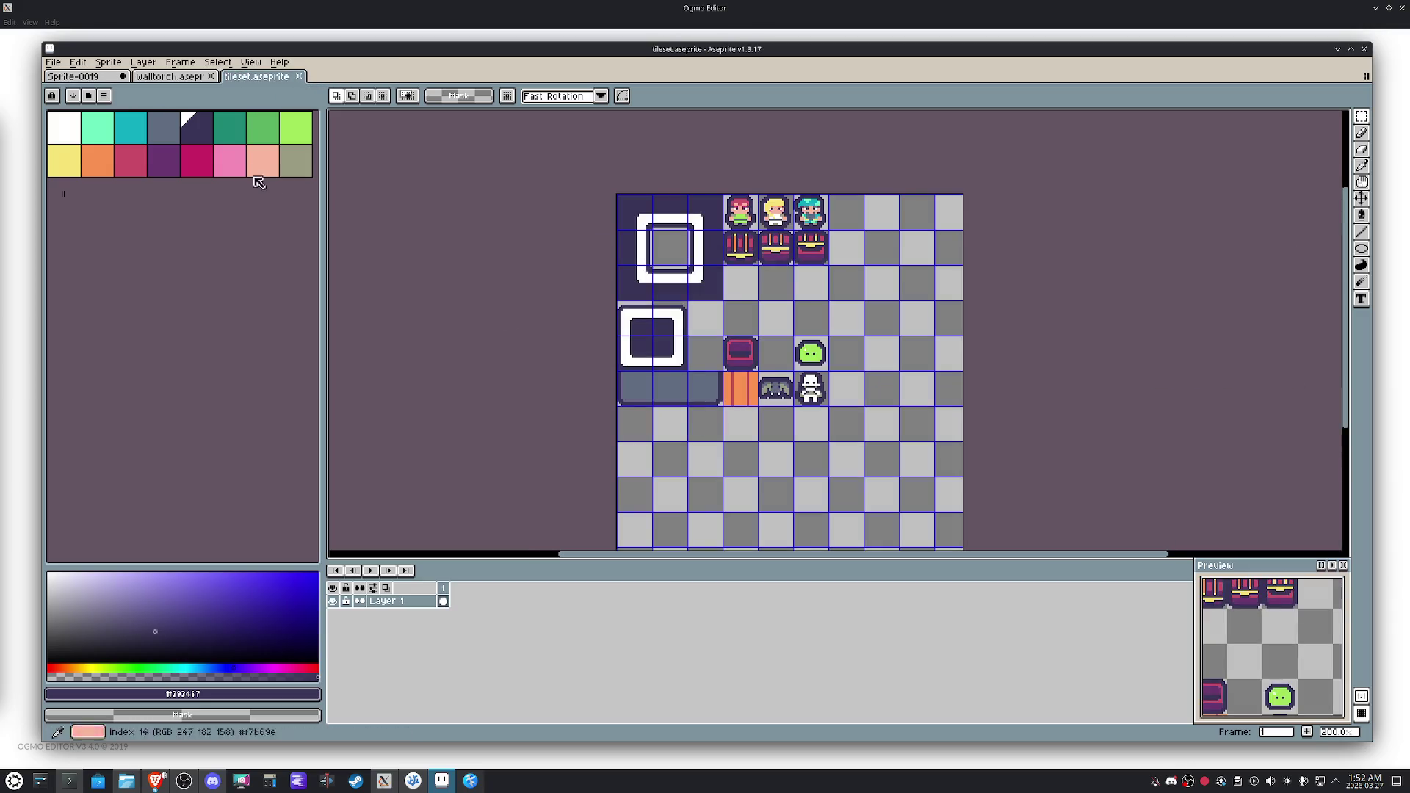
{"action": "left_click", "coordinate": [123, 76]}
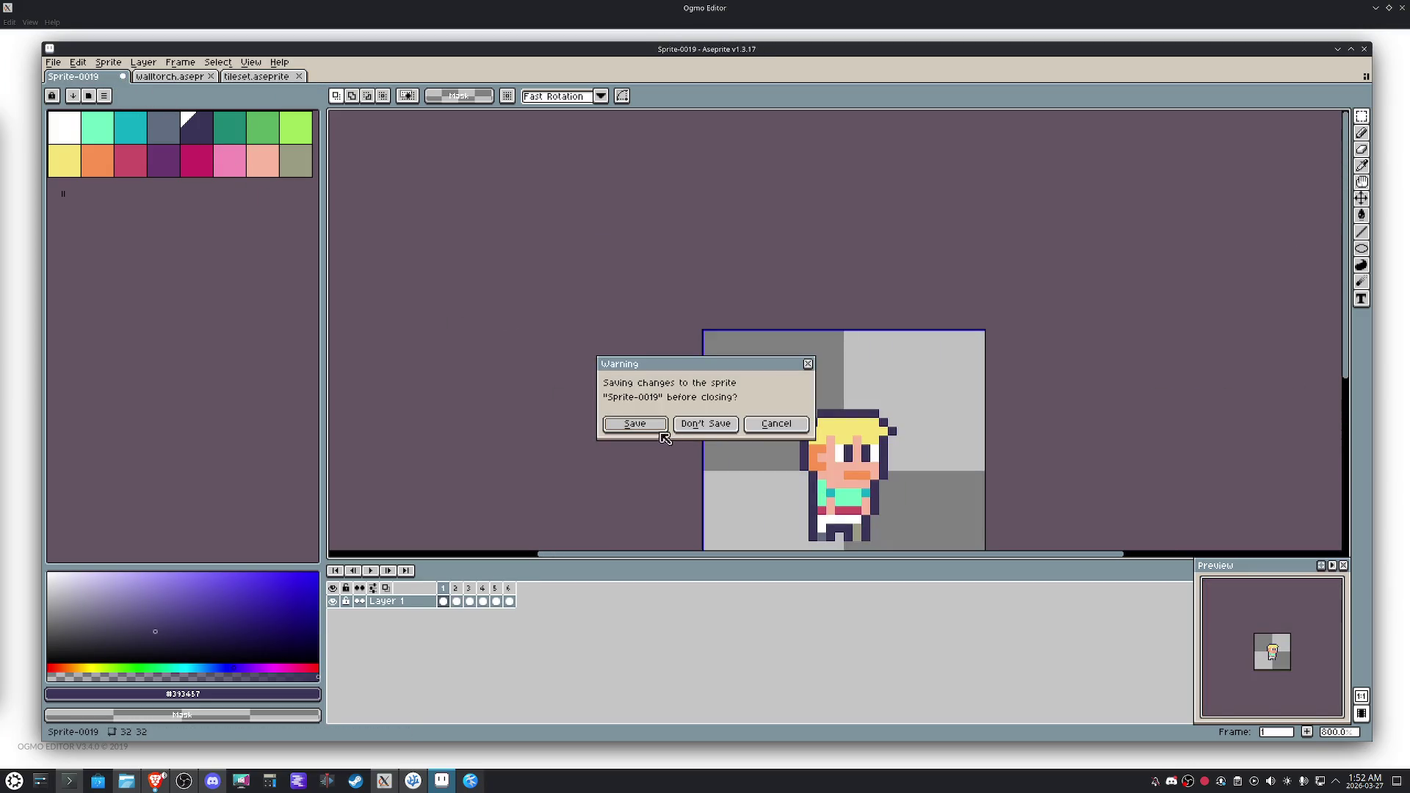
{"action": "left_click", "coordinate": [705, 424]}
{"action": "left_click", "coordinate": [124, 76]}
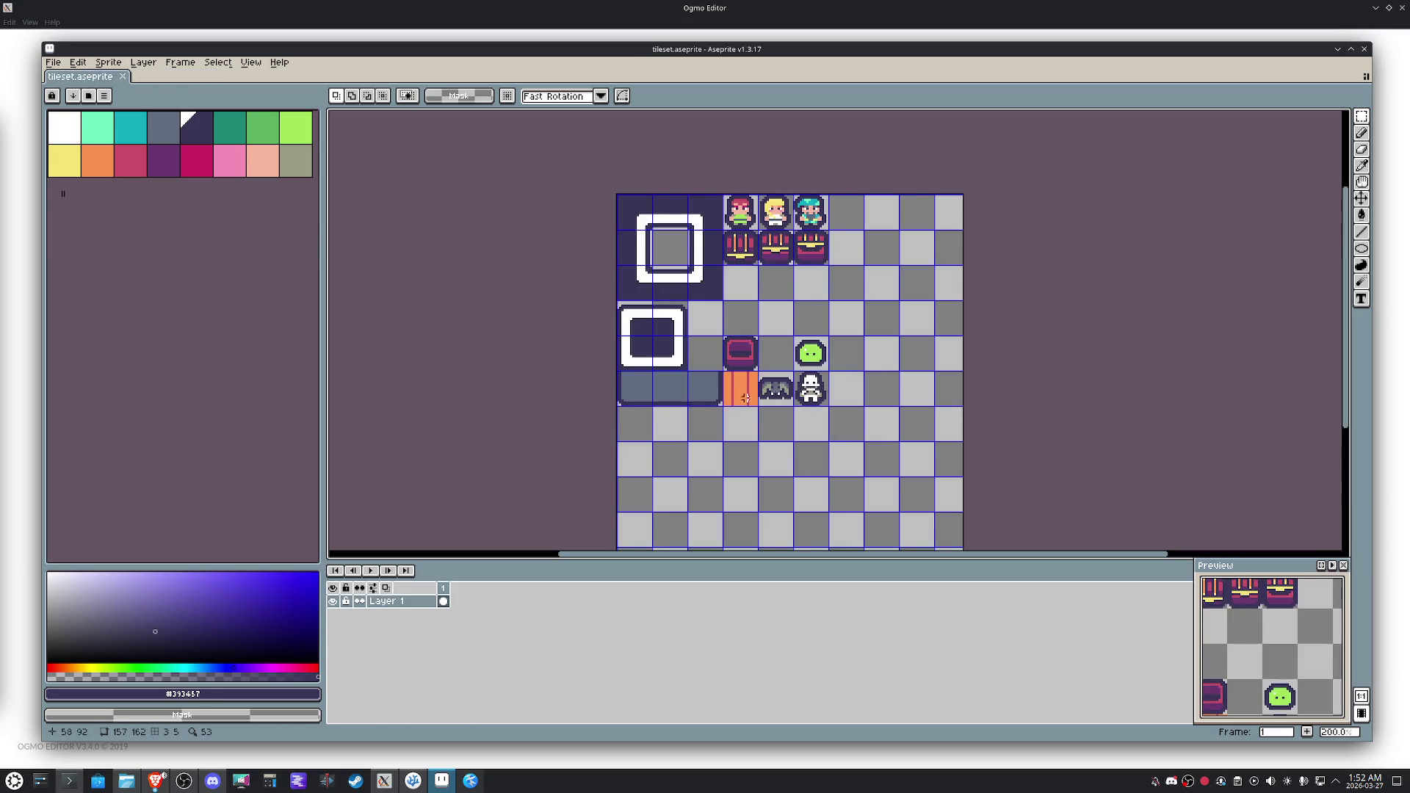
{"action": "scroll", "coordinate": [750, 274], "scroll_direction": "up", "scroll_amount": 3}
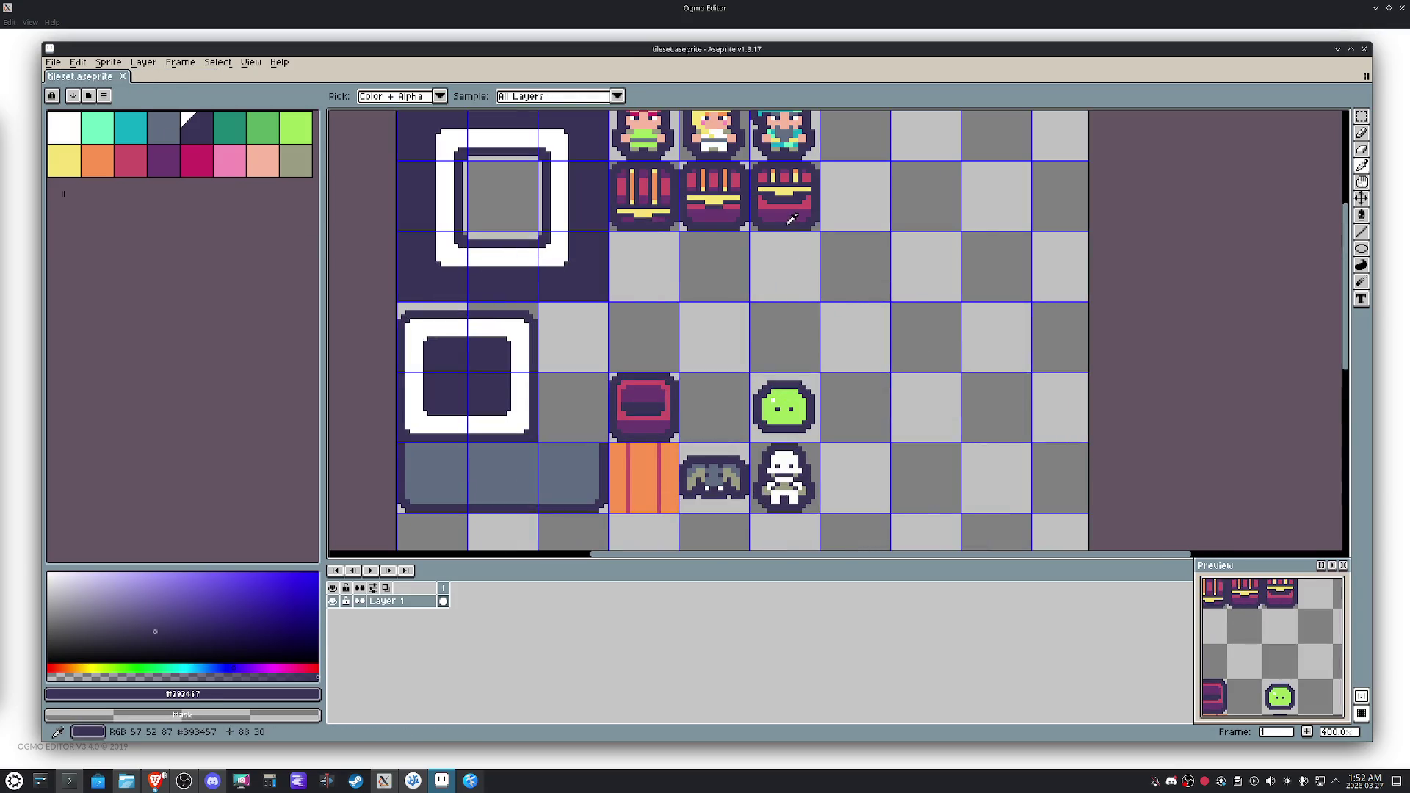
Pencil an orange cup-shaped torch base in the empty tile below the chests.
{"action": "key", "text": "b"}
{"action": "scroll", "coordinate": [662, 251], "scroll_direction": "up", "scroll_amount": 4}
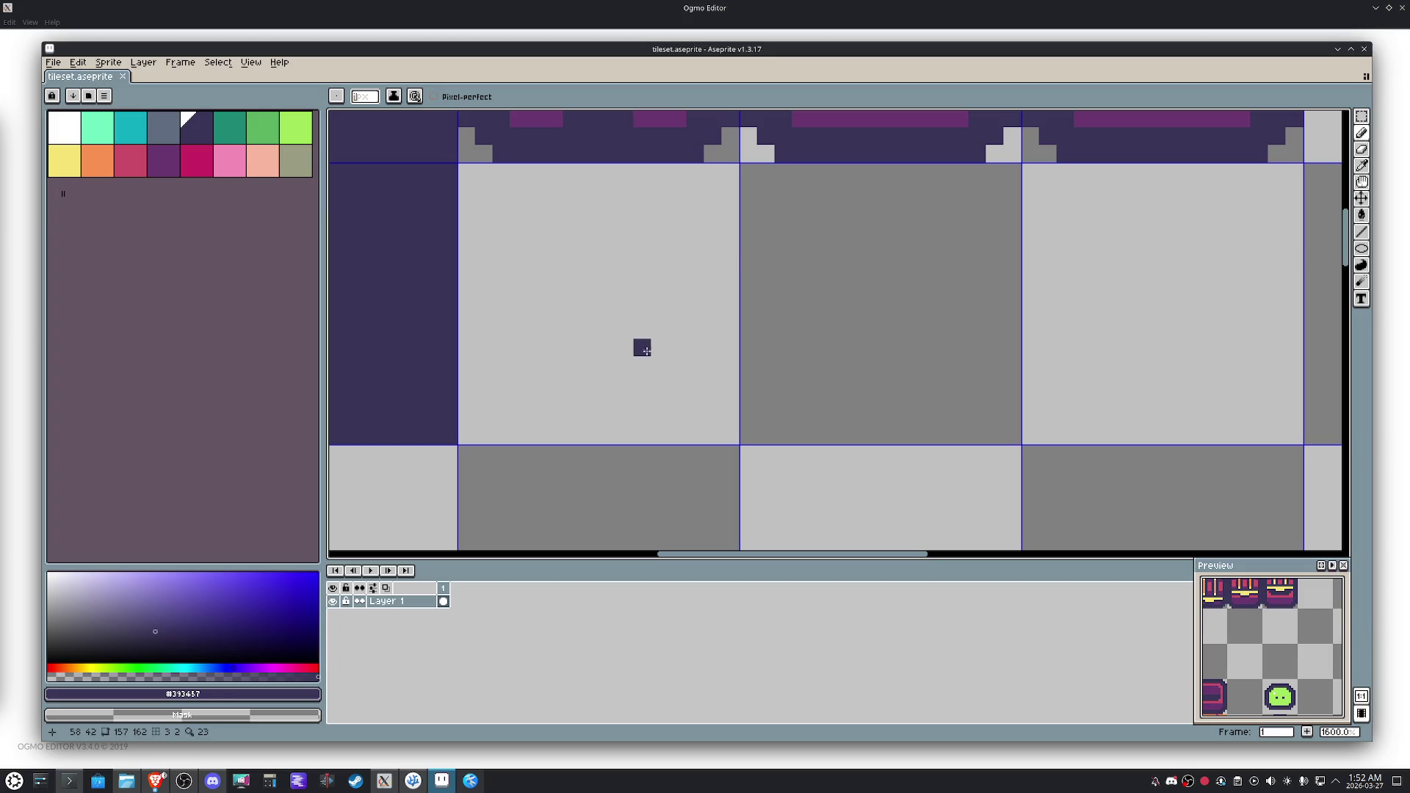
{"action": "left_click", "coordinate": [97, 160]}
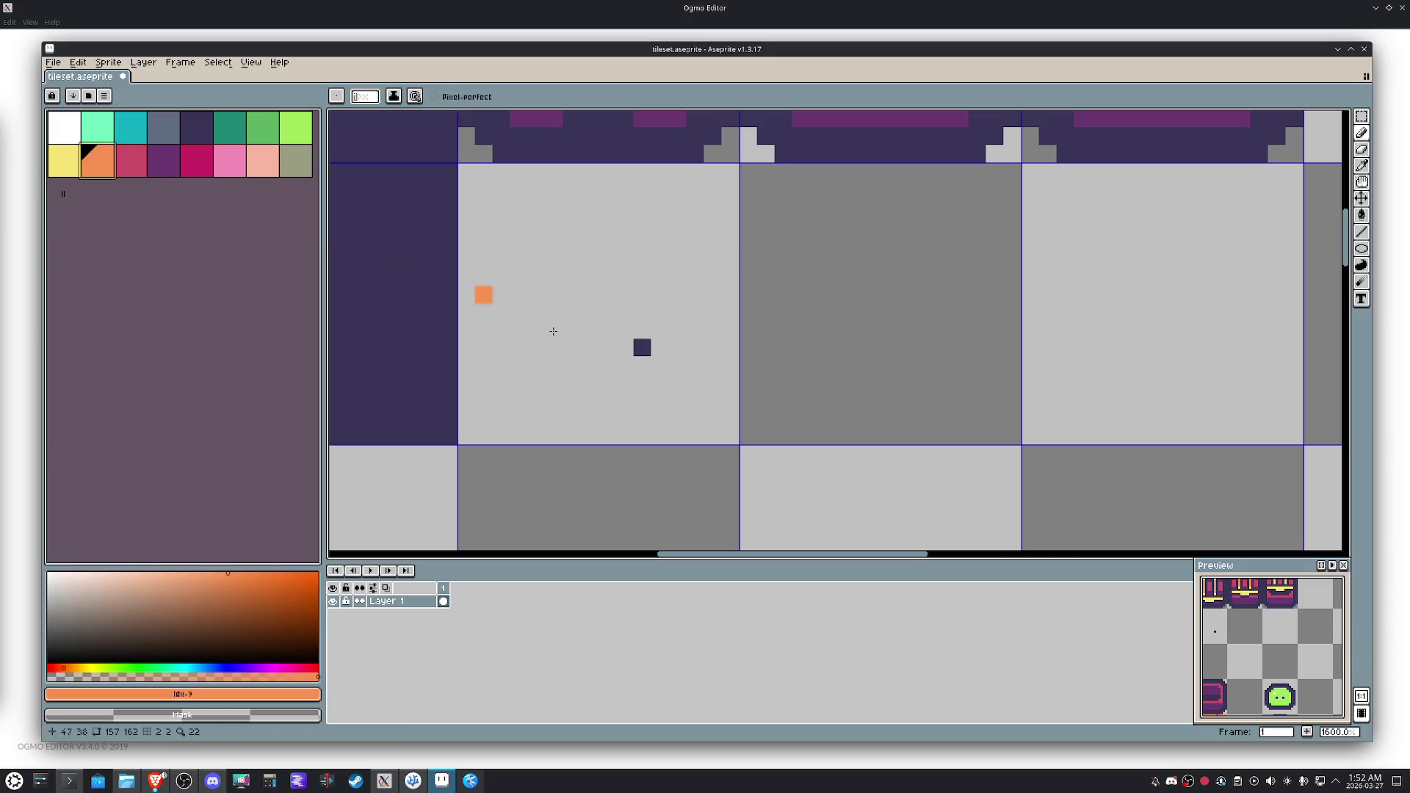
{"action": "mouse_move", "coordinate": [642, 347]}
{"action": "left_mouse_down"}
{"action": "mouse_move", "coordinate": [535, 330]}
{"action": "mouse_move", "coordinate": [566, 363]}
{"action": "mouse_move", "coordinate": [556, 337]}
{"action": "left_mouse_up"}
{"action": "mouse_move", "coordinate": [635, 358]}
{"action": "left_mouse_down"}
{"action": "mouse_move", "coordinate": [623, 381]}
{"action": "mouse_move", "coordinate": [572, 382]}
{"action": "mouse_move", "coordinate": [556, 367]}
{"action": "mouse_move", "coordinate": [625, 364]}
{"action": "mouse_move", "coordinate": [511, 305]}
{"action": "mouse_move", "coordinate": [601, 362]}
{"action": "mouse_move", "coordinate": [712, 330]}
{"action": "mouse_move", "coordinate": [742, 340]}
{"action": "left_mouse_up"}
Tidy the orange shape, undoing a stray black rectangle and repositioning part of it.
{"action": "key", "text": "m"}
{"action": "left_click", "coordinate": [730, 347]}
{"action": "key", "text": "l"}
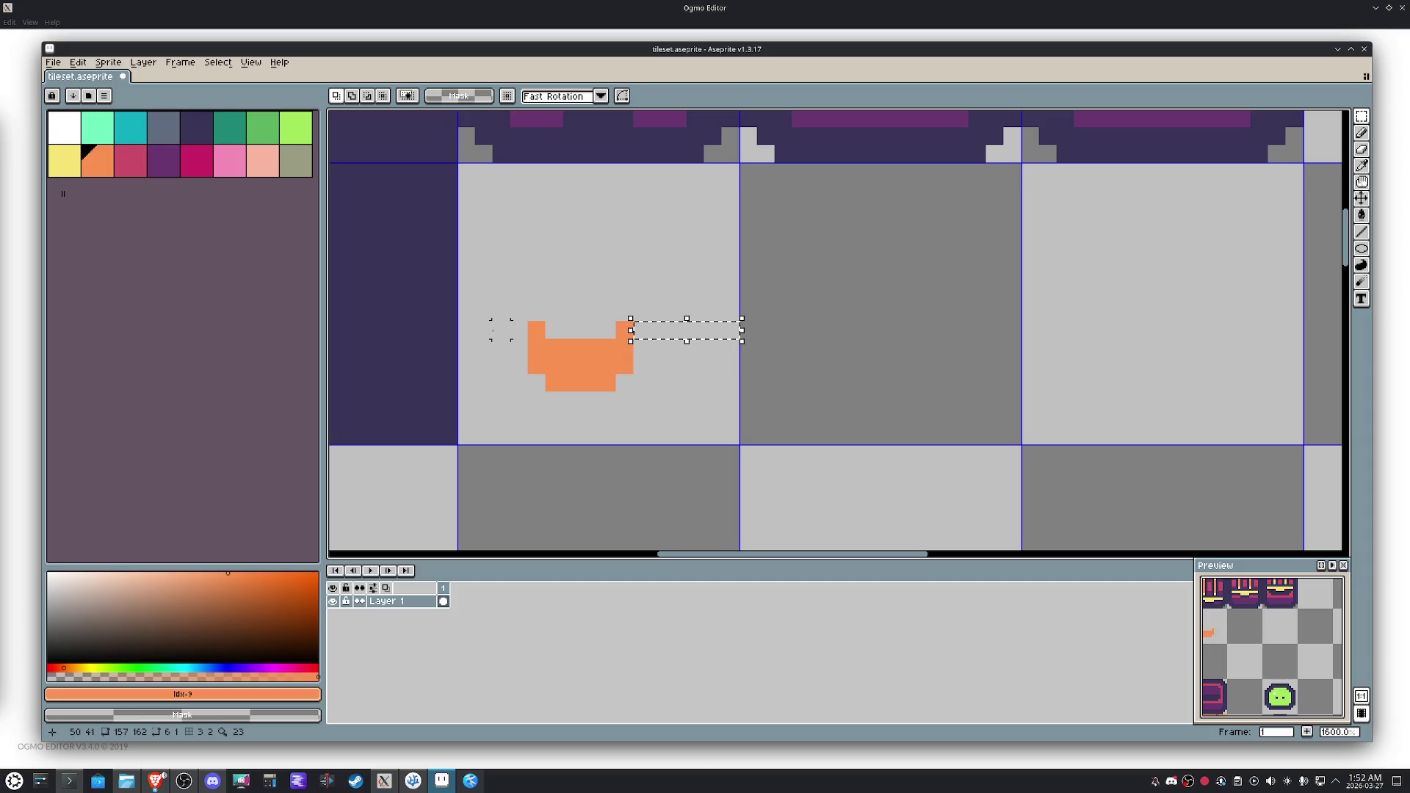
{"action": "left_click_drag", "start_coordinate": [652, 329], "coordinate": [475, 330]}
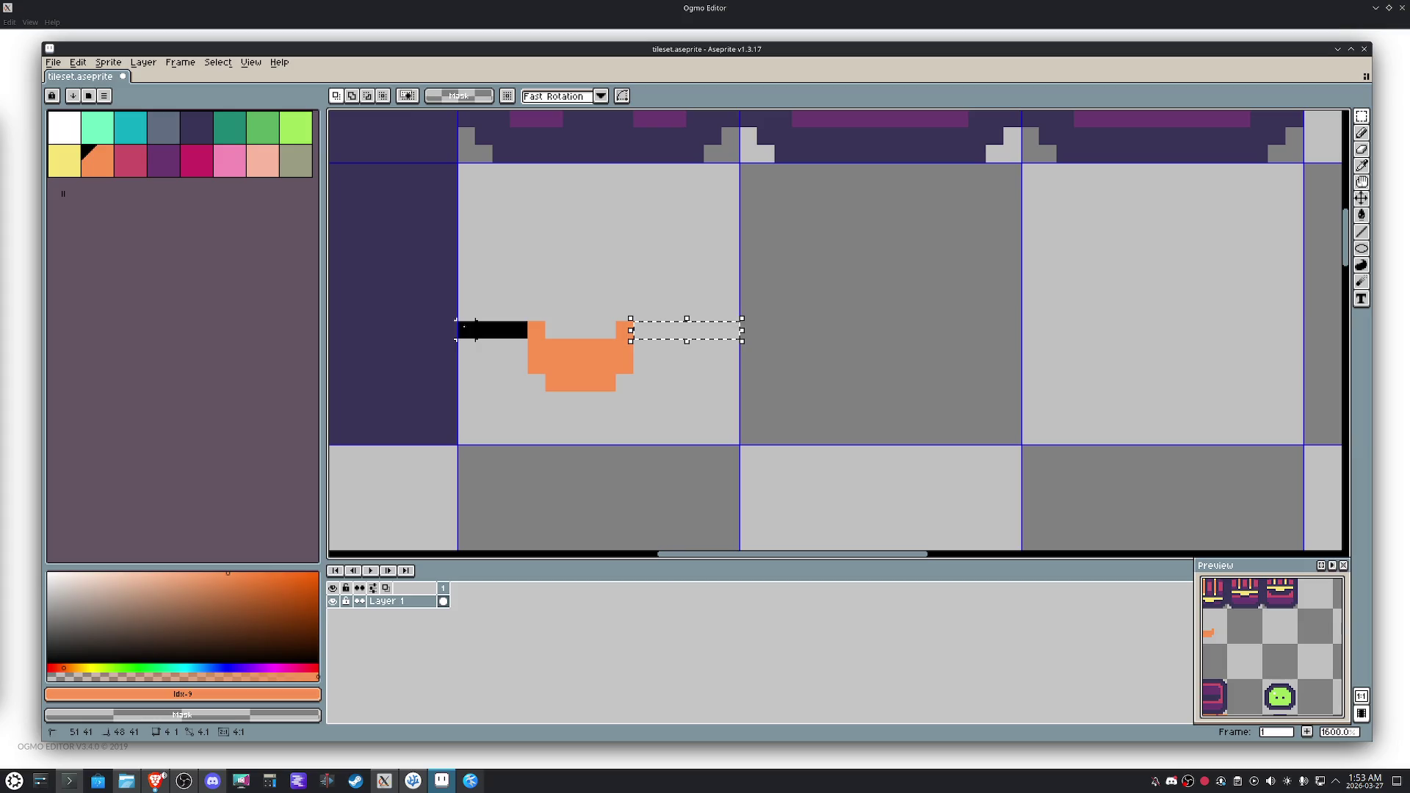
{"action": "key", "text": "Delete"}
{"action": "key", "text": "u"}
{"action": "left_click_drag", "start_coordinate": [660, 400], "coordinate": [590, 330]}
{"action": "key", "text": "ctrl+z"}
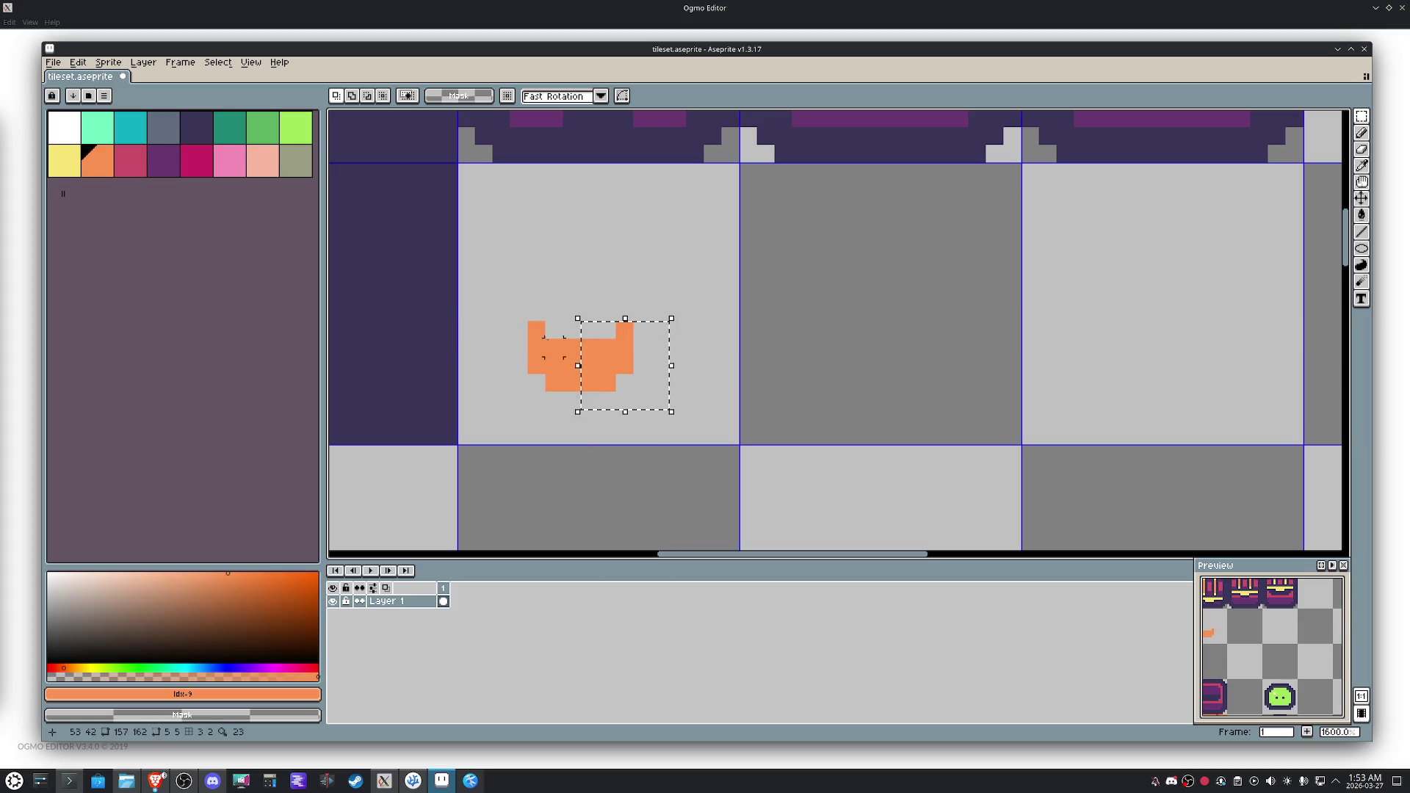
{"action": "key", "text": "m"}
{"action": "mouse_move", "coordinate": [507, 301]}
{"action": "left_mouse_down"}
{"action": "mouse_move", "coordinate": [584, 412]}
{"action": "mouse_move", "coordinate": [567, 368]}
{"action": "mouse_move", "coordinate": [581, 371]}
{"action": "left_mouse_up"}
{"action": "left_click", "coordinate": [654, 362]}
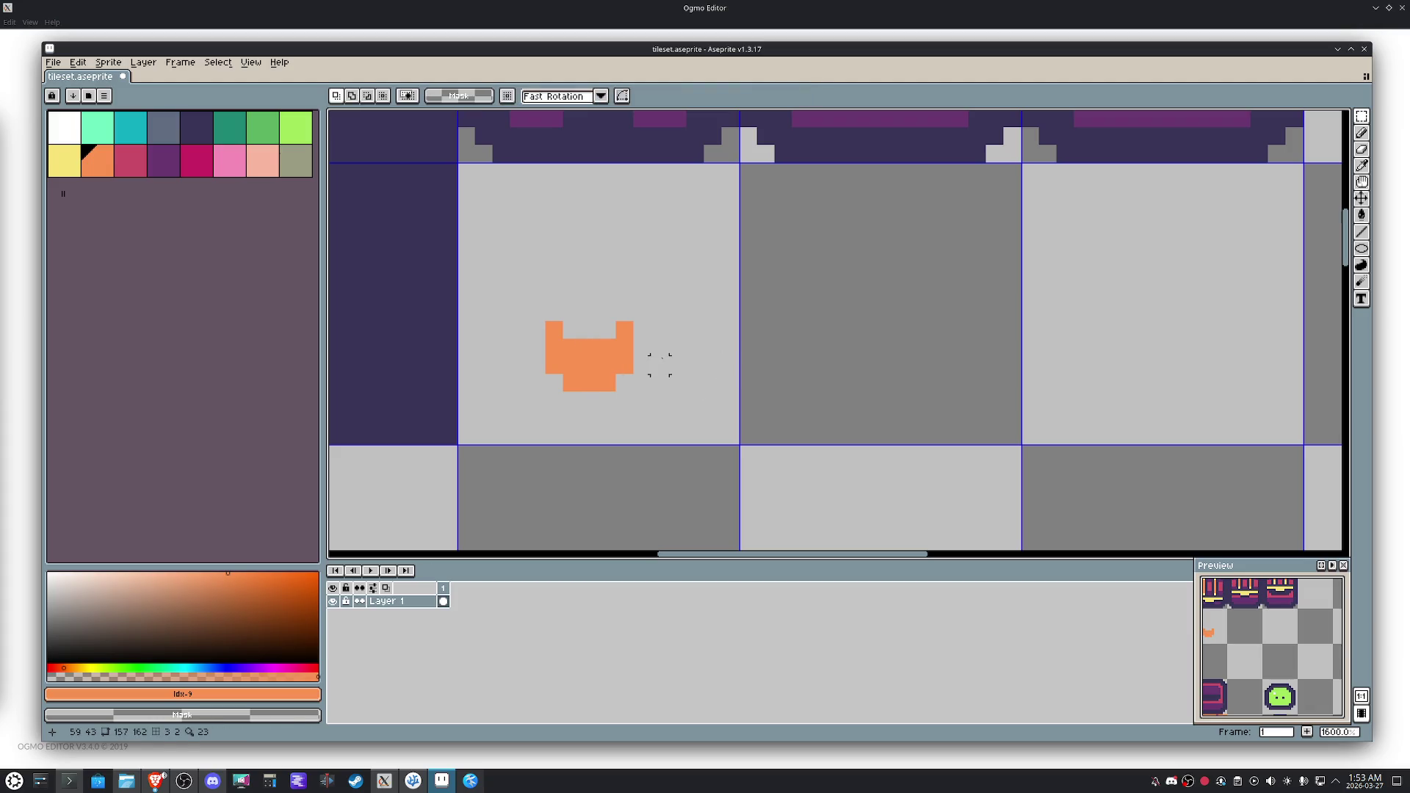
Spread the orange halves one pixel apart each way and fill the joining gap.
{"action": "scroll", "coordinate": [654, 367], "scroll_direction": "up", "scroll_amount": 4}
{"action": "mouse_move", "coordinate": [659, 405]}
{"action": "left_mouse_down"}
{"action": "mouse_move", "coordinate": [484, 229]}
{"action": "mouse_move", "coordinate": [519, 264]}
{"action": "left_mouse_up"}
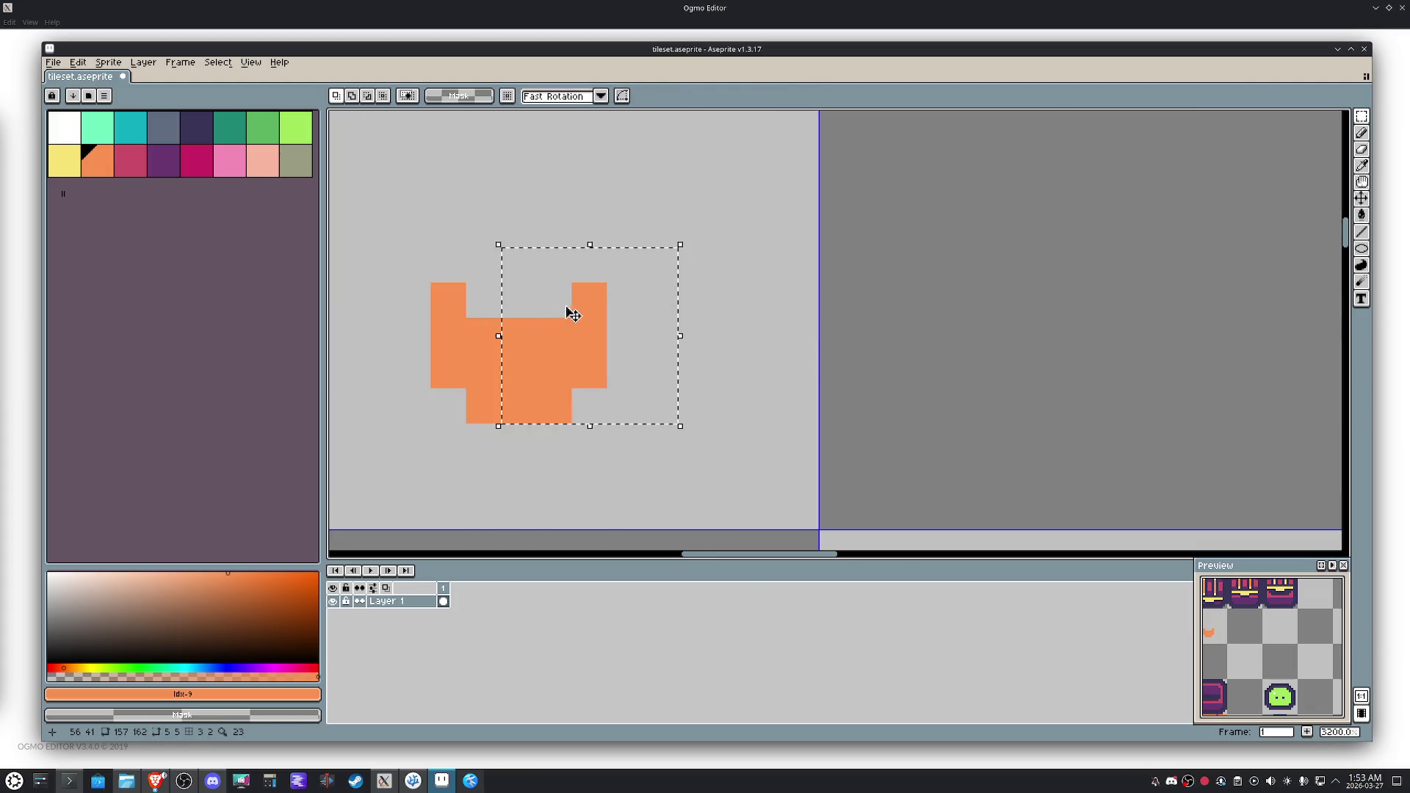
{"action": "left_click_drag", "start_coordinate": [566, 306], "coordinate": [588, 315]}
{"action": "mouse_move", "coordinate": [413, 264]}
{"action": "left_mouse_down"}
{"action": "mouse_move", "coordinate": [432, 387]}
{"action": "mouse_move", "coordinate": [473, 412]}
{"action": "mouse_move", "coordinate": [434, 382]}
{"action": "mouse_move", "coordinate": [404, 382]}
{"action": "left_mouse_up"}
{"action": "key", "text": "Return"}
{"action": "key", "text": "b"}
{"action": "mouse_move", "coordinate": [519, 406]}
{"action": "left_mouse_down"}
{"action": "mouse_move", "coordinate": [495, 349]}
{"action": "mouse_move", "coordinate": [472, 396]}
{"action": "left_mouse_up"}
{"action": "scroll", "coordinate": [548, 372], "scroll_direction": "down", "scroll_amount": 5}
{"action": "mouse_move", "coordinate": [548, 372]}
{"action": "left_mouse_down"}
{"action": "mouse_move", "coordinate": [592, 375]}
{"action": "mouse_move", "coordinate": [588, 398]}
{"action": "left_mouse_up"}
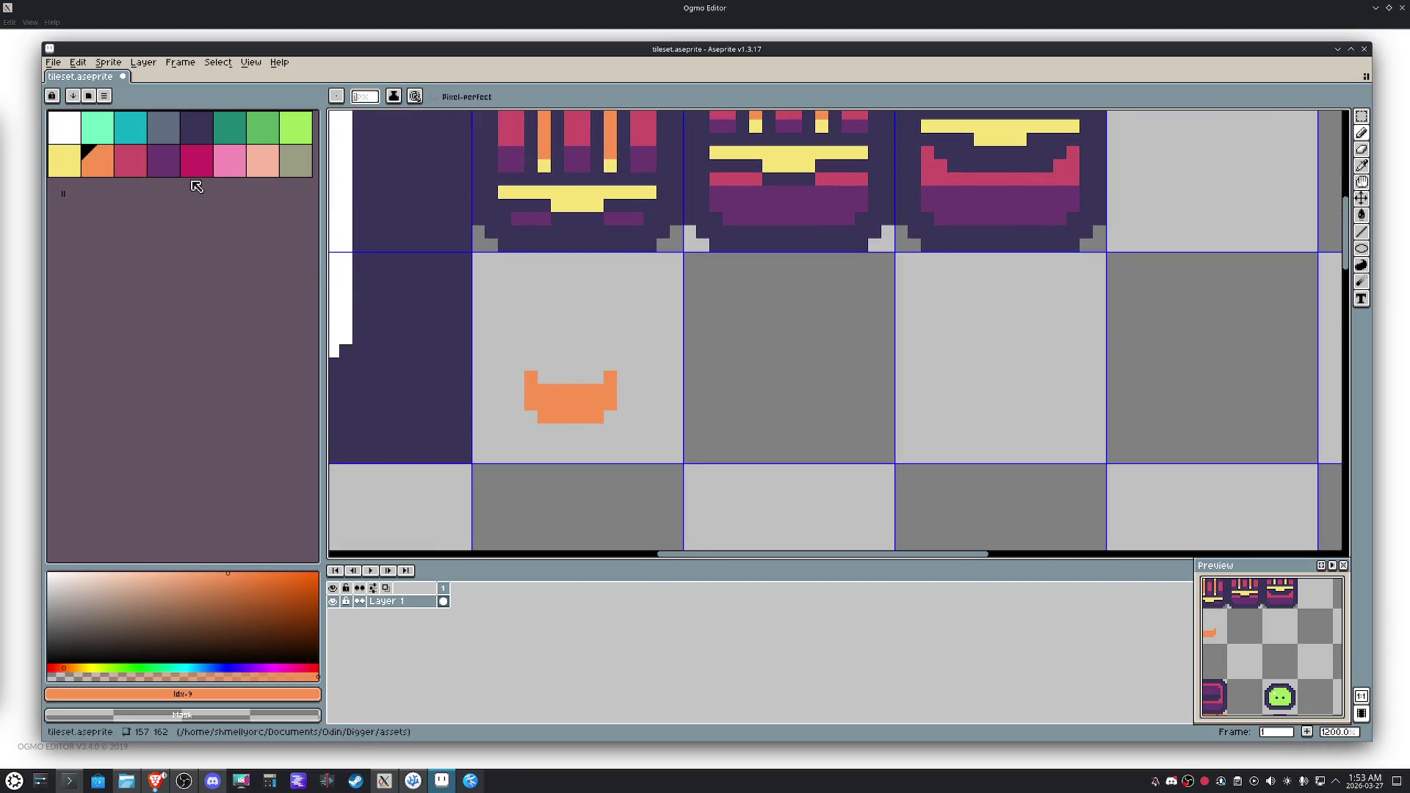
Add a dark purple band across the base top and start a yellow flame column.
{"action": "left_click", "coordinate": [196, 130]}
{"action": "left_click", "coordinate": [585, 375]}
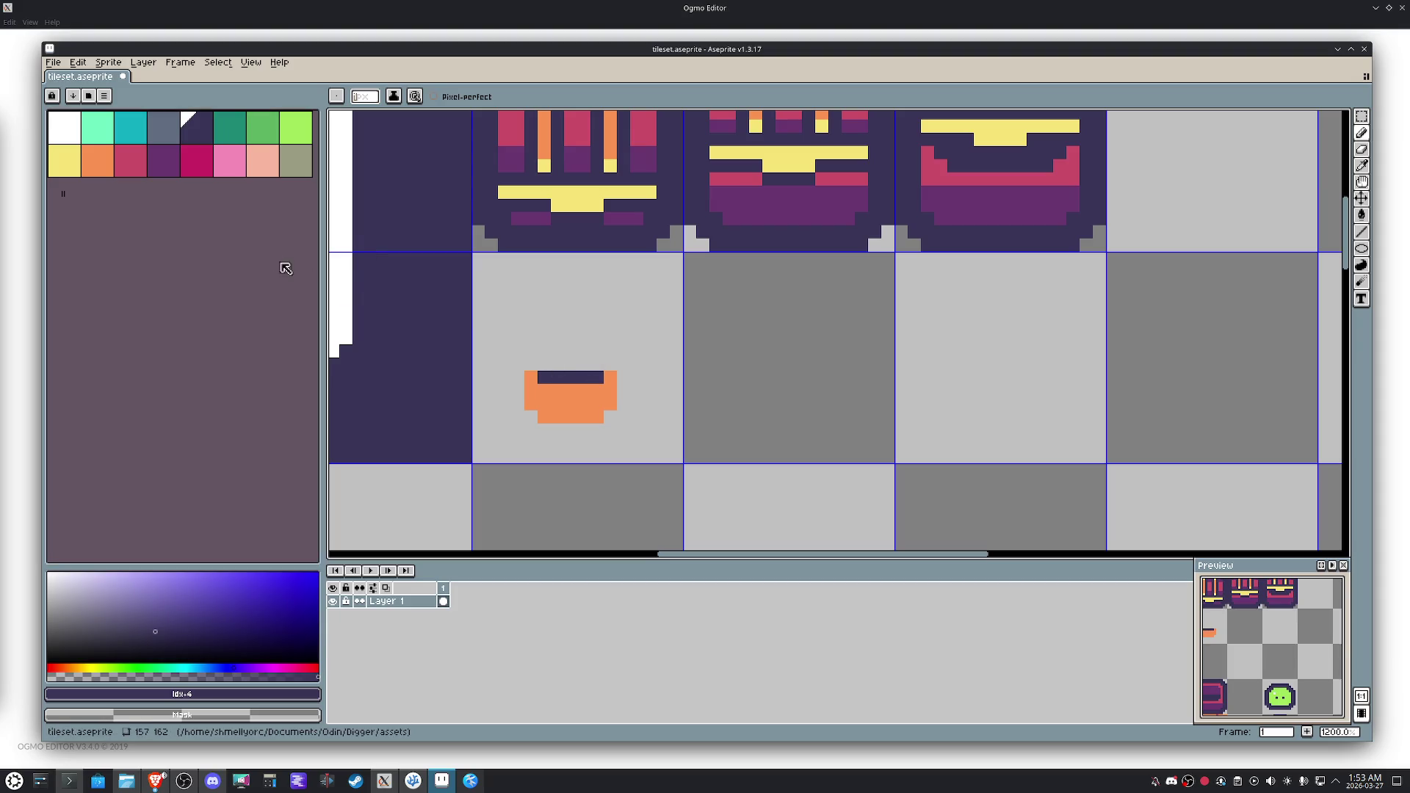
{"action": "left_click", "coordinate": [64, 160]}
{"action": "left_click", "coordinate": [597, 363]}
{"action": "left_click_drag", "start_coordinate": [601, 360], "coordinate": [603, 355]}
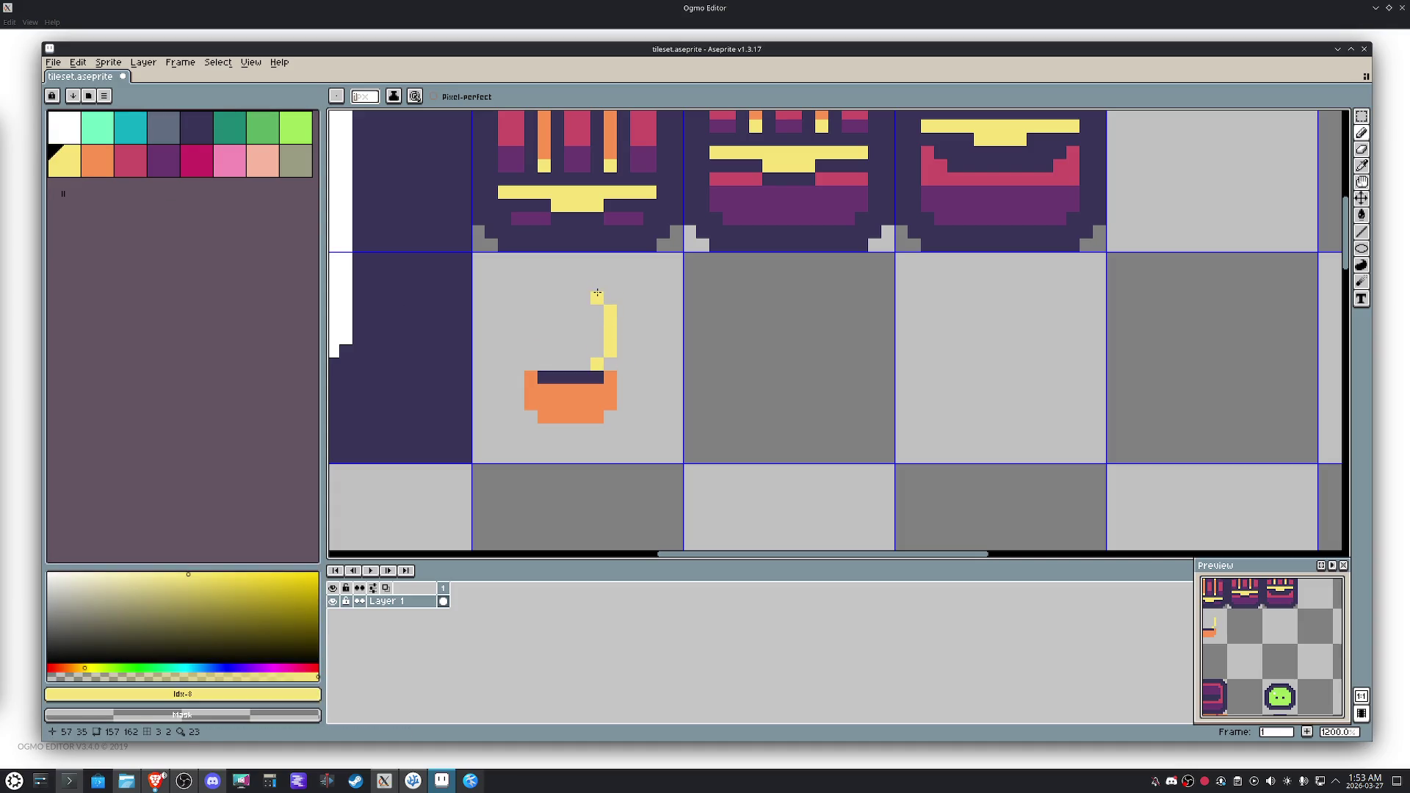
{"action": "key", "text": "ctrl+z"}
{"action": "left_click", "coordinate": [560, 275]}
{"action": "left_click_drag", "start_coordinate": [611, 311], "coordinate": [602, 298]}
{"action": "key", "text": "ctrl+z"}
Draw the yellow flame outline above the band, correcting misplaced pixels.
{"action": "left_click", "coordinate": [588, 307]}
{"action": "left_click", "coordinate": [584, 298]}
{"action": "left_click", "coordinate": [568, 286]}
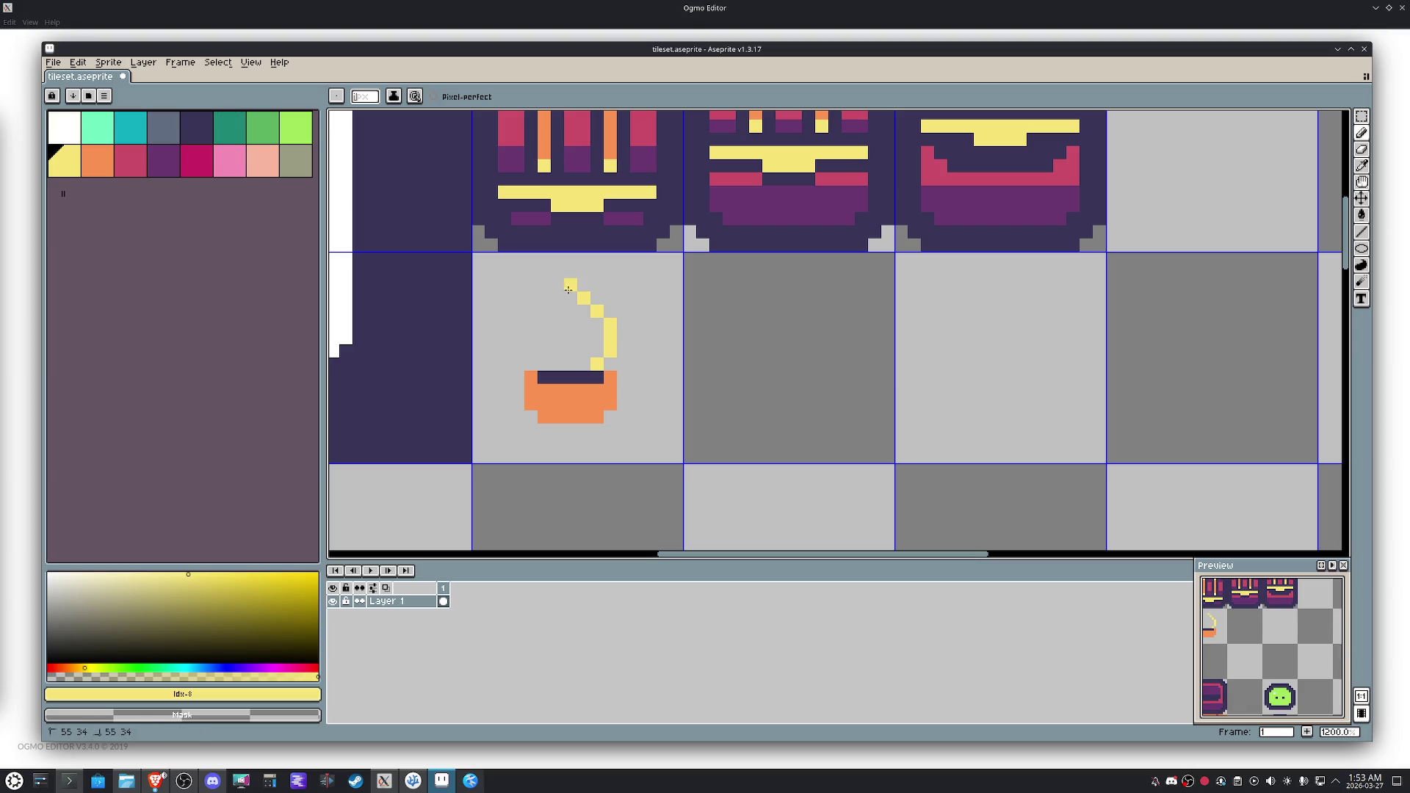
{"action": "left_click", "coordinate": [531, 285]}
{"action": "left_click", "coordinate": [544, 324]}
{"action": "left_click_drag", "start_coordinate": [530, 348], "coordinate": [544, 289]}
{"action": "left_click", "coordinate": [553, 299]}
{"action": "right_click", "coordinate": [530, 284]}
{"action": "left_click", "coordinate": [518, 285]}
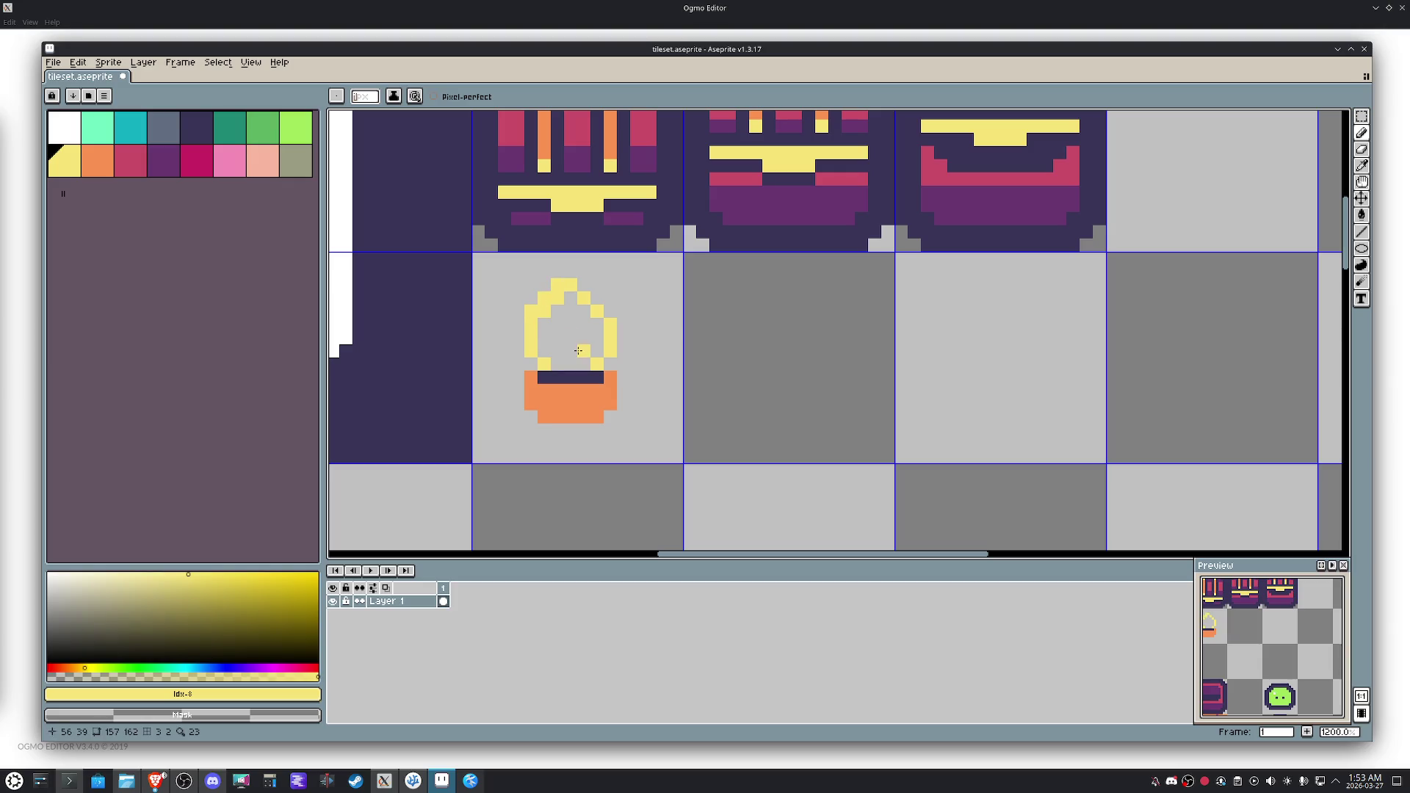
{"action": "right_click", "coordinate": [535, 289]}
{"action": "left_click", "coordinate": [547, 285]}
Fill the flame outline with solid yellow.
{"action": "key", "text": "g"}
{"action": "left_click", "coordinate": [582, 338]}
{"action": "key", "text": "i"}
{"action": "left_click", "coordinate": [568, 301]}
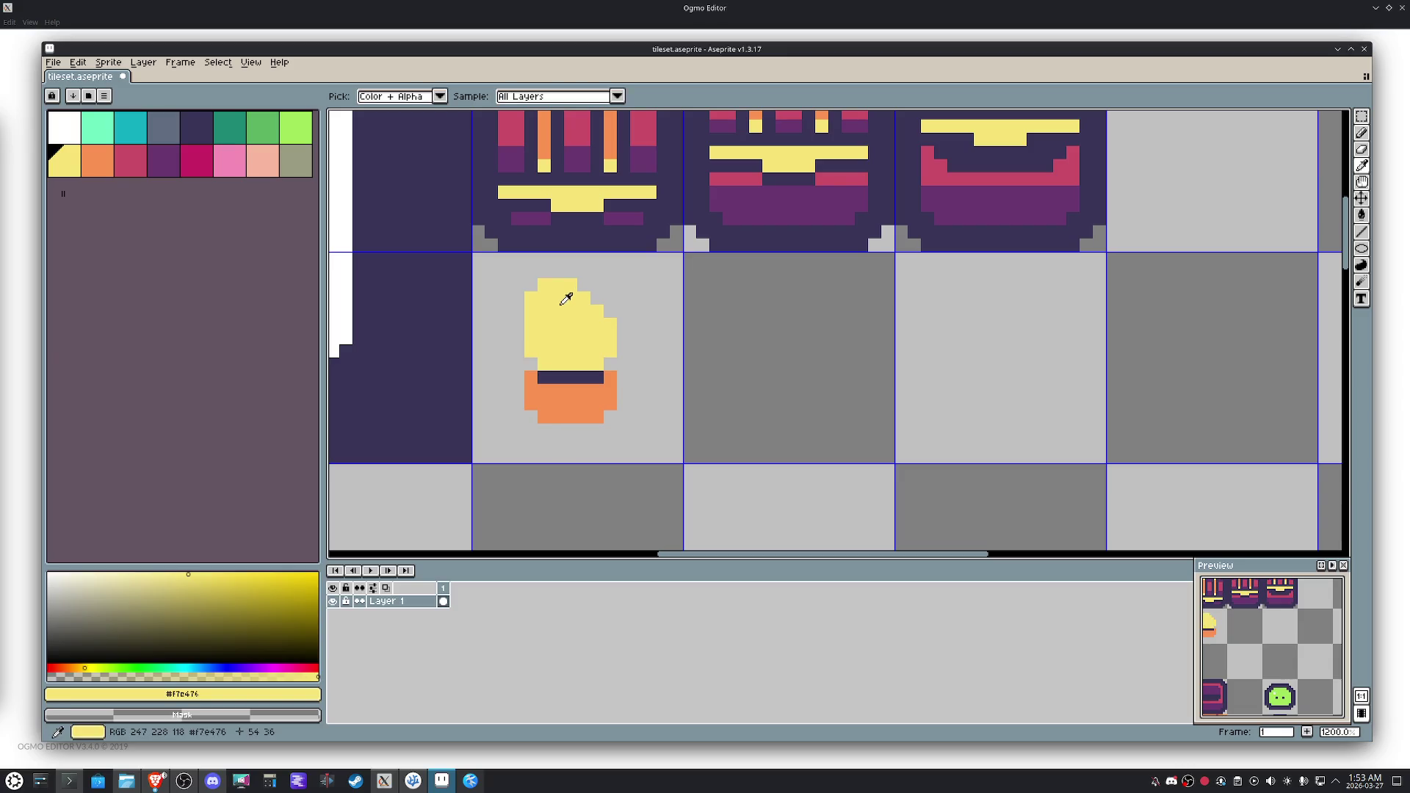
{"action": "key", "text": "g"}
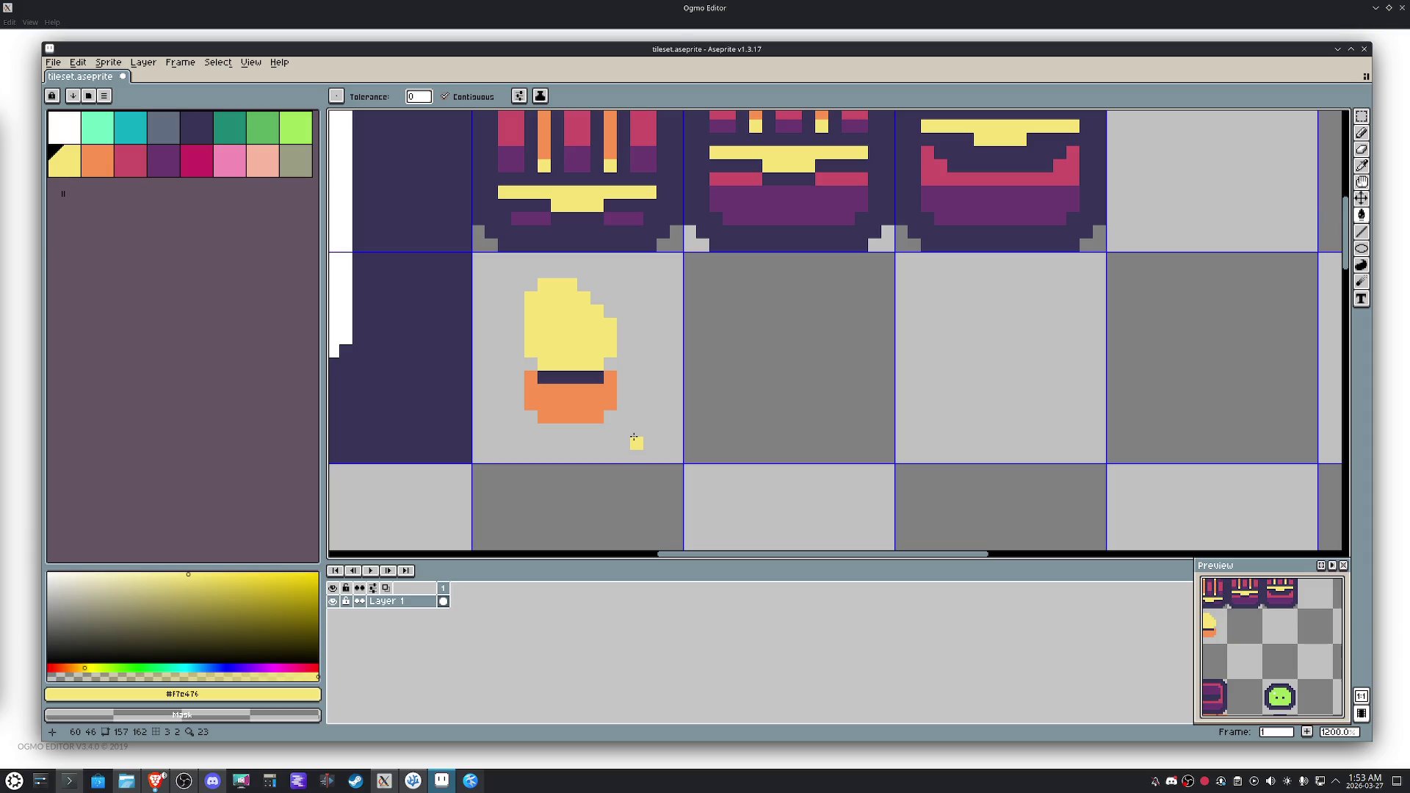
Shift the torch down one pixel and widen the flame with extra yellow pixels.
{"action": "key", "text": "m"}
{"action": "left_click_drag", "start_coordinate": [630, 424], "coordinate": [551, 368]}
{"action": "key", "text": "Down"}
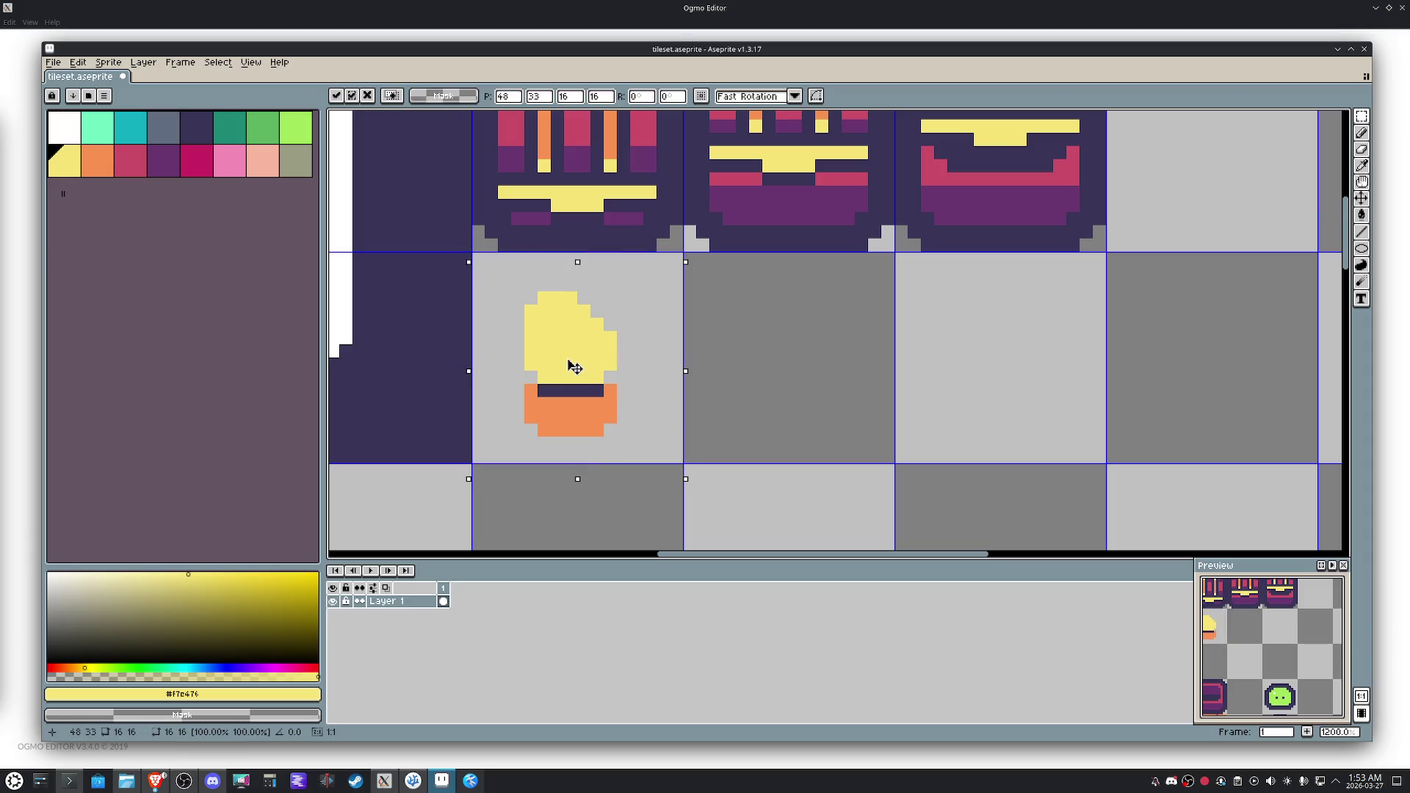
{"action": "key", "text": "Return"}
{"action": "key", "text": "ctrl+d"}
{"action": "key", "text": "b"}
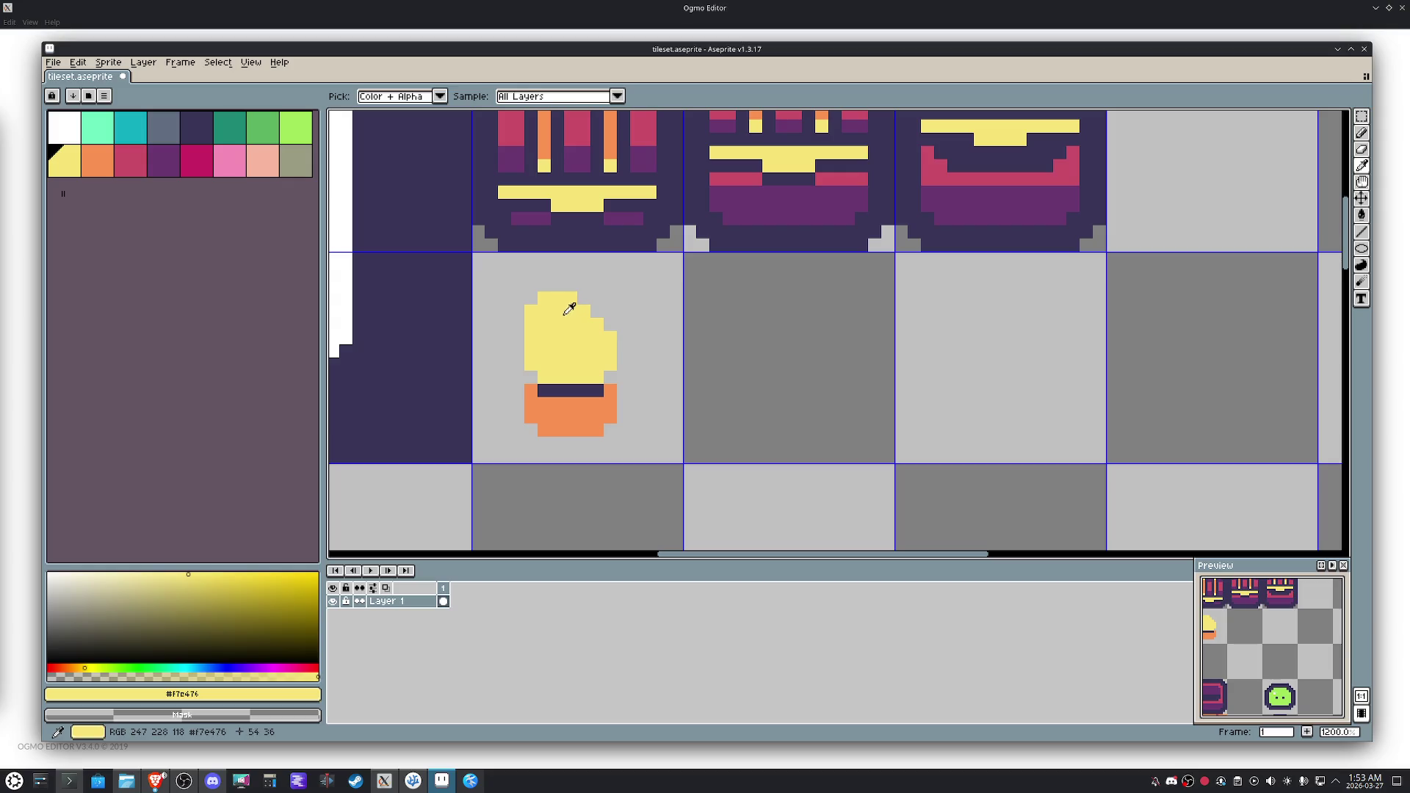
{"action": "mouse_move", "coordinate": [557, 284]}
{"action": "left_mouse_down"}
{"action": "mouse_move", "coordinate": [504, 284]}
{"action": "mouse_move", "coordinate": [523, 301]}
{"action": "mouse_move", "coordinate": [520, 282]}
{"action": "left_mouse_up"}
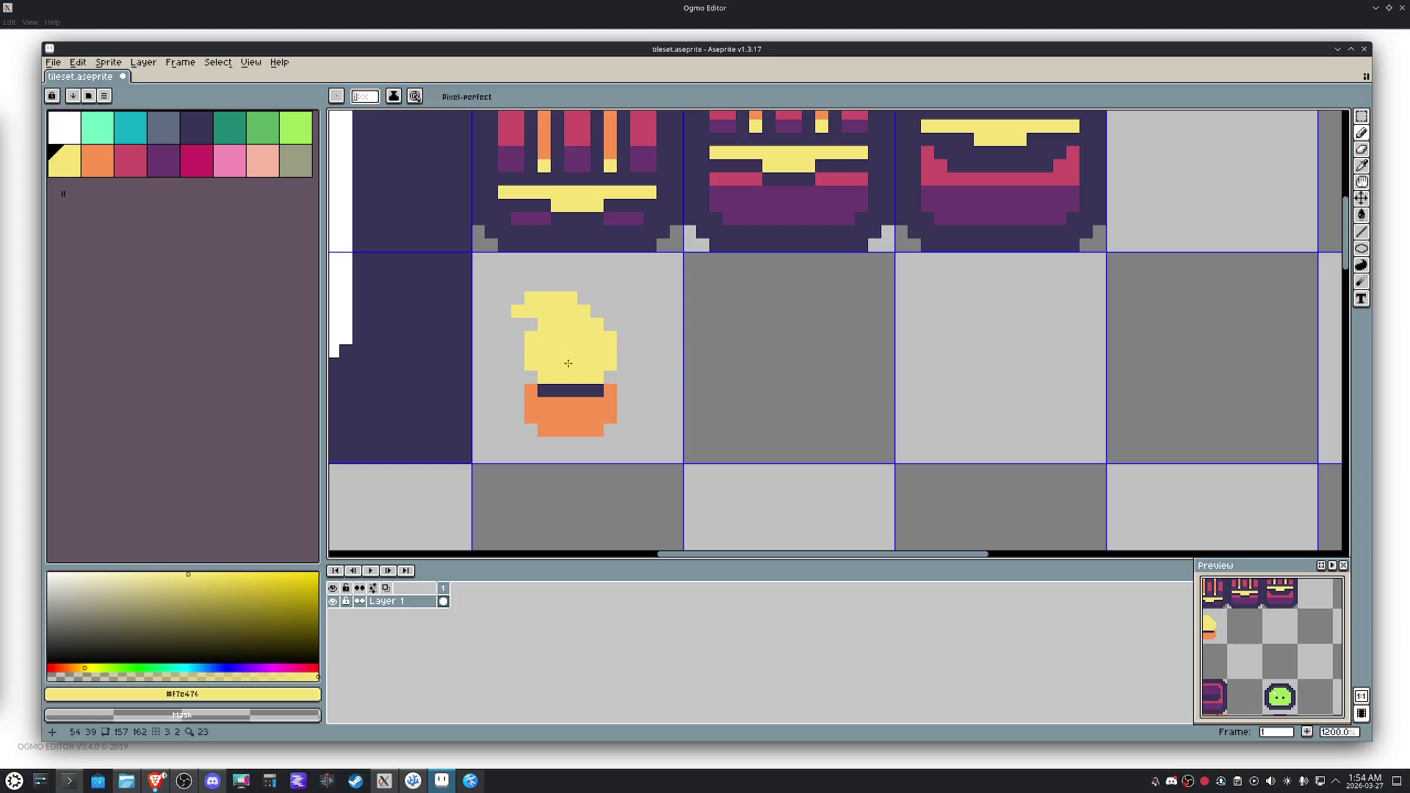
Sample the dark purple band colour and nudge the torch back up one pixel.
{"action": "scroll", "coordinate": [568, 363], "scroll_direction": "down", "scroll_amount": 3}
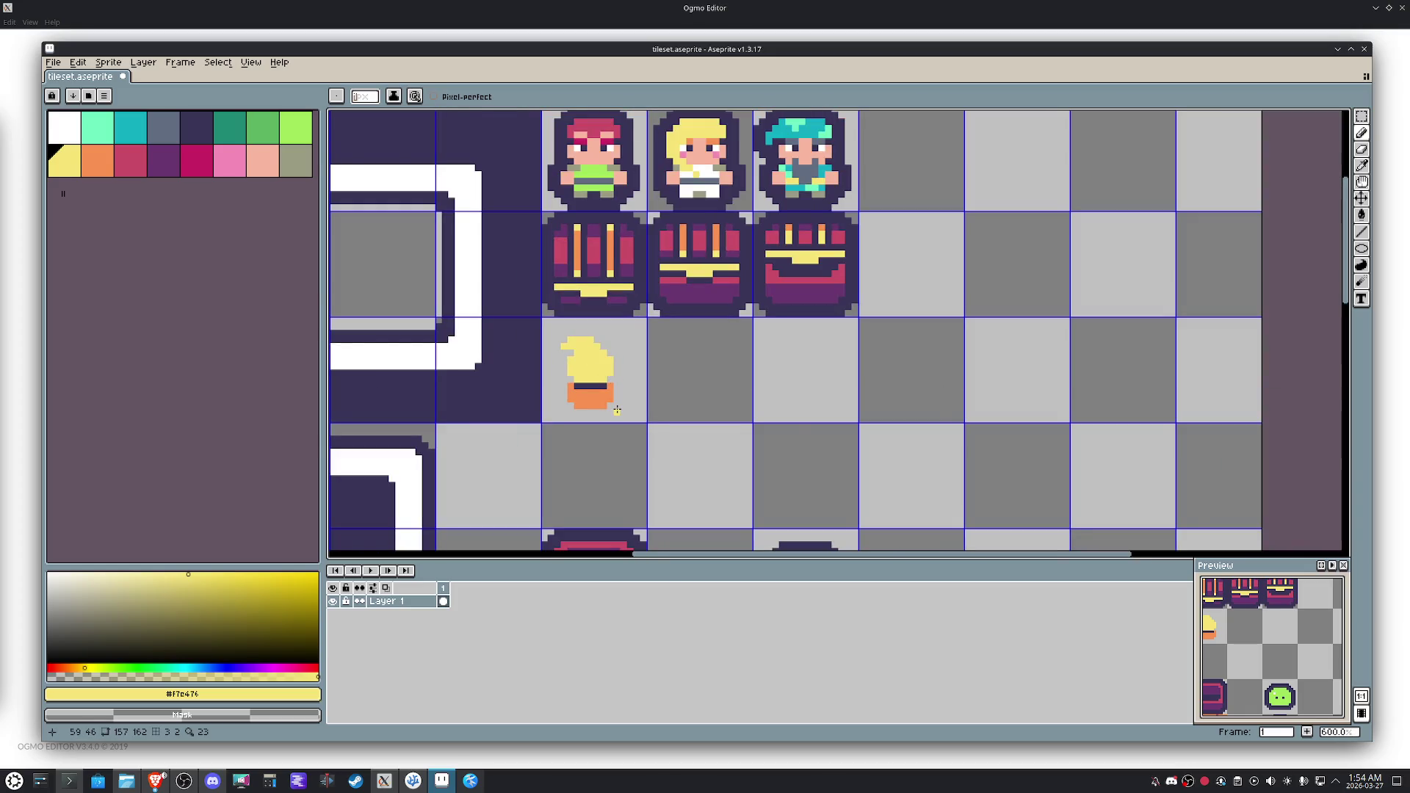
{"action": "scroll", "coordinate": [617, 411], "scroll_direction": "up", "scroll_amount": 3}
{"action": "left_click", "coordinate": [592, 363], "text": "alt"}
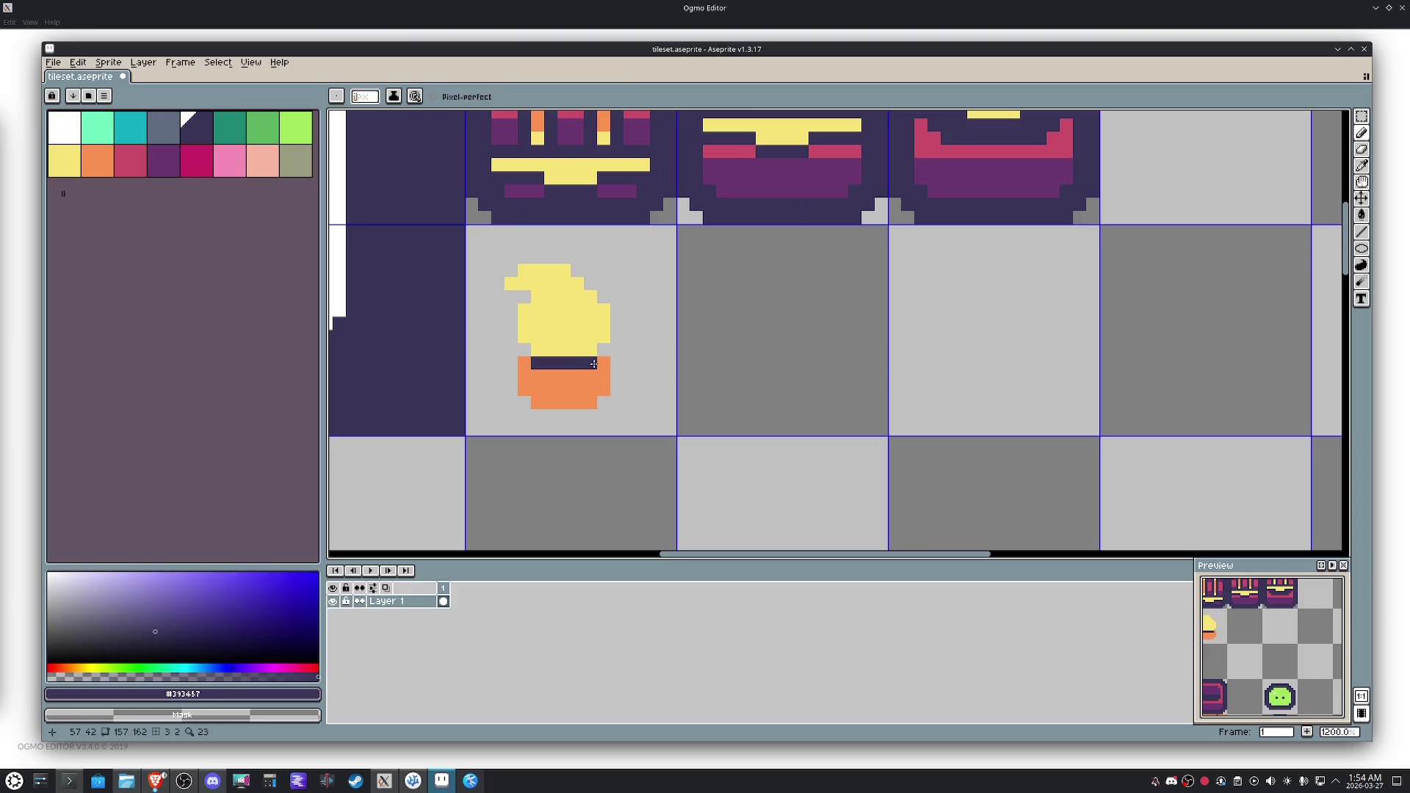
{"action": "scroll", "coordinate": [593, 363], "scroll_direction": "down", "scroll_amount": 3}
{"action": "scroll", "coordinate": [591, 362], "scroll_direction": "up", "scroll_amount": 3}
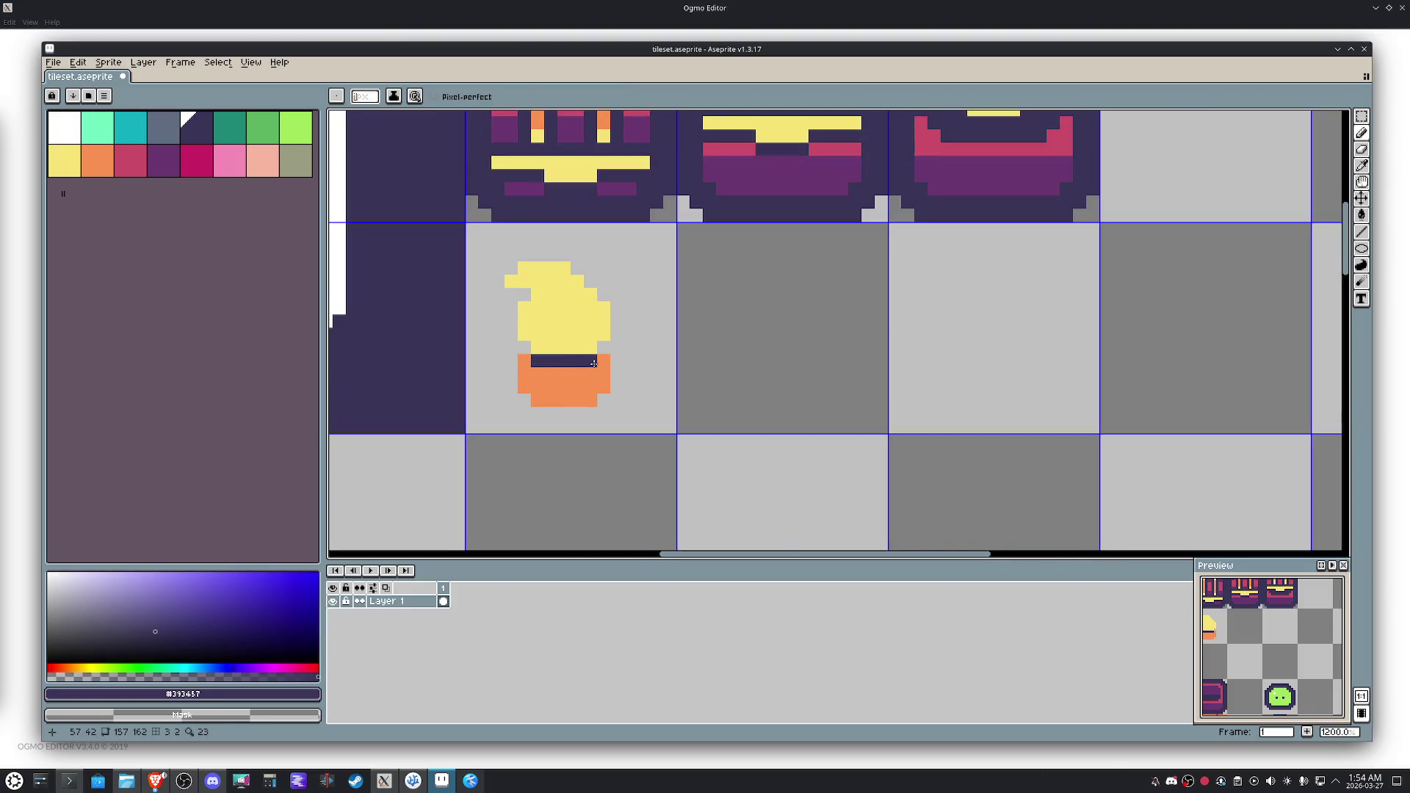
{"action": "key", "text": "m"}
{"action": "left_click_drag", "start_coordinate": [467, 224], "coordinate": [675, 432]}
{"action": "key", "text": "Up"}
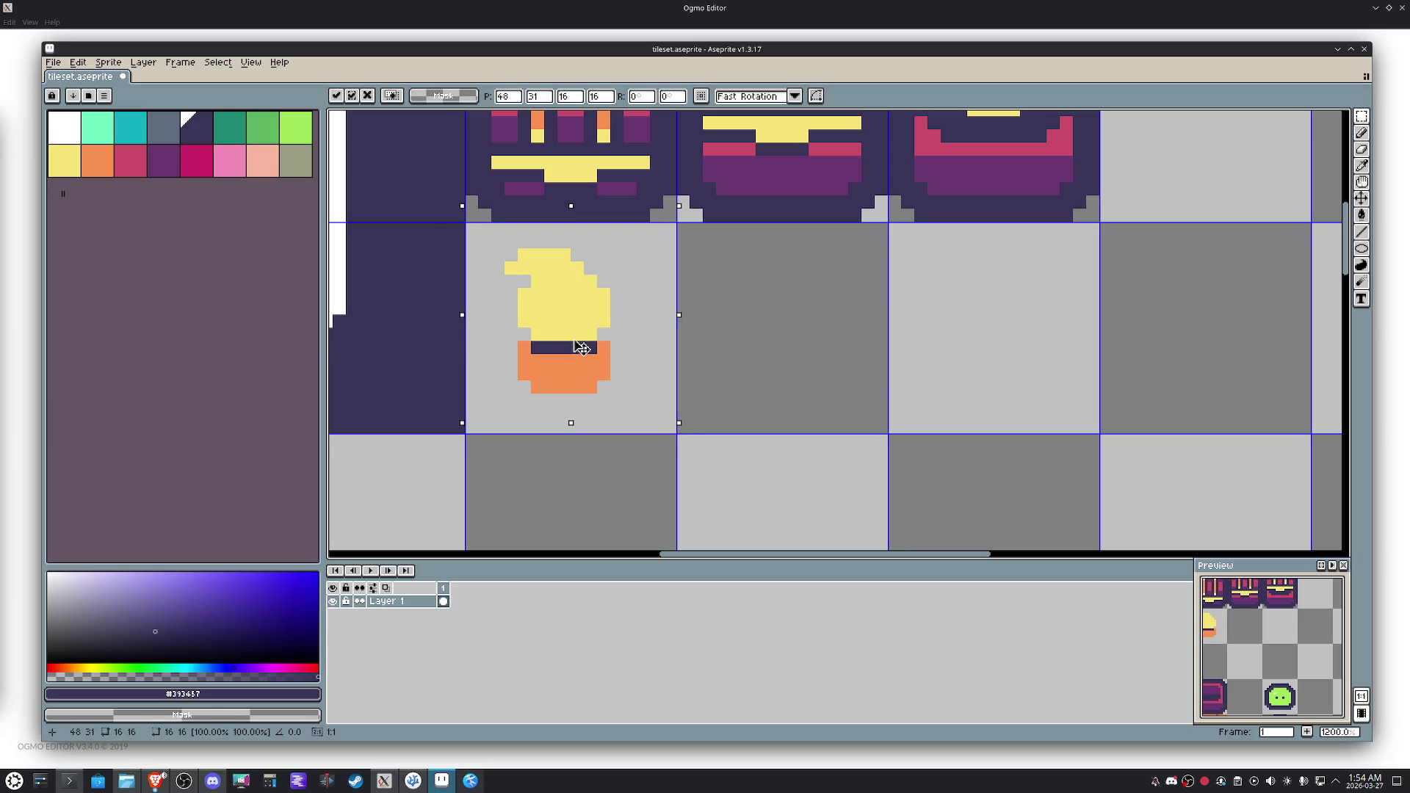
{"action": "left_click", "coordinate": [735, 347]}
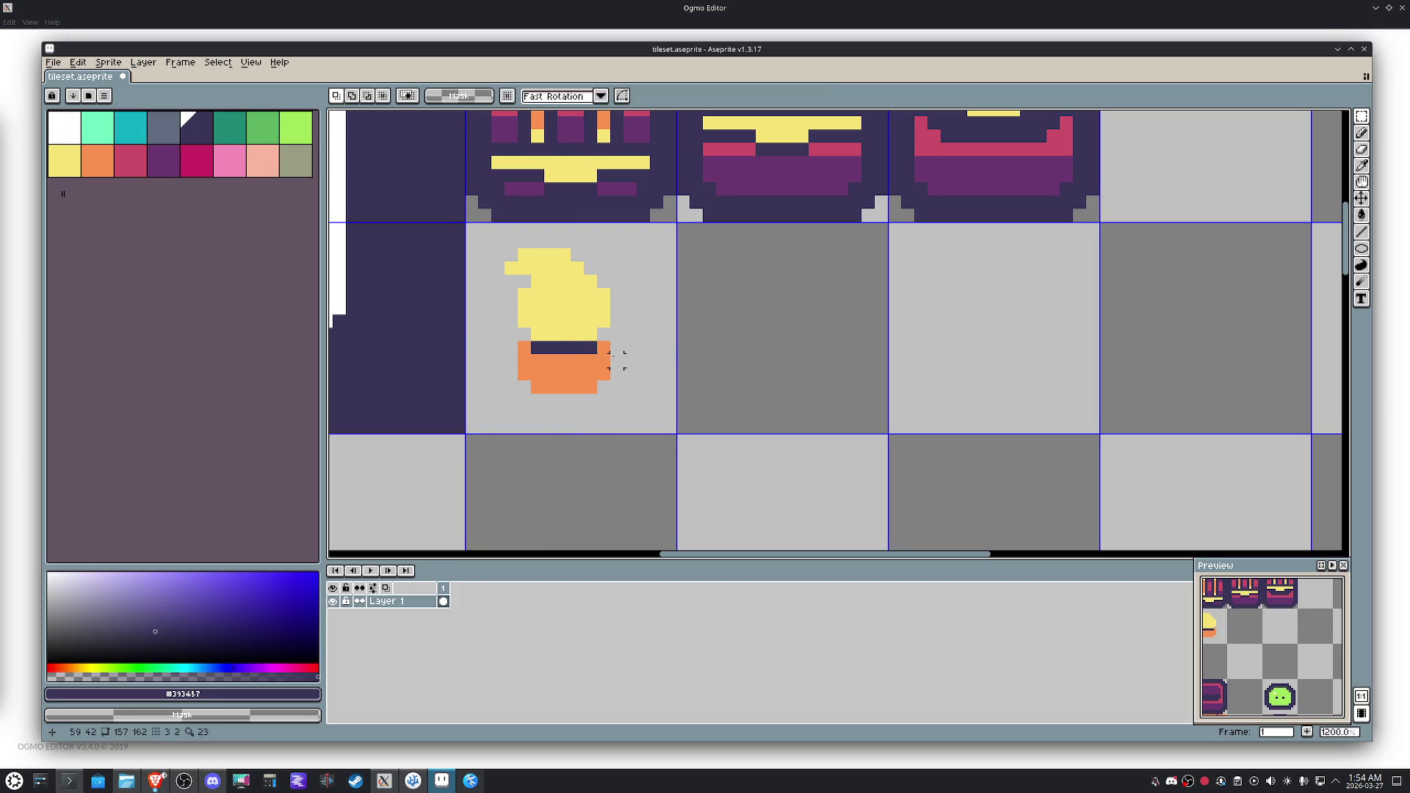
Shift the torch's right part one pixel left and move the torch into an empty tile to the right.
{"action": "mouse_move", "coordinate": [630, 387]}
{"action": "left_mouse_down"}
{"action": "mouse_move", "coordinate": [564, 265]}
{"action": "mouse_move", "coordinate": [578, 257]}
{"action": "left_mouse_up"}
{"action": "left_click_drag", "start_coordinate": [598, 314], "coordinate": [583, 318]}
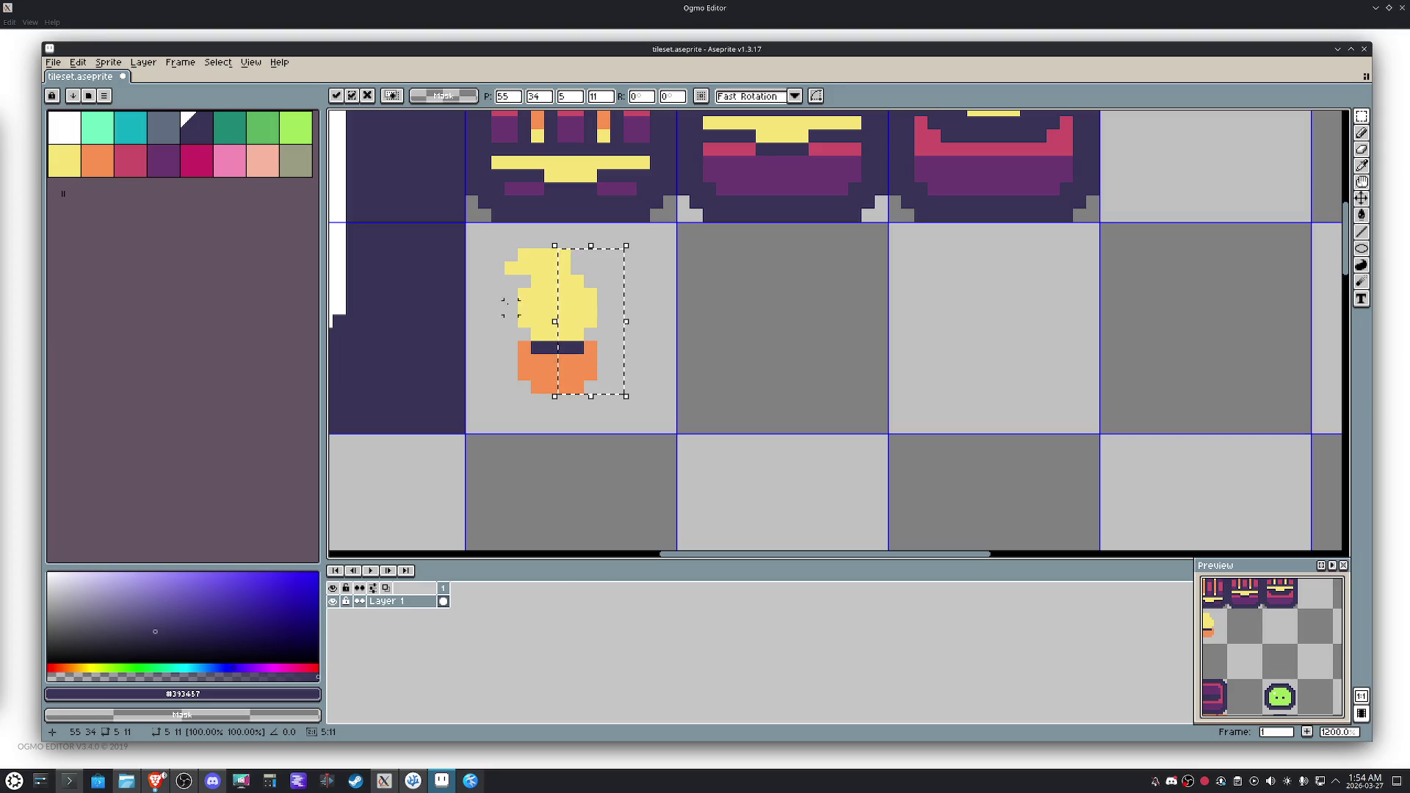
{"action": "left_click_drag", "start_coordinate": [498, 255], "coordinate": [557, 415]}
{"action": "scroll", "coordinate": [541, 324], "scroll_direction": "down", "scroll_amount": 4}
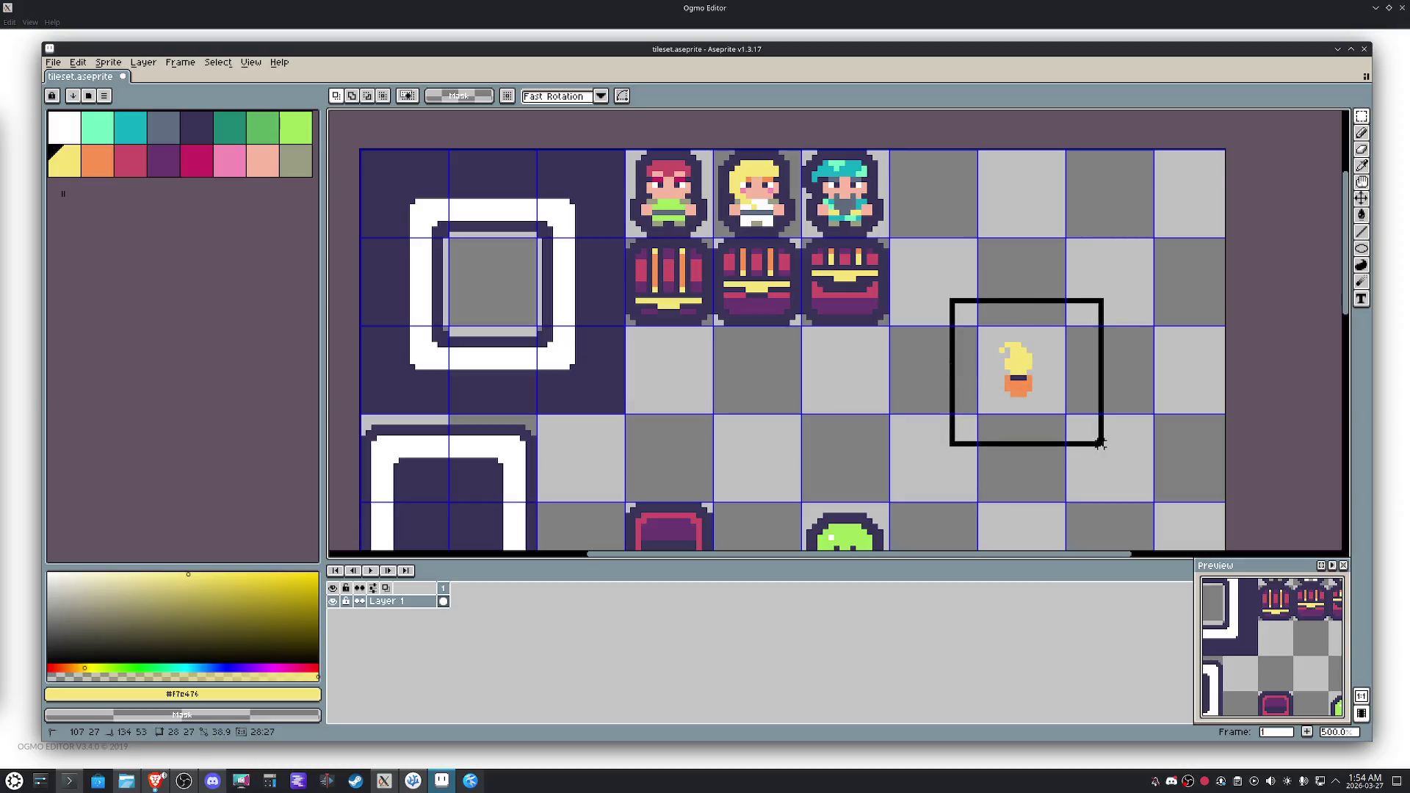
Outline the torch in dark purple sampled from the chest, using the square outline.
{"action": "left_click", "coordinate": [845, 287]}
{"action": "key", "text": "shift+o"}
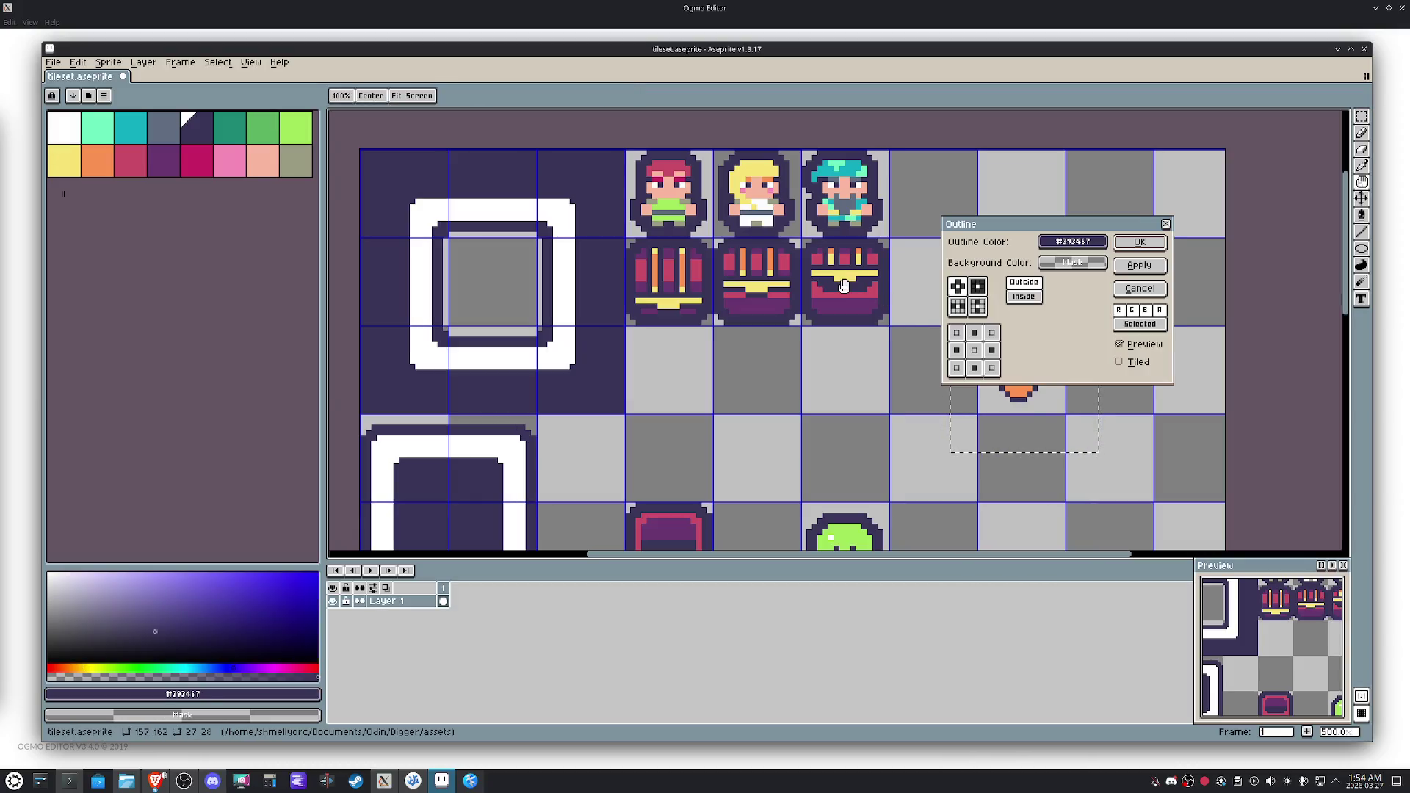
{"action": "left_click", "coordinate": [977, 286]}
{"action": "left_click", "coordinate": [1139, 241]}
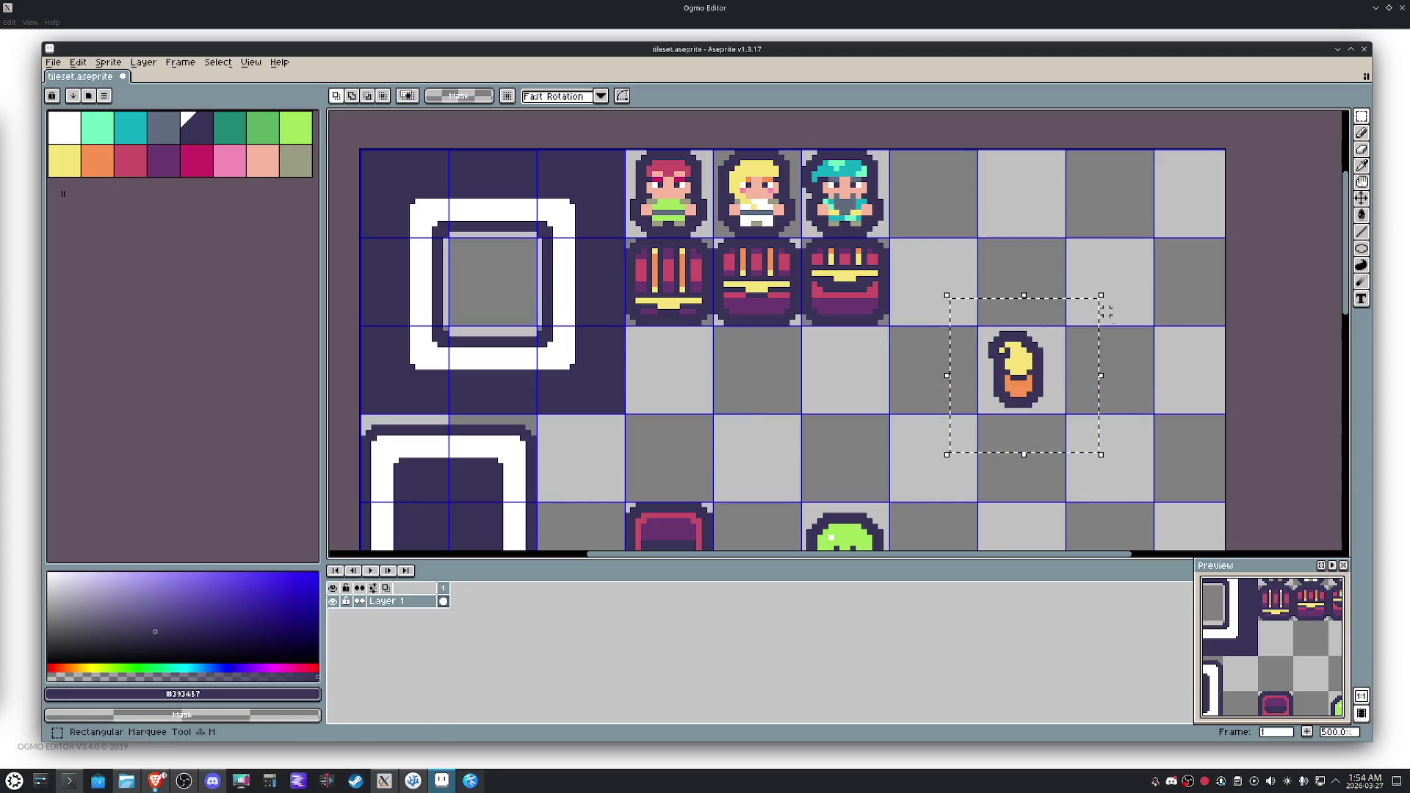
Widen the torch by shifting its right side one pixel right.
{"action": "scroll", "coordinate": [1058, 371], "scroll_direction": "up", "scroll_amount": 4}
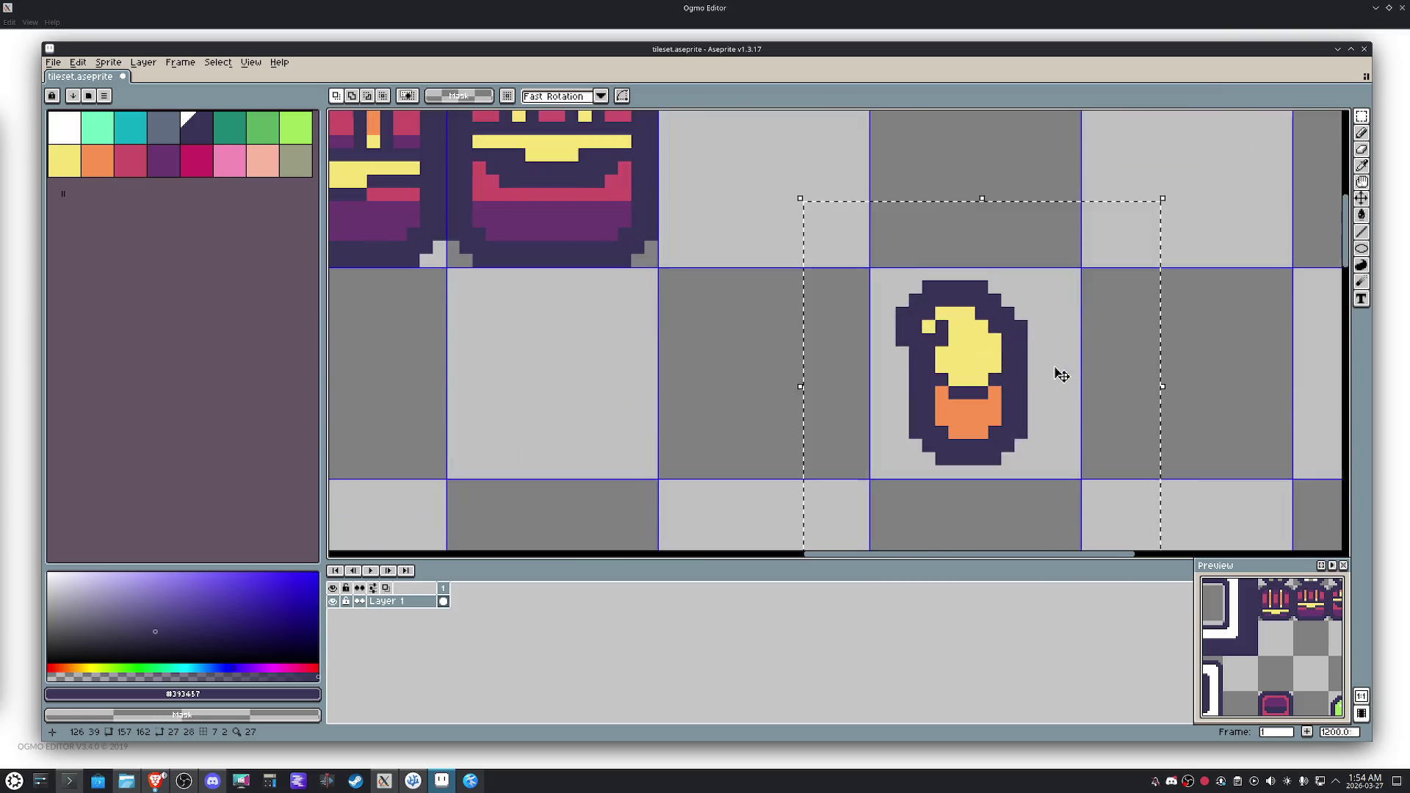
{"action": "left_click", "coordinate": [1029, 380]}
{"action": "left_click_drag", "start_coordinate": [1032, 379], "coordinate": [1027, 372]}
{"action": "left_click_drag", "start_coordinate": [1100, 459], "coordinate": [959, 265]}
{"action": "left_click", "coordinate": [1009, 359]}
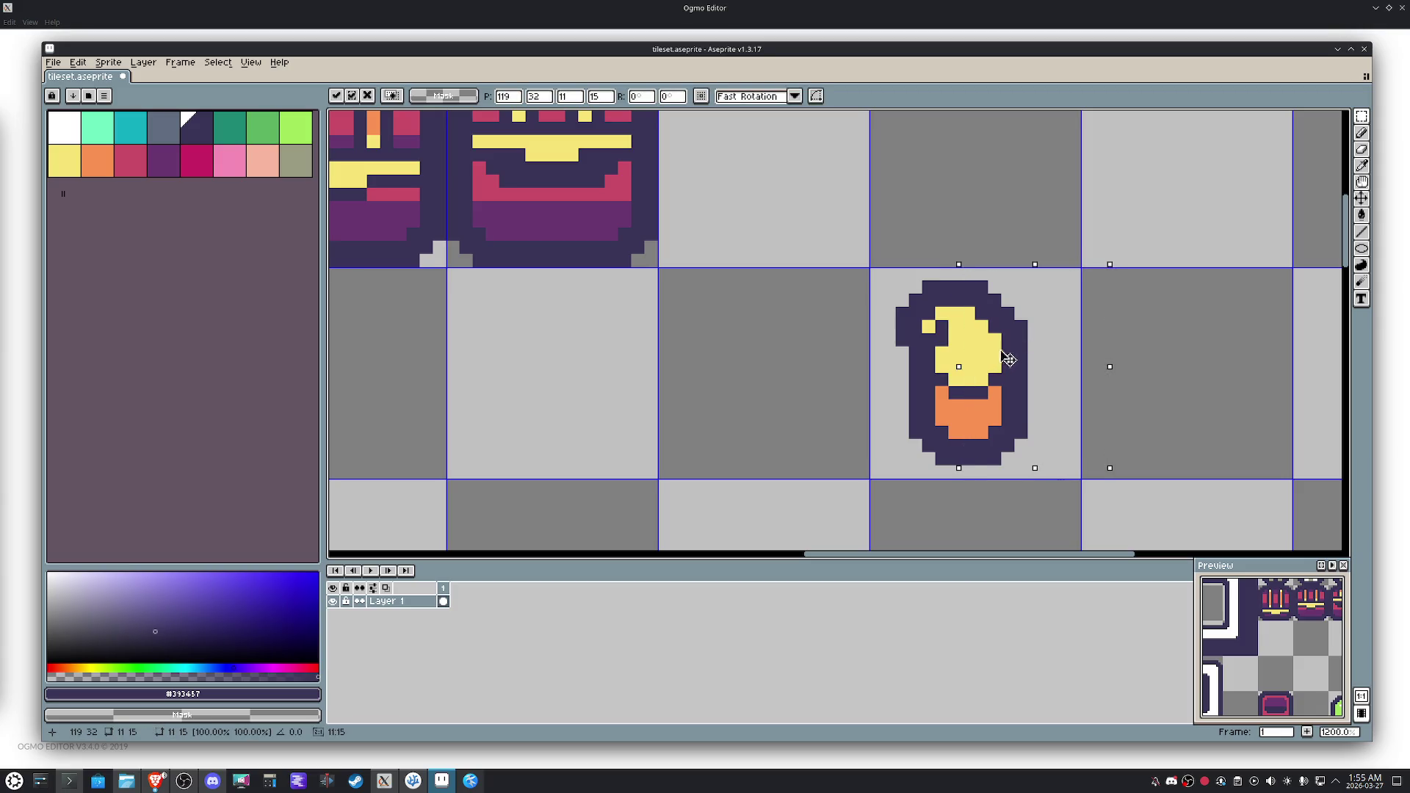
{"action": "left_click_drag", "start_coordinate": [1008, 359], "coordinate": [1022, 359]}
{"action": "key", "text": "ctrl+d"}
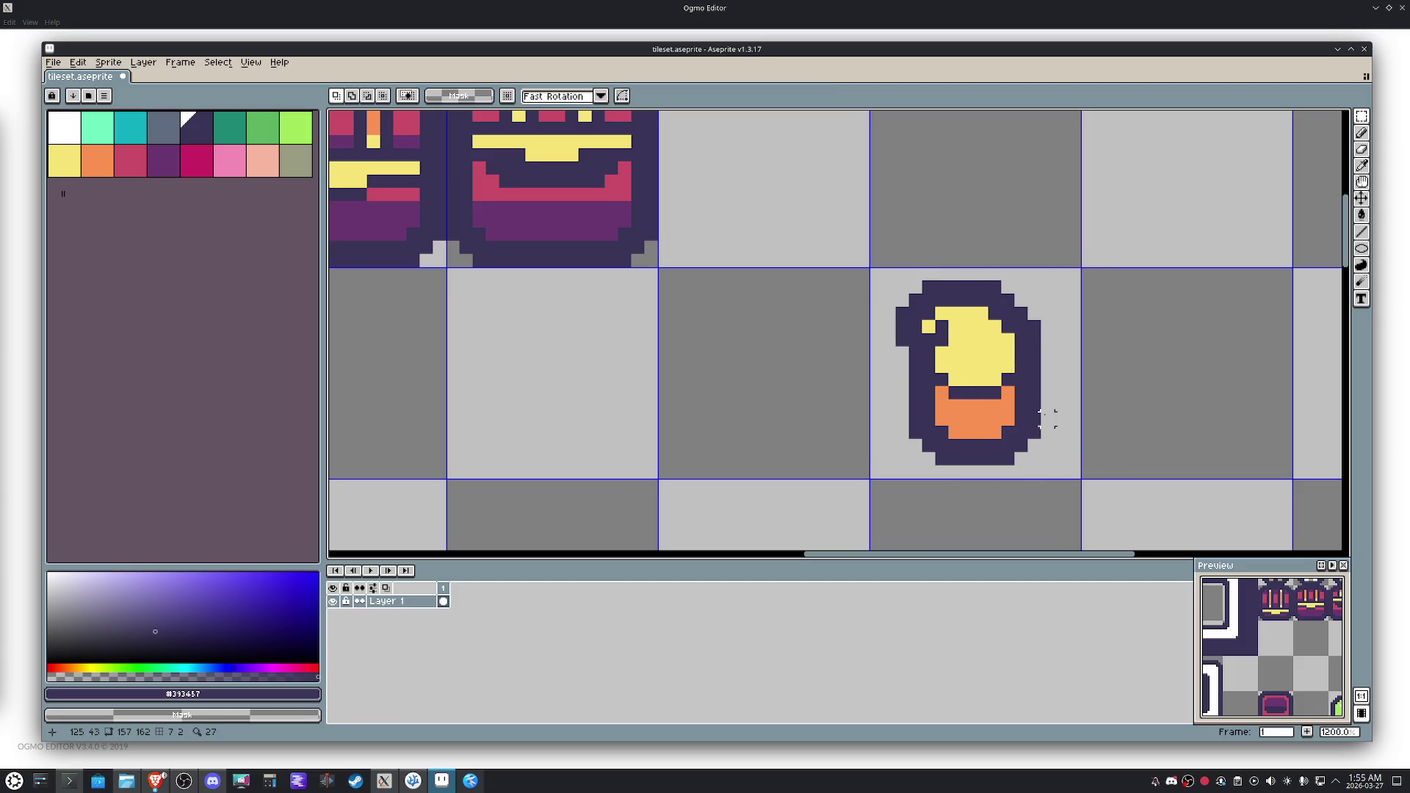
Darken the left column of the torch's orange area.
{"action": "scroll", "coordinate": [1045, 418], "scroll_direction": "up", "scroll_amount": 1}
{"action": "key", "text": "b"}
{"action": "left_click_drag", "start_coordinate": [1000, 390], "coordinate": [973, 433]}
{"action": "key", "text": "ctrl+z"}
{"action": "left_click_drag", "start_coordinate": [911, 385], "coordinate": [921, 435]}
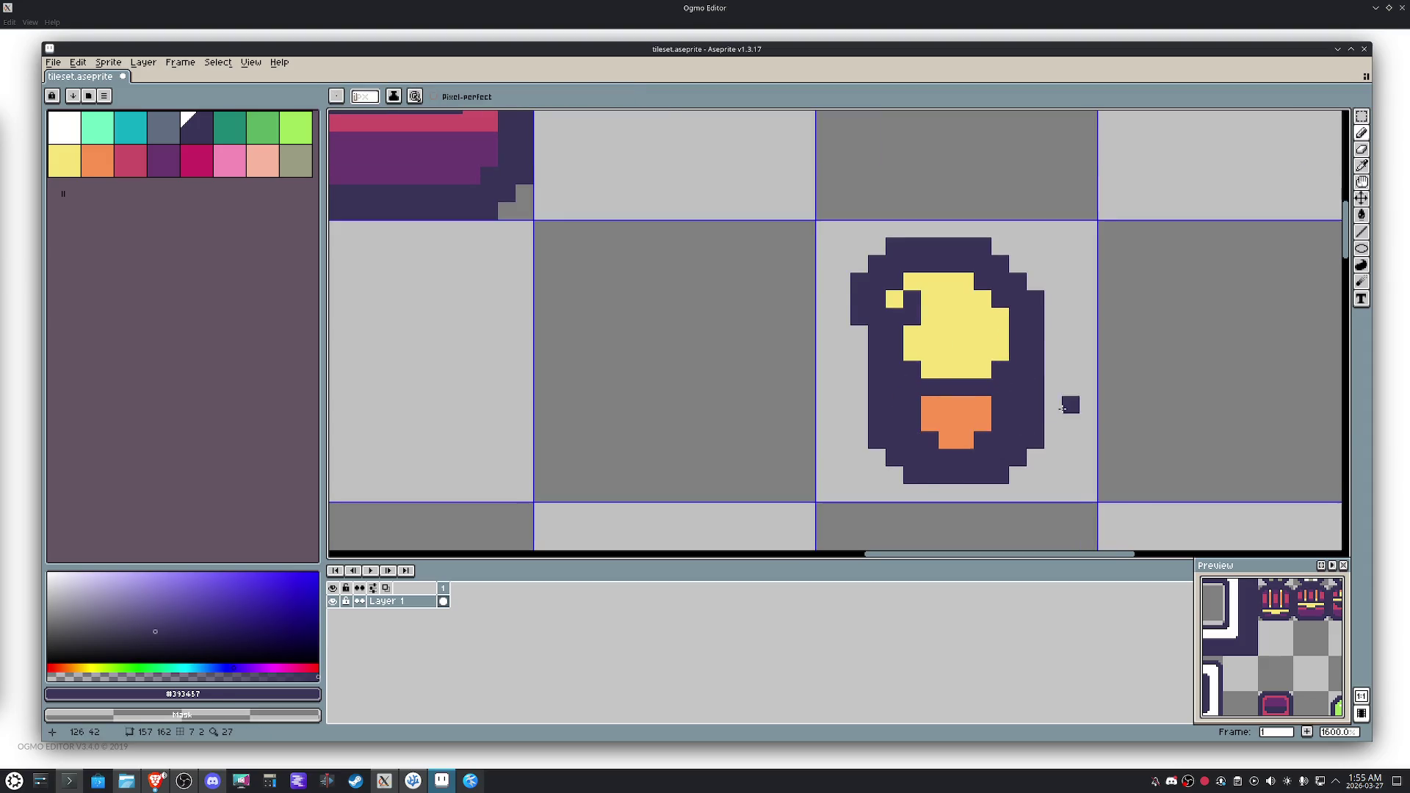
Fill the gap at the bottom of the torch's yellow flame.
{"action": "scroll", "coordinate": [1098, 415], "scroll_direction": "down", "scroll_amount": 3}
{"action": "key", "text": "m"}
{"action": "left_click_drag", "start_coordinate": [973, 342], "coordinate": [1076, 444]}
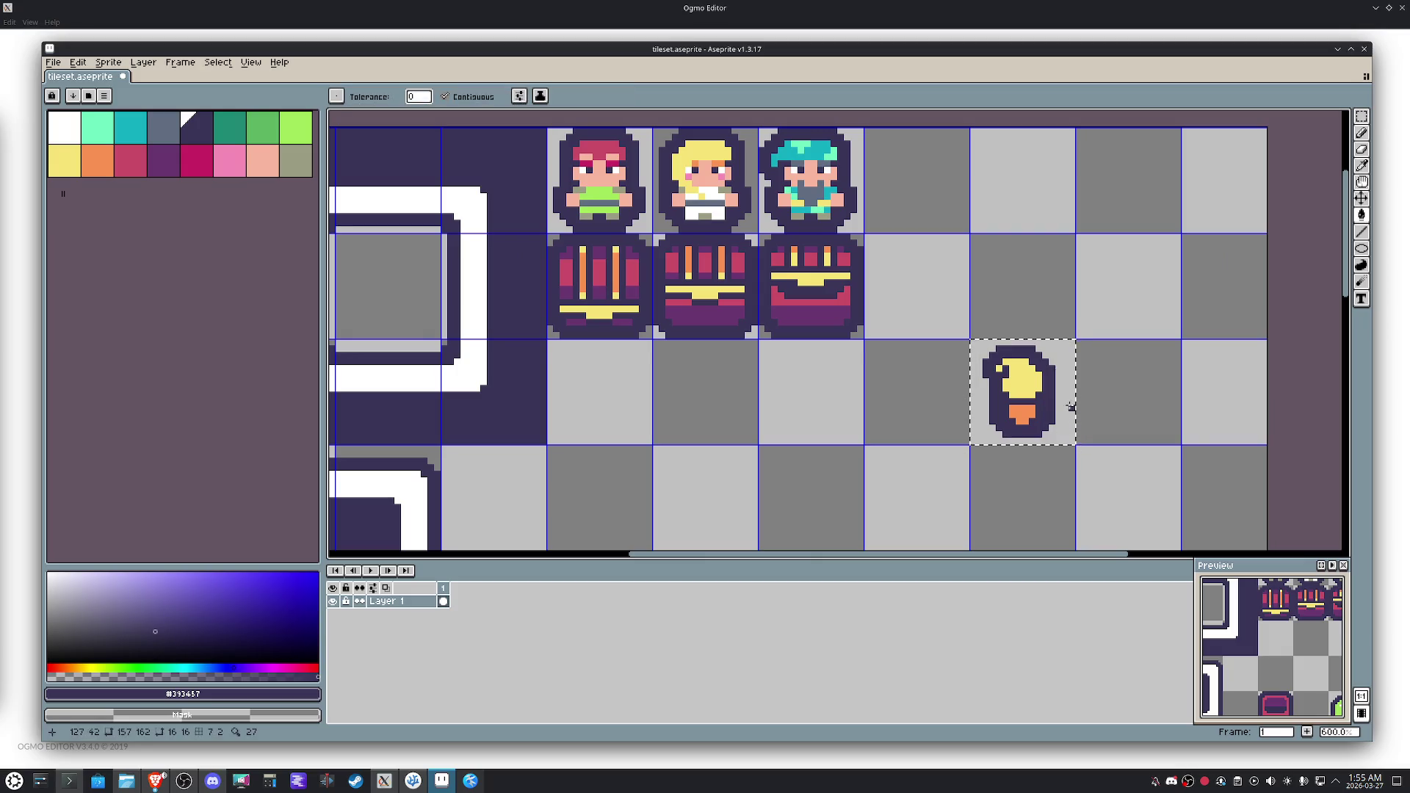
{"action": "scroll", "coordinate": [1103, 401], "scroll_direction": "up", "scroll_amount": 4}
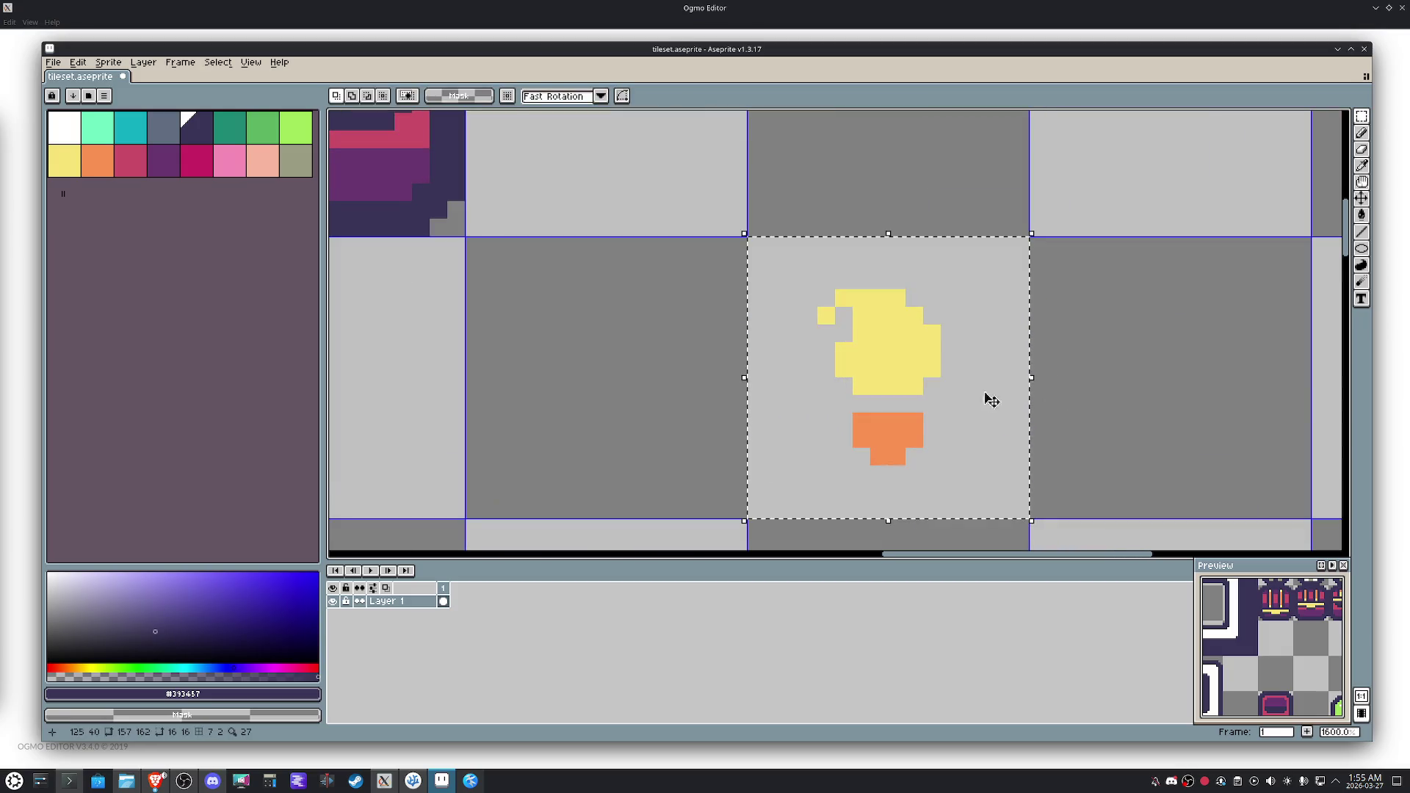
{"action": "key", "text": "b"}
{"action": "left_click", "coordinate": [916, 374], "text": "alt"}
{"action": "left_click_drag", "start_coordinate": [907, 396], "coordinate": [859, 403]}
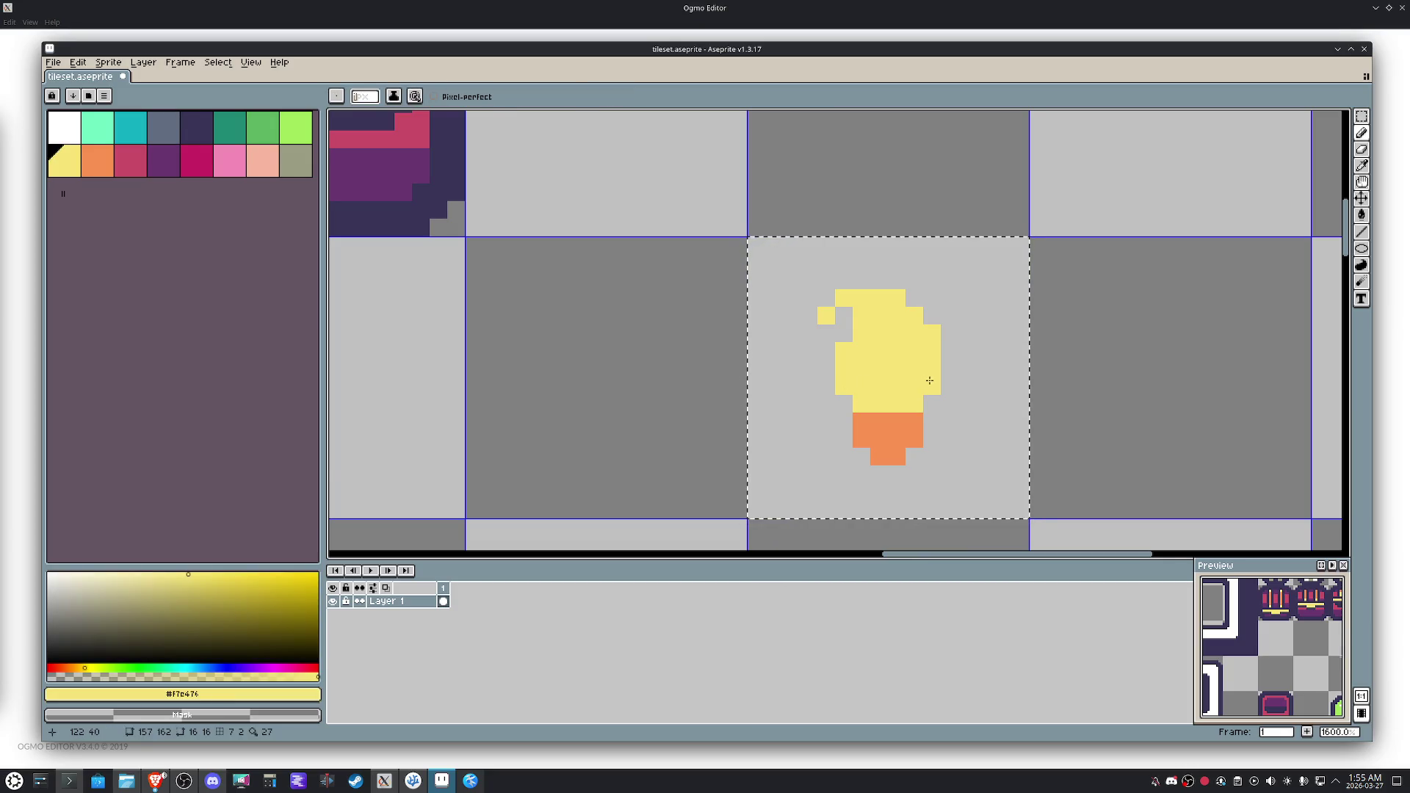
Reapply the dark purple outline to the torch using the rounded pattern.
{"action": "scroll", "coordinate": [924, 382], "scroll_direction": "down", "scroll_amount": 4}
{"action": "scroll", "coordinate": [890, 393], "scroll_direction": "up", "scroll_amount": 3}
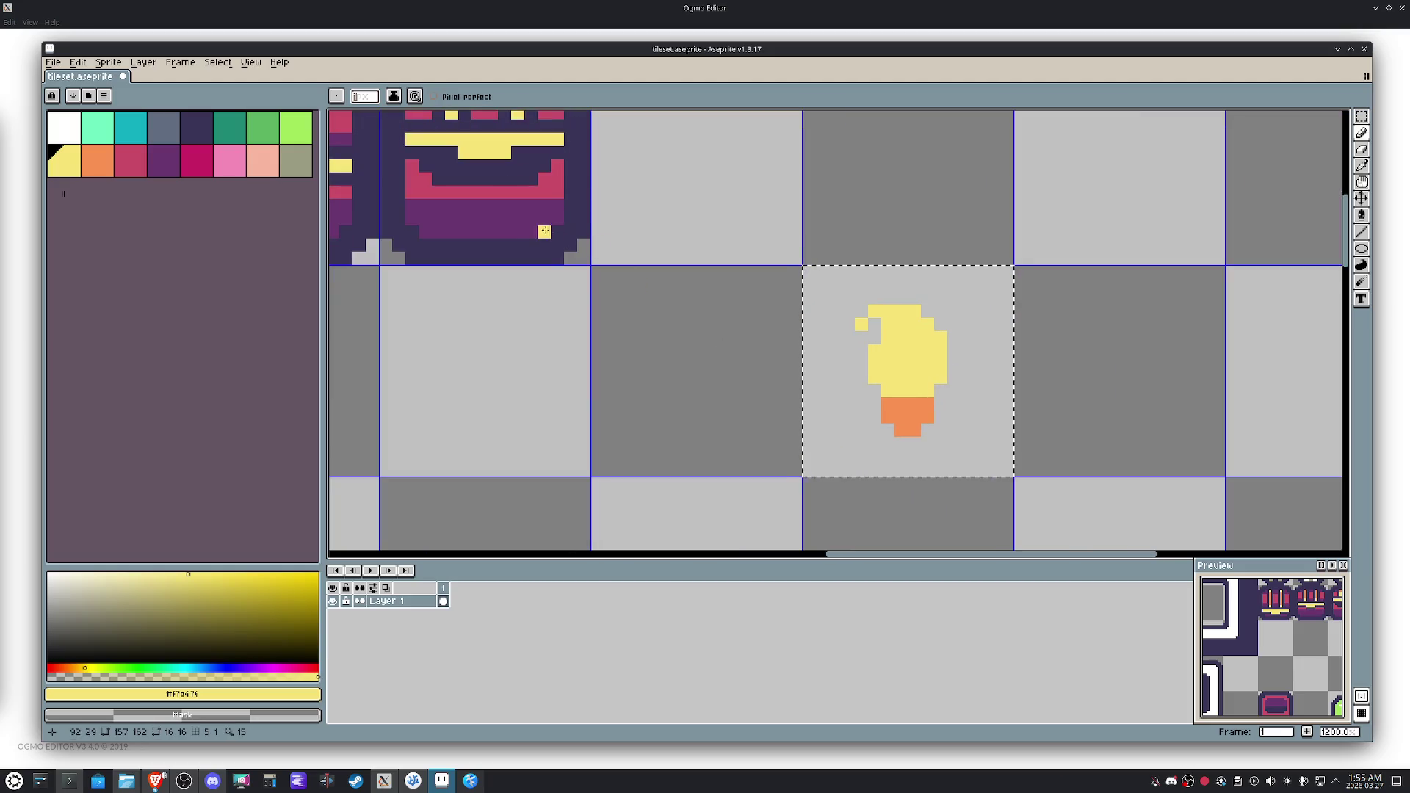
{"action": "scroll", "coordinate": [958, 377], "scroll_direction": "down", "scroll_amount": 2}
{"action": "left_click", "coordinate": [684, 293], "text": "alt"}
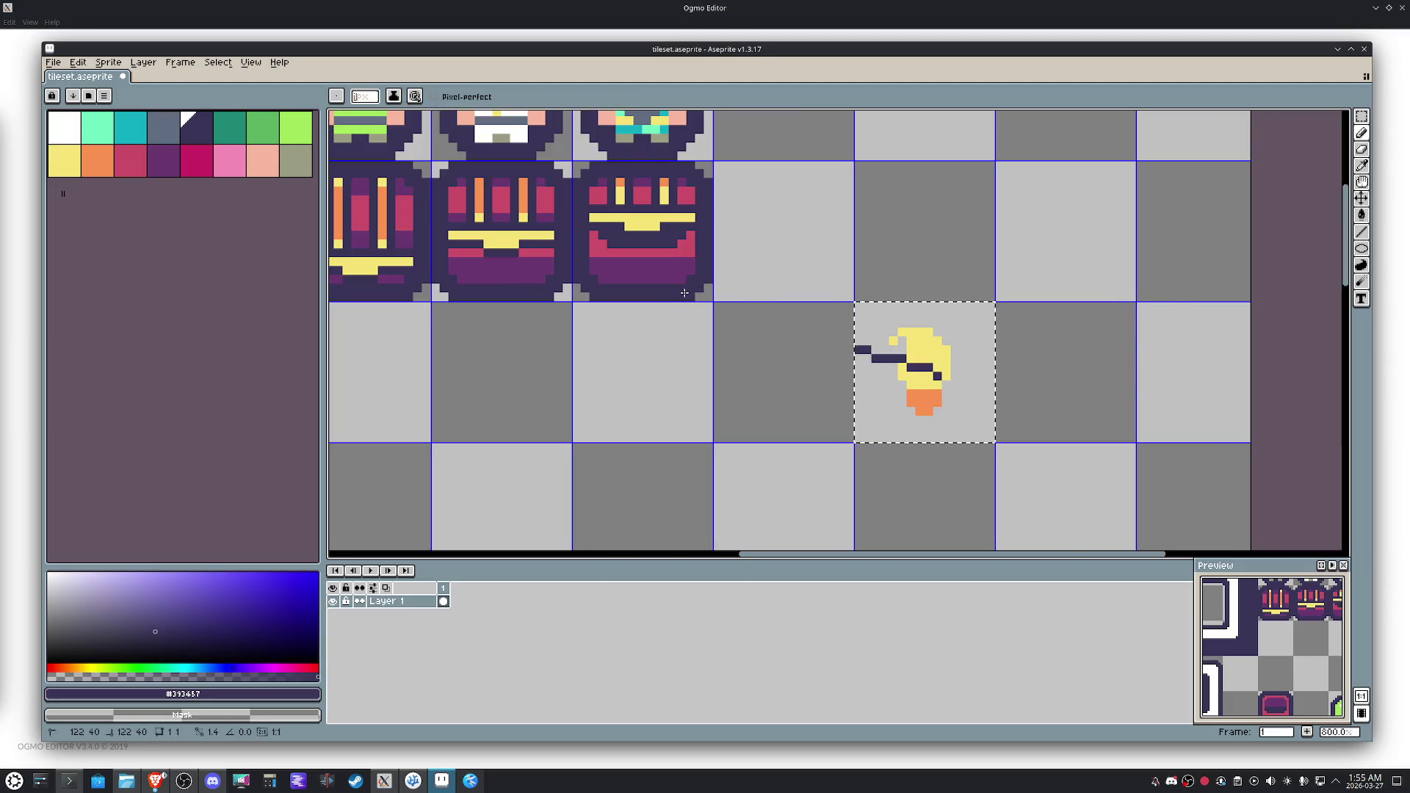
{"action": "key", "text": "shift+o"}
{"action": "left_click", "coordinate": [979, 289]}
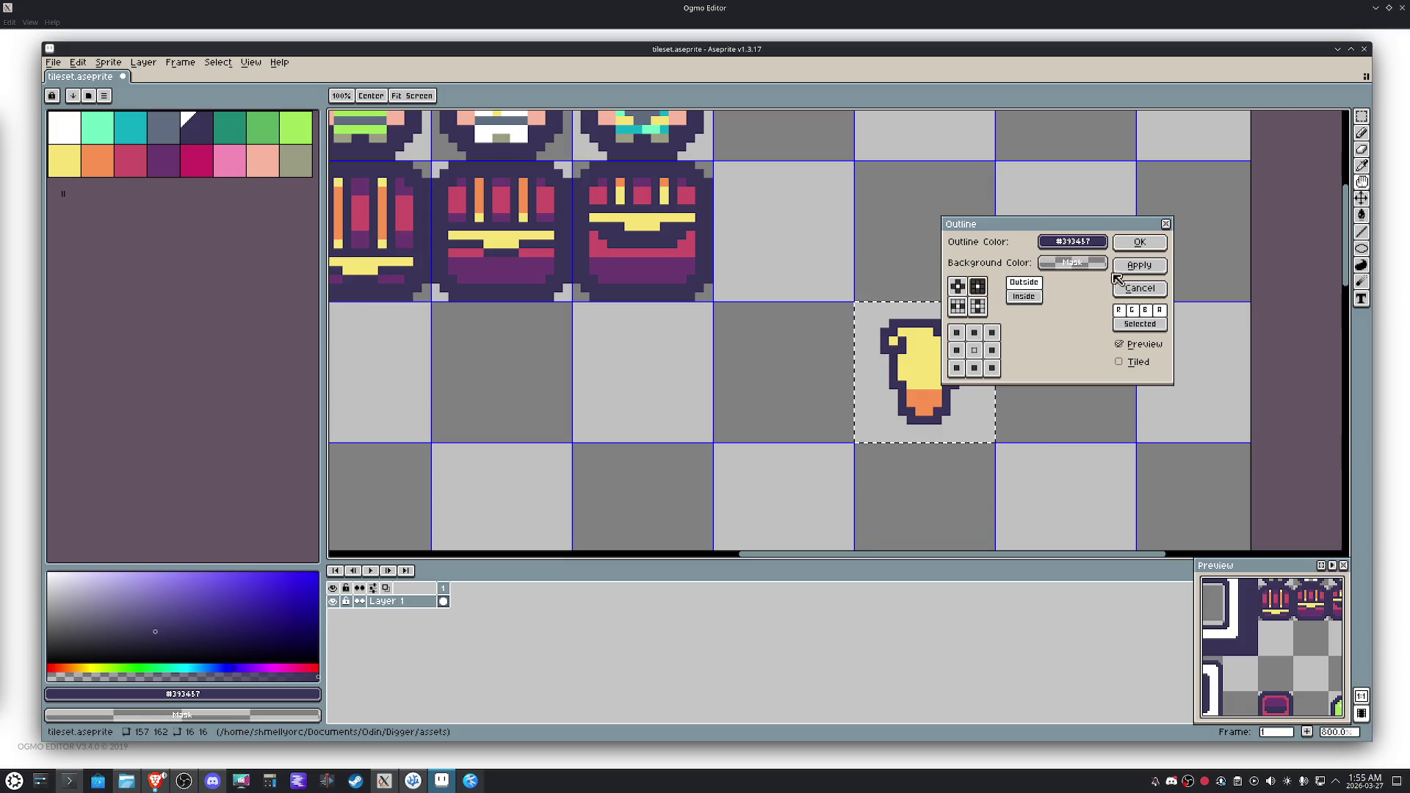
{"action": "left_click", "coordinate": [1139, 265]}
{"action": "left_click", "coordinate": [957, 286]}
{"action": "left_click", "coordinate": [1139, 243]}
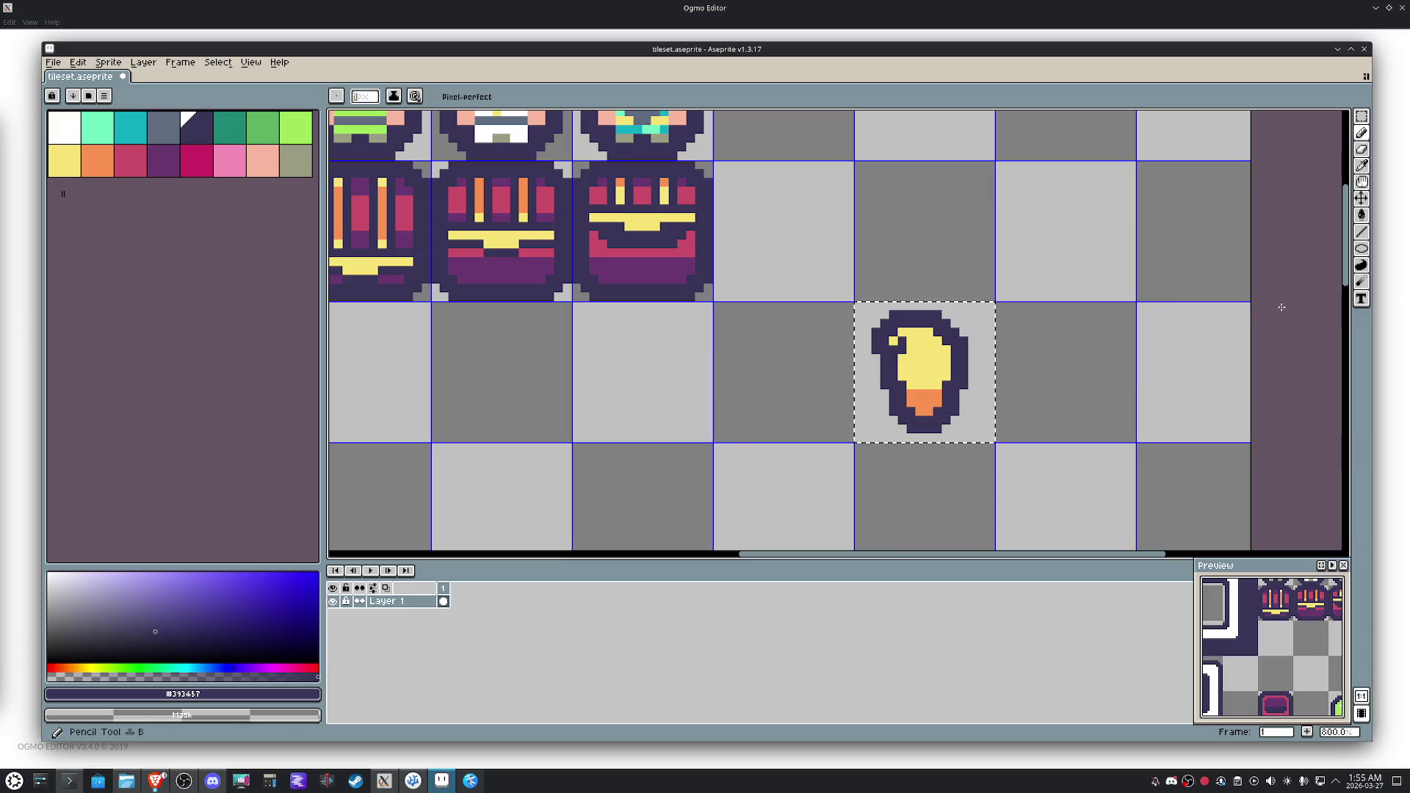
Erase the stray dark pixel beside the torch.
{"action": "scroll", "coordinate": [960, 411], "scroll_direction": "up", "scroll_amount": 5}
{"action": "right_click", "coordinate": [960, 410]}
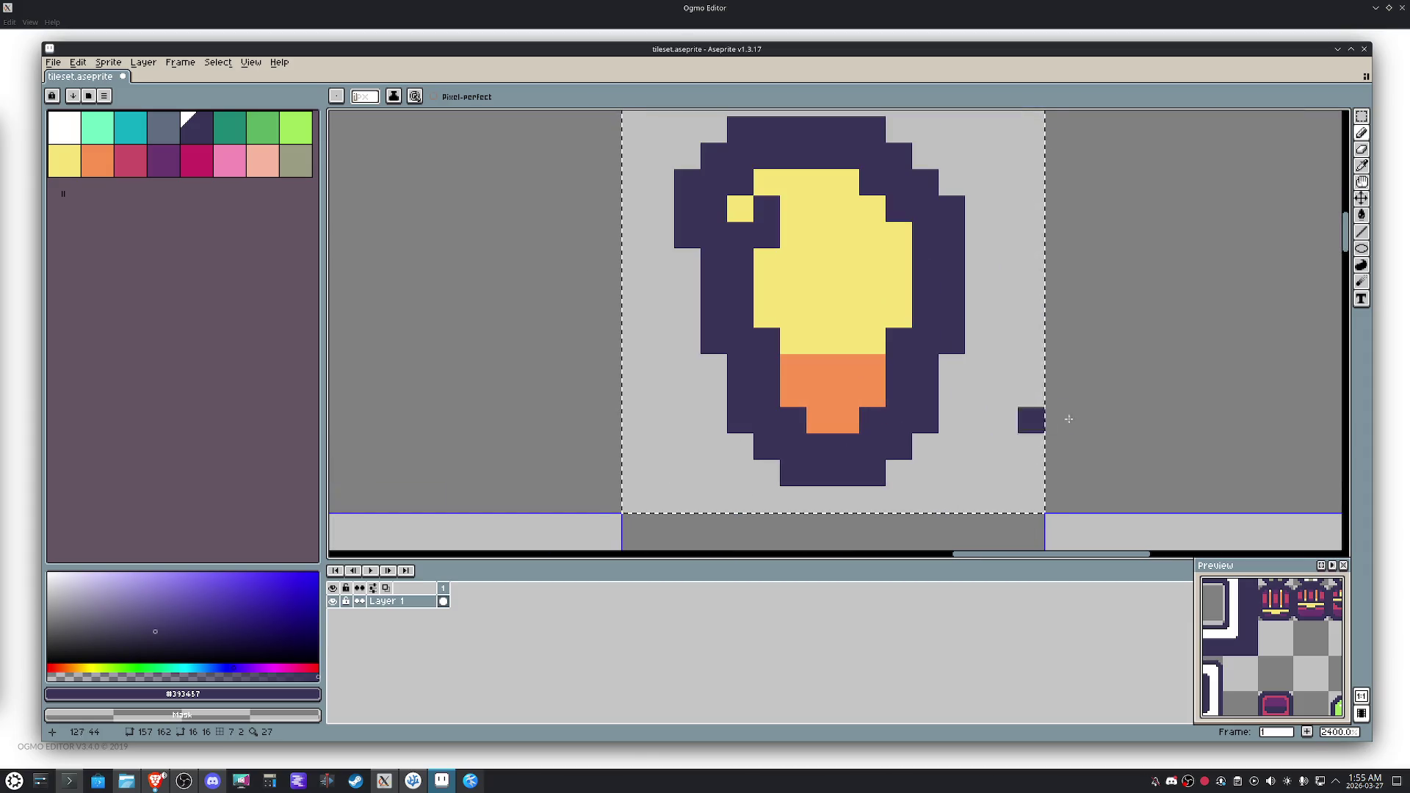
{"action": "key", "text": "m"}
{"action": "scroll", "coordinate": [1106, 388], "scroll_direction": "down", "scroll_amount": 5}
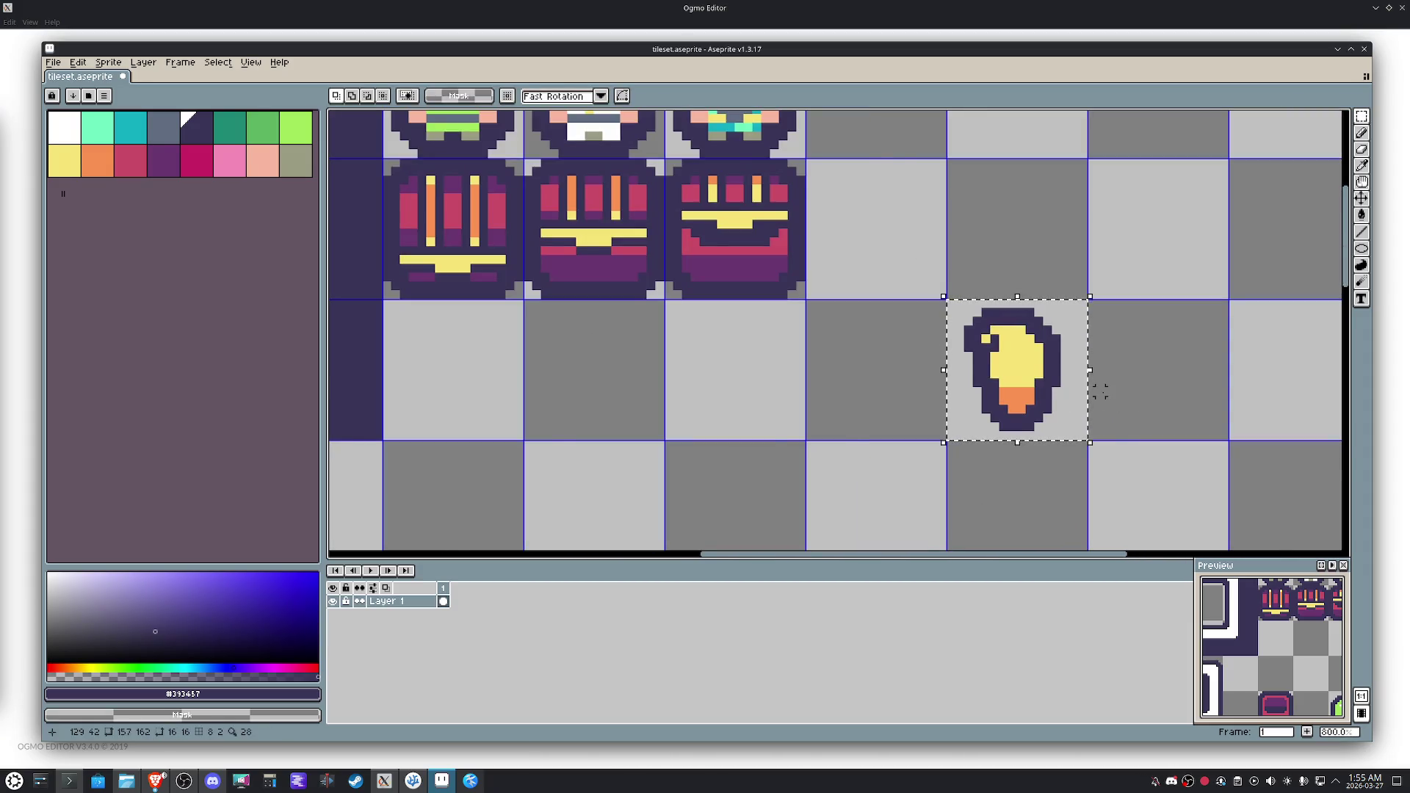
{"action": "scroll", "coordinate": [1100, 391], "scroll_direction": "down", "scroll_amount": 2}
Move the pot tile three tiles to the right.
{"action": "key", "text": "h"}
{"action": "mouse_move", "coordinate": [1099, 393]}
{"action": "left_mouse_down"}
{"action": "mouse_move", "coordinate": [1024, 159]}
{"action": "mouse_move", "coordinate": [973, 162]}
{"action": "mouse_move", "coordinate": [907, 324]}
{"action": "left_mouse_up"}
{"action": "scroll", "coordinate": [918, 315], "scroll_direction": "up", "scroll_amount": 2}
{"action": "key", "text": "m"}
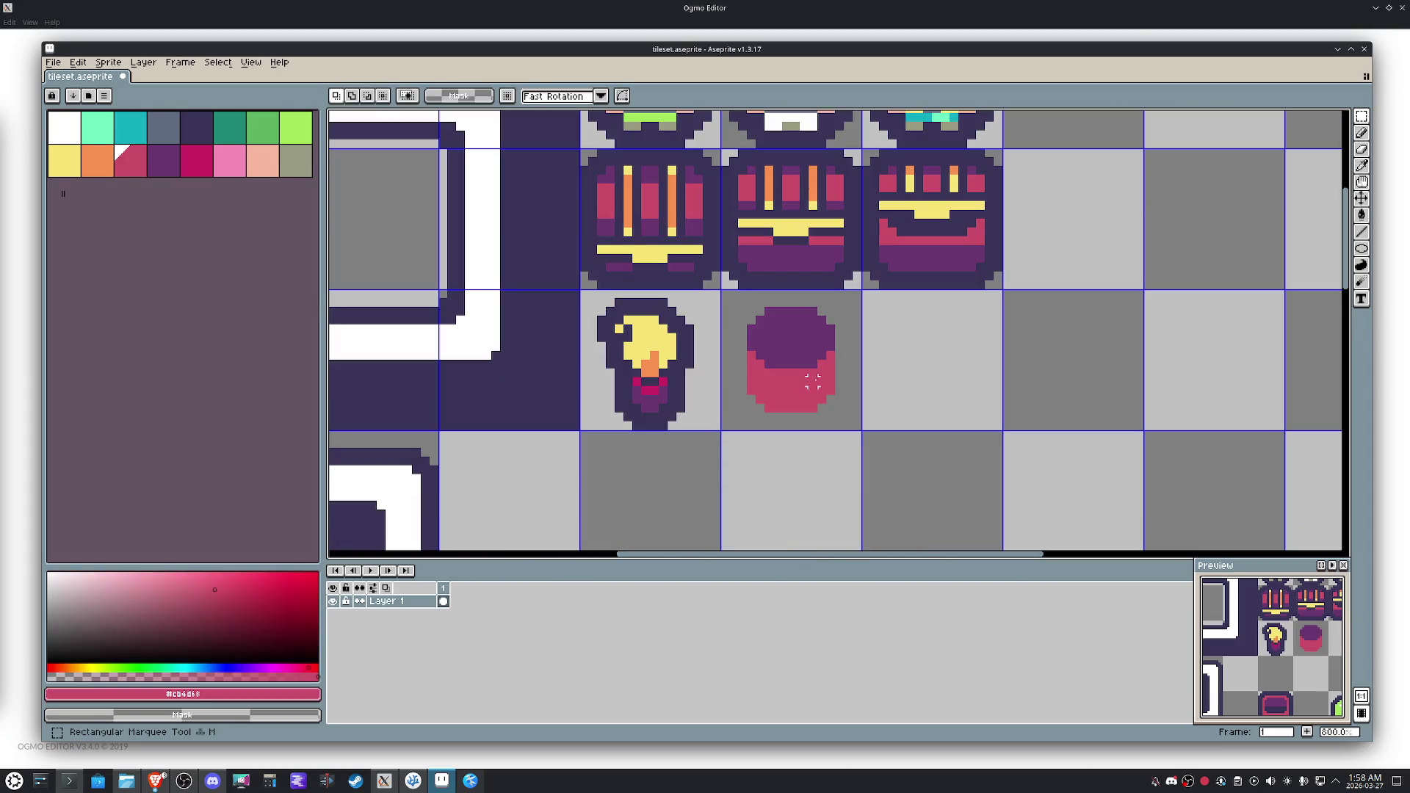
{"action": "left_click_drag", "start_coordinate": [741, 309], "coordinate": [818, 384]}
{"action": "key", "text": "shift+Right"}
{"action": "key", "text": "shift+Right"}
{"action": "key", "text": "shift+Right"}
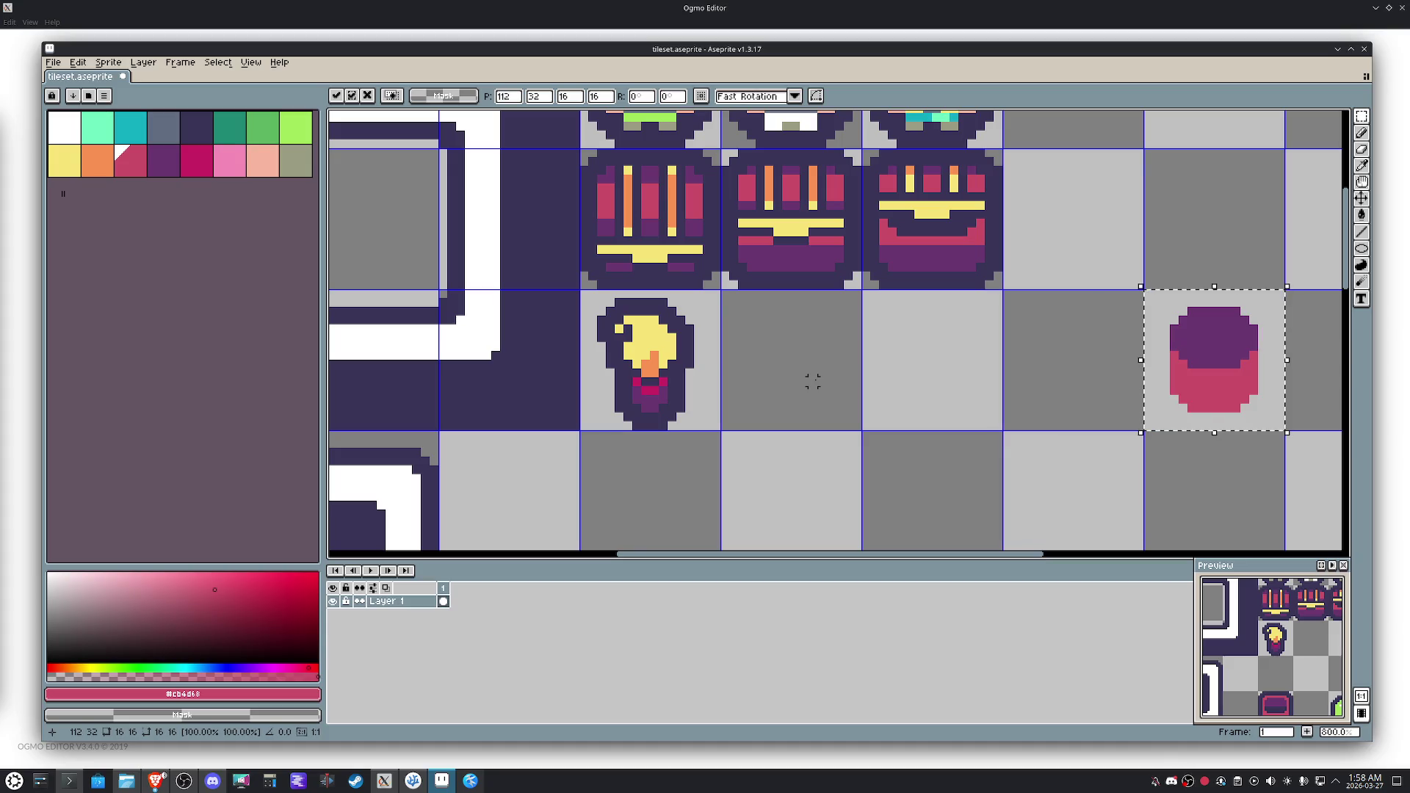
Outline the pot tile in dark purple with the full square outline pattern.
{"action": "scroll", "coordinate": [813, 382], "scroll_direction": "right", "scroll_amount": 3}
{"action": "key", "text": "Return"}
{"action": "left_click_drag", "start_coordinate": [922, 273], "coordinate": [1112, 474]}
{"action": "key", "text": "i"}
{"action": "left_click", "coordinate": [857, 332]}
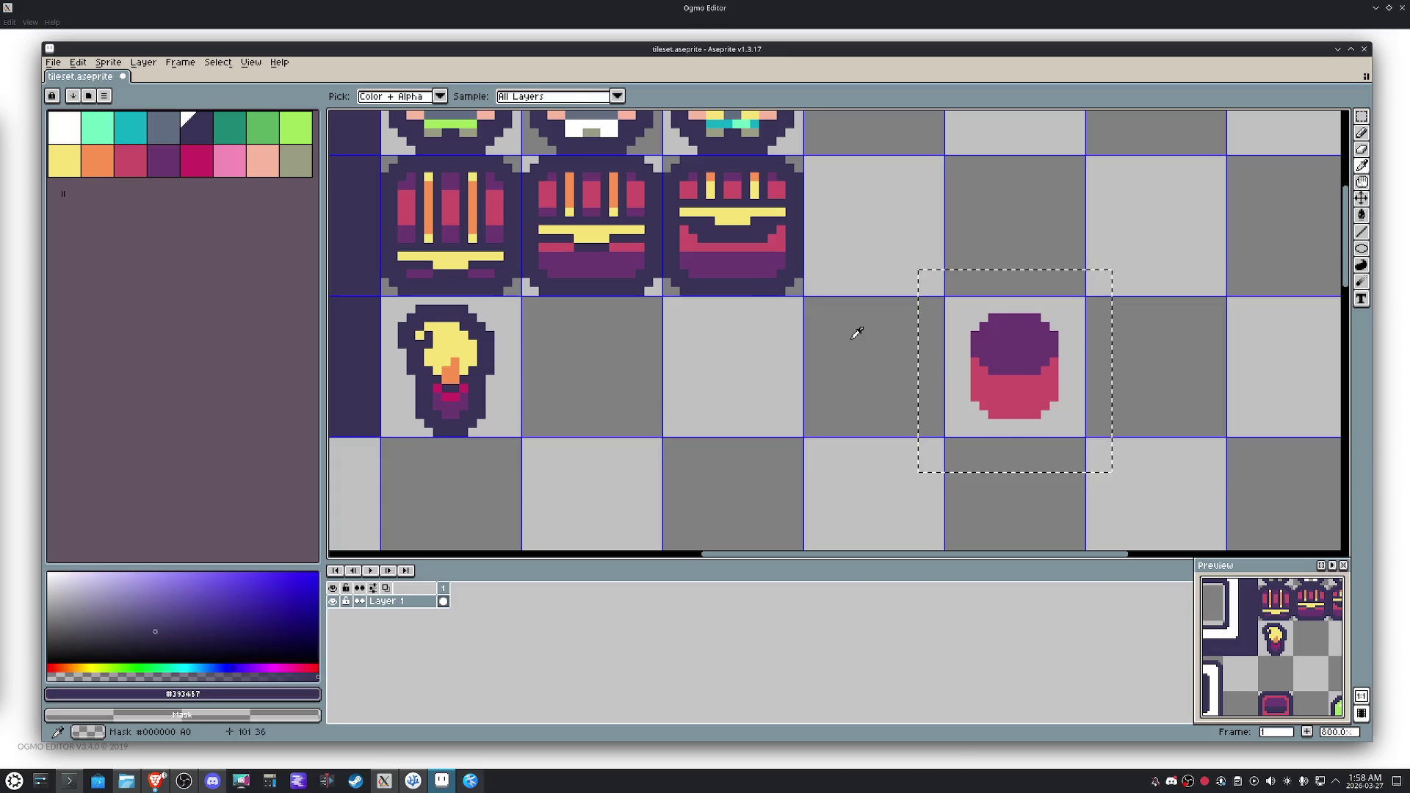
{"action": "key", "text": "shift+o"}
{"action": "left_click", "coordinate": [978, 286]}
{"action": "left_click", "coordinate": [1140, 265]}
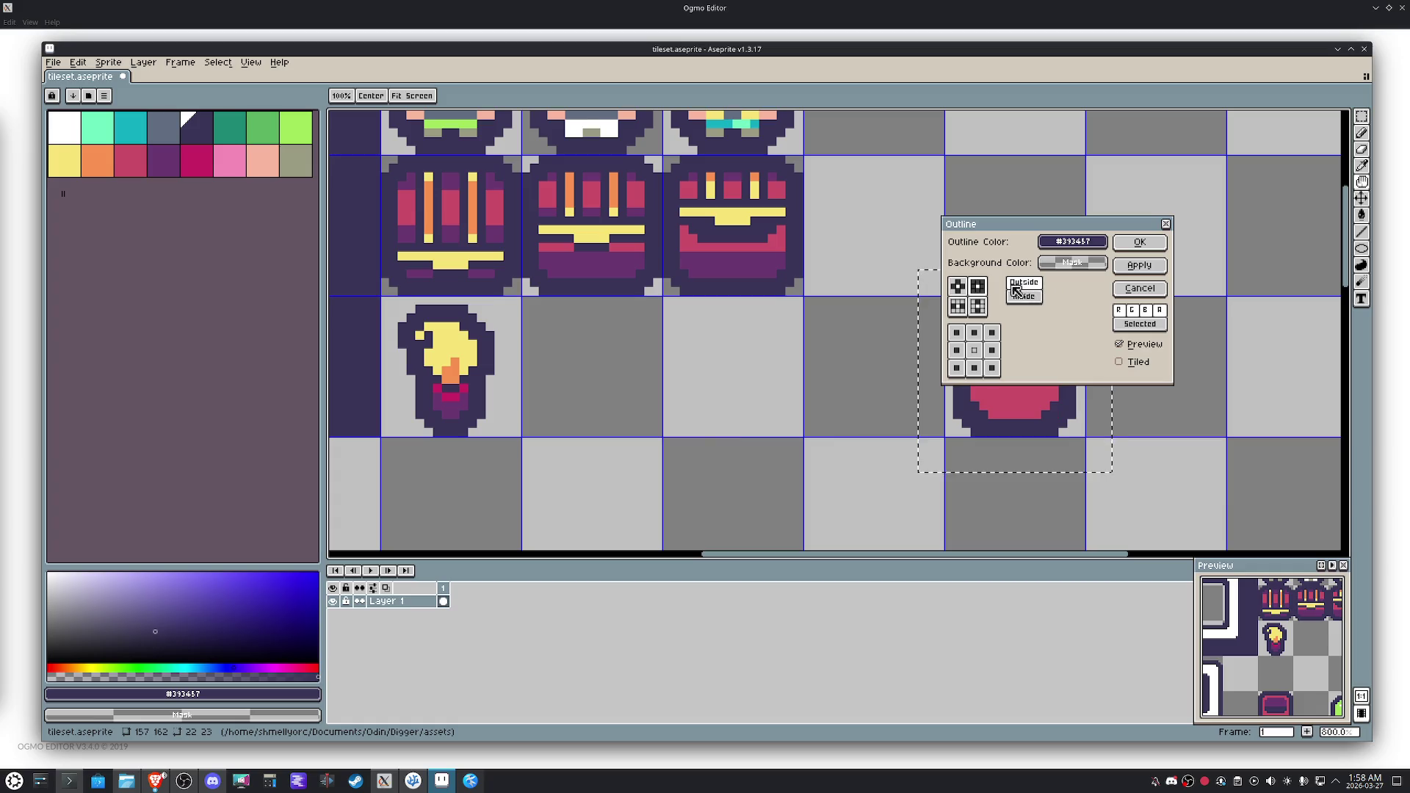
{"action": "left_click", "coordinate": [1140, 242]}
Draw a pink curved line across the pot's purple top.
{"action": "key", "text": "m"}
{"action": "left_click", "coordinate": [1169, 343]}
{"action": "scroll", "coordinate": [1169, 344], "scroll_direction": "up", "scroll_amount": 3}
{"action": "key", "text": "i"}
{"action": "left_click", "coordinate": [945, 410]}
{"action": "key", "text": "b"}
{"action": "left_click", "coordinate": [909, 367]}
{"action": "mouse_move", "coordinate": [909, 366]}
{"action": "left_mouse_down"}
{"action": "mouse_move", "coordinate": [815, 376]}
{"action": "mouse_move", "coordinate": [802, 355]}
{"action": "mouse_move", "coordinate": [871, 311]}
{"action": "mouse_move", "coordinate": [911, 310]}
{"action": "left_mouse_up"}
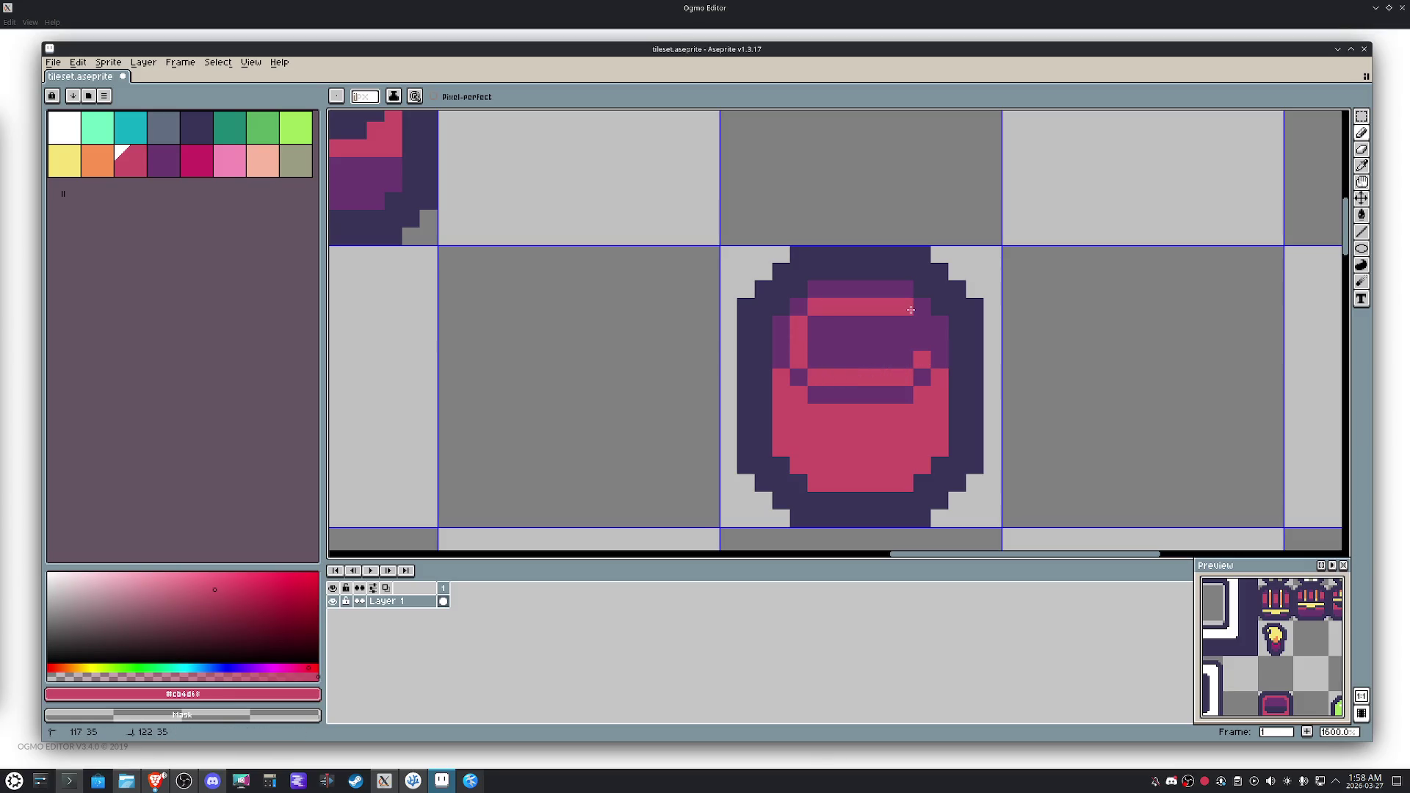
Undo the stray pink pixel and flood-fill the purple interior block pink.
{"action": "key", "text": "ctrl+z"}
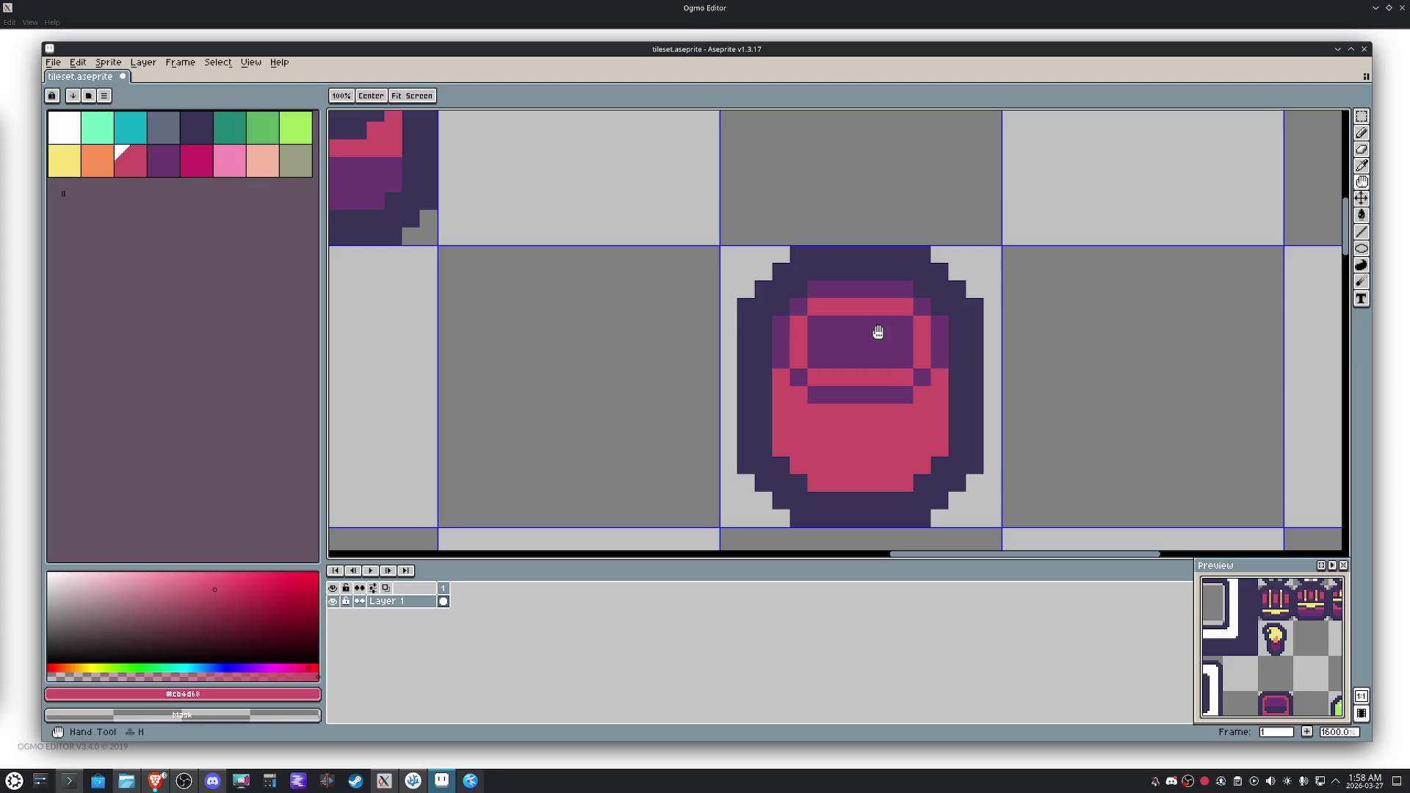
{"action": "key", "text": "g"}
{"action": "left_click", "coordinate": [871, 345]}
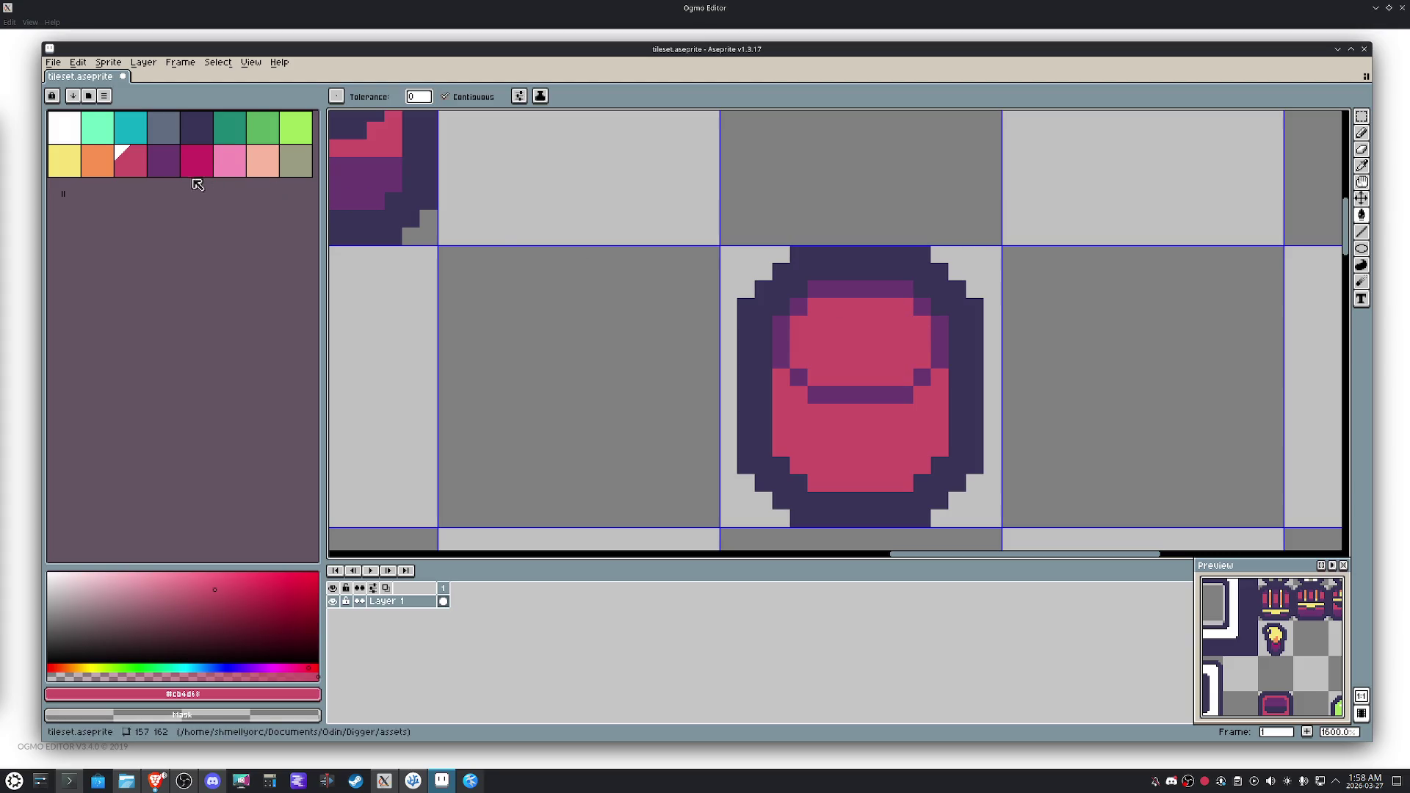
Recolour the rim's line, top row and left end orange.
{"action": "left_click", "coordinate": [98, 160]}
{"action": "left_click", "coordinate": [773, 365]}
{"action": "left_click", "coordinate": [781, 334]}
{"action": "left_click", "coordinate": [798, 388]}
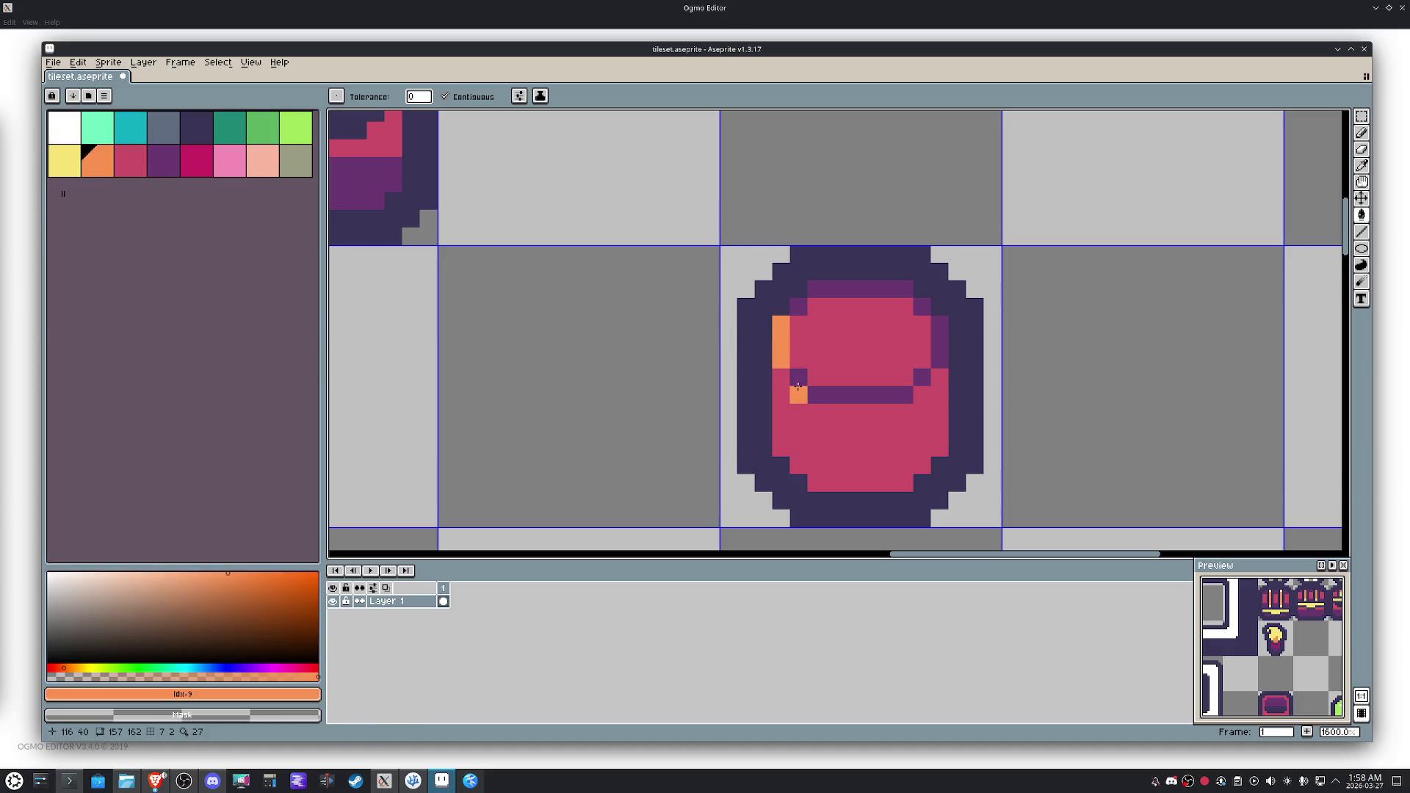
{"action": "left_click", "coordinate": [814, 386]}
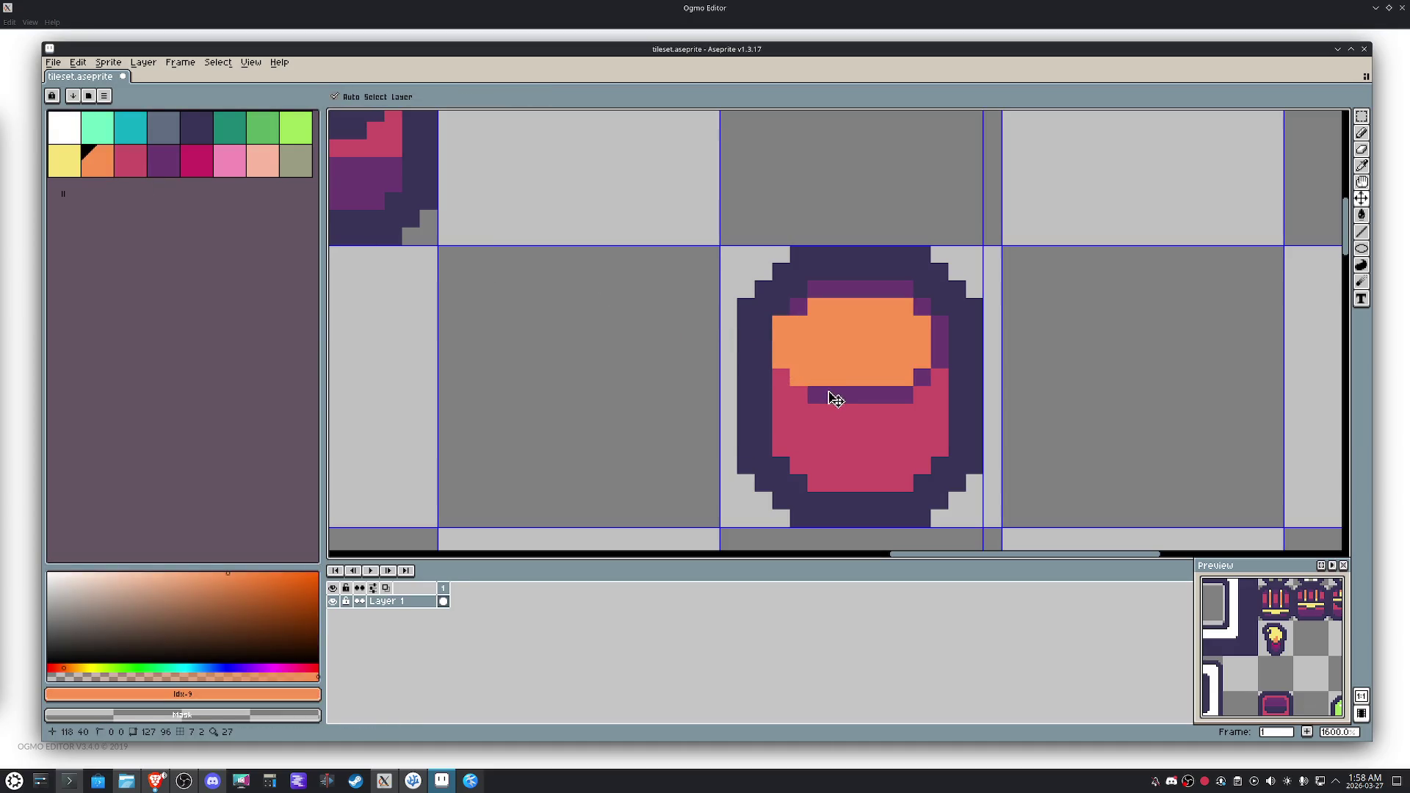
{"action": "key", "text": "ctrl+z"}
{"action": "left_click", "coordinate": [829, 394]}
{"action": "left_click", "coordinate": [910, 379]}
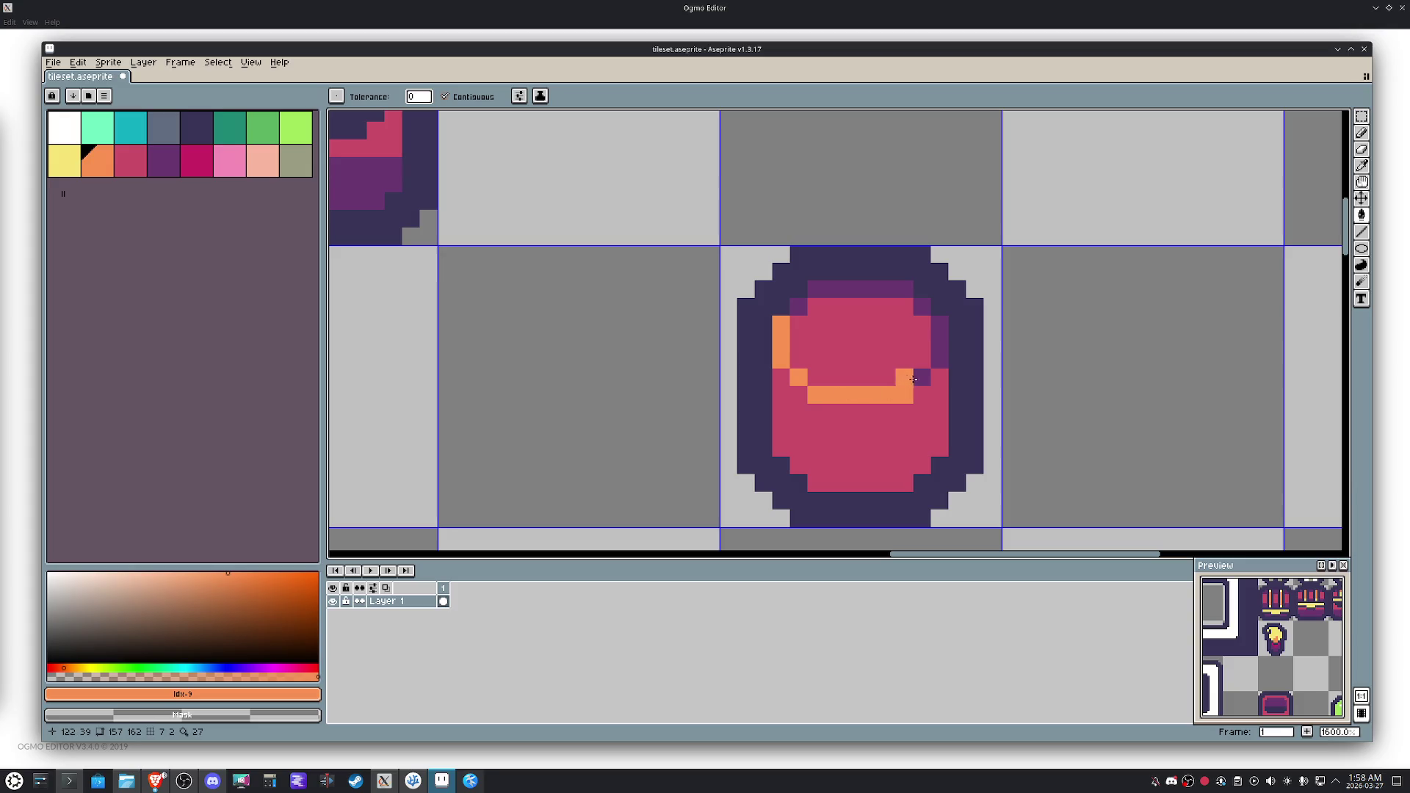
{"action": "left_click", "coordinate": [907, 323]}
{"action": "key", "text": "ctrl+z"}
{"action": "left_click_drag", "start_coordinate": [911, 289], "coordinate": [799, 307]}
Turn the rim's bottom band, top row and side columns yellow.
{"action": "left_click", "coordinate": [64, 161]}
{"action": "left_click", "coordinate": [870, 378]}
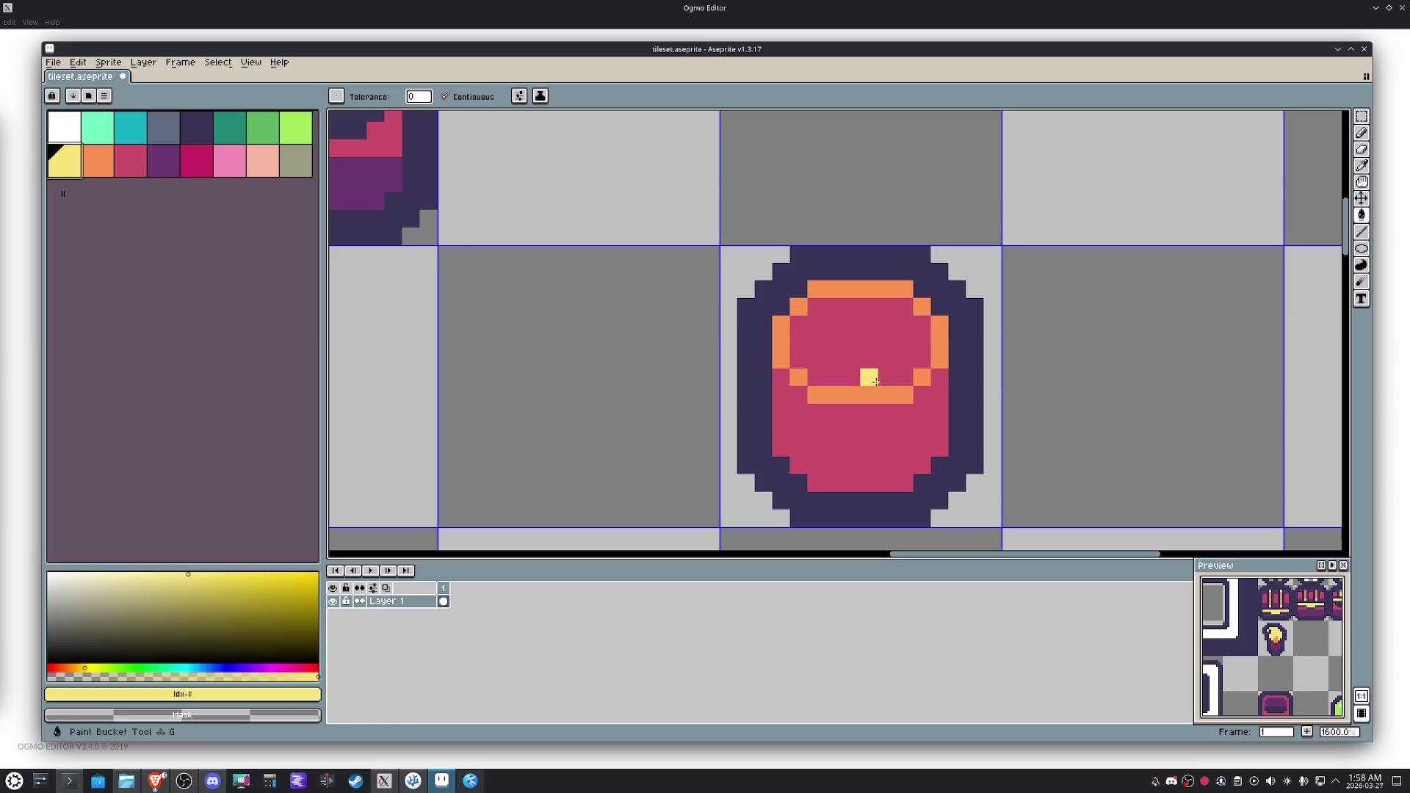
{"action": "left_click", "coordinate": [870, 394]}
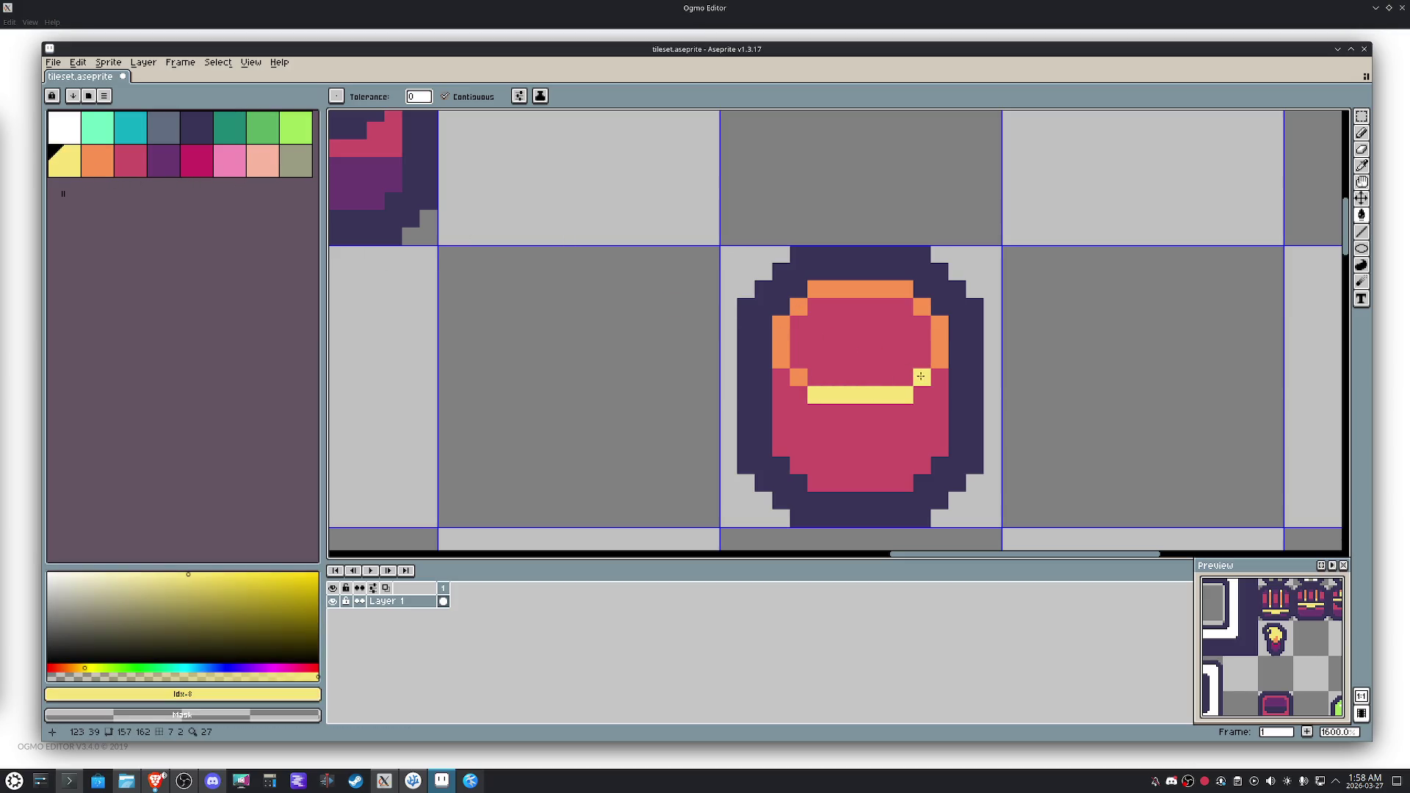
{"action": "left_click", "coordinate": [941, 342]}
{"action": "left_click", "coordinate": [830, 295]}
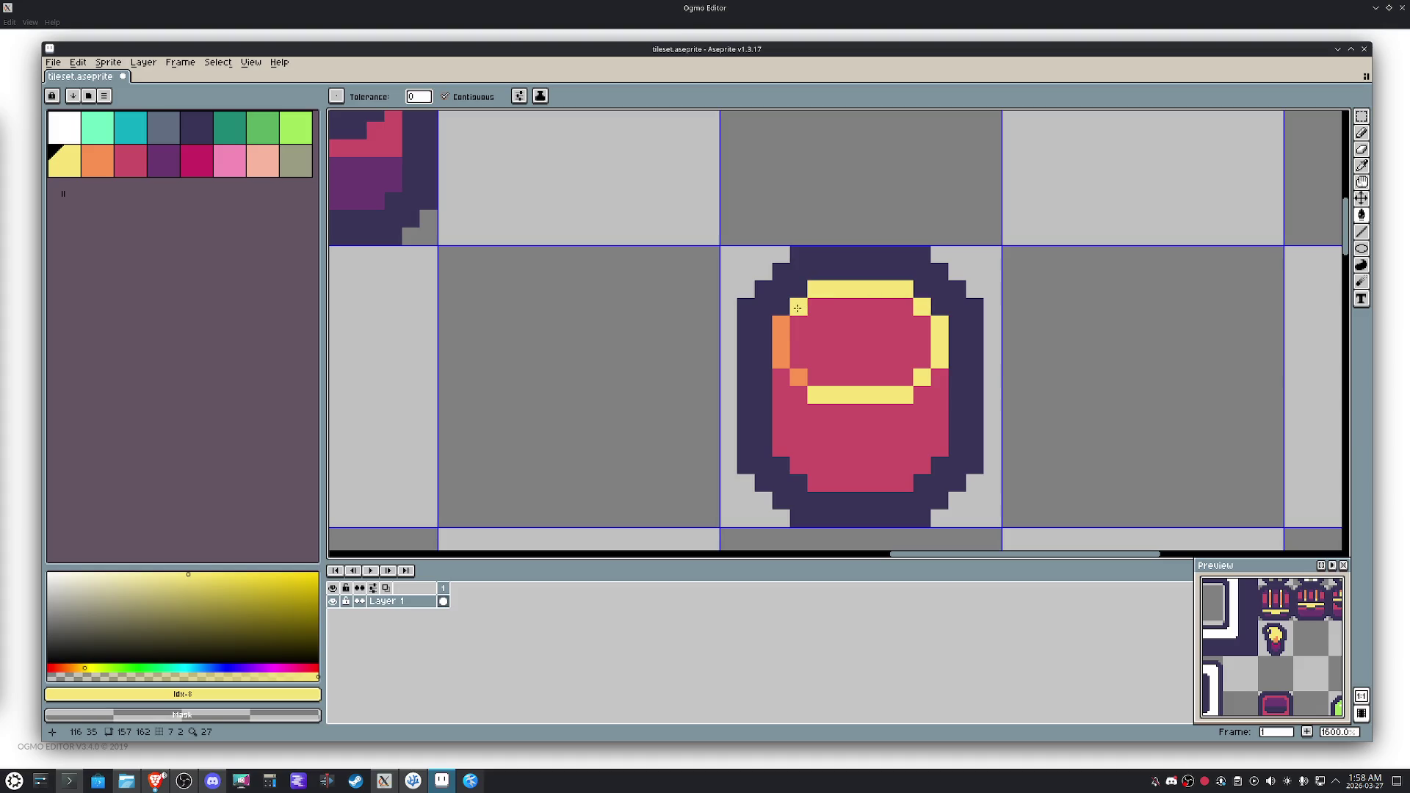
{"action": "left_click", "coordinate": [775, 338]}
Add orange pixels along the rim's right side over the yellow band.
{"action": "left_click", "coordinate": [98, 161]}
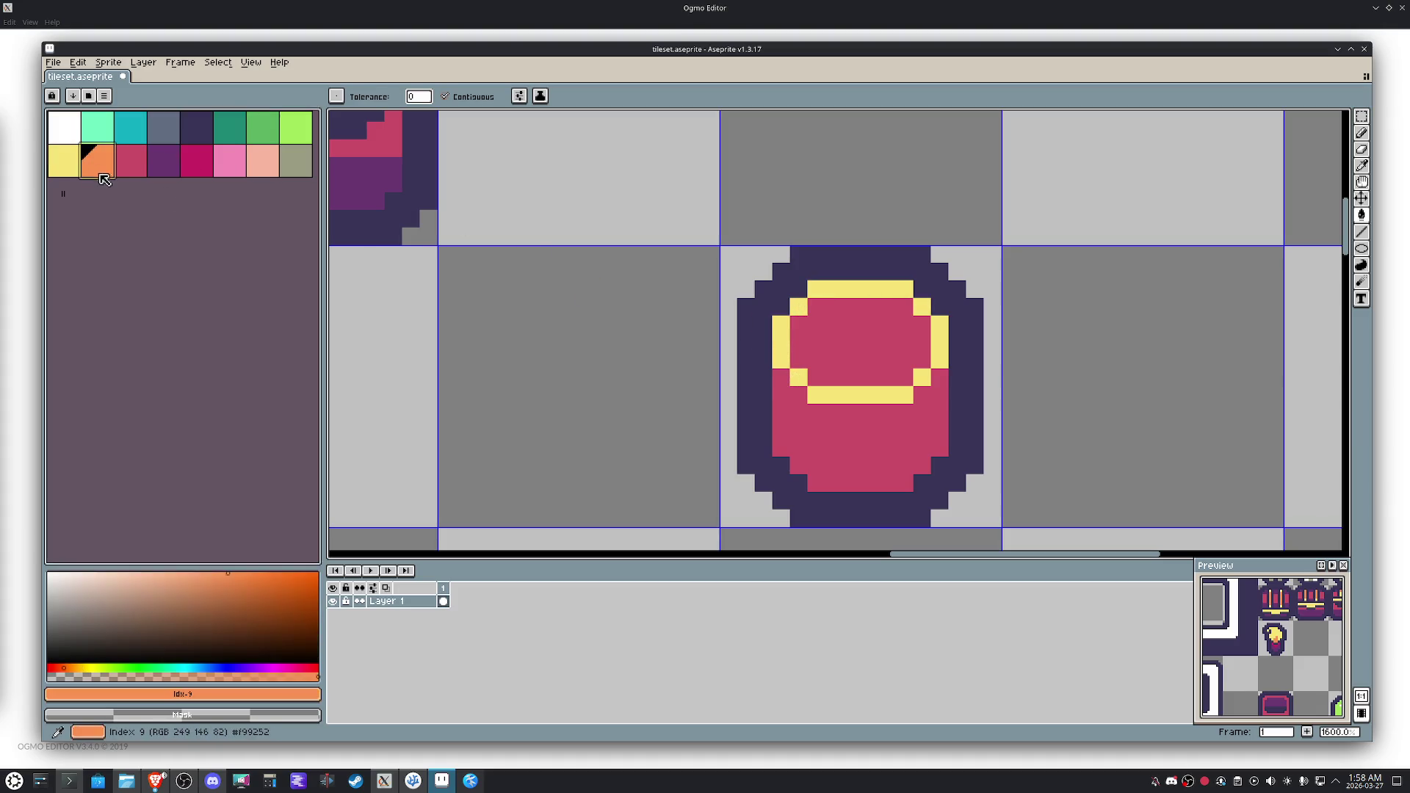
{"action": "key", "text": "b"}
{"action": "left_click_drag", "start_coordinate": [940, 377], "coordinate": [822, 407]}
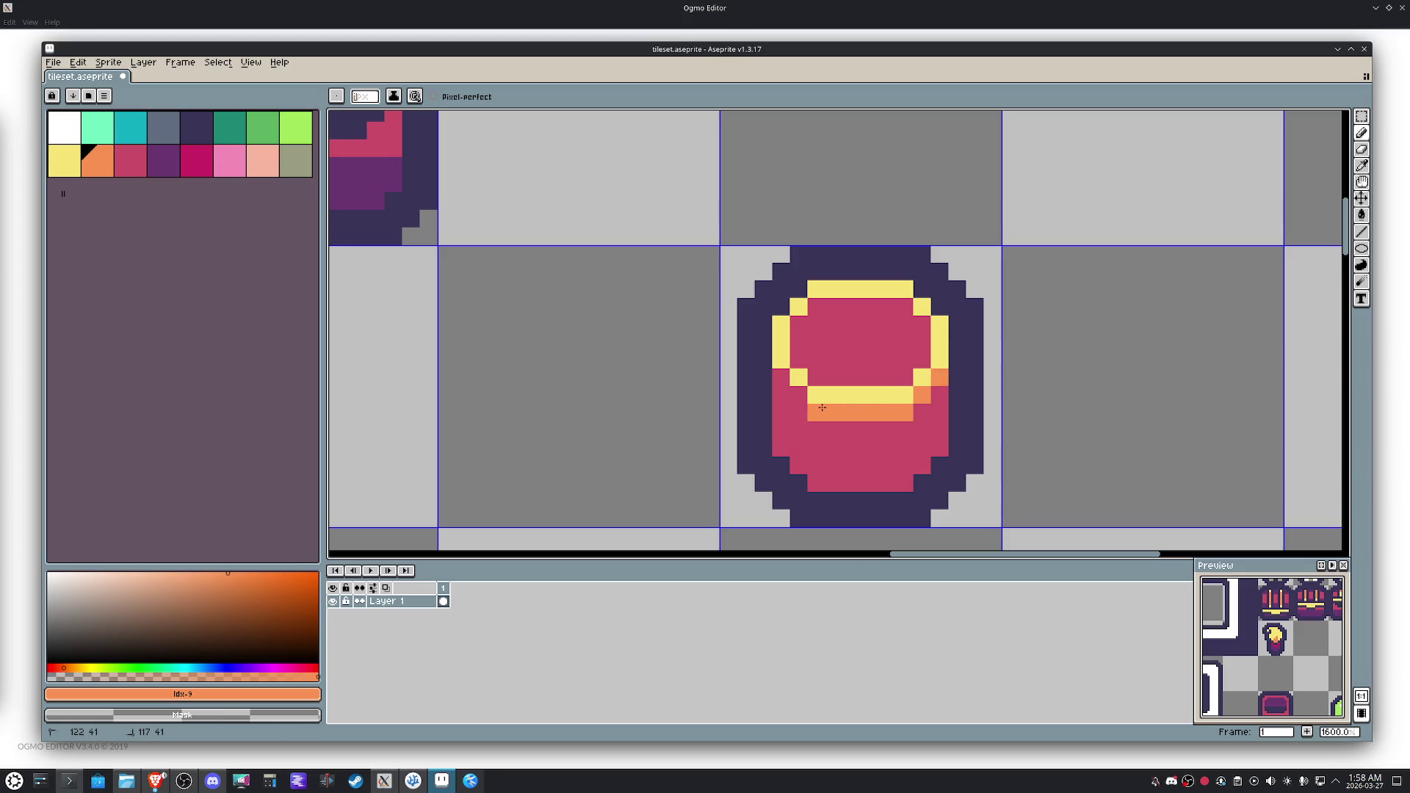
{"action": "mouse_move", "coordinate": [803, 321]}
{"action": "left_mouse_down"}
{"action": "mouse_move", "coordinate": [817, 307]}
{"action": "mouse_move", "coordinate": [905, 307]}
{"action": "left_mouse_up"}
{"action": "key", "text": "ctrl+z"}
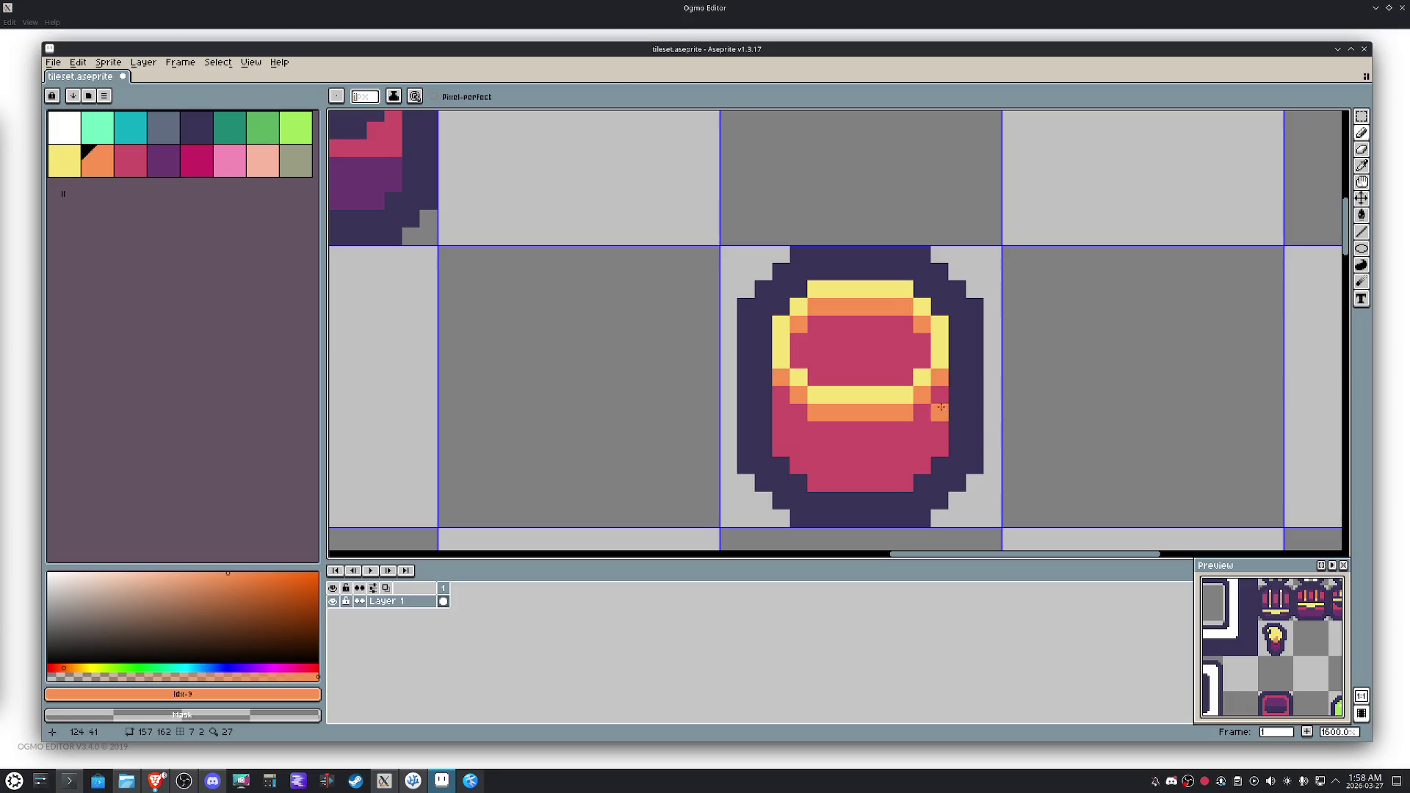
Draw a purple vertical stripe in the barrel's red centre.
{"action": "left_click", "coordinate": [859, 455], "text": "alt"}
{"action": "left_click", "coordinate": [163, 160]}
{"action": "left_click", "coordinate": [481, 271]}
{"action": "key", "text": "ctrl+z"}
{"action": "mouse_move", "coordinate": [888, 342]}
{"action": "left_mouse_down"}
{"action": "mouse_move", "coordinate": [887, 323]}
{"action": "mouse_move", "coordinate": [873, 373]}
{"action": "left_mouse_up"}
{"action": "key", "text": "ctrl+z"}
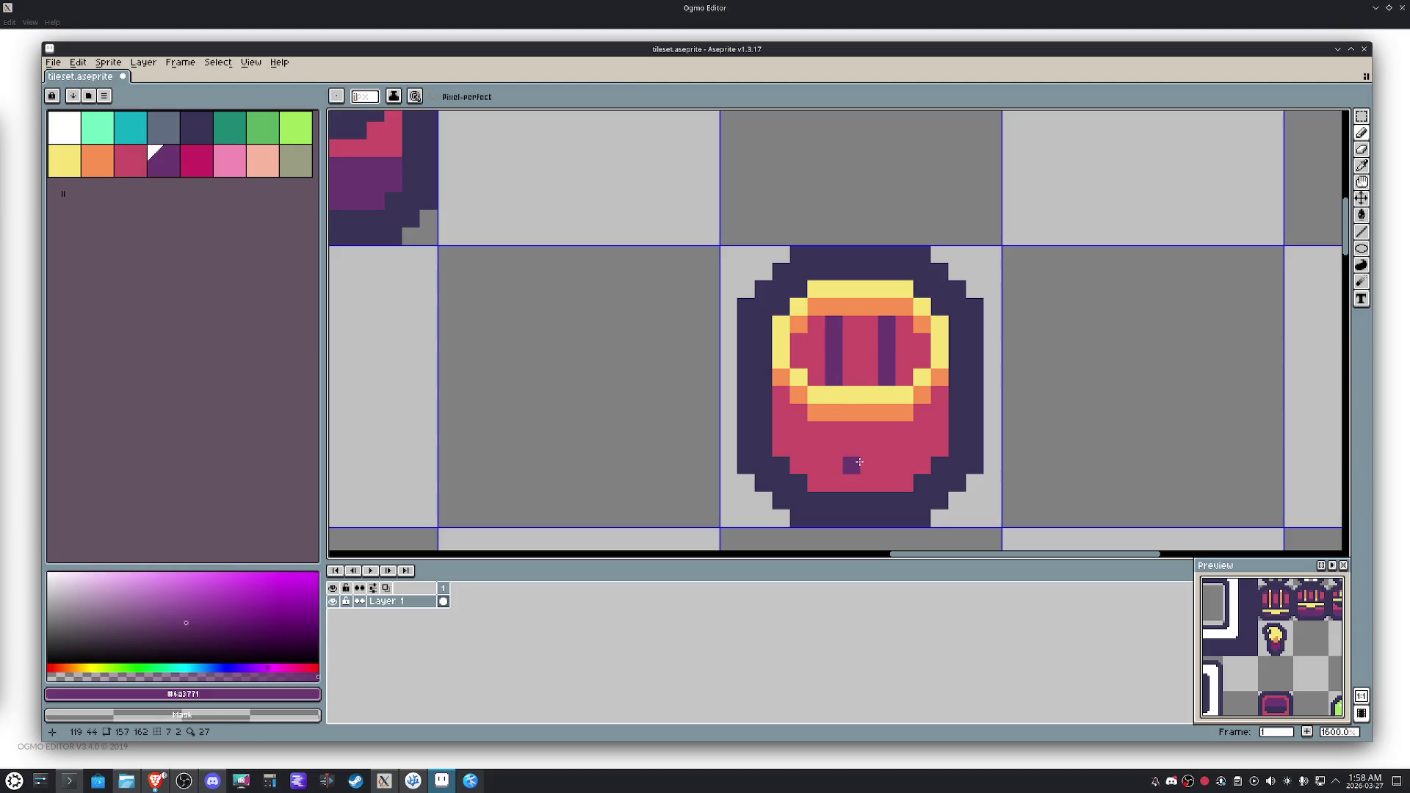
Paint a yellow row along the bottom of the barrel body.
{"action": "left_click", "coordinate": [939, 359], "text": "alt"}
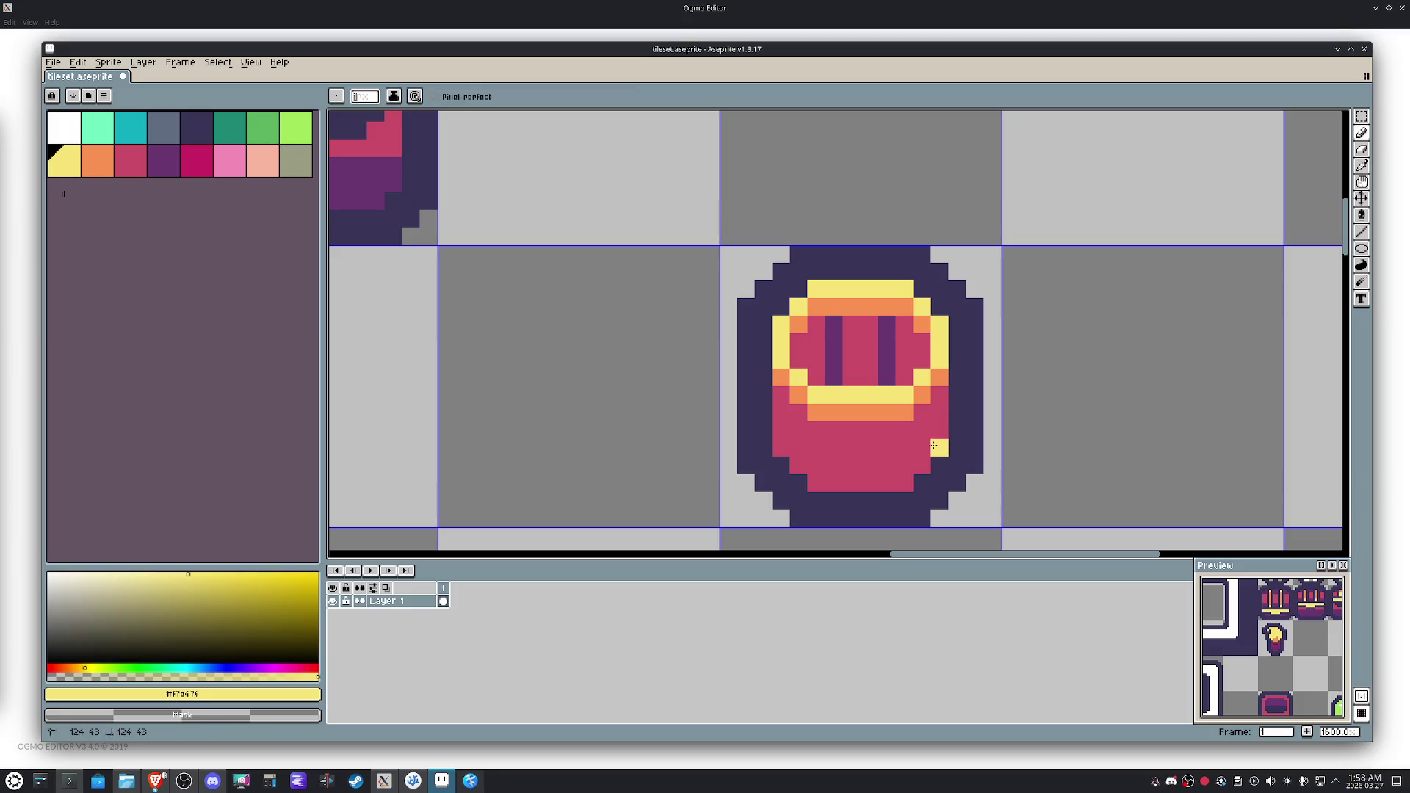
{"action": "left_click_drag", "start_coordinate": [908, 481], "coordinate": [788, 468]}
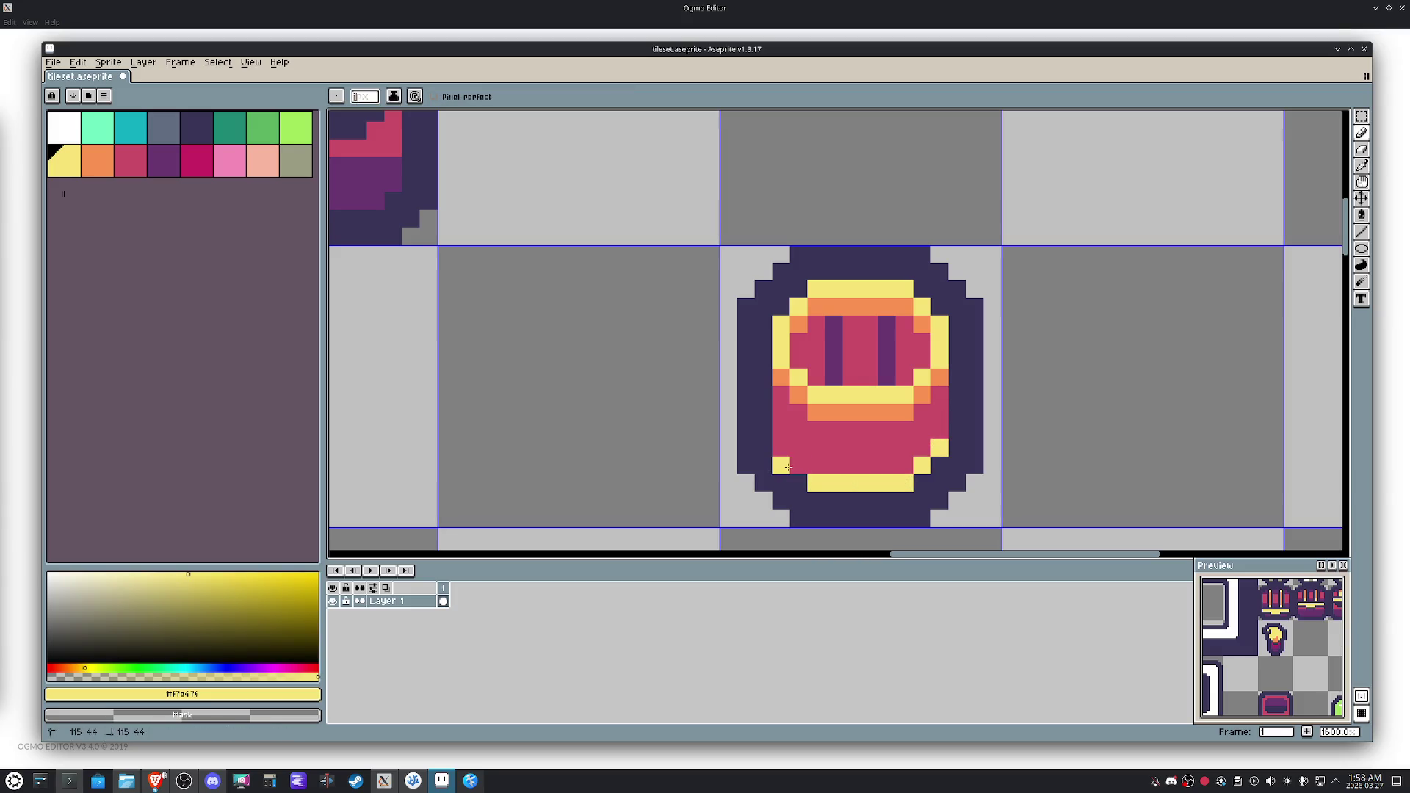
{"action": "left_click", "coordinate": [780, 448]}
{"action": "left_click", "coordinate": [764, 449], "text": "alt"}
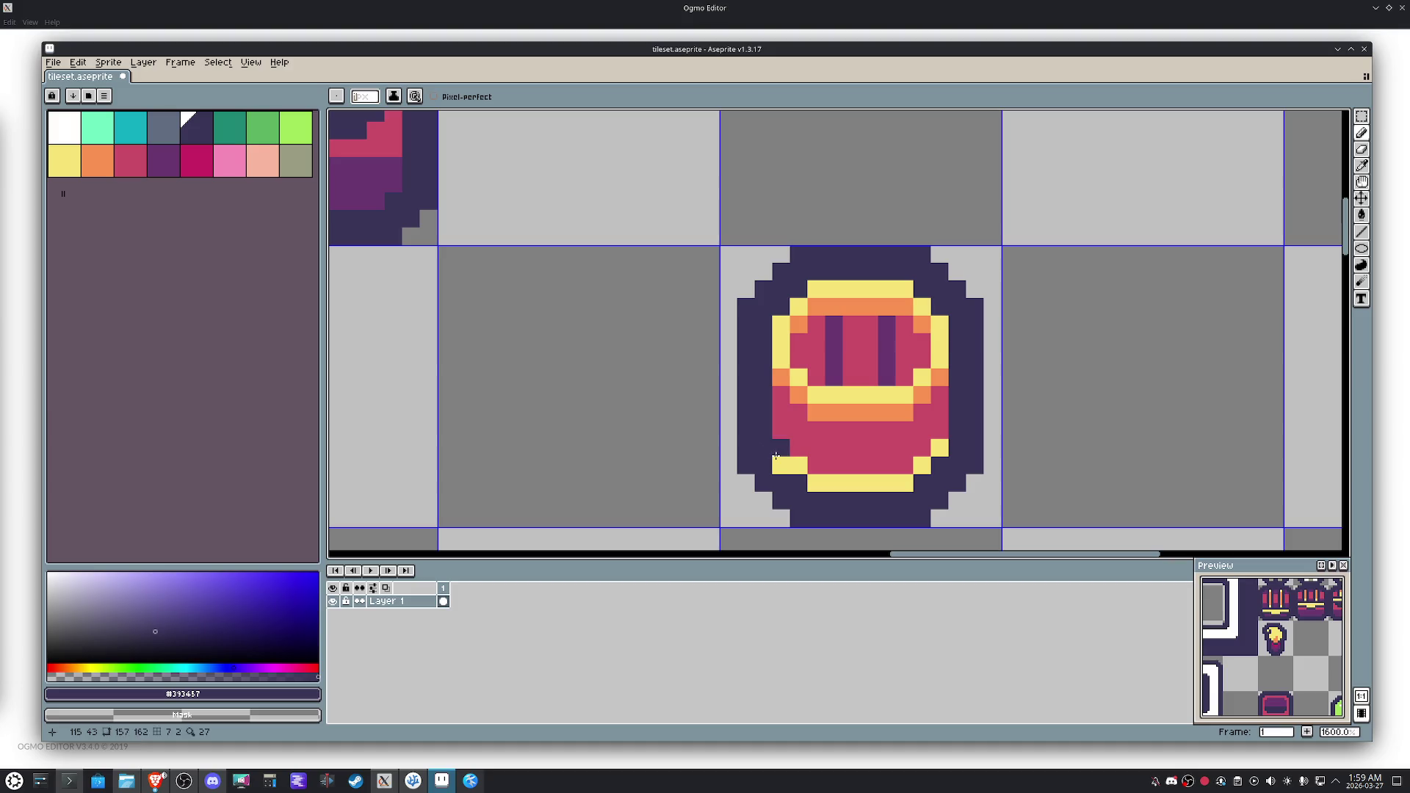
{"action": "left_click", "coordinate": [778, 464]}
{"action": "left_click", "coordinate": [802, 463], "text": "alt"}
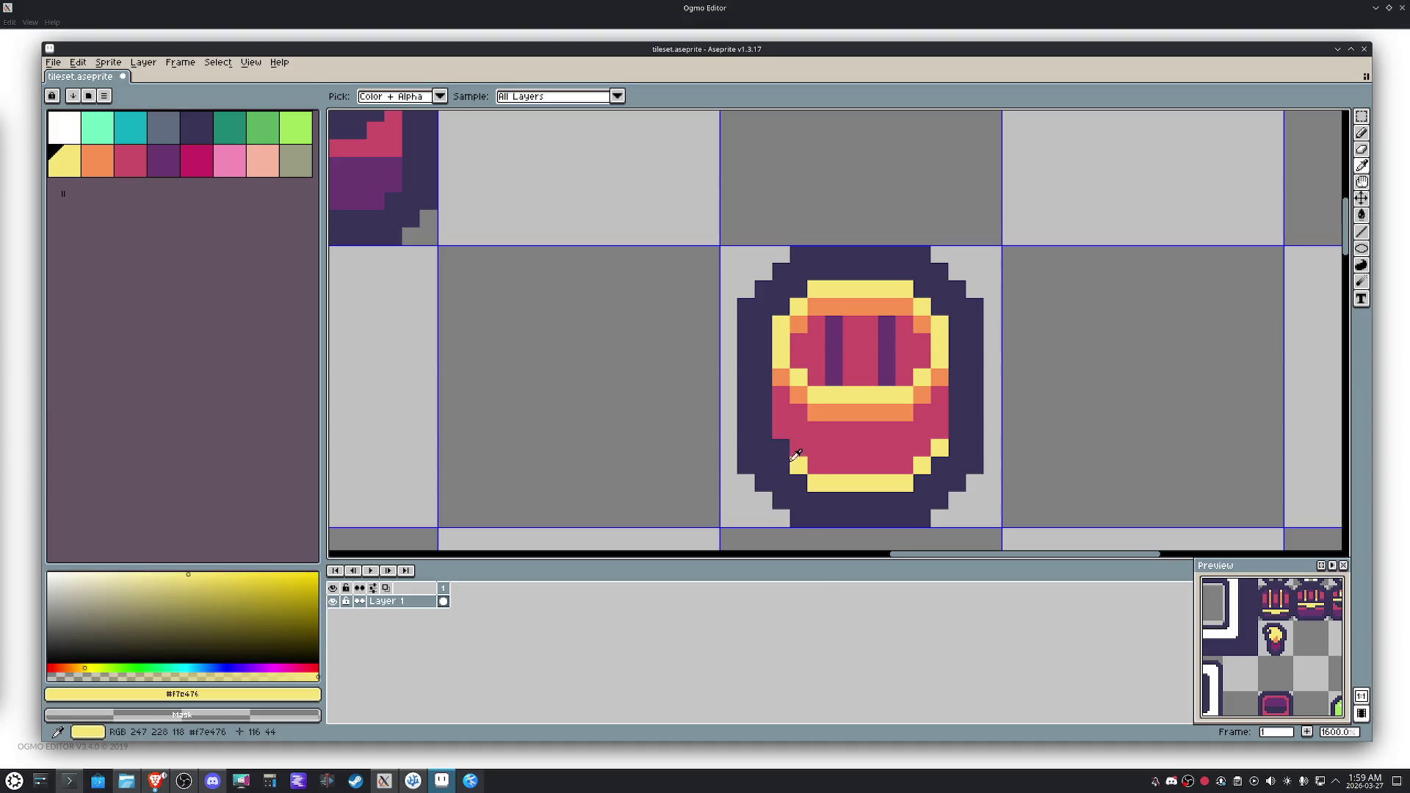
Paint a dark band across the barrel body, extending diagonally to the outline.
{"action": "left_click", "coordinate": [765, 391], "text": "alt"}
{"action": "mouse_move", "coordinate": [798, 412]}
{"action": "left_mouse_down"}
{"action": "mouse_move", "coordinate": [817, 429]}
{"action": "mouse_move", "coordinate": [884, 430]}
{"action": "left_mouse_up"}
{"action": "left_click", "coordinate": [951, 390], "text": "shift"}
{"action": "left_click", "coordinate": [942, 411], "text": "alt"}
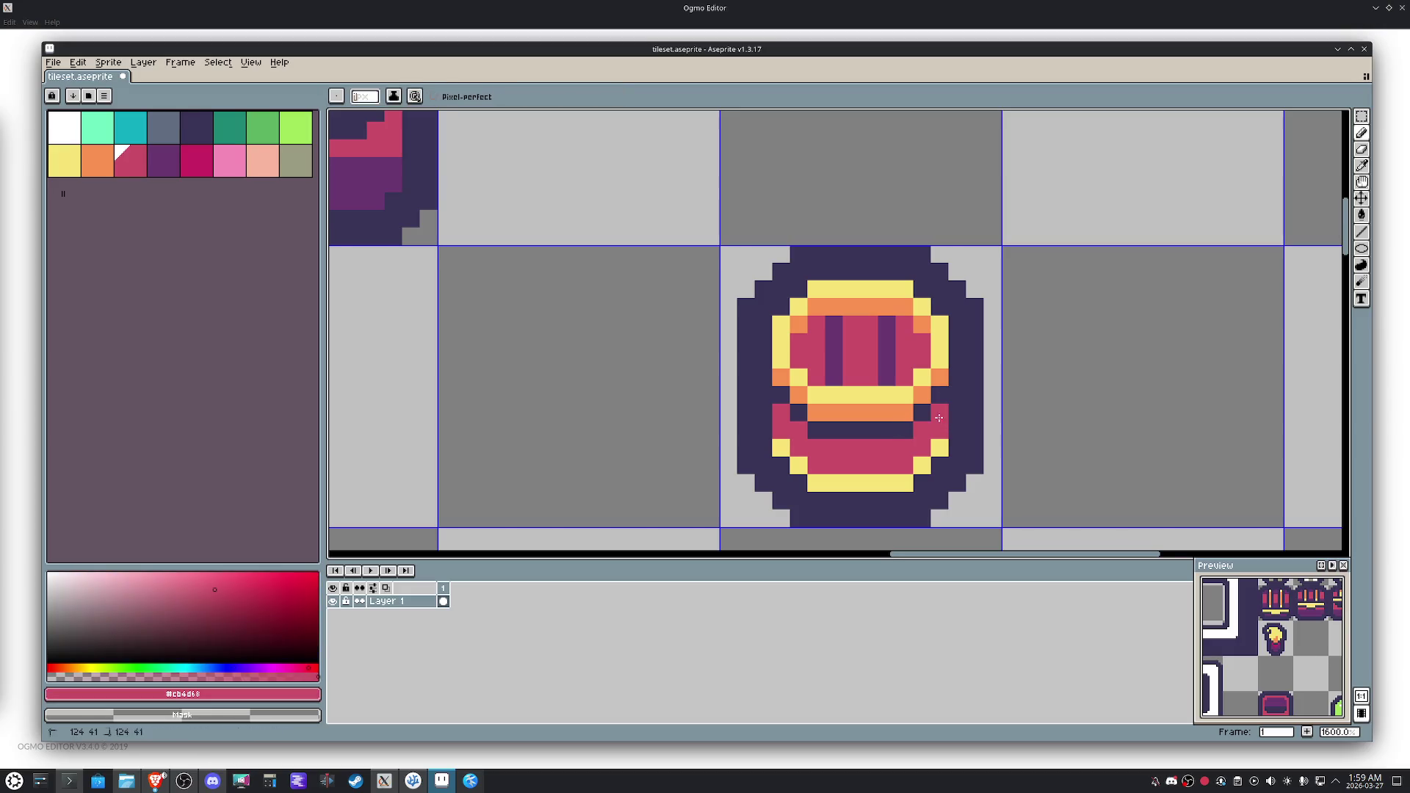
Move the barrel's middle band up one pixel.
{"action": "scroll", "coordinate": [942, 413], "scroll_direction": "down", "scroll_amount": 4}
{"action": "key", "text": "space"}
{"action": "scroll", "coordinate": [957, 409], "scroll_direction": "up", "scroll_amount": 4}
{"action": "key", "text": "m"}
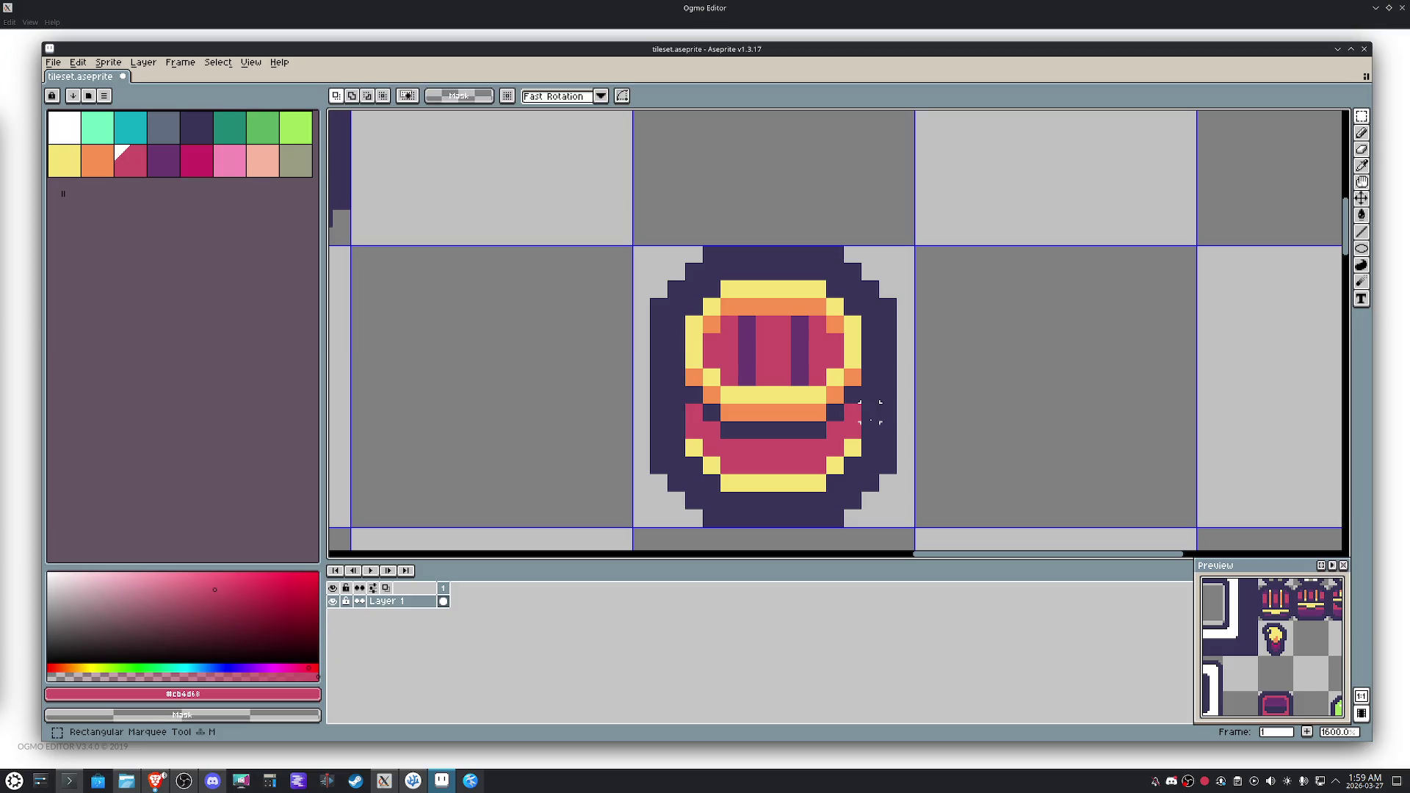
{"action": "left_click_drag", "start_coordinate": [870, 430], "coordinate": [689, 354]}
{"action": "left_click", "coordinate": [786, 402]}
{"action": "mouse_move", "coordinate": [786, 402]}
{"action": "left_mouse_down"}
{"action": "mouse_move", "coordinate": [781, 384]}
{"action": "mouse_move", "coordinate": [728, 430]}
{"action": "left_mouse_up"}
{"action": "left_click", "coordinate": [976, 375]}
Paint purple stripes and shading down the barrel's lower half.
{"action": "key", "text": "b"}
{"action": "left_click", "coordinate": [800, 334], "text": "alt"}
{"action": "left_click", "coordinate": [801, 430]}
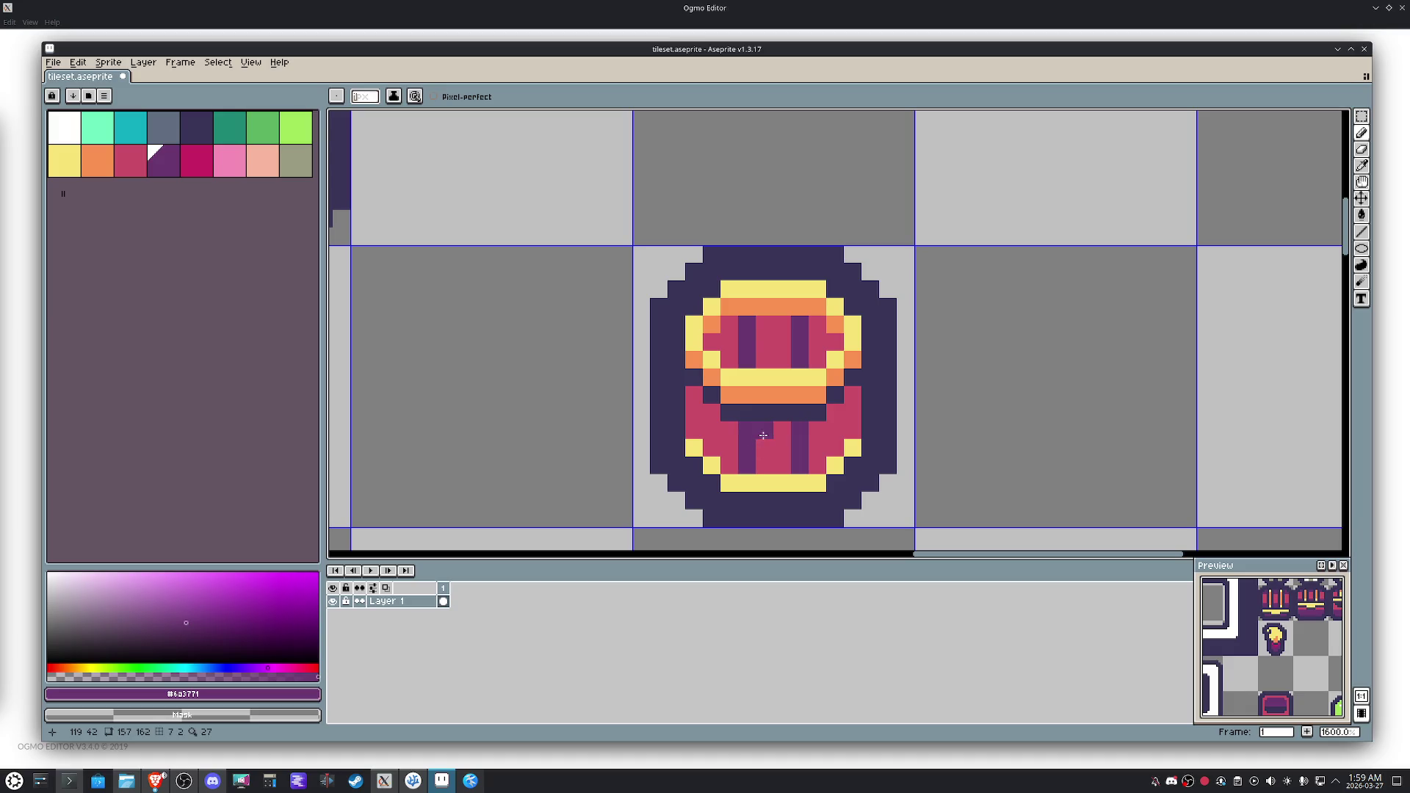
{"action": "left_click_drag", "start_coordinate": [849, 403], "coordinate": [816, 432]}
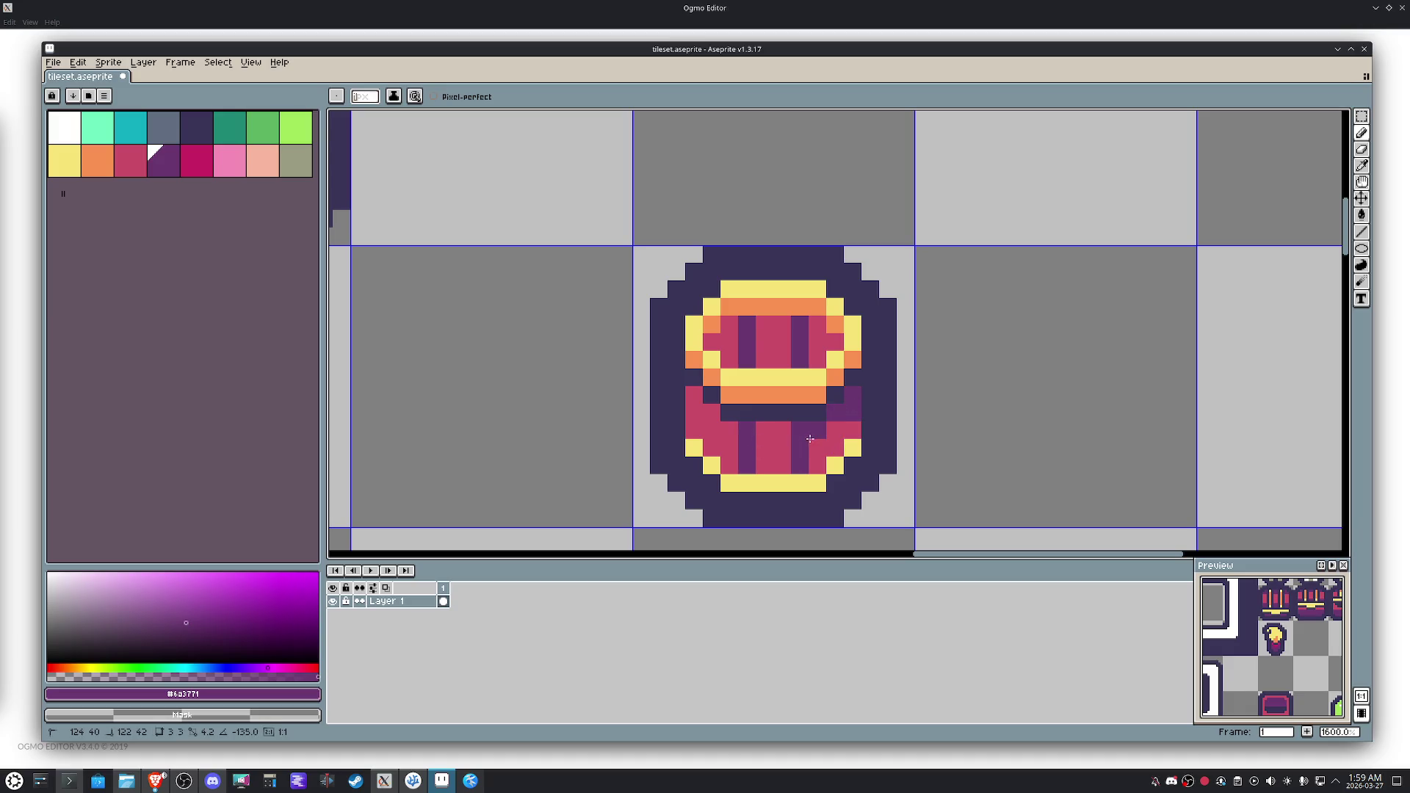
{"action": "left_click", "coordinate": [752, 429], "text": "shift"}
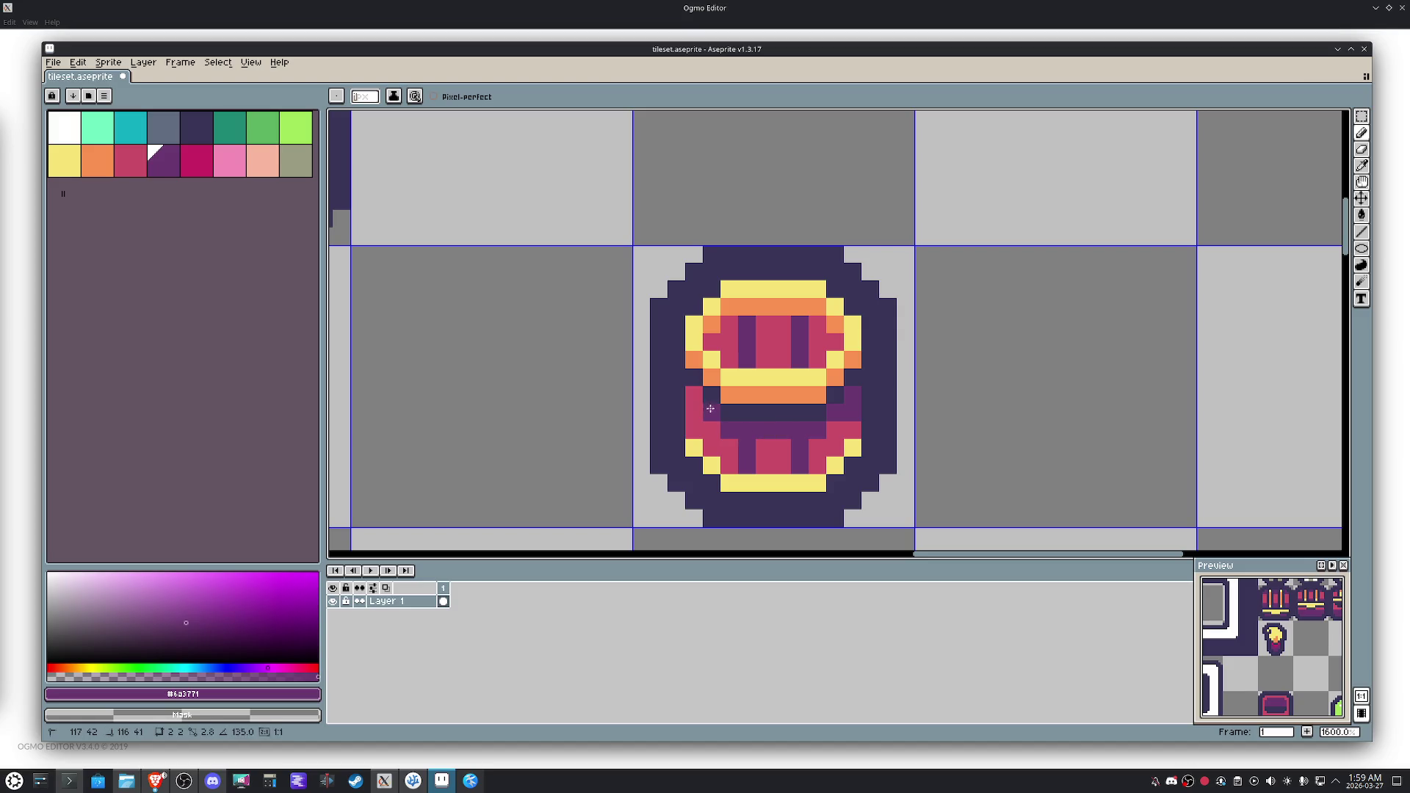
{"action": "left_click", "coordinate": [845, 418], "text": "alt"}
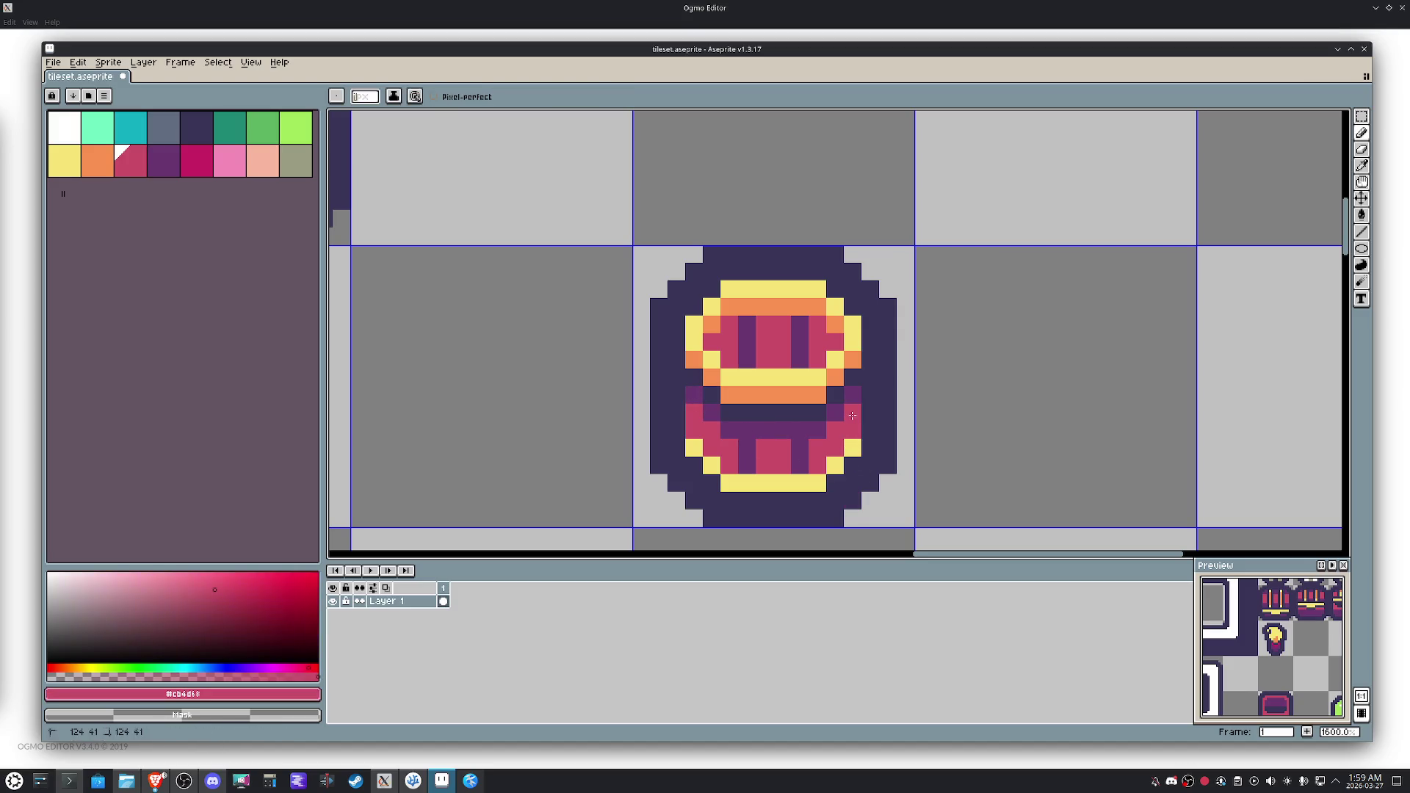
{"action": "scroll", "coordinate": [852, 415], "scroll_direction": "down", "scroll_amount": 5}
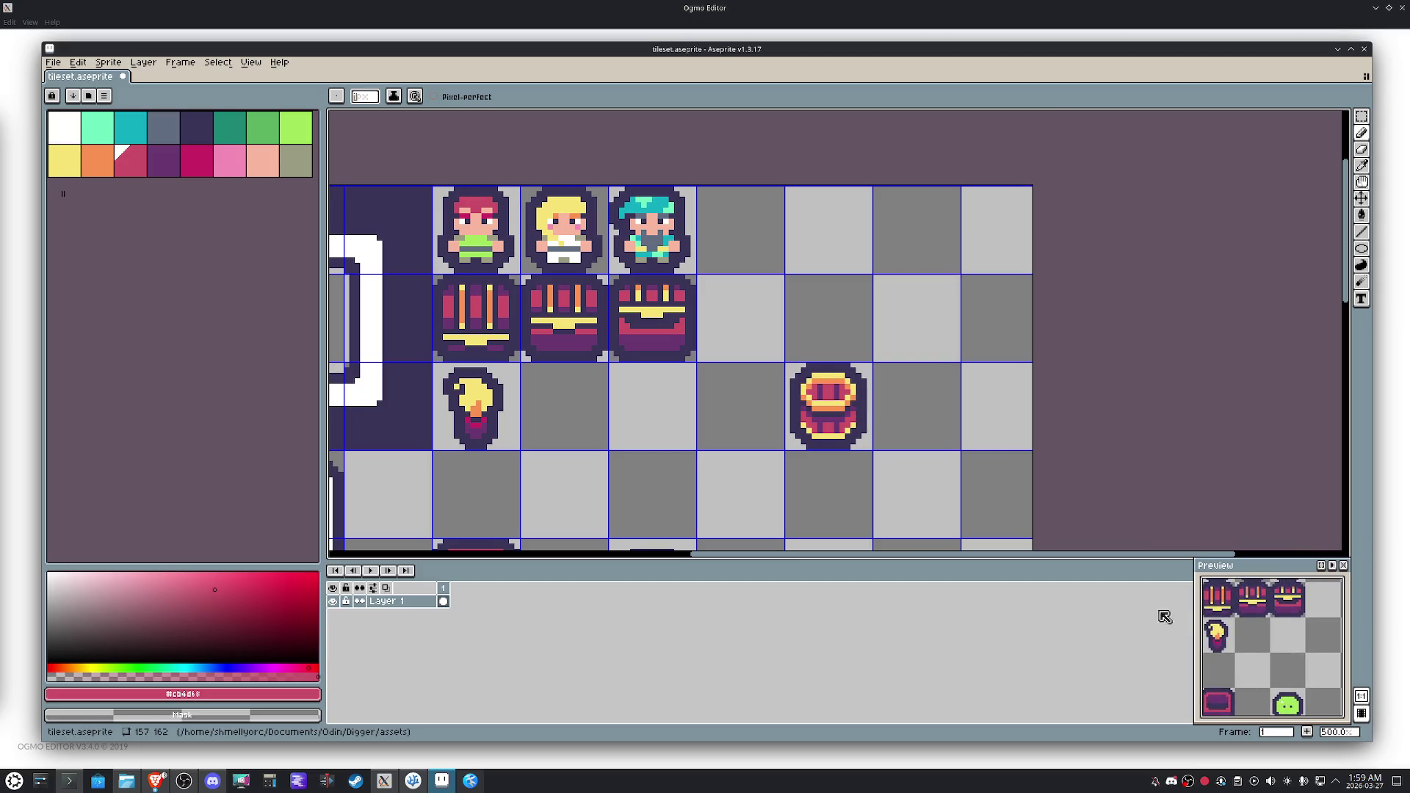
Move the barrel tile beside the torch and duplicate it one tile right.
{"action": "key", "text": "m"}
{"action": "left_click_drag", "start_coordinate": [819, 425], "coordinate": [835, 445]}
{"action": "key", "text": "Left"}
{"action": "key", "text": "Left"}
{"action": "key", "text": "Left"}
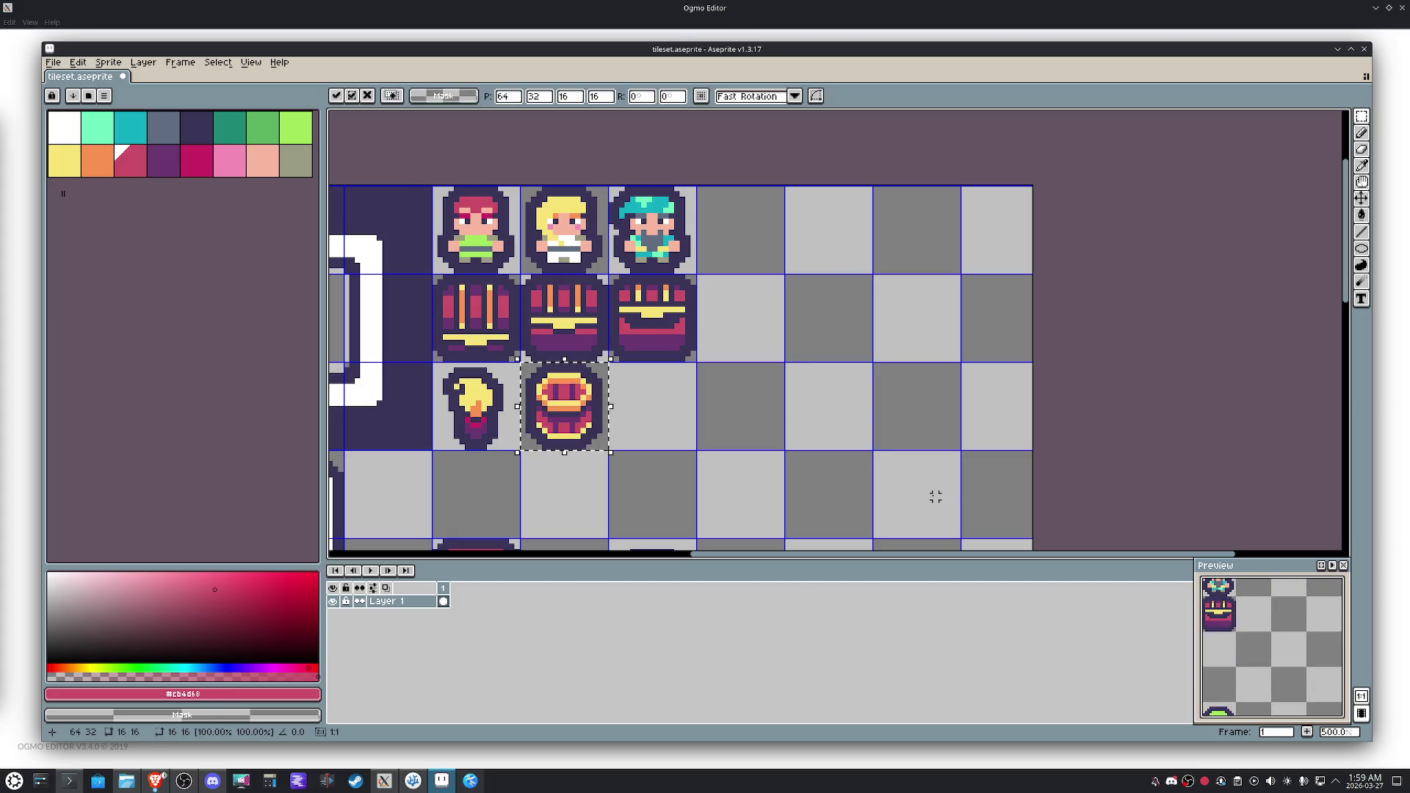
{"action": "key", "text": "ctrl+Right"}
Clear the copy's centre and fill its centre stripes with the barrel's purple.
{"action": "scroll", "coordinate": [656, 422], "scroll_direction": "up", "scroll_amount": 4}
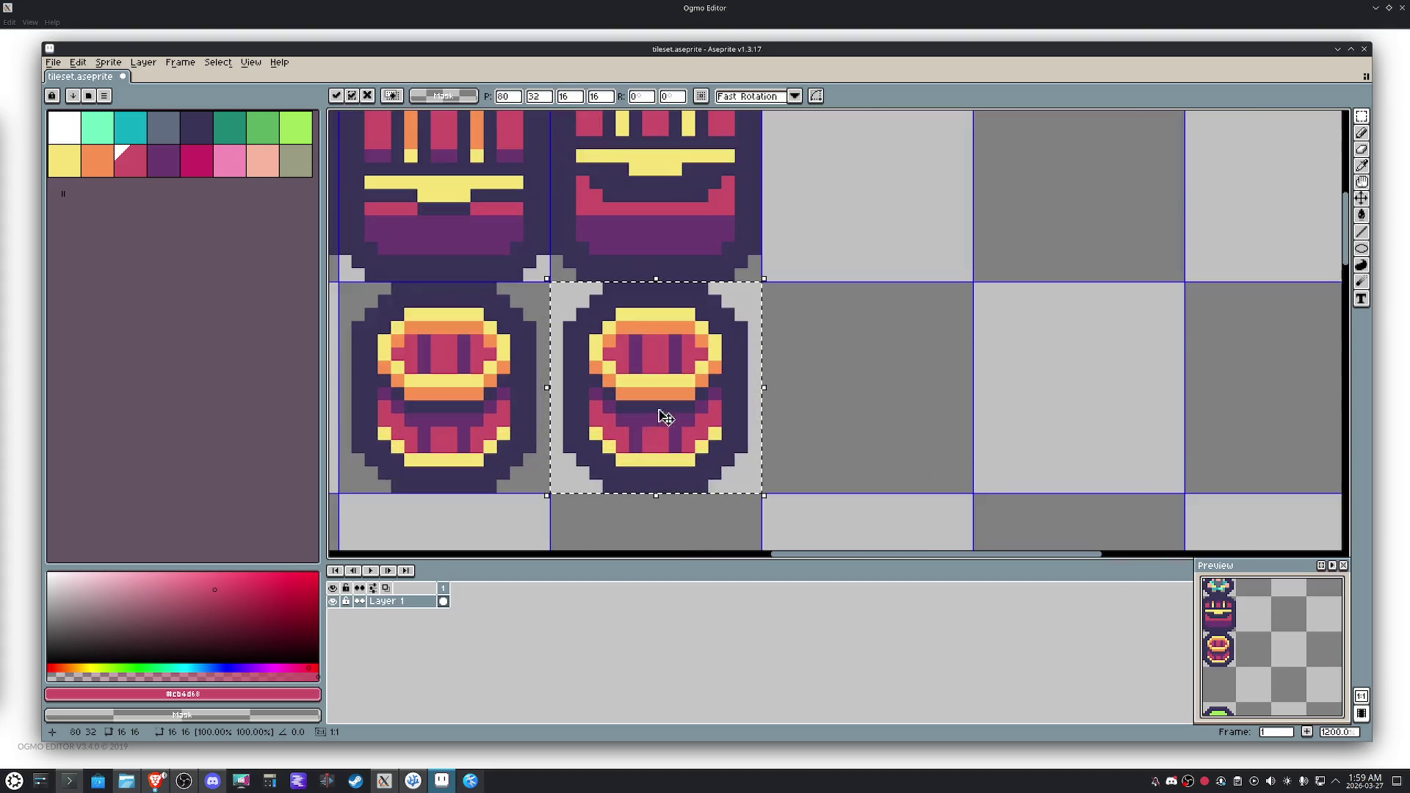
{"action": "key", "text": "e"}
{"action": "left_click_drag", "start_coordinate": [686, 368], "coordinate": [686, 346]}
{"action": "key", "text": "i"}
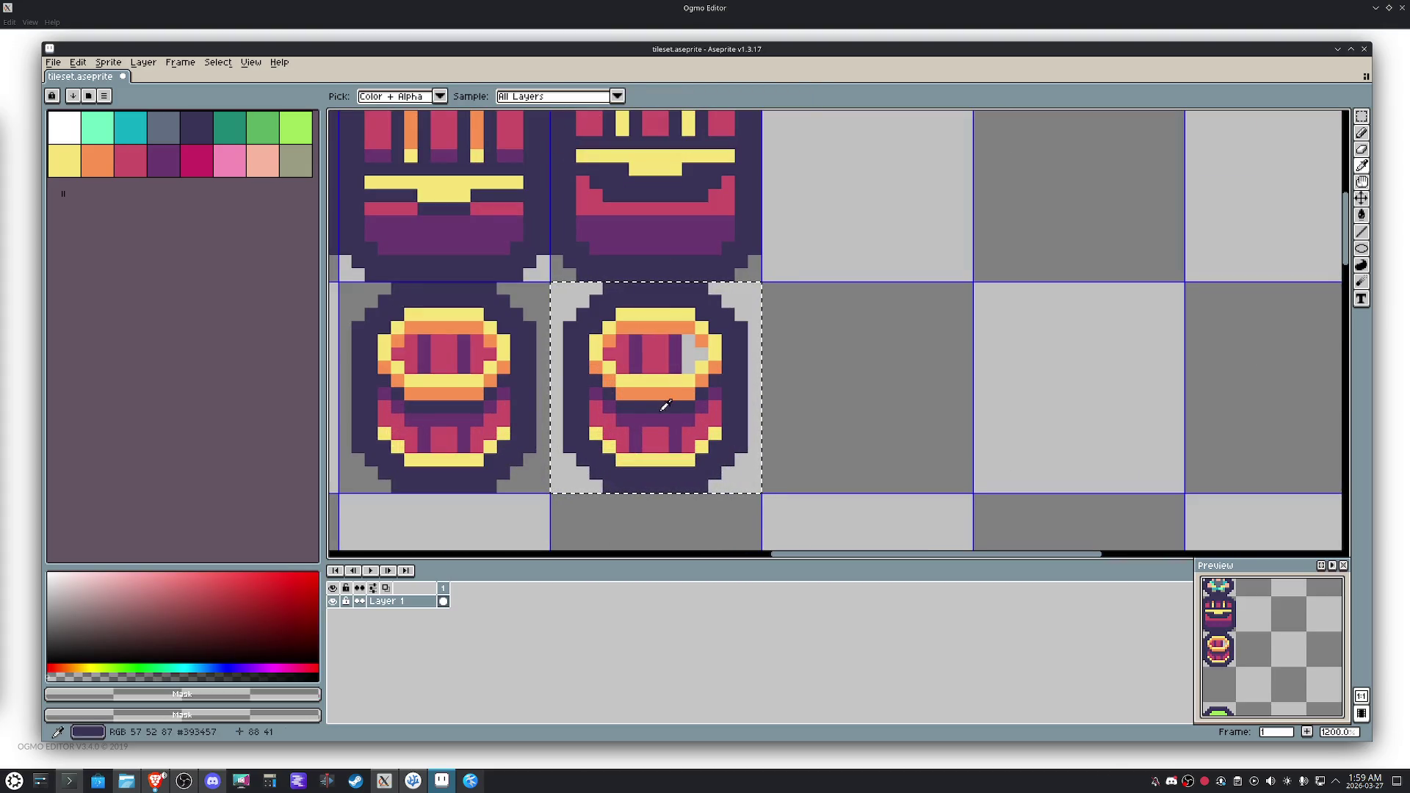
{"action": "left_click", "coordinate": [670, 373]}
{"action": "key", "text": "g"}
{"action": "left_click", "coordinate": [690, 357]}
{"action": "left_click", "coordinate": [658, 352]}
{"action": "left_click", "coordinate": [623, 366]}
{"action": "left_click", "coordinate": [613, 349]}
{"action": "left_click", "coordinate": [638, 357]}
Repaint the copy's purple centre row dark navy to make a hollow top.
{"action": "left_click", "coordinate": [197, 127]}
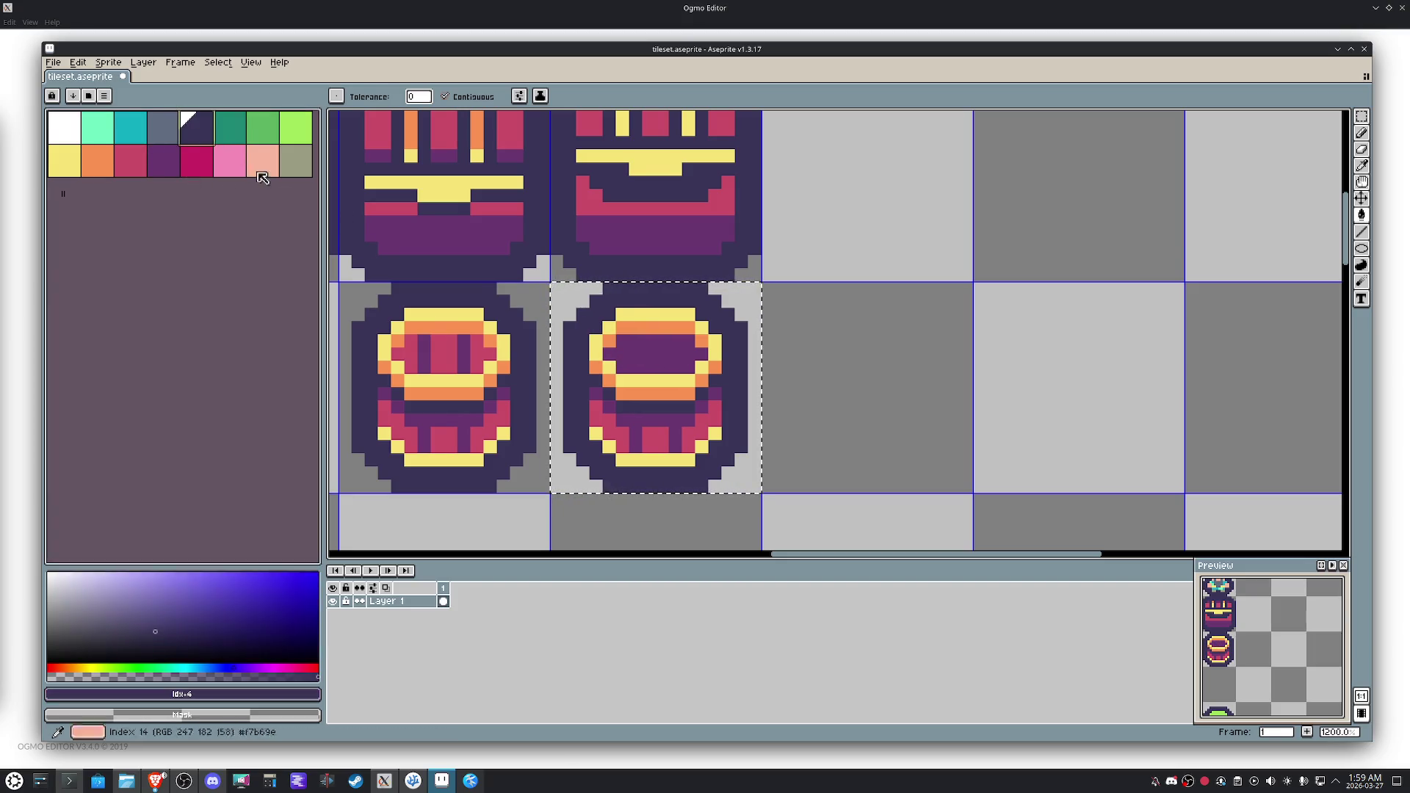
{"action": "key", "text": "b"}
{"action": "left_click", "coordinate": [693, 380]}
{"action": "scroll", "coordinate": [693, 381], "scroll_direction": "up", "scroll_amount": 1}
{"action": "key", "text": "ctrl+z"}
{"action": "mouse_move", "coordinate": [707, 343]}
{"action": "left_mouse_down"}
{"action": "mouse_move", "coordinate": [627, 346]}
{"action": "mouse_move", "coordinate": [621, 364]}
{"action": "mouse_move", "coordinate": [713, 362]}
{"action": "mouse_move", "coordinate": [619, 343]}
{"action": "left_mouse_up"}
{"action": "left_click", "coordinate": [725, 343], "text": "alt"}
{"action": "left_click", "coordinate": [698, 361], "text": "alt"}
{"action": "left_click_drag", "start_coordinate": [709, 343], "coordinate": [621, 344]}
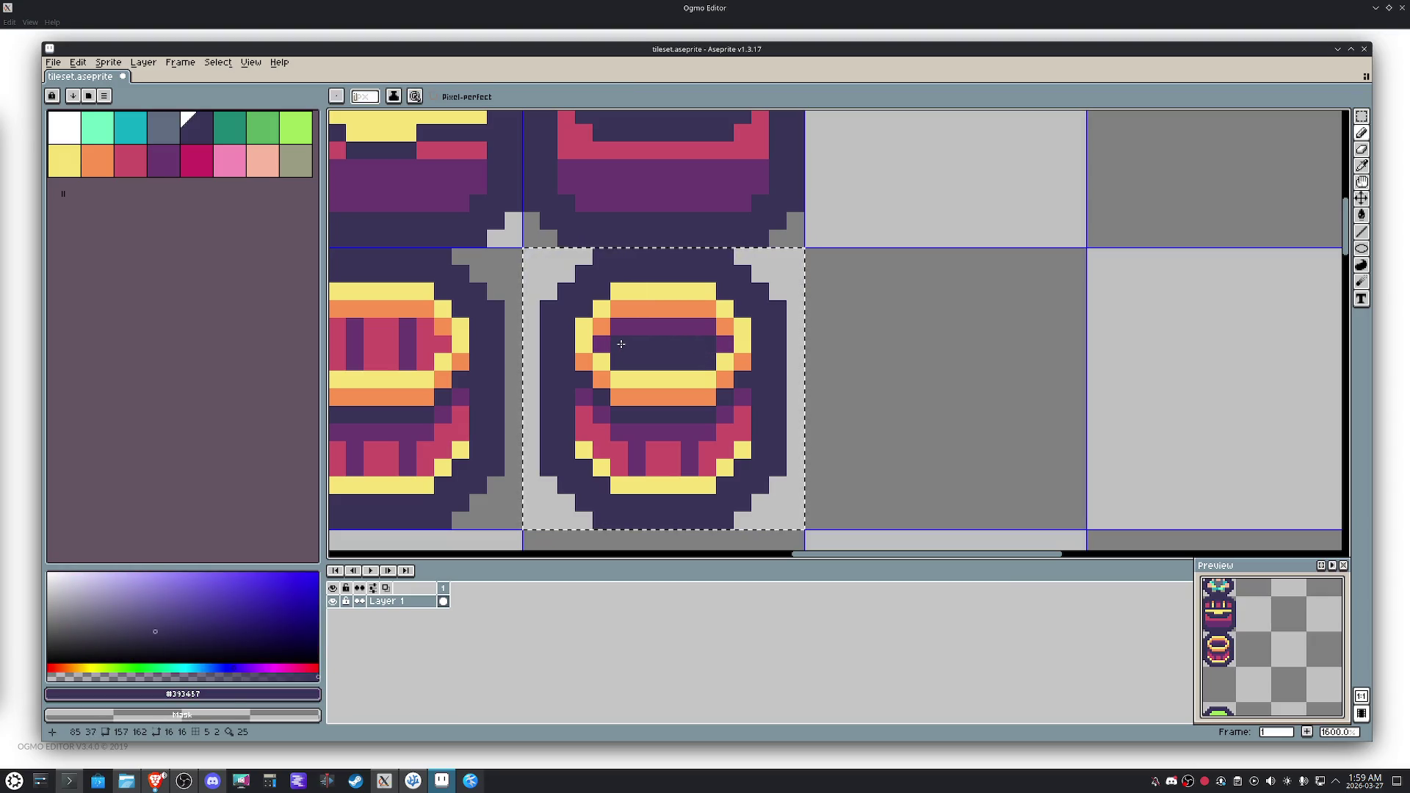
{"action": "left_click", "coordinate": [709, 334]}
{"action": "mouse_move", "coordinate": [710, 334]}
{"action": "left_mouse_down"}
{"action": "mouse_move", "coordinate": [612, 332]}
{"action": "mouse_move", "coordinate": [756, 344]}
{"action": "mouse_move", "coordinate": [802, 327]}
{"action": "mouse_move", "coordinate": [815, 404]}
{"action": "left_mouse_up"}
{"action": "key", "text": "m"}
{"action": "scroll", "coordinate": [613, 353], "scroll_direction": "down", "scroll_amount": 4}
{"action": "scroll", "coordinate": [823, 335], "scroll_direction": "down", "scroll_amount": 2}
{"action": "scroll", "coordinate": [832, 387], "scroll_direction": "up", "scroll_amount": 3}
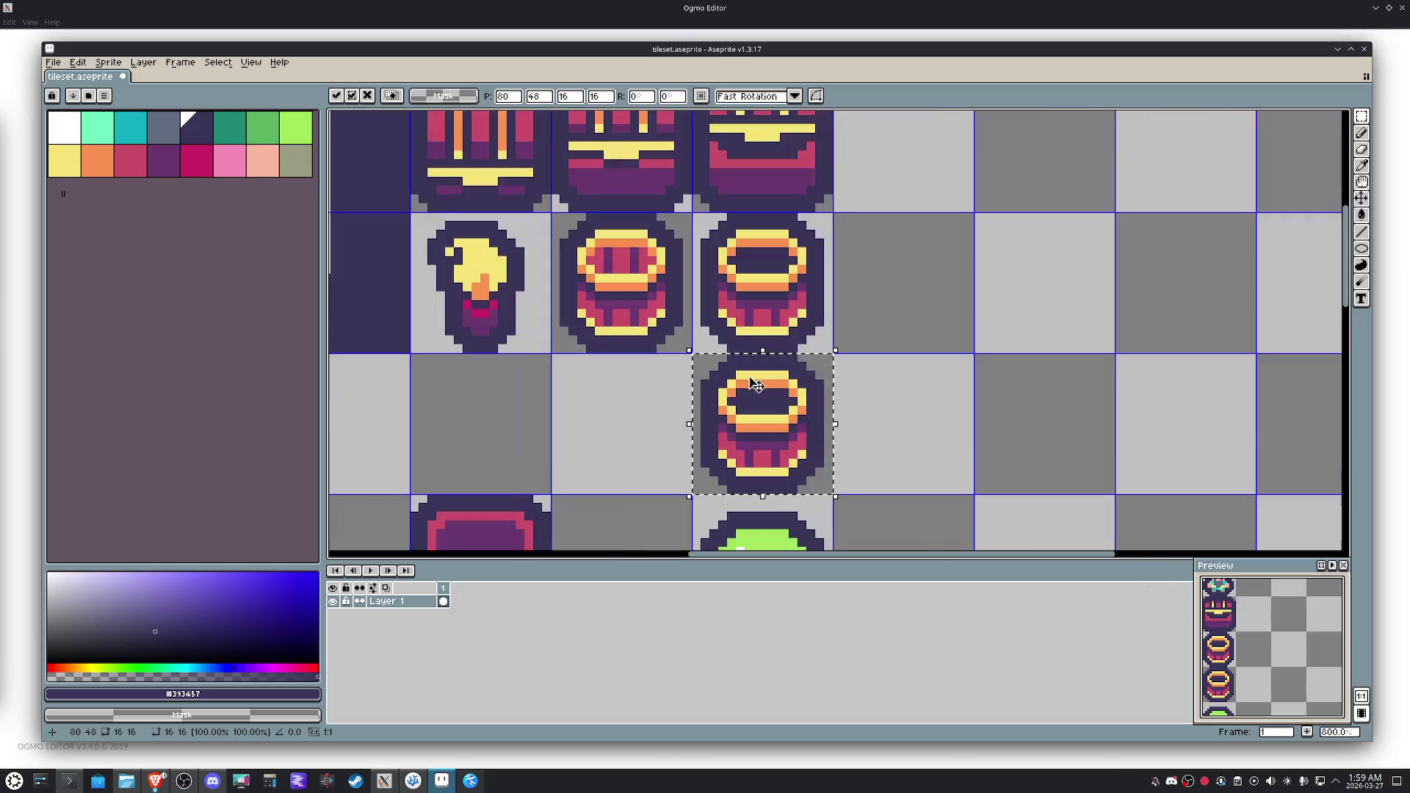
Fill the lower barrel's hollow with teal and paint a dark navy row across its top.
{"action": "left_click", "coordinate": [130, 127]}
{"action": "key", "text": "g"}
{"action": "scroll", "coordinate": [757, 400], "scroll_direction": "up", "scroll_amount": 4}
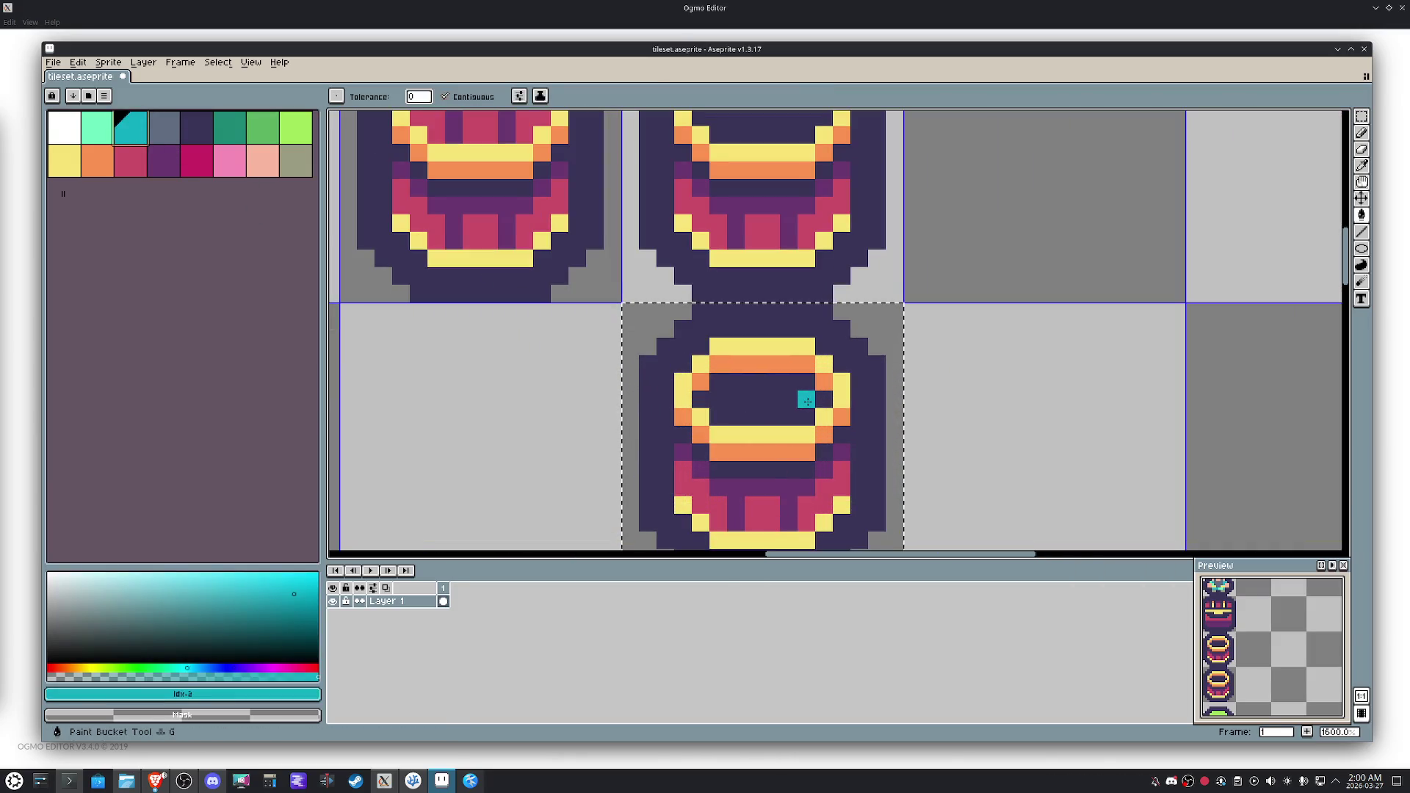
{"action": "left_click", "coordinate": [808, 399]}
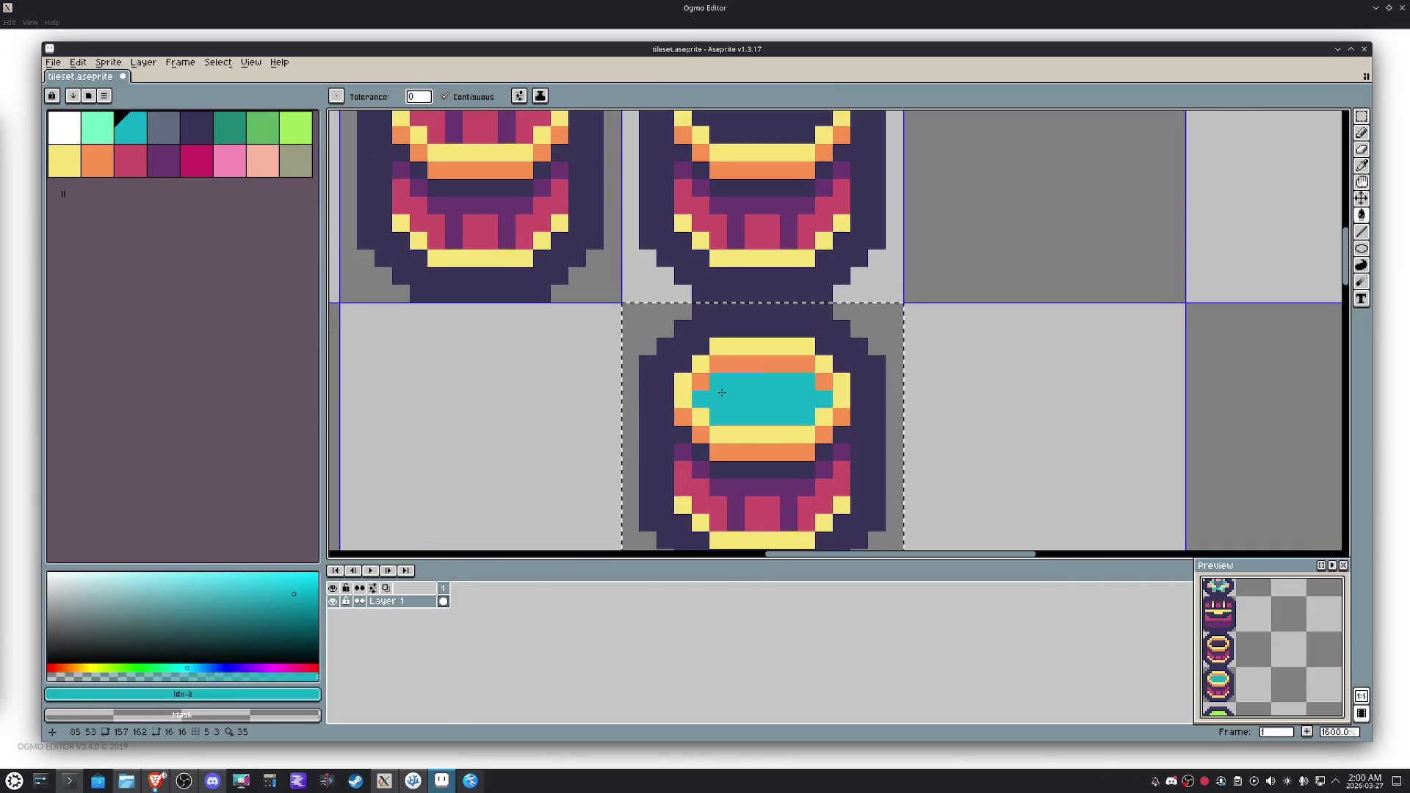
{"action": "key", "text": "b"}
{"action": "left_click", "coordinate": [874, 379], "text": "alt"}
{"action": "left_click", "coordinate": [820, 398]}
{"action": "mouse_move", "coordinate": [820, 397]}
{"action": "left_mouse_down"}
{"action": "mouse_move", "coordinate": [806, 382]}
{"action": "mouse_move", "coordinate": [701, 396]}
{"action": "mouse_move", "coordinate": [799, 415]}
{"action": "left_mouse_up"}
Paint a mint highlight across the teal band and repaint its rows teal with a mint bottom row.
{"action": "left_click", "coordinate": [97, 128]}
{"action": "left_click", "coordinate": [727, 415]}
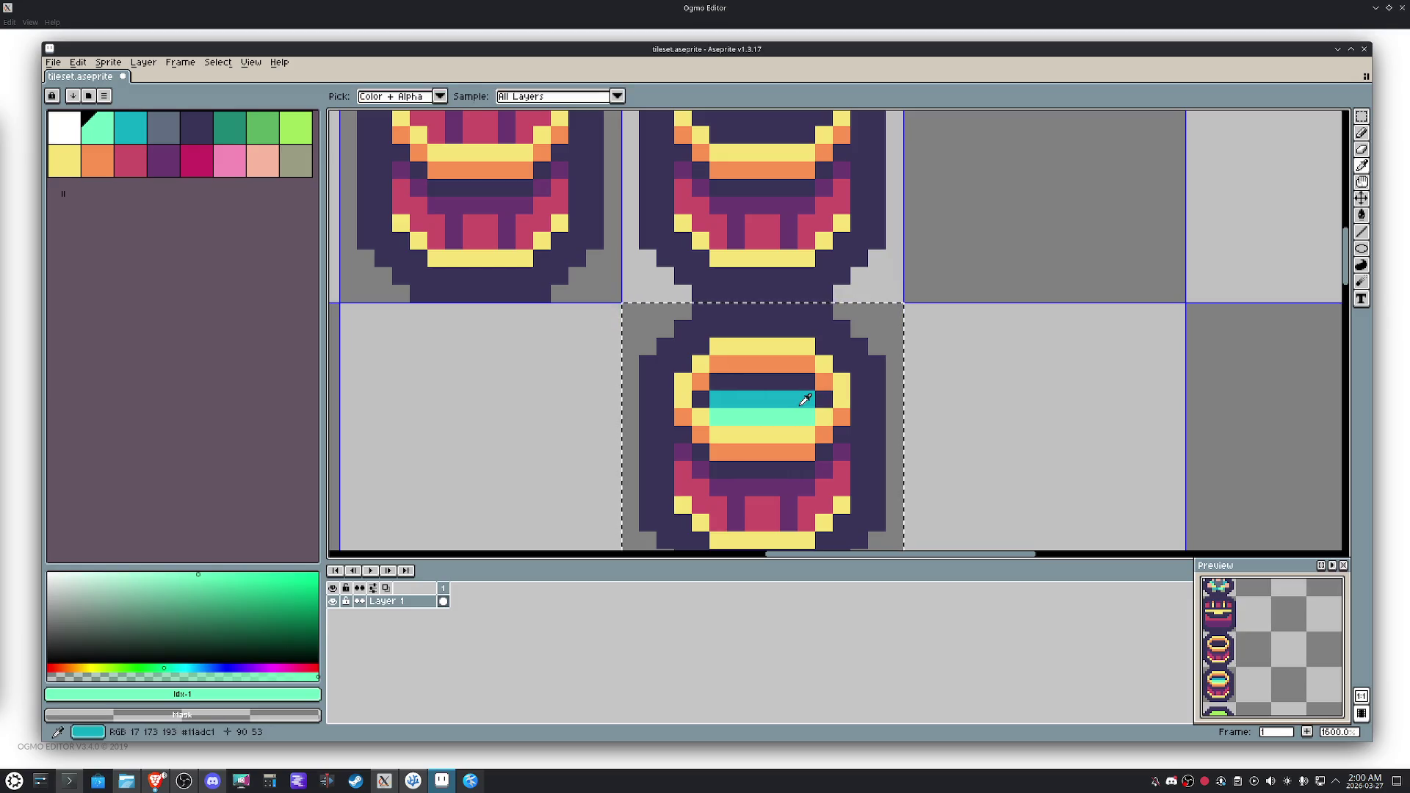
{"action": "left_click", "coordinate": [813, 398], "text": "alt"}
{"action": "mouse_move", "coordinate": [803, 381]}
{"action": "left_mouse_down"}
{"action": "mouse_move", "coordinate": [727, 381]}
{"action": "mouse_move", "coordinate": [701, 399]}
{"action": "mouse_move", "coordinate": [774, 402]}
{"action": "left_mouse_up"}
{"action": "left_click", "coordinate": [720, 415], "text": "alt"}
{"action": "left_click", "coordinate": [818, 390], "text": "alt"}
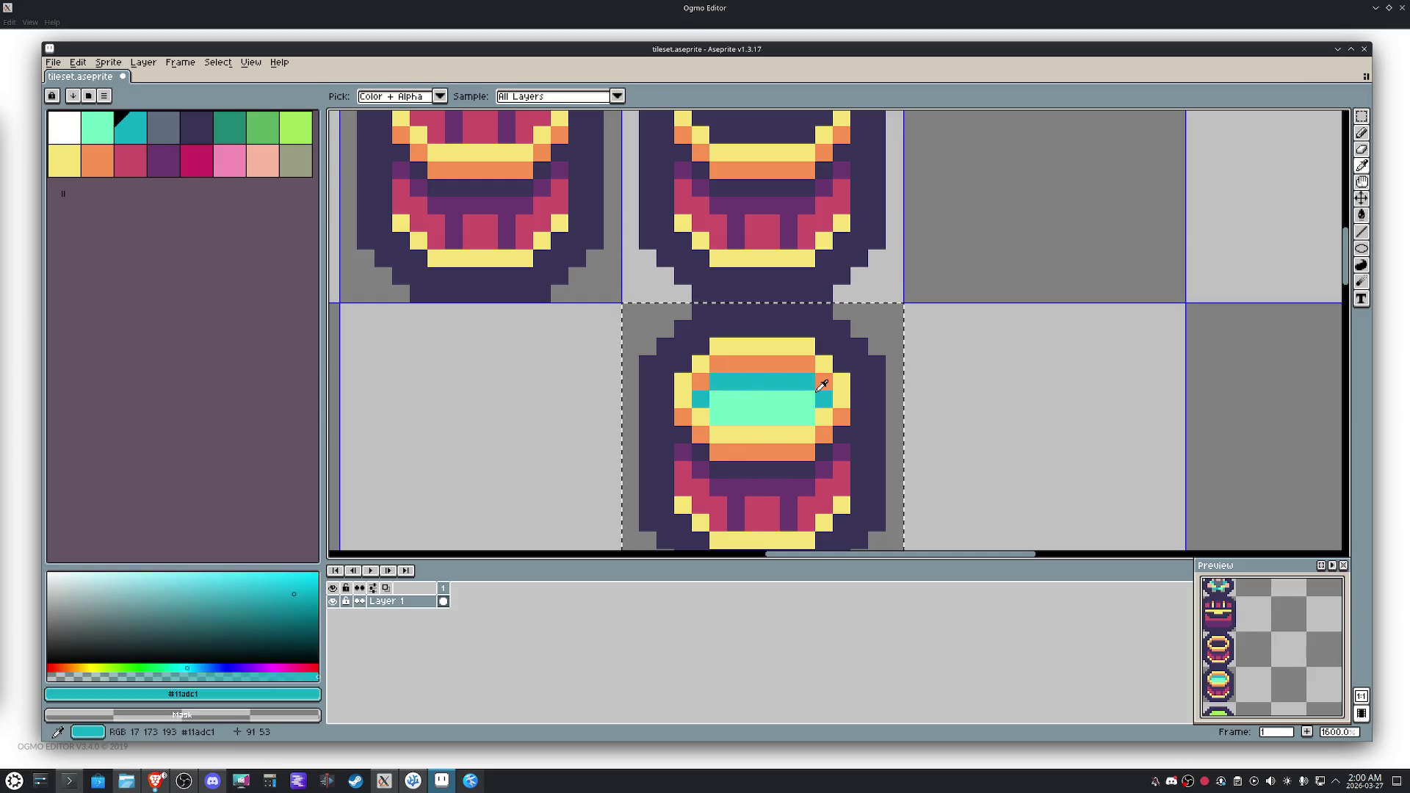
{"action": "left_click_drag", "start_coordinate": [716, 399], "coordinate": [813, 397]}
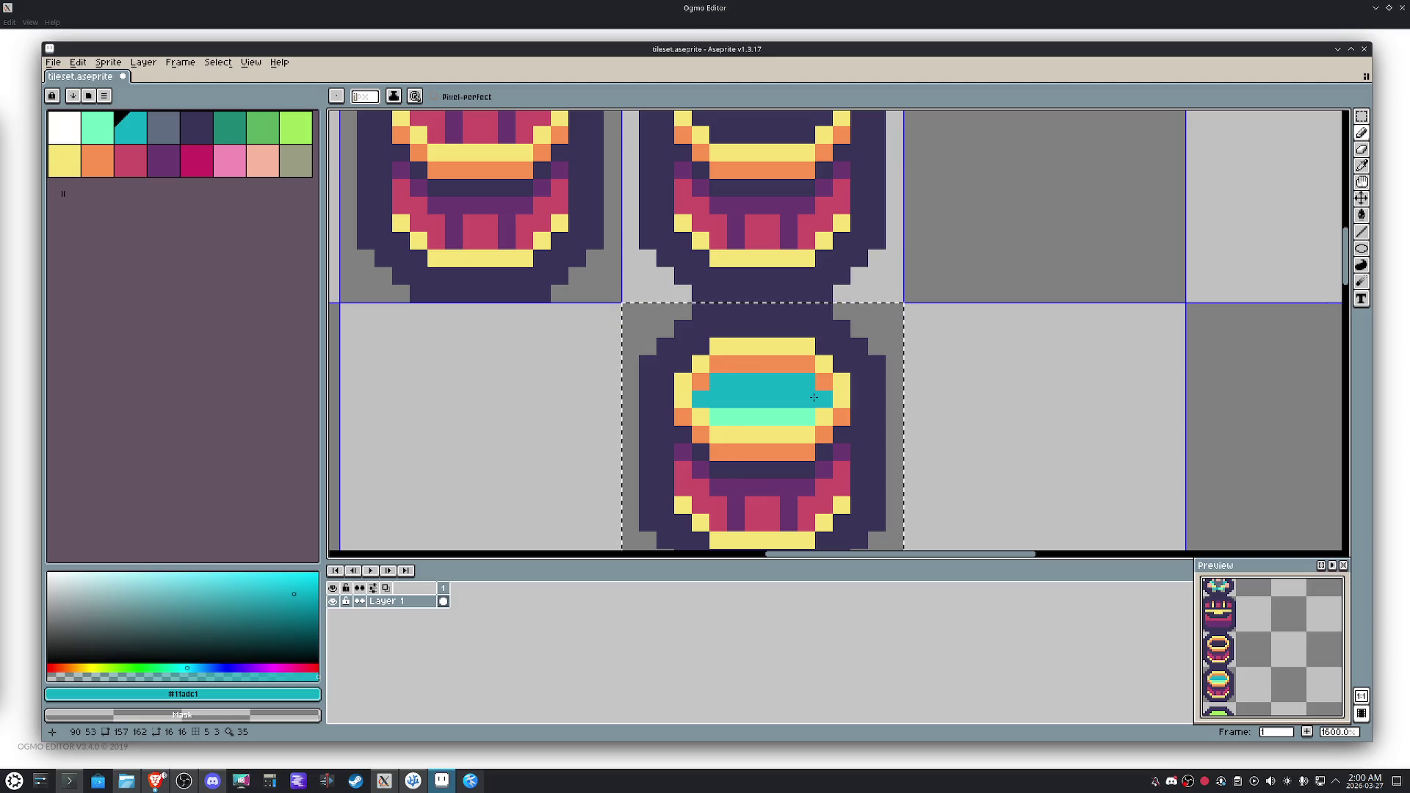
{"action": "mouse_move", "coordinate": [794, 415]}
{"action": "left_mouse_down"}
{"action": "mouse_move", "coordinate": [729, 416]}
{"action": "mouse_move", "coordinate": [773, 416]}
{"action": "left_mouse_up"}
{"action": "left_click", "coordinate": [806, 408], "text": "alt"}
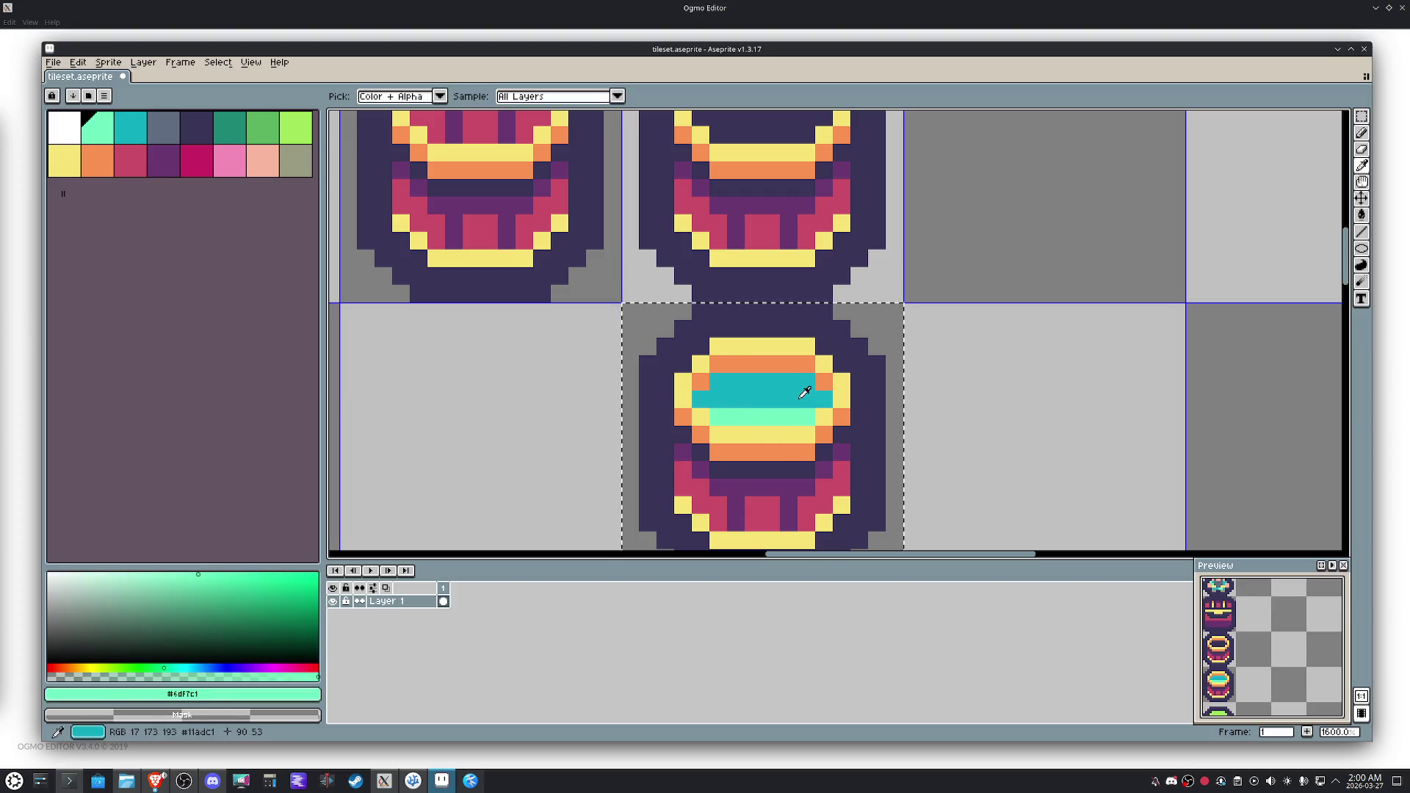
{"action": "left_click", "coordinate": [790, 409], "text": "alt"}
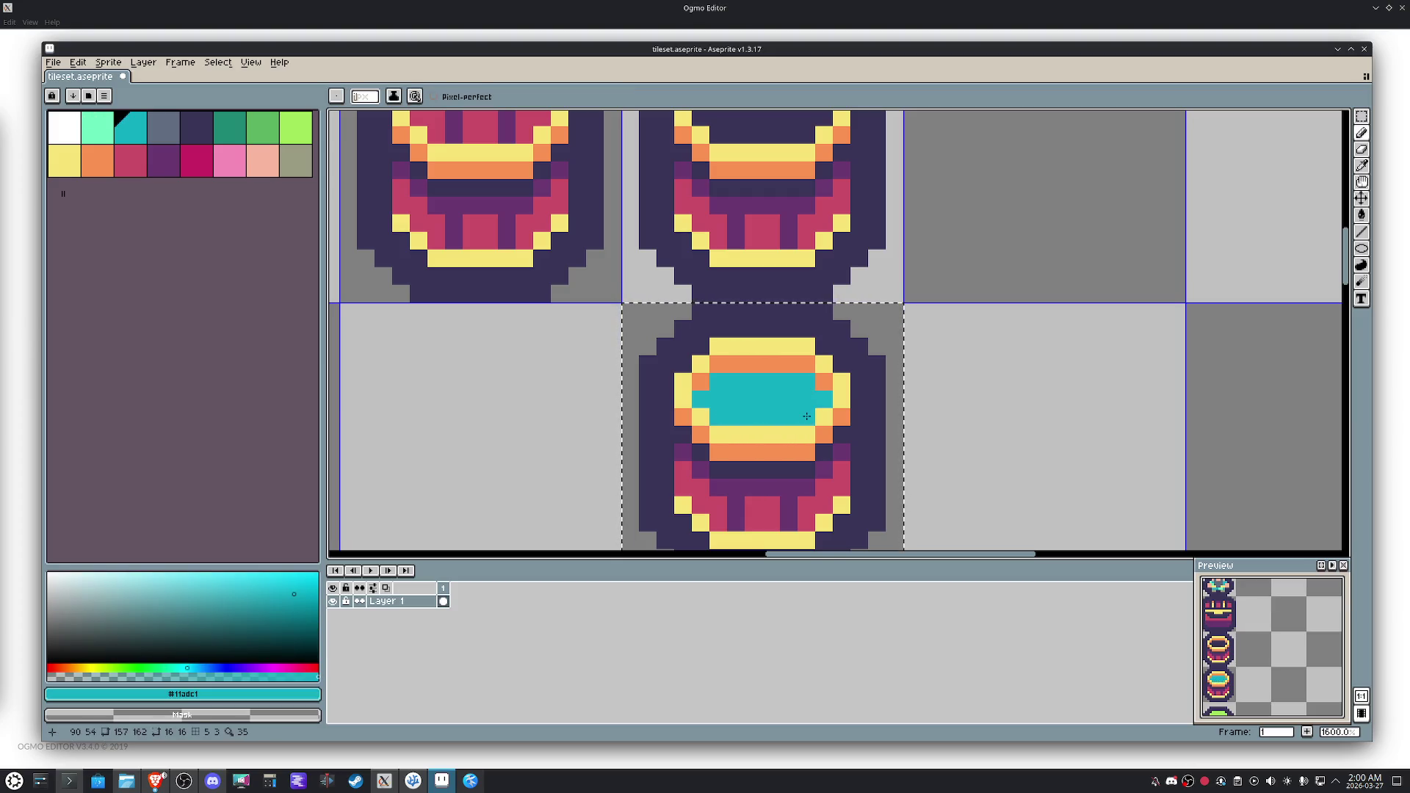
Touch up the mint highlight row in the teal liquid, repainting stray mint pixels teal.
{"action": "scroll", "coordinate": [795, 413], "scroll_direction": "down", "scroll_amount": 4}
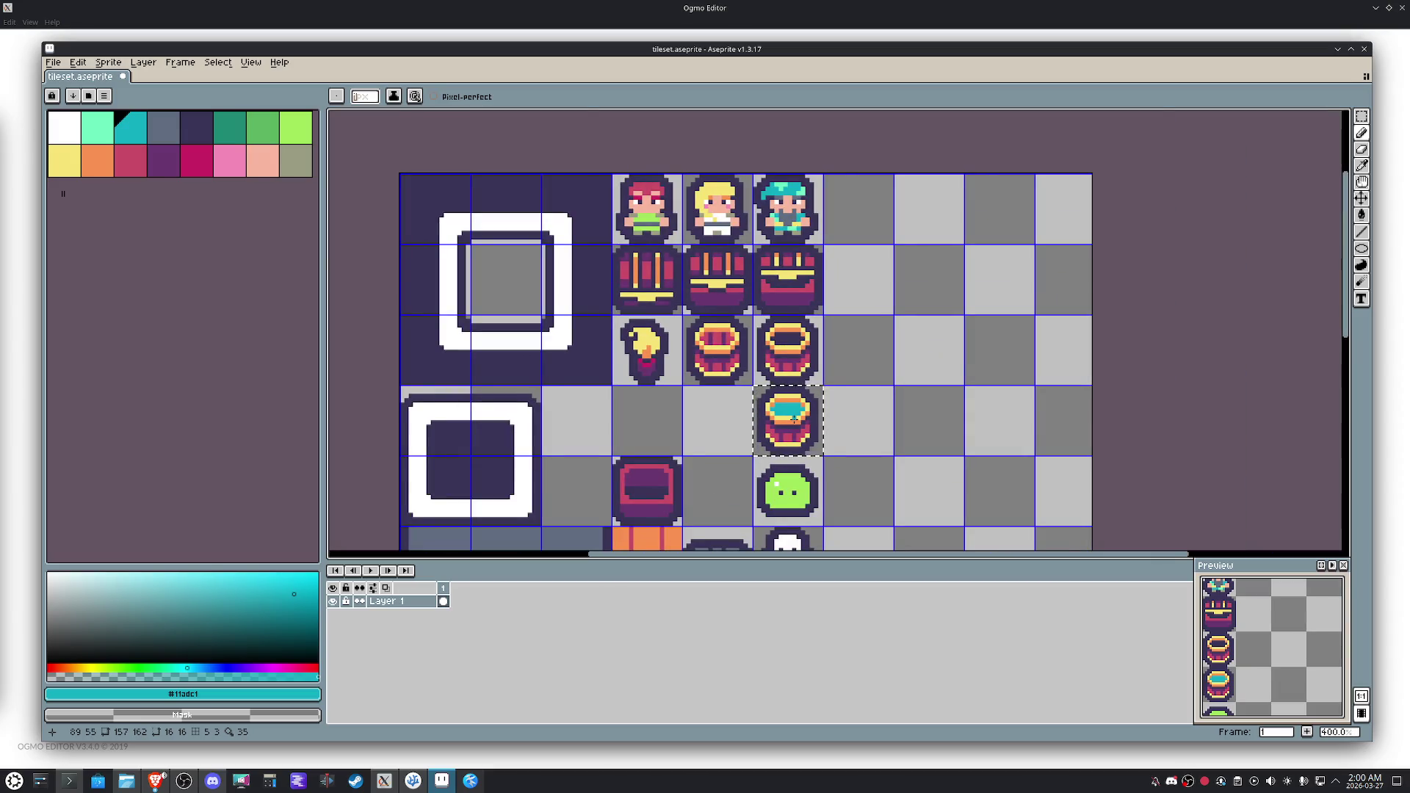
{"action": "scroll", "coordinate": [794, 419], "scroll_direction": "up", "scroll_amount": 5}
{"action": "scroll", "coordinate": [793, 395], "scroll_direction": "up", "scroll_amount": 1}
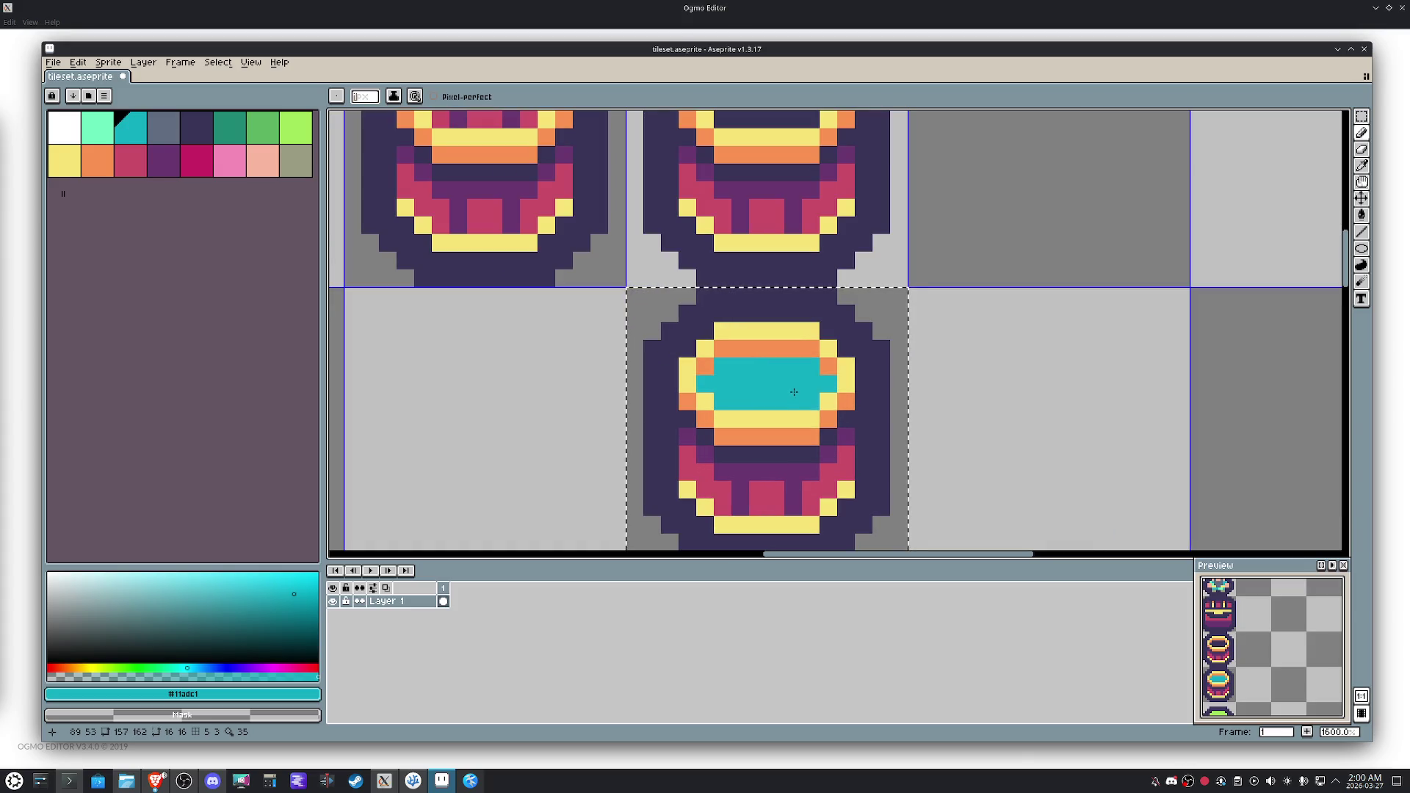
{"action": "scroll", "coordinate": [794, 392], "scroll_direction": "down", "scroll_amount": 5}
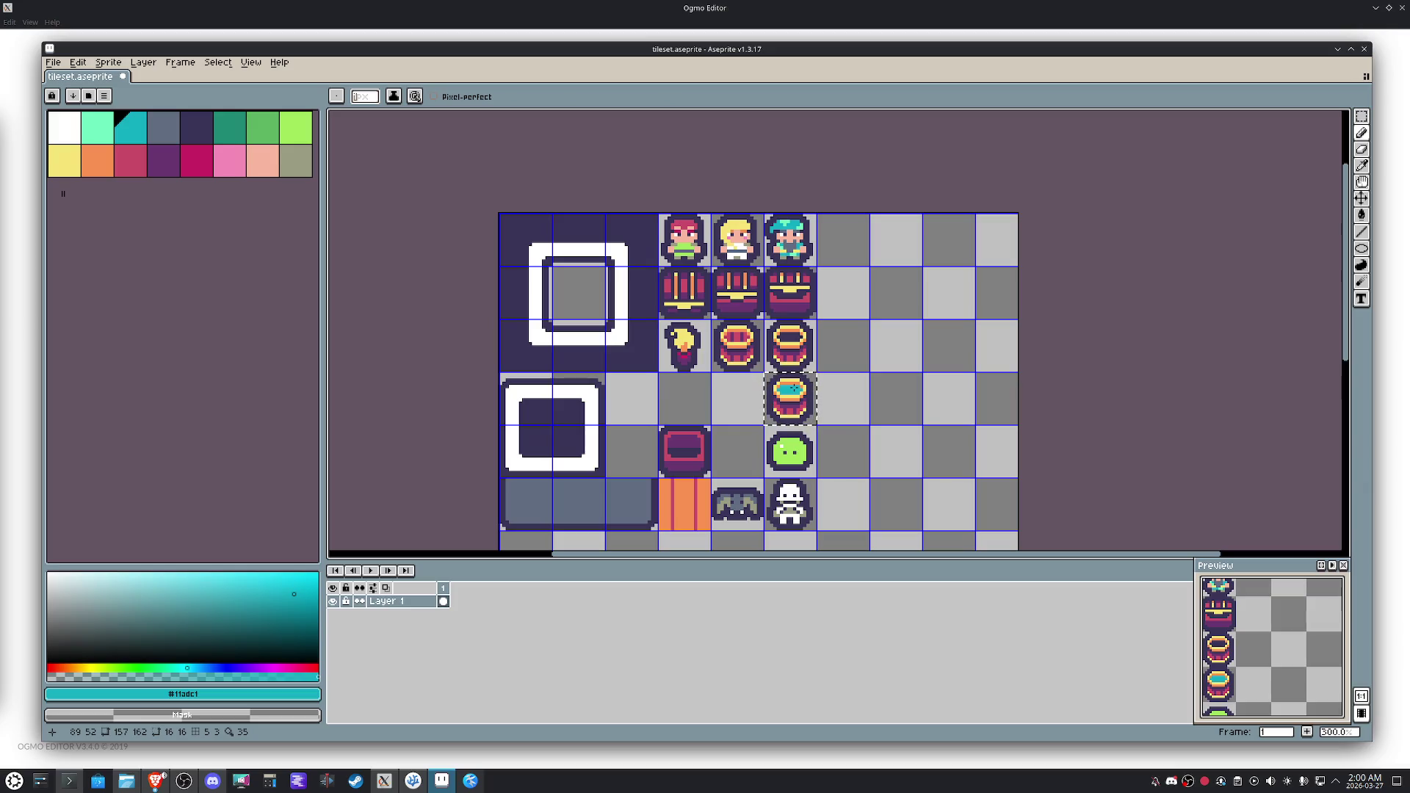
{"action": "scroll", "coordinate": [790, 389], "scroll_direction": "up", "scroll_amount": 5}
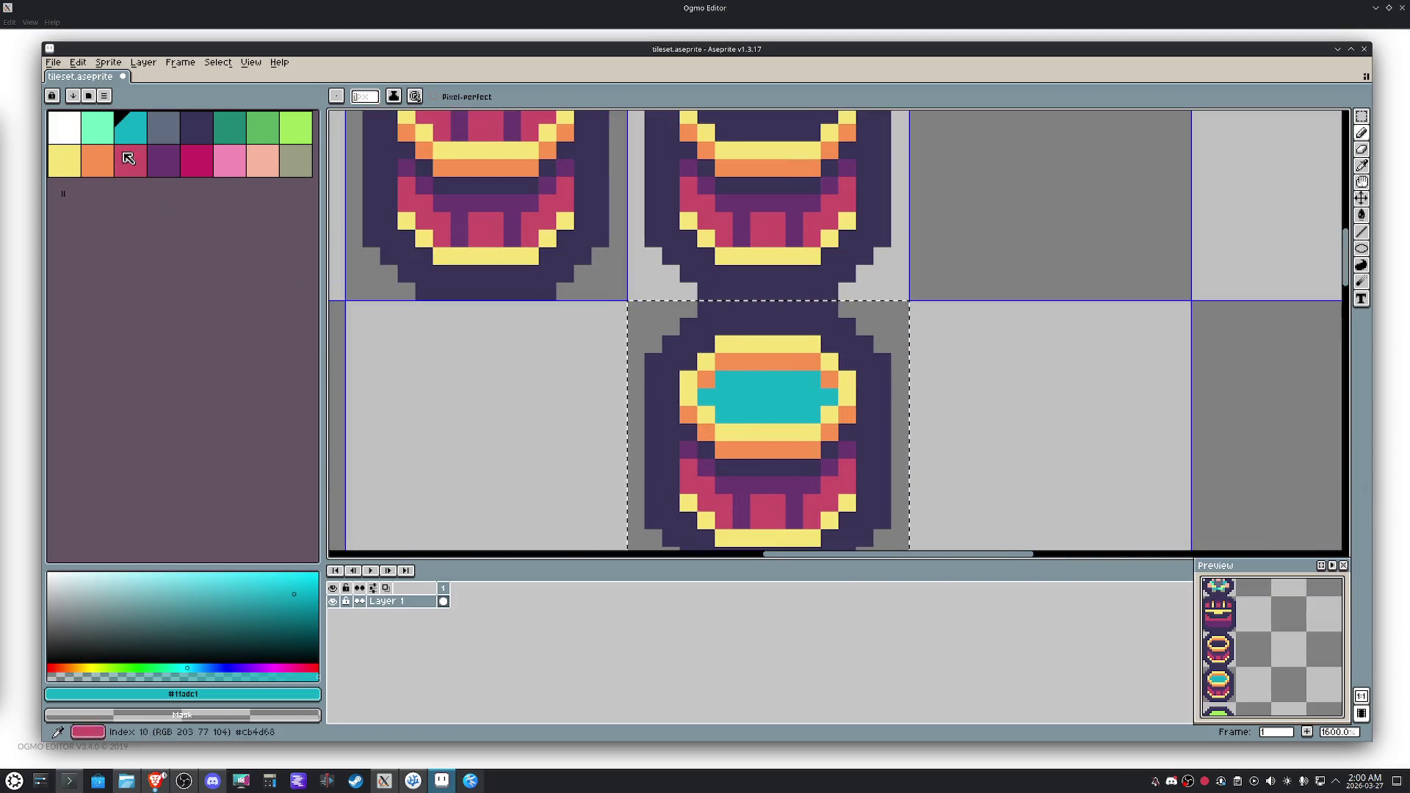
{"action": "left_click", "coordinate": [97, 127]}
{"action": "left_click", "coordinate": [812, 394]}
{"action": "left_click", "coordinate": [823, 395]}
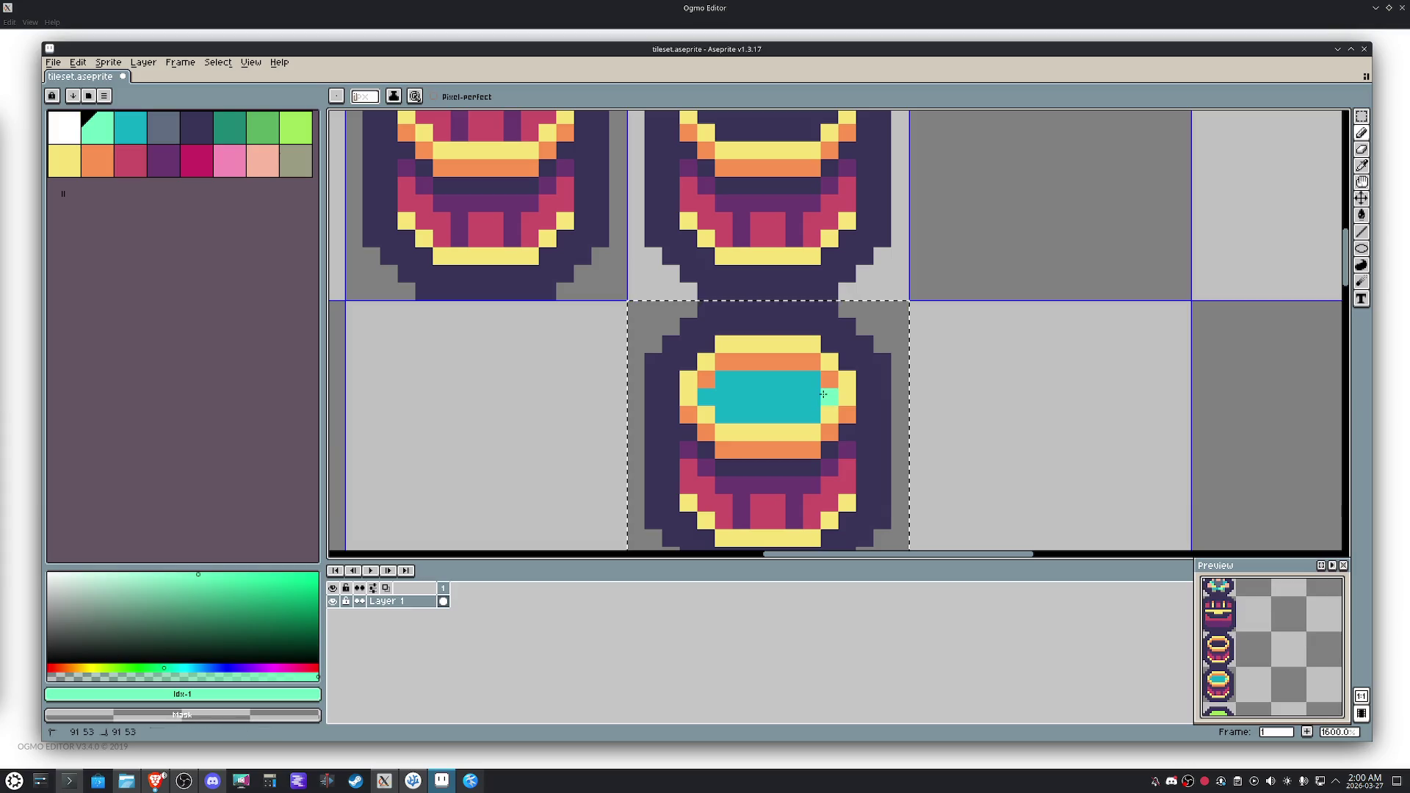
{"action": "mouse_move", "coordinate": [714, 397]}
{"action": "left_mouse_down"}
{"action": "mouse_move", "coordinate": [804, 396]}
{"action": "mouse_move", "coordinate": [739, 396]}
{"action": "left_mouse_up"}
{"action": "left_click", "coordinate": [811, 408], "text": "alt"}
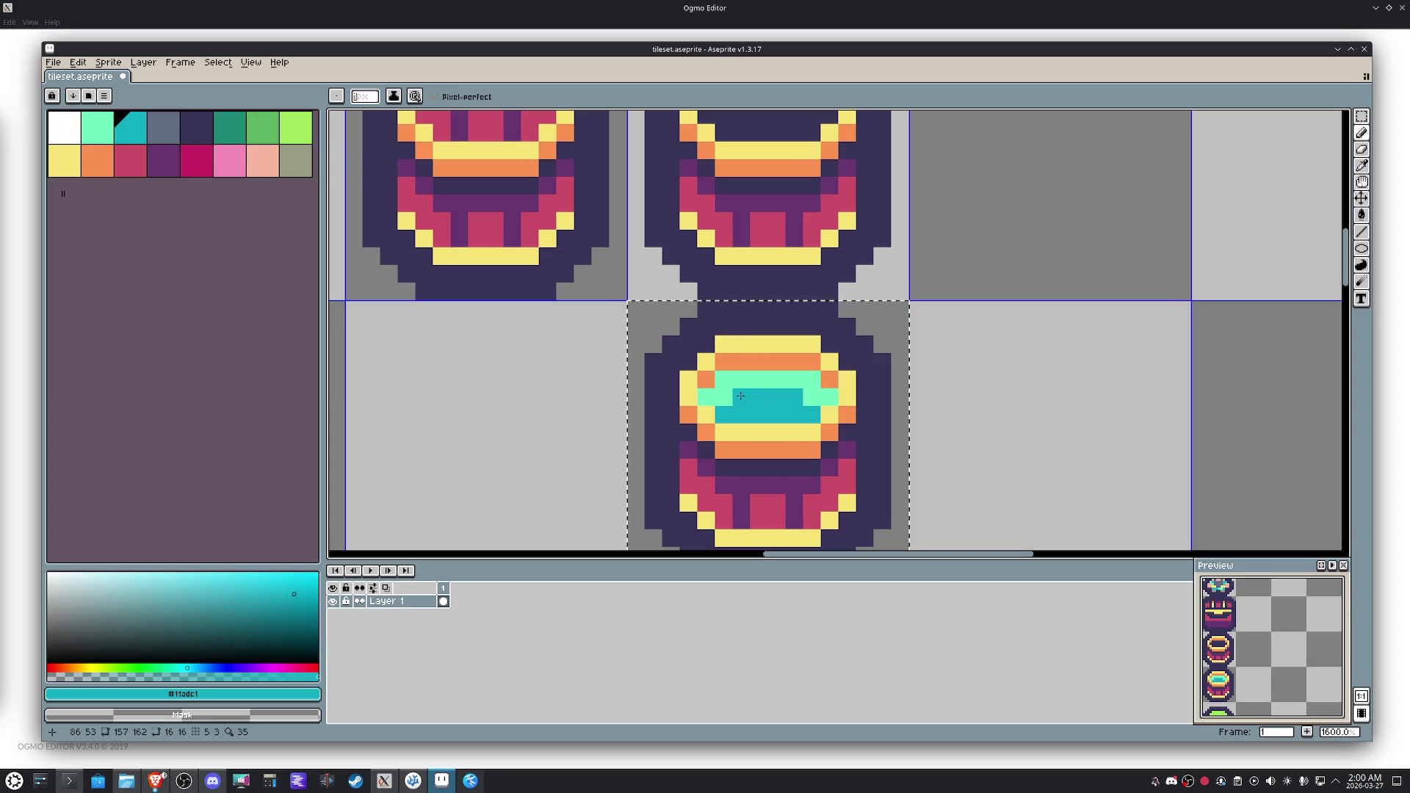
{"action": "left_click", "coordinate": [811, 396]}
{"action": "left_click_drag", "start_coordinate": [723, 397], "coordinate": [705, 397]}
{"action": "left_click", "coordinate": [724, 397]}
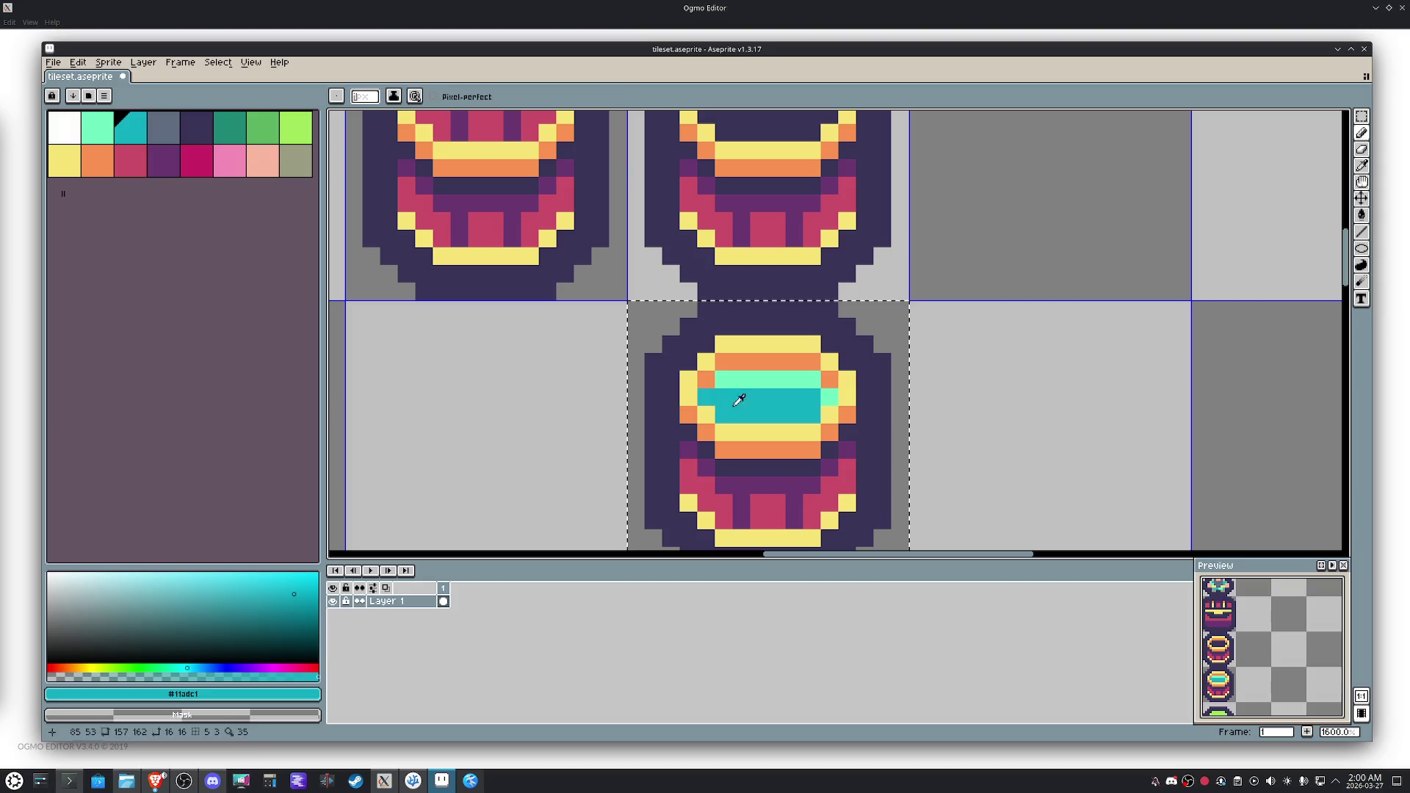
{"action": "left_click", "coordinate": [727, 381], "text": "alt"}
{"action": "left_click", "coordinate": [713, 390]}
Draw a purple shading line below the barrel's orange band.
{"action": "scroll", "coordinate": [748, 394], "scroll_direction": "down", "scroll_amount": 2}
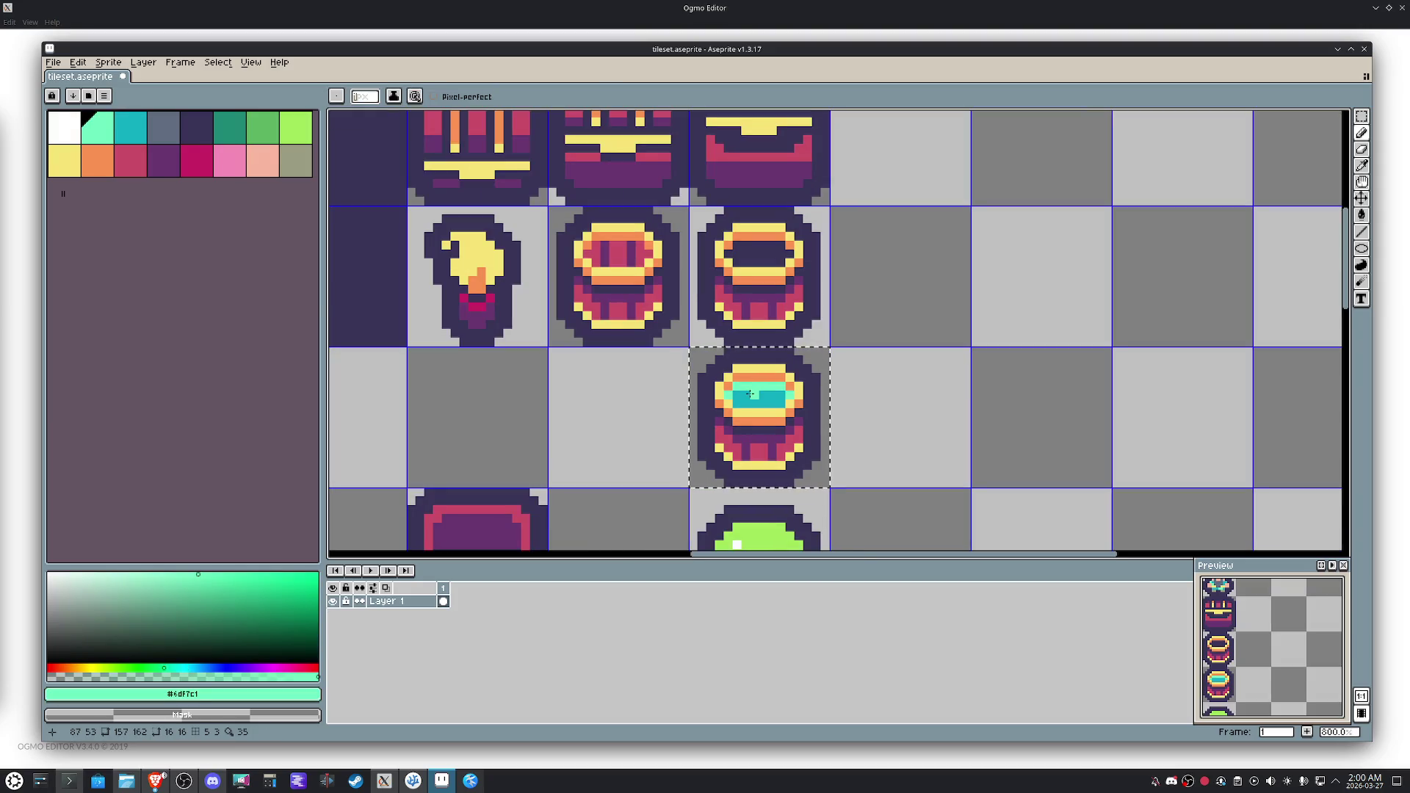
{"action": "key", "text": "m"}
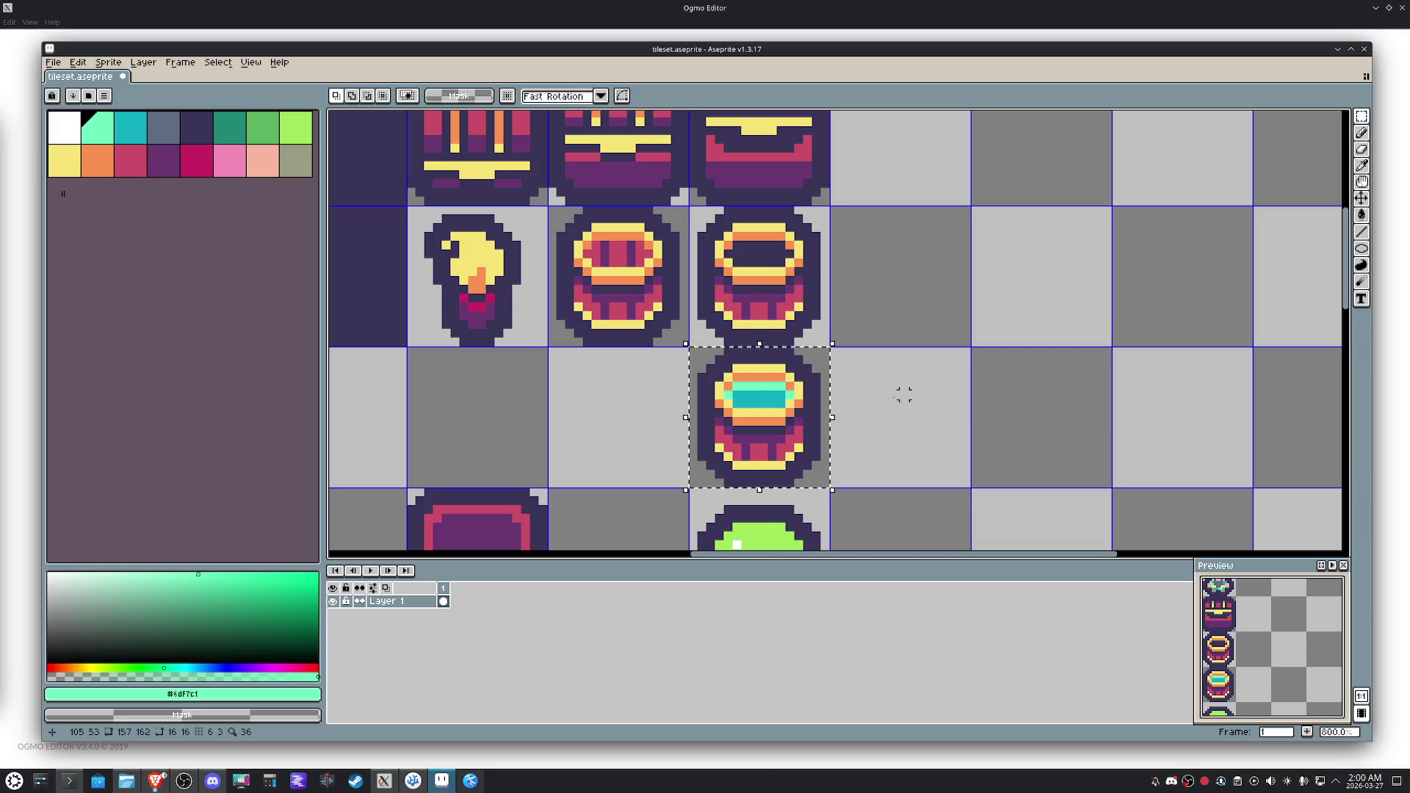
{"action": "scroll", "coordinate": [800, 426], "scroll_direction": "up", "scroll_amount": 4}
{"action": "key", "text": "b"}
{"action": "left_click", "coordinate": [783, 363], "text": "alt"}
{"action": "mouse_move", "coordinate": [783, 364]}
{"action": "left_mouse_down"}
{"action": "mouse_move", "coordinate": [758, 397]}
{"action": "mouse_move", "coordinate": [698, 408]}
{"action": "mouse_move", "coordinate": [599, 411]}
{"action": "mouse_move", "coordinate": [541, 374]}
{"action": "left_mouse_up"}
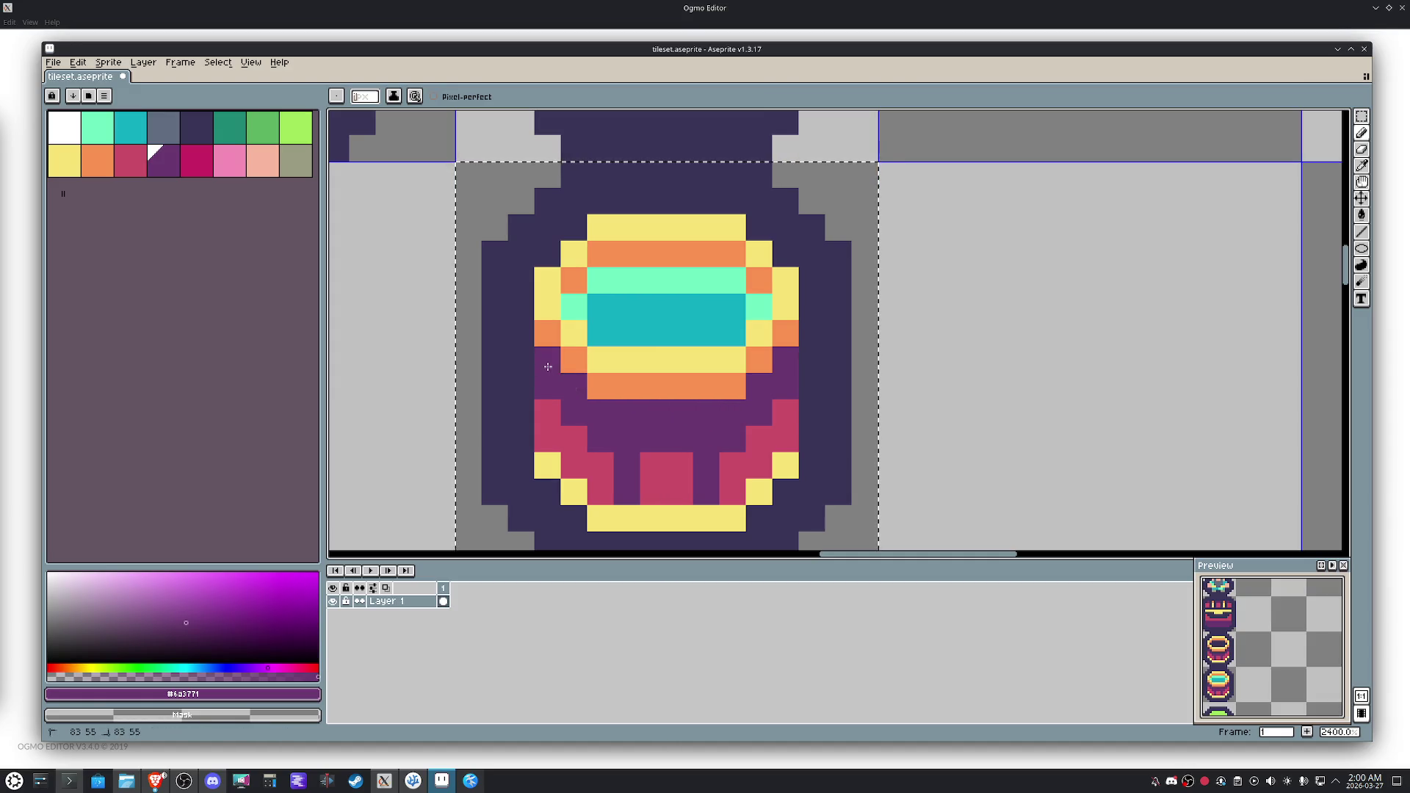
Repaint the purple shading pixels on the barrel's sides pink.
{"action": "key", "text": "m"}
{"action": "mouse_move", "coordinate": [786, 306]}
{"action": "left_mouse_down"}
{"action": "mouse_move", "coordinate": [580, 359]}
{"action": "mouse_move", "coordinate": [573, 386]}
{"action": "mouse_move", "coordinate": [547, 359]}
{"action": "mouse_move", "coordinate": [626, 381]}
{"action": "mouse_move", "coordinate": [664, 368]}
{"action": "mouse_move", "coordinate": [661, 384]}
{"action": "left_mouse_up"}
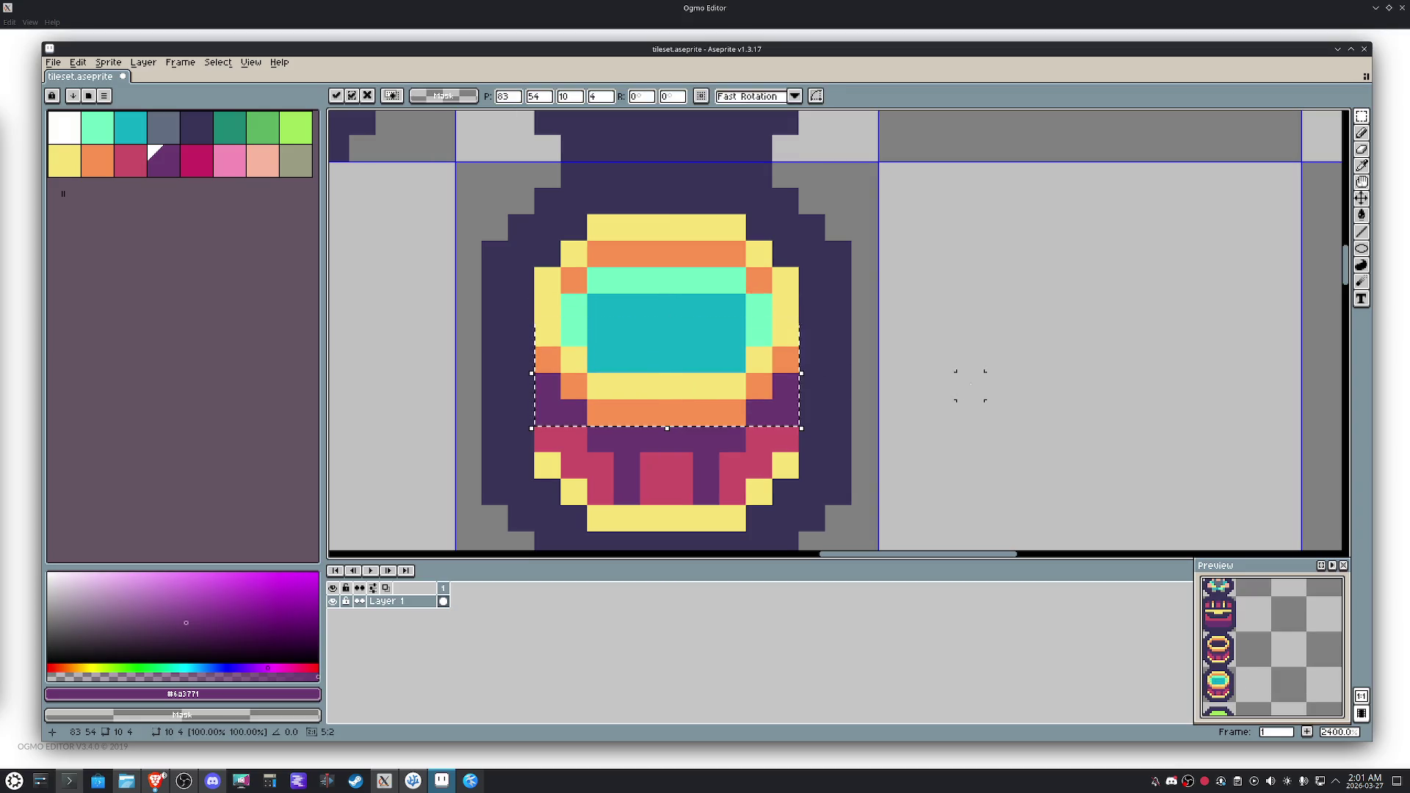
{"action": "key", "text": "Return"}
{"action": "left_click", "coordinate": [769, 428], "text": "alt"}
{"action": "key", "text": "b"}
{"action": "left_click", "coordinate": [784, 413]}
{"action": "left_click", "coordinate": [614, 432]}
{"action": "key", "text": "ctrl+z"}
{"action": "left_click", "coordinate": [547, 412]}
{"action": "key", "text": "i"}
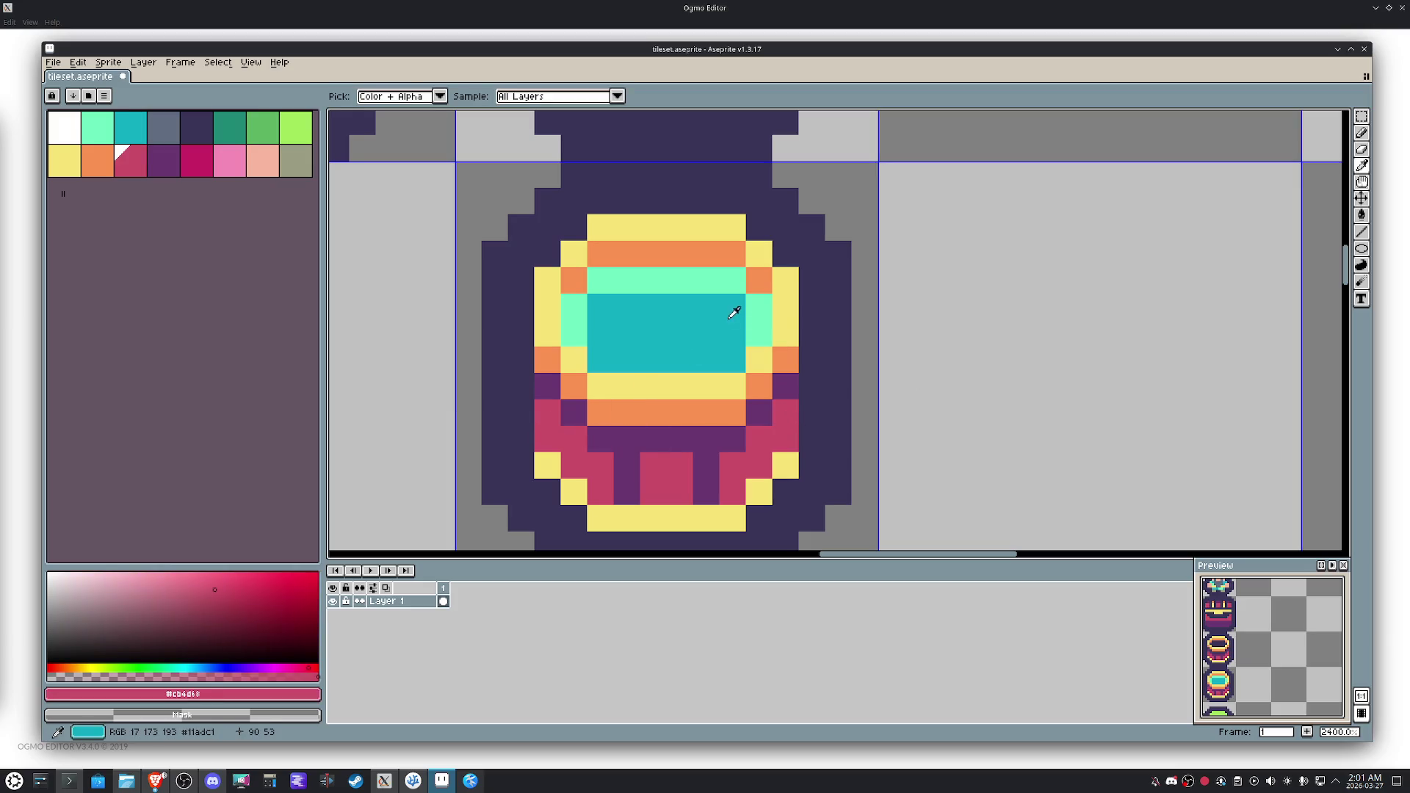
Widen the mint rim by painting mint over the top teal row and rim pixels.
{"action": "left_click", "coordinate": [734, 313]}
{"action": "key", "text": "b"}
{"action": "left_click", "coordinate": [751, 337]}
{"action": "left_click", "coordinate": [585, 333], "text": "alt"}
{"action": "left_click_drag", "start_coordinate": [601, 307], "coordinate": [720, 310]}
{"action": "left_click", "coordinate": [749, 322]}
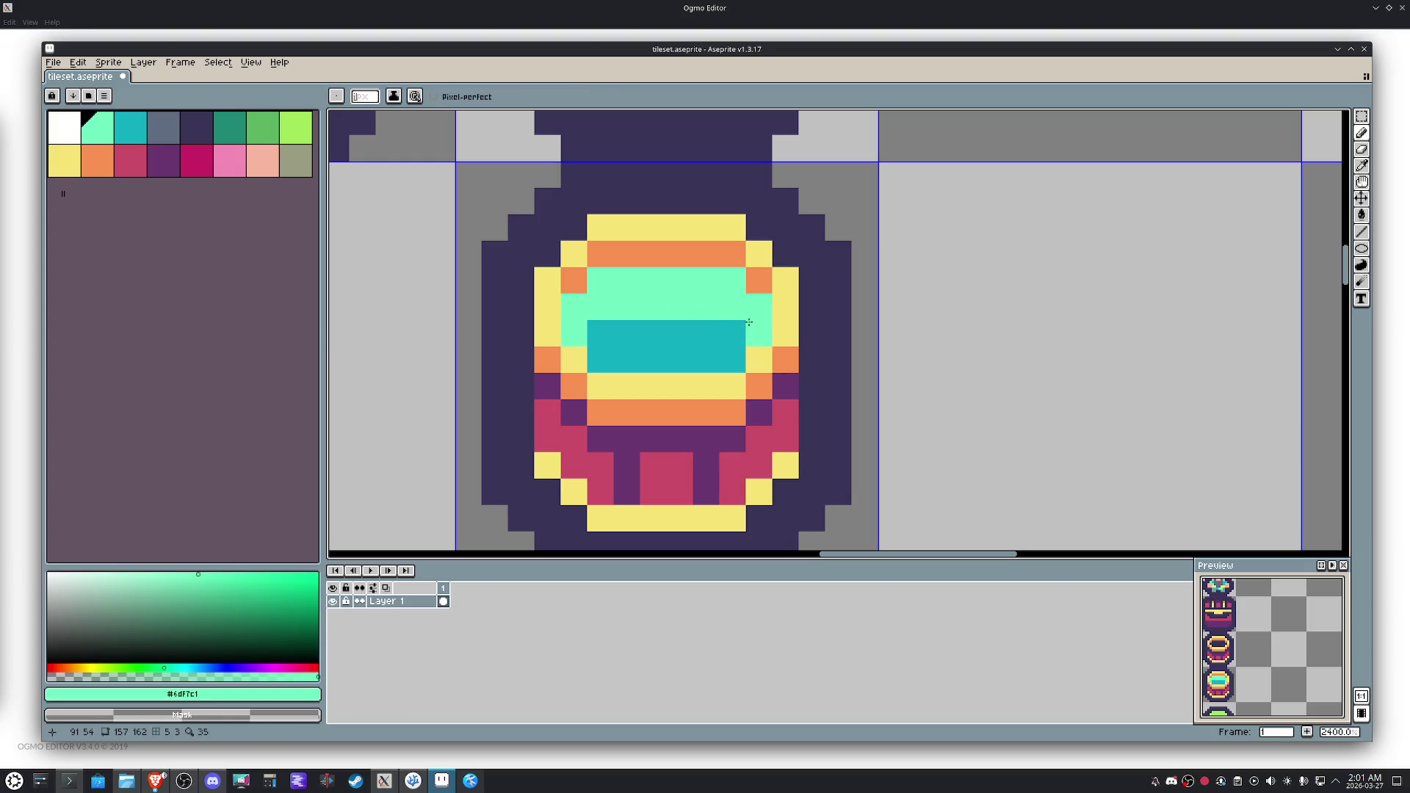
{"action": "left_click", "coordinate": [735, 329]}
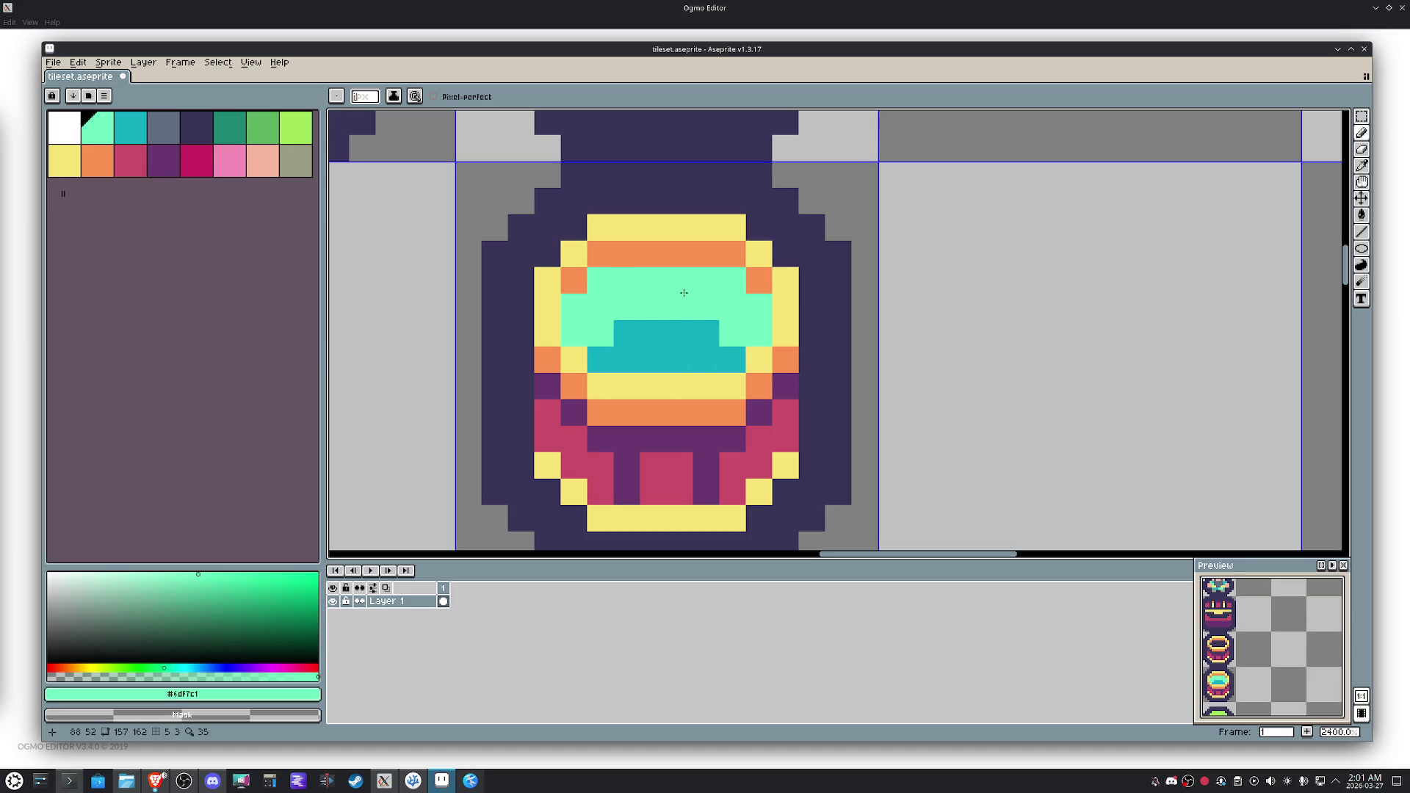
Draw a dark band under the top orange stripe, restoring the orange pixel at its left end.
{"action": "left_click", "coordinate": [812, 316], "text": "alt"}
{"action": "left_click", "coordinate": [756, 304]}
{"action": "left_click", "coordinate": [731, 285]}
{"action": "mouse_move", "coordinate": [731, 285]}
{"action": "left_mouse_down"}
{"action": "mouse_move", "coordinate": [573, 283]}
{"action": "mouse_move", "coordinate": [575, 303]}
{"action": "left_mouse_up"}
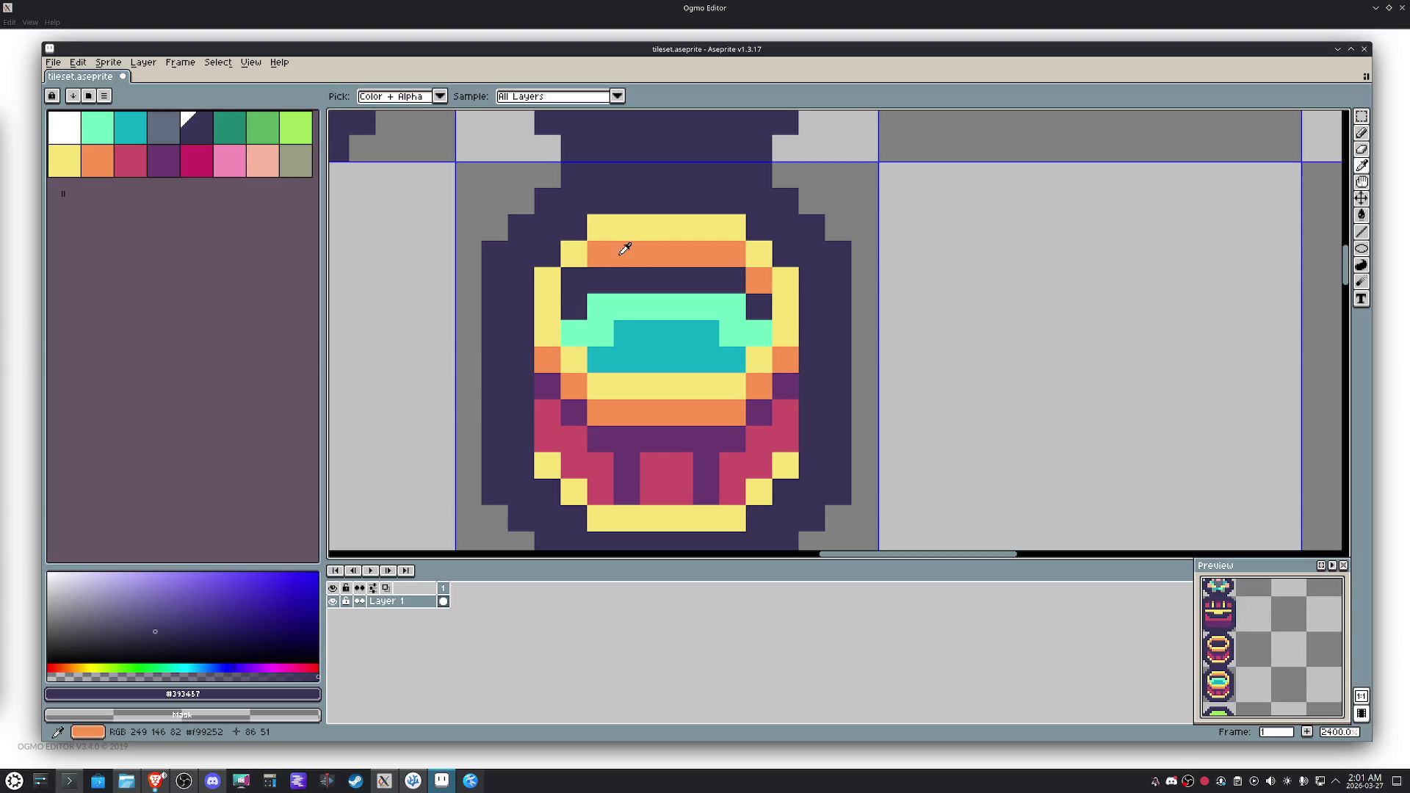
{"action": "left_click", "coordinate": [626, 250], "text": "alt"}
{"action": "left_click", "coordinate": [567, 277]}
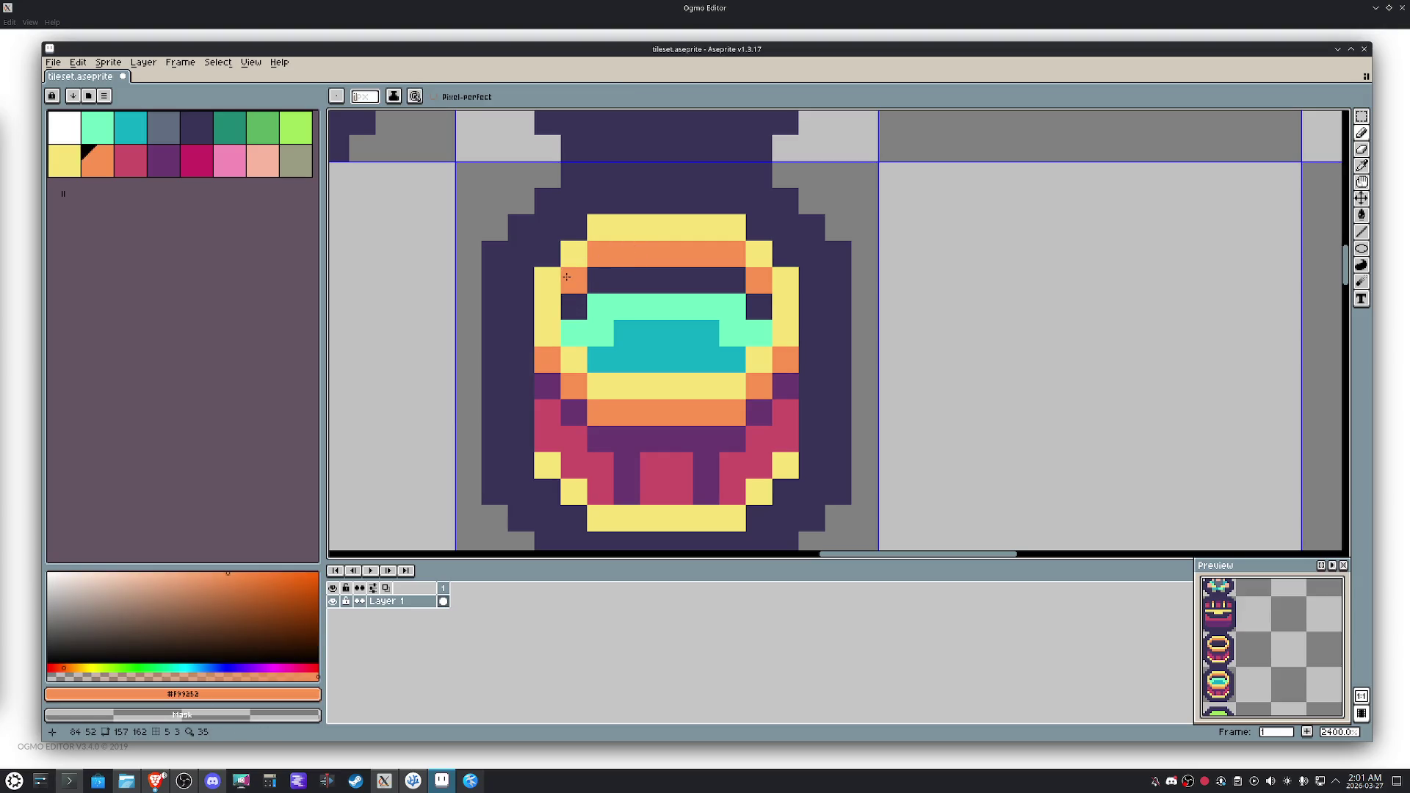
{"action": "scroll", "coordinate": [577, 277], "scroll_direction": "down", "scroll_amount": 4}
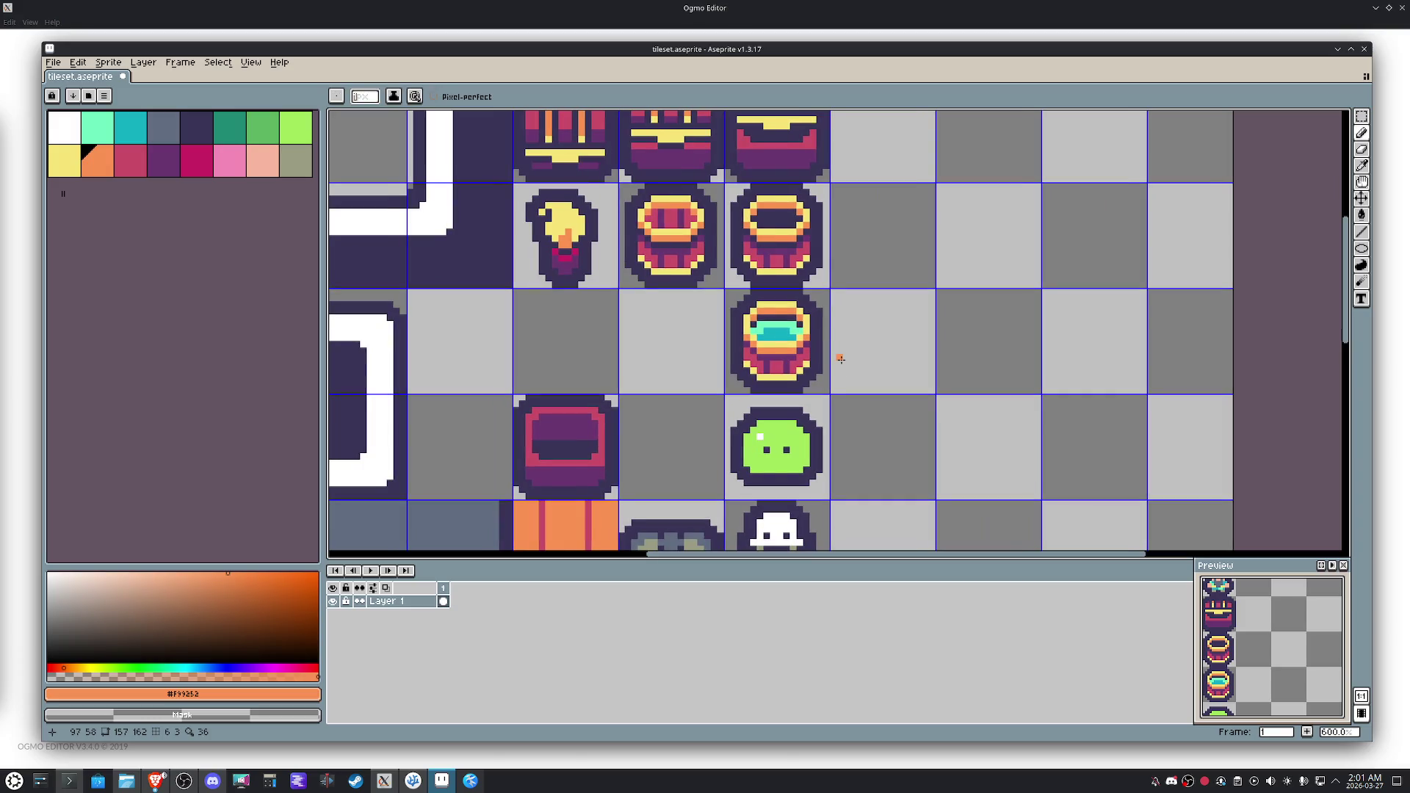
Draw a dark purple row across the pot and recolour a pixel on its lower-left border.
{"action": "key", "text": "m"}
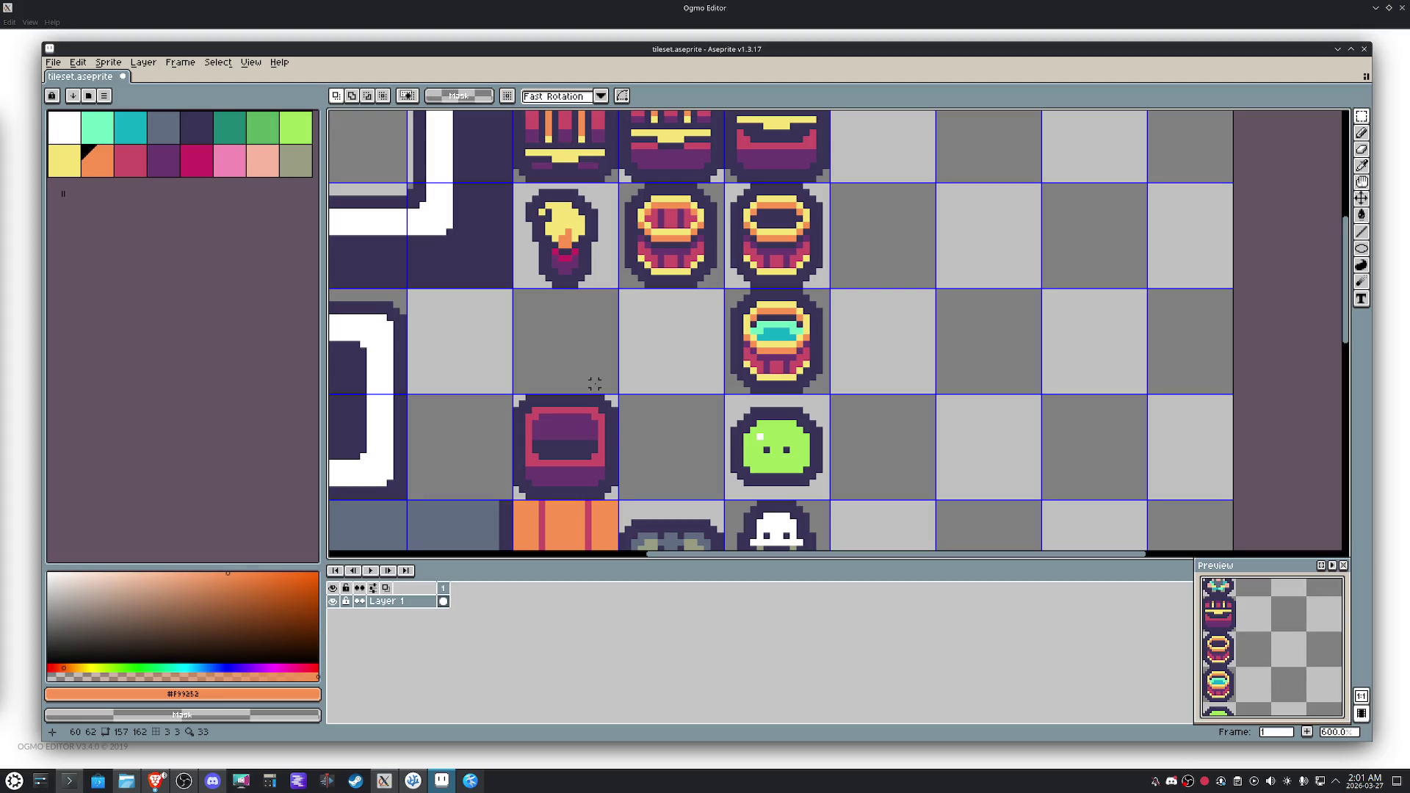
{"action": "left_click", "coordinate": [595, 443], "text": "alt"}
{"action": "key", "text": "b"}
{"action": "left_click_drag", "start_coordinate": [597, 438], "coordinate": [533, 437]}
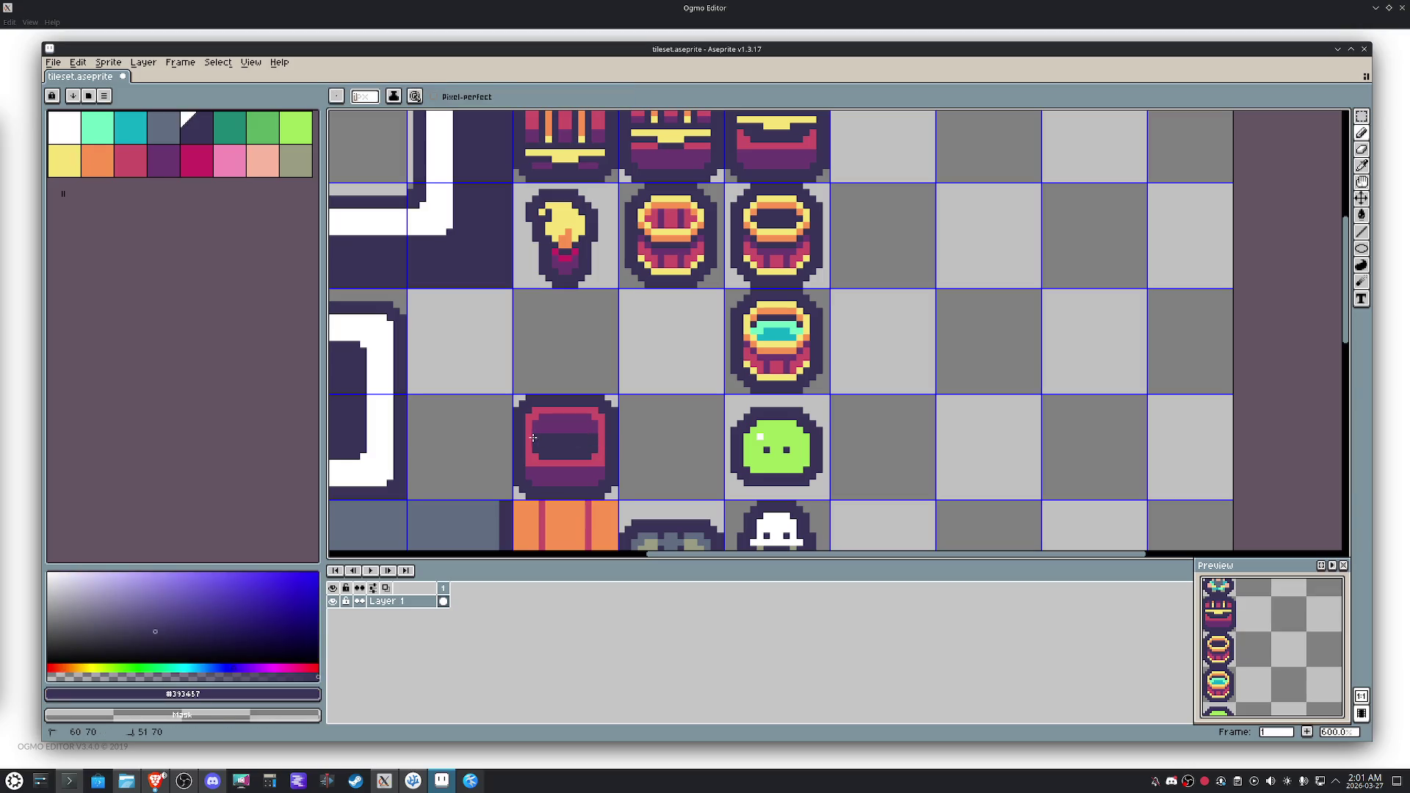
{"action": "key", "text": "m"}
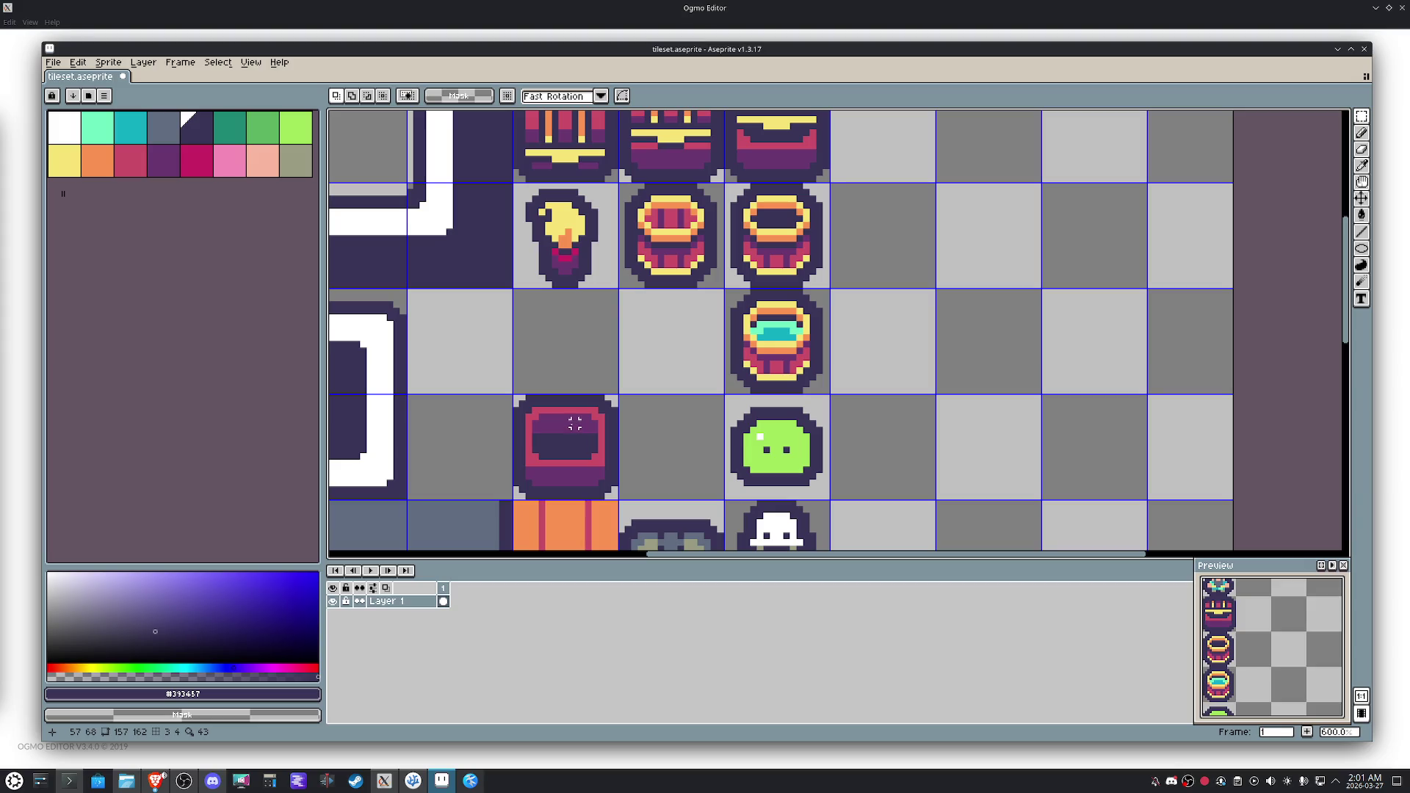
{"action": "scroll", "coordinate": [576, 424], "scroll_direction": "up", "scroll_amount": 2}
{"action": "key", "text": "b"}
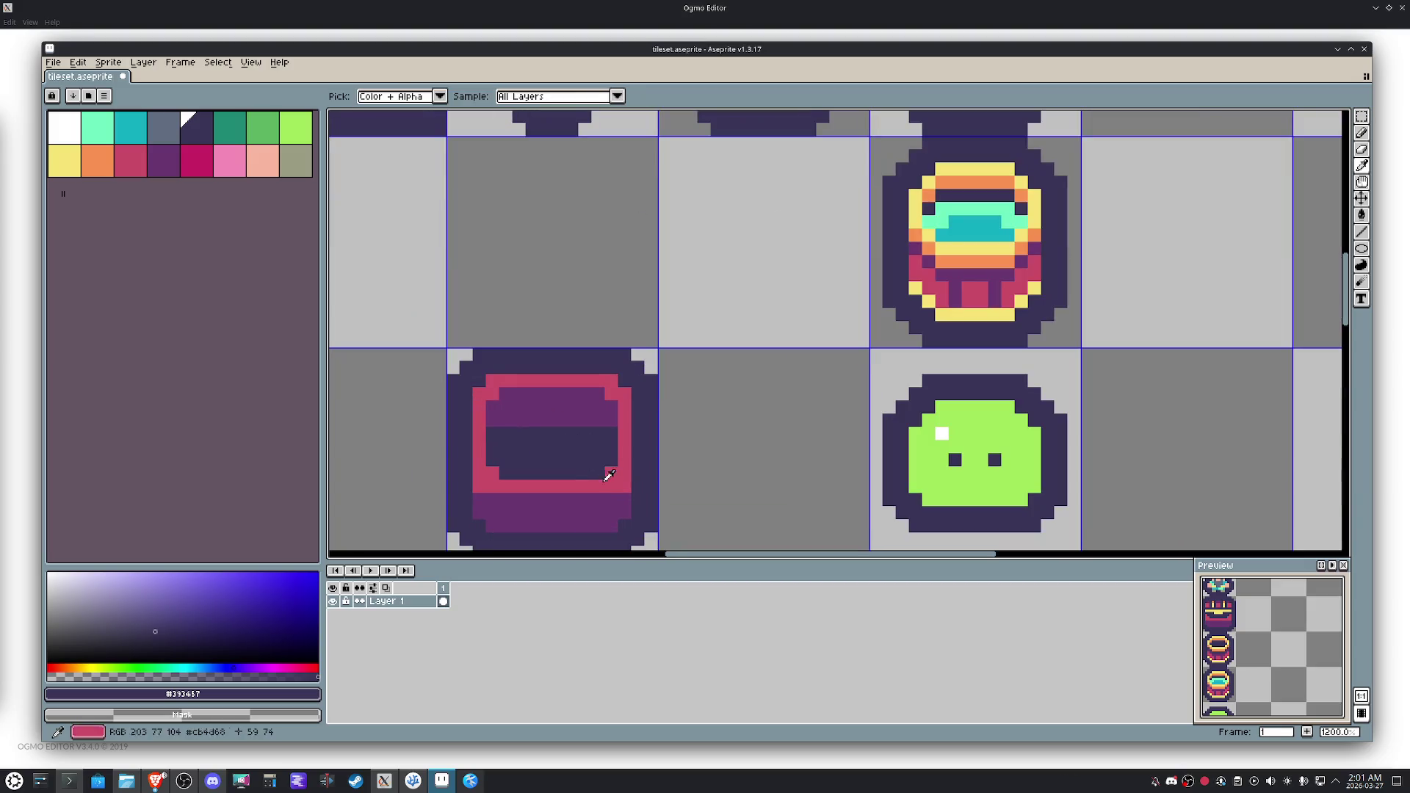
{"action": "left_click", "coordinate": [617, 500], "text": "alt"}
{"action": "left_click", "coordinate": [480, 485]}
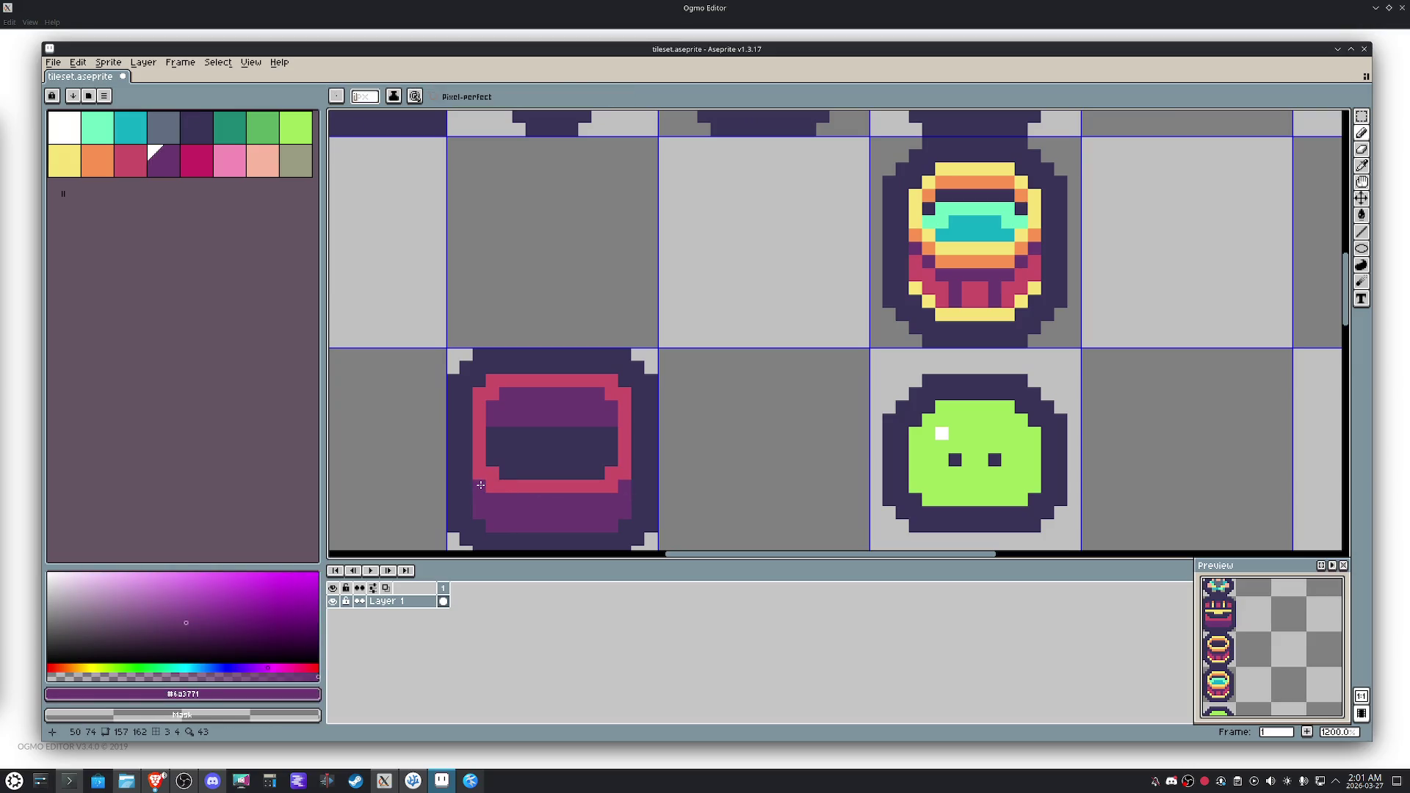
{"action": "scroll", "coordinate": [506, 471], "scroll_direction": "down", "scroll_amount": 2}
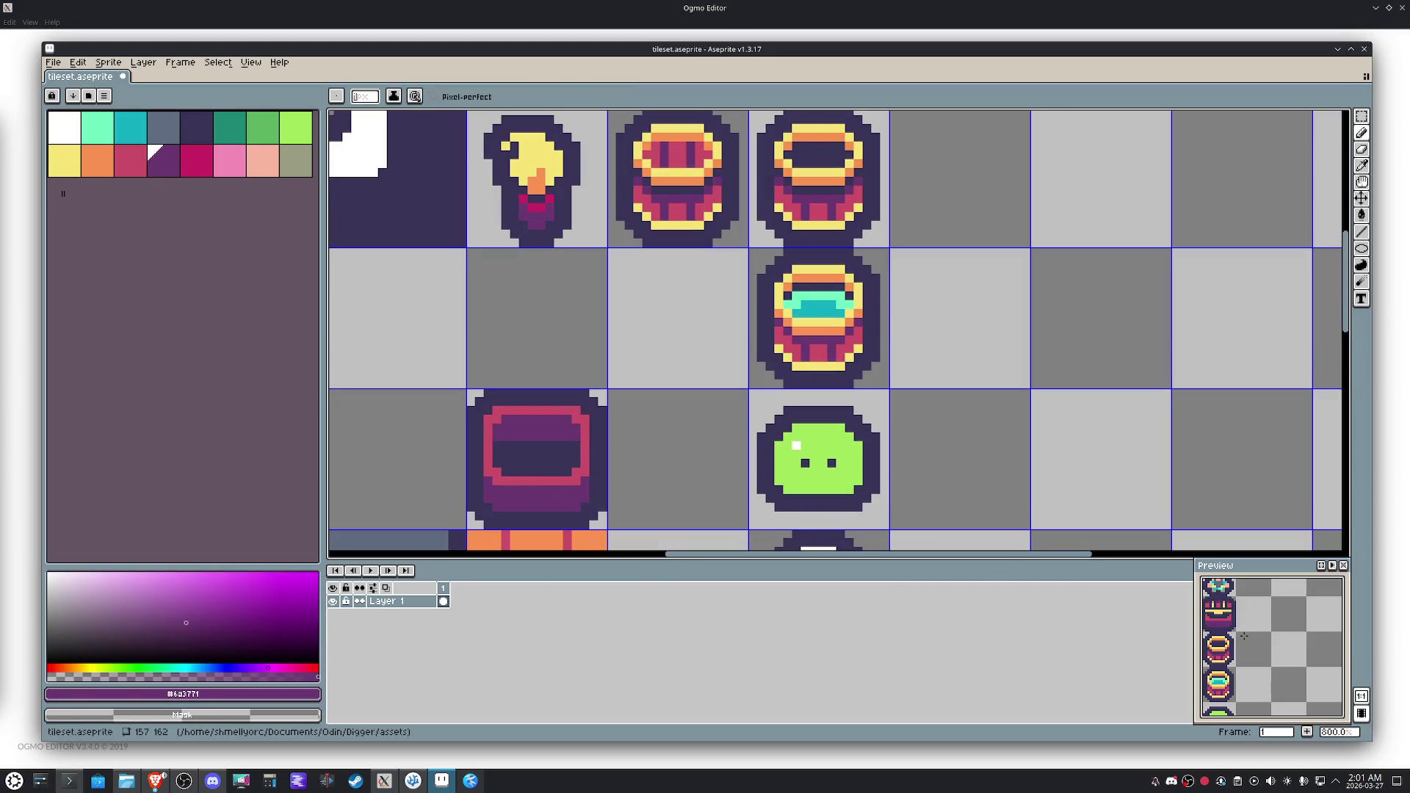
Select the pot tile and move it up one cell and left one cell.
{"action": "left_click_drag", "start_coordinate": [1320, 655], "coordinate": [1292, 622]}
{"action": "key", "text": "m"}
{"action": "scroll", "coordinate": [599, 421], "scroll_direction": "down", "scroll_amount": 2}
{"action": "left_click_drag", "start_coordinate": [518, 404], "coordinate": [602, 487]}
{"action": "key", "text": "shift+Up"}
{"action": "key", "text": "shift+Left"}
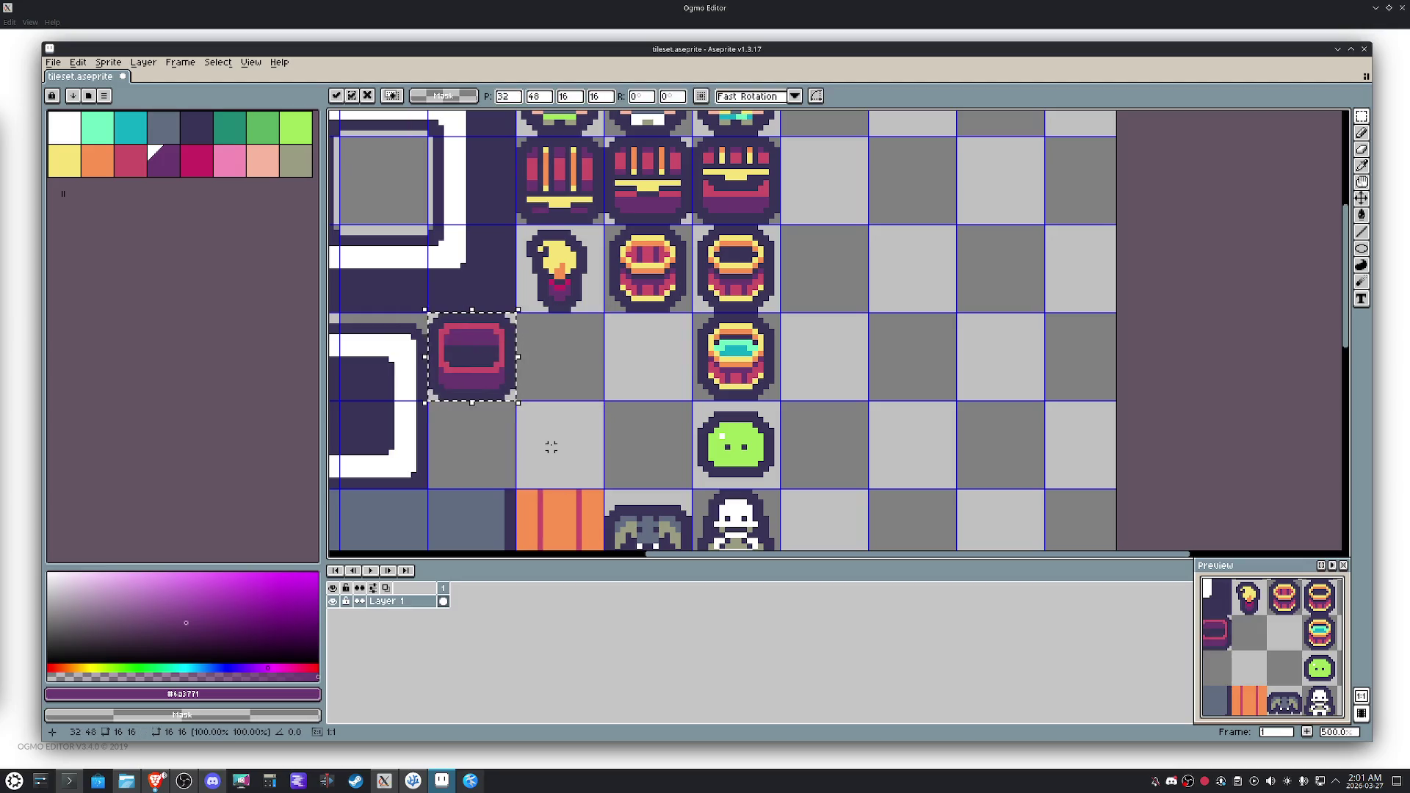
Copy the pot tile and place the duplicate in the cell directly beneath it.
{"action": "key", "text": "ctrl+c"}
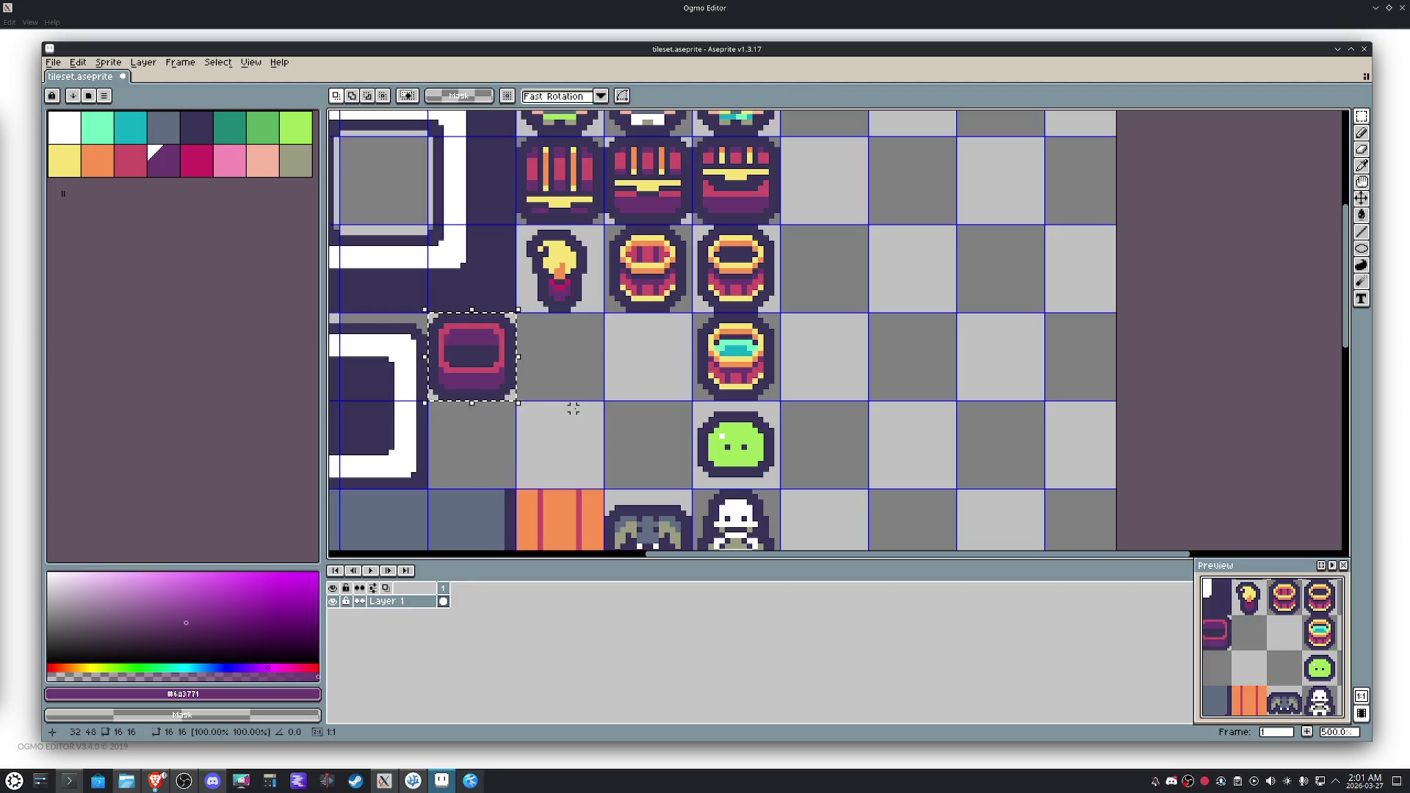
{"action": "key", "text": "ctrl+v"}
{"action": "key", "text": "shift+Right"}
{"action": "key", "text": "shift+Left"}
{"action": "key", "text": "shift+Down"}
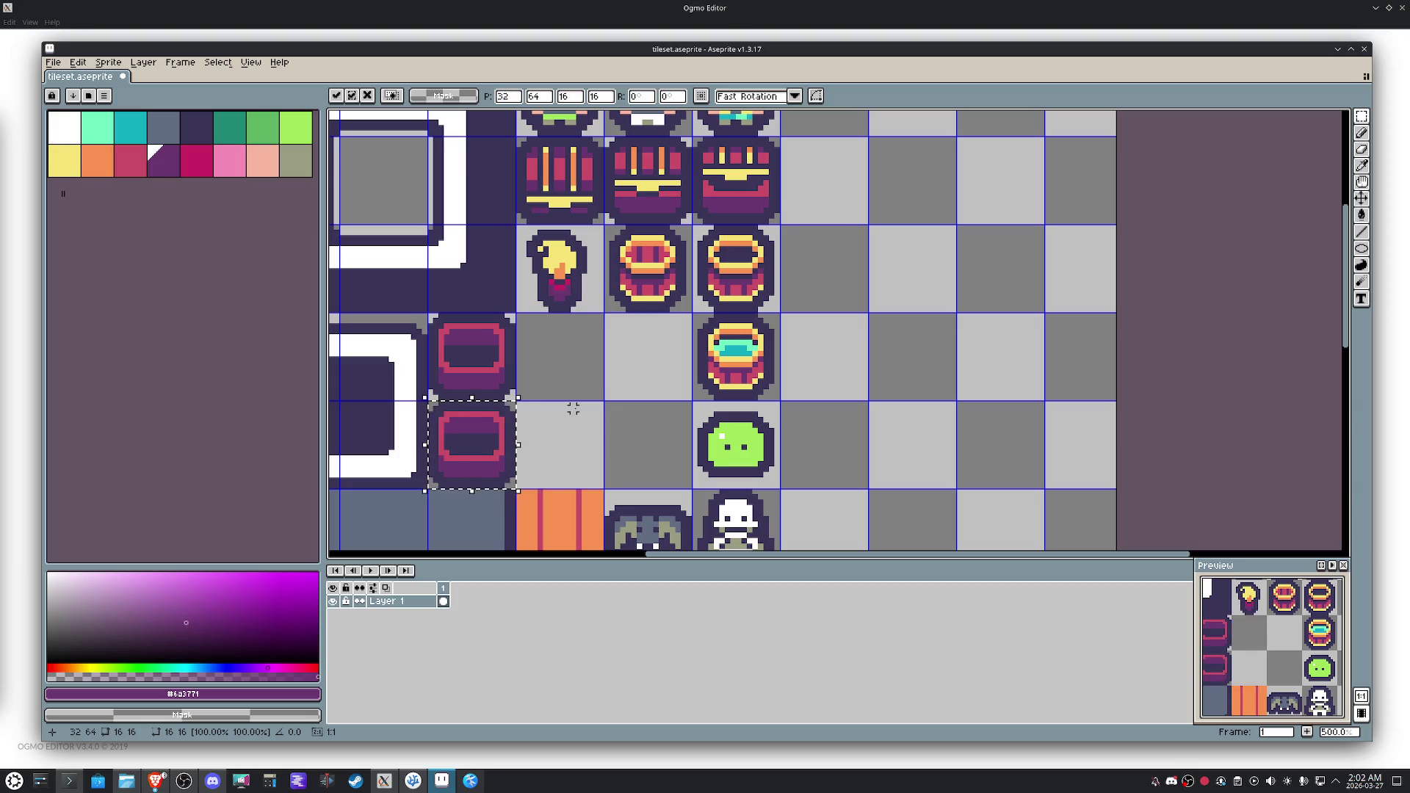
Fill the lower pot copy's purple area and dark interior with pink.
{"action": "key", "text": "ctrl+d"}
{"action": "scroll", "coordinate": [572, 404], "scroll_direction": "up", "scroll_amount": 5}
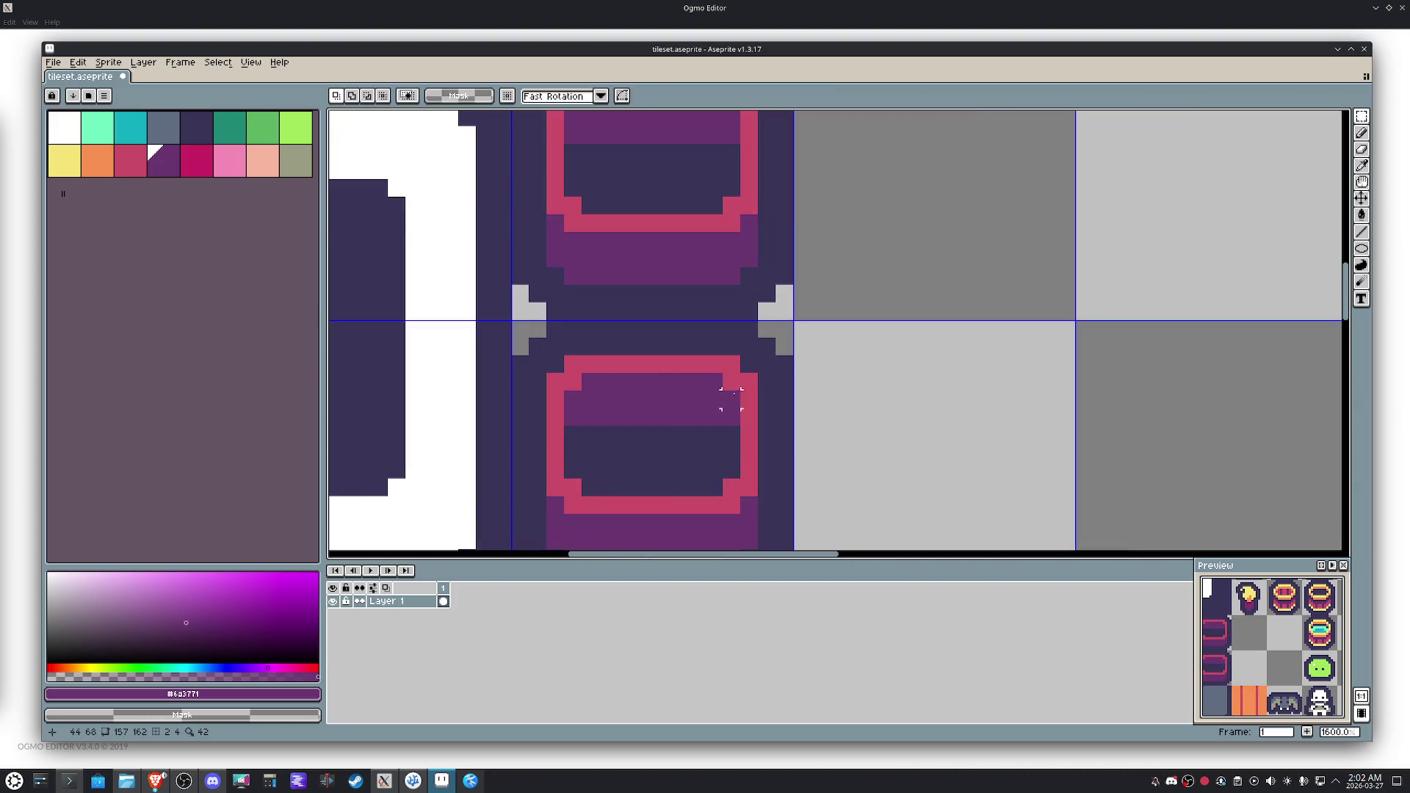
{"action": "left_click", "coordinate": [747, 373], "text": "alt"}
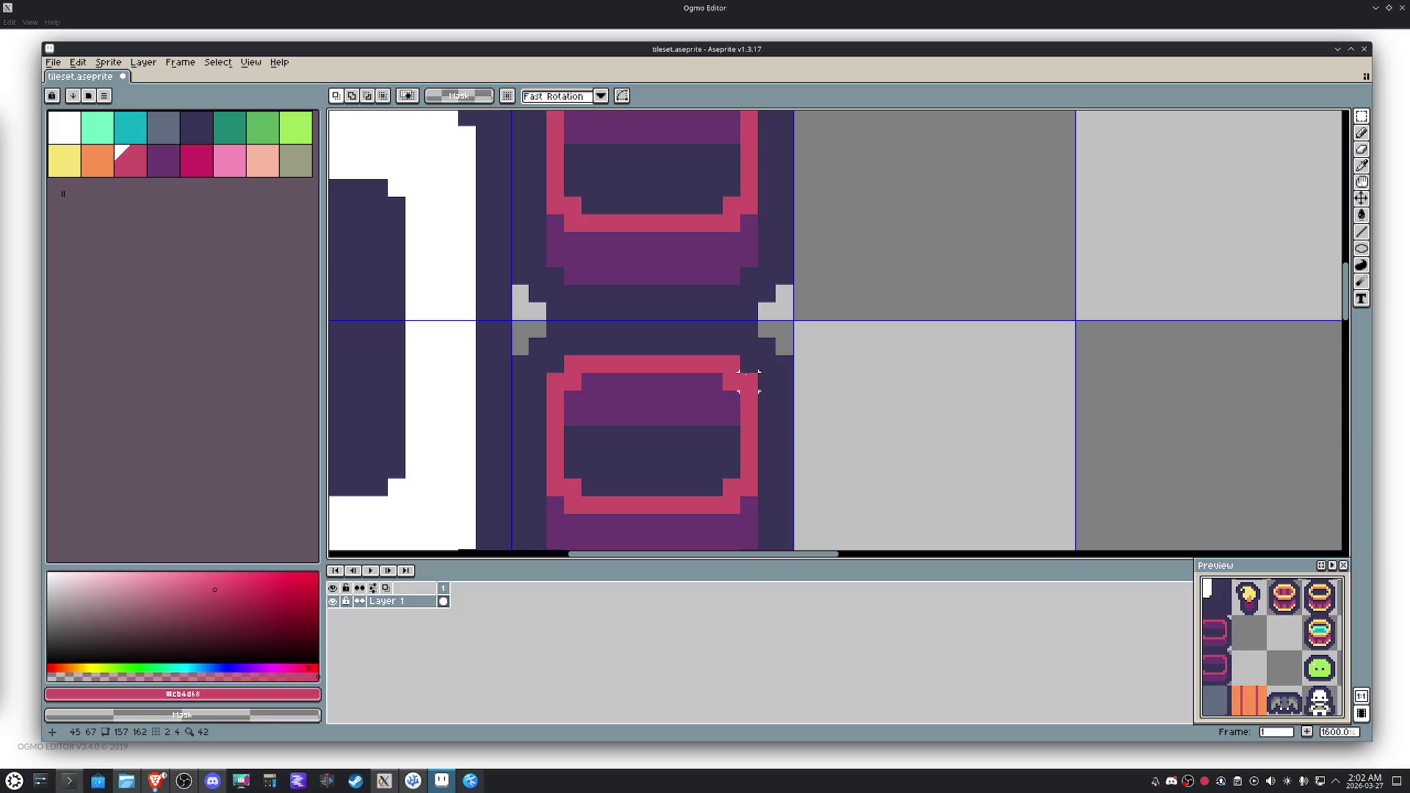
{"action": "key", "text": "g"}
{"action": "left_click", "coordinate": [695, 375]}
{"action": "left_click", "coordinate": [658, 462]}
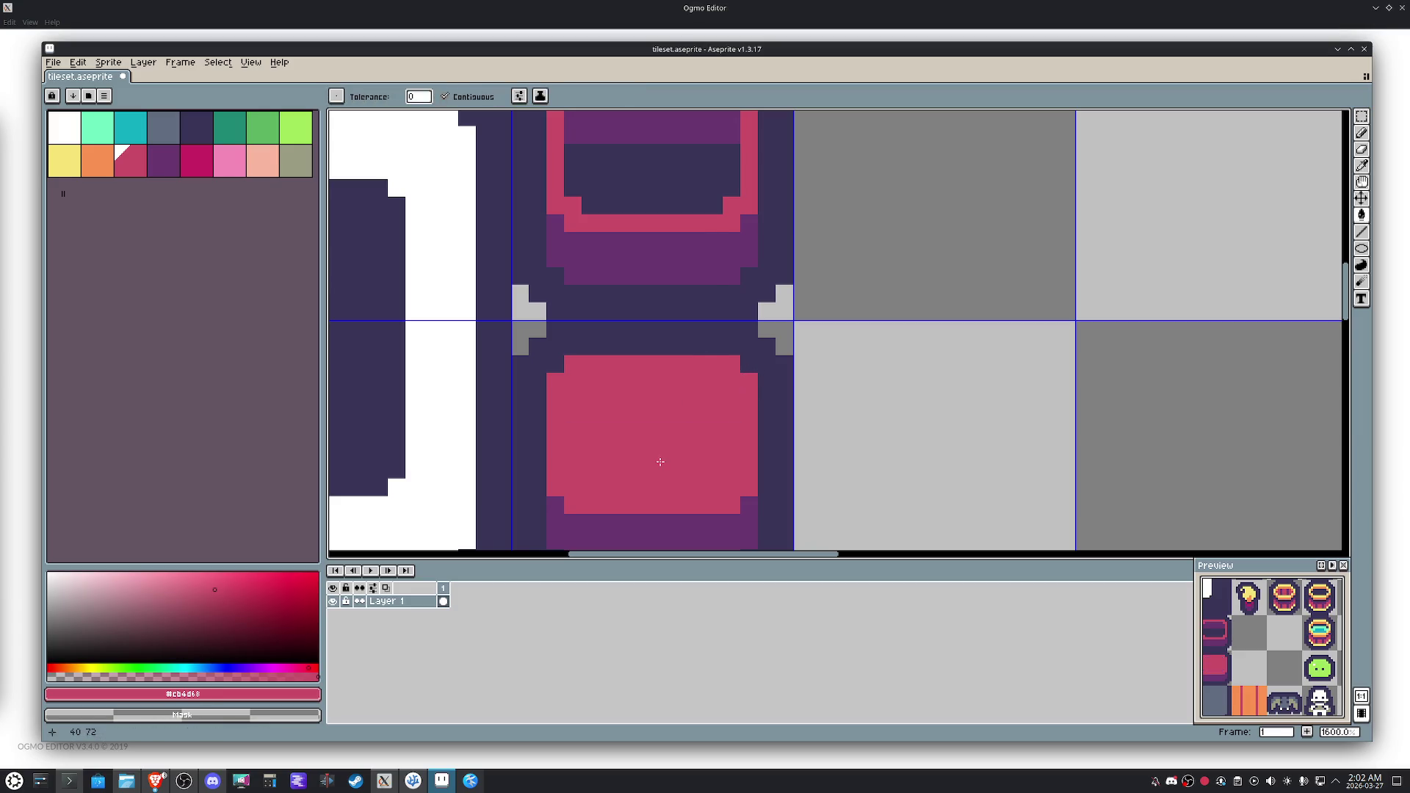
Draw purple plank lines down the pink barrel block.
{"action": "scroll", "coordinate": [679, 439], "scroll_direction": "down", "scroll_amount": 3}
{"action": "key", "text": "b"}
{"action": "scroll", "coordinate": [624, 441], "scroll_direction": "up", "scroll_amount": 3}
{"action": "left_click", "coordinate": [595, 523], "text": "alt"}
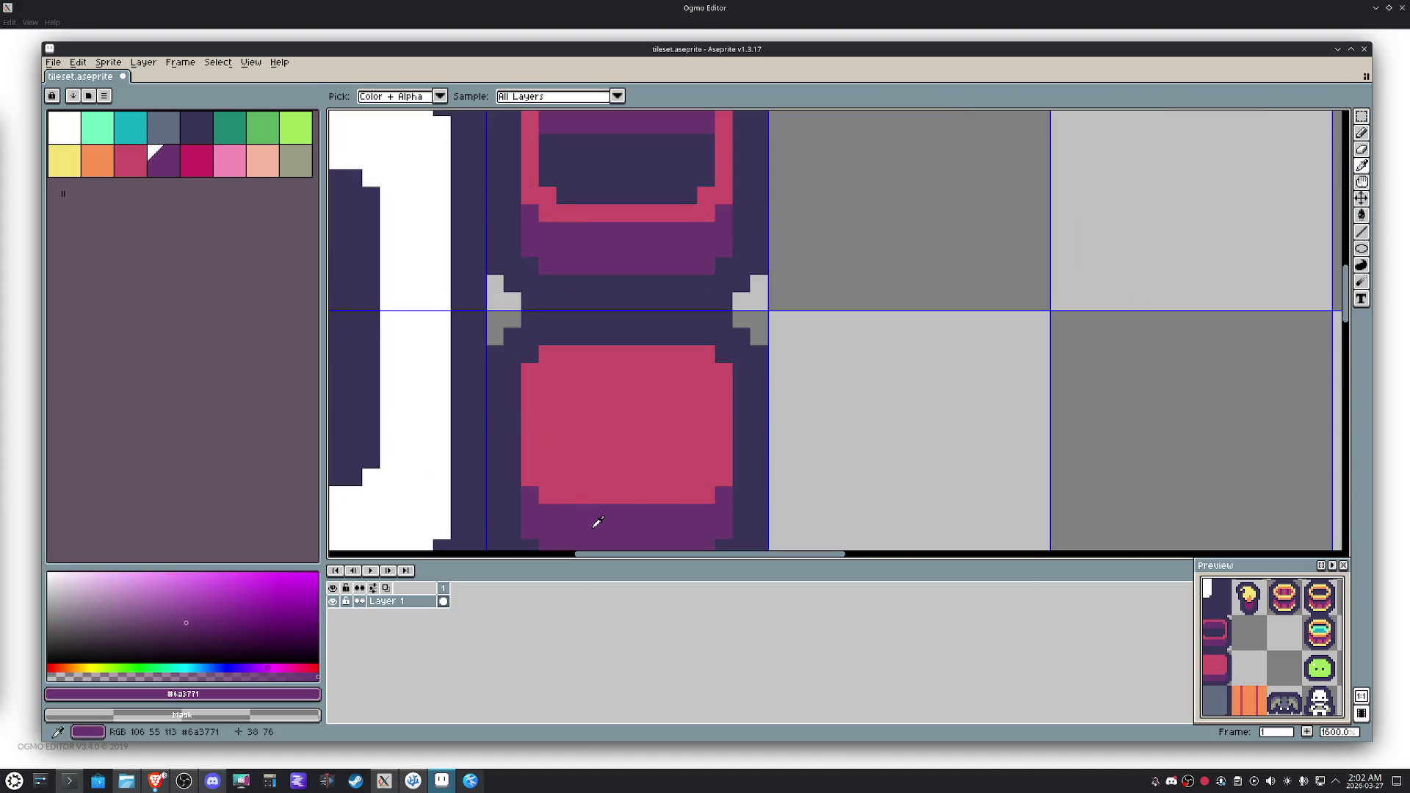
{"action": "left_click", "coordinate": [588, 356]}
{"action": "left_click", "coordinate": [583, 495], "text": "shift"}
{"action": "left_click", "coordinate": [670, 495]}
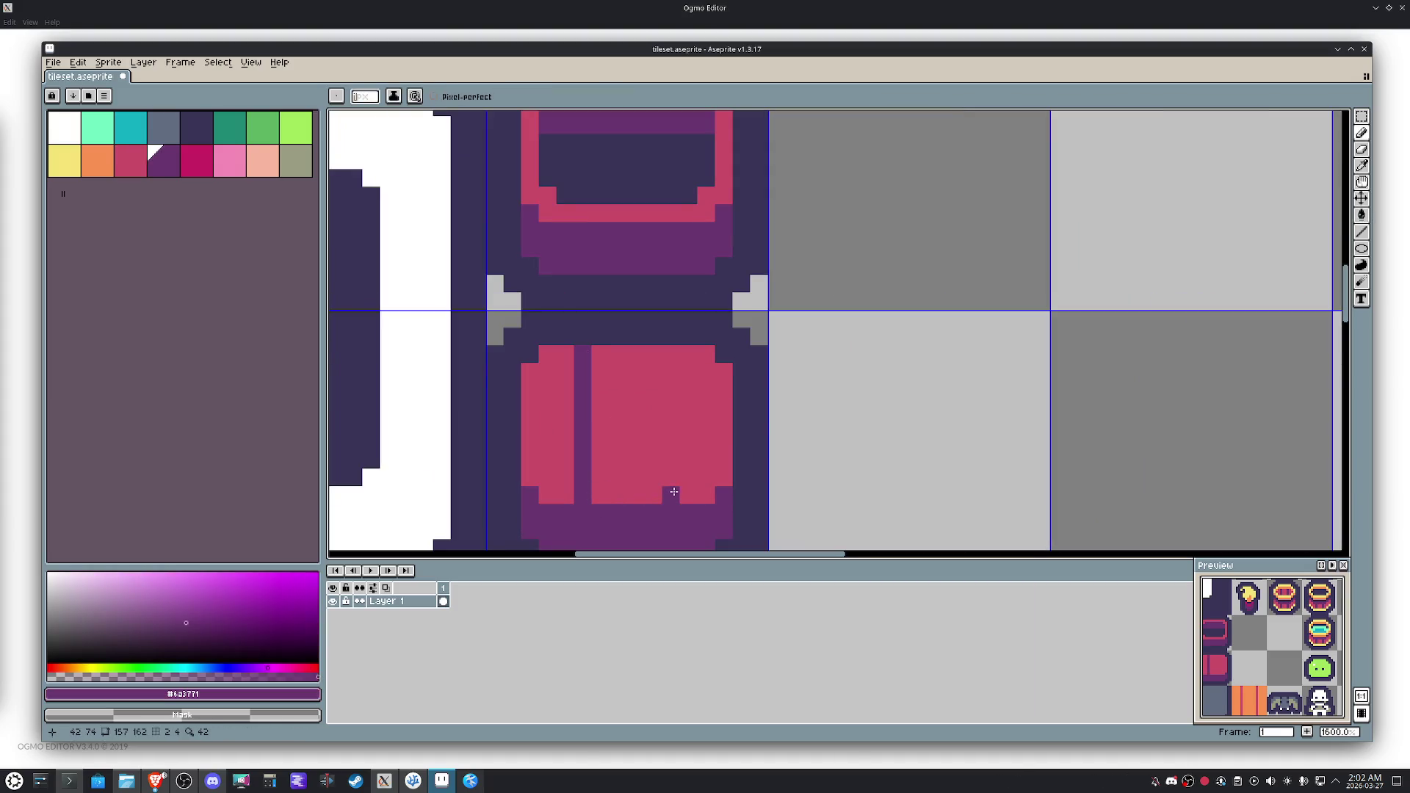
{"action": "left_click", "coordinate": [669, 366], "text": "shift"}
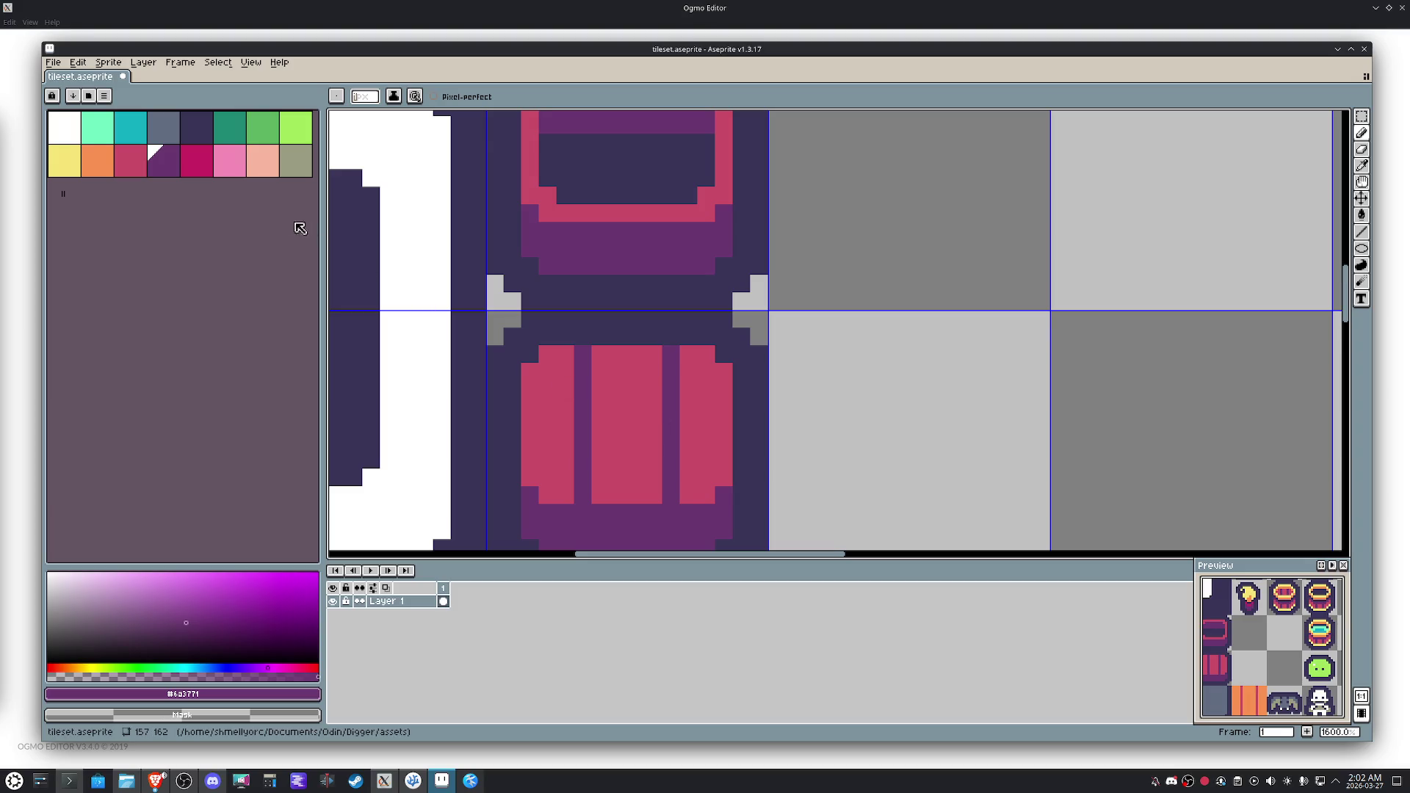
Paint dark navy lines down the barrel's plank dividers.
{"action": "left_click", "coordinate": [197, 127]}
{"action": "left_click_drag", "start_coordinate": [670, 512], "coordinate": [669, 544]}
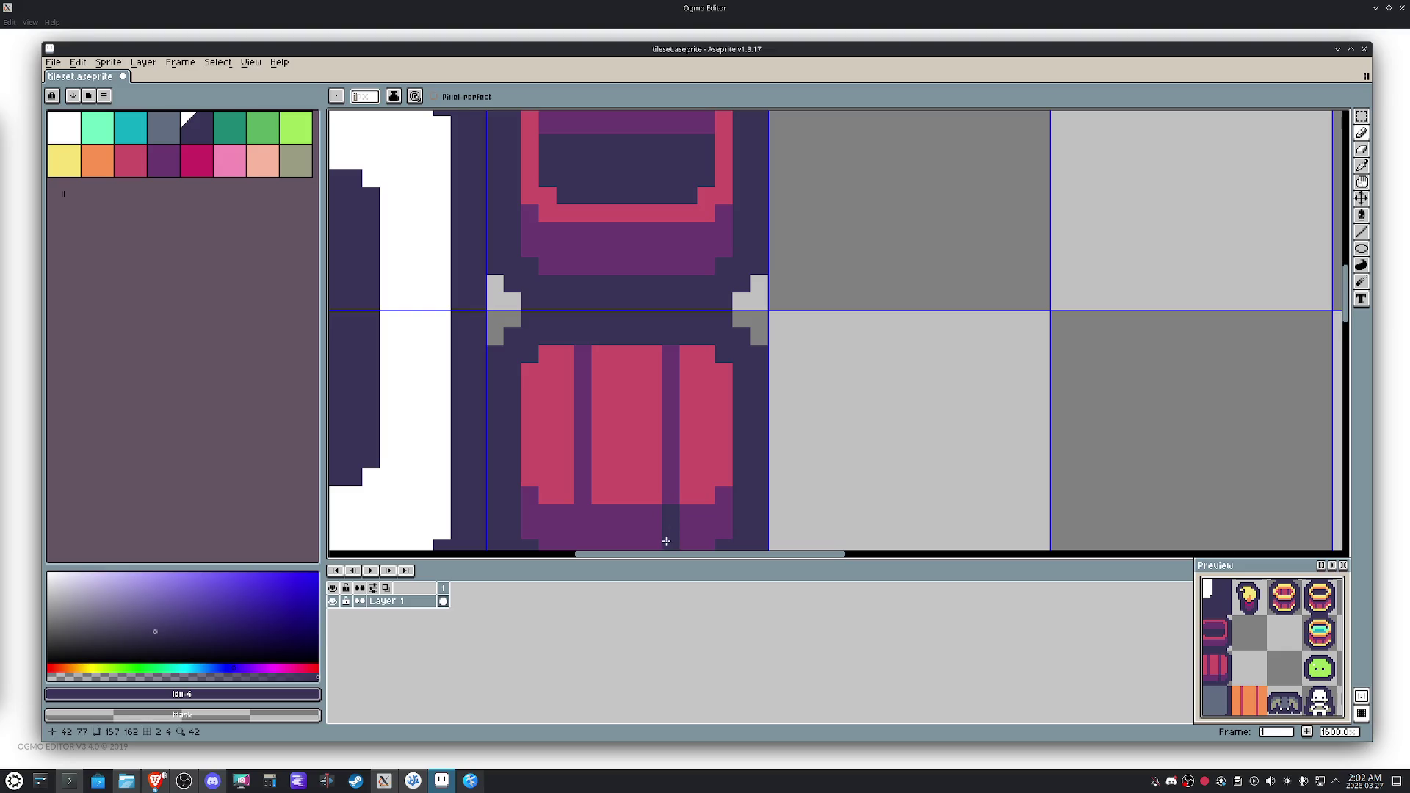
{"action": "scroll", "coordinate": [669, 544], "scroll_direction": "down", "scroll_amount": 2}
{"action": "left_click_drag", "start_coordinate": [593, 440], "coordinate": [593, 476]}
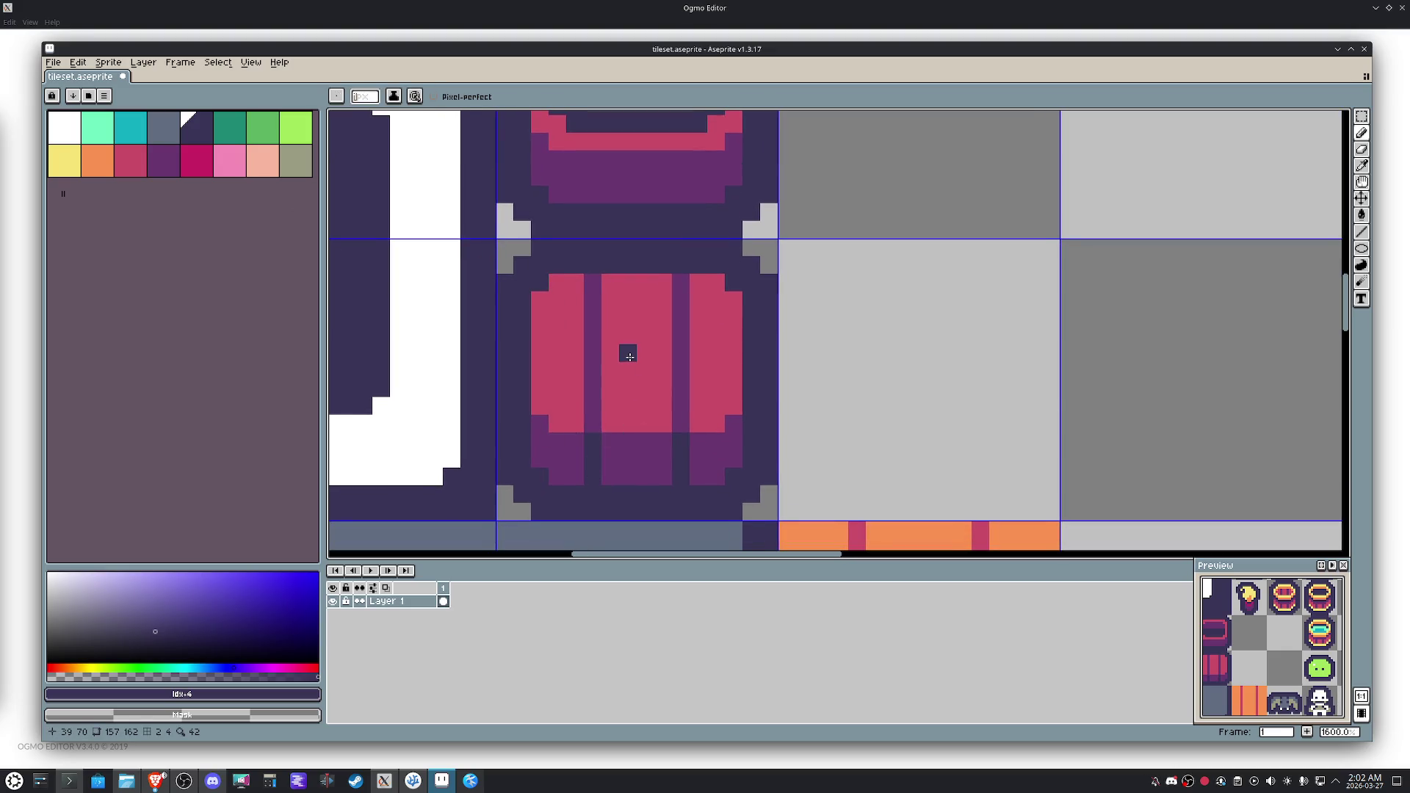
Add dark navy lines across the upper pot's purple band.
{"action": "scroll", "coordinate": [661, 371], "scroll_direction": "down", "scroll_amount": 3}
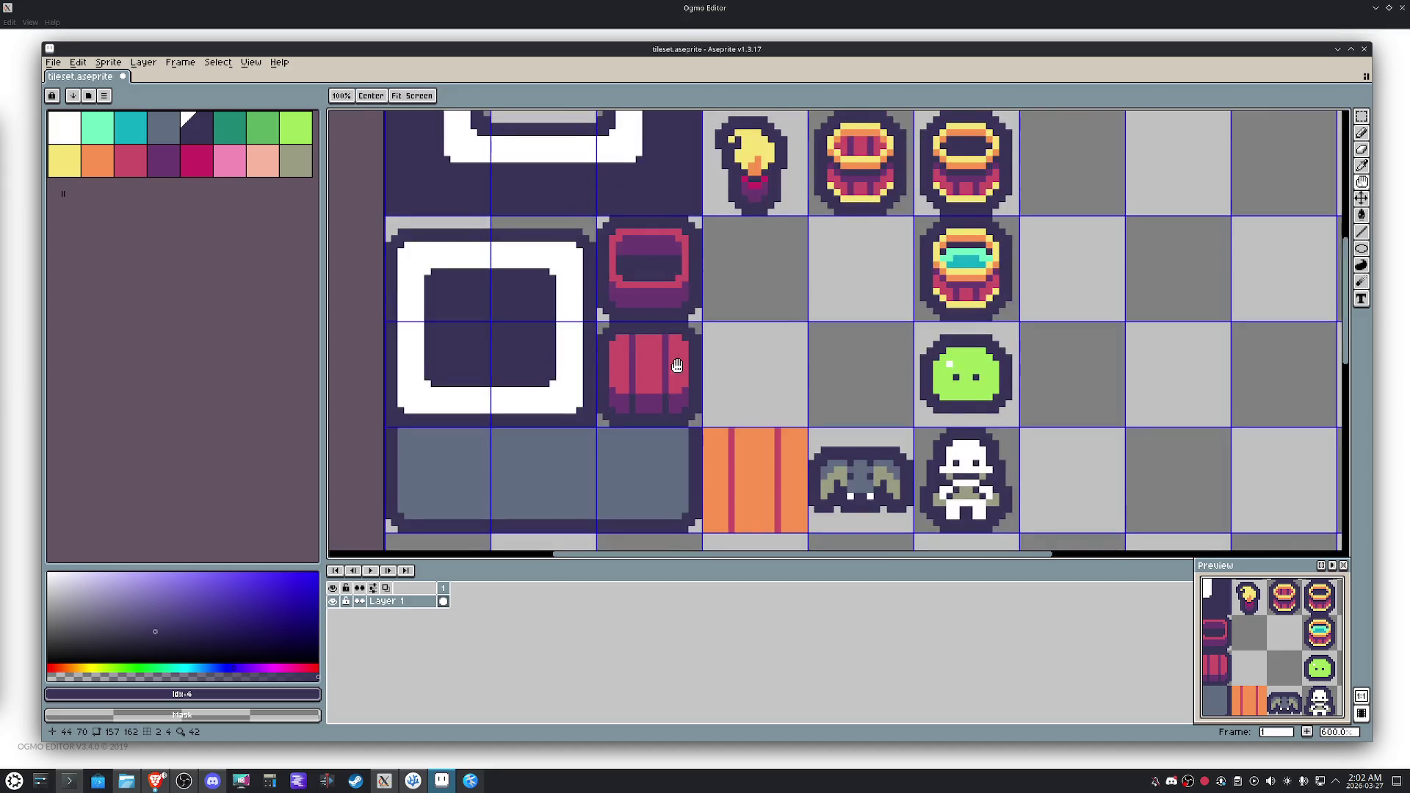
{"action": "scroll", "coordinate": [630, 295], "scroll_direction": "up", "scroll_amount": 3}
{"action": "left_click_drag", "start_coordinate": [641, 290], "coordinate": [645, 257]}
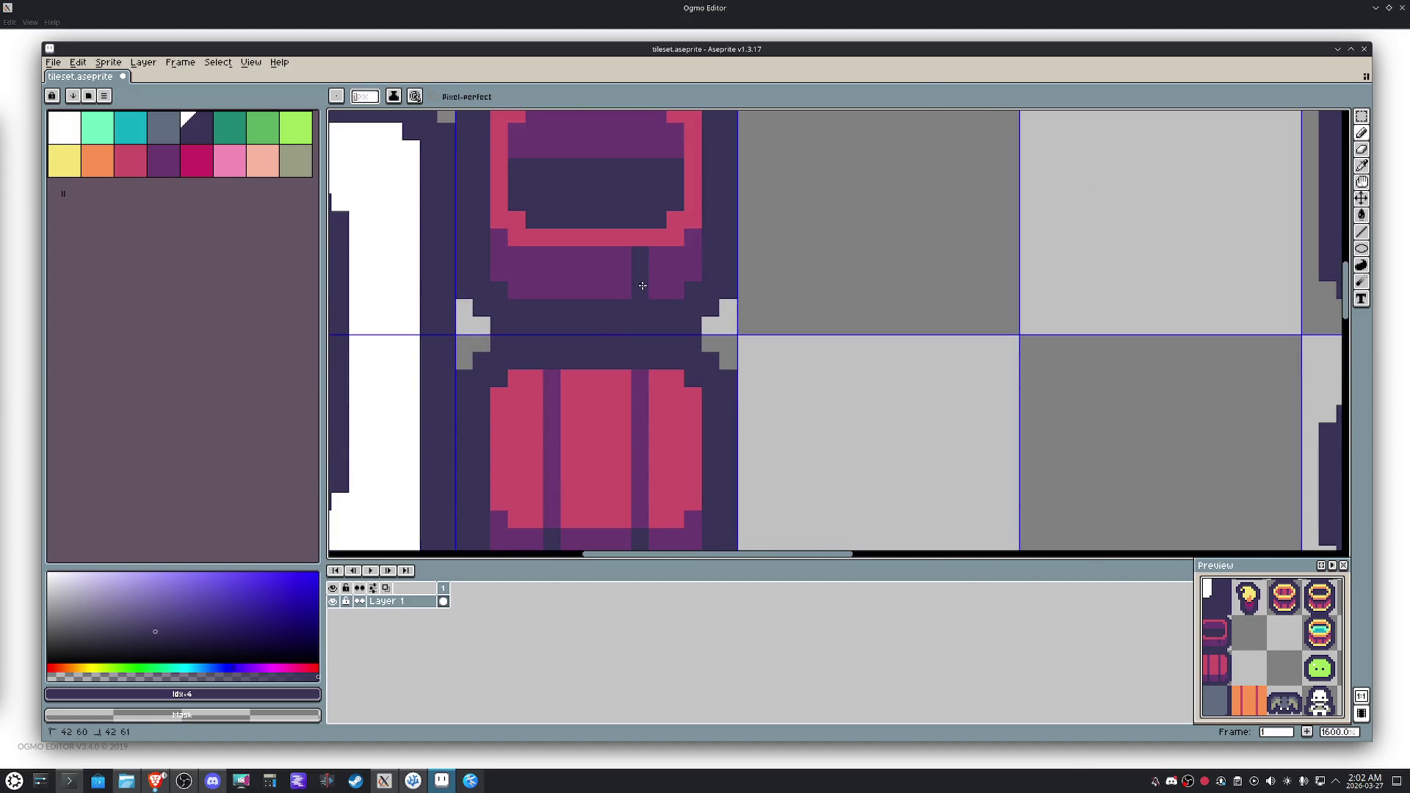
{"action": "left_click_drag", "start_coordinate": [553, 253], "coordinate": [565, 294]}
{"action": "scroll", "coordinate": [565, 290], "scroll_direction": "down", "scroll_amount": 2}
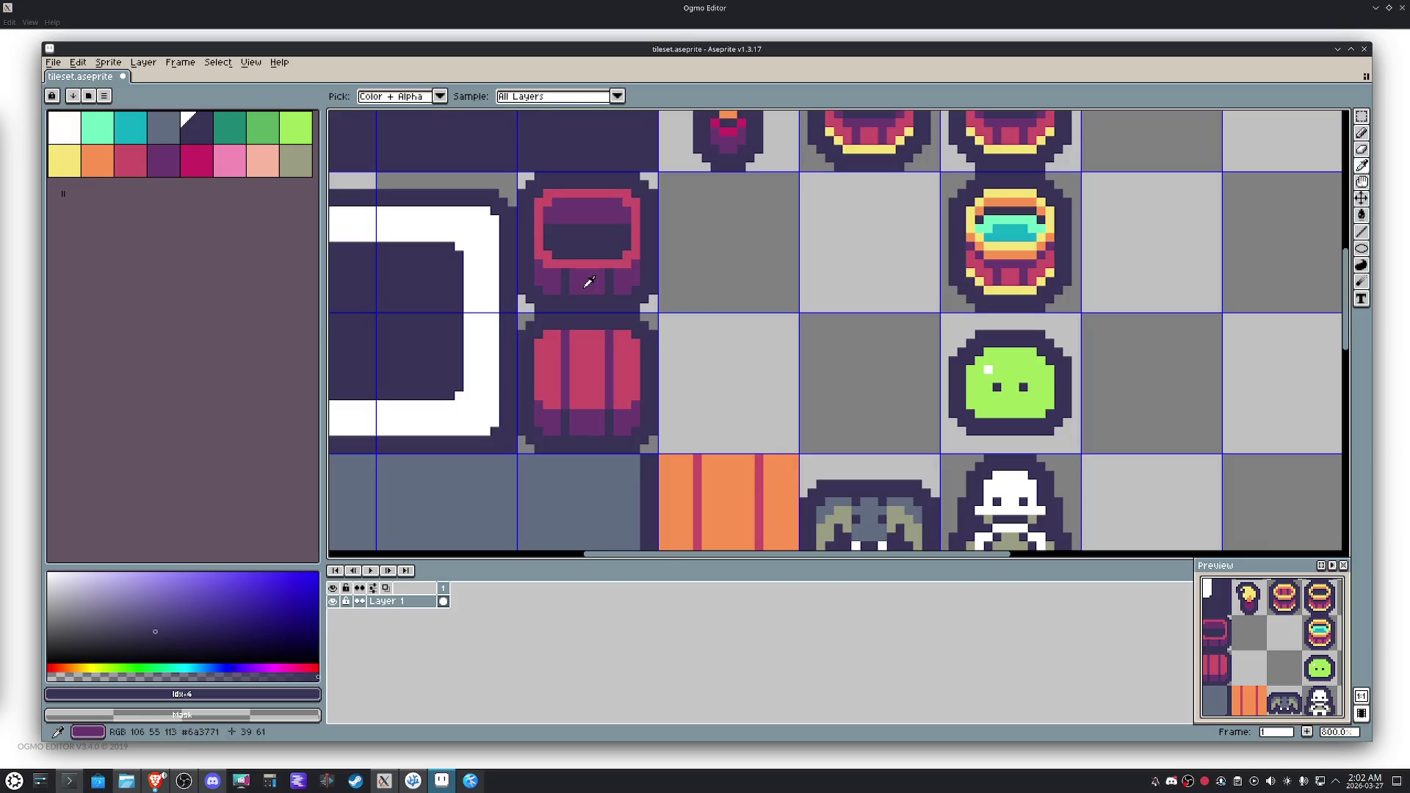
Sample the pot's purple and navy colours, then save tileset.aseprite.
{"action": "left_click", "coordinate": [585, 277], "text": "alt"}
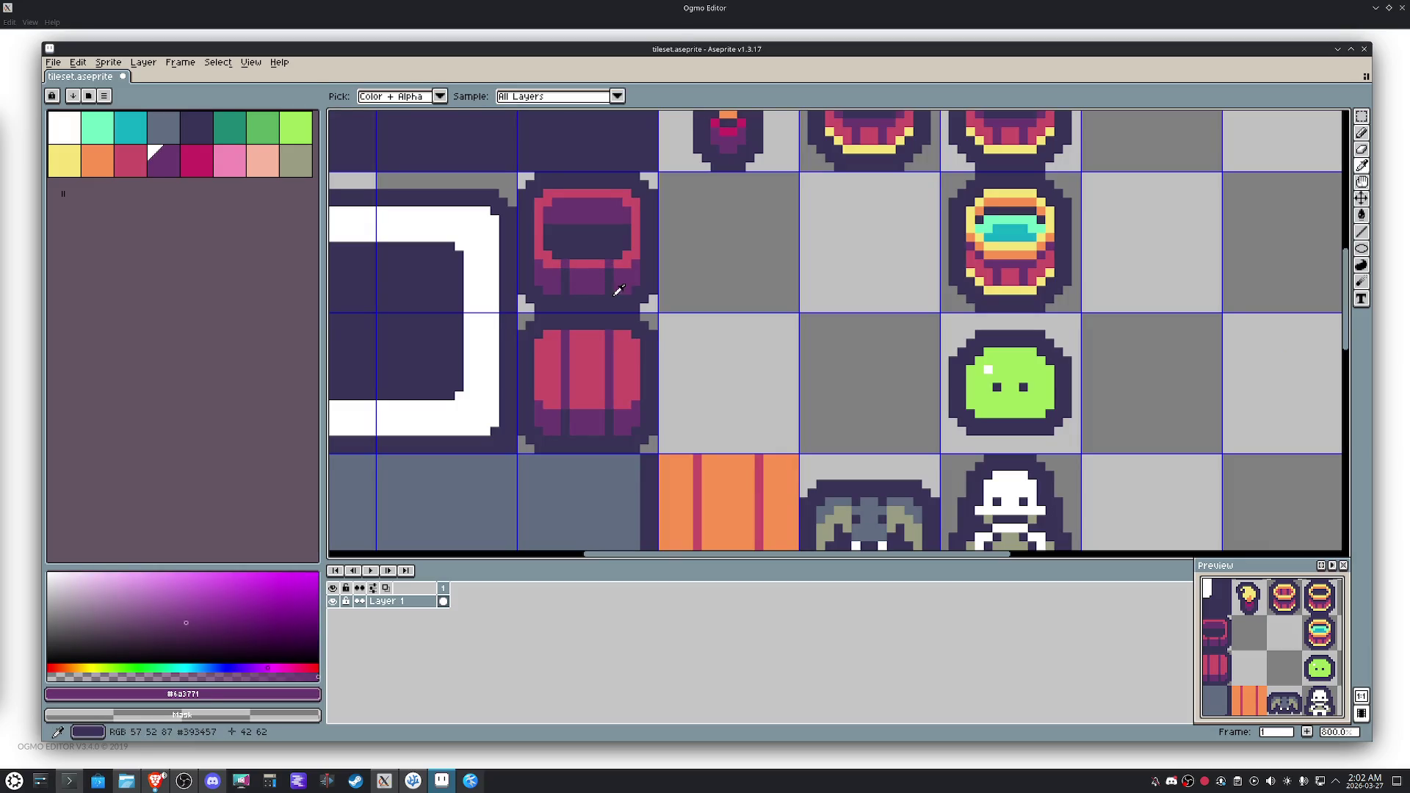
{"action": "left_click", "coordinate": [612, 280], "text": "alt"}
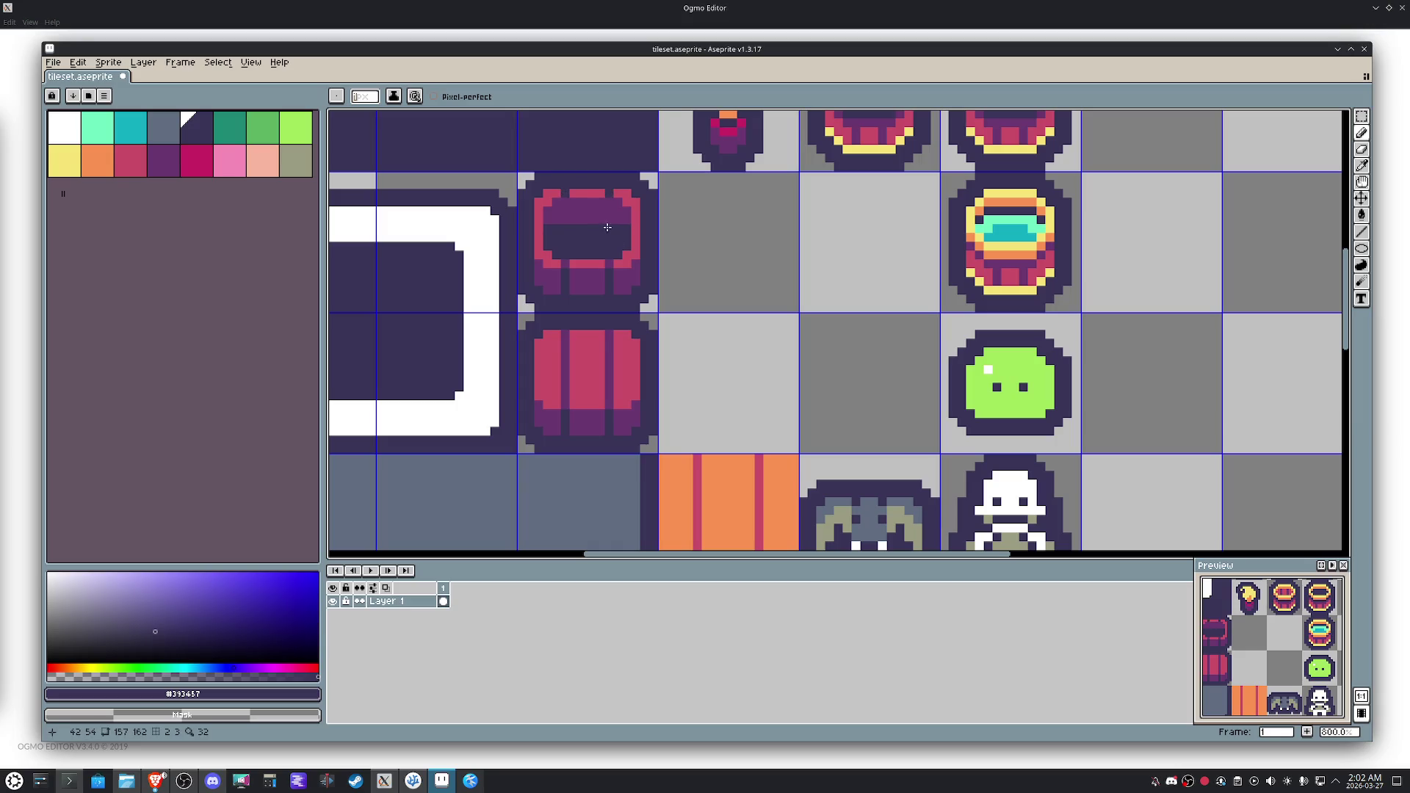
{"action": "left_click", "coordinate": [567, 218], "text": "alt"}
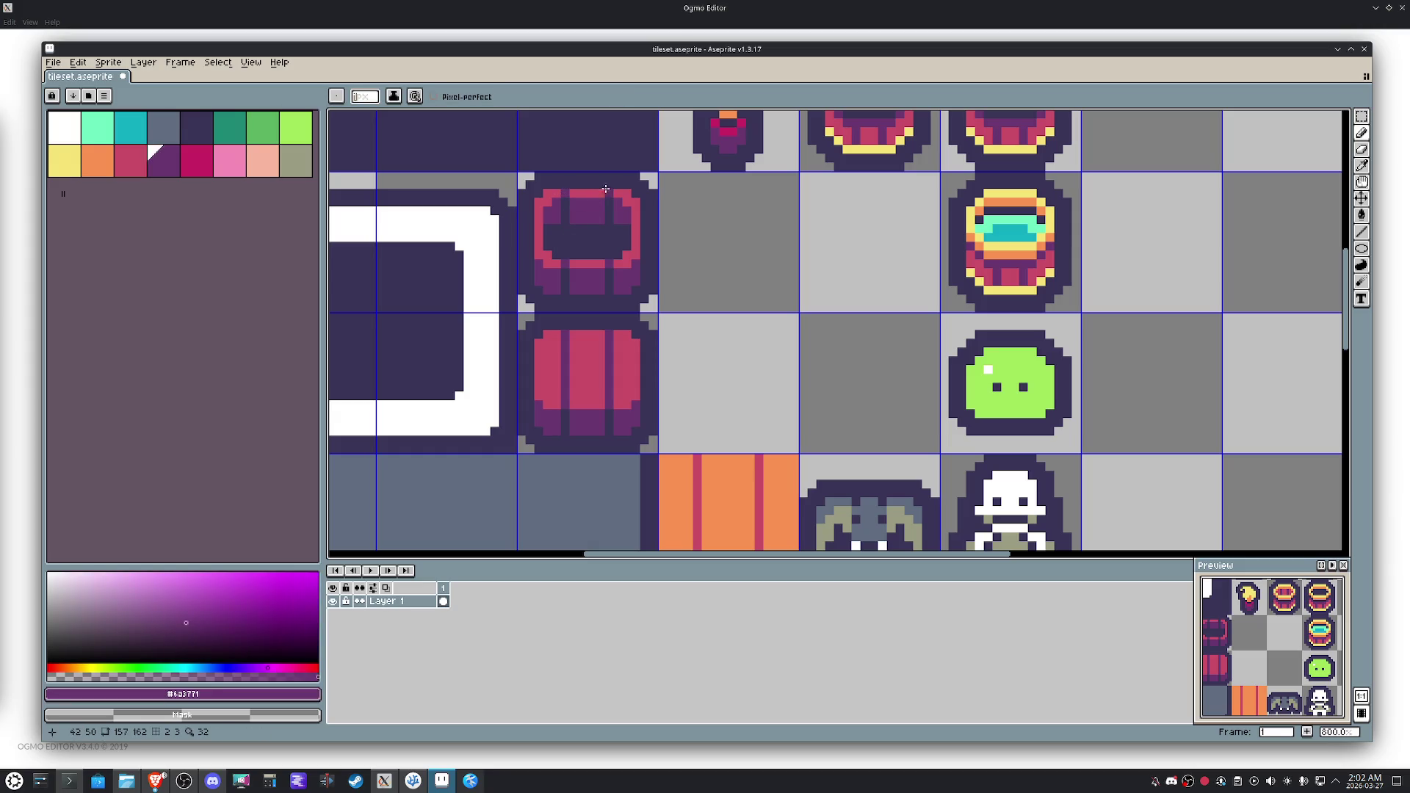
{"action": "scroll", "coordinate": [648, 238], "scroll_direction": "down", "scroll_amount": 2}
{"action": "left_click_drag", "start_coordinate": [696, 267], "coordinate": [657, 344]}
{"action": "mouse_move", "coordinate": [756, 397]}
{"action": "left_mouse_down"}
{"action": "mouse_move", "coordinate": [705, 337]}
{"action": "mouse_move", "coordinate": [688, 368]}
{"action": "mouse_move", "coordinate": [692, 438]}
{"action": "left_mouse_up"}
{"action": "key", "text": "ctrl+s"}
{"action": "scroll", "coordinate": [683, 328], "scroll_direction": "down", "scroll_amount": 1}
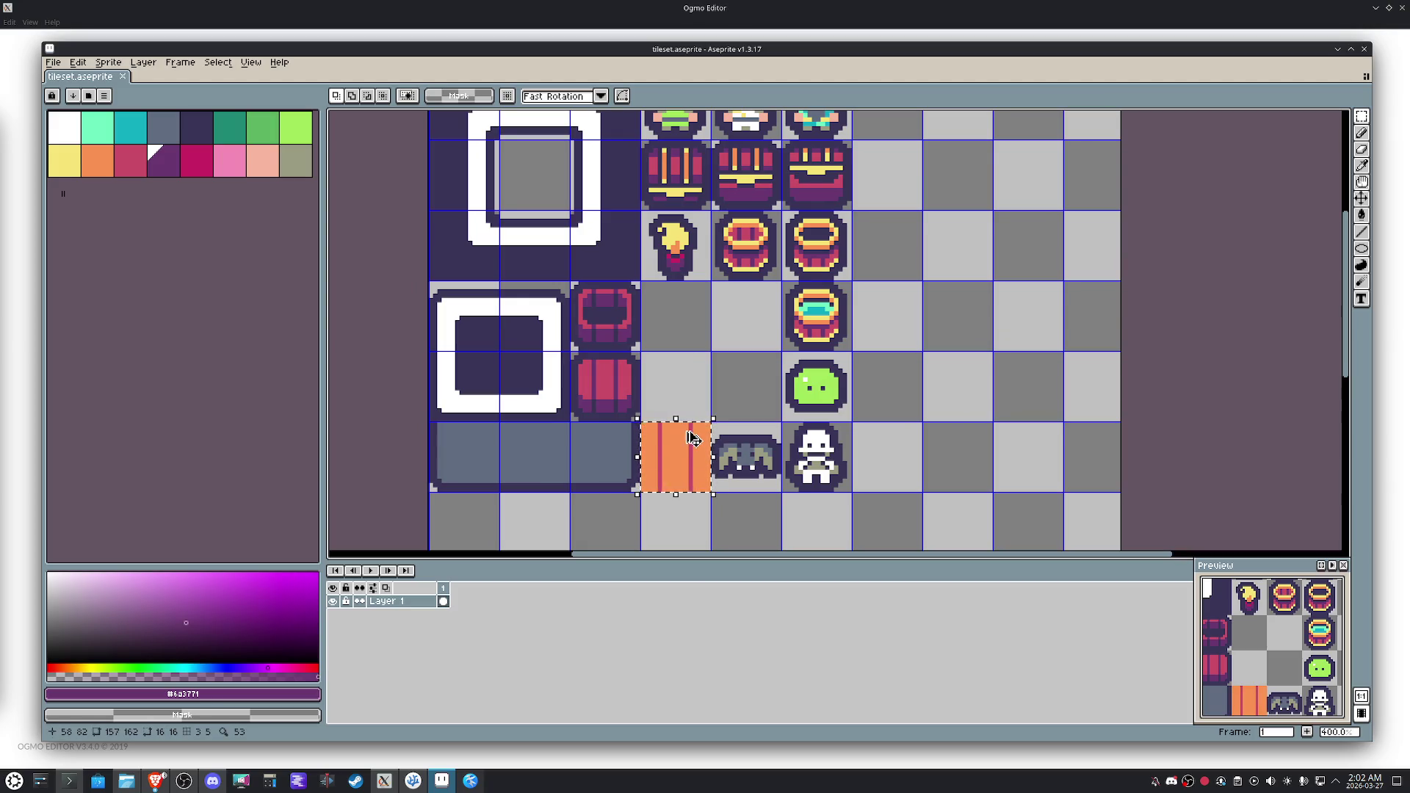
Duplicate the orange rug tile and move the copy to the top row beside the heroes.
{"action": "left_click_drag", "start_coordinate": [693, 438], "coordinate": [692, 368]}
{"action": "scroll", "coordinate": [717, 378], "scroll_direction": "up", "scroll_amount": 3}
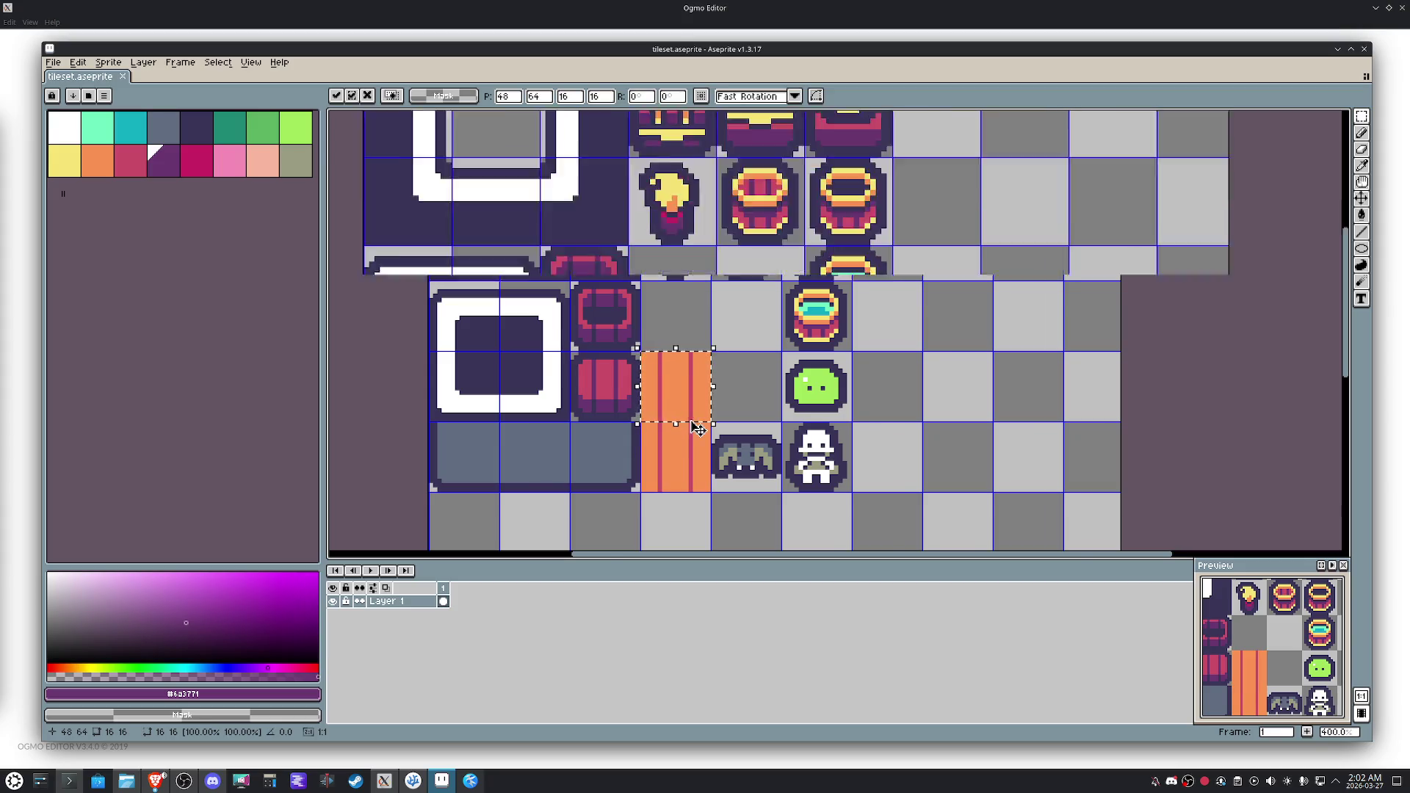
{"action": "scroll", "coordinate": [705, 389], "scroll_direction": "down", "scroll_amount": 2}
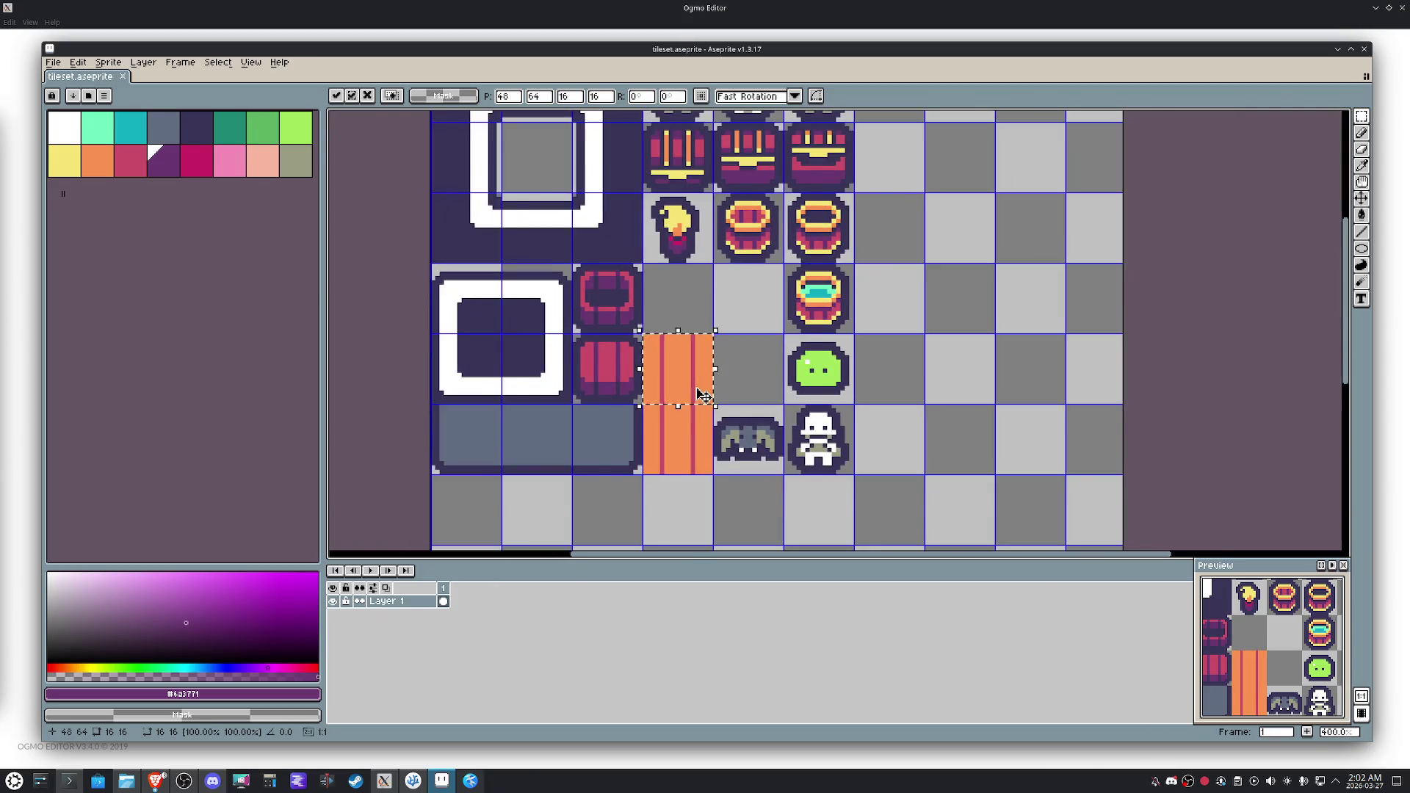
{"action": "key", "text": "Right"}
{"action": "key", "text": "Right"}
{"action": "key", "text": "Right"}
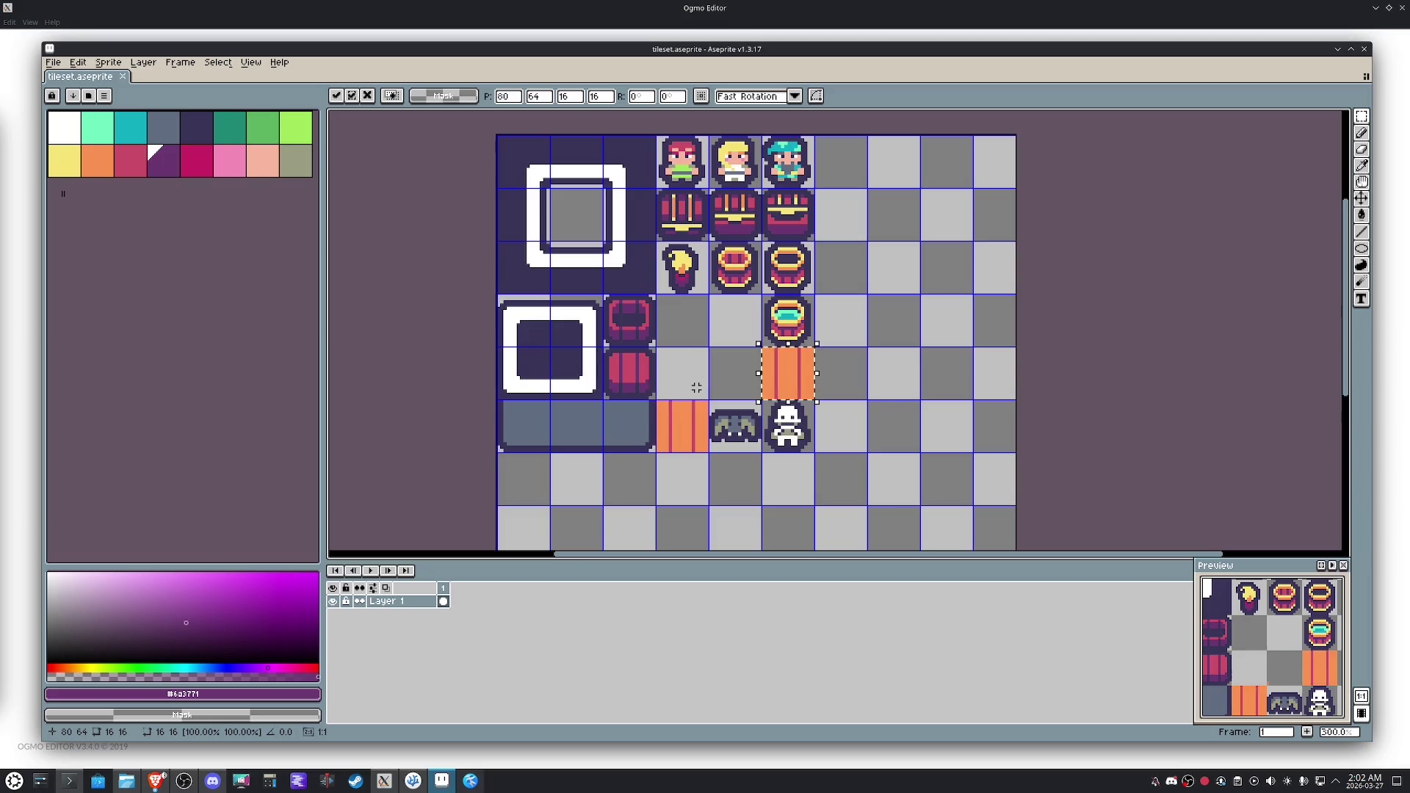
{"action": "key", "text": "Up"}
{"action": "key", "text": "Up"}
{"action": "key", "text": "Up"}
{"action": "key", "text": "Left"}
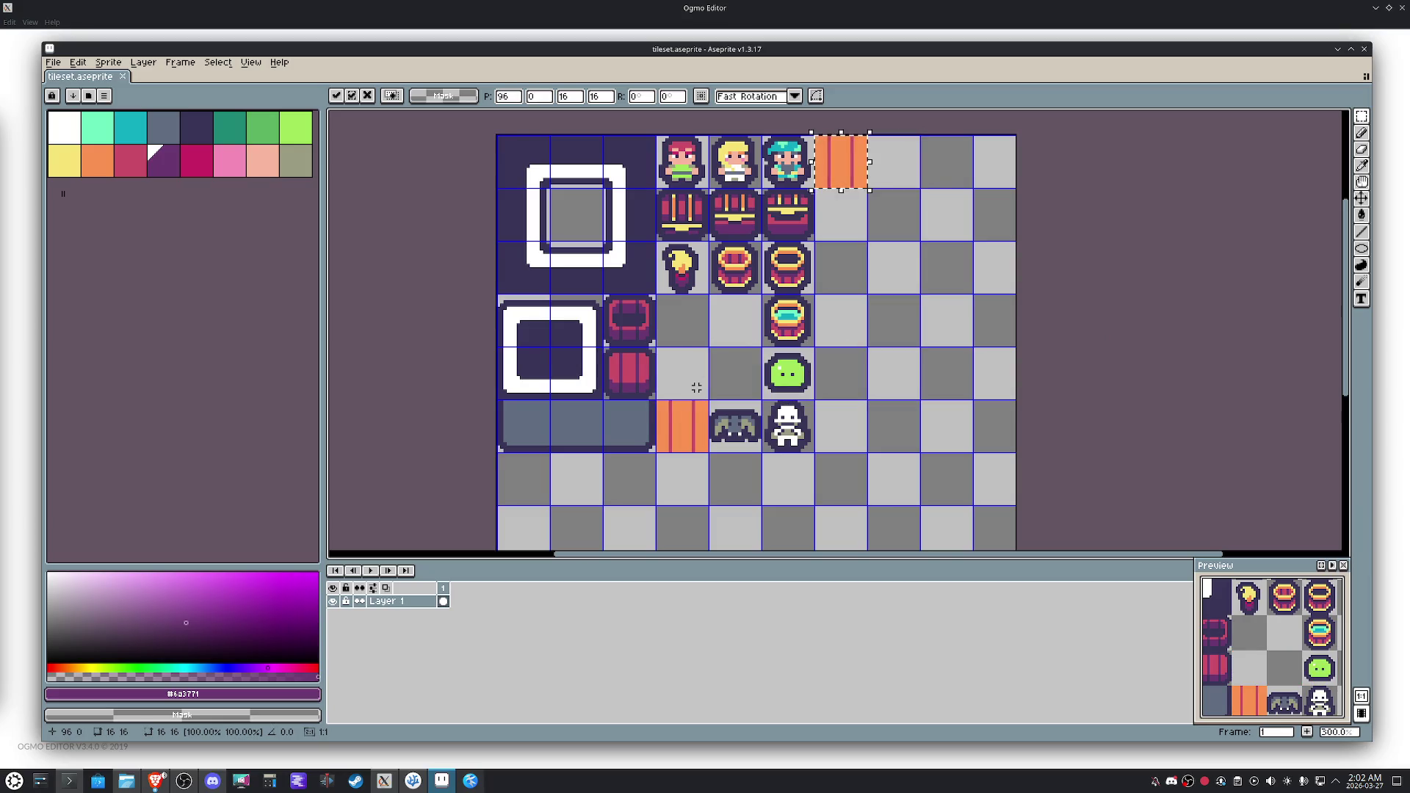
Bucket-fill the copied tile crimson, then recolour it solid orange.
{"action": "key", "text": "g"}
{"action": "left_click", "coordinate": [849, 156]}
{"action": "left_click", "coordinate": [852, 157], "text": "alt"}
{"action": "left_click", "coordinate": [854, 159]}
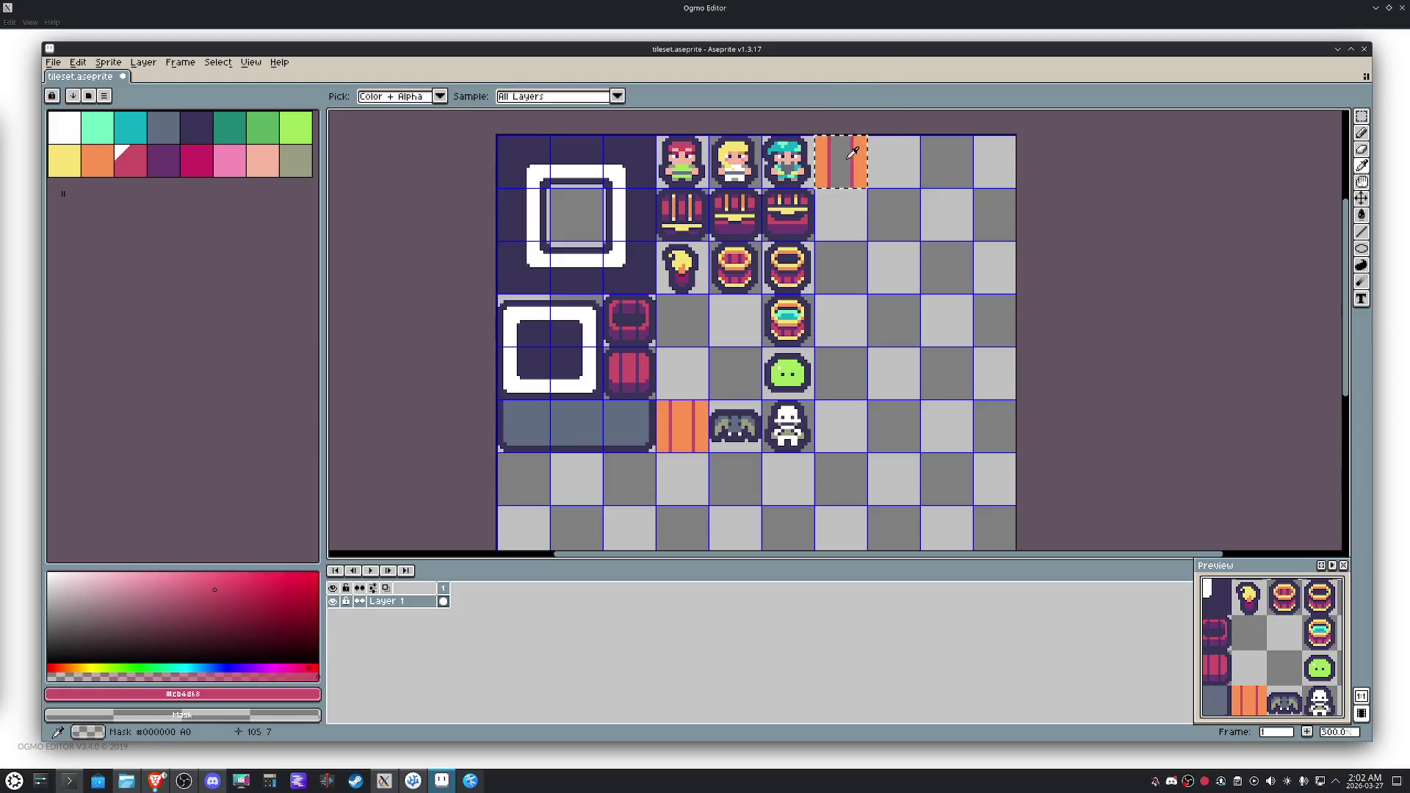
{"action": "left_click", "coordinate": [861, 159]}
{"action": "left_click", "coordinate": [819, 159]}
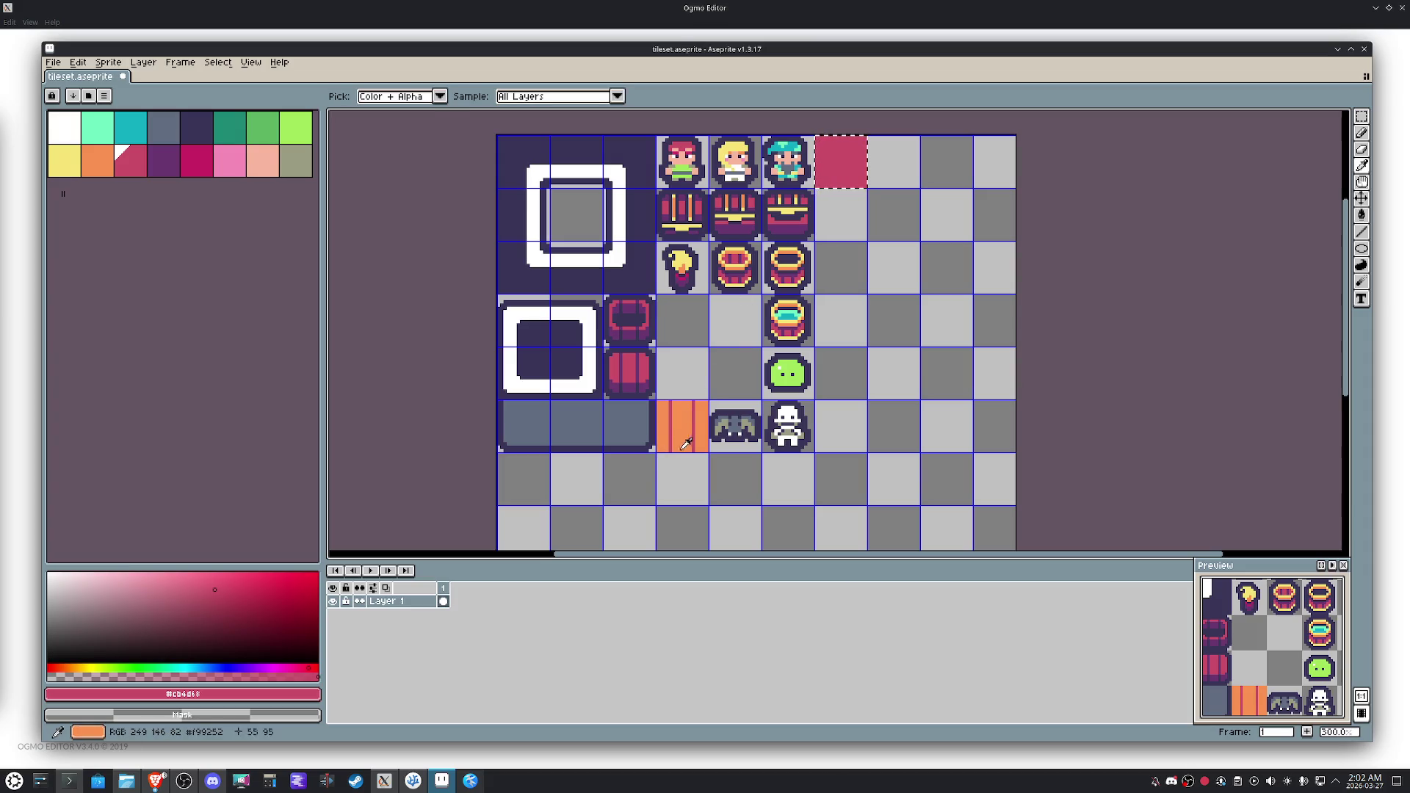
{"action": "left_click", "coordinate": [681, 423], "text": "alt"}
{"action": "left_click", "coordinate": [852, 158]}
{"action": "scroll", "coordinate": [867, 147], "scroll_direction": "up", "scroll_amount": 4}
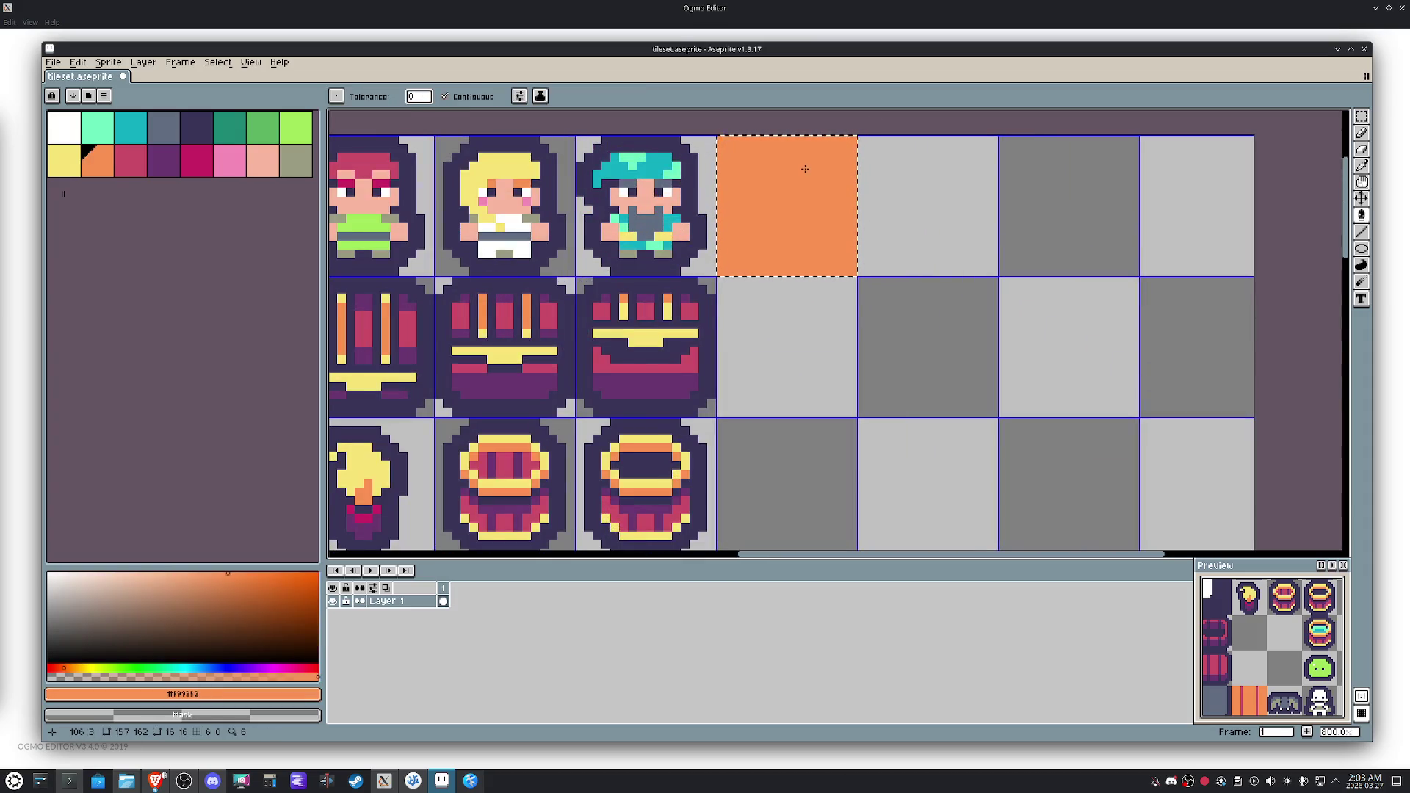
Give the orange tile a crimson border with an inner corner pixel.
{"action": "scroll", "coordinate": [808, 176], "scroll_direction": "down", "scroll_amount": 3}
{"action": "left_click", "coordinate": [716, 279], "text": "alt"}
{"action": "key", "text": "b"}
{"action": "scroll", "coordinate": [757, 228], "scroll_direction": "up", "scroll_amount": 3}
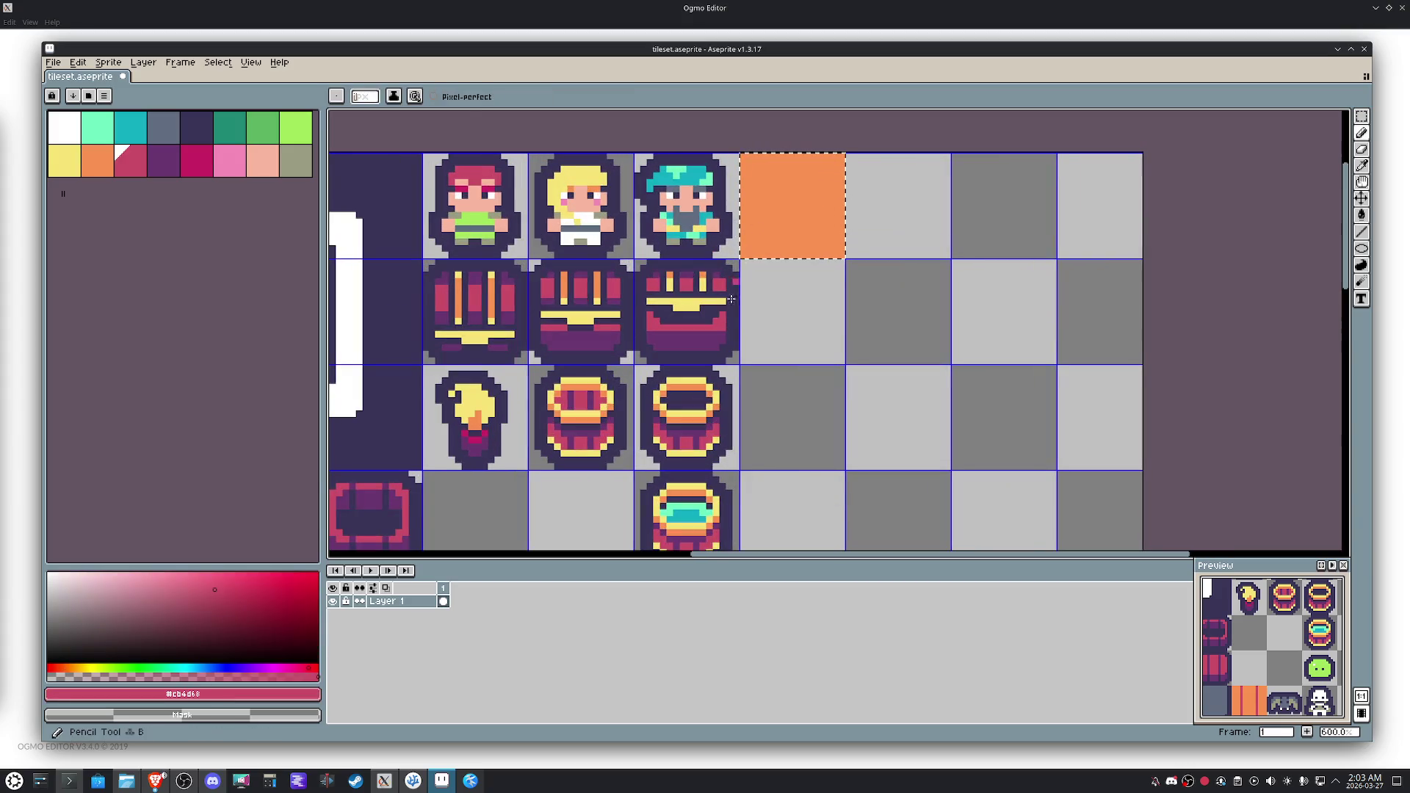
{"action": "scroll", "coordinate": [749, 241], "scroll_direction": "up", "scroll_amount": 2}
{"action": "left_click_drag", "start_coordinate": [751, 278], "coordinate": [751, 247]}
{"action": "mouse_move", "coordinate": [667, 371]}
{"action": "left_mouse_down"}
{"action": "mouse_move", "coordinate": [668, 236]}
{"action": "mouse_move", "coordinate": [844, 238]}
{"action": "left_mouse_up"}
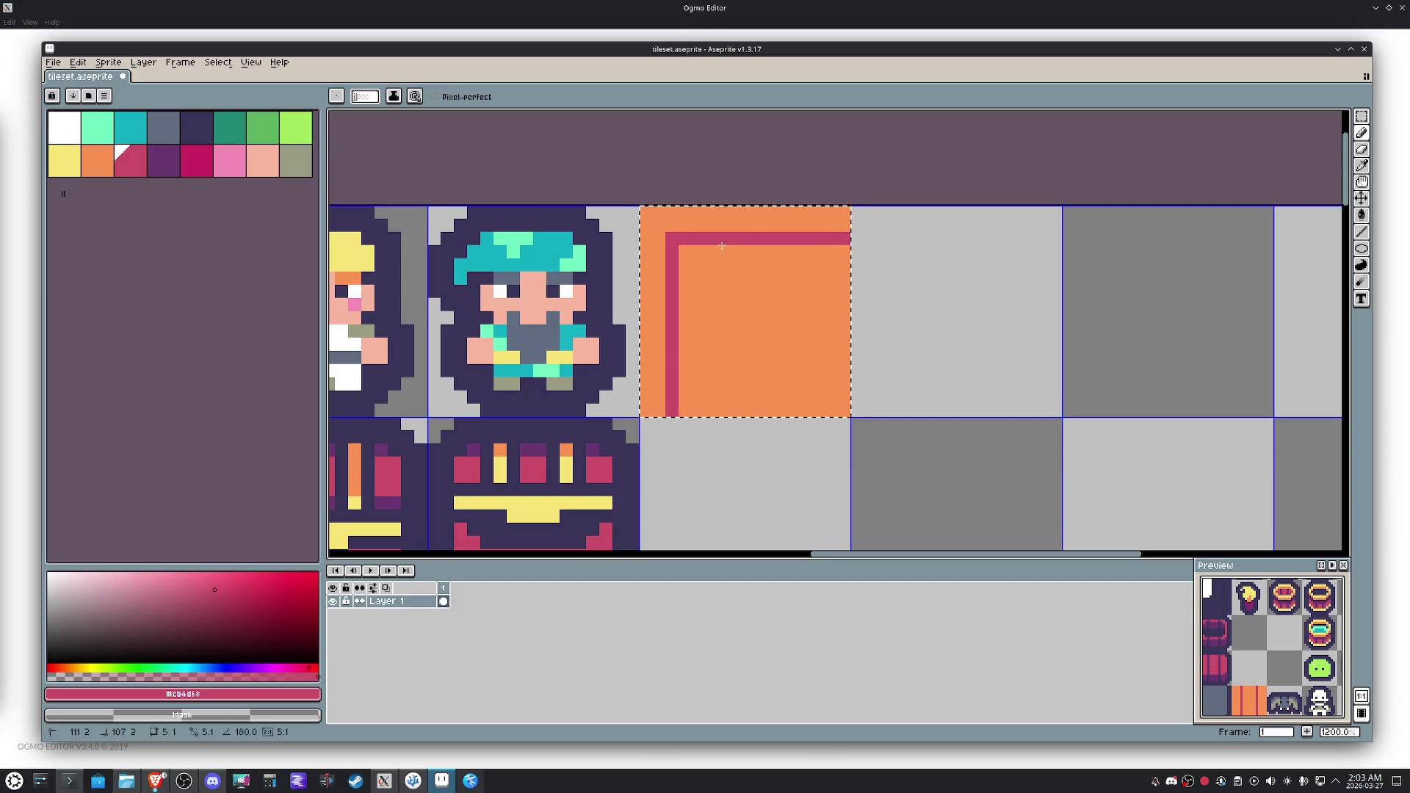
{"action": "left_click", "coordinate": [686, 252]}
{"action": "key", "text": "g"}
{"action": "left_click", "coordinate": [686, 225]}
{"action": "scroll", "coordinate": [687, 225], "scroll_direction": "down", "scroll_amount": 4}
Place a mirrored copy two cells right and stretch the inner strip across the middle cell.
{"action": "key", "text": "ctrl+t"}
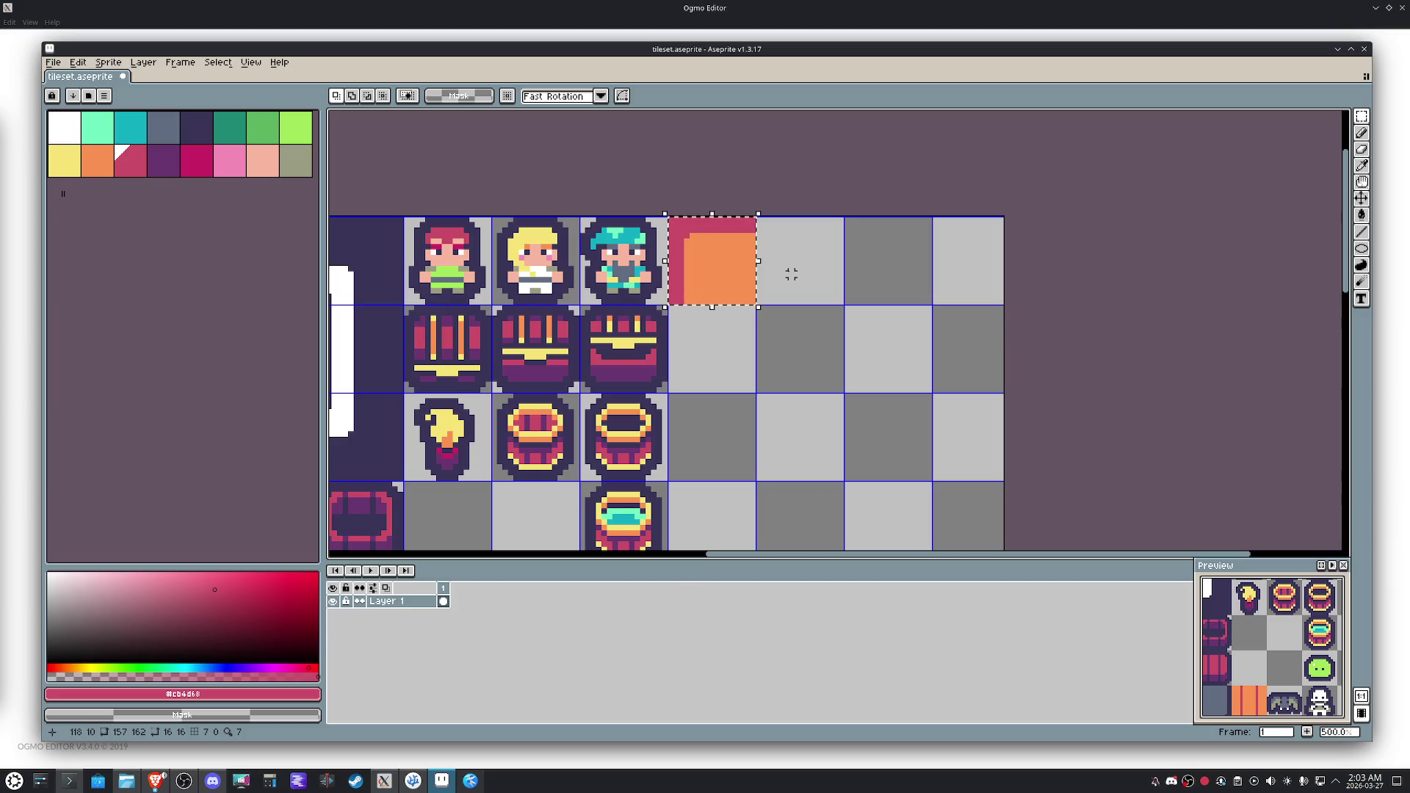
{"action": "key", "text": "Right"}
{"action": "key", "text": "Right"}
{"action": "key", "text": "shift+h"}
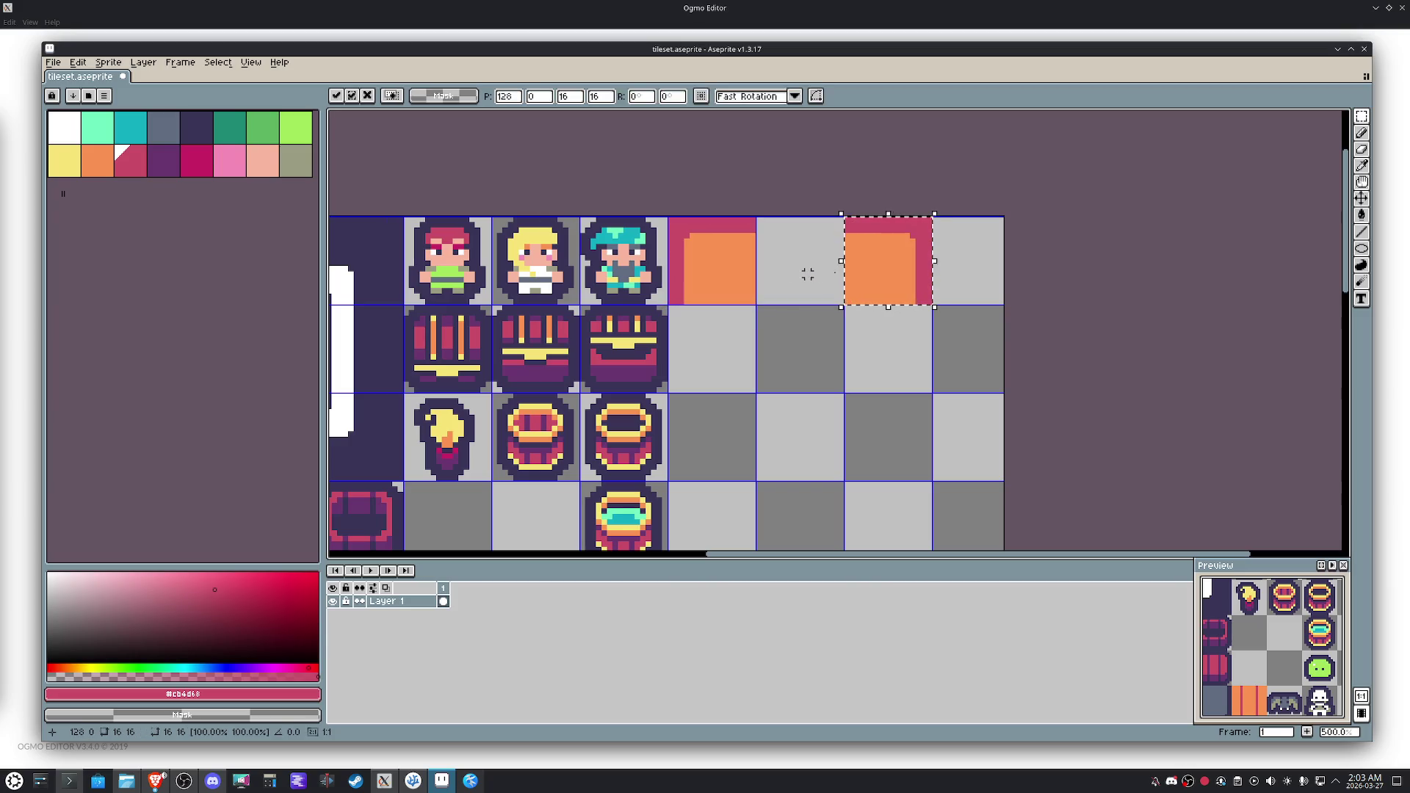
{"action": "key", "text": "Return"}
{"action": "left_click_drag", "start_coordinate": [720, 214], "coordinate": [758, 345]}
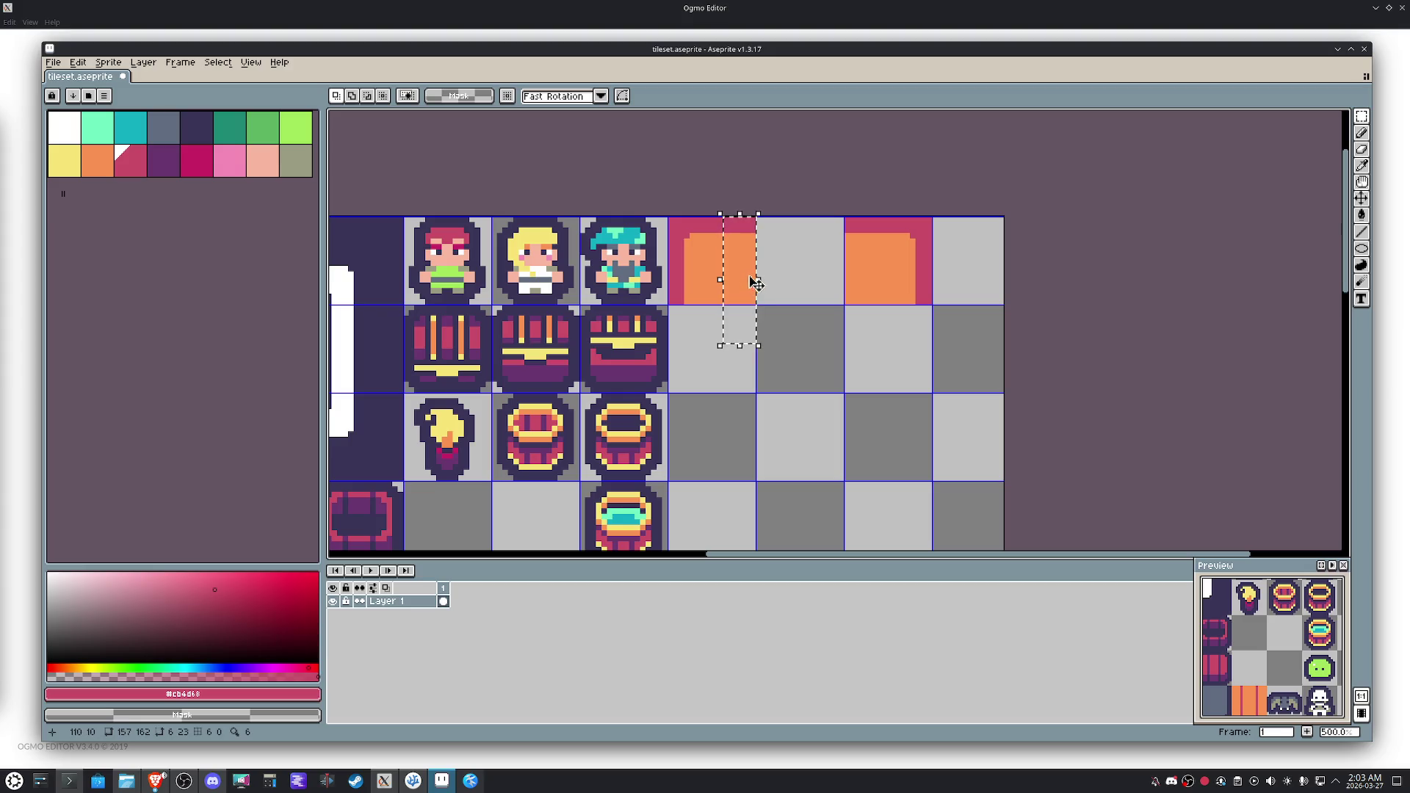
{"action": "left_click_drag", "start_coordinate": [760, 290], "coordinate": [839, 289]}
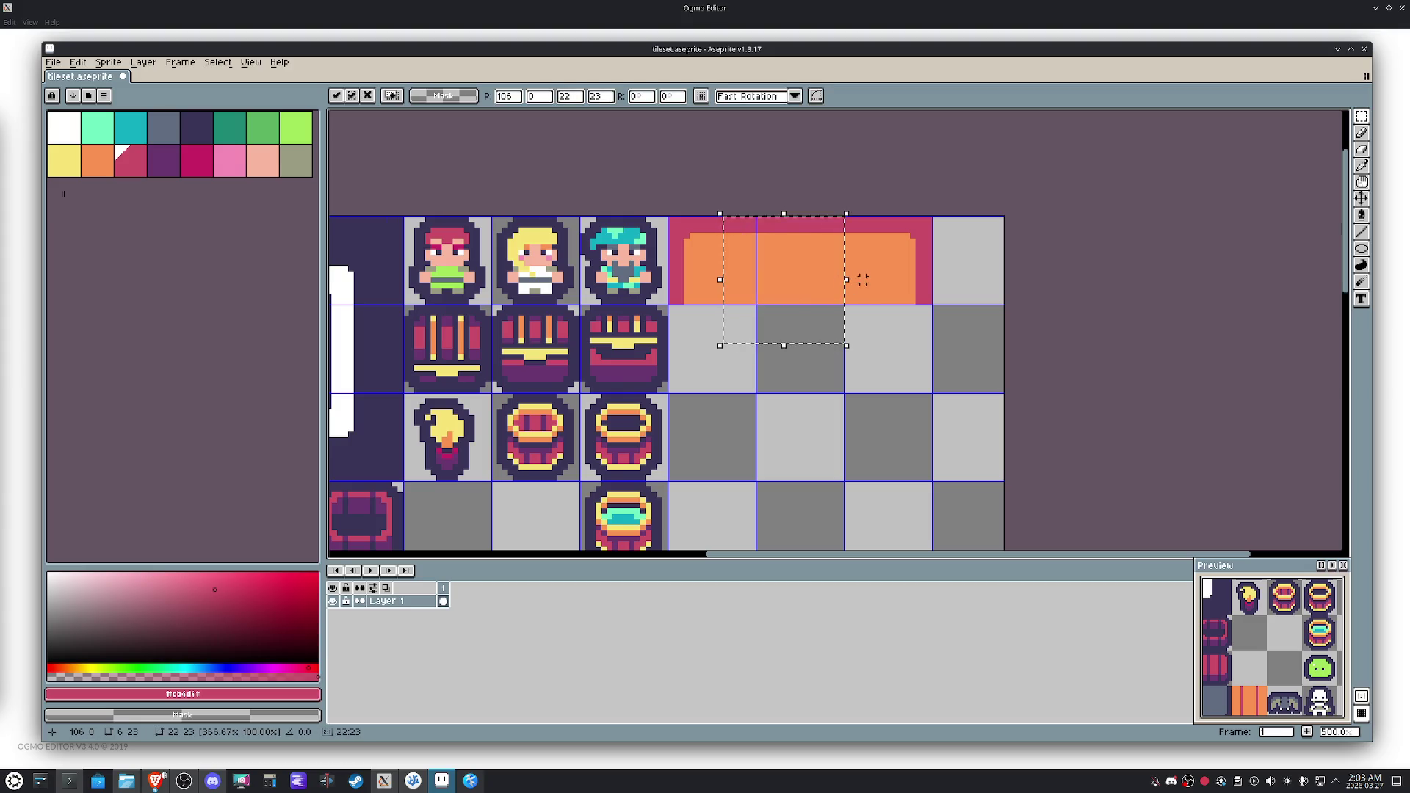
{"action": "key", "text": "Return"}
Test-paste the three-tile top row one row down, discard it, and select the middle tile.
{"action": "left_click_drag", "start_coordinate": [709, 283], "coordinate": [857, 311]}
{"action": "key", "text": "ctrl+c"}
{"action": "key", "text": "ctrl+v"}
{"action": "key", "text": "Down"}
{"action": "key", "text": "Down"}
{"action": "key", "text": "Escape"}
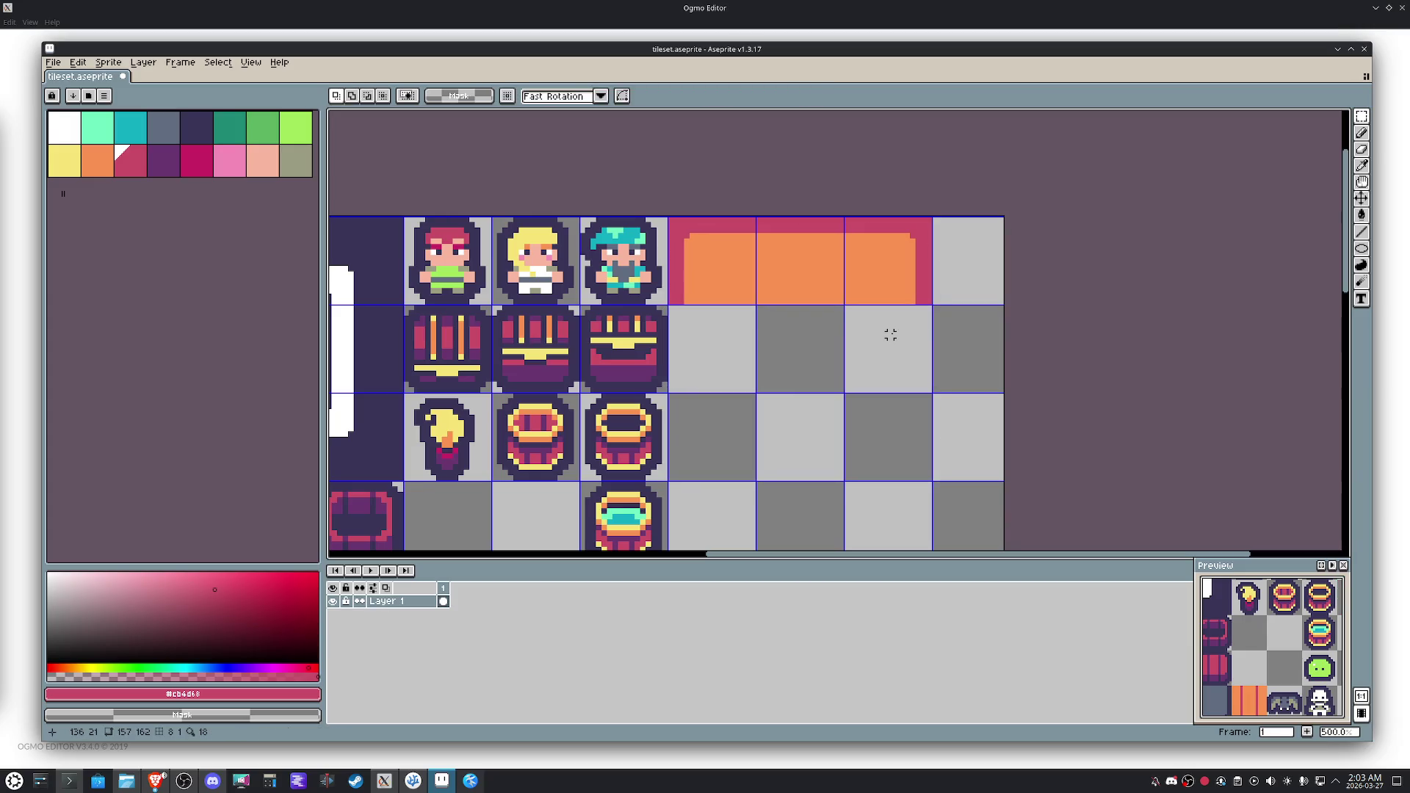
{"action": "left_click", "coordinate": [806, 267]}
Paste the middle tile, rotate it 90° and stamp it as the left side piece in row 2.
{"action": "key", "text": "ctrl+c"}
{"action": "key", "text": "ctrl+v"}
{"action": "key", "text": "Left"}
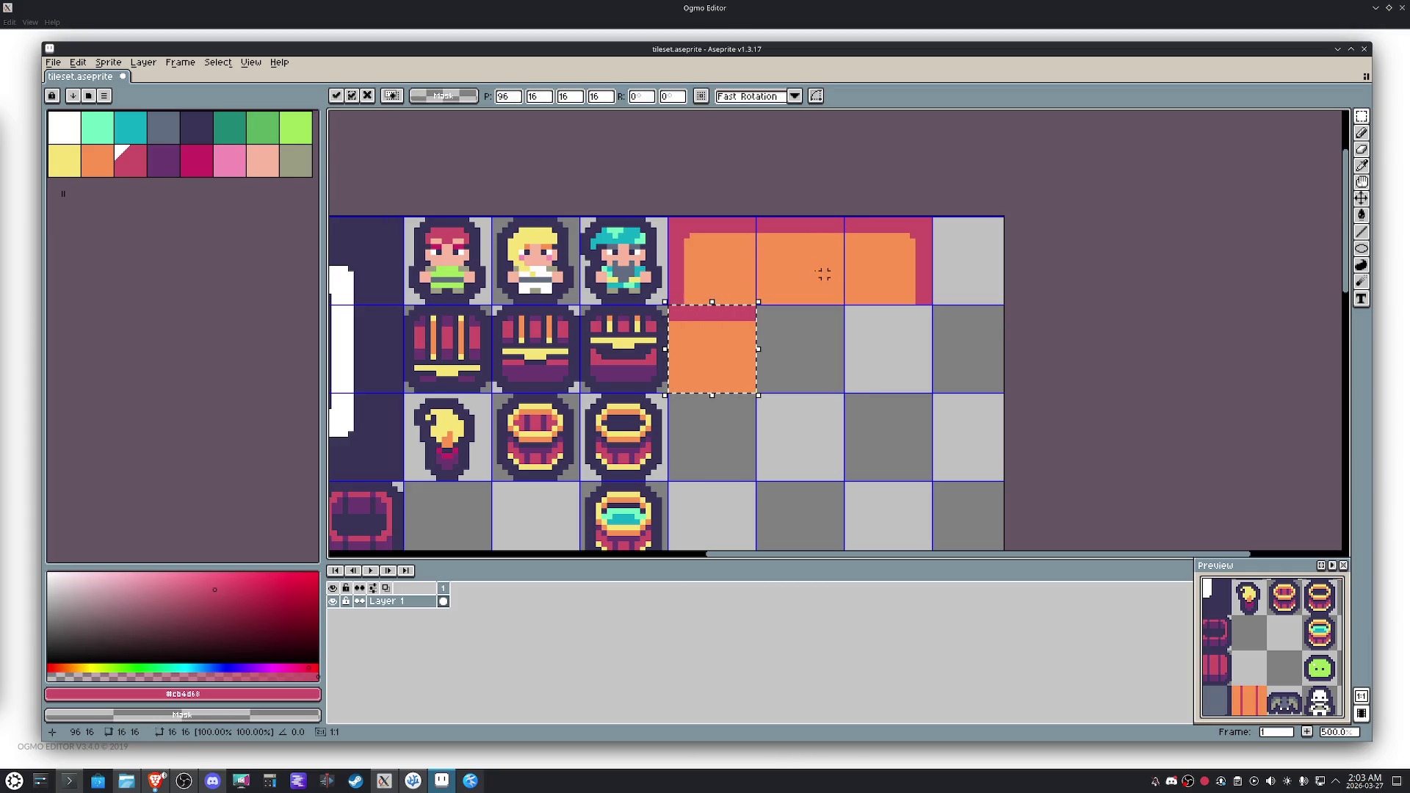
{"action": "left_click_drag", "start_coordinate": [764, 292], "coordinate": [647, 301]}
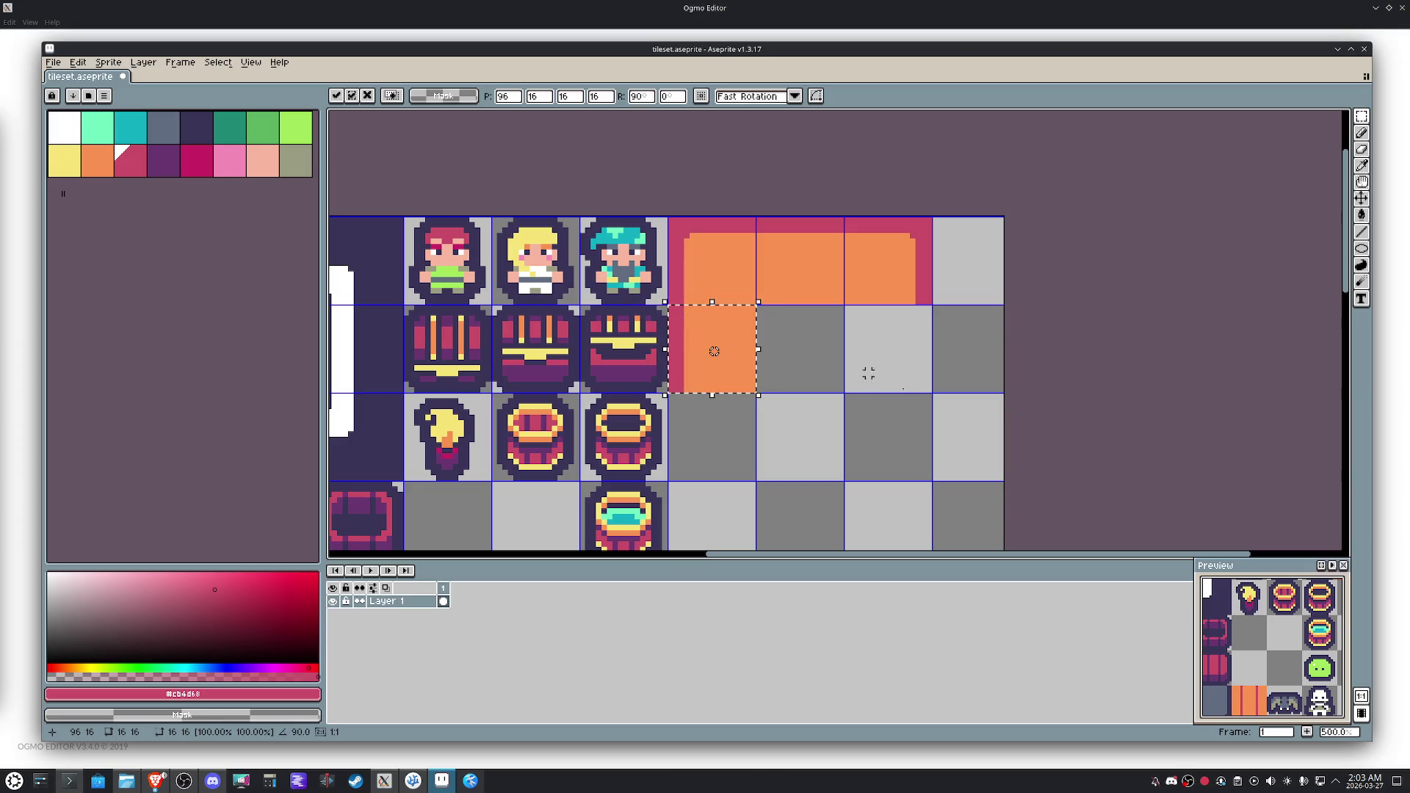
{"action": "key", "text": "Return"}
Stamp a horizontally mirrored copy two cells right as the right side piece.
{"action": "key", "text": "ctrl+v"}
{"action": "key", "text": "Right"}
{"action": "key", "text": "shift+h"}
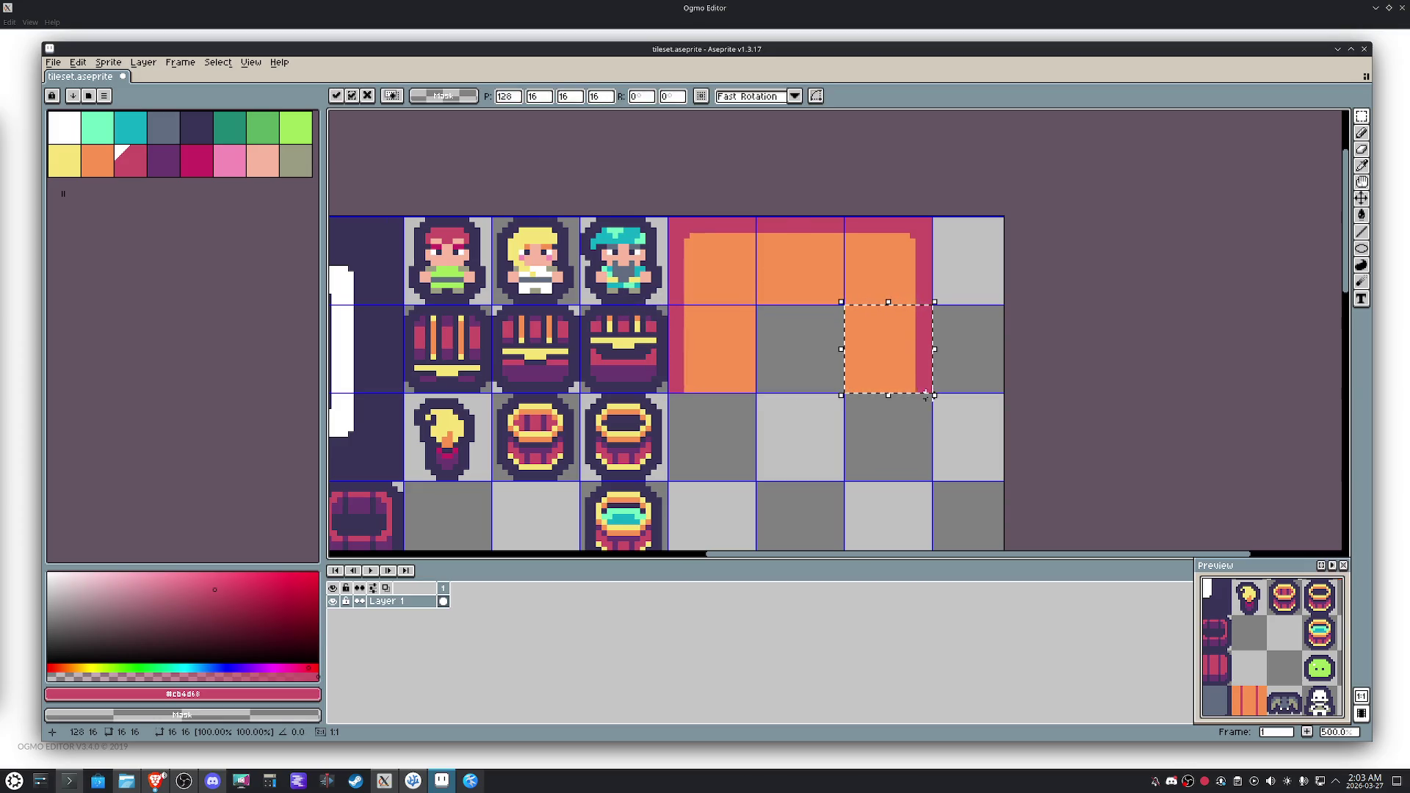
{"action": "key", "text": "Return"}
Place a red-edged tile in the middle cell and fill its grey centre orange.
{"action": "key", "text": "ctrl+v"}
{"action": "key", "text": "shift+h"}
{"action": "key", "text": "Delete"}
{"action": "key", "text": "g"}
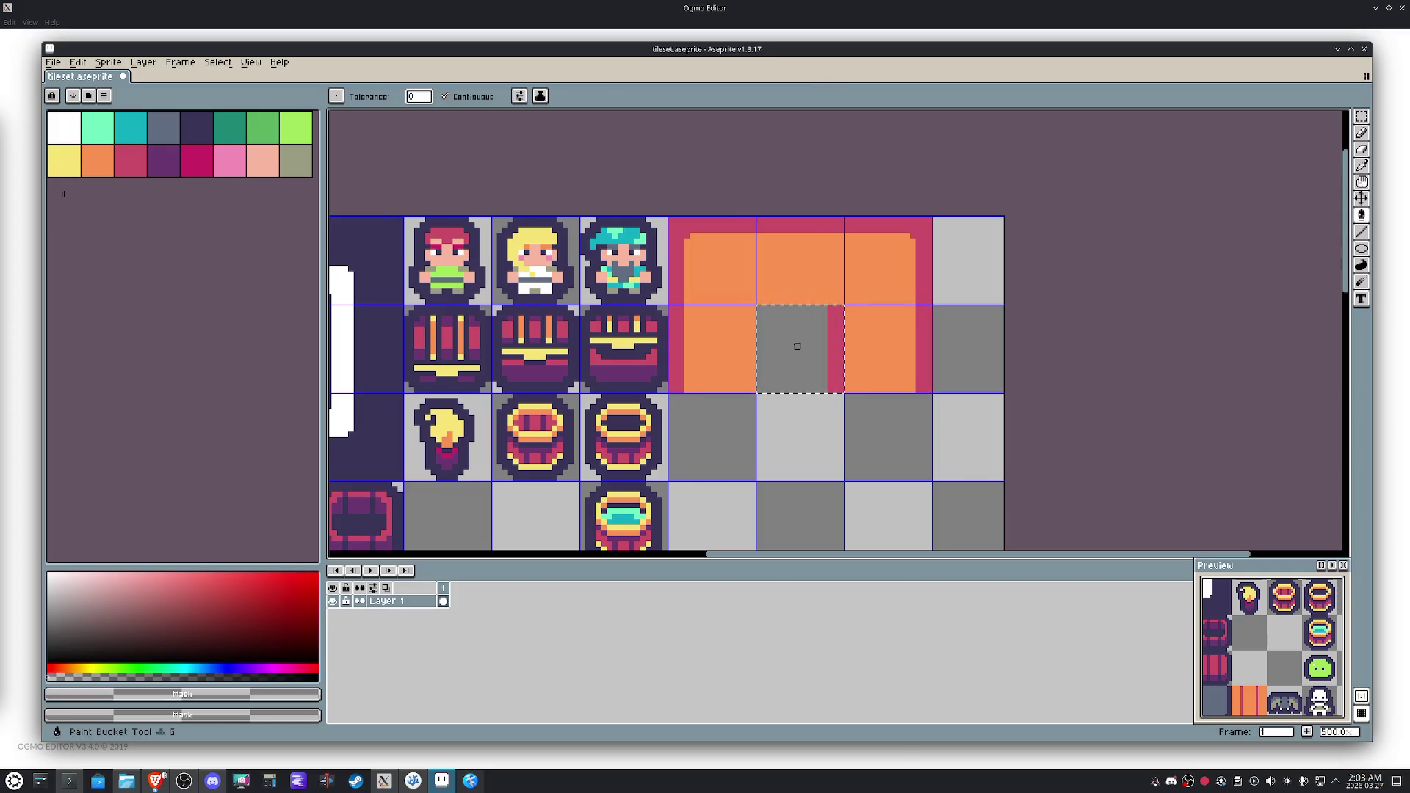
{"action": "key", "text": "ctrl+v"}
{"action": "key", "text": "shift+h"}
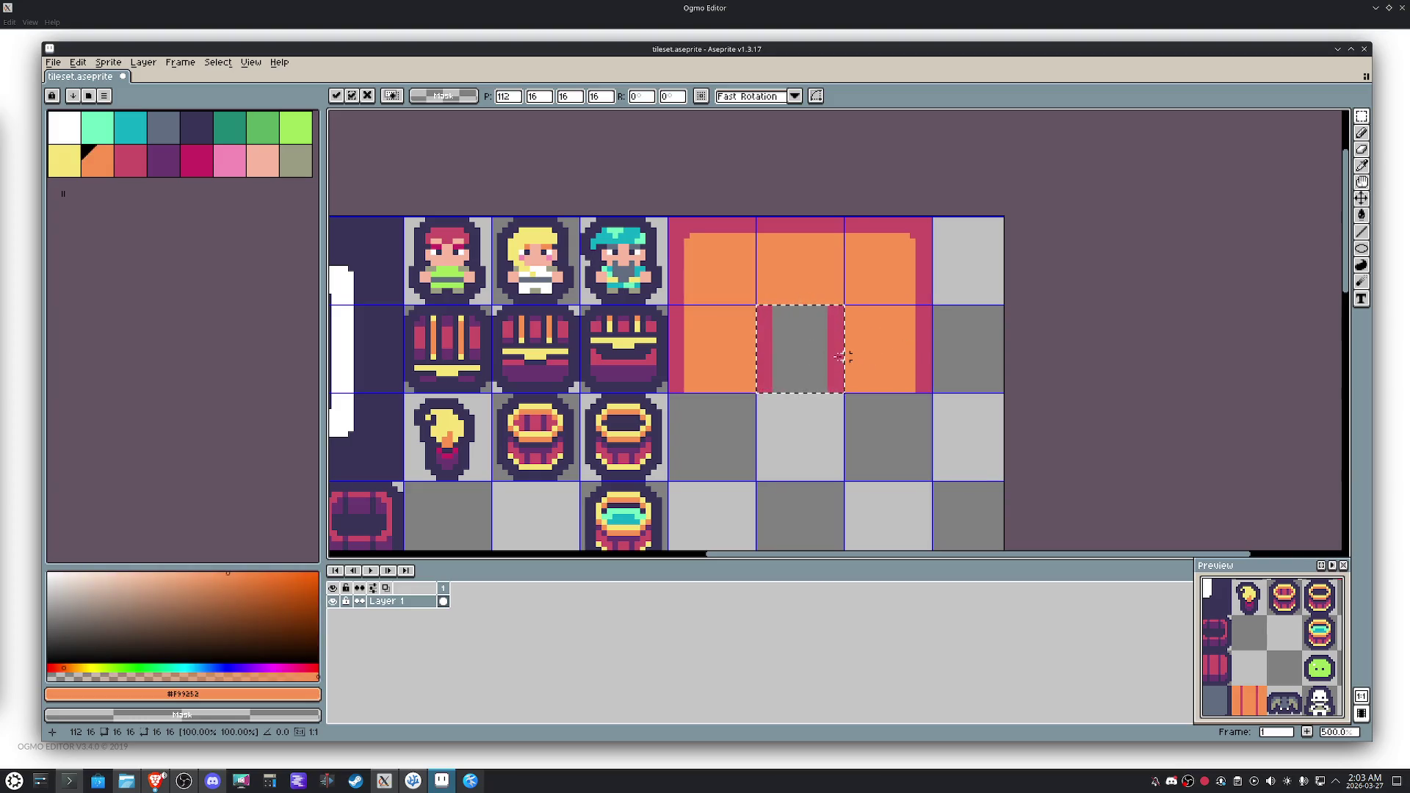
{"action": "key", "text": "Return"}
{"action": "left_click", "coordinate": [796, 356]}
{"action": "left_click_drag", "start_coordinate": [850, 444], "coordinate": [783, 390]}
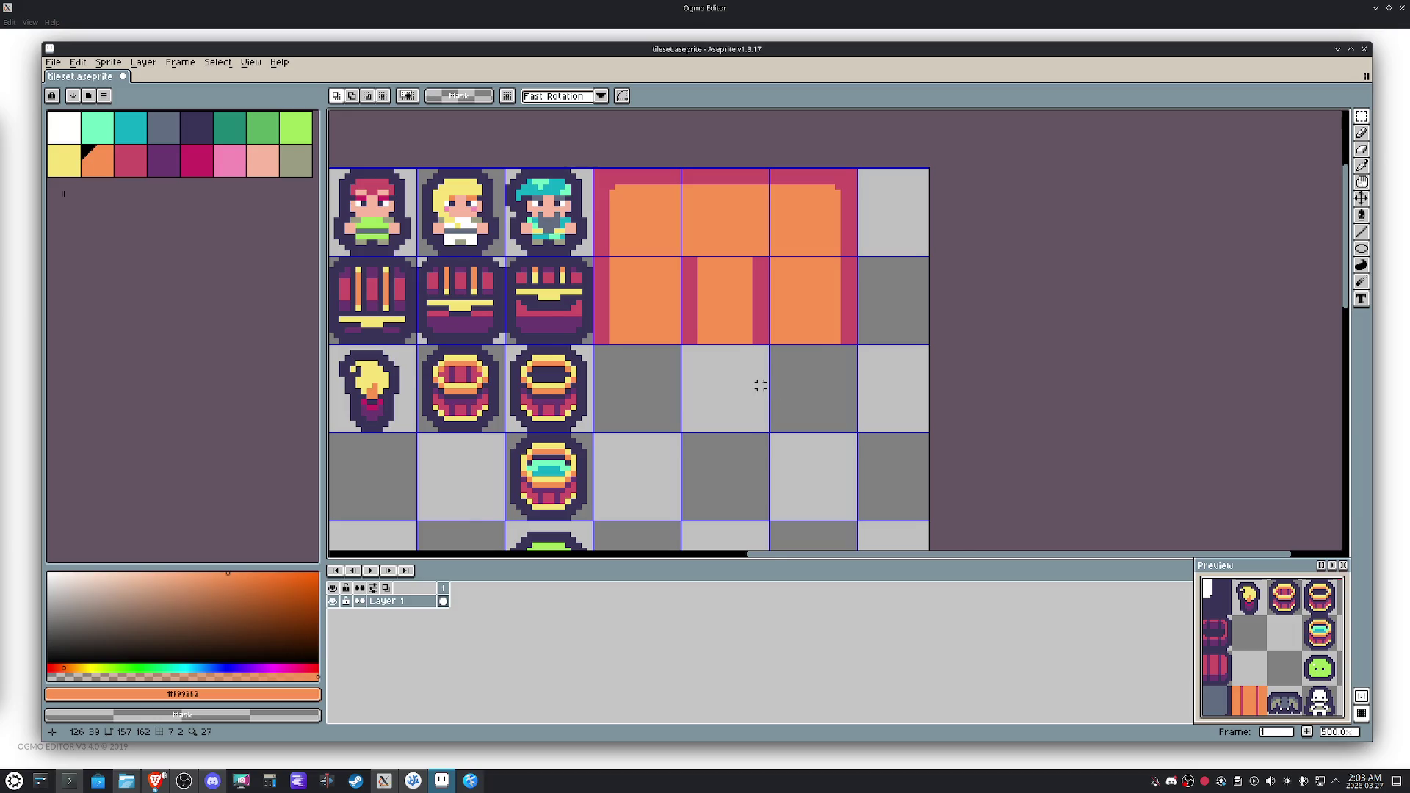
Pick the magenta edge colour and extend the left column down two pixels.
{"action": "scroll", "coordinate": [761, 386], "scroll_direction": "up", "scroll_amount": 1}
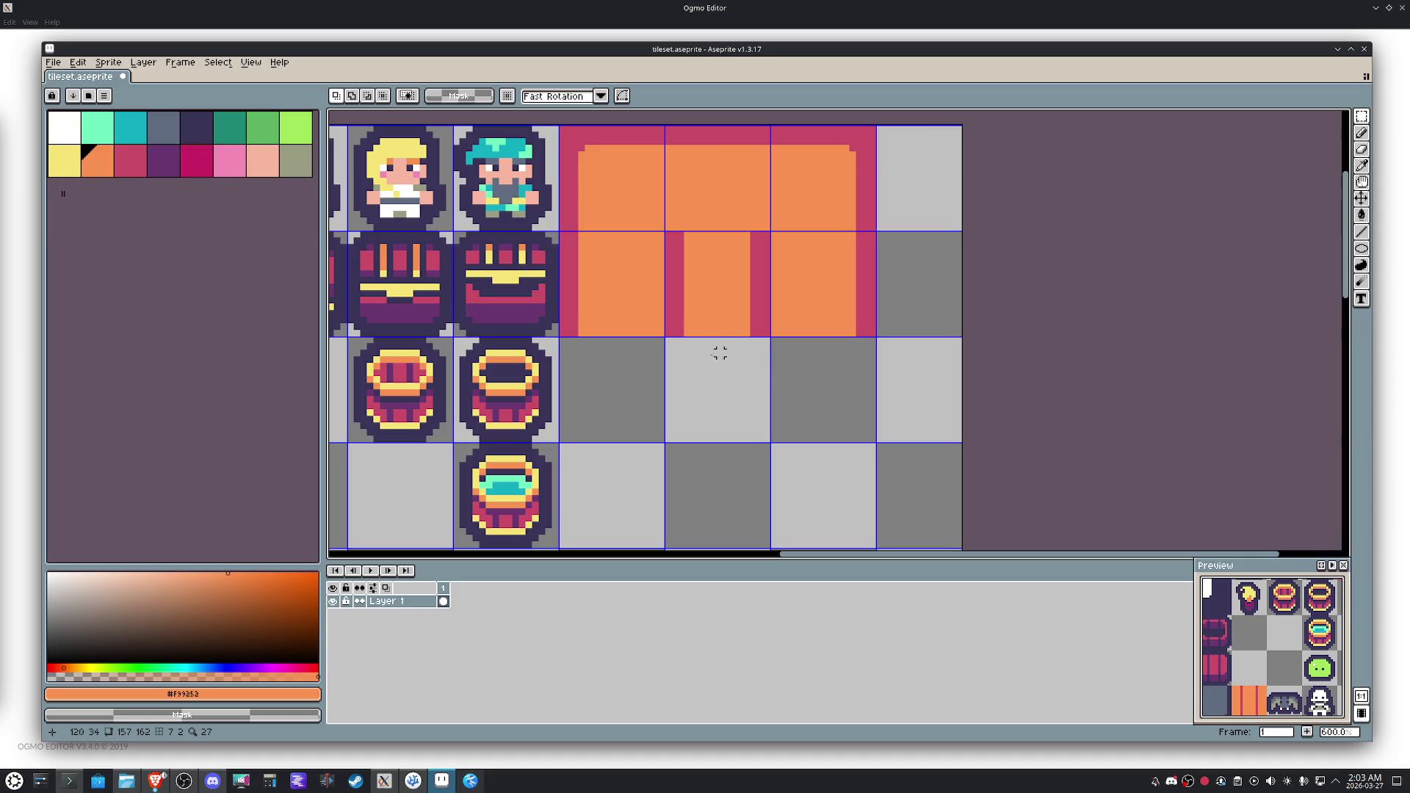
{"action": "scroll", "coordinate": [608, 339], "scroll_direction": "up", "scroll_amount": 3}
{"action": "key", "text": "i"}
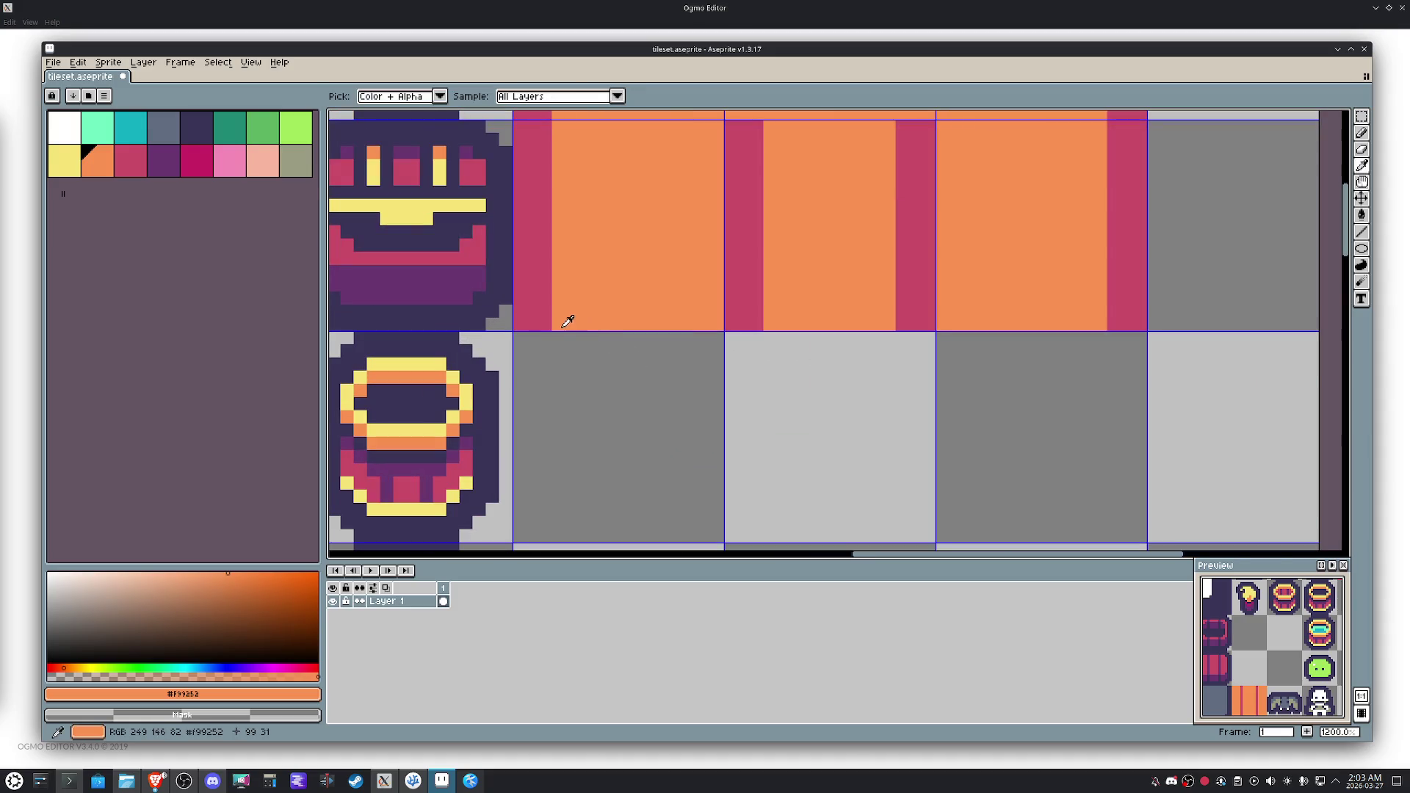
{"action": "left_click", "coordinate": [551, 320]}
{"action": "key", "text": "b"}
{"action": "left_click_drag", "start_coordinate": [544, 338], "coordinate": [535, 355]}
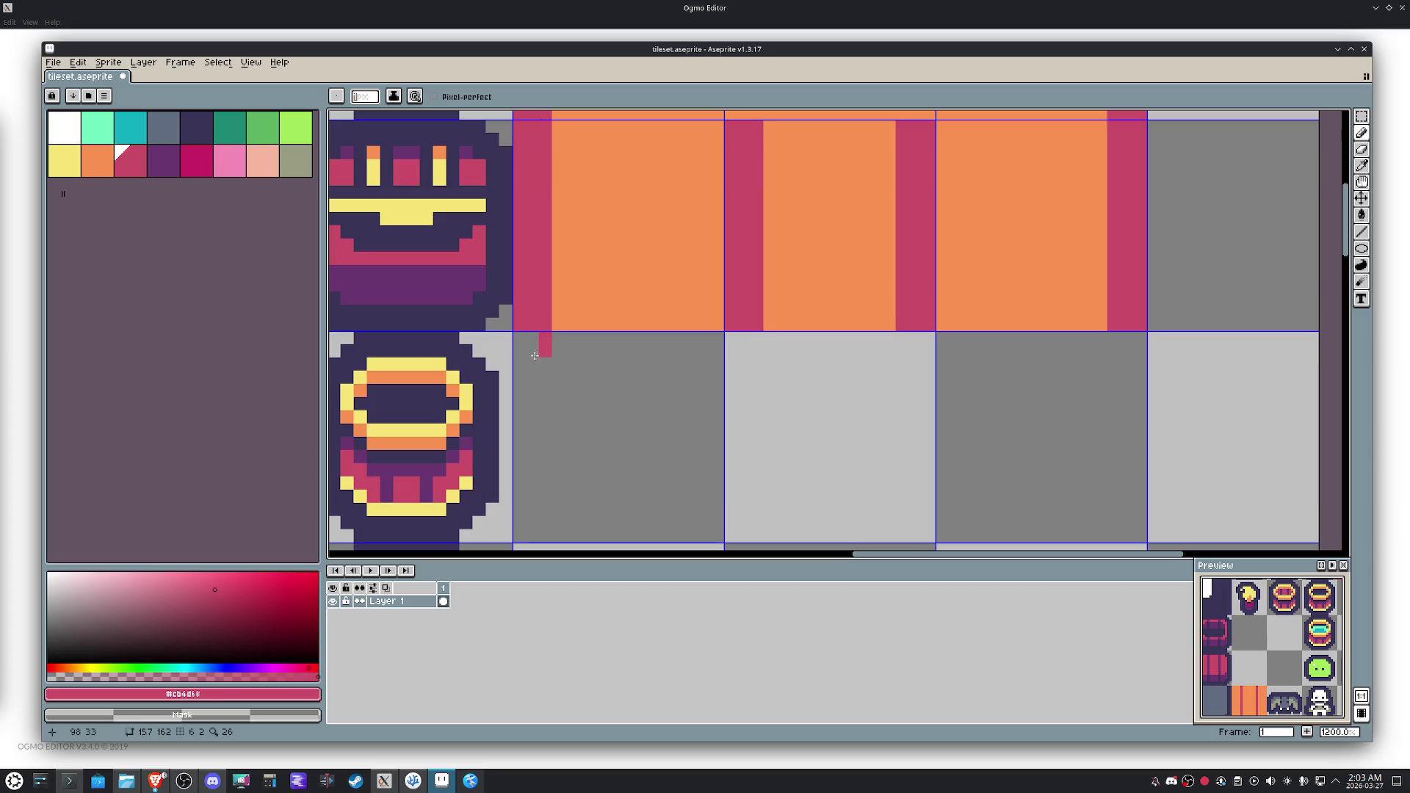
{"action": "left_click", "coordinate": [520, 372]}
{"action": "key", "text": "ctrl+z"}
{"action": "key", "text": "ctrl+z"}
Extend the right magenta column downward by two pixels.
{"action": "left_click", "coordinate": [1113, 338]}
{"action": "left_click", "coordinate": [1114, 350]}
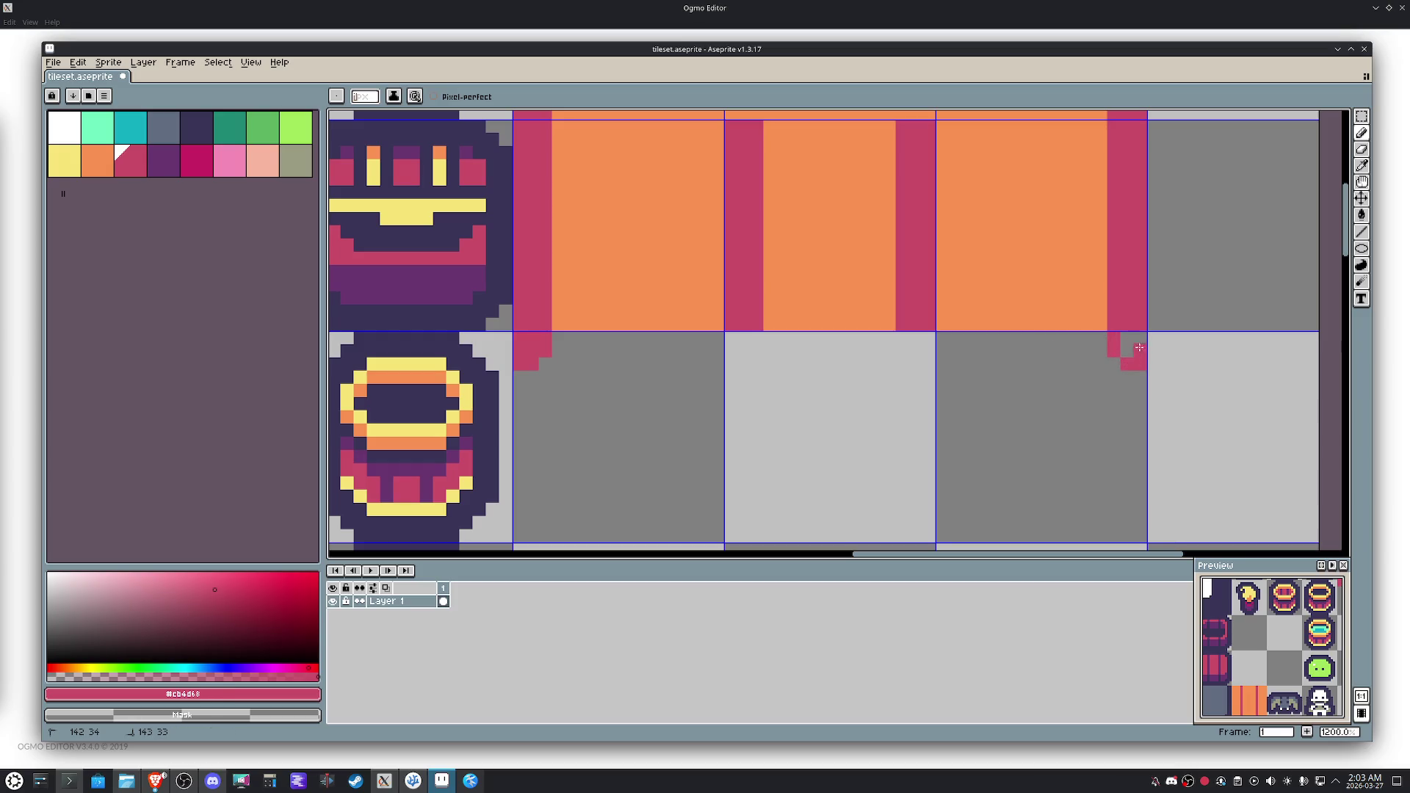
{"action": "scroll", "coordinate": [1102, 340], "scroll_direction": "down", "scroll_amount": 1}
{"action": "scroll", "coordinate": [1055, 346], "scroll_direction": "up", "scroll_amount": 1}
{"action": "key", "text": "m"}
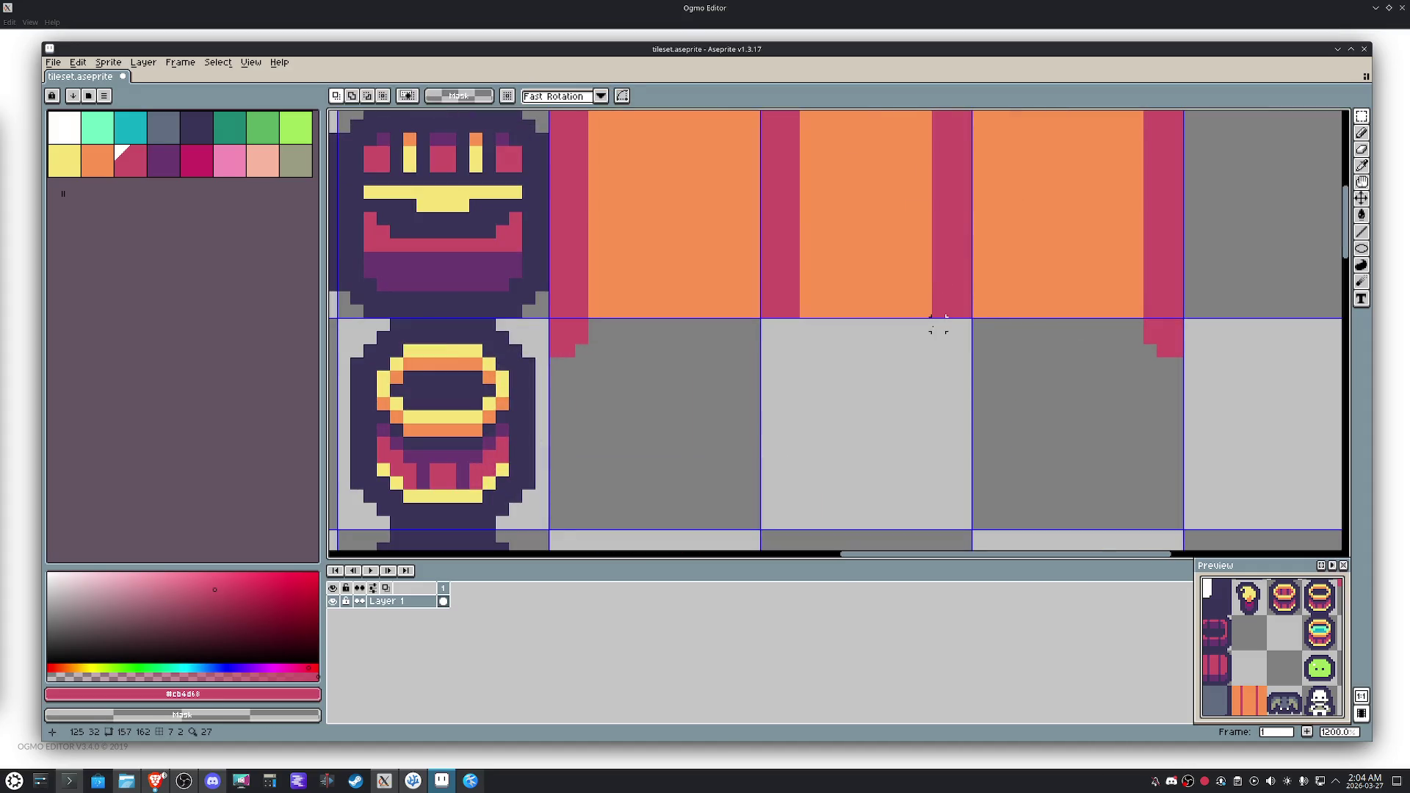
{"action": "key", "text": "b"}
Add stepped magenta pixels below both middle columns.
{"action": "left_click", "coordinate": [939, 325]}
{"action": "left_click", "coordinate": [939, 338]}
{"action": "left_click", "coordinate": [952, 351]}
{"action": "left_click", "coordinate": [965, 351]}
{"action": "left_click", "coordinate": [965, 337]}
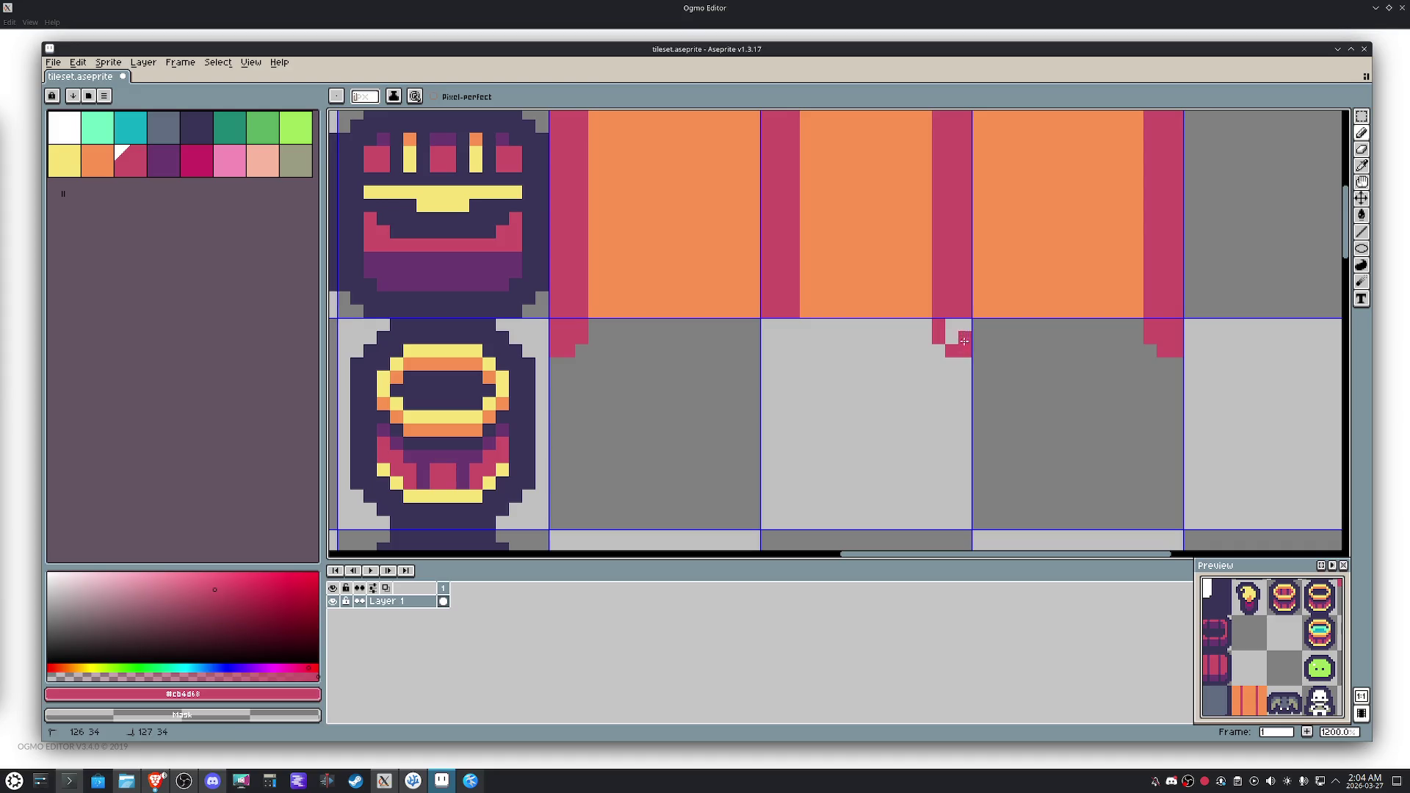
{"action": "left_click", "coordinate": [793, 338]}
{"action": "left_click", "coordinate": [793, 324]}
{"action": "left_click", "coordinate": [780, 351]}
{"action": "left_click_drag", "start_coordinate": [780, 342], "coordinate": [766, 351]}
Marquee-select the three grey third-row tiles.
{"action": "key", "text": "m"}
{"action": "left_click_drag", "start_coordinate": [674, 364], "coordinate": [992, 399]}
{"action": "left_click", "coordinate": [1039, 267], "text": "alt"}
Fill the selected third-row tiles orange and deselect.
{"action": "key", "text": "f"}
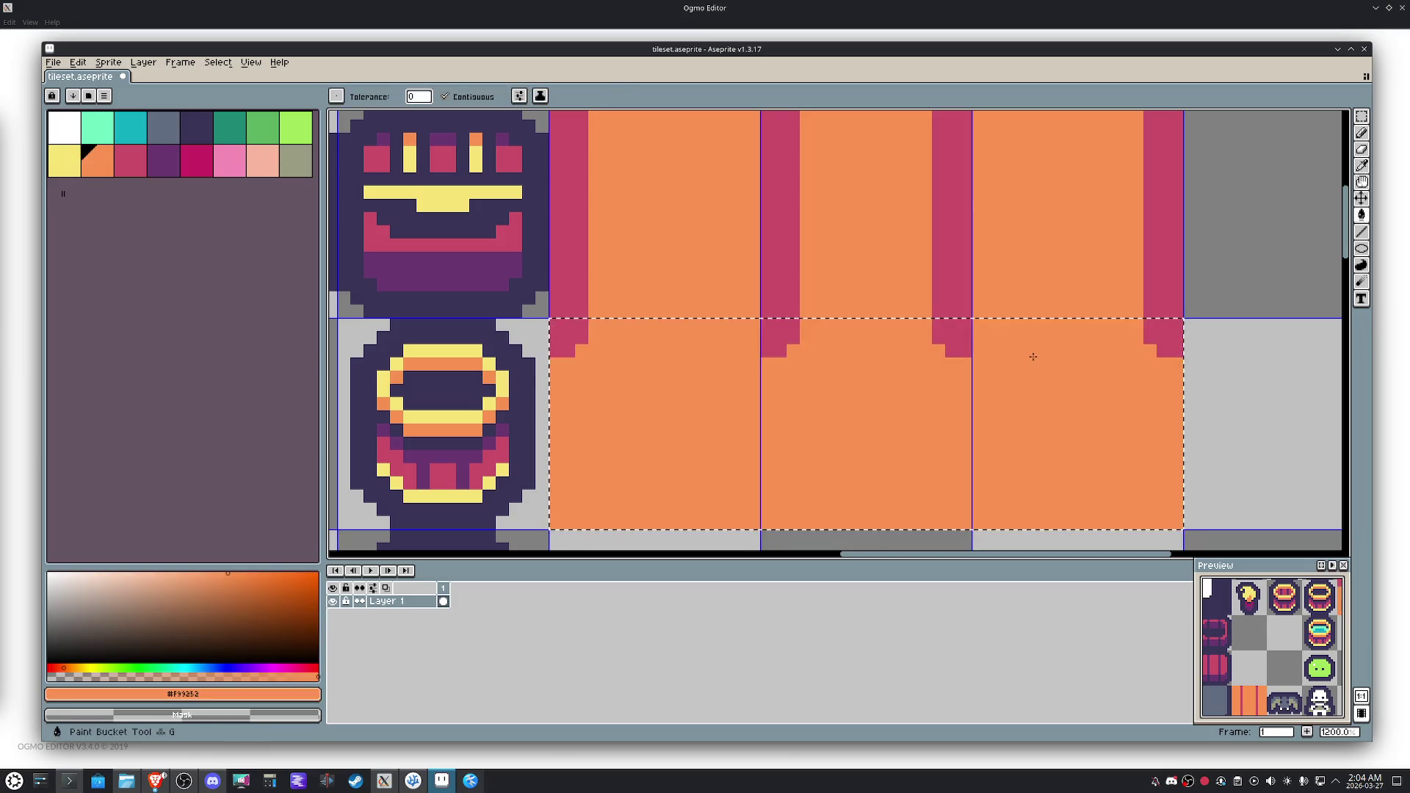
{"action": "scroll", "coordinate": [1042, 365], "scroll_direction": "down", "scroll_amount": 1}
{"action": "scroll", "coordinate": [1042, 365], "scroll_direction": "down", "scroll_amount": 2}
{"action": "key", "text": "ctrl+d"}
{"action": "left_click_drag", "start_coordinate": [1134, 346], "coordinate": [969, 309]}
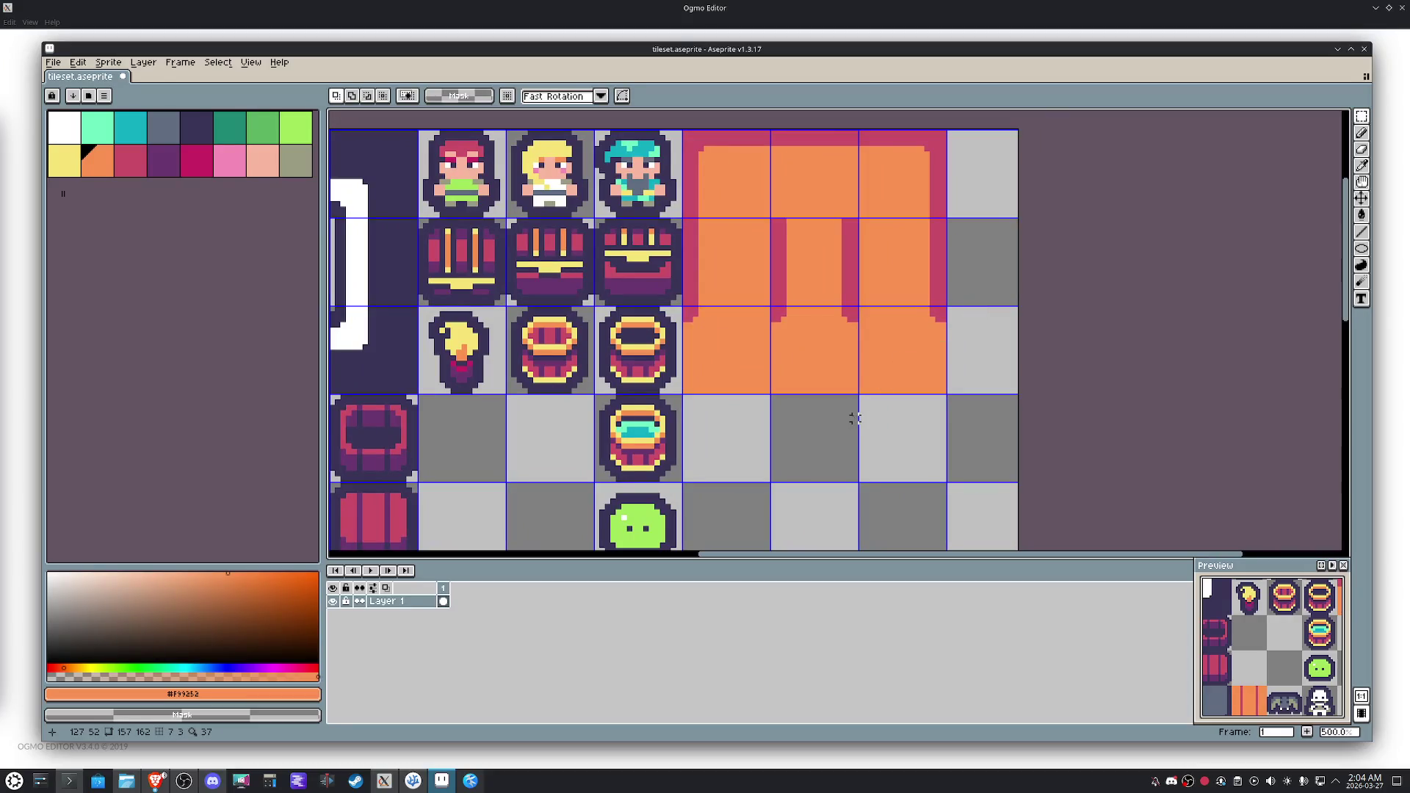
Copy the third rug row, paste it one row down, and flip it vertically.
{"action": "left_click_drag", "start_coordinate": [908, 359], "coordinate": [761, 369]}
{"action": "key", "text": "ctrl+c"}
{"action": "key", "text": "ctrl+v"}
{"action": "key", "text": "Down"}
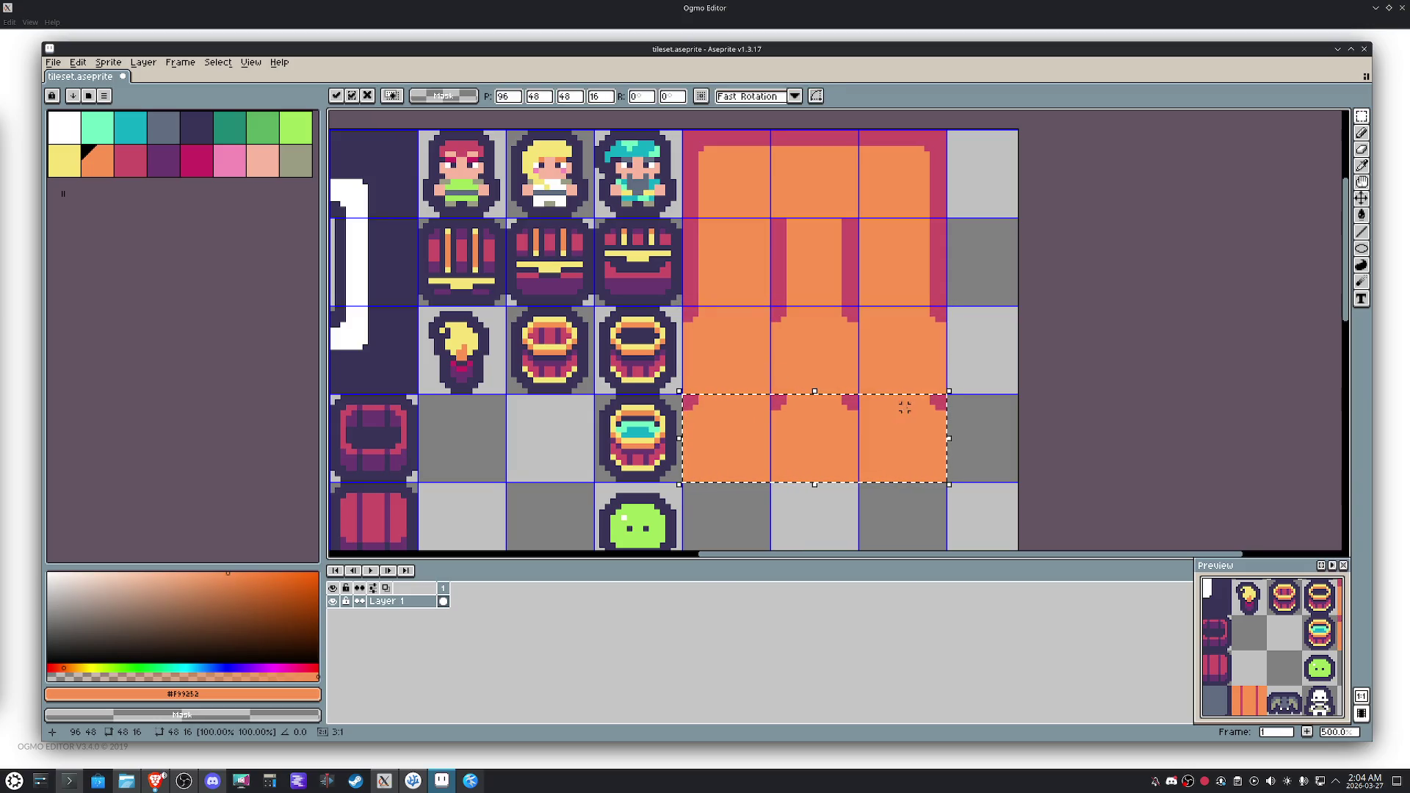
{"action": "key", "text": "shift+v"}
{"action": "left_click", "coordinate": [965, 347]}
{"action": "scroll", "coordinate": [955, 345], "scroll_direction": "down", "scroll_amount": 2}
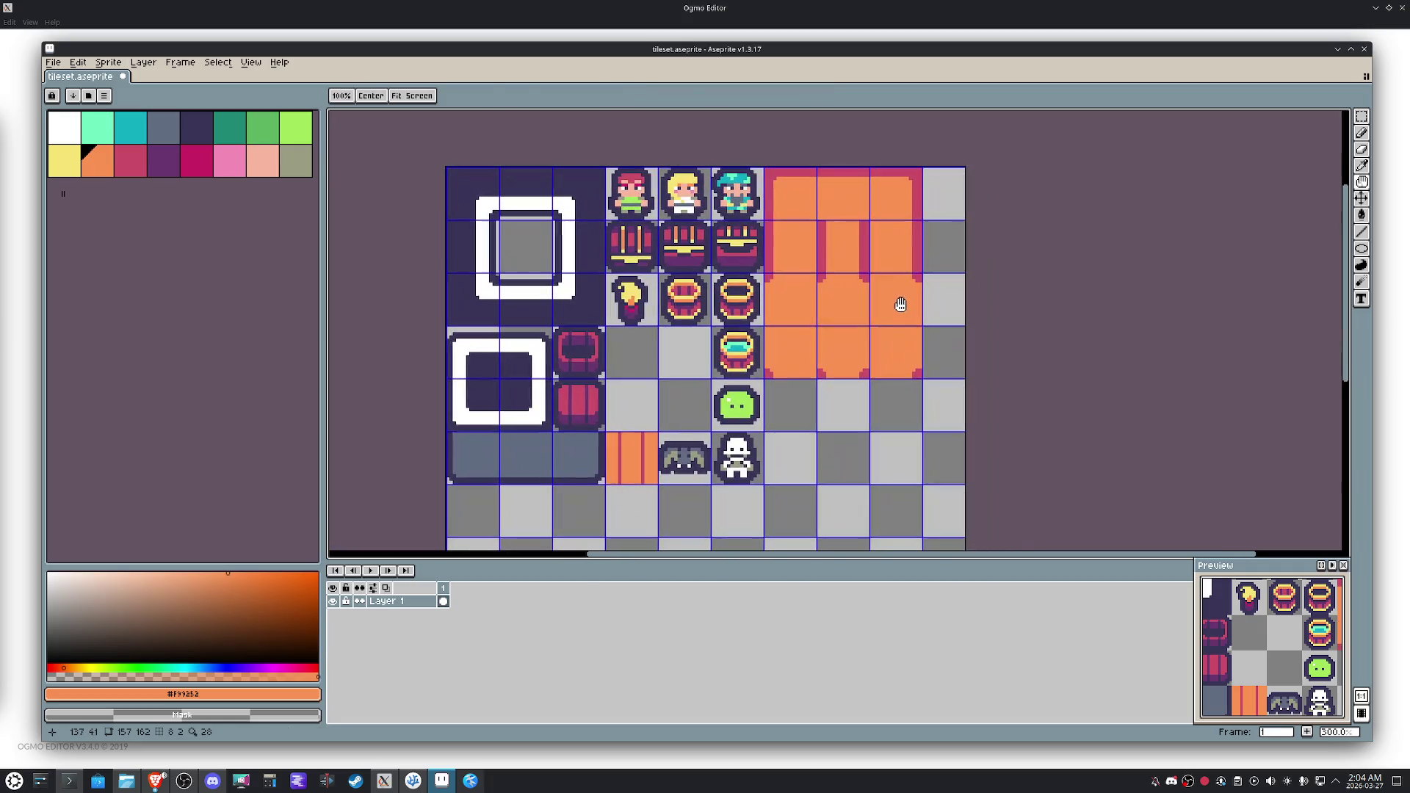
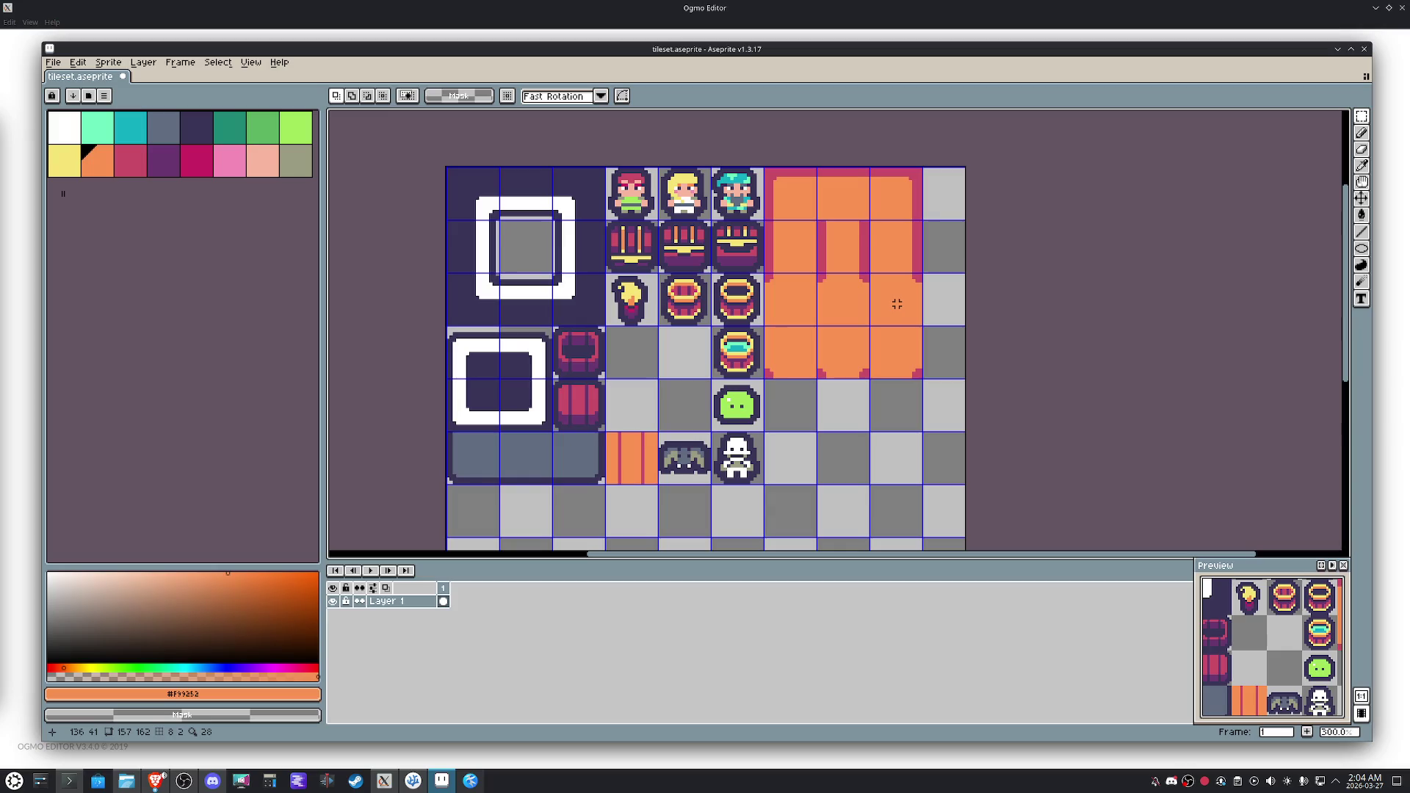
Crop the tileset to its top-left 144×144 area.
{"action": "scroll", "coordinate": [897, 303], "scroll_direction": "down", "scroll_amount": 4}
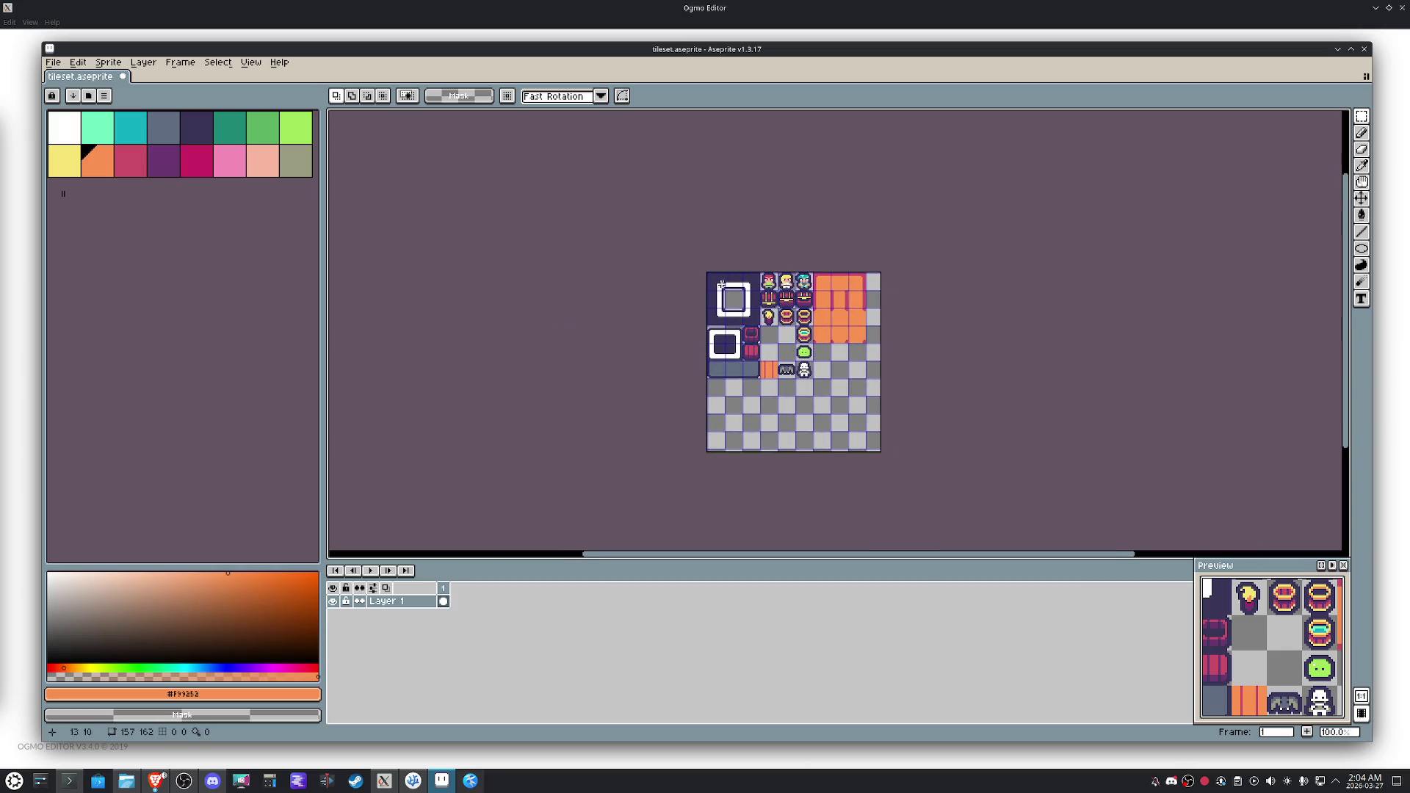
{"action": "mouse_move", "coordinate": [708, 274]}
{"action": "left_mouse_down"}
{"action": "mouse_move", "coordinate": [866, 431]}
{"action": "mouse_move", "coordinate": [861, 445]}
{"action": "mouse_move", "coordinate": [864, 425]}
{"action": "left_mouse_up"}
{"action": "left_click", "coordinate": [108, 62]}
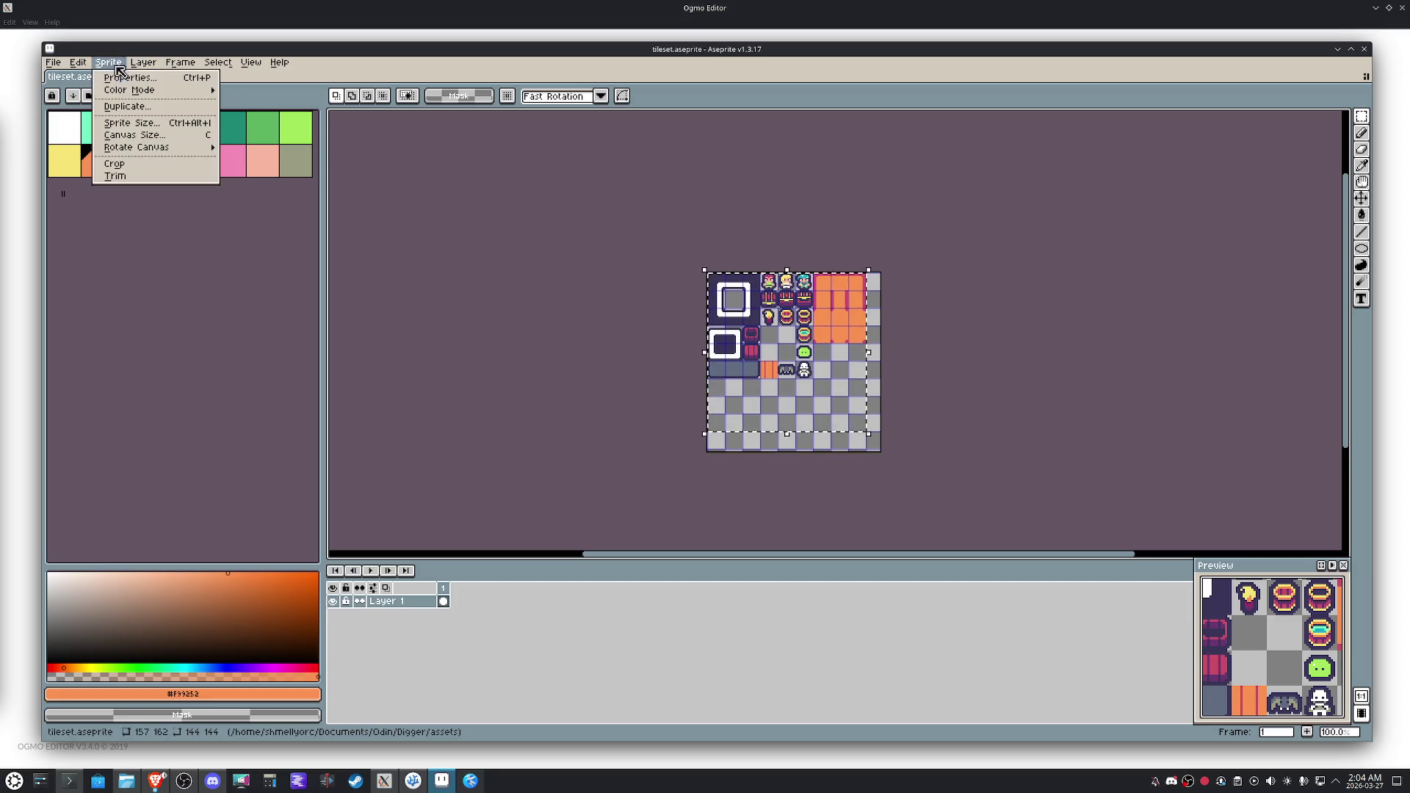
{"action": "left_click", "coordinate": [159, 168]}
{"action": "scroll", "coordinate": [822, 393], "scroll_direction": "up", "scroll_amount": 1}
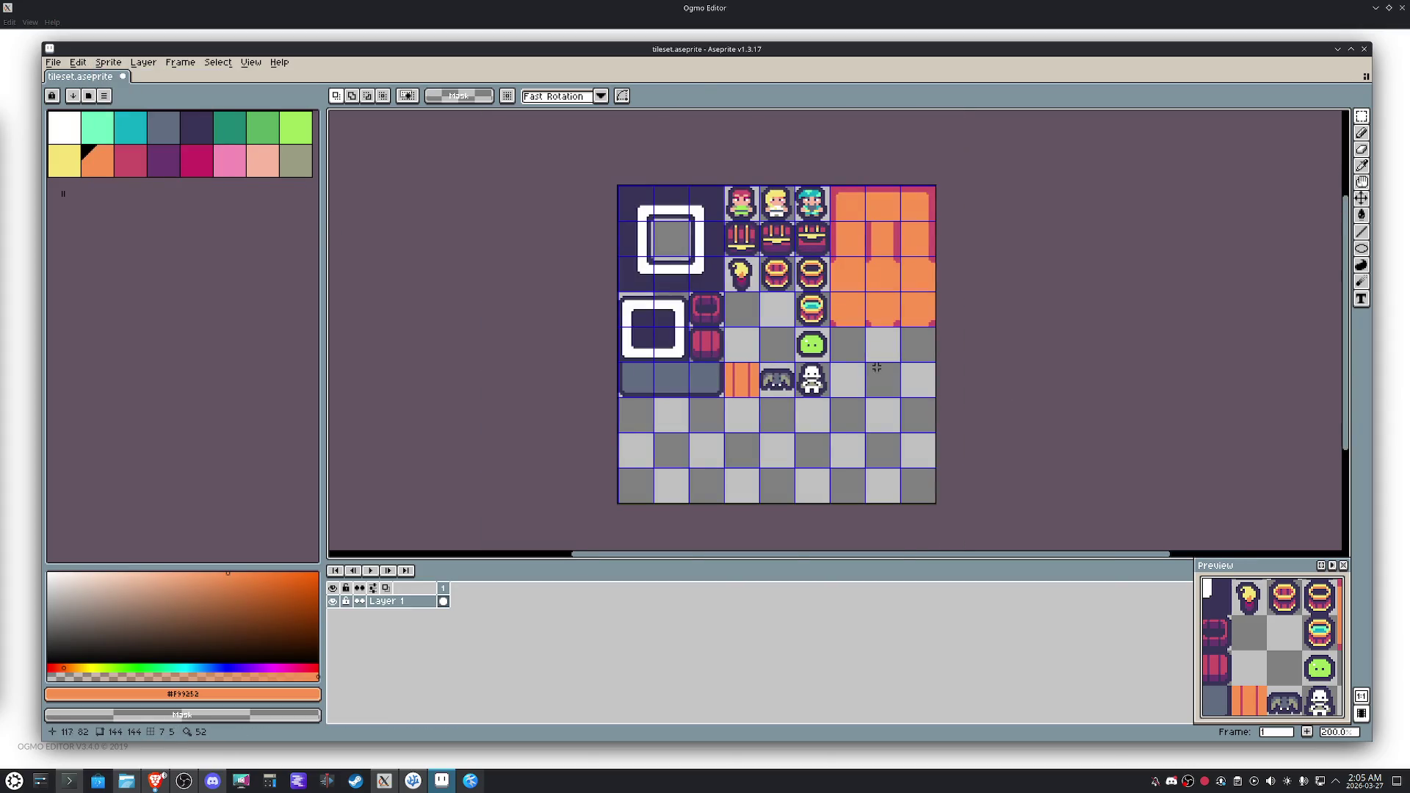
Move the bat, skeleton and green slime tiles to the left end of the bottom row.
{"action": "left_click_drag", "start_coordinate": [821, 385], "coordinate": [768, 378]}
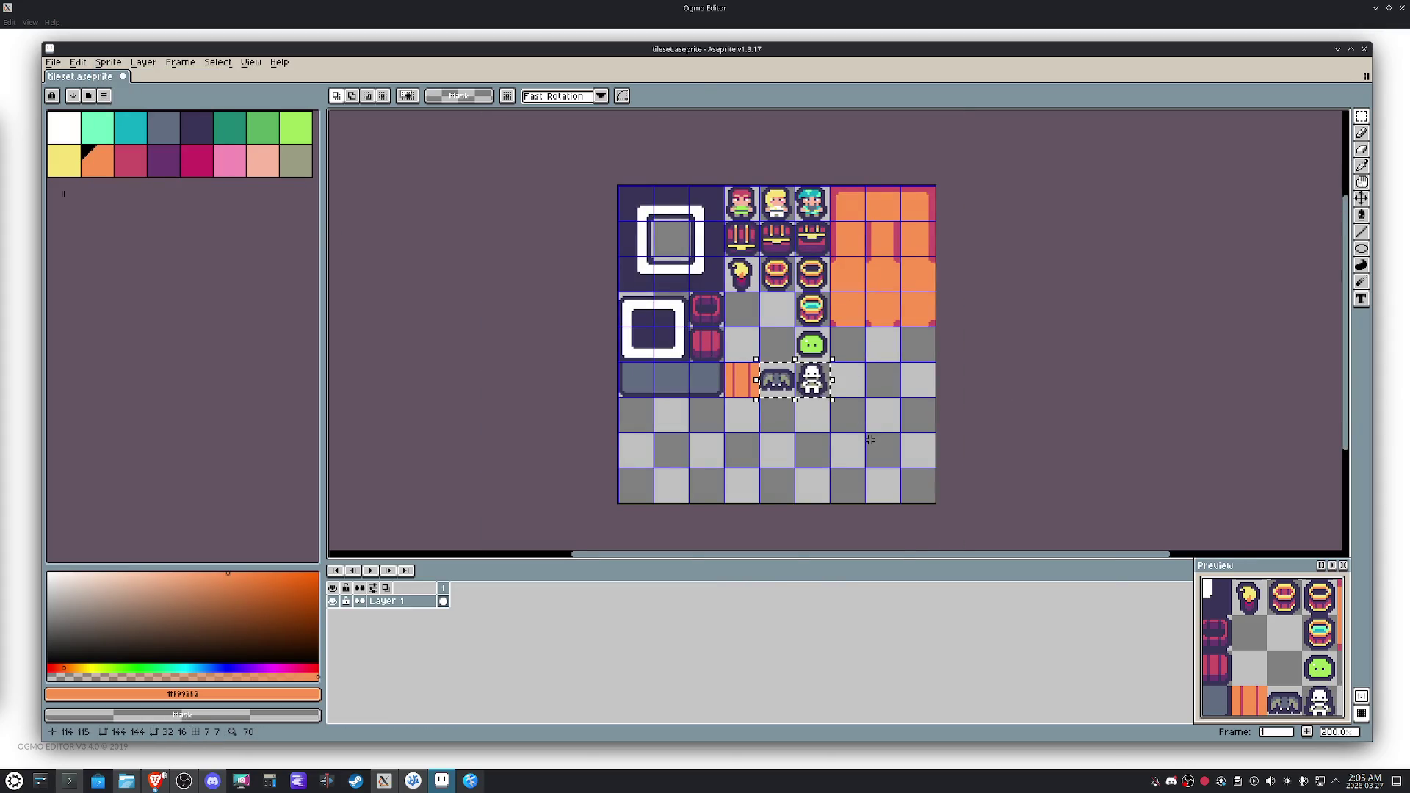
{"action": "key", "text": "shift+Down"}
{"action": "key", "text": "shift+Down"}
{"action": "key", "text": "shift+Down"}
{"action": "key", "text": "shift+Left"}
{"action": "key", "text": "shift+Left"}
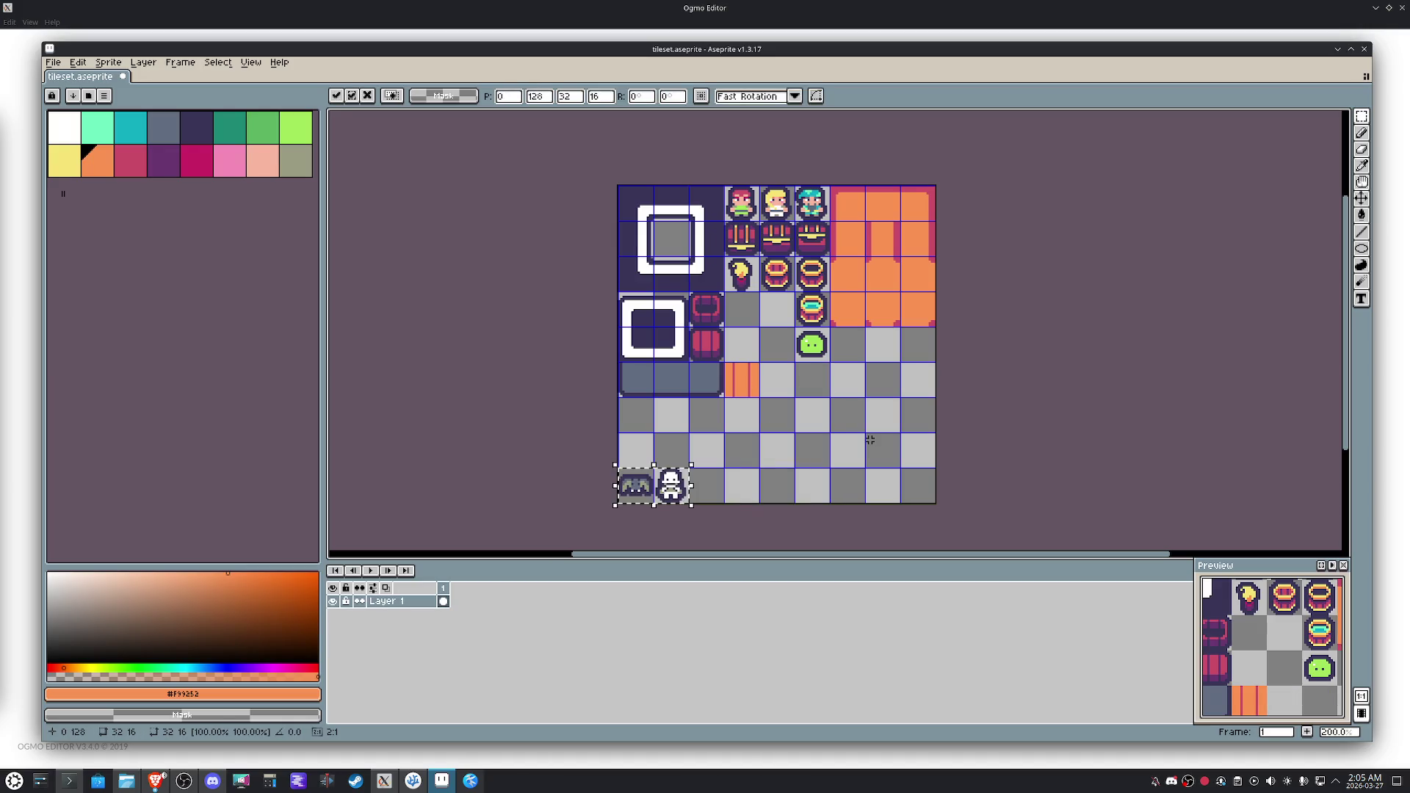
{"action": "left_click_drag", "start_coordinate": [801, 330], "coordinate": [822, 357]}
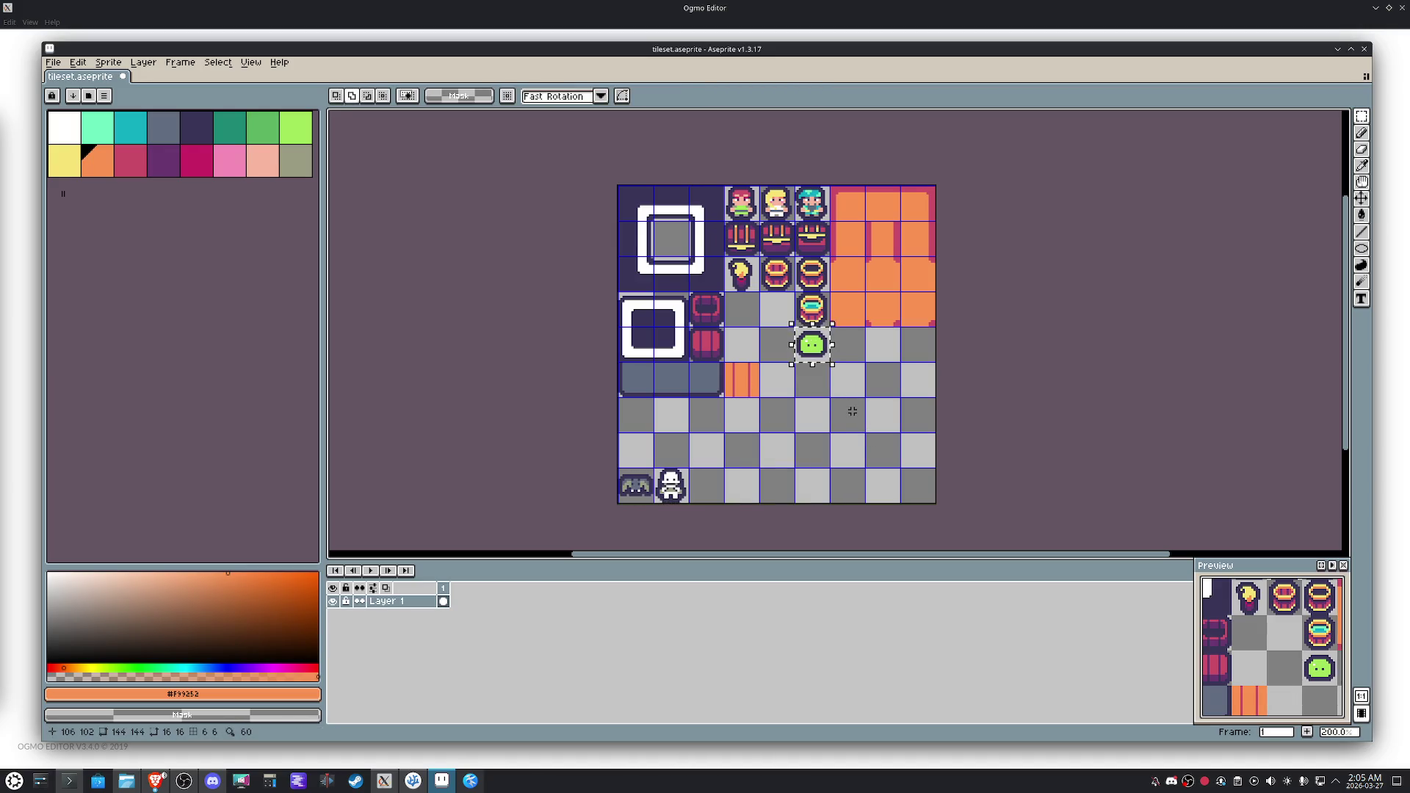
{"action": "key", "text": "shift+Down"}
{"action": "key", "text": "shift+Down"}
{"action": "key", "text": "shift+Left"}
{"action": "key", "text": "shift+Down"}
{"action": "key", "text": "shift+Left"}
{"action": "key", "text": "shift+Down"}
{"action": "key", "text": "shift+Left"}
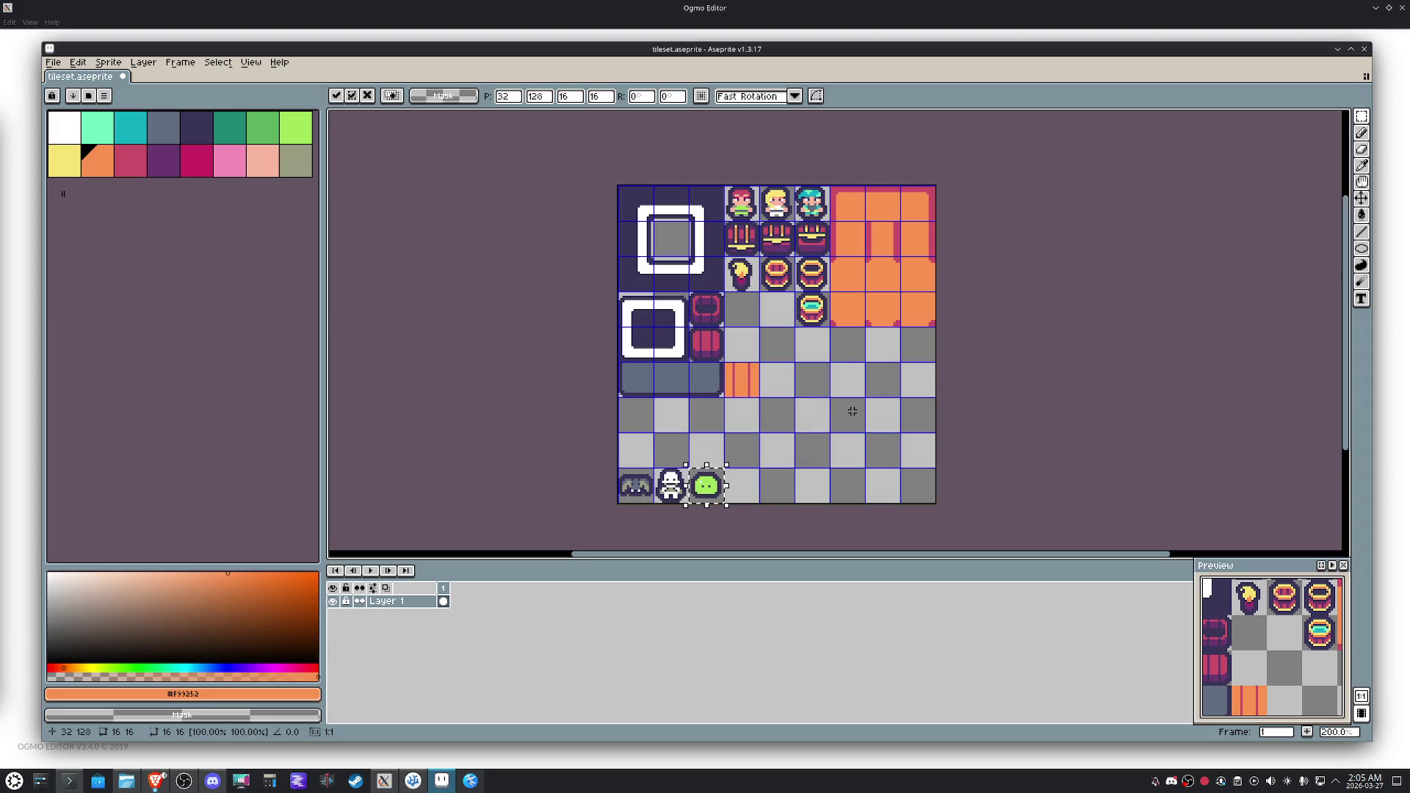
Move the three character tiles into the bottom-right corner.
{"action": "left_click_drag", "start_coordinate": [829, 220], "coordinate": [725, 188]}
{"action": "key", "text": "shift+Down"}
{"action": "key", "text": "shift+Down"}
{"action": "key", "text": "shift+Down"}
{"action": "key", "text": "shift+Down"}
{"action": "key", "text": "shift+Right"}
{"action": "key", "text": "shift+Down"}
{"action": "key", "text": "shift+Down"}
{"action": "key", "text": "shift+Right"}
{"action": "key", "text": "shift+Down"}
{"action": "key", "text": "shift+Down"}
{"action": "key", "text": "shift+Right"}
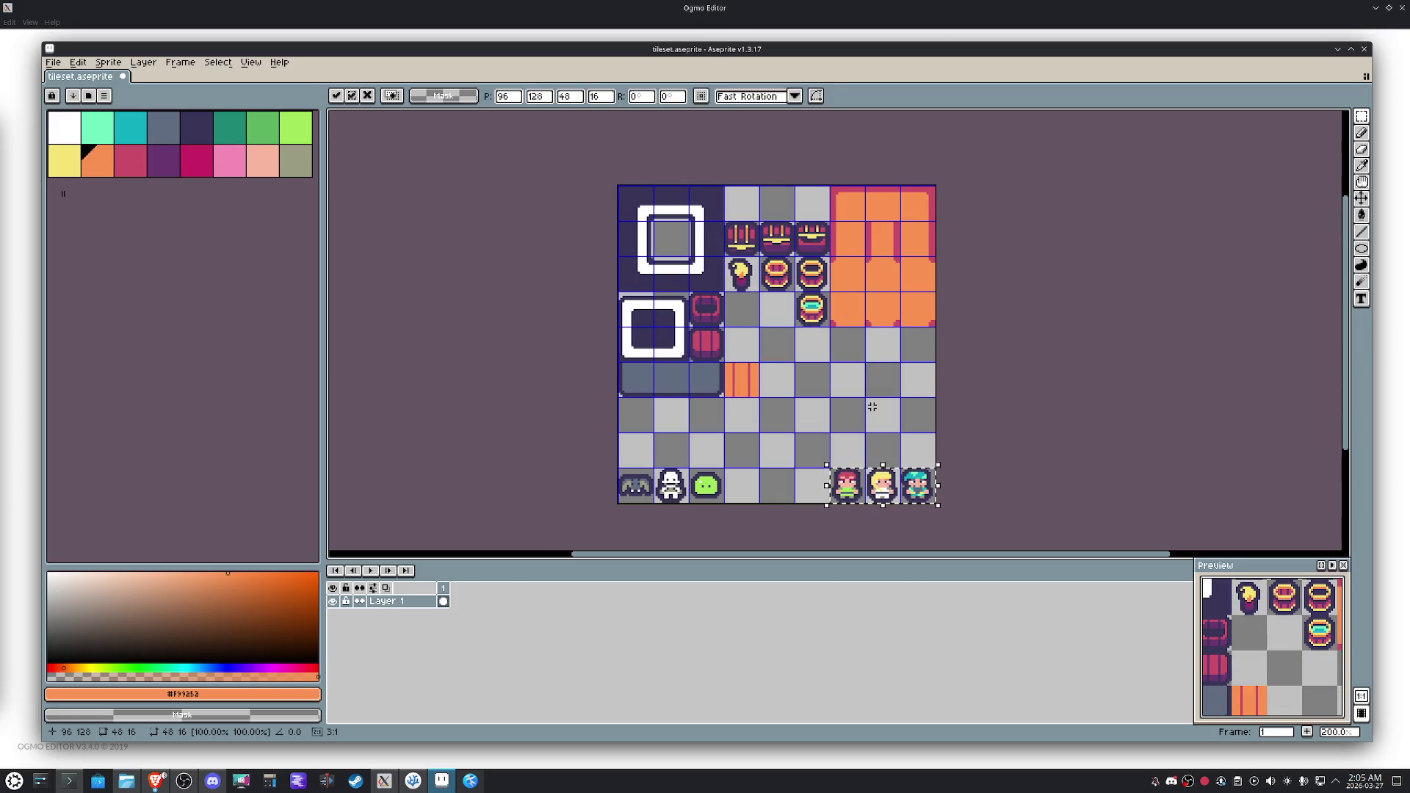
Shift the chests, barrels and teal gem block up one tile.
{"action": "mouse_move", "coordinate": [818, 295]}
{"action": "left_mouse_down"}
{"action": "mouse_move", "coordinate": [811, 306]}
{"action": "mouse_move", "coordinate": [743, 250]}
{"action": "left_mouse_up"}
{"action": "key", "text": "shift+Up"}
{"action": "left_click", "coordinate": [839, 358]}
Reposition the small orange striped tile just above the characters.
{"action": "left_click_drag", "start_coordinate": [722, 403], "coordinate": [758, 363]}
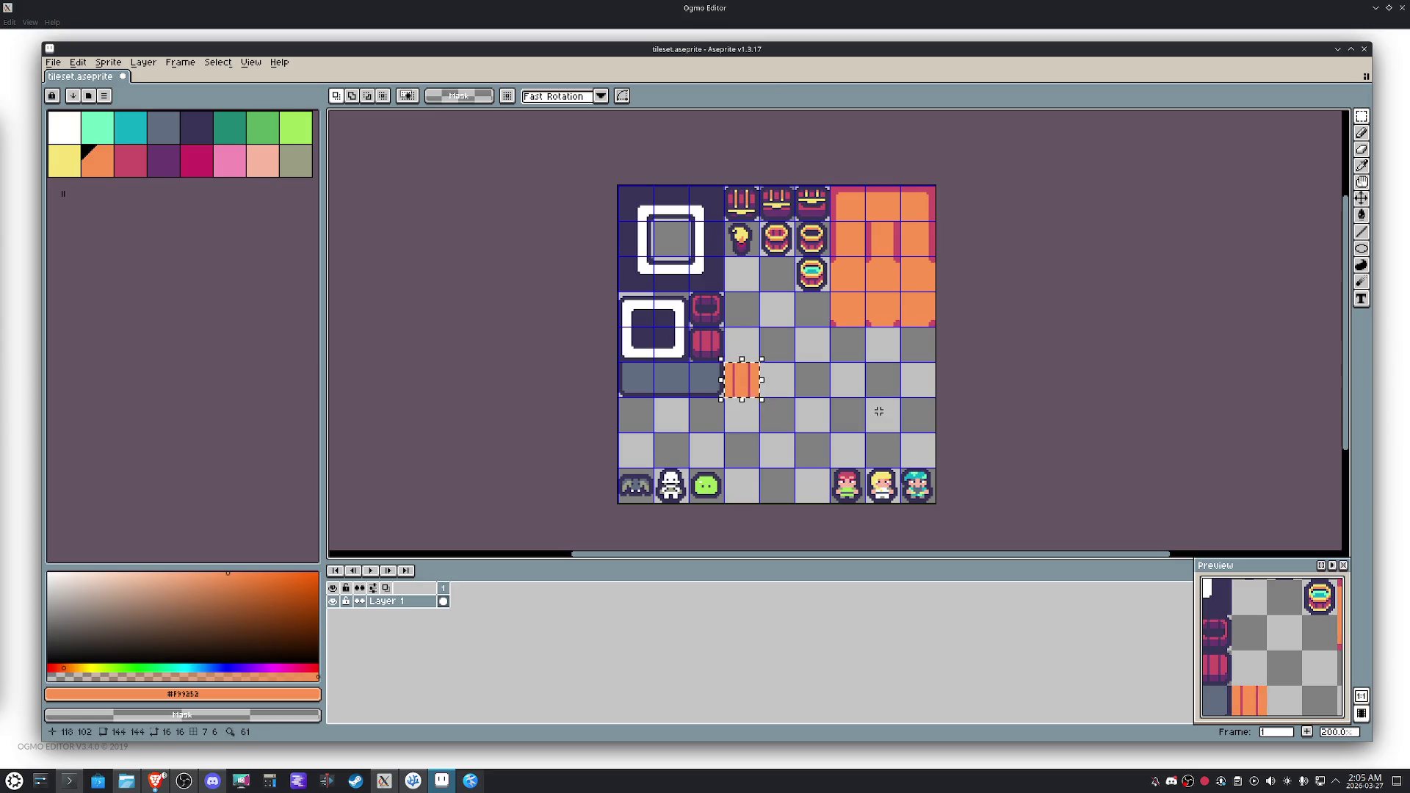
{"action": "key", "text": "shift+Right"}
{"action": "key", "text": "shift+Right"}
{"action": "key", "text": "shift+Right"}
{"action": "key", "text": "shift+Up"}
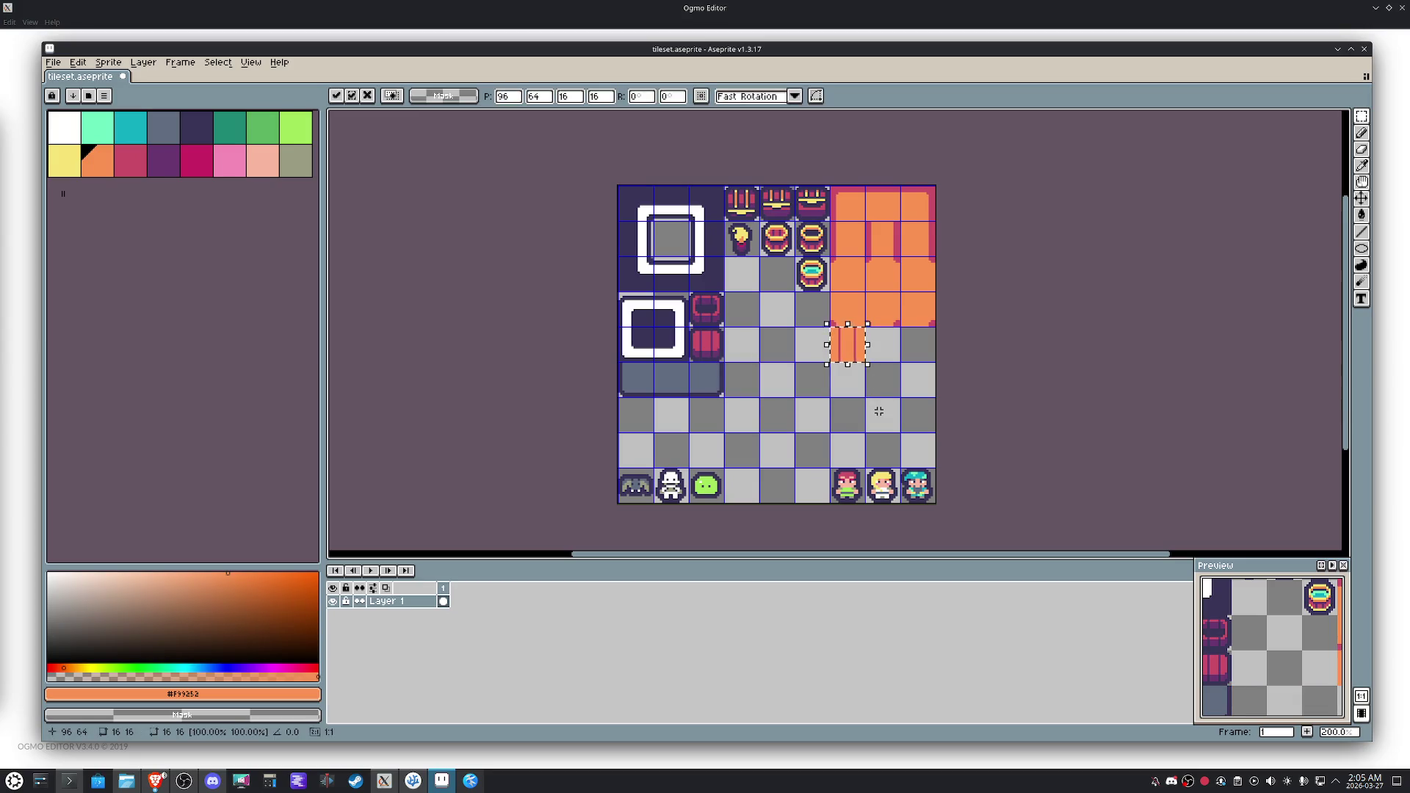
{"action": "key", "text": "shift+Down"}
{"action": "key", "text": "shift+Down"}
{"action": "key", "text": "shift+Down"}
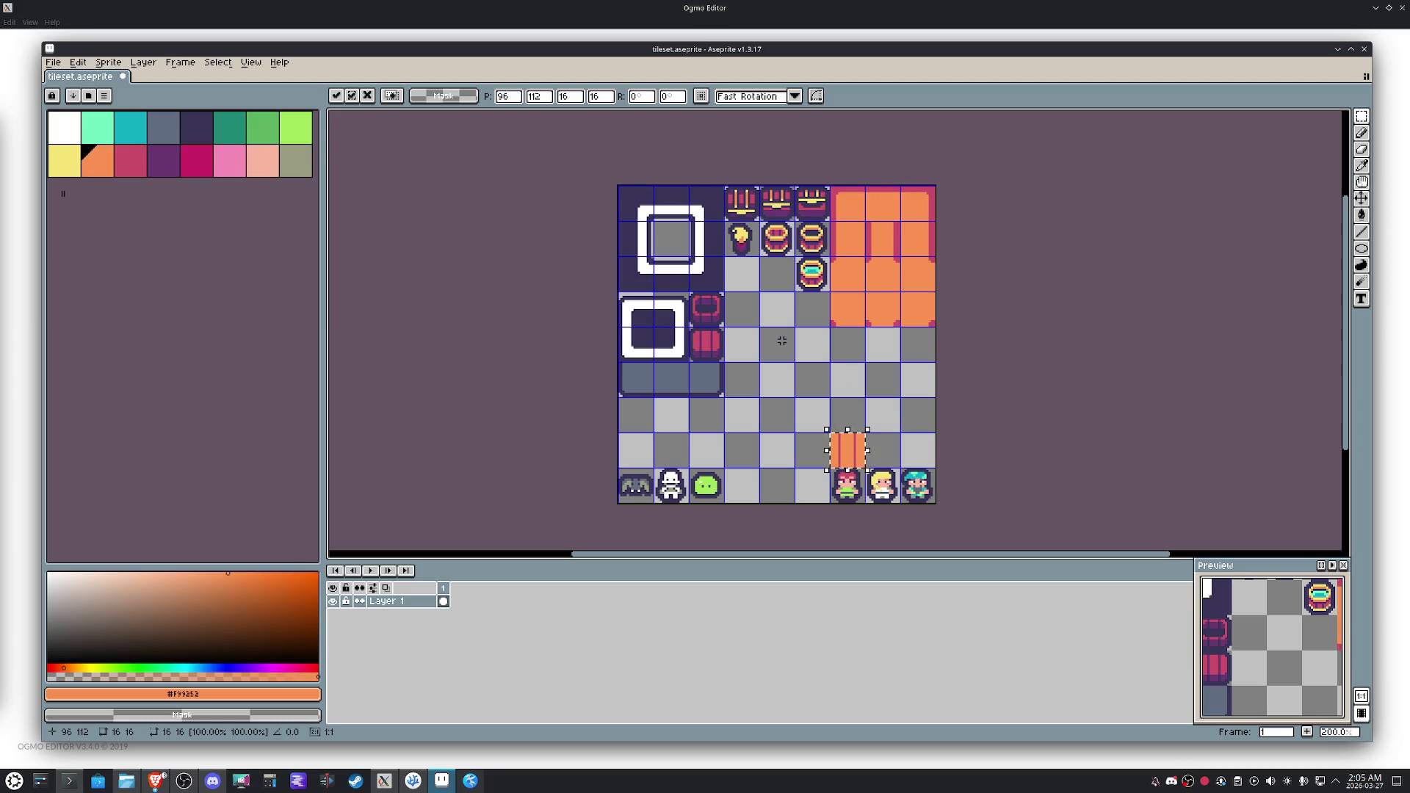
Move both red barrel tiles up into the block, side by side beside the pots.
{"action": "left_click_drag", "start_coordinate": [716, 314], "coordinate": [713, 349]}
{"action": "key", "text": "shift+Right"}
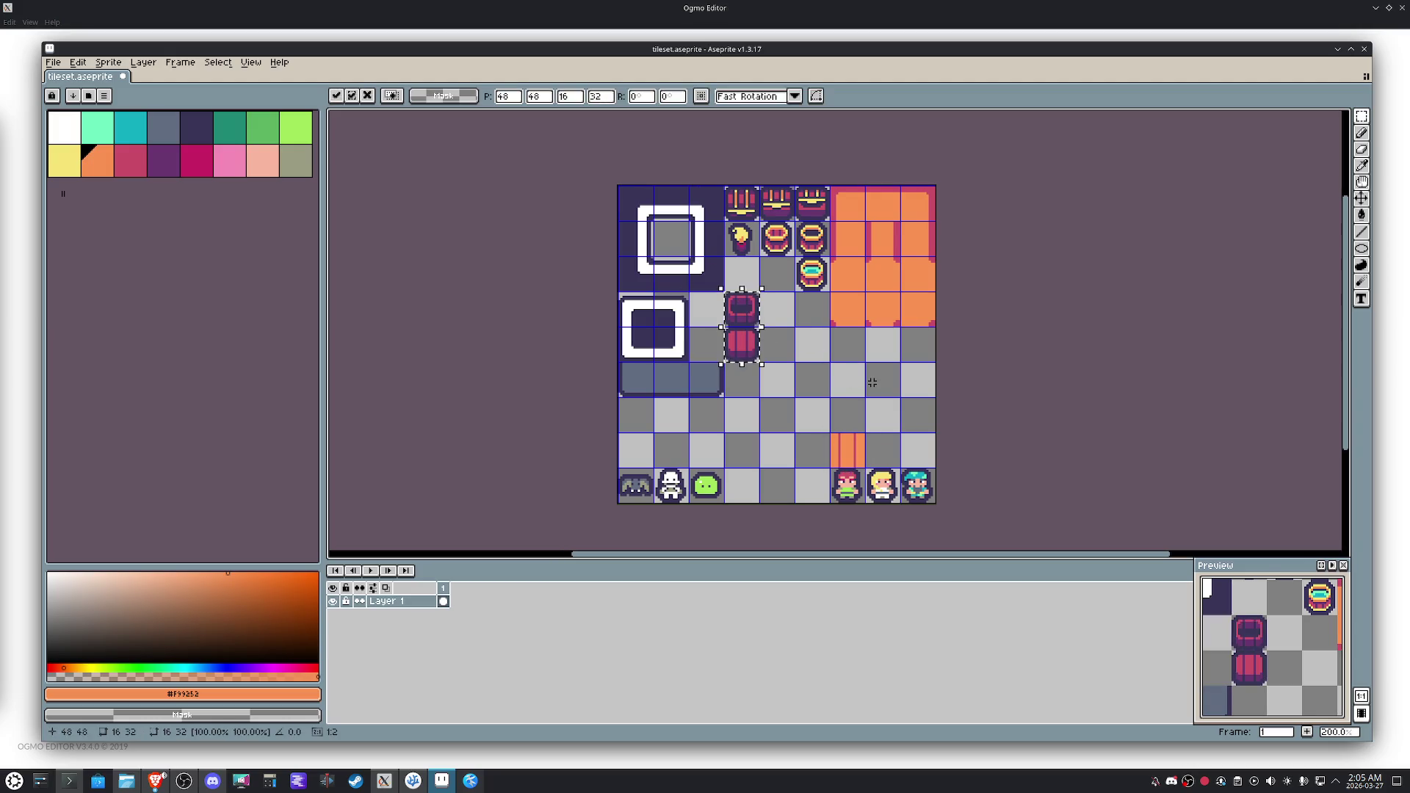
{"action": "key", "text": "shift+Up"}
{"action": "left_click_drag", "start_coordinate": [742, 318], "coordinate": [743, 323]}
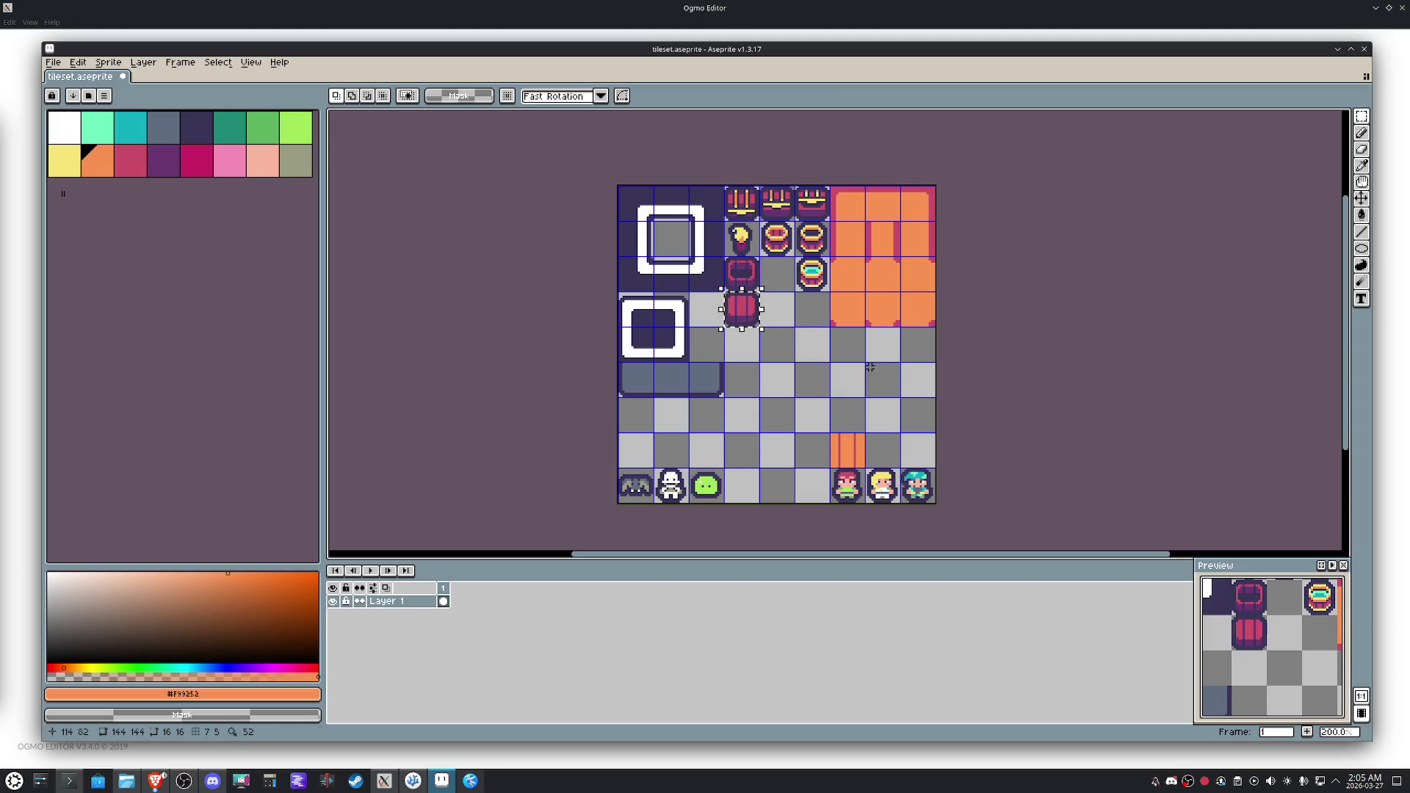
{"action": "key", "text": "shift+Right"}
{"action": "key", "text": "shift+Up"}
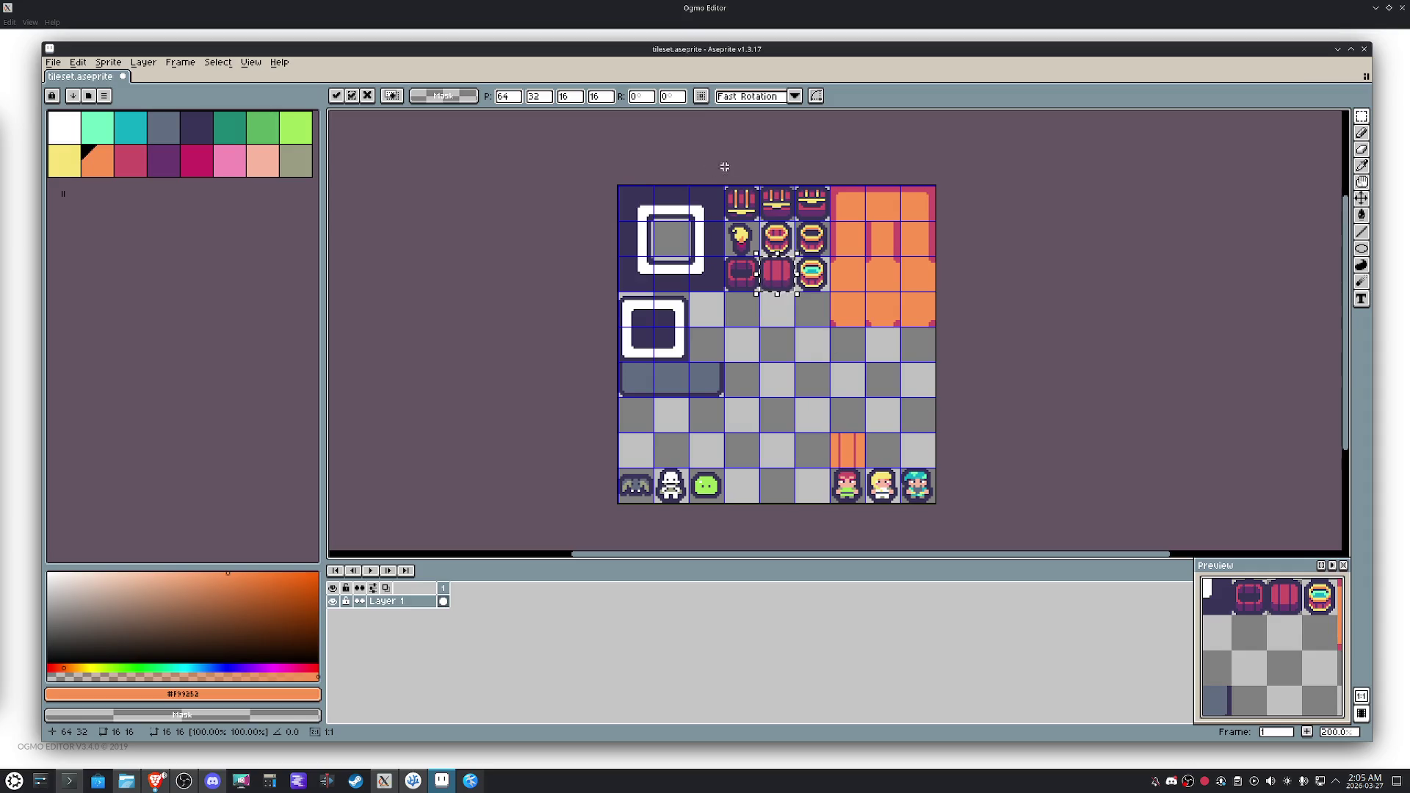
{"action": "scroll", "coordinate": [670, 176], "scroll_direction": "up", "scroll_amount": 2}
Nudge the white frame's top edge down one pixel.
{"action": "left_click_drag", "start_coordinate": [558, 213], "coordinate": [780, 288]}
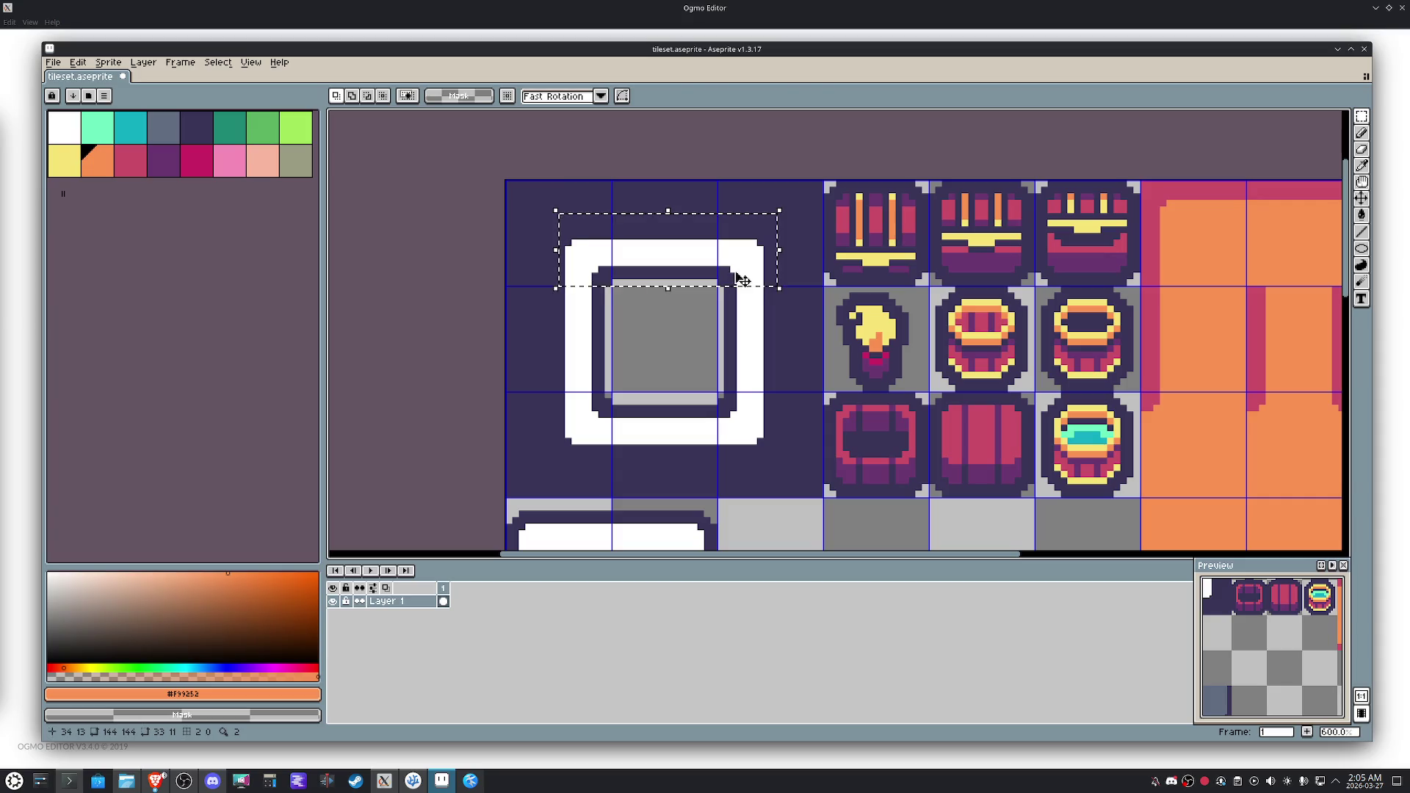
{"action": "left_click", "coordinate": [742, 280]}
{"action": "key", "text": "Down"}
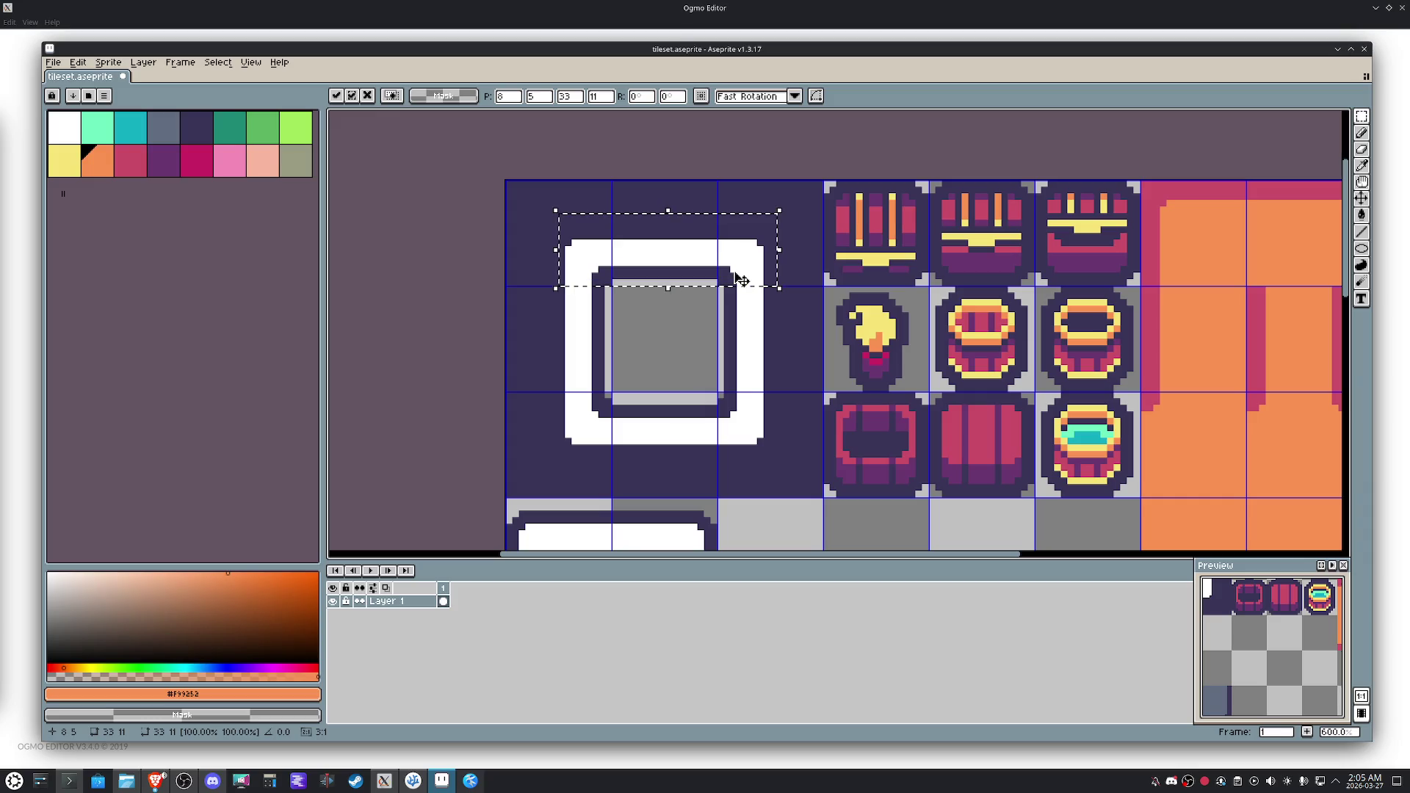
{"action": "left_click", "coordinate": [713, 316]}
{"action": "scroll", "coordinate": [709, 318], "scroll_direction": "up", "scroll_amount": 3}
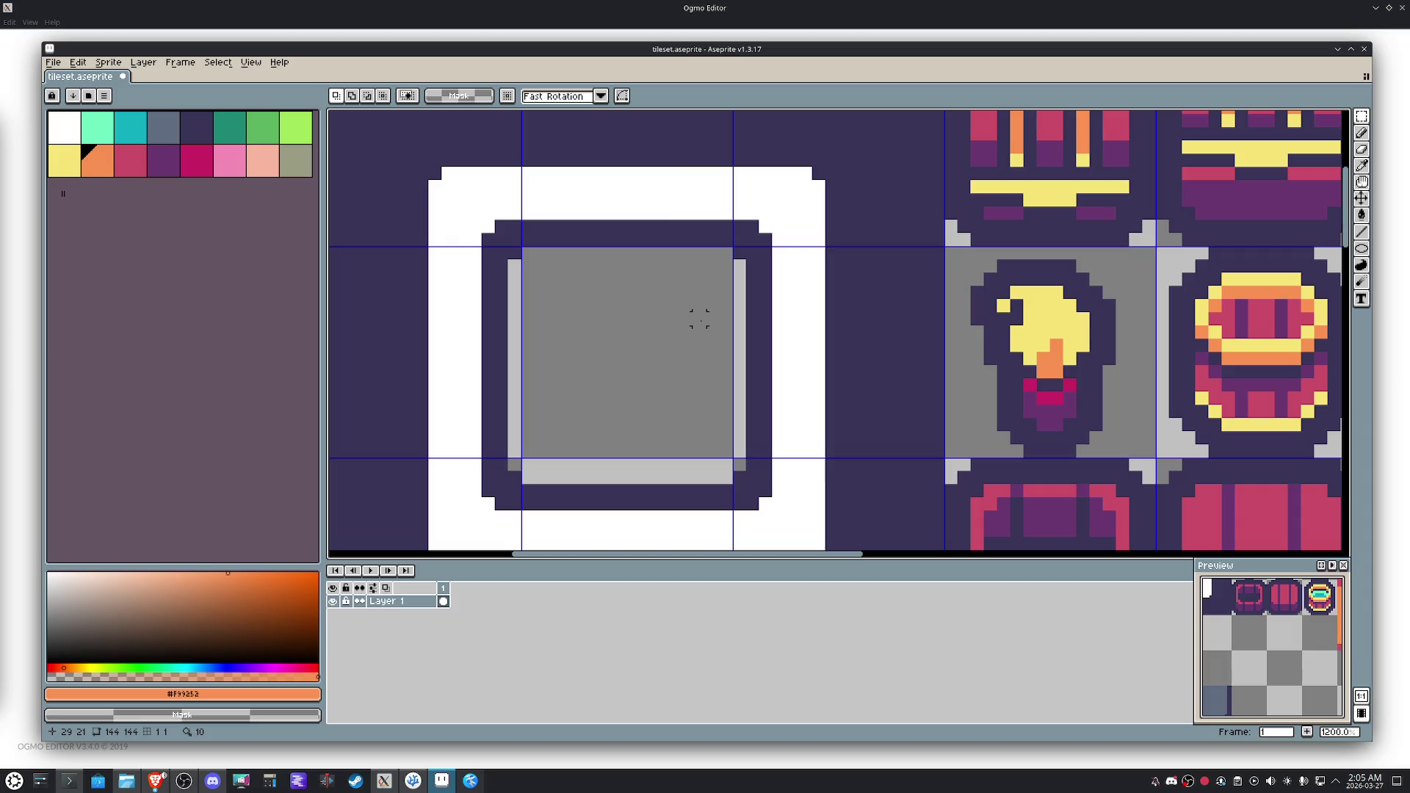
Pull the white frame's right and left sides inward.
{"action": "key", "text": "b"}
{"action": "scroll", "coordinate": [790, 292], "scroll_direction": "down", "scroll_amount": 2}
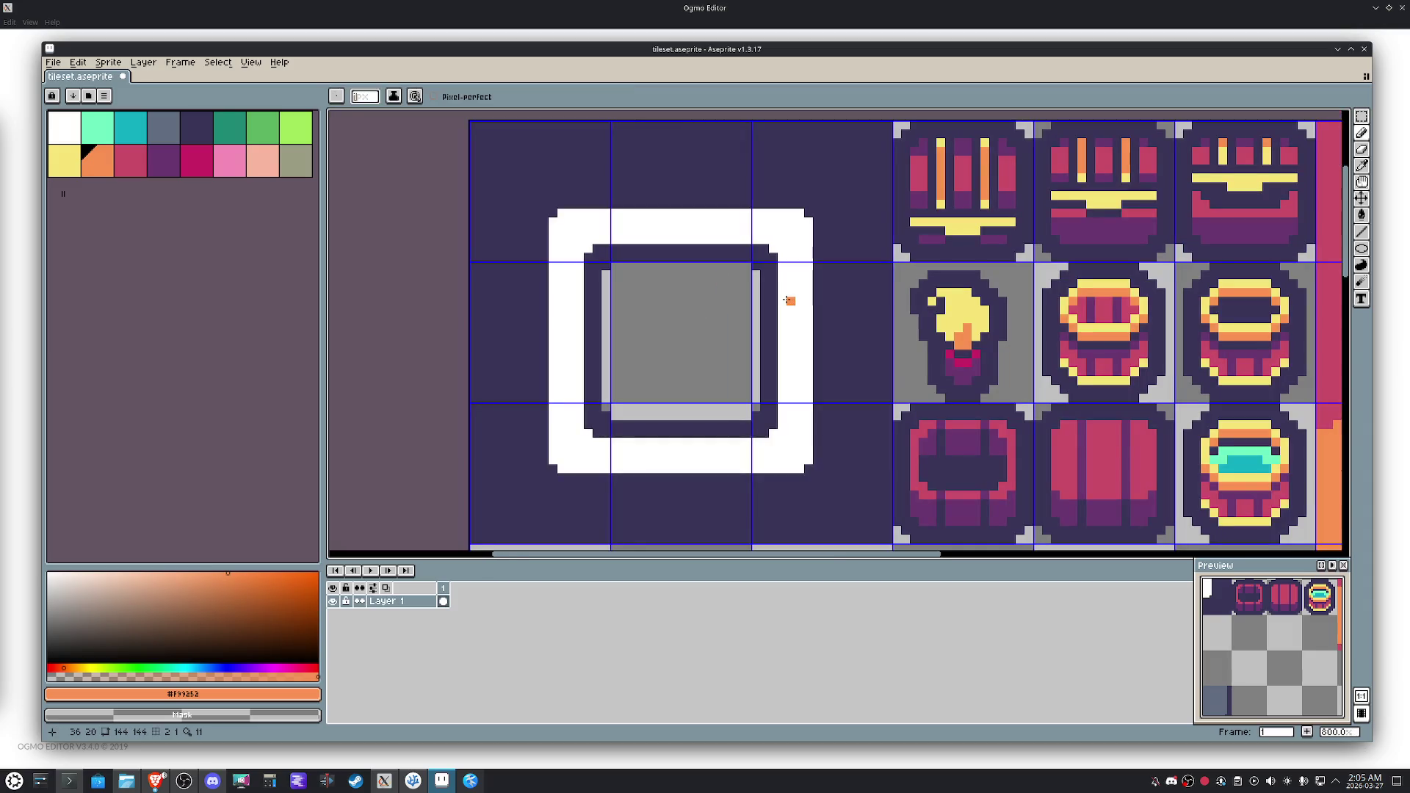
{"action": "key", "text": "m"}
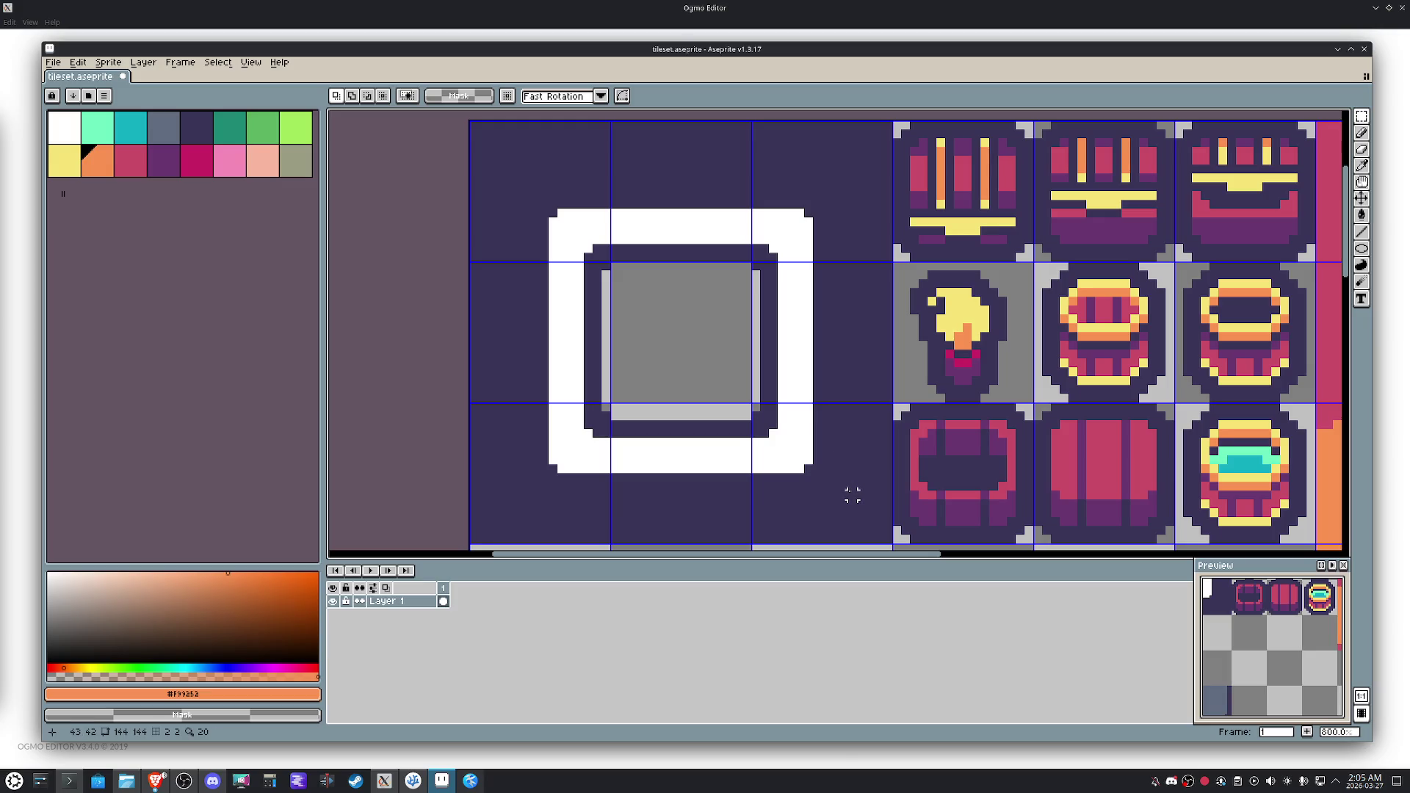
{"action": "mouse_move", "coordinate": [852, 494]}
{"action": "left_mouse_down"}
{"action": "mouse_move", "coordinate": [783, 284]}
{"action": "mouse_move", "coordinate": [731, 179]}
{"action": "left_mouse_up"}
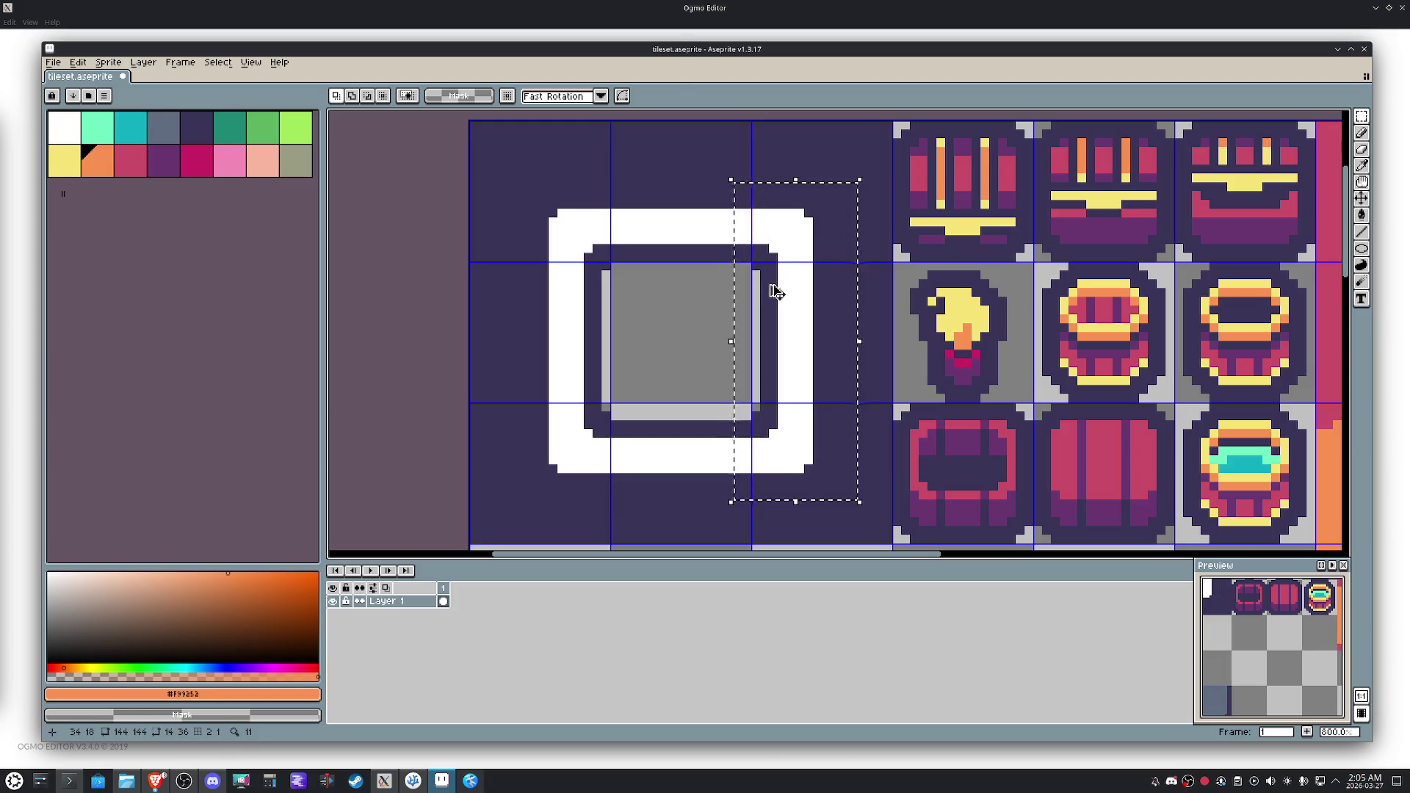
{"action": "left_click_drag", "start_coordinate": [775, 292], "coordinate": [768, 293]}
{"action": "mouse_move", "coordinate": [514, 191]}
{"action": "left_mouse_down"}
{"action": "mouse_move", "coordinate": [615, 496]}
{"action": "mouse_move", "coordinate": [606, 466]}
{"action": "left_mouse_up"}
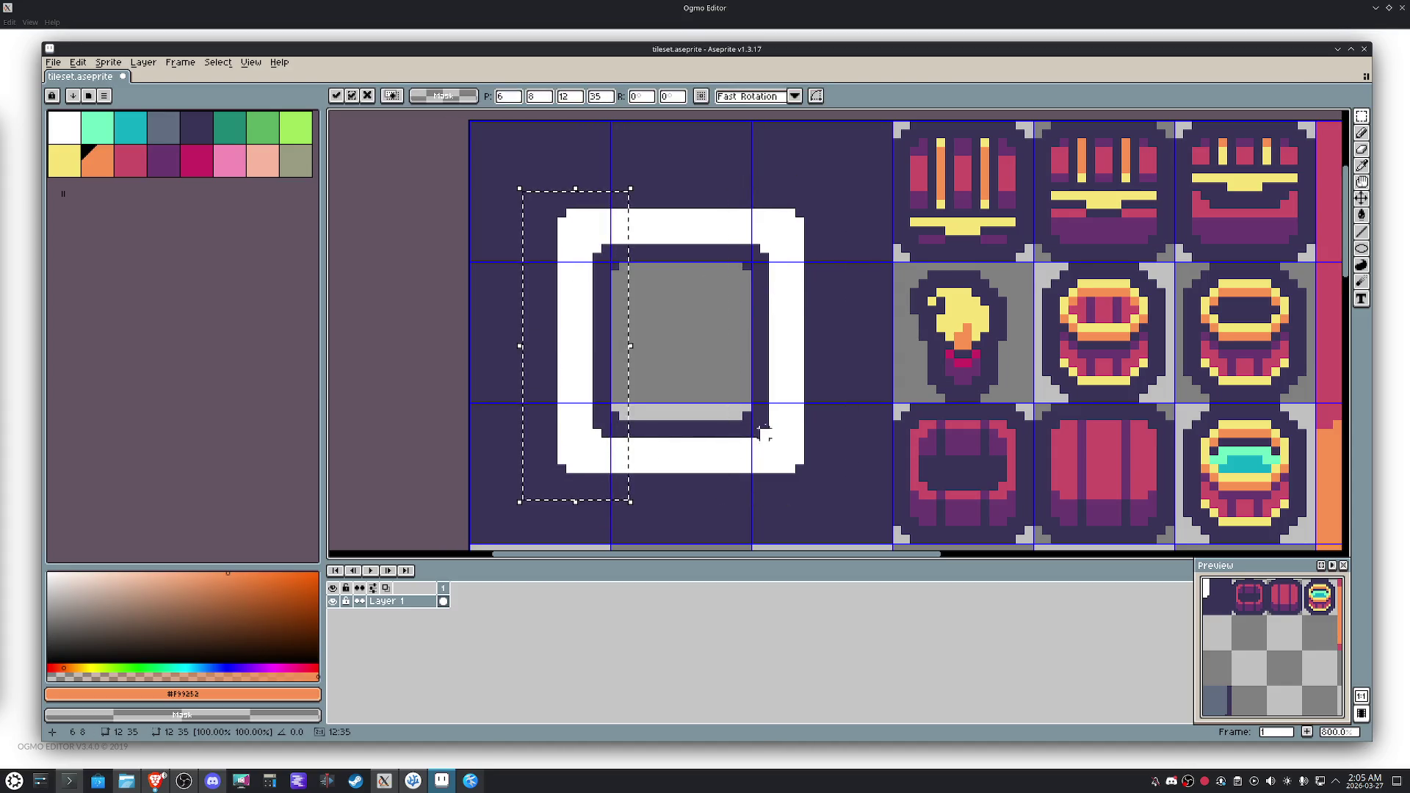
{"action": "left_click", "coordinate": [764, 309]}
Save tileset.aseprite with the adjusted frame.
{"action": "key", "text": "b"}
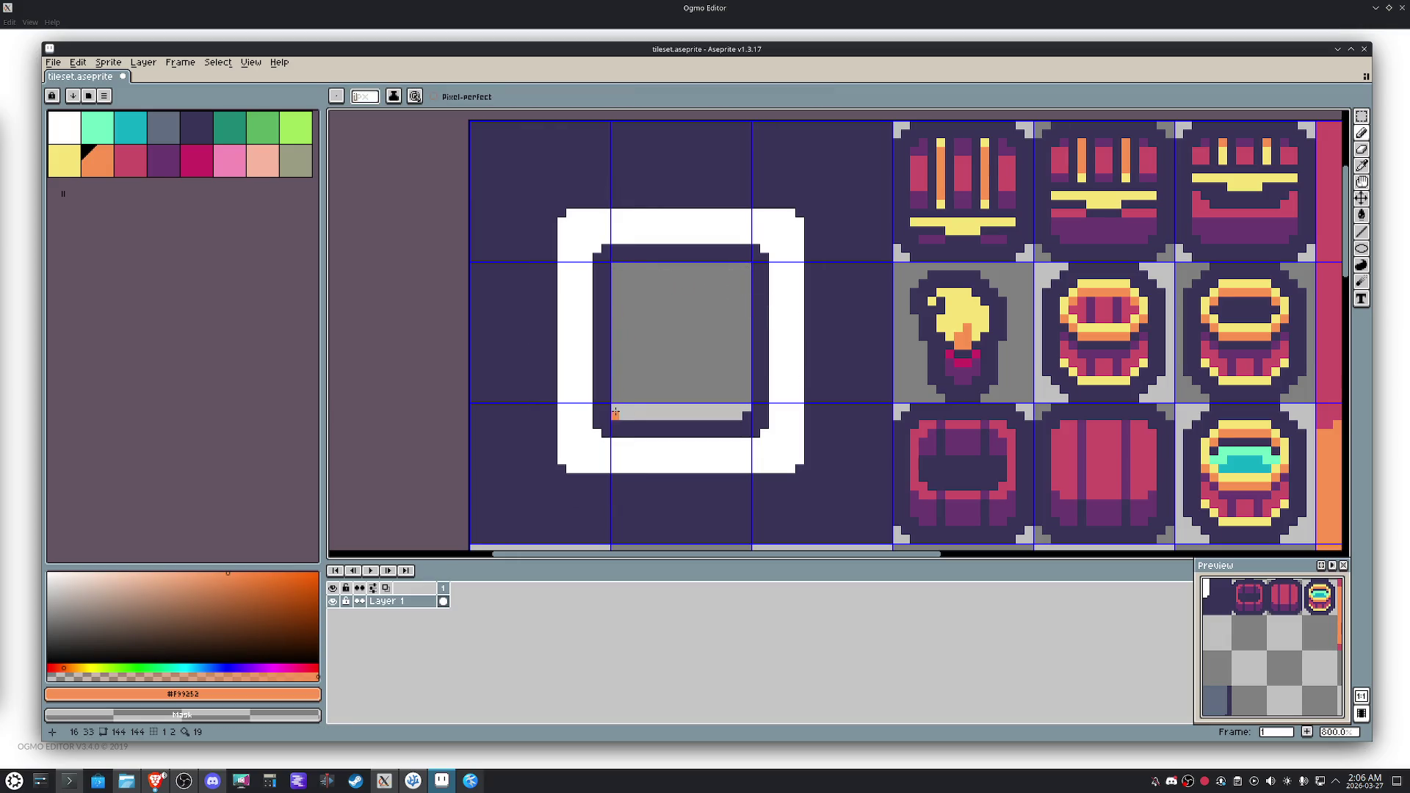
{"action": "scroll", "coordinate": [664, 388], "scroll_direction": "down", "scroll_amount": 3}
{"action": "left_click_drag", "start_coordinate": [675, 366], "coordinate": [595, 324]}
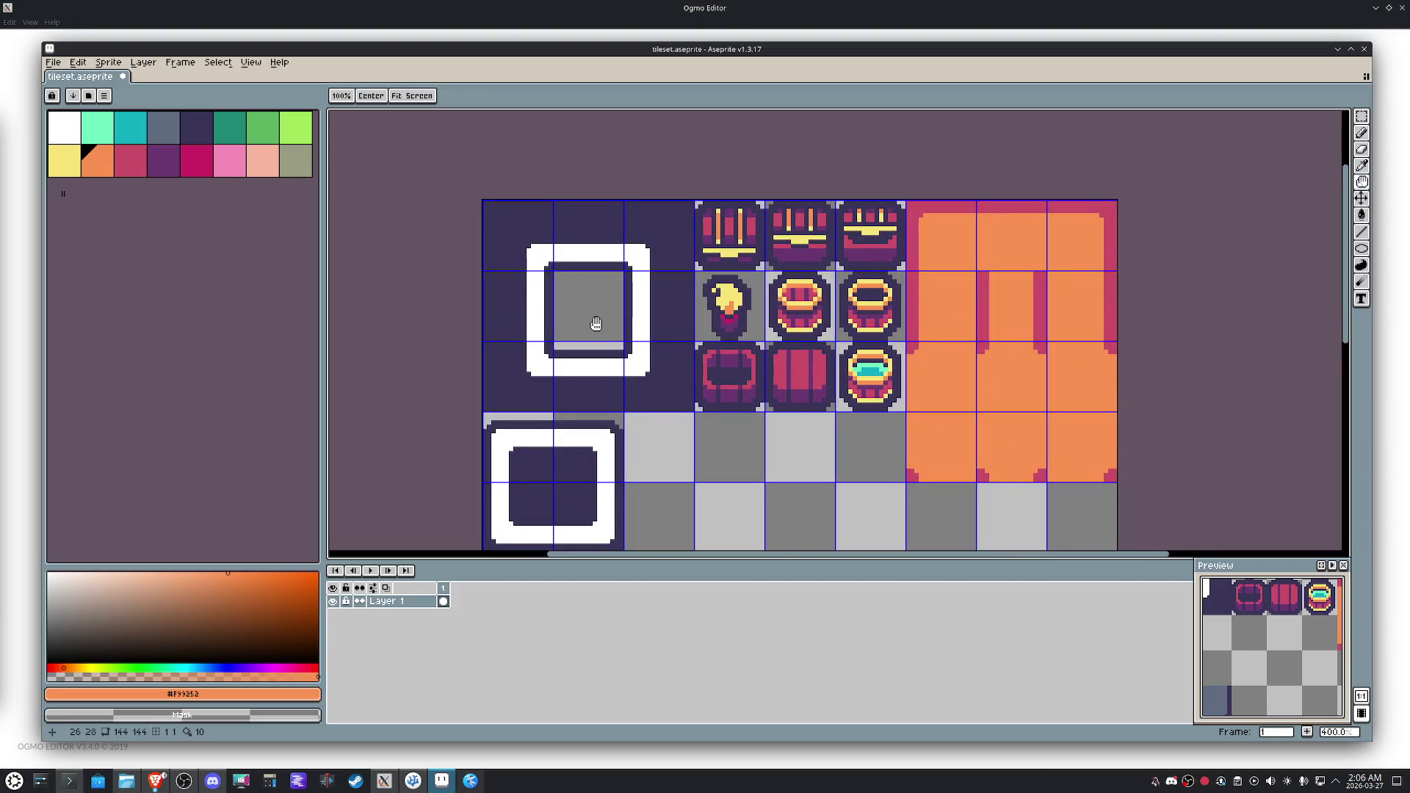
{"action": "mouse_move", "coordinate": [595, 324]}
{"action": "left_mouse_down"}
{"action": "mouse_move", "coordinate": [592, 274]}
{"action": "mouse_move", "coordinate": [570, 338]}
{"action": "left_mouse_up"}
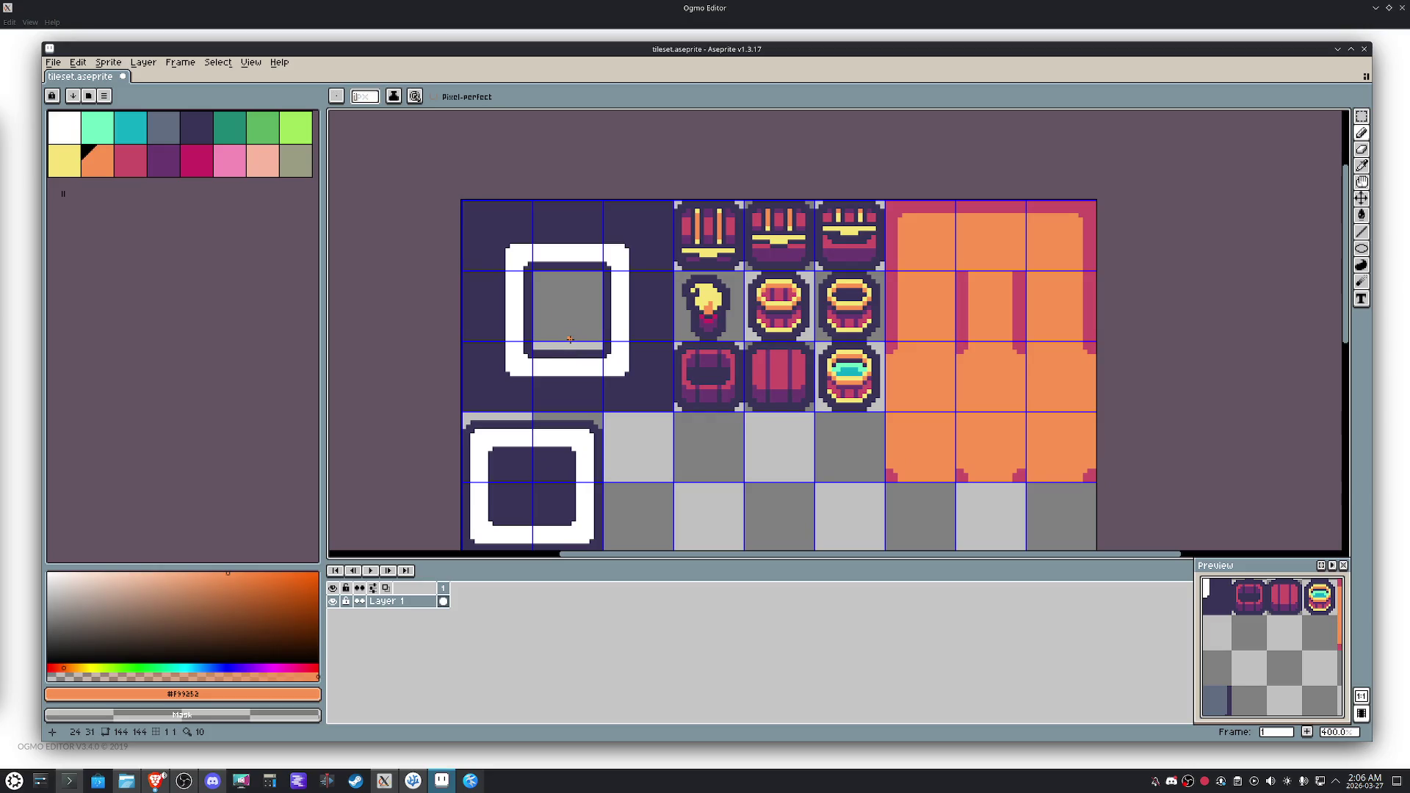
{"action": "key", "text": "ctrl+s"}
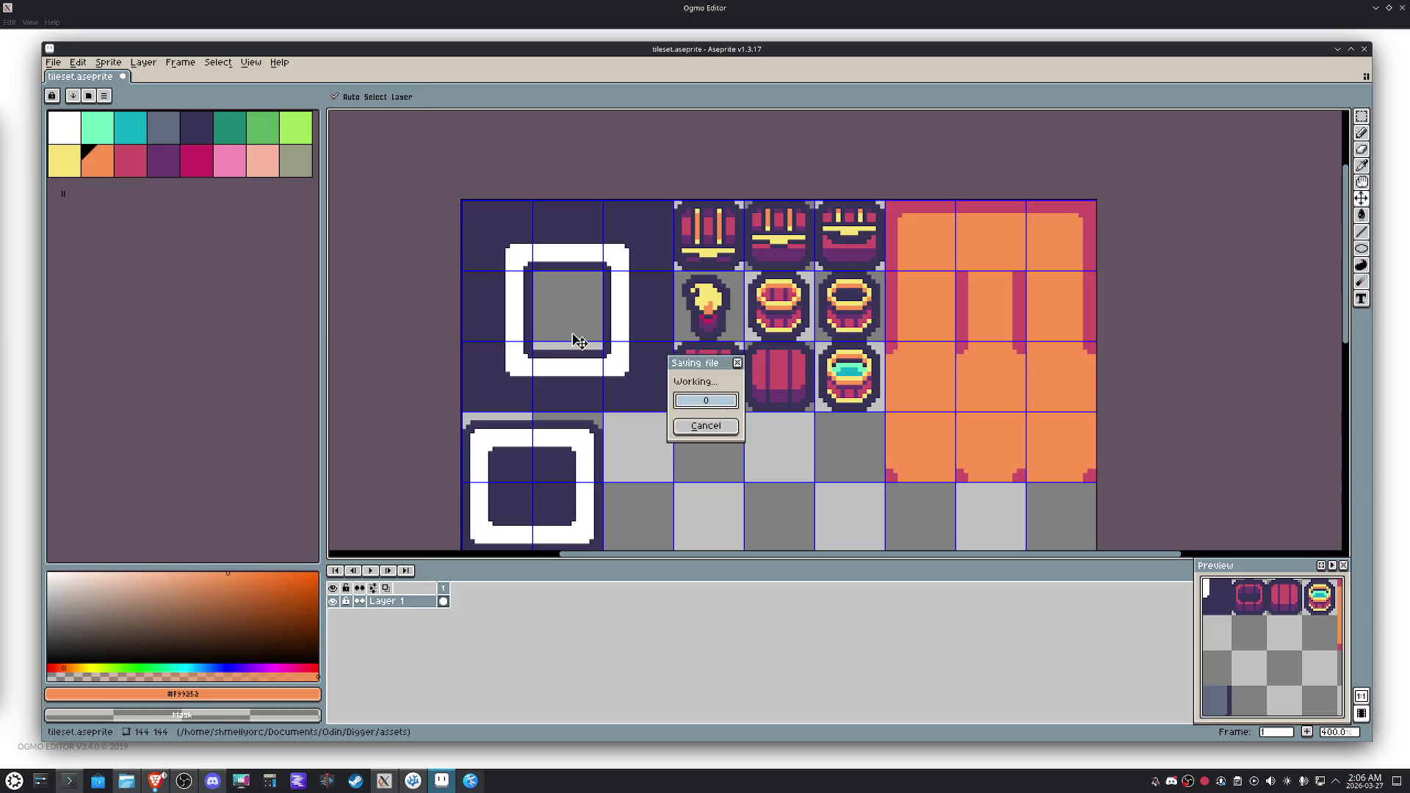
Try purple, then slate fills on the top-left 3x3 block's background, finally clearing it to transparent.
{"action": "key", "text": "m"}
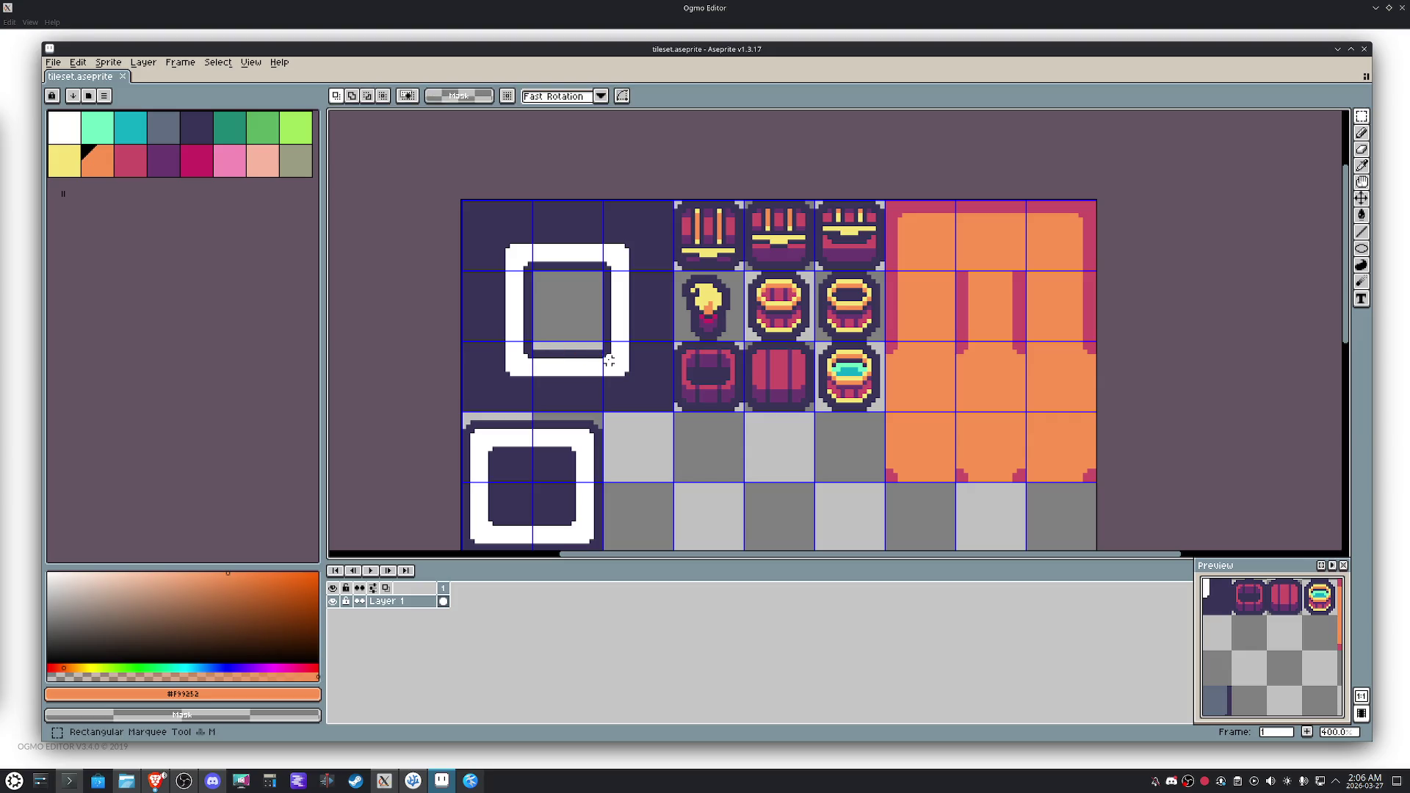
{"action": "mouse_move", "coordinate": [639, 371]}
{"action": "left_mouse_down"}
{"action": "mouse_move", "coordinate": [478, 294]}
{"action": "mouse_move", "coordinate": [471, 209]}
{"action": "left_mouse_up"}
{"action": "scroll", "coordinate": [514, 277], "scroll_direction": "up", "scroll_amount": 1}
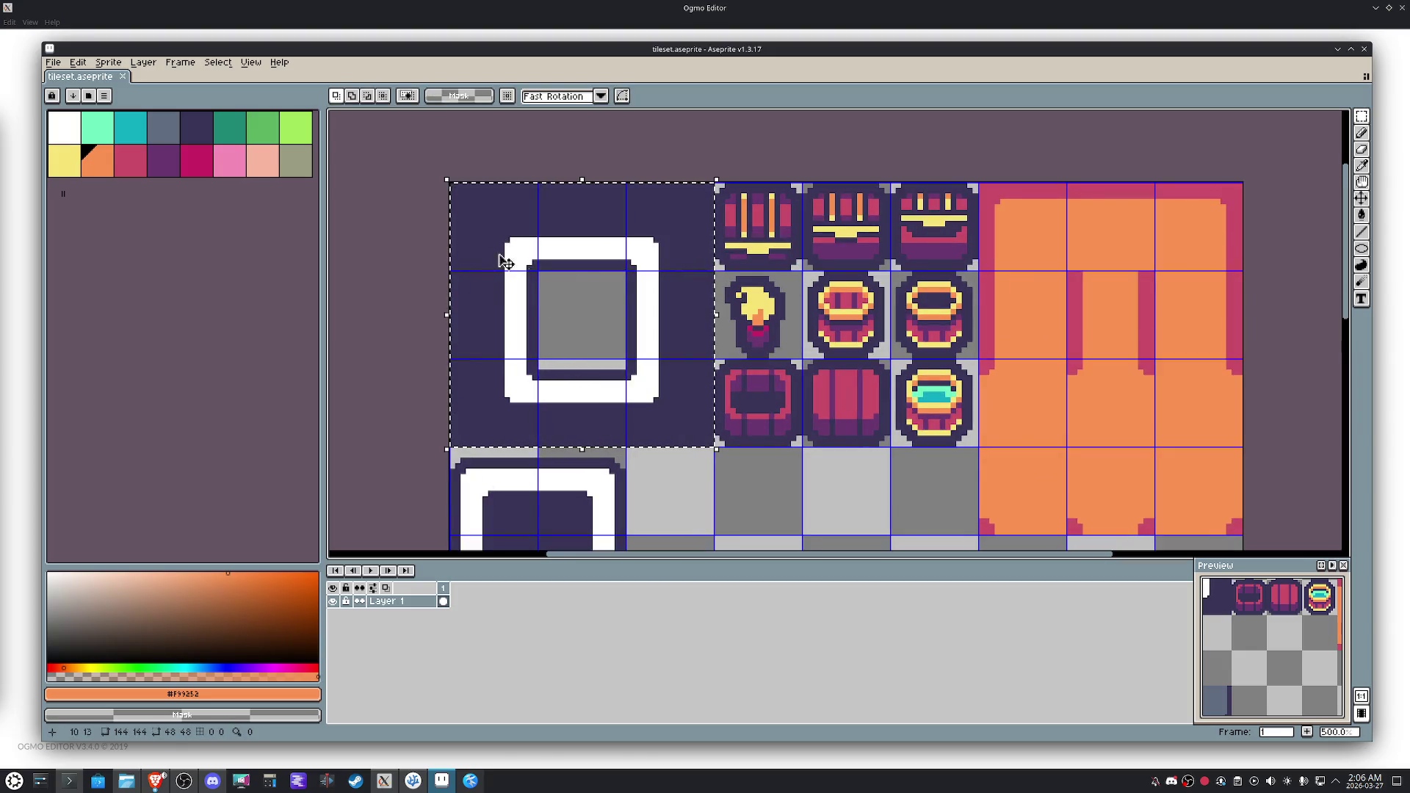
{"action": "key", "text": "g"}
{"action": "key", "text": "0"}
{"action": "key", "text": "0"}
{"action": "left_click", "coordinate": [487, 387]}
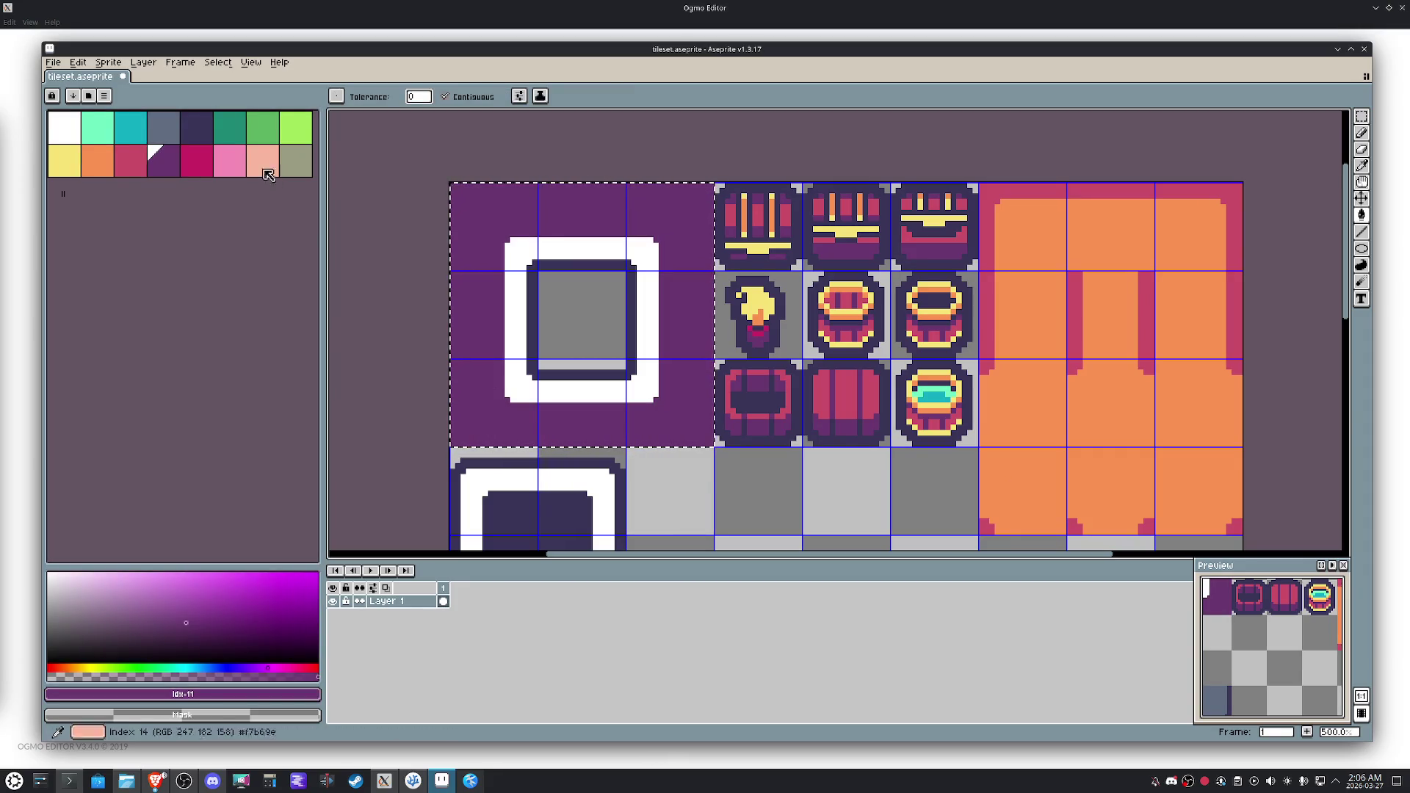
{"action": "key", "text": "bracketleft"}
{"action": "key", "text": "bracketleft"}
{"action": "key", "text": "bracketleft"}
{"action": "left_click", "coordinate": [487, 421]}
{"action": "scroll", "coordinate": [586, 356], "scroll_direction": "up", "scroll_amount": 4}
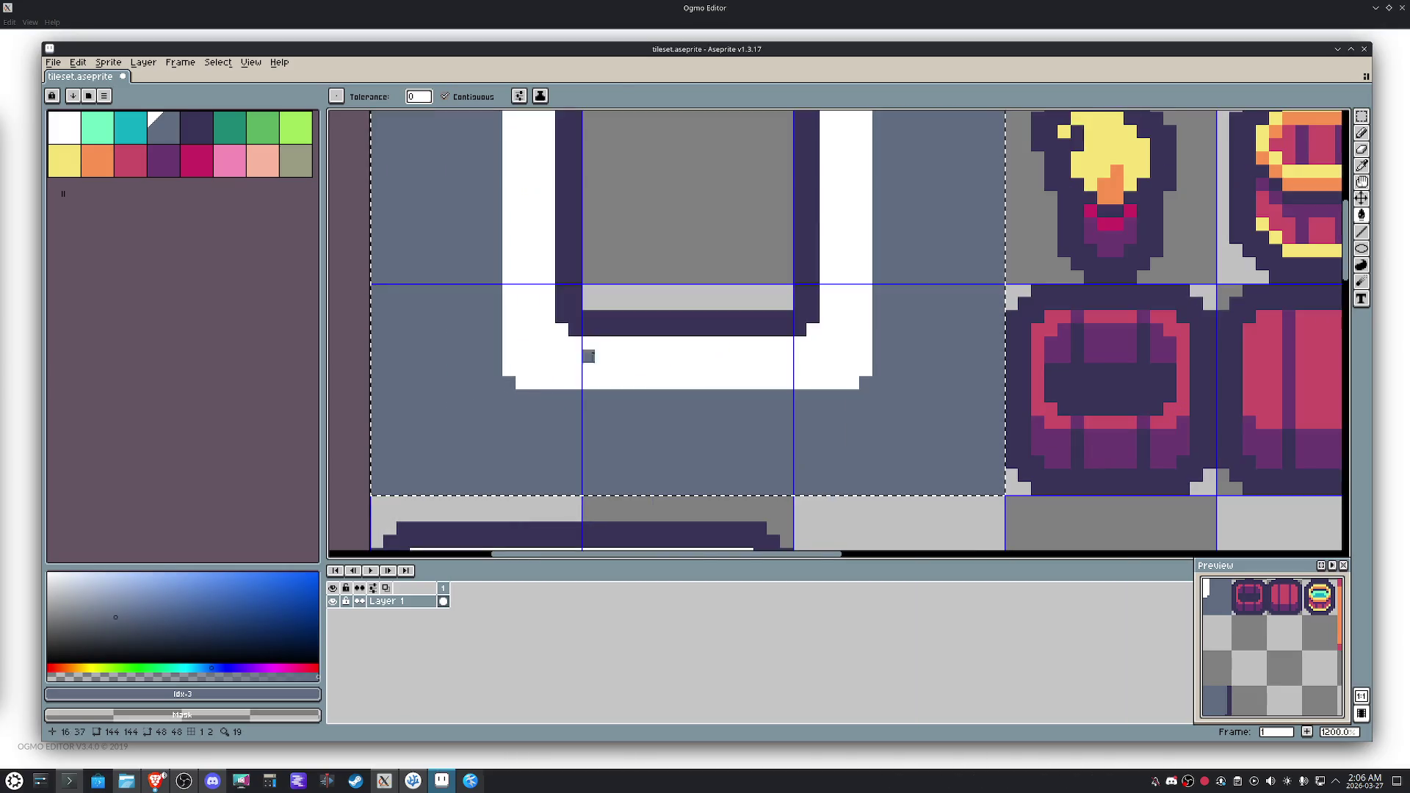
{"action": "scroll", "coordinate": [598, 324], "scroll_direction": "down", "scroll_amount": 2}
{"action": "left_click", "coordinate": [607, 316], "text": "alt"}
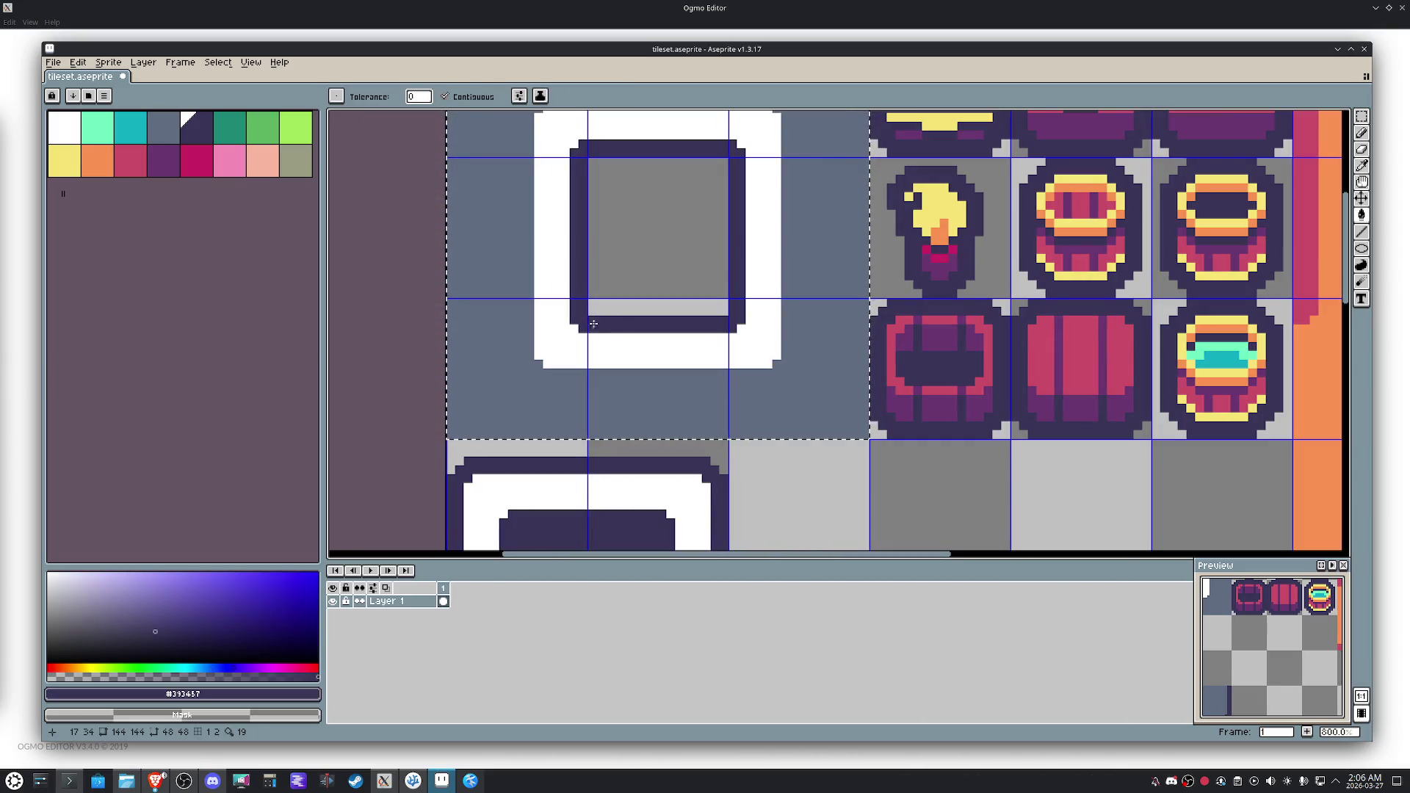
{"action": "right_click", "coordinate": [503, 382]}
{"action": "scroll", "coordinate": [503, 382], "scroll_direction": "down", "scroll_amount": 1}
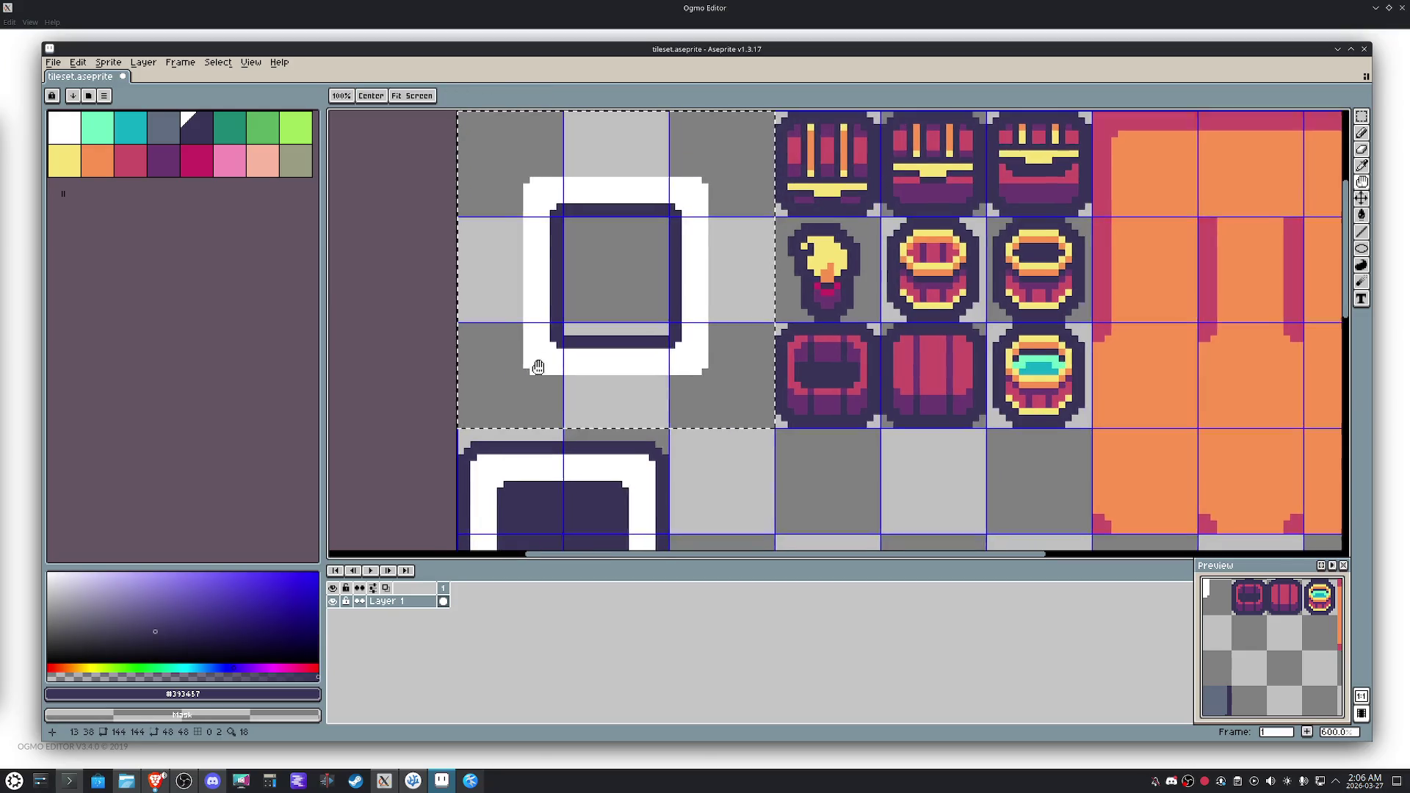
Select the white frame tile block and preview the outline effect, then cancel it.
{"action": "key", "text": "m"}
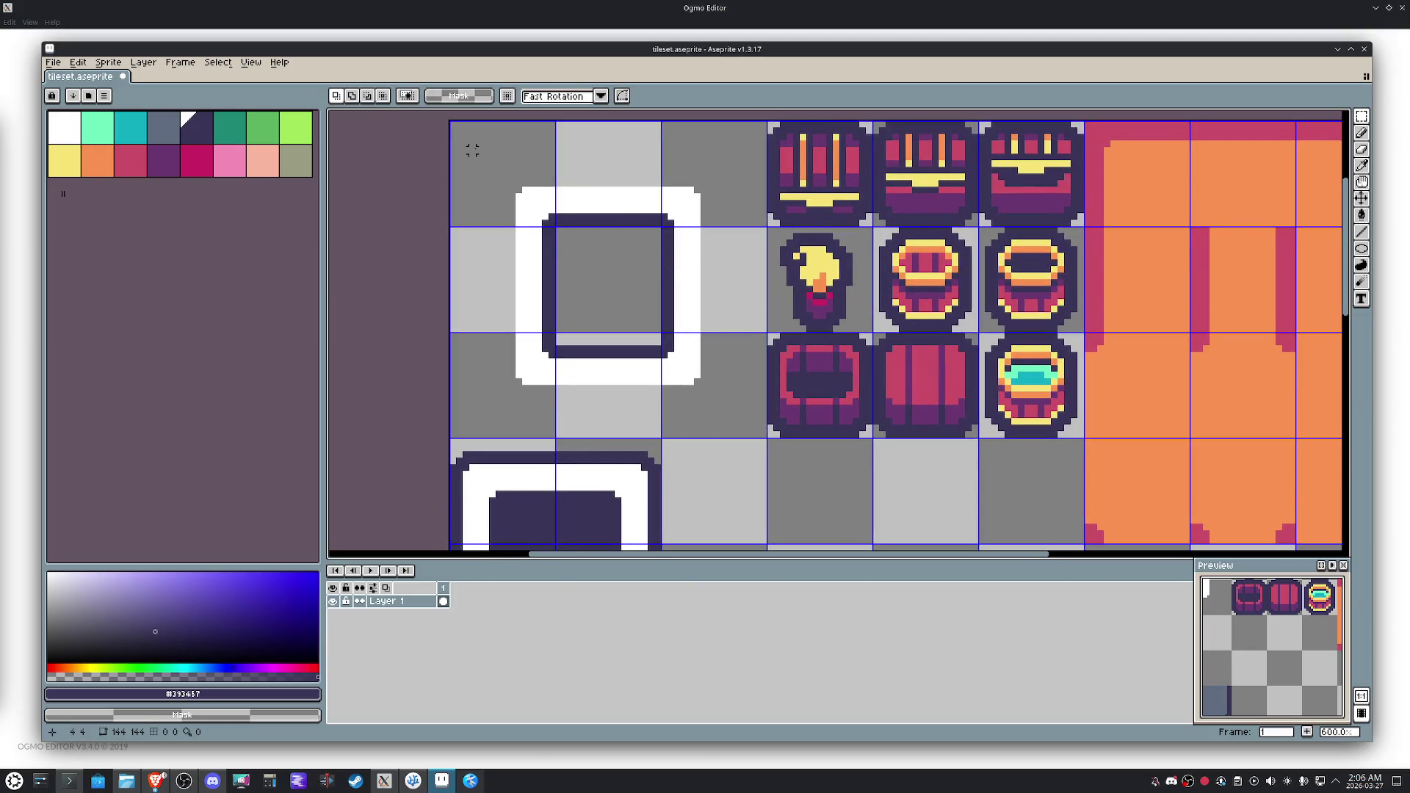
{"action": "left_click_drag", "start_coordinate": [479, 157], "coordinate": [734, 412]}
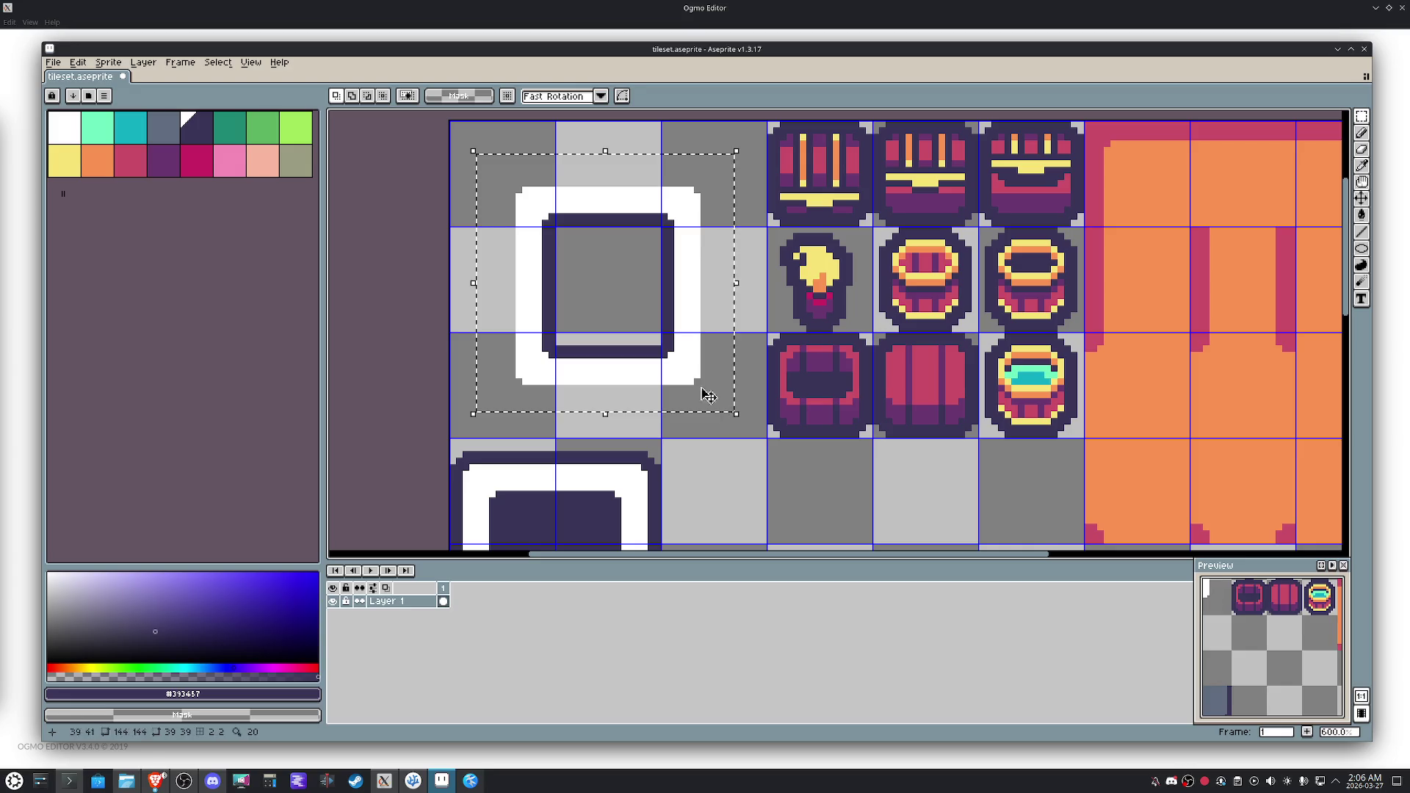
{"action": "key", "text": "i"}
{"action": "key", "text": "h"}
{"action": "key", "text": "shift+o"}
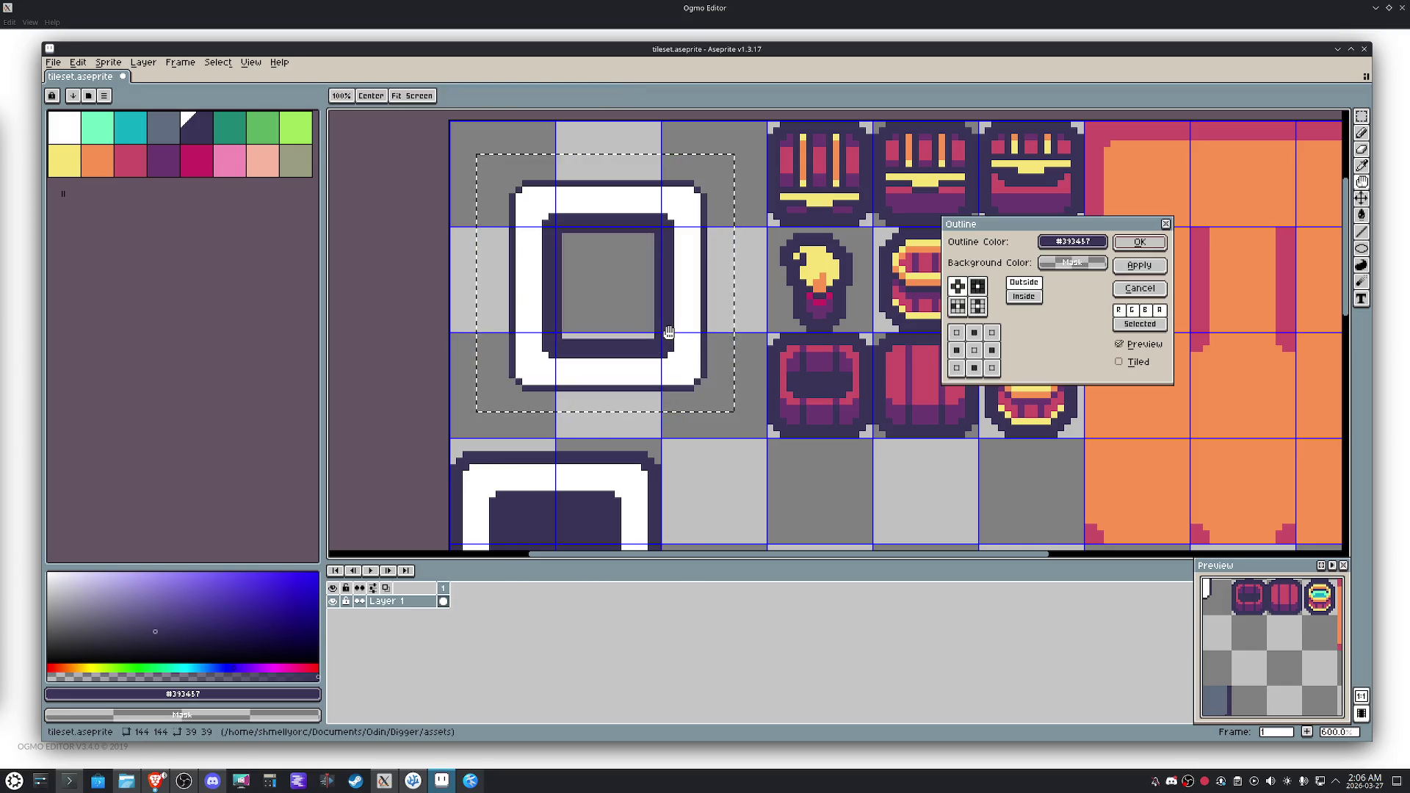
{"action": "left_click", "coordinate": [1140, 288]}
Fill the frame's dark inner ring grey and apply a square-cornered dark outline.
{"action": "key", "text": "g"}
{"action": "left_click", "coordinate": [640, 350]}
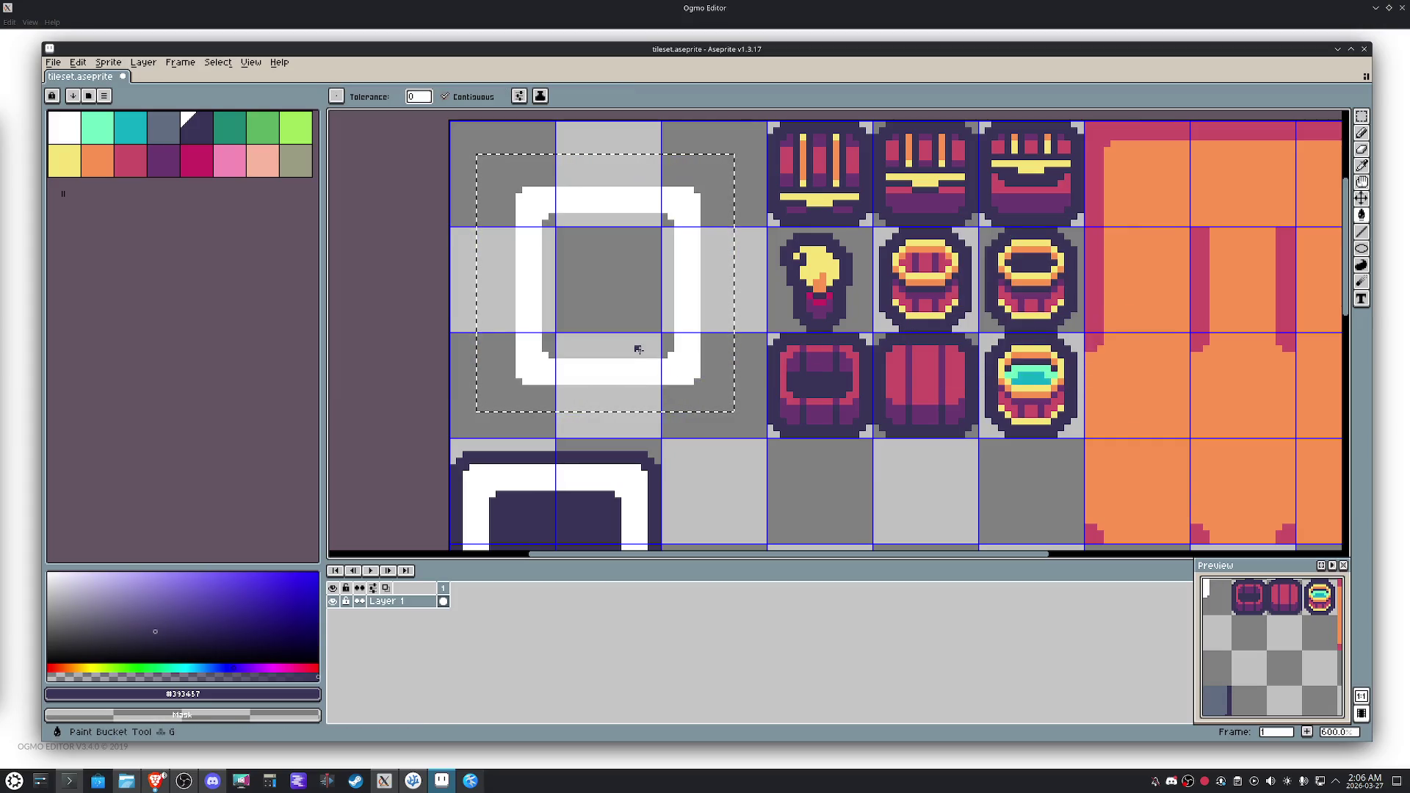
{"action": "key", "text": "shift+o"}
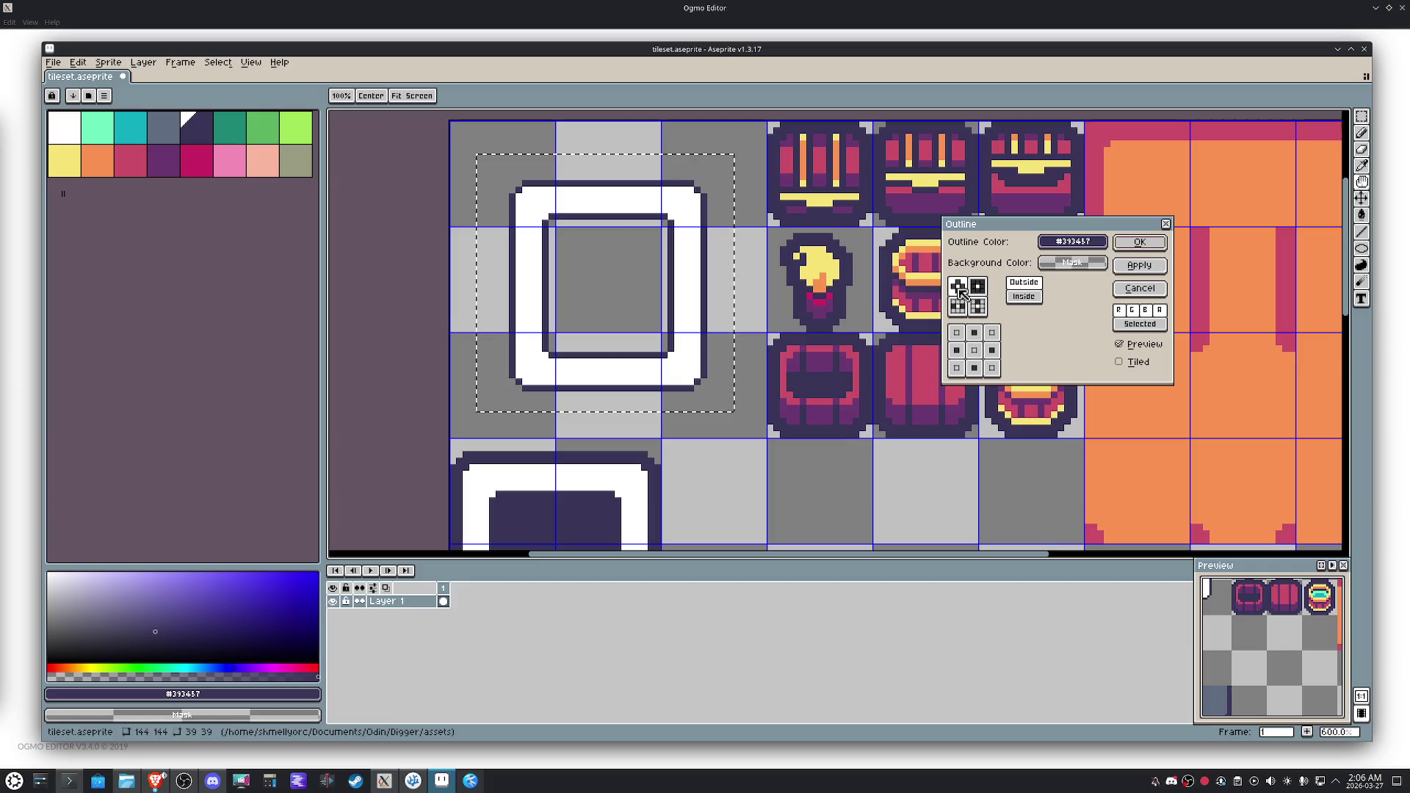
{"action": "left_click", "coordinate": [979, 292]}
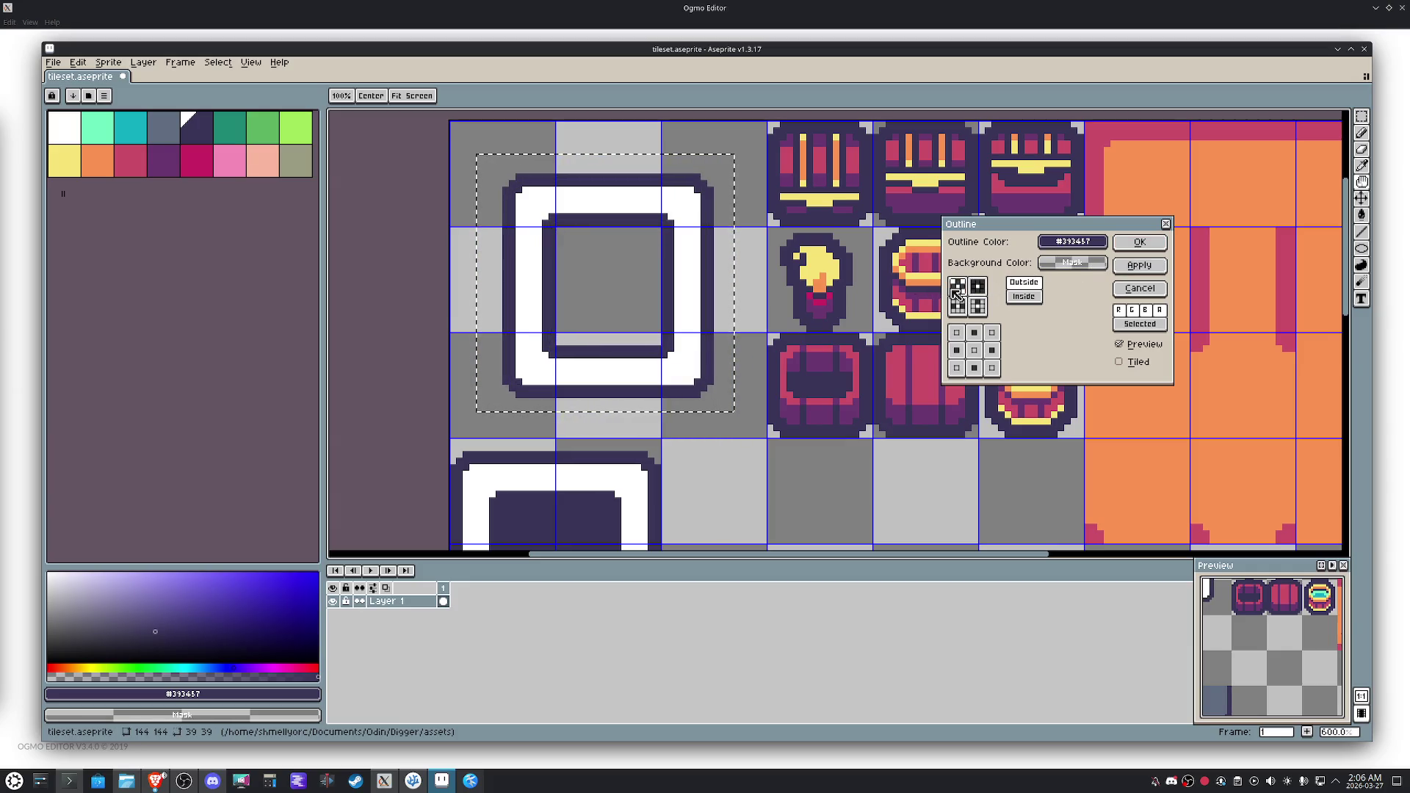
{"action": "left_click", "coordinate": [1138, 243]}
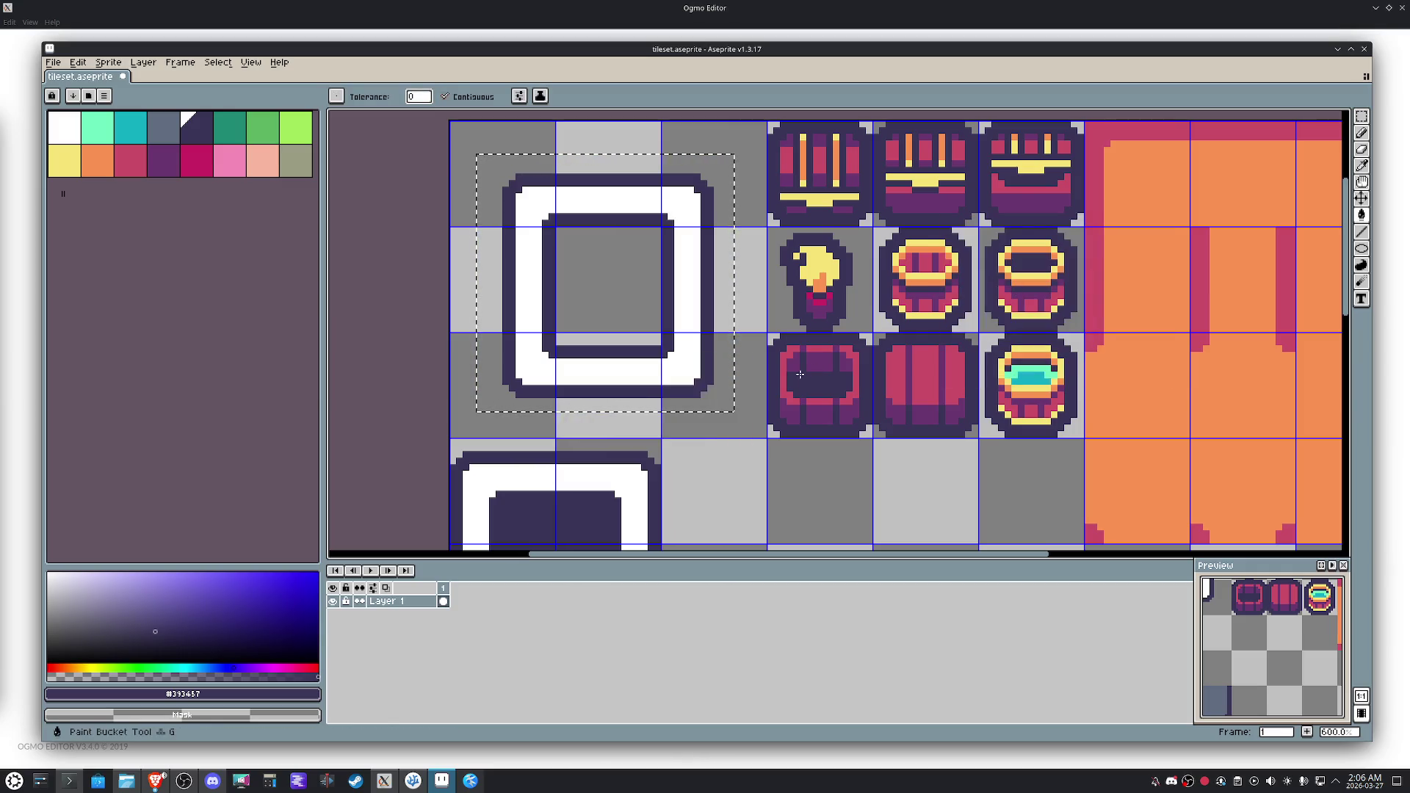
{"action": "left_click_drag", "start_coordinate": [755, 401], "coordinate": [451, 122]}
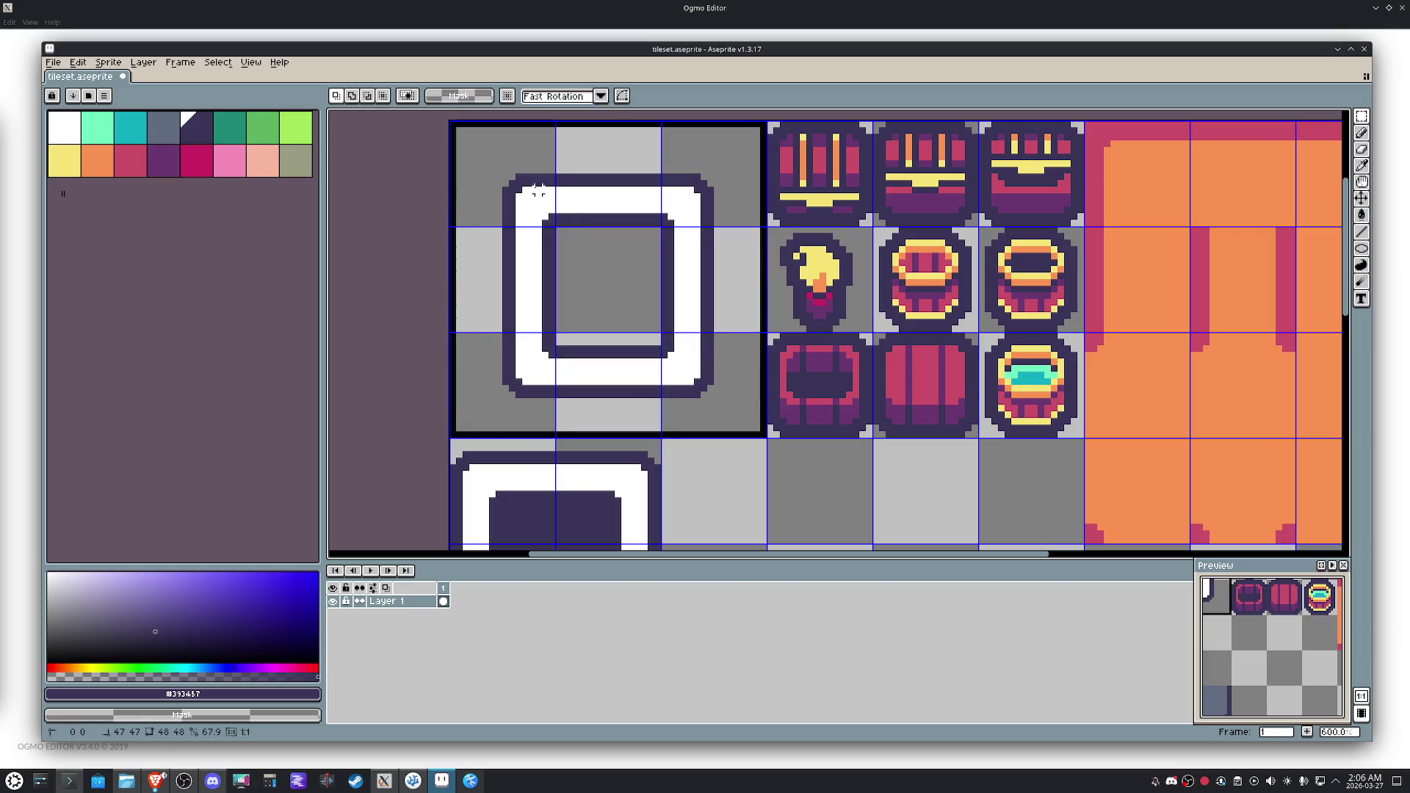
Bucket-fill the top-left block's background blue-grey.
{"action": "left_click", "coordinate": [163, 127]}
{"action": "key", "text": "g"}
{"action": "left_click", "coordinate": [490, 145]}
Fill the bottom-left three-tile strip grey-green (#9b9c82) after trying pink, then deselect.
{"action": "key", "text": "h"}
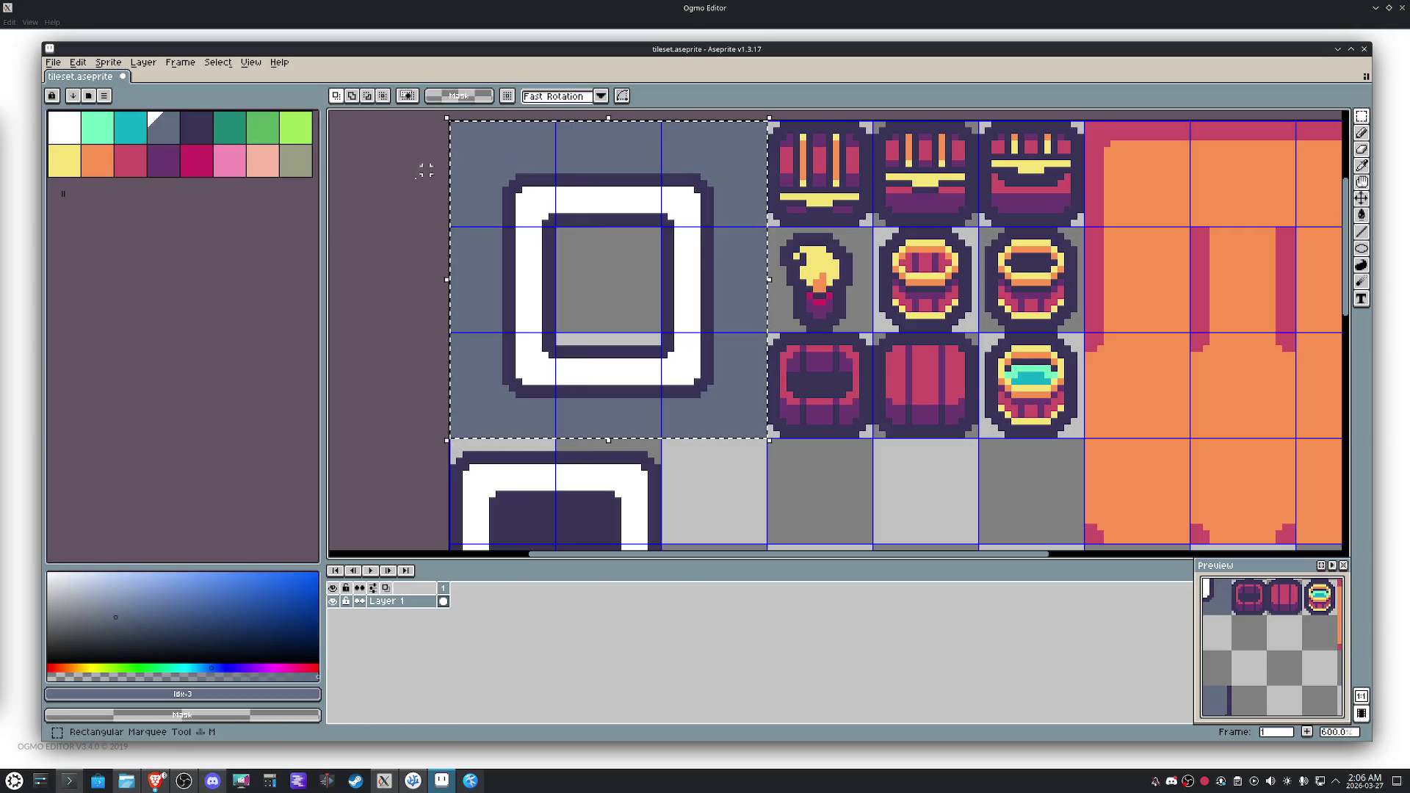
{"action": "scroll", "coordinate": [533, 274], "scroll_direction": "down", "scroll_amount": 2}
{"action": "left_click_drag", "start_coordinate": [684, 396], "coordinate": [671, 305]}
{"action": "key", "text": "m"}
{"action": "left_click_drag", "start_coordinate": [630, 456], "coordinate": [512, 462]}
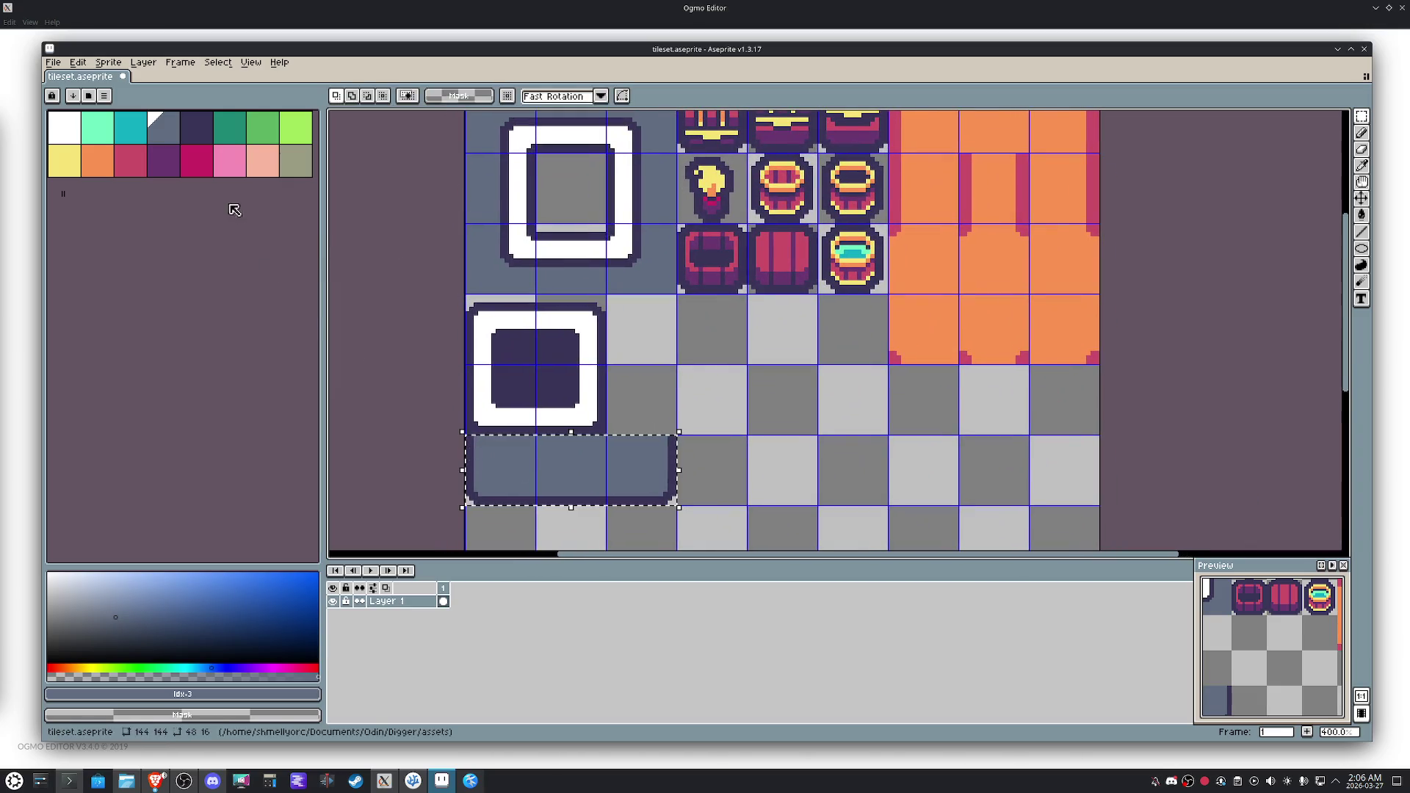
{"action": "key", "text": "g"}
{"action": "left_click", "coordinate": [139, 169]}
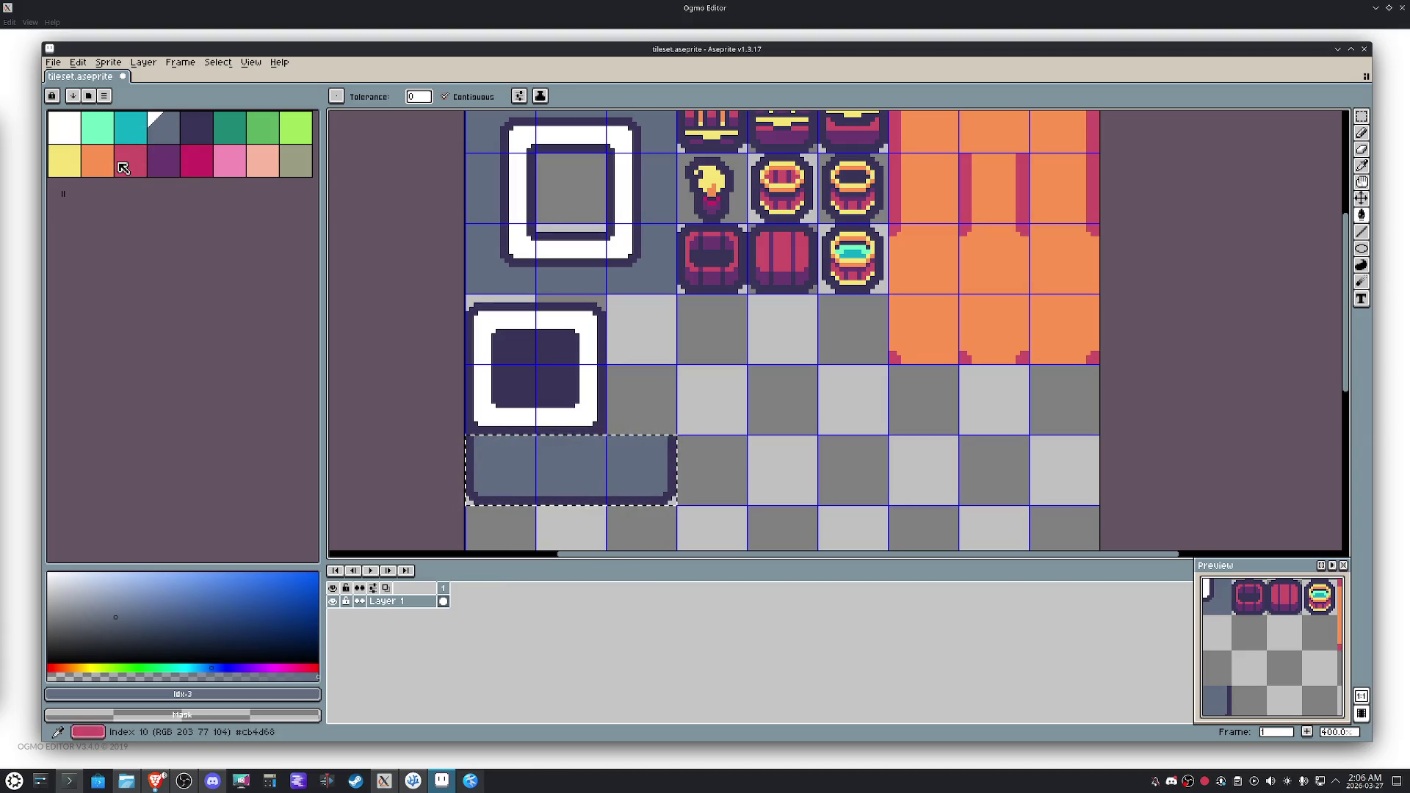
{"action": "left_click", "coordinate": [140, 170]}
{"action": "left_click", "coordinate": [646, 466]}
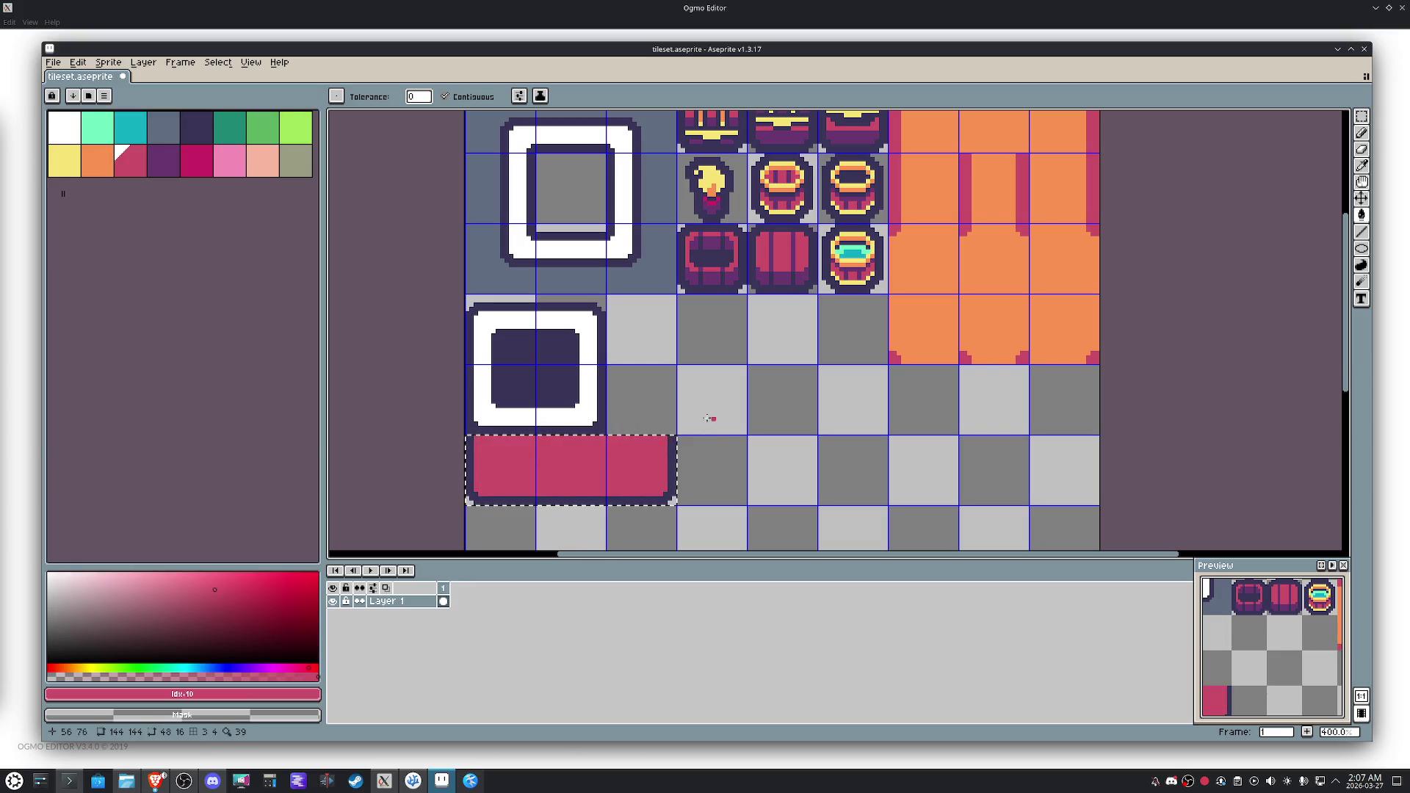
{"action": "left_click", "coordinate": [296, 161]}
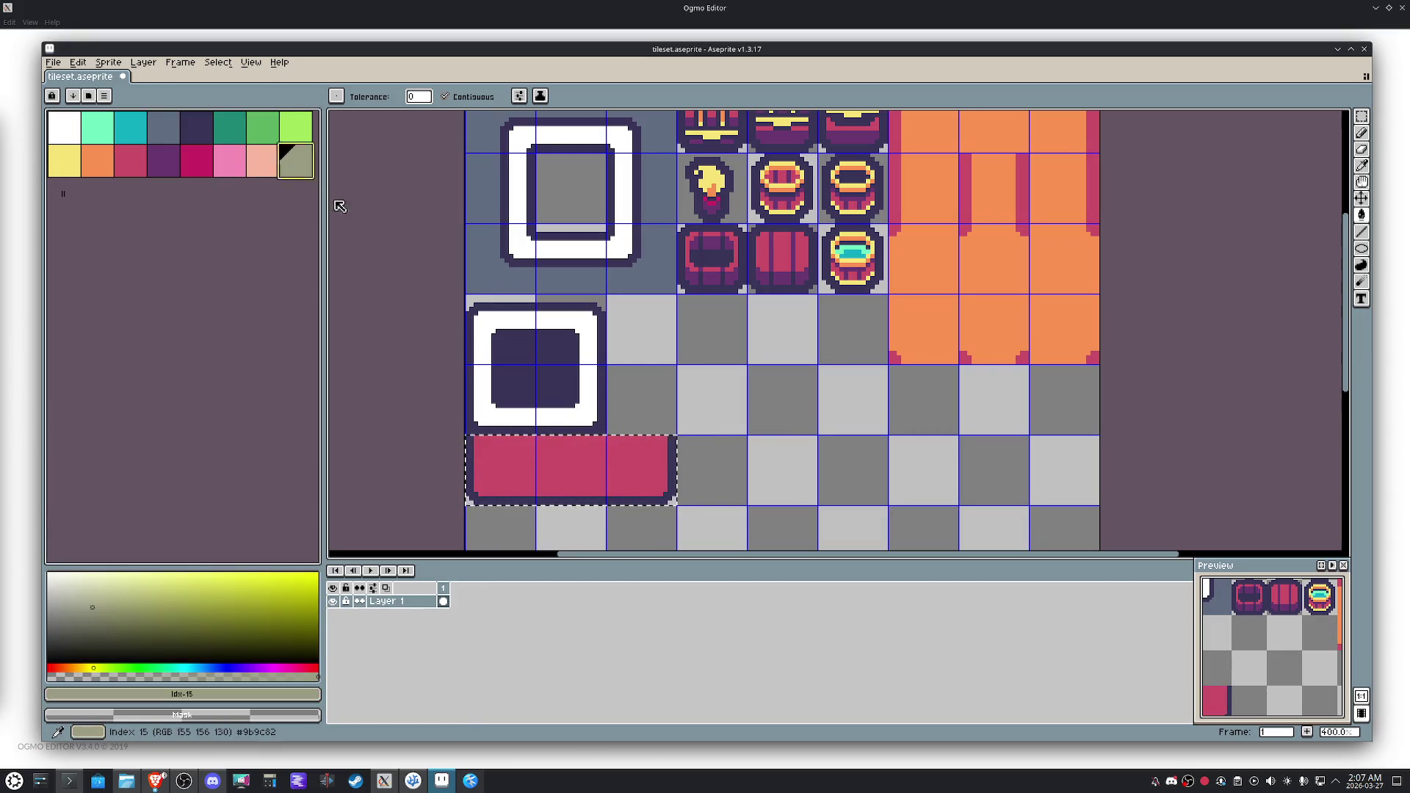
{"action": "left_click", "coordinate": [639, 470]}
{"action": "key", "text": "ctrl+d"}
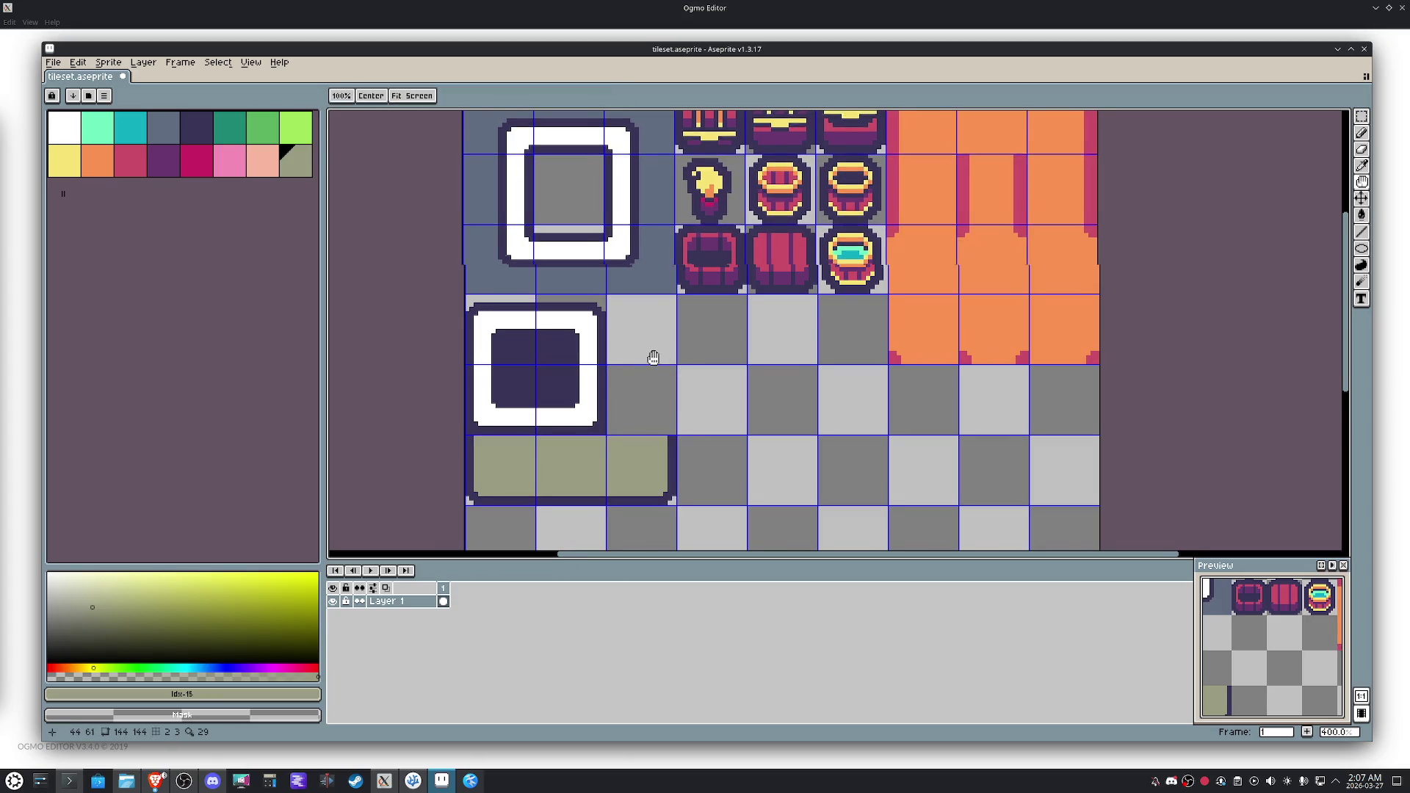
{"action": "scroll", "coordinate": [653, 358], "scroll_direction": "down", "scroll_amount": 1}
{"action": "key", "text": "m"}
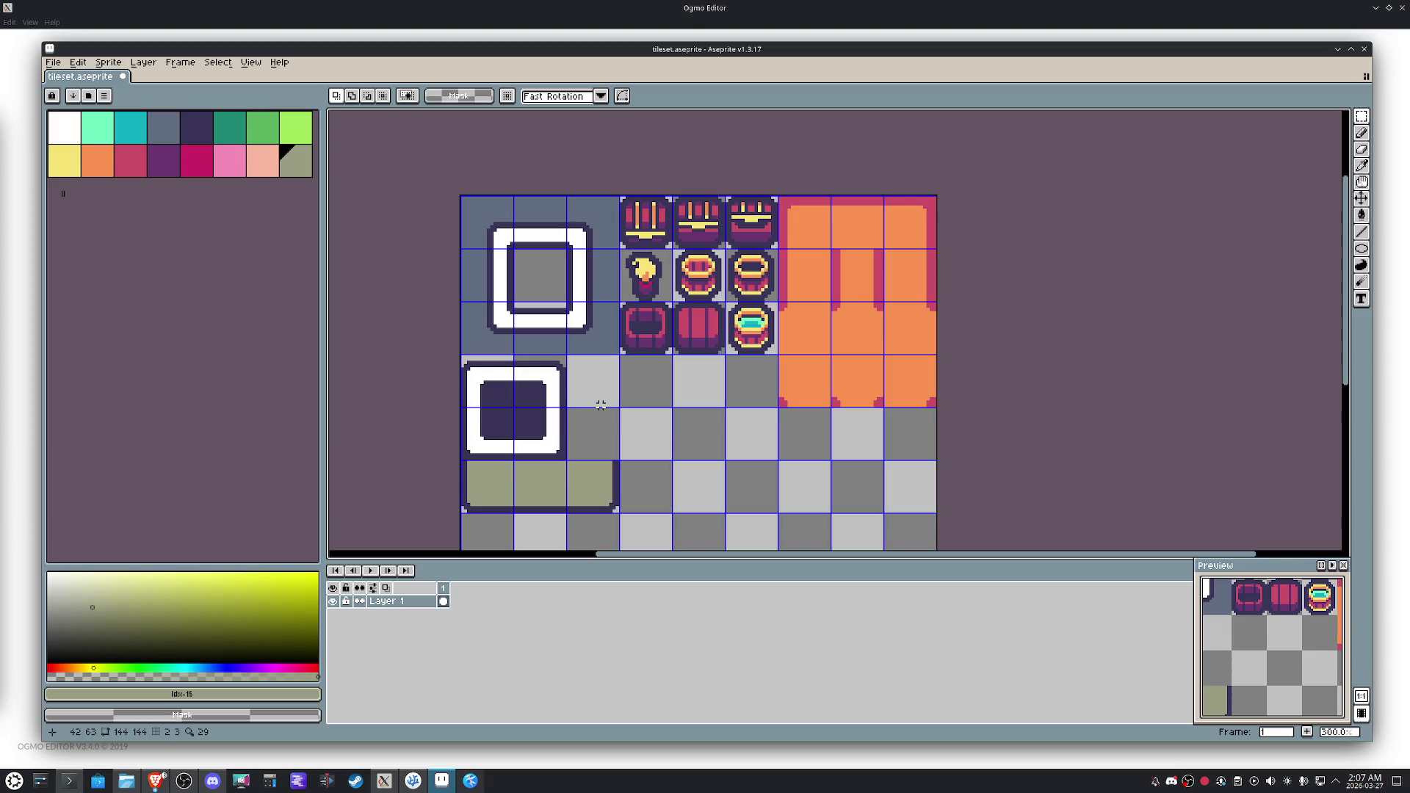
Save the tileset and bring the top tile rows back into view.
{"action": "key", "text": "ctrl+s"}
{"action": "mouse_move", "coordinate": [700, 475]}
{"action": "left_mouse_down"}
{"action": "mouse_move", "coordinate": [699, 306]}
{"action": "mouse_move", "coordinate": [661, 336]}
{"action": "left_mouse_up"}
{"action": "left_click_drag", "start_coordinate": [765, 466], "coordinate": [771, 459]}
{"action": "key", "text": "h"}
{"action": "left_click_drag", "start_coordinate": [672, 327], "coordinate": [675, 434]}
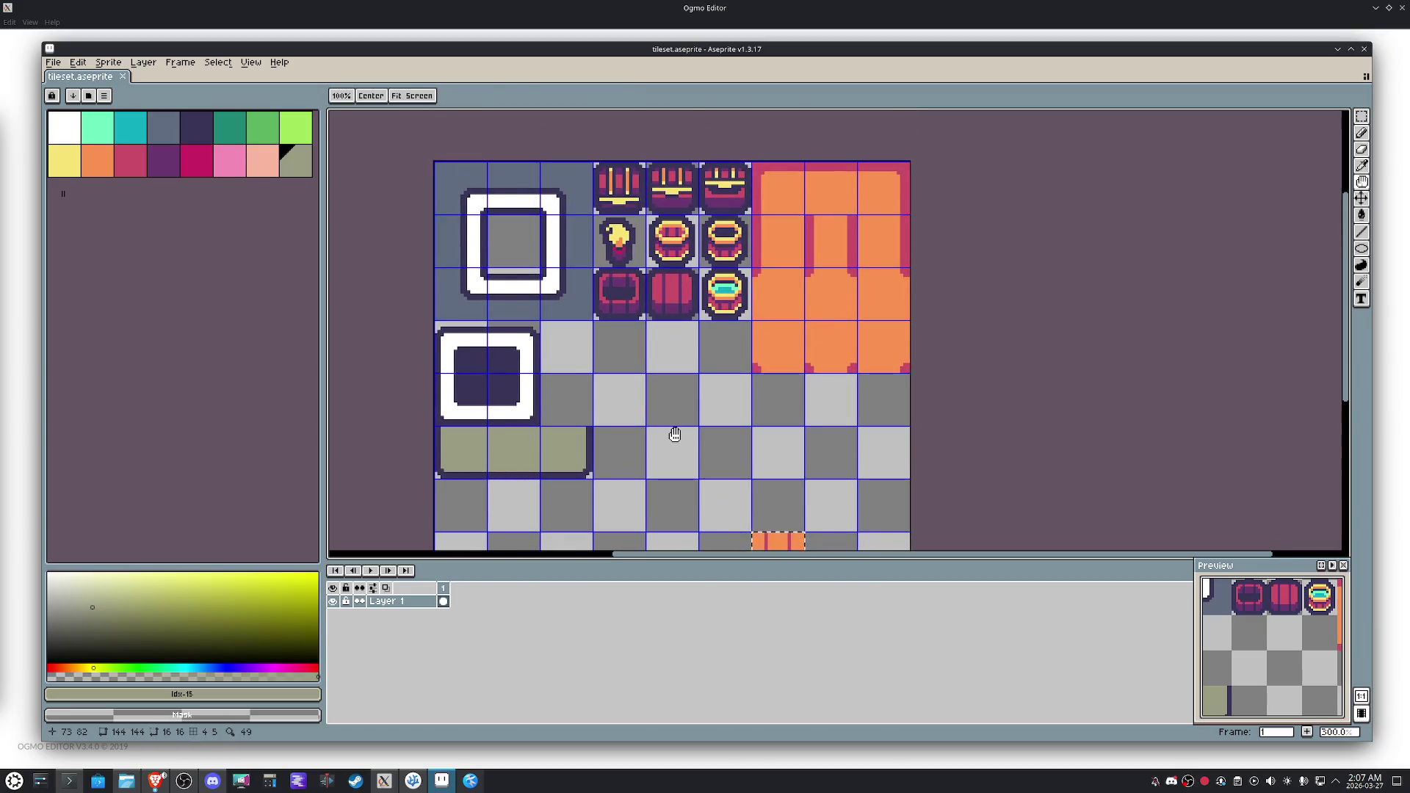
{"action": "key", "text": "m"}
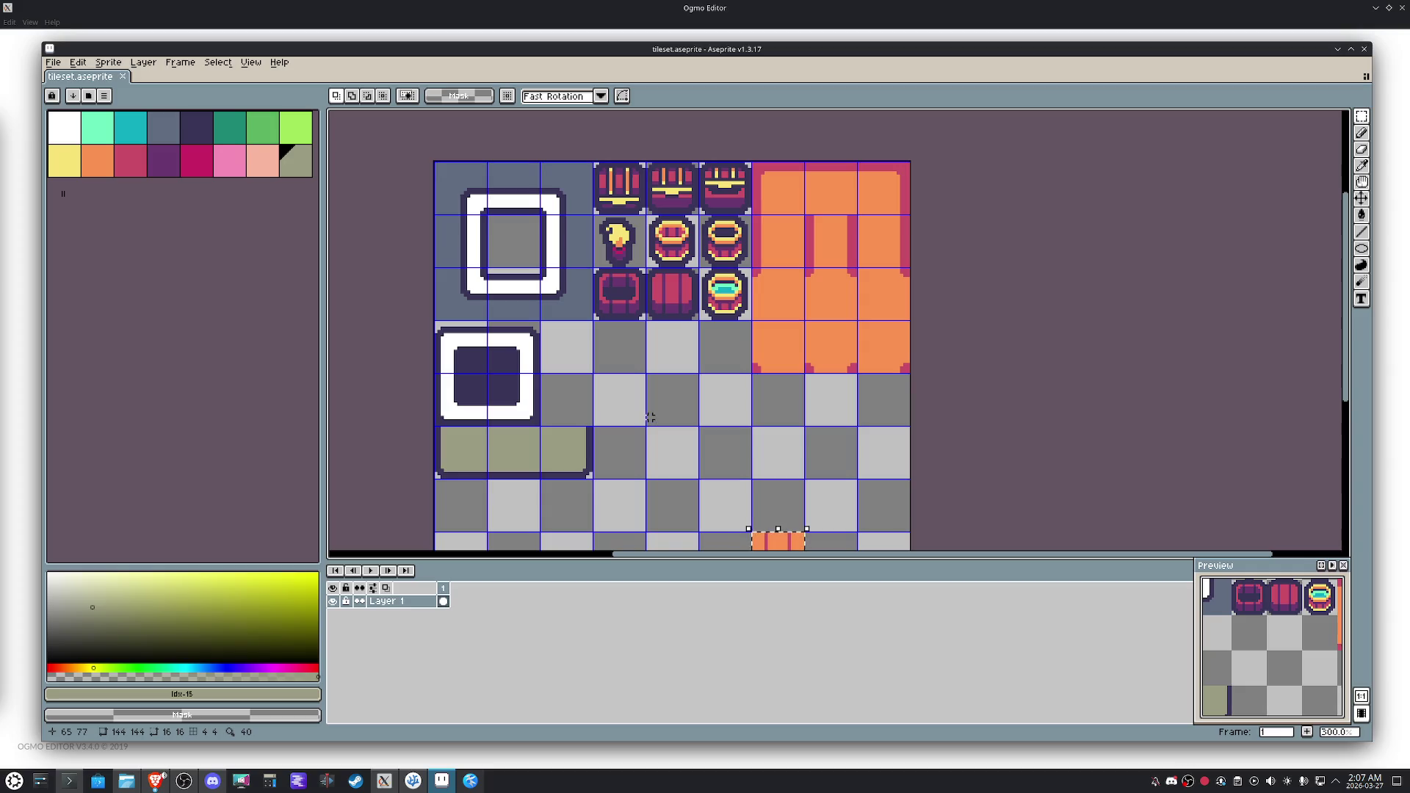
Duplicate an olive strip tile into an empty cell one row down and to the right.
{"action": "left_click_drag", "start_coordinate": [543, 428], "coordinate": [591, 479]}
{"action": "key", "text": "ctrl+c"}
{"action": "key", "text": "ctrl+v"}
{"action": "key", "text": "Right"}
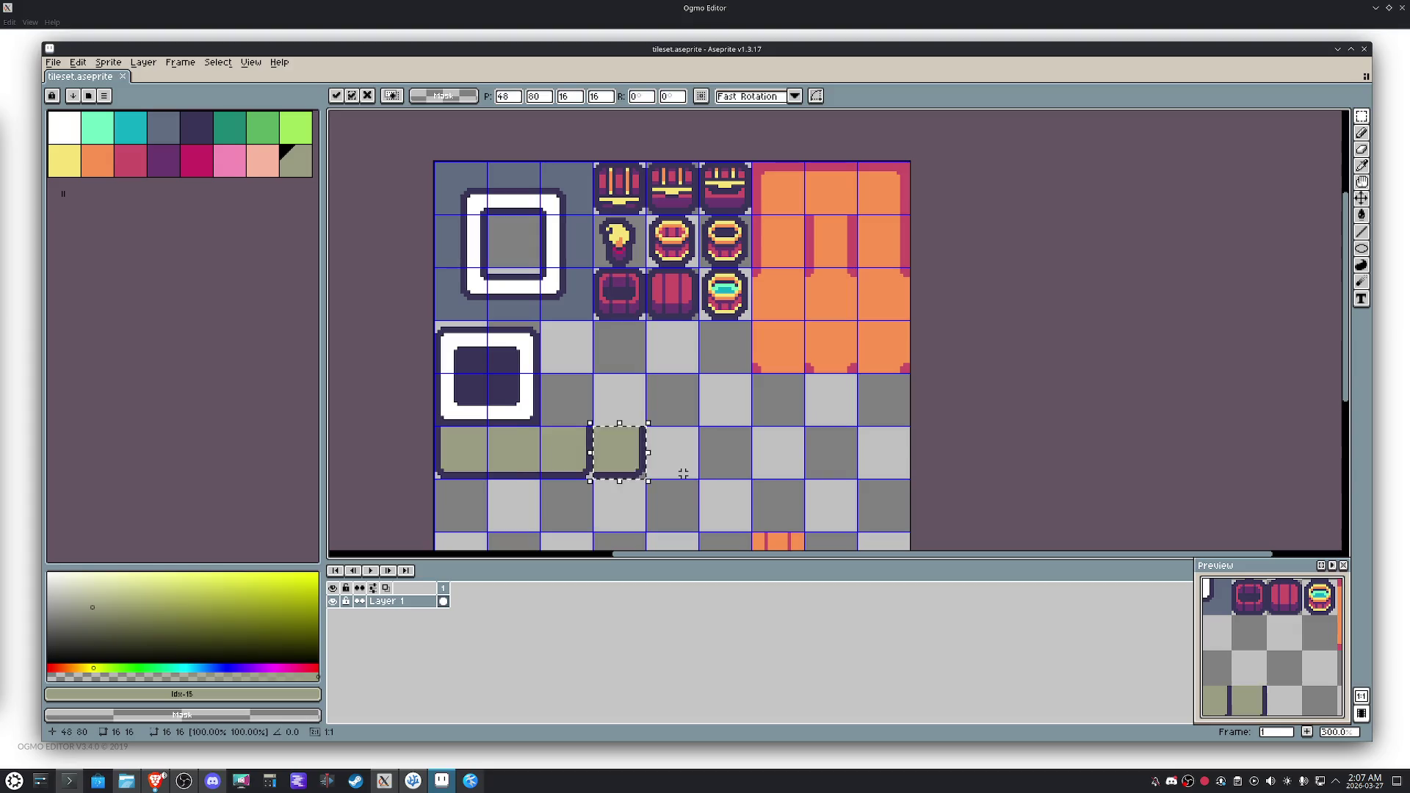
{"action": "key", "text": "Right"}
{"action": "key", "text": "Right"}
{"action": "key", "text": "Down"}
{"action": "key", "text": "Left"}
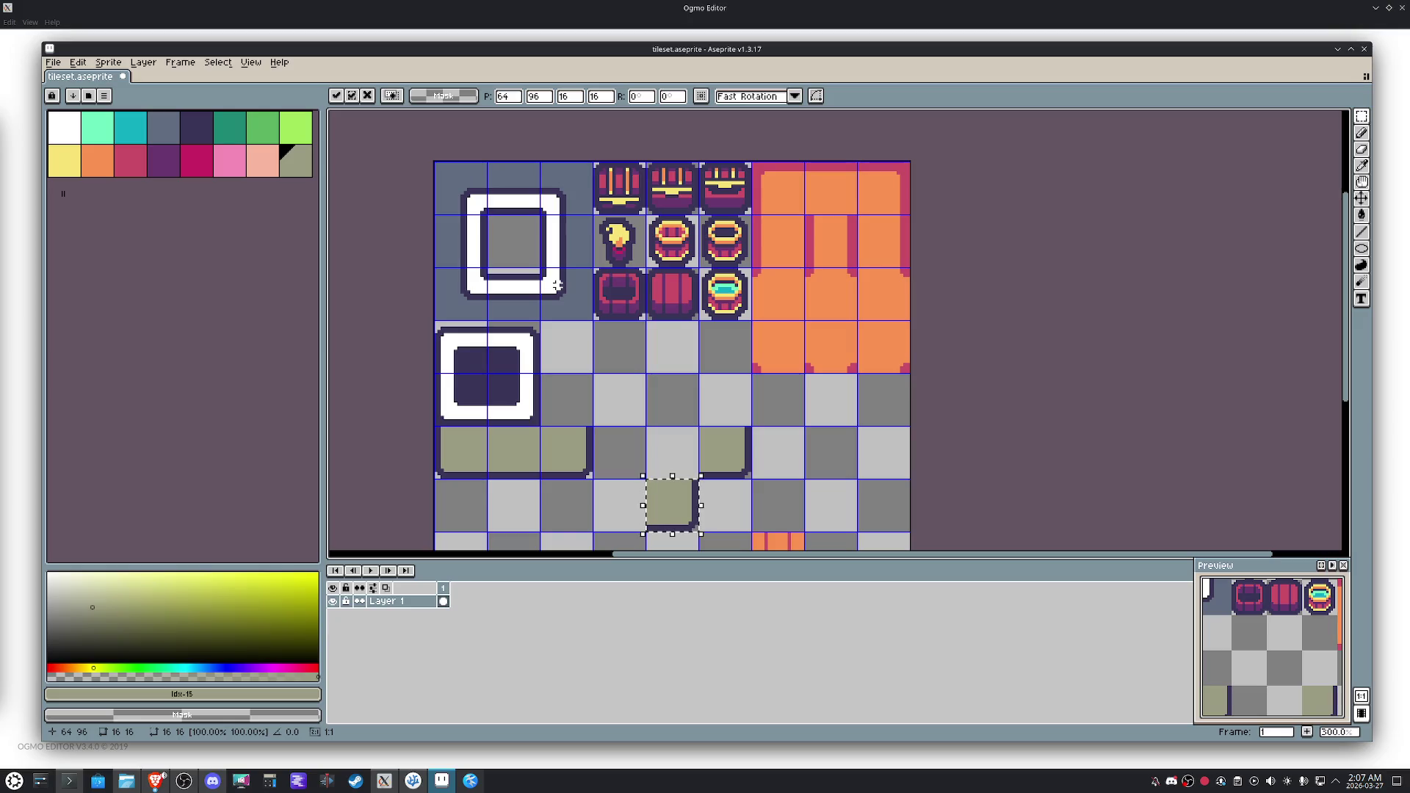
Copy the dark inner corner tile into an empty cell along the path.
{"action": "left_click_drag", "start_coordinate": [508, 427], "coordinate": [540, 373]}
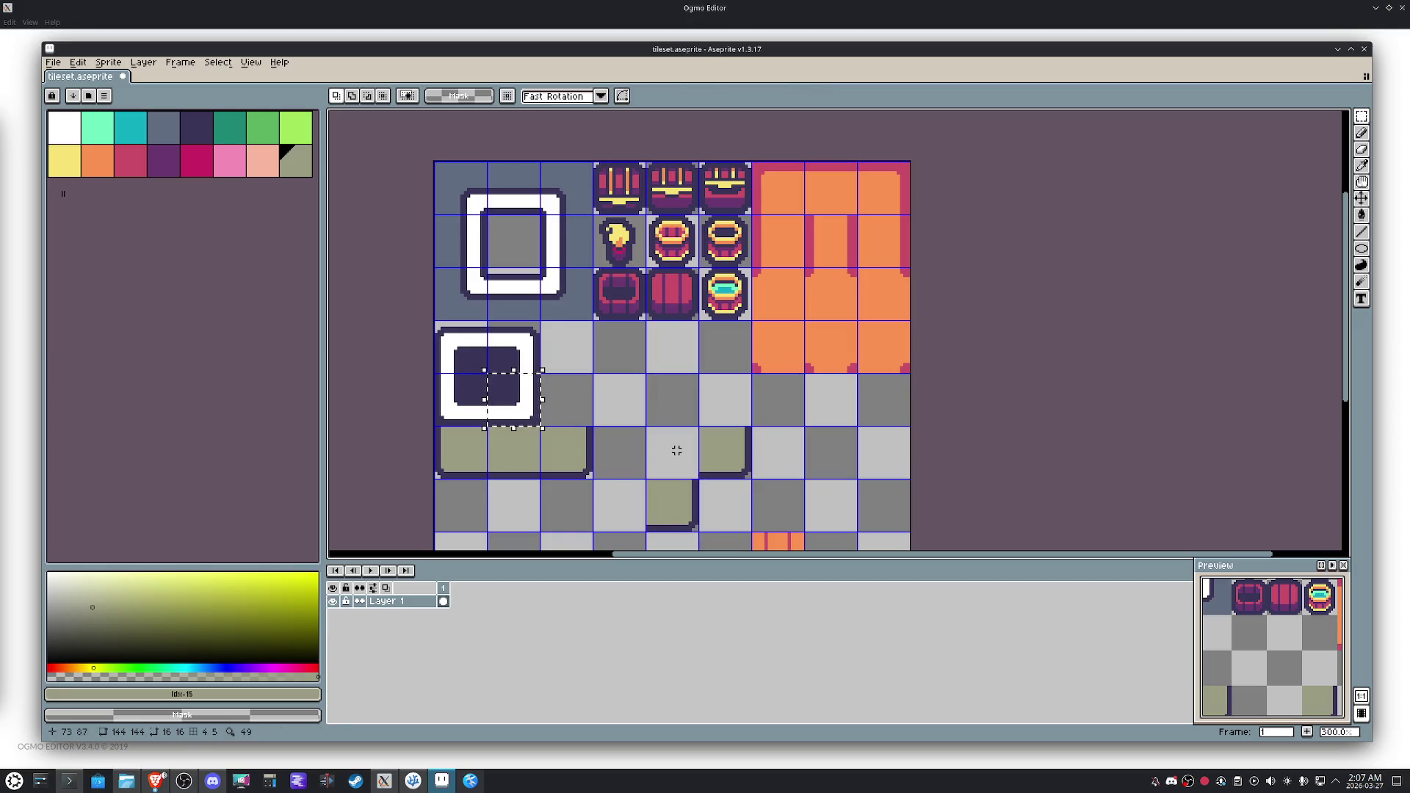
{"action": "key", "text": "ctrl+c"}
{"action": "key", "text": "ctrl+v"}
{"action": "key", "text": "Right"}
{"action": "key", "text": "Right"}
{"action": "key", "text": "Right"}
{"action": "key", "text": "Down"}
{"action": "key", "text": "Left"}
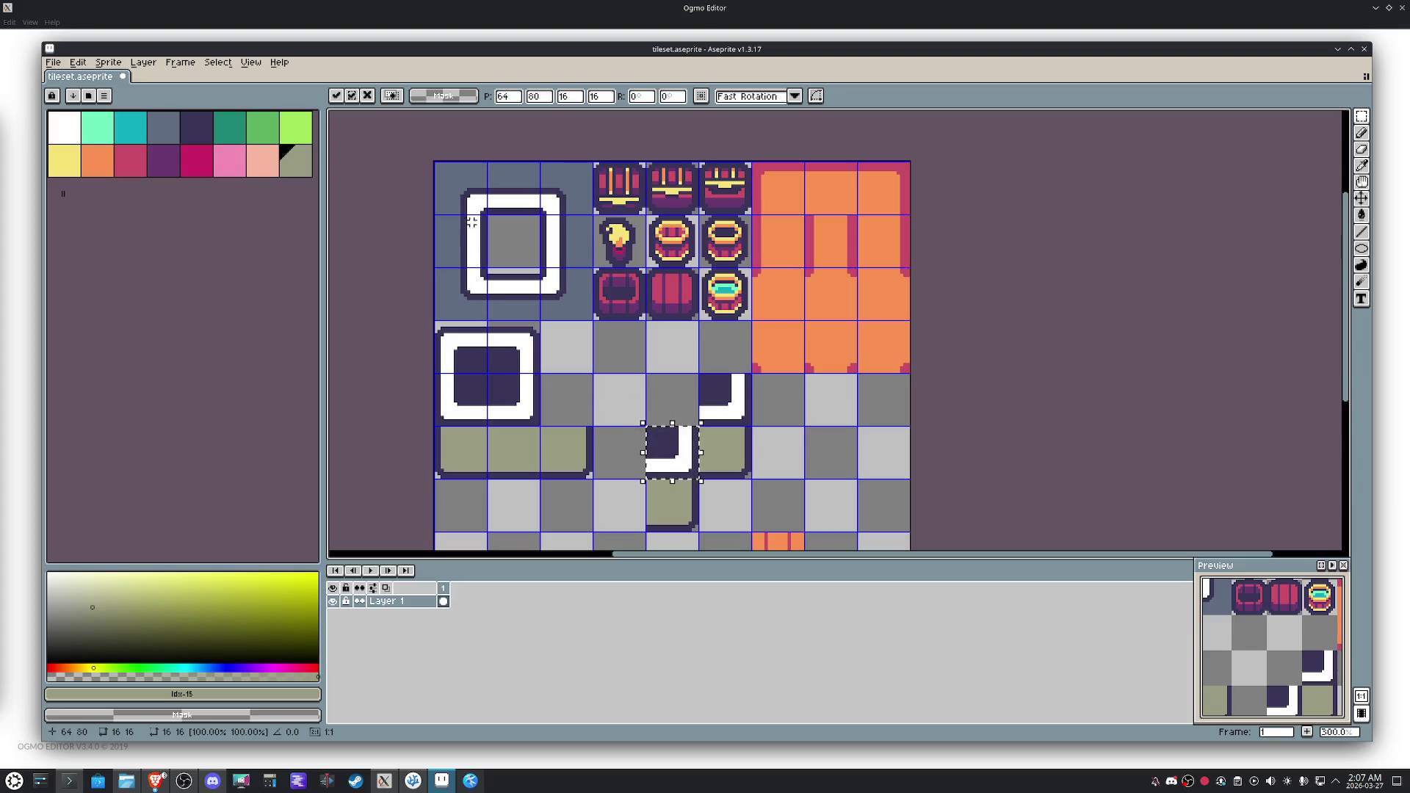
Copy the white frame's corner tile diagonally down-right to continue the path.
{"action": "left_click_drag", "start_coordinate": [558, 291], "coordinate": [566, 301]}
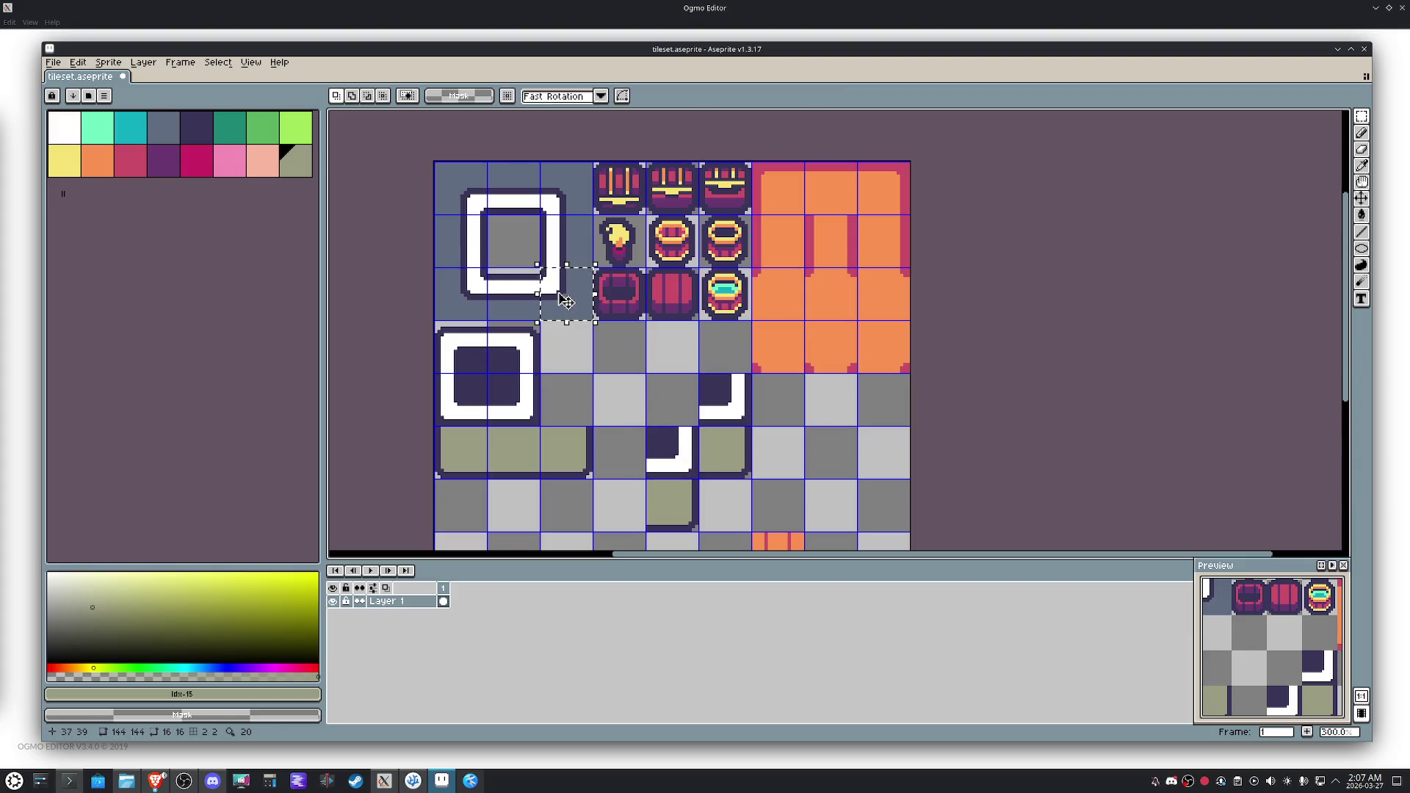
{"action": "key", "text": "ctrl+c"}
{"action": "key", "text": "ctrl+v"}
{"action": "key", "text": "Down"}
{"action": "key", "text": "Right"}
{"action": "key", "text": "Down"}
{"action": "key", "text": "Right"}
{"action": "key", "text": "Down"}
{"action": "key", "text": "Right"}
{"action": "key", "text": "Down"}
{"action": "key", "text": "Right"}
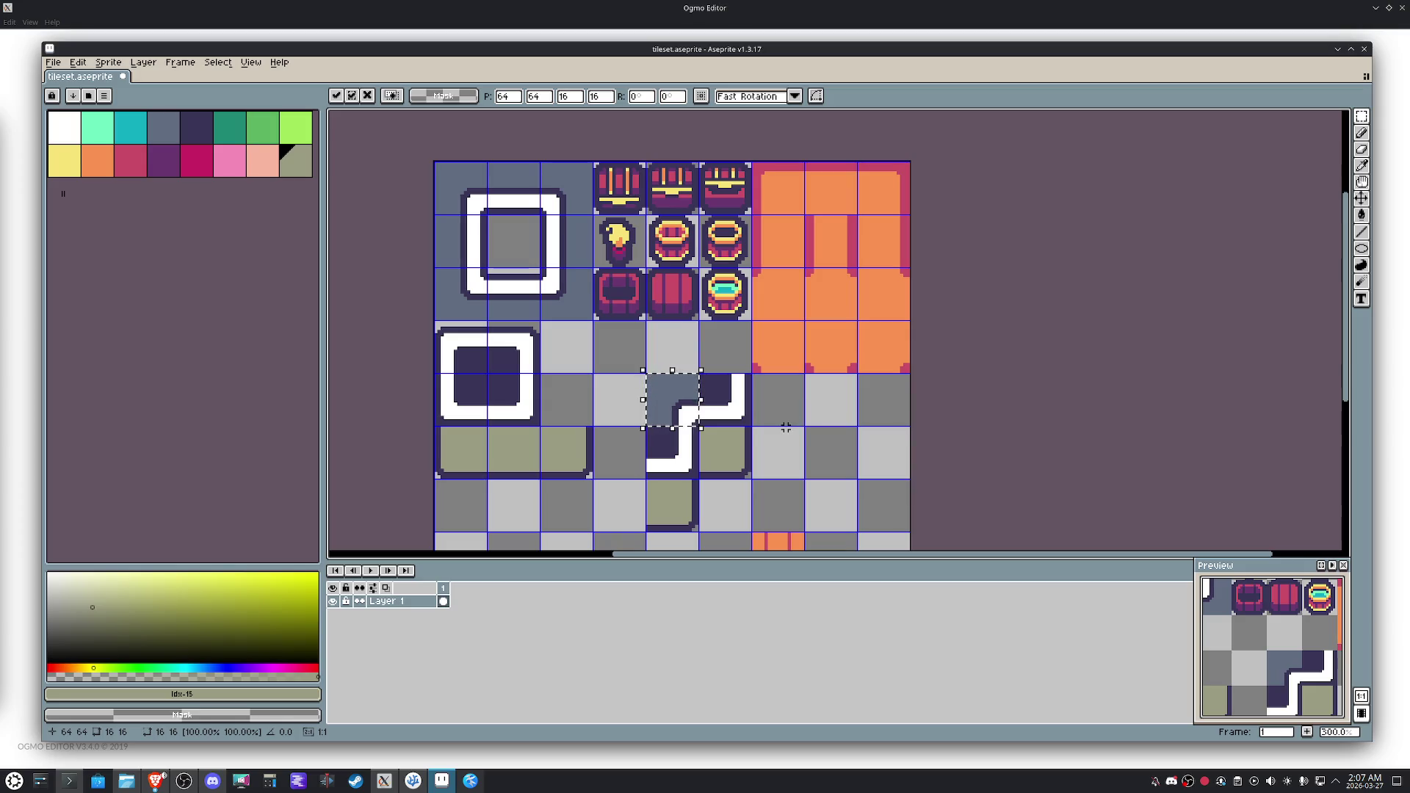
{"action": "left_click", "coordinate": [544, 367]}
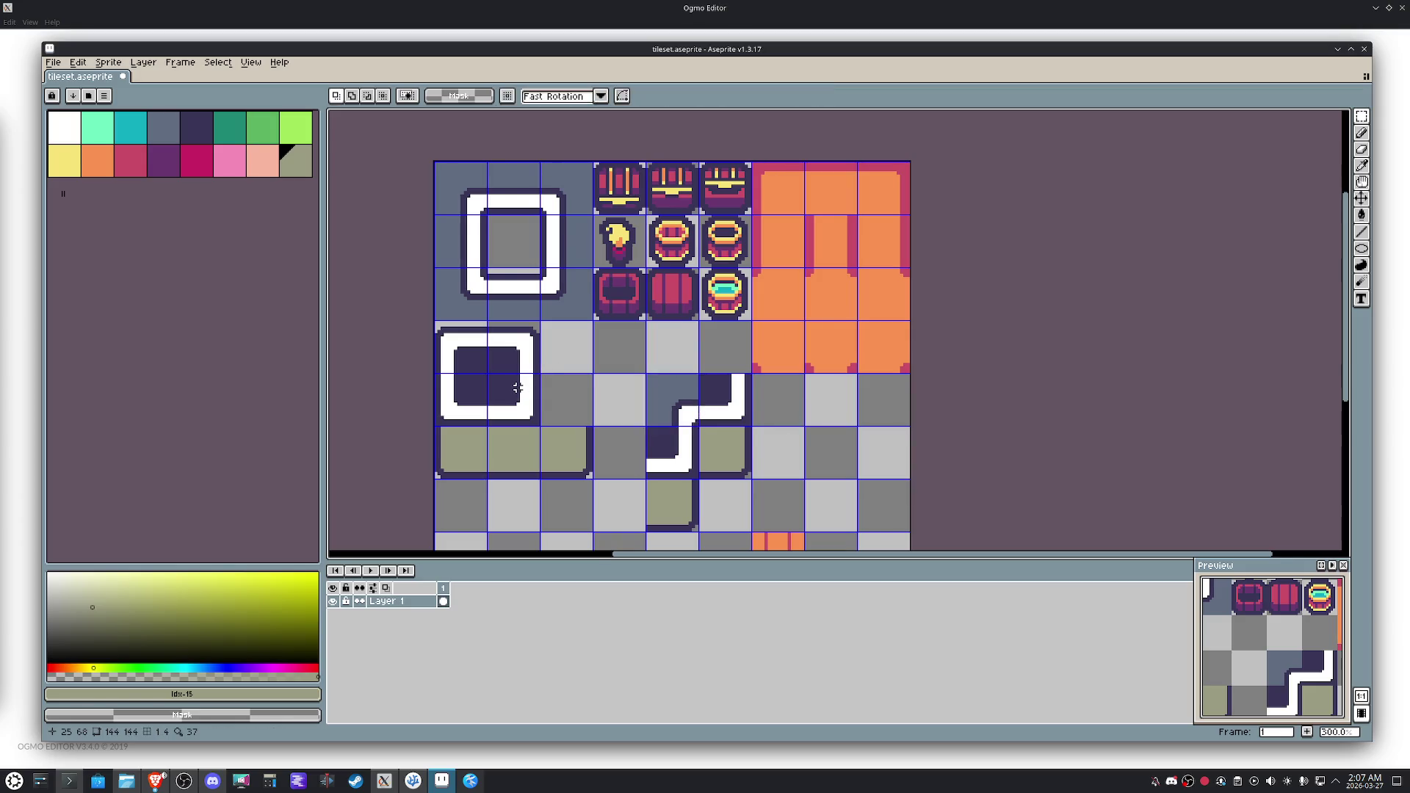
Select the lower frame tile's inner square and clear it to transparent.
{"action": "scroll", "coordinate": [516, 387], "scroll_direction": "up", "scroll_amount": 2}
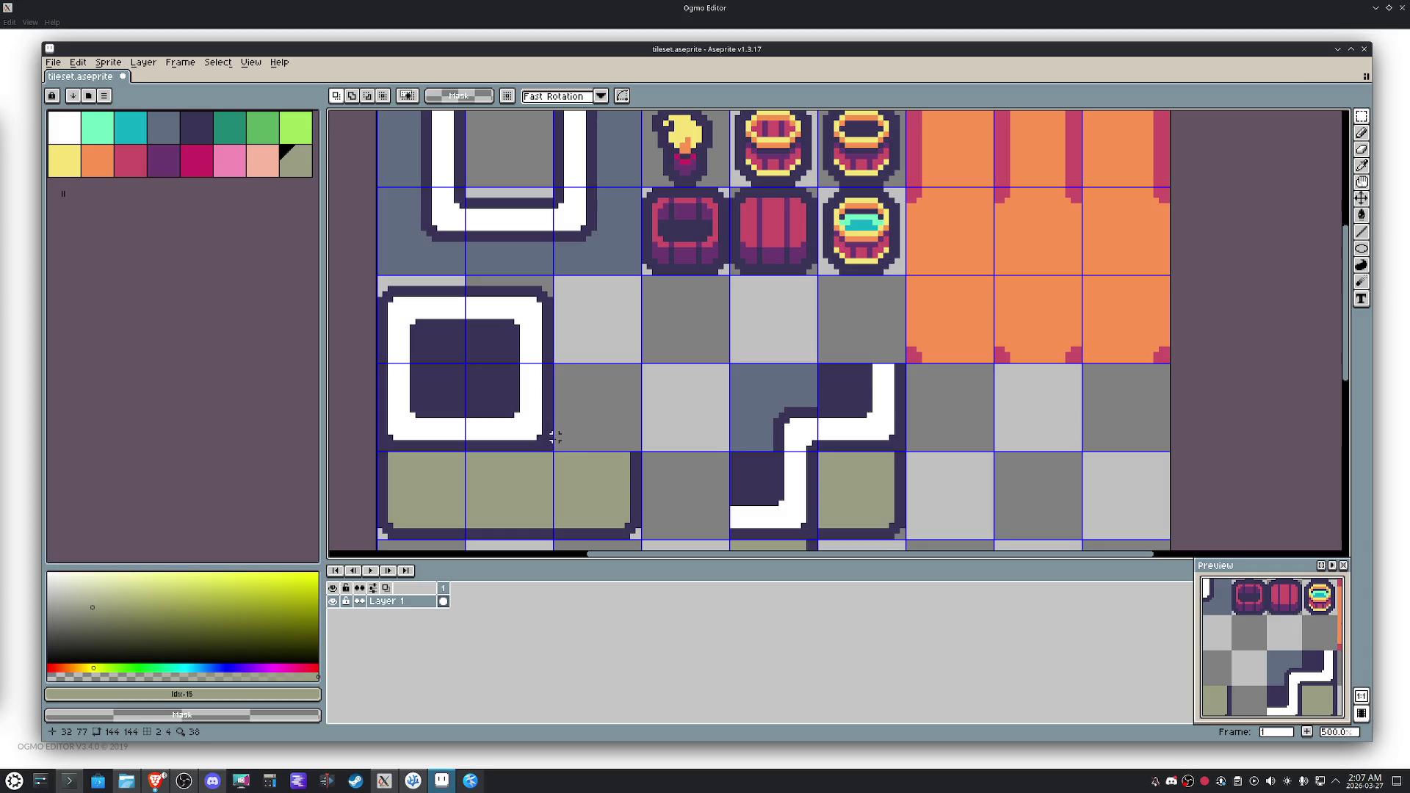
{"action": "left_click_drag", "start_coordinate": [527, 426], "coordinate": [394, 308]}
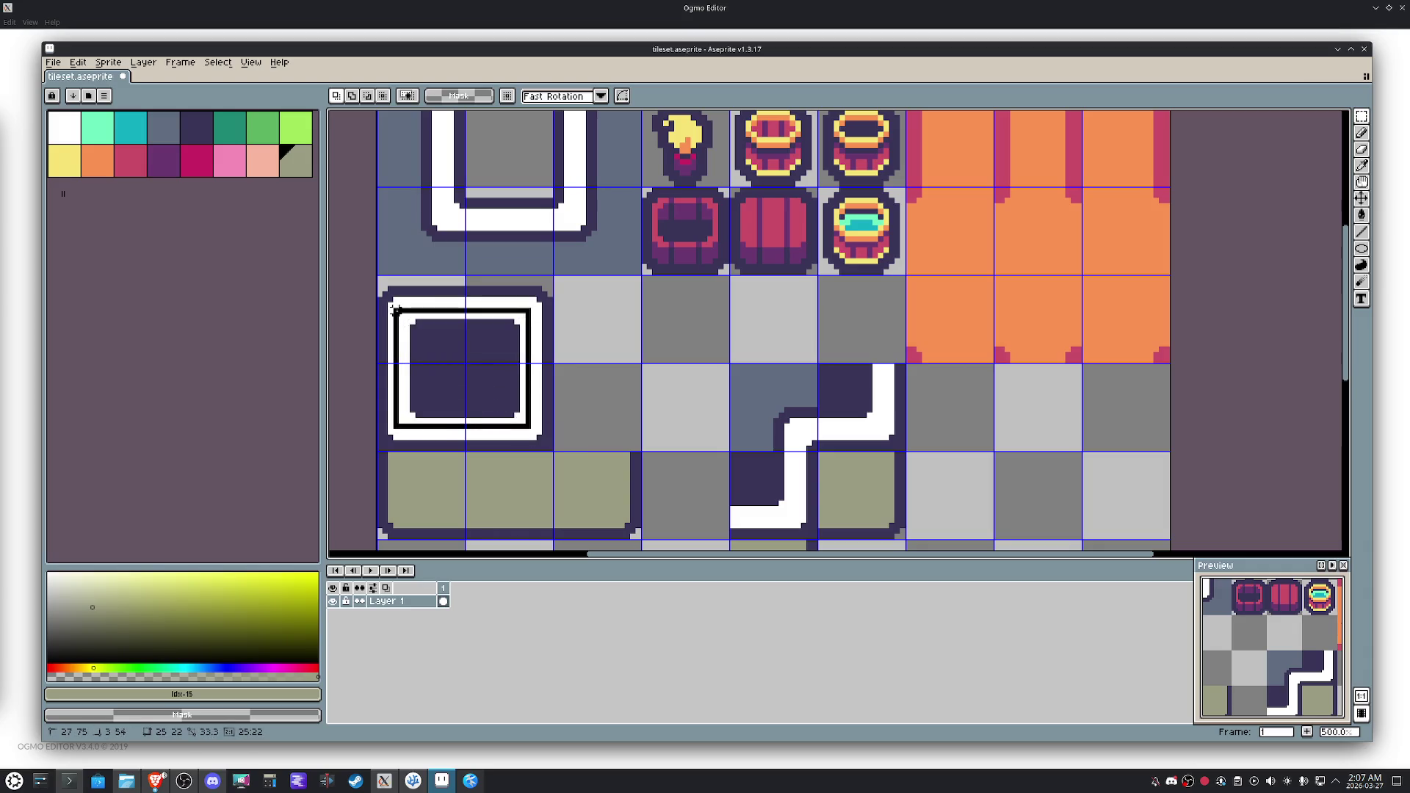
{"action": "key", "text": "i"}
{"action": "left_click", "coordinate": [571, 235]}
{"action": "key", "text": "w"}
{"action": "key", "text": "Delete"}
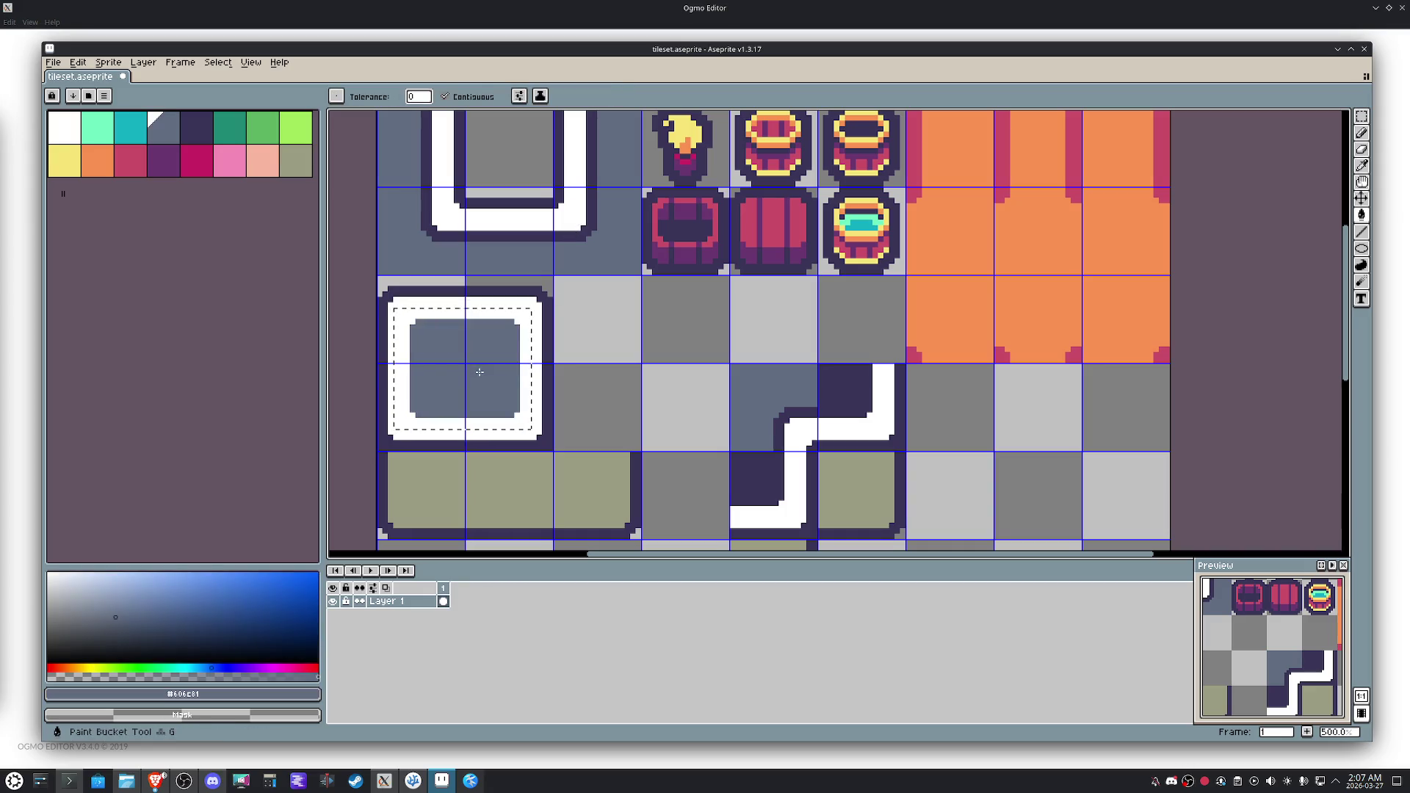
{"action": "left_click", "coordinate": [679, 270], "text": "alt"}
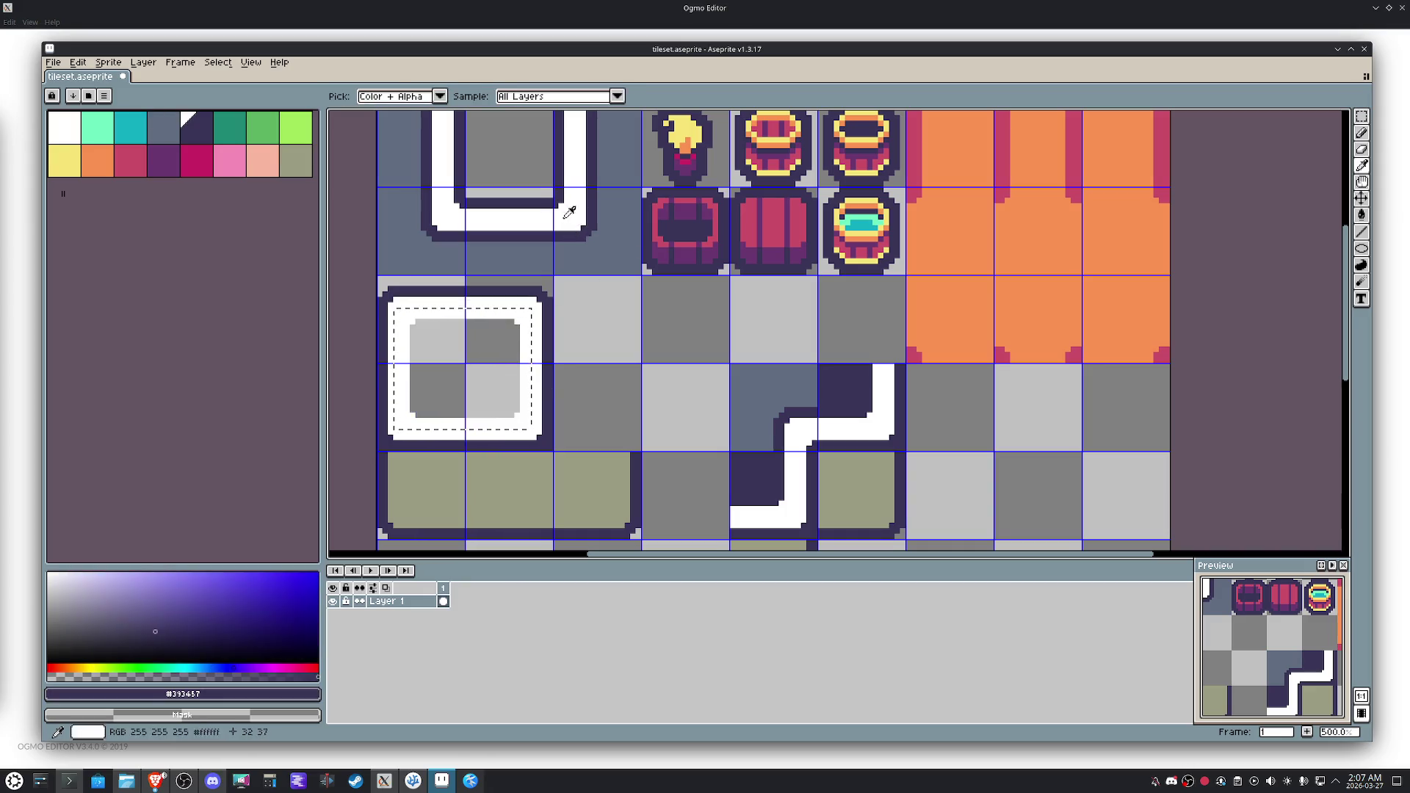
Outline the inner square in dark #312457 and fill its centre with slate blue.
{"action": "key", "text": "shift+o"}
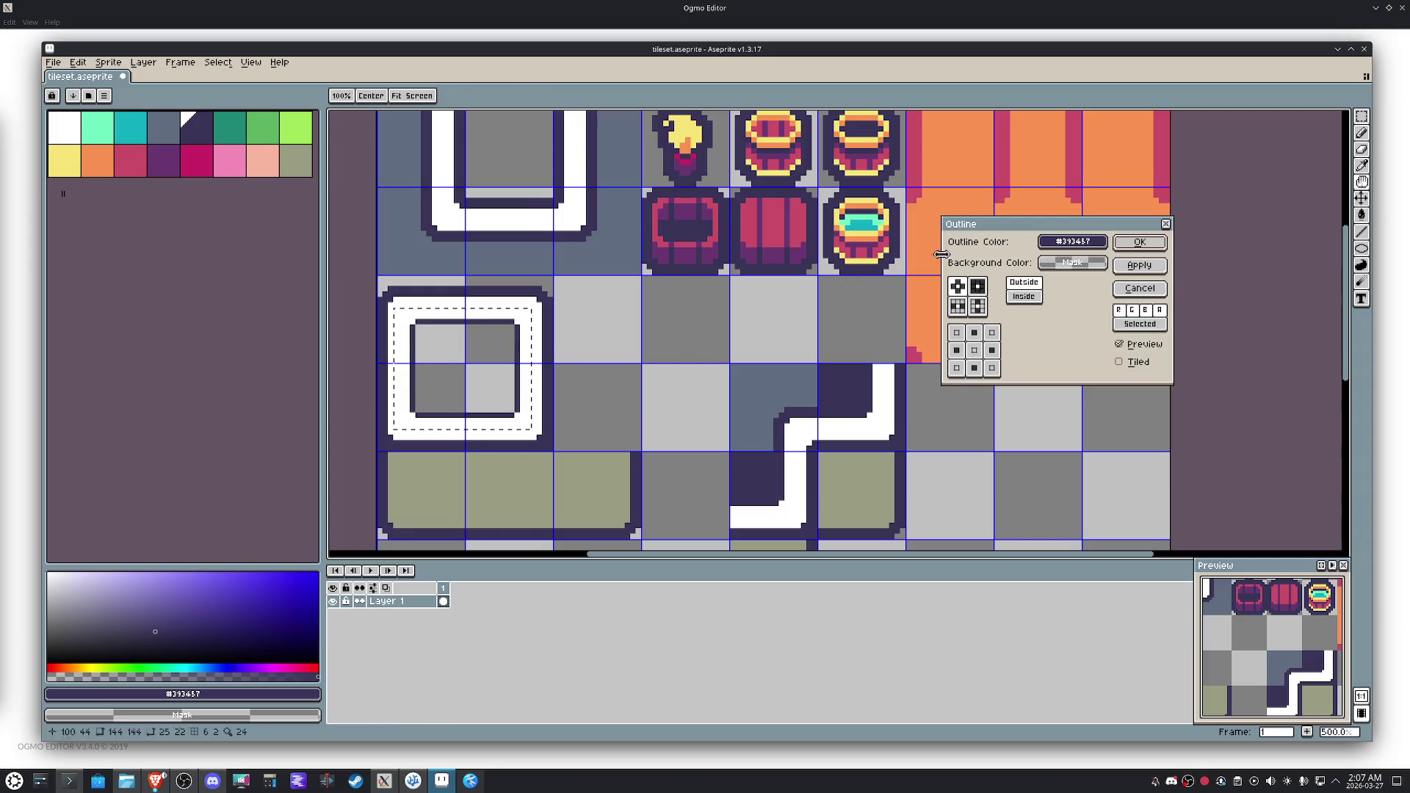
{"action": "left_click", "coordinate": [983, 286]}
{"action": "left_click", "coordinate": [1140, 265]}
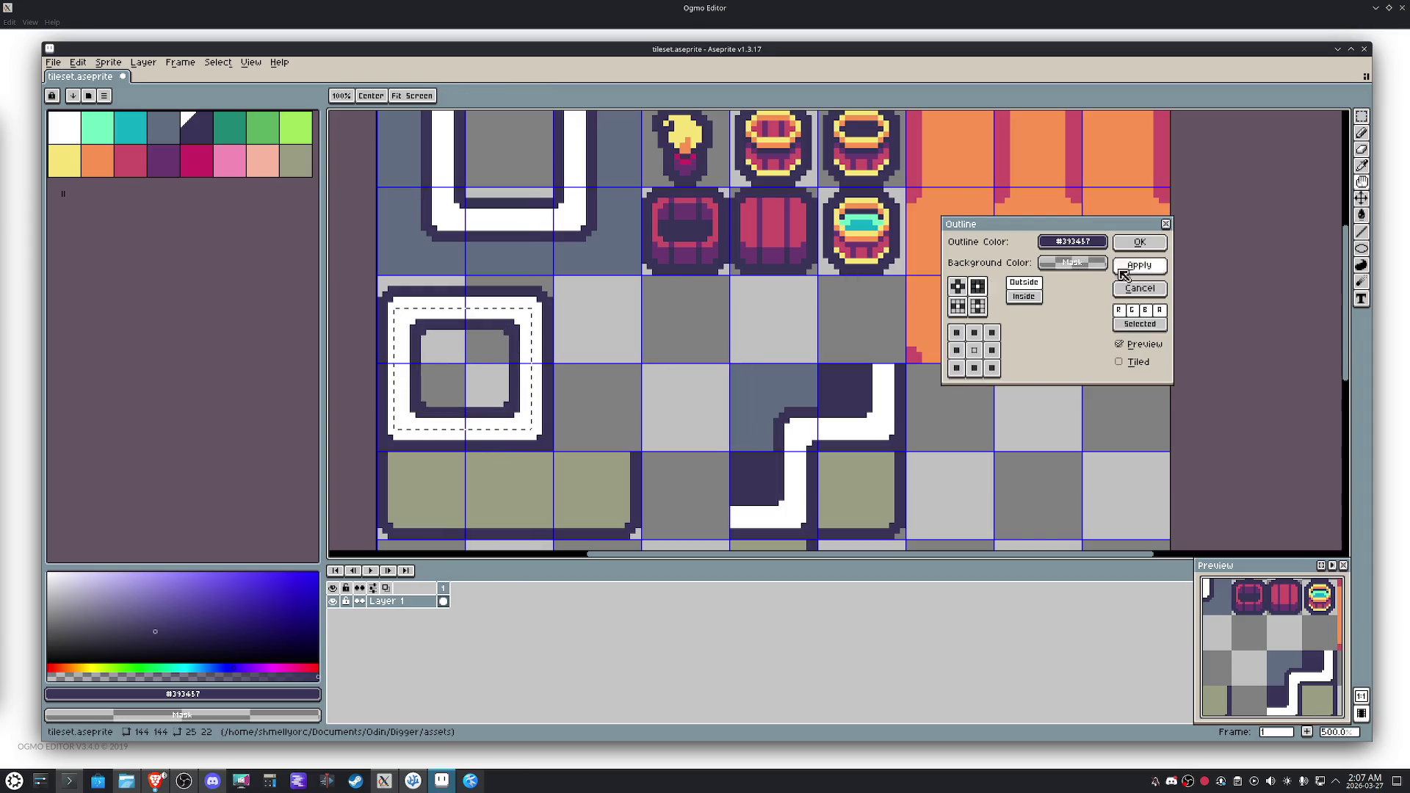
{"action": "left_click", "coordinate": [962, 289]}
{"action": "left_click", "coordinate": [1139, 242]}
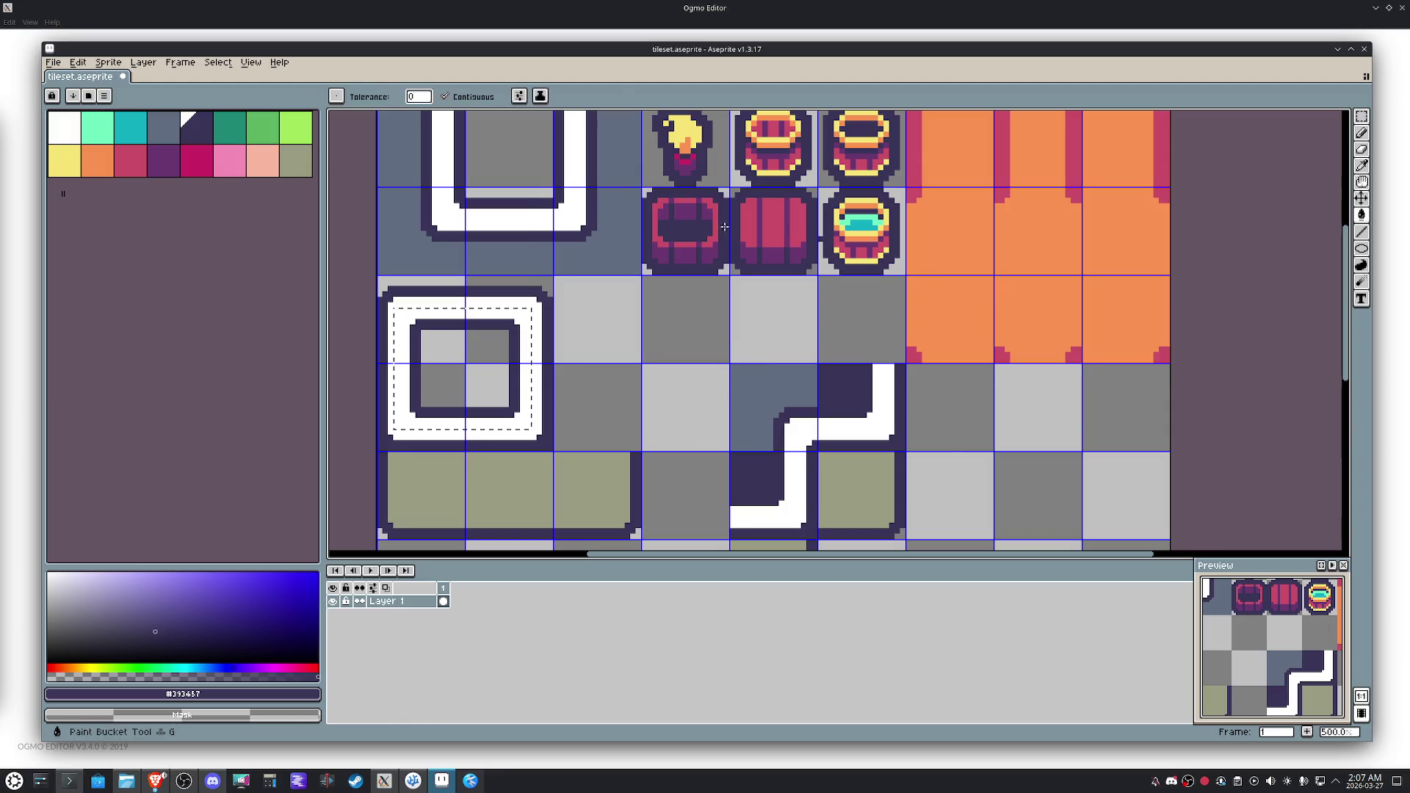
{"action": "left_click", "coordinate": [598, 236], "text": "alt"}
{"action": "left_click", "coordinate": [483, 347]}
Try nudging the selected corner tile with the marquee, then cancel that move.
{"action": "key", "text": "m"}
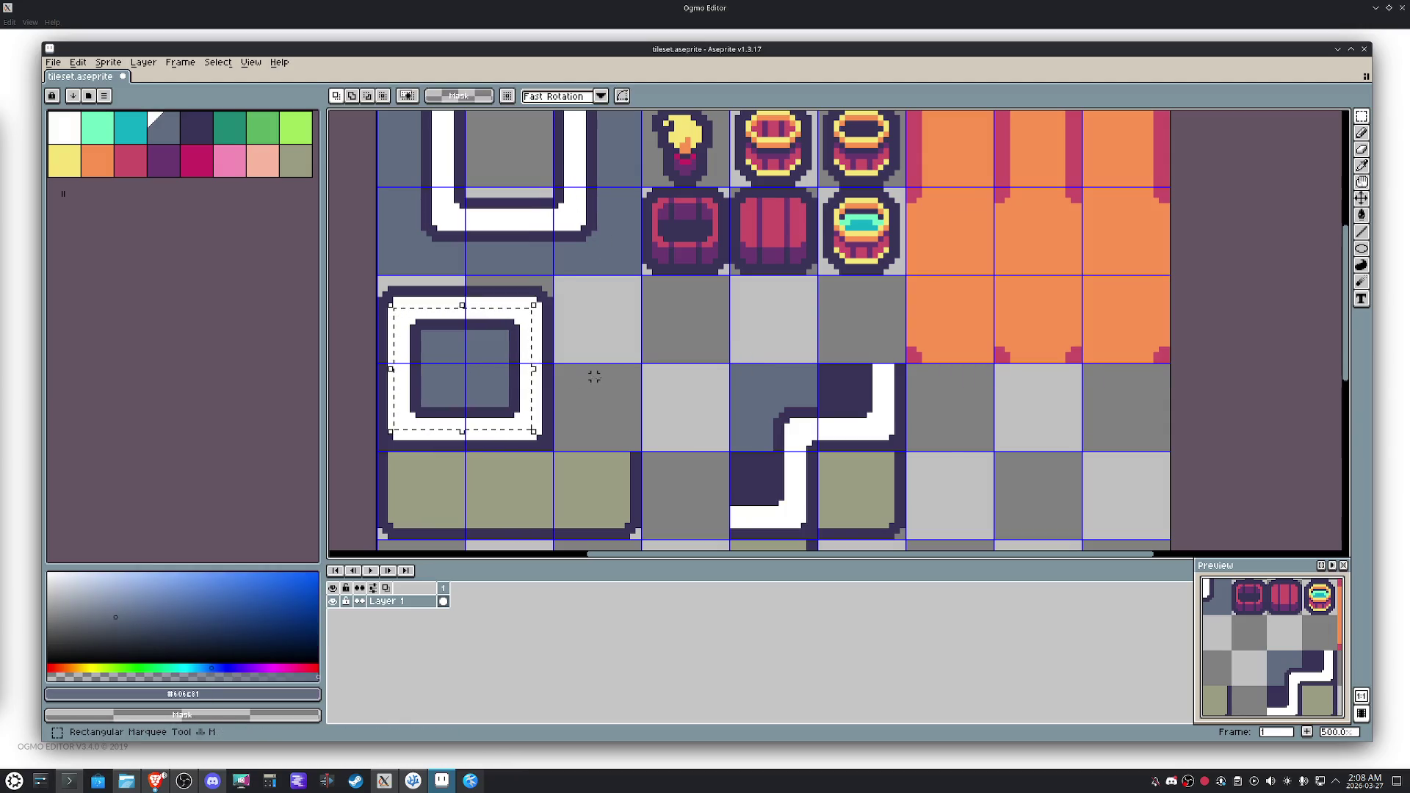
{"action": "key", "text": "shift+Right"}
{"action": "key", "text": "shift+Right"}
{"action": "key", "text": "shift+Right"}
{"action": "key", "text": "shift+Down"}
{"action": "key", "text": "shift+Right"}
{"action": "key", "text": "Escape"}
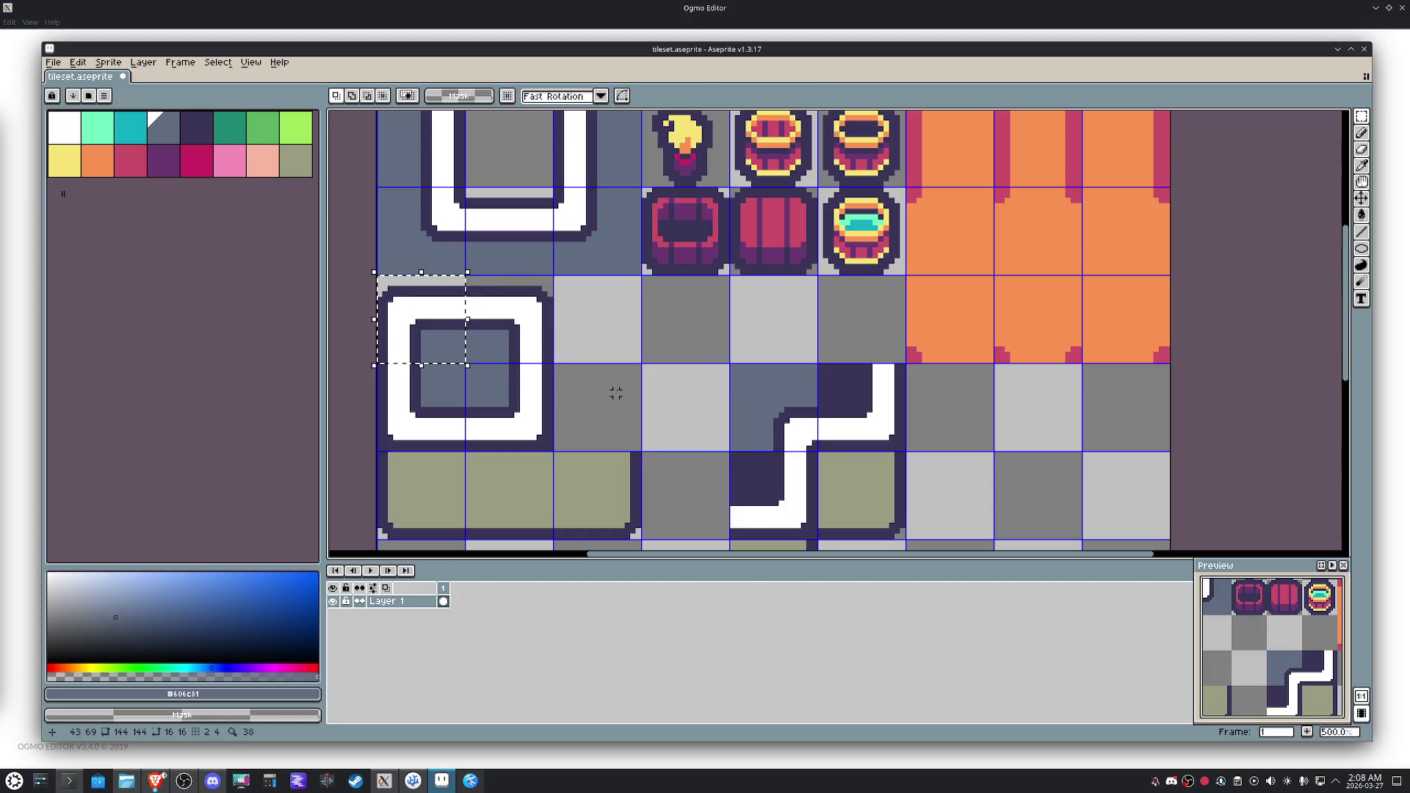
{"action": "scroll", "coordinate": [582, 382], "scroll_direction": "down", "scroll_amount": 1}
Shift the white path tile two cells right so the stepped path joins, then deselect.
{"action": "key", "text": "shift+Right"}
{"action": "key", "text": "shift+Down"}
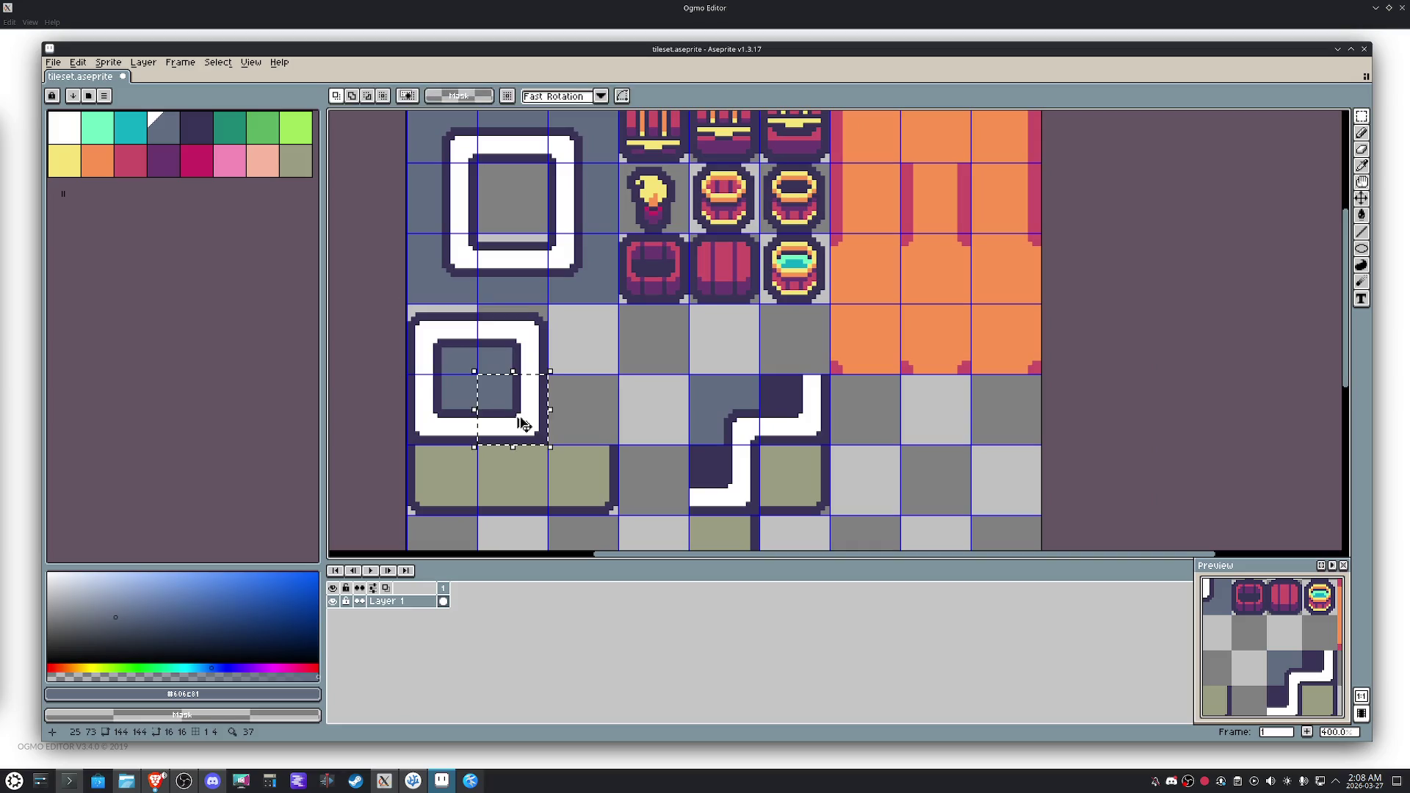
{"action": "key", "text": "shift+Right"}
{"action": "key", "text": "shift+Right"}
{"action": "key", "text": "shift+Down"}
{"action": "key", "text": "shift+Right"}
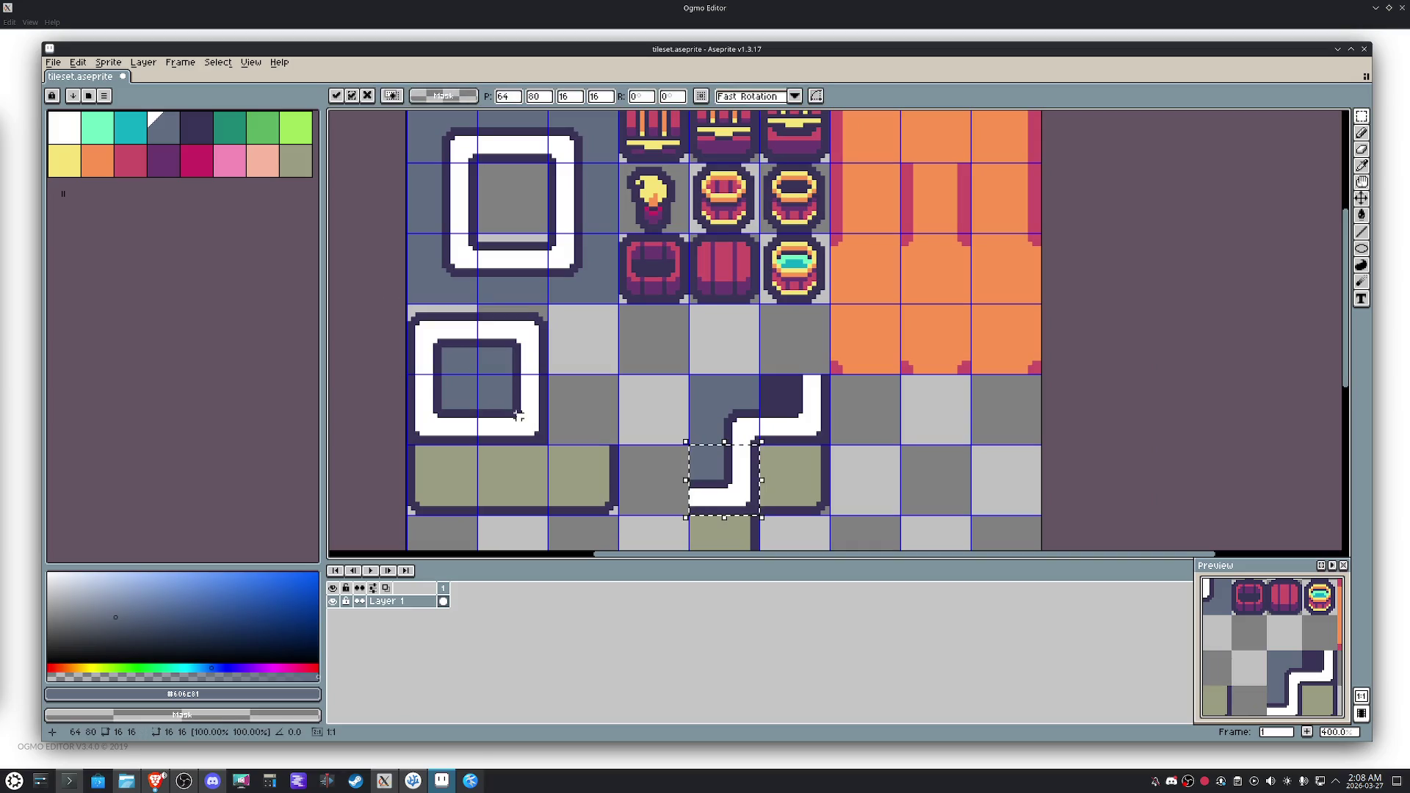
{"action": "key", "text": "shift+Right"}
{"action": "key", "text": "shift+Up"}
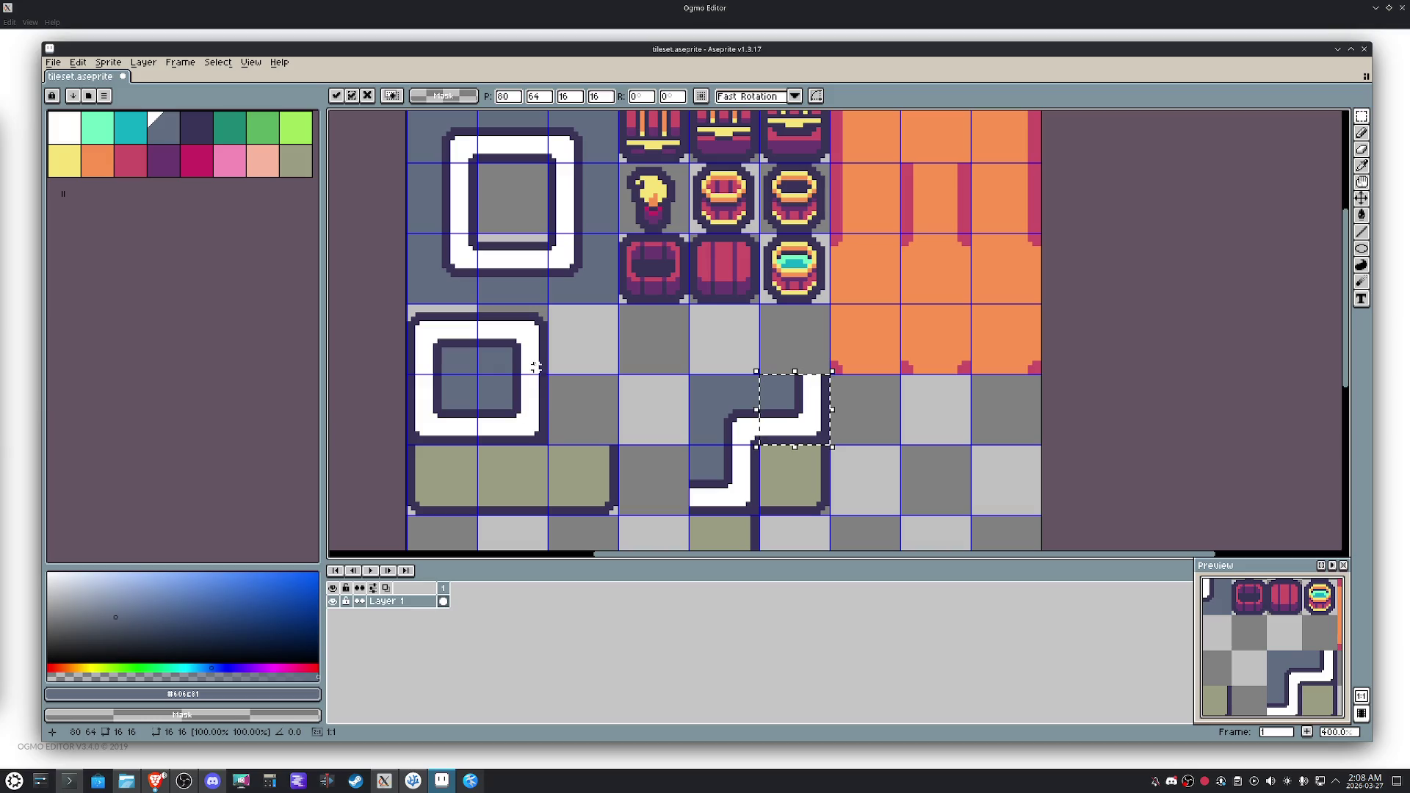
{"action": "key", "text": "ctrl+d"}
Select the two olive tiles beside the path and pick the dark outline colour from them.
{"action": "scroll", "coordinate": [771, 439], "scroll_direction": "up", "scroll_amount": 1}
{"action": "scroll", "coordinate": [771, 439], "scroll_direction": "down", "scroll_amount": 4}
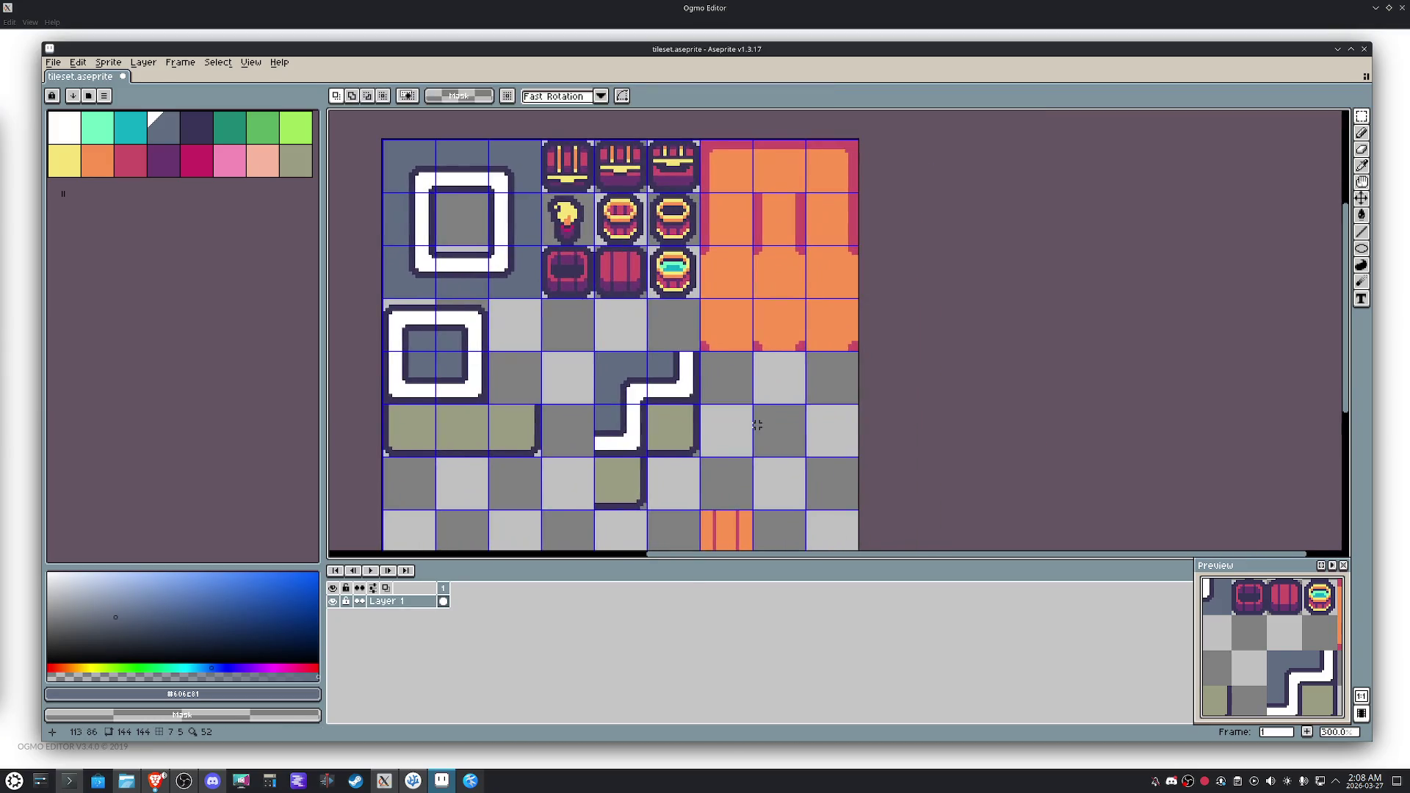
{"action": "scroll", "coordinate": [747, 426], "scroll_direction": "up", "scroll_amount": 1}
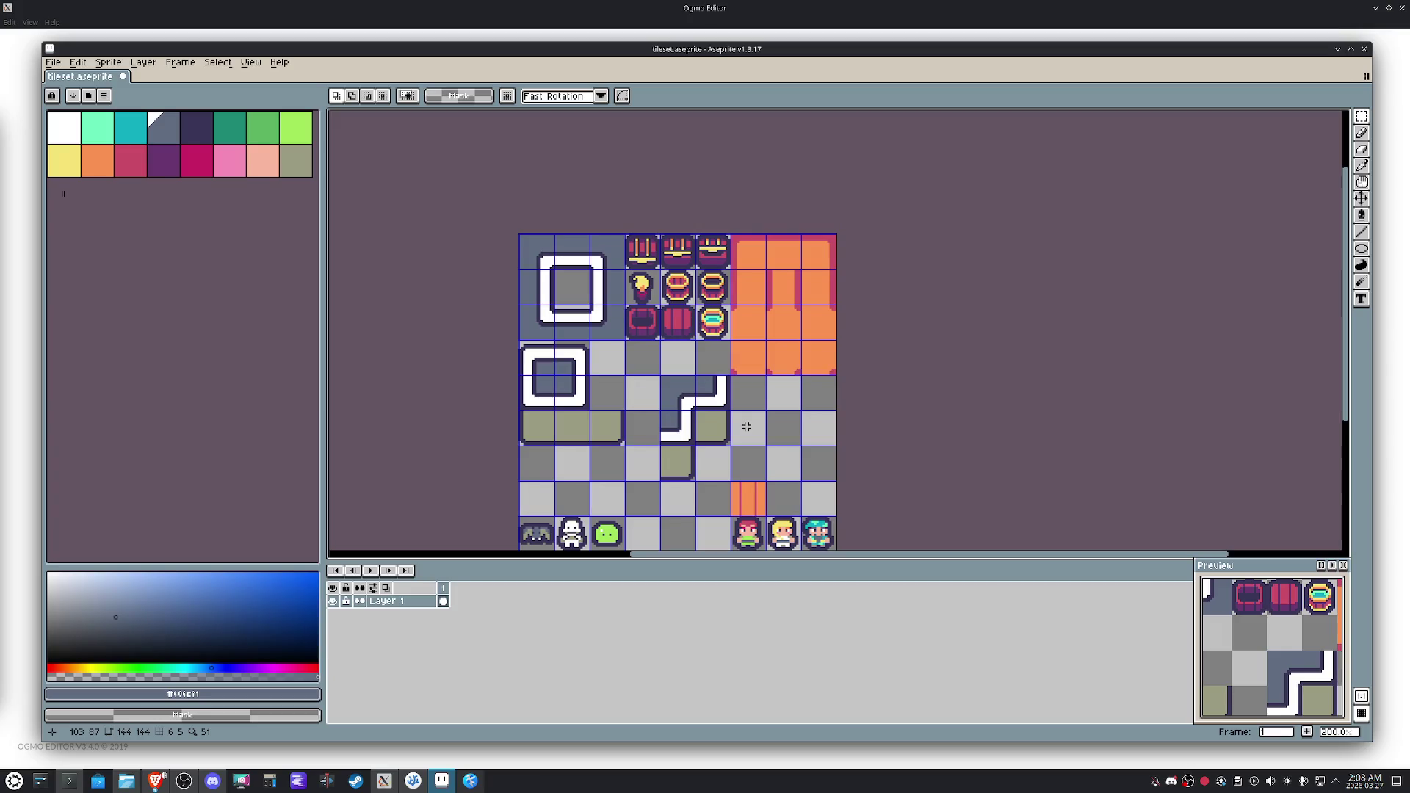
{"action": "left_click_drag", "start_coordinate": [727, 431], "coordinate": [698, 411]}
{"action": "left_click_drag", "start_coordinate": [694, 478], "coordinate": [664, 448]}
{"action": "scroll", "coordinate": [715, 469], "scroll_direction": "up", "scroll_amount": 4}
{"action": "key", "text": "i"}
{"action": "left_click", "coordinate": [661, 473]}
{"action": "key", "text": "g"}
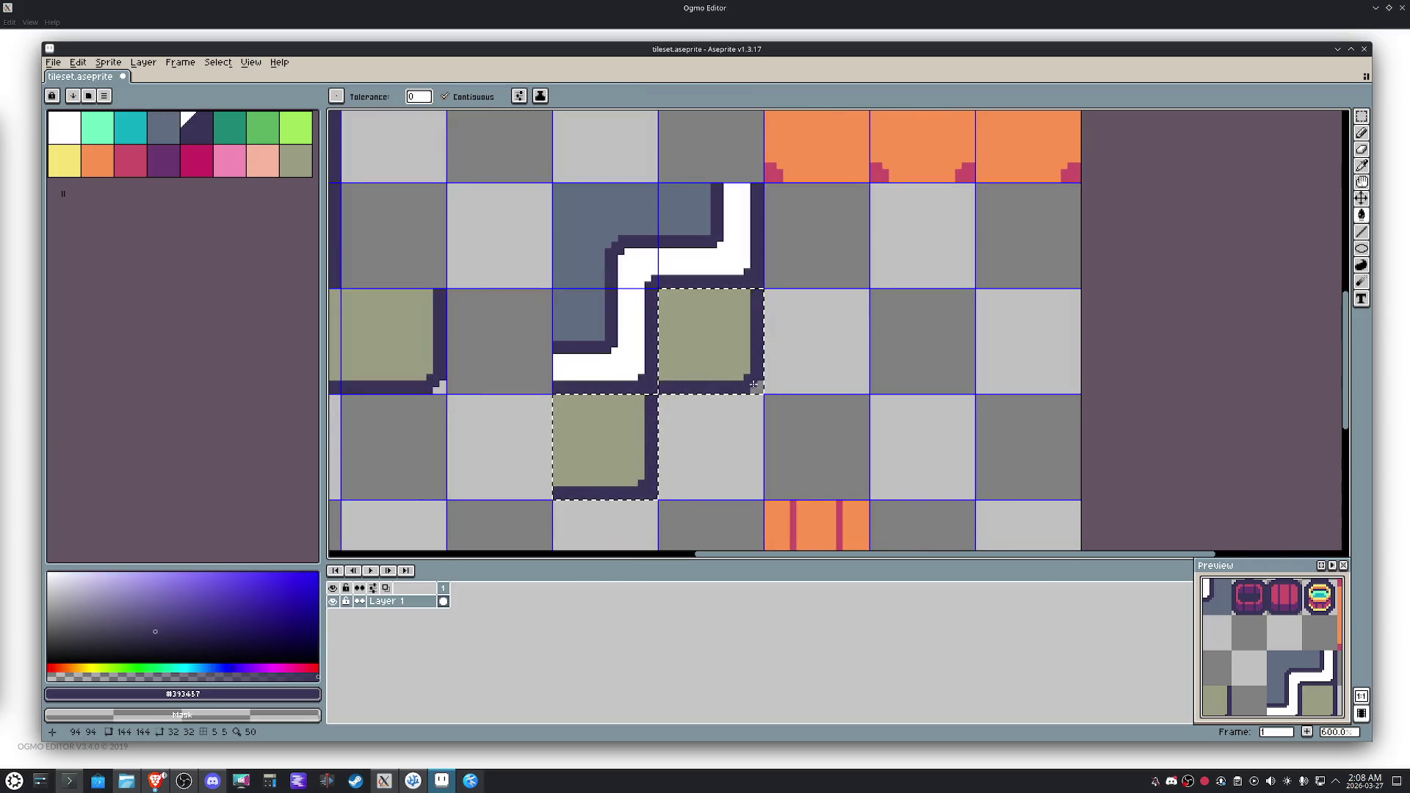
{"action": "key", "text": "m"}
{"action": "left_click", "coordinate": [780, 385]}
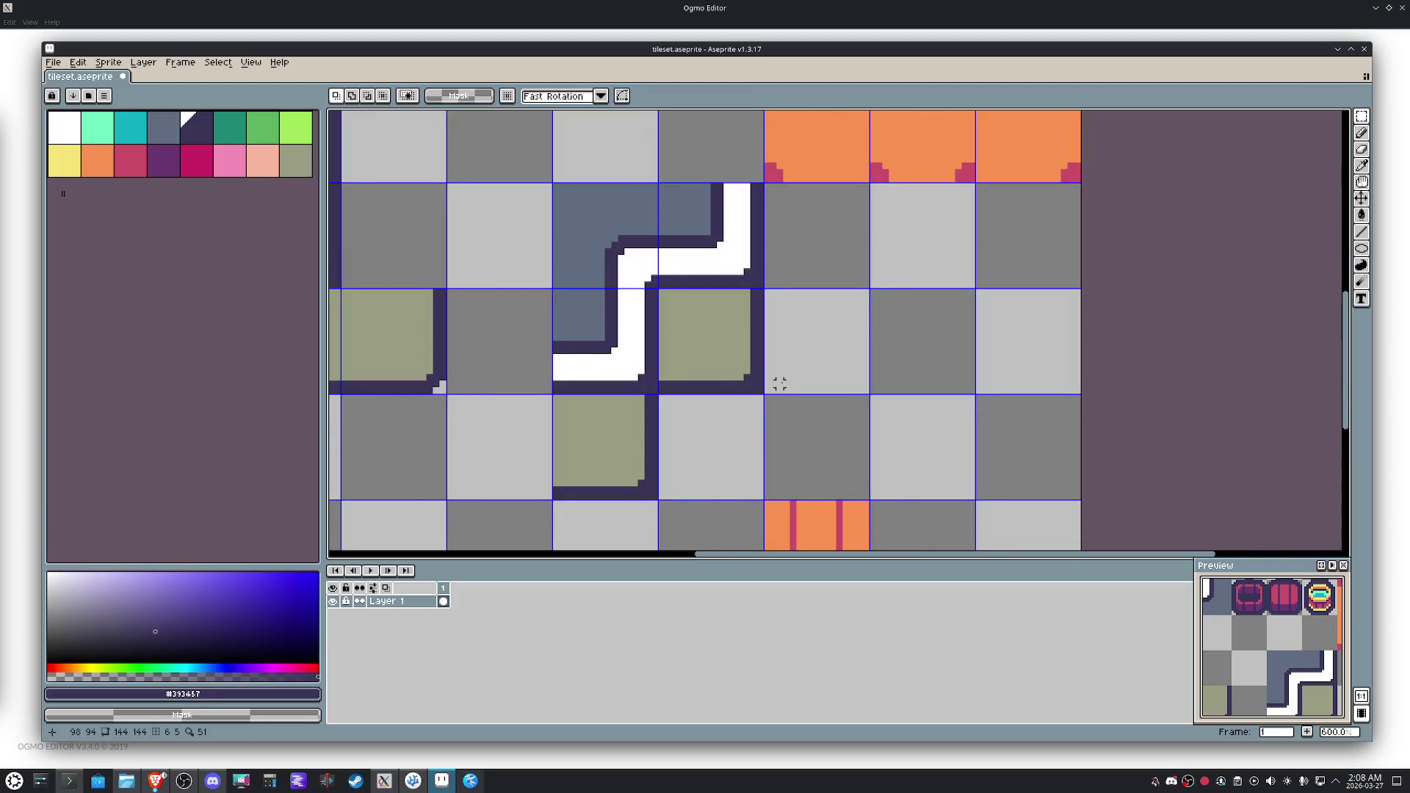
{"action": "scroll", "coordinate": [797, 375], "scroll_direction": "down", "scroll_amount": 2}
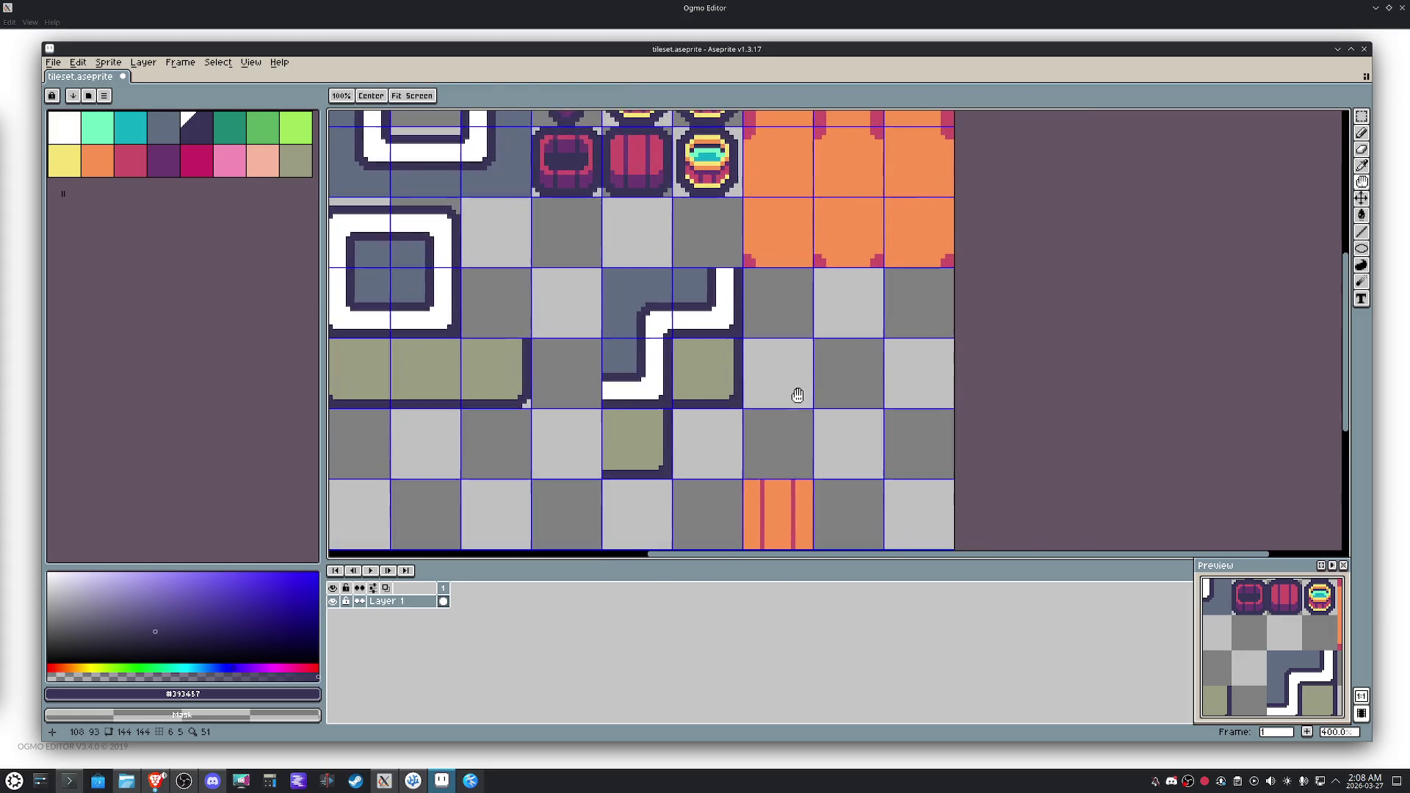
Select the leftmost olive tile and sample a colour from the canvas.
{"action": "left_click", "coordinate": [676, 385]}
{"action": "left_click_drag", "start_coordinate": [565, 373], "coordinate": [663, 395]}
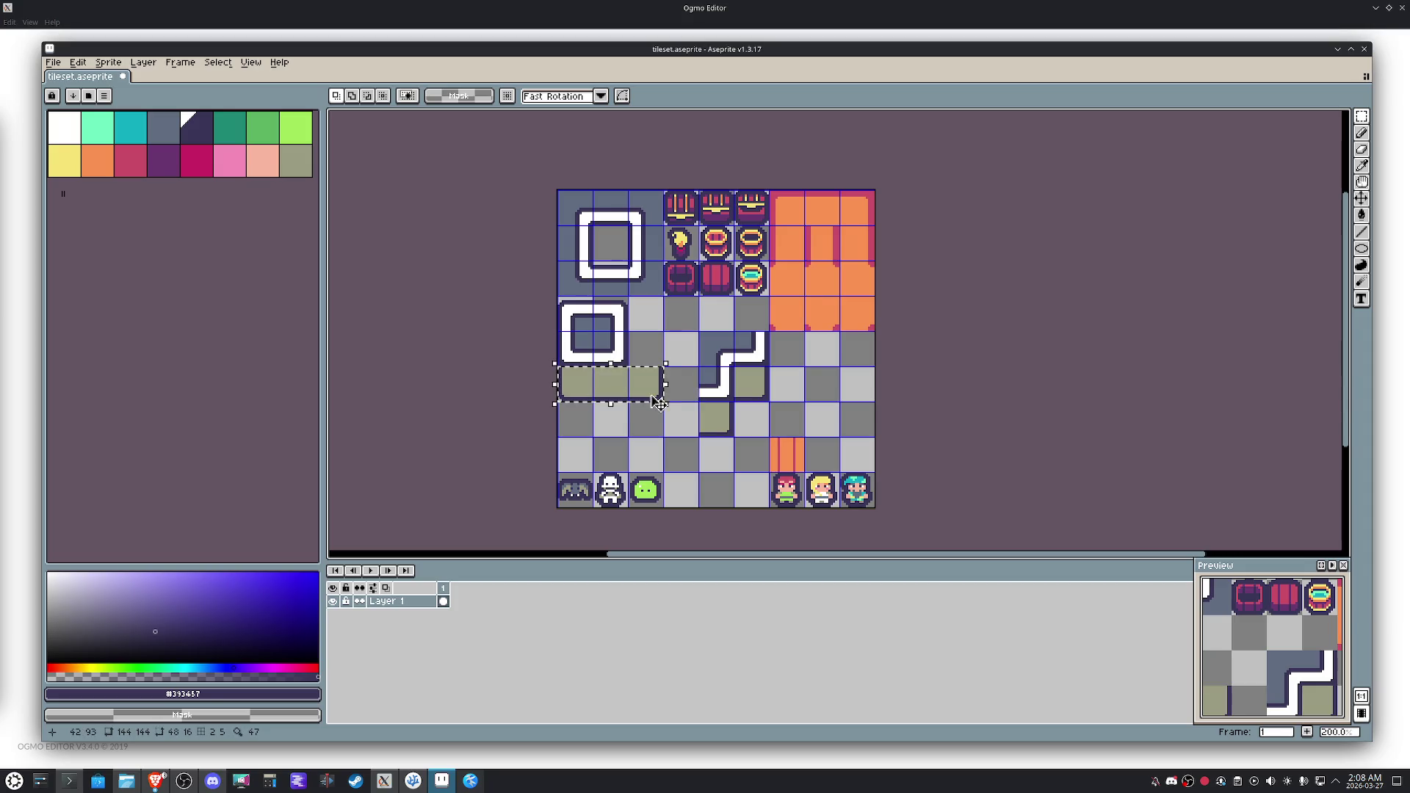
{"action": "scroll", "coordinate": [663, 395], "scroll_direction": "up", "scroll_amount": 3}
{"action": "key", "text": "alt"}
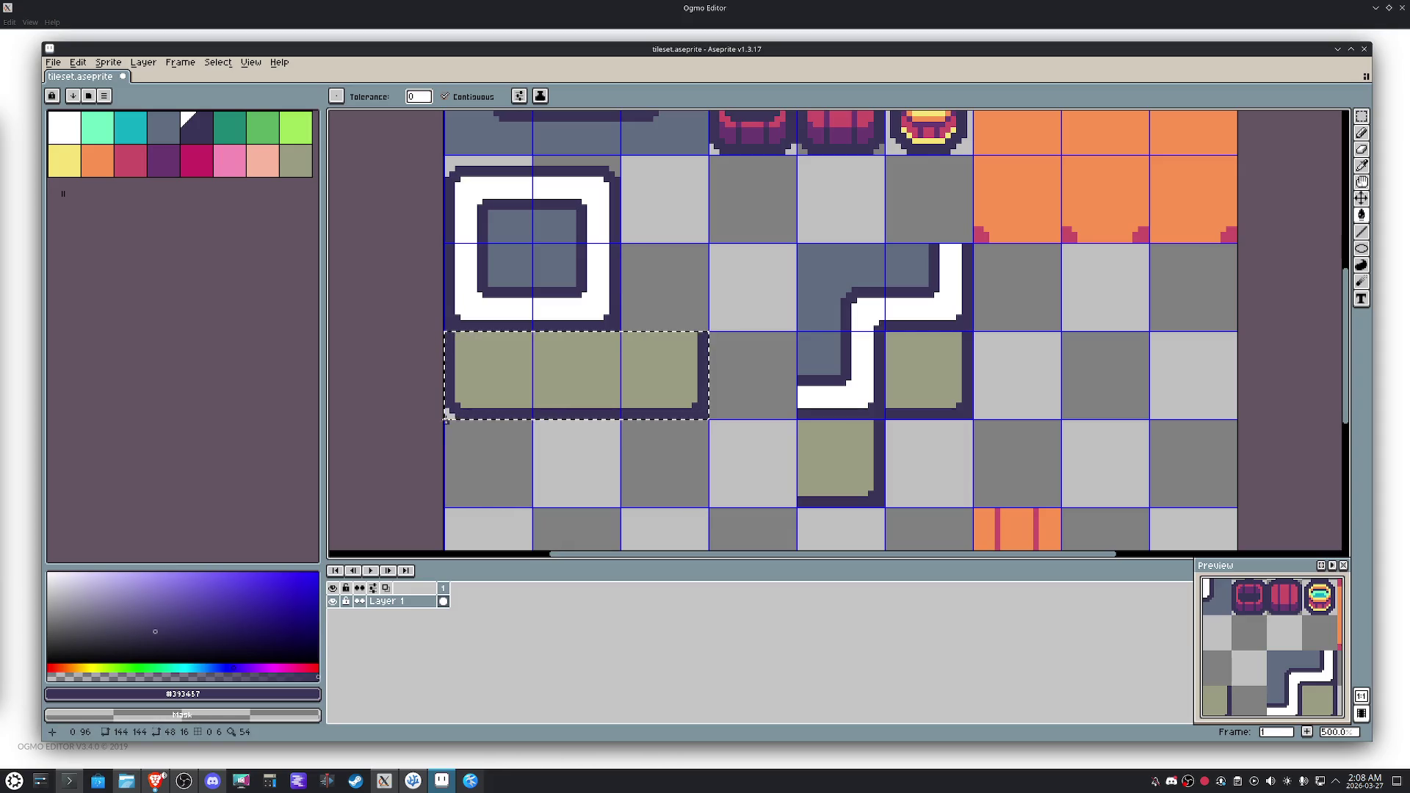
{"action": "key", "text": "m"}
{"action": "scroll", "coordinate": [769, 409], "scroll_direction": "down", "scroll_amount": 1}
Delete the white path tiles and the olive tile below them, then save tileset.aseprite.
{"action": "left_click_drag", "start_coordinate": [836, 331], "coordinate": [779, 463]}
{"action": "key", "text": "Delete"}
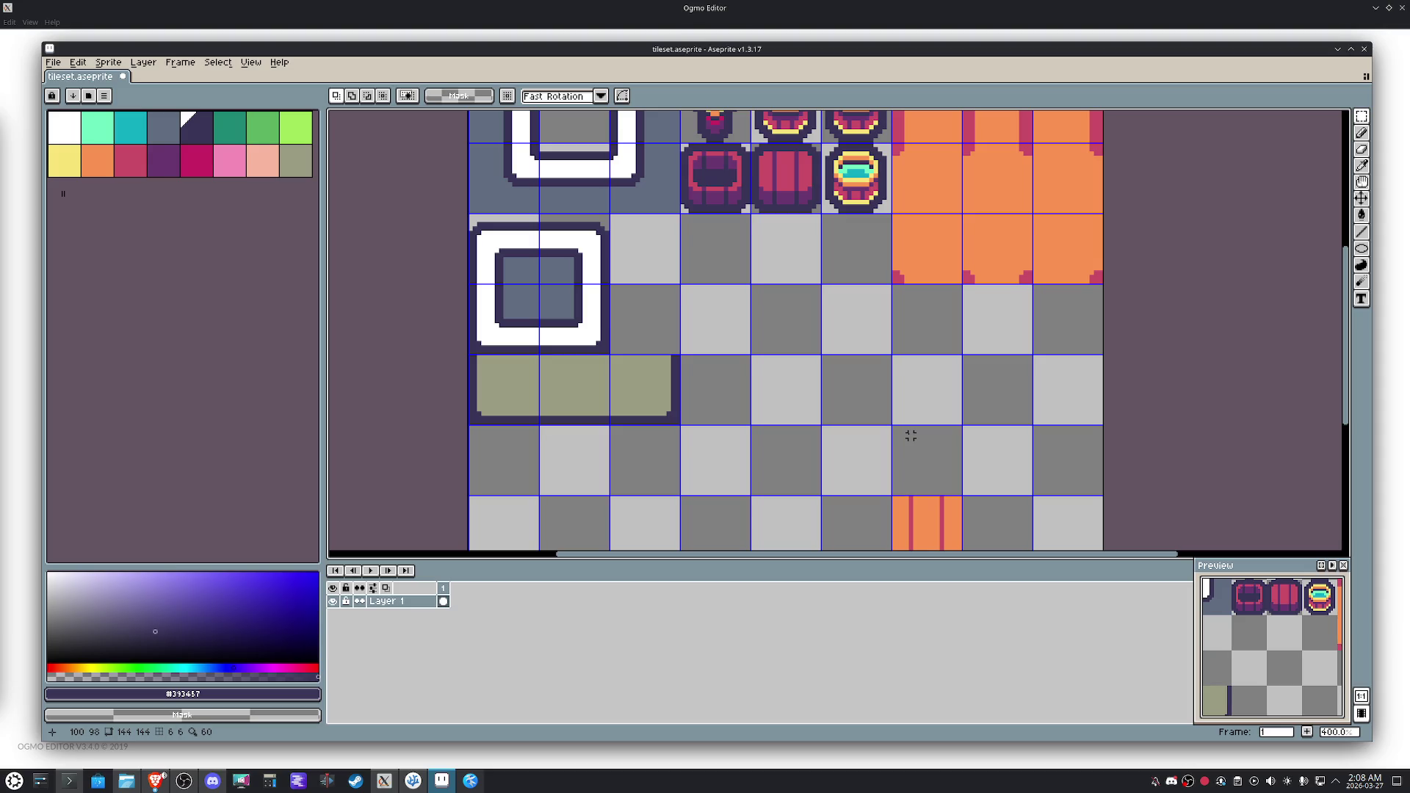
{"action": "scroll", "coordinate": [849, 334], "scroll_direction": "down", "scroll_amount": 1}
{"action": "key", "text": "ctrl+s"}
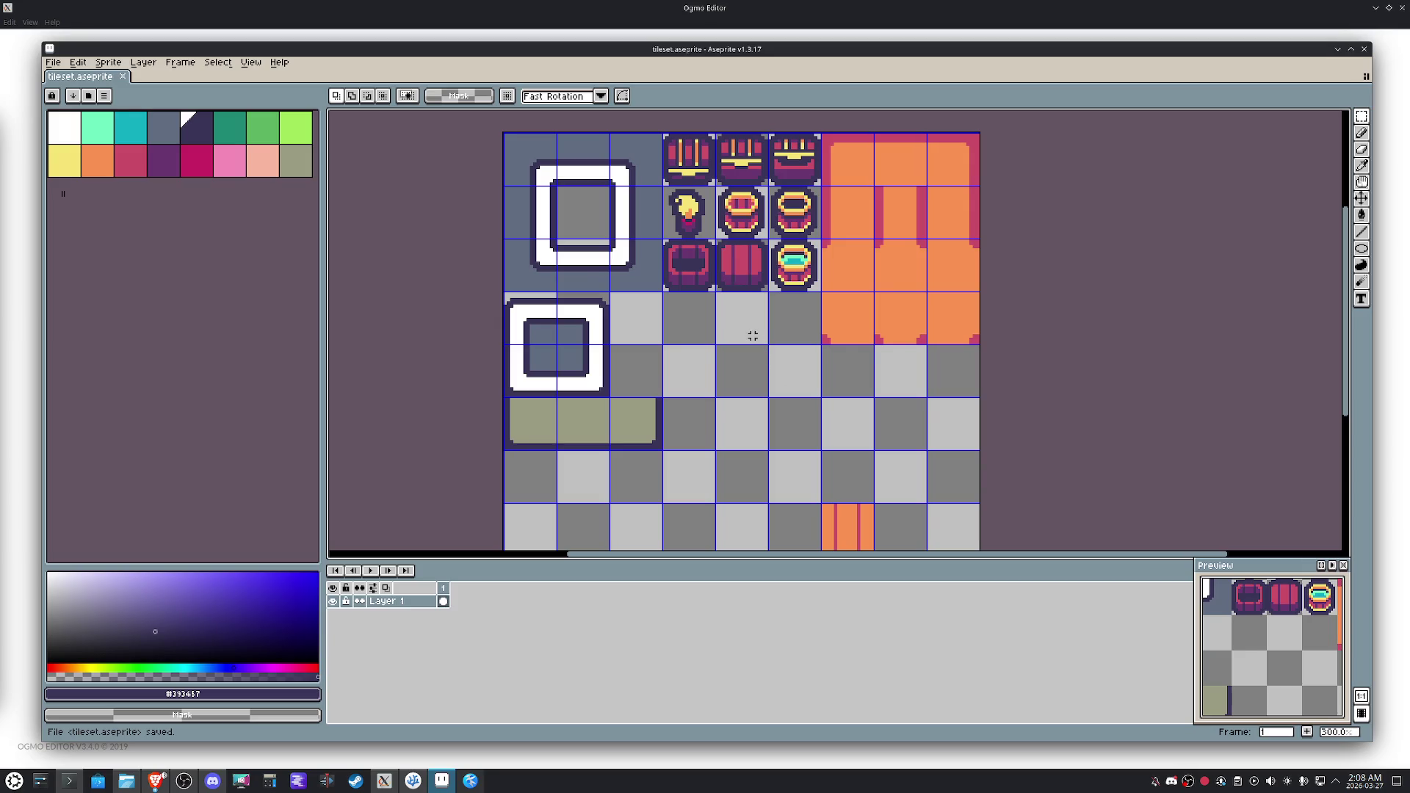
{"action": "scroll", "coordinate": [753, 336], "scroll_direction": "down", "scroll_amount": 2}
{"action": "scroll", "coordinate": [780, 343], "scroll_direction": "up", "scroll_amount": 1}
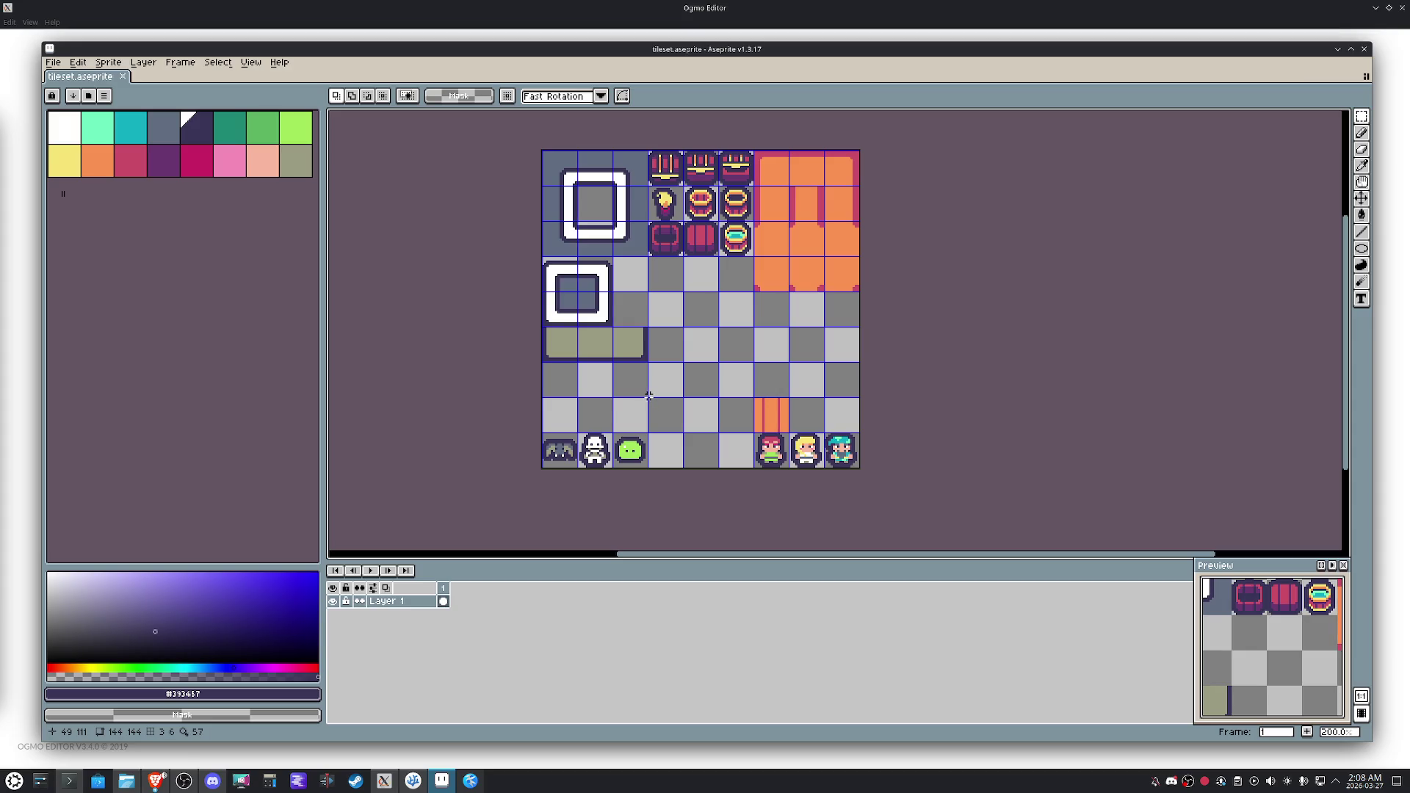
Pick white from the skeleton sprite and bring the lower tiles back into view.
{"action": "scroll", "coordinate": [566, 438], "scroll_direction": "up", "scroll_amount": 4}
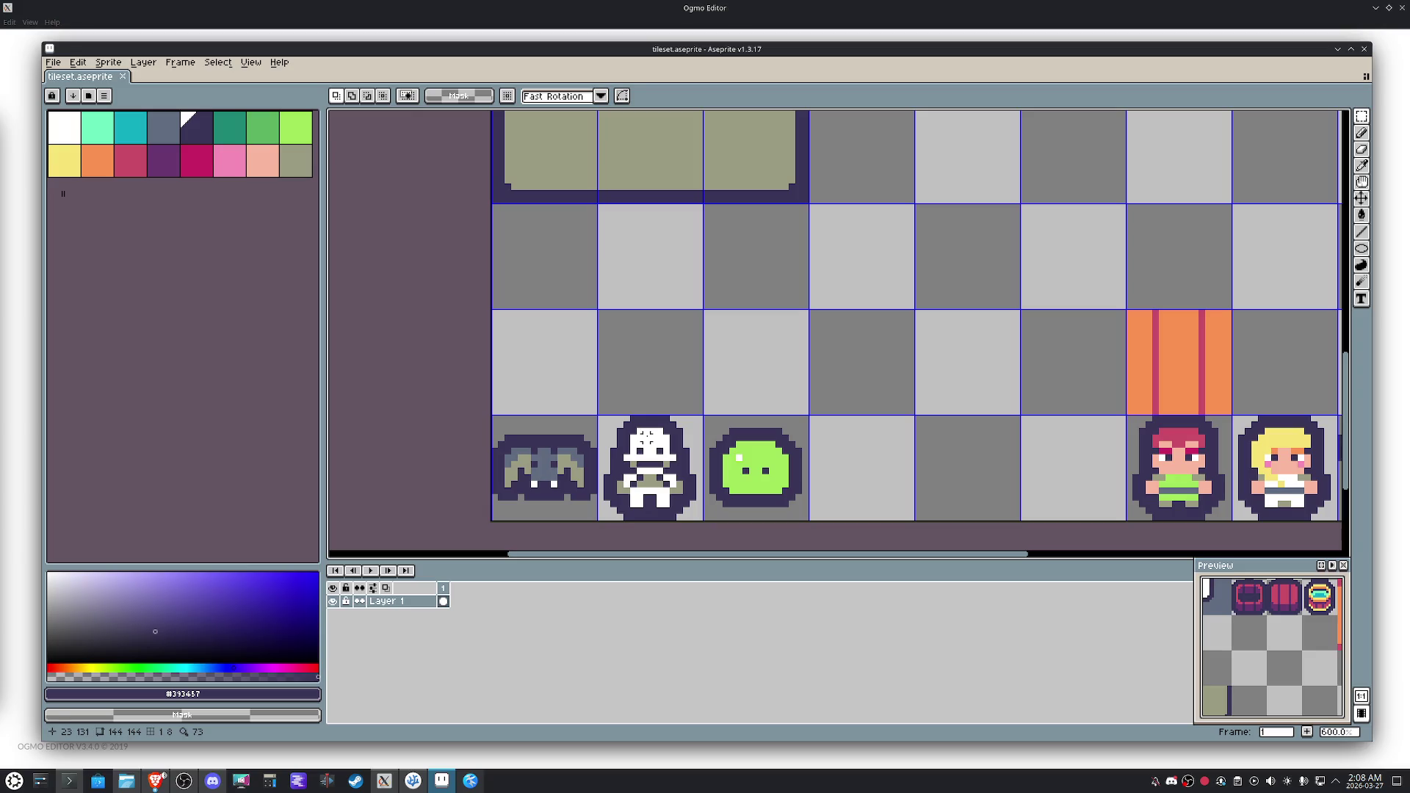
{"action": "left_click", "coordinate": [648, 435], "text": "alt"}
{"action": "scroll", "coordinate": [544, 373], "scroll_direction": "up", "scroll_amount": 3}
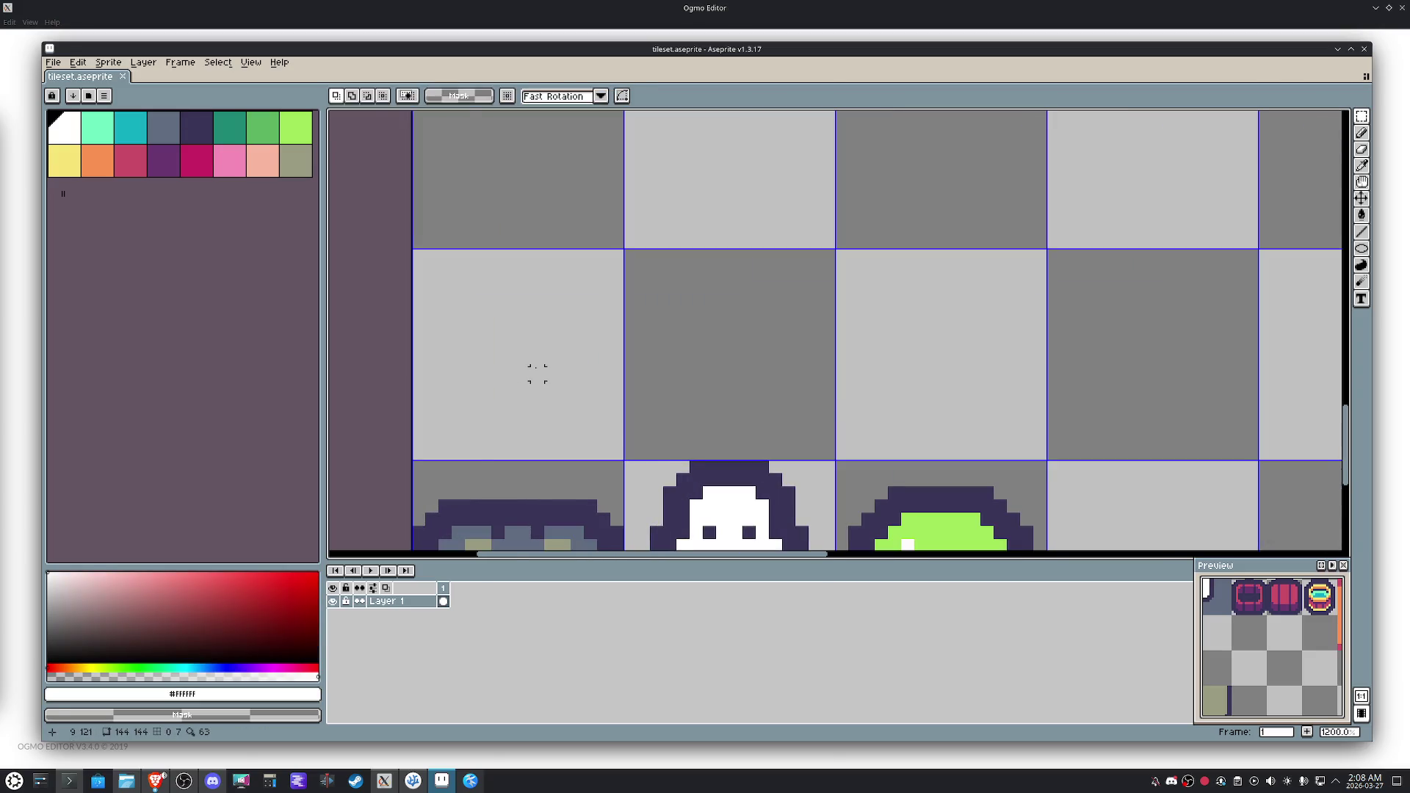
{"action": "scroll", "coordinate": [537, 373], "scroll_direction": "down", "scroll_amount": 4}
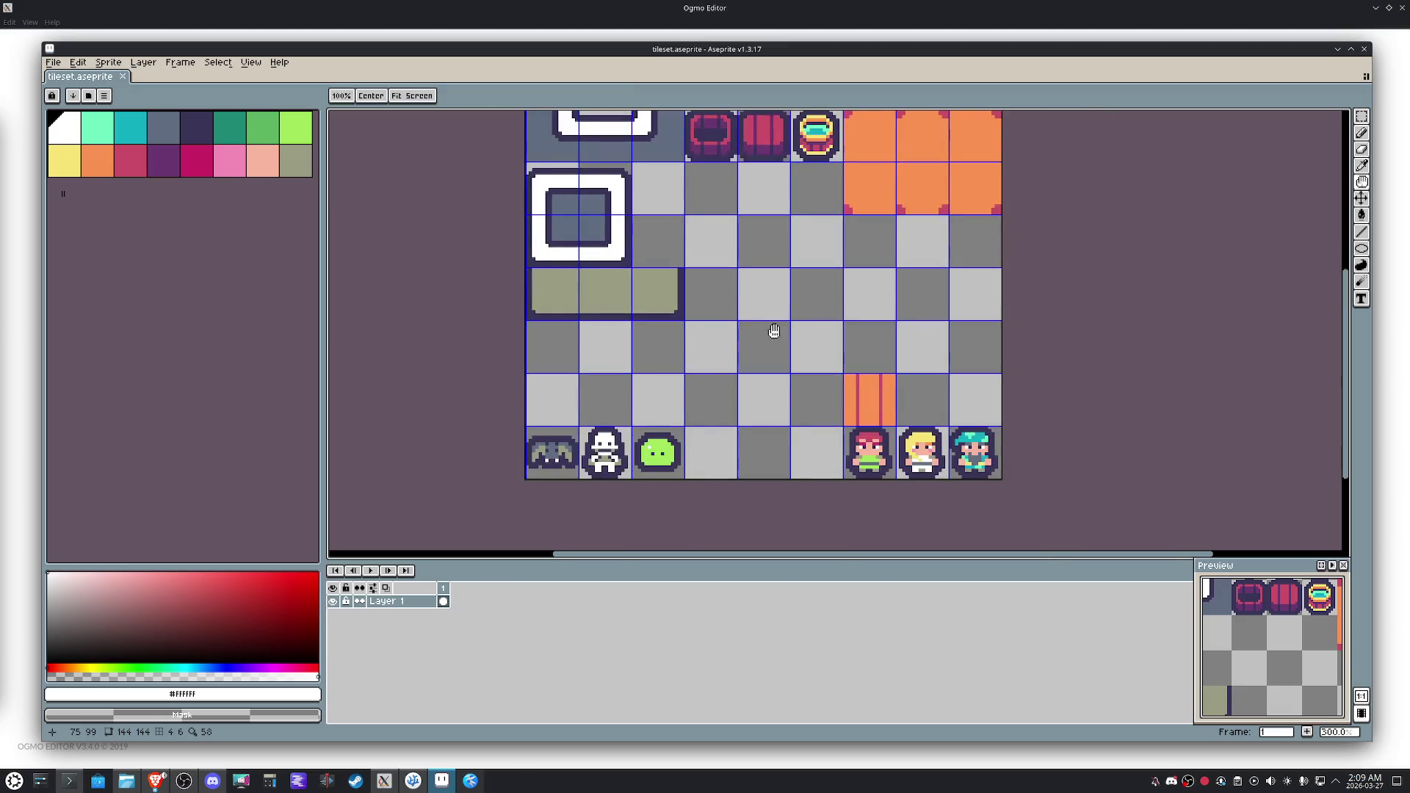
{"action": "left_click_drag", "start_coordinate": [774, 332], "coordinate": [718, 375]}
Move the orange striped tile up one cell and save the tileset.
{"action": "left_click_drag", "start_coordinate": [809, 437], "coordinate": [819, 446]}
{"action": "key", "text": "shift+Up"}
{"action": "key", "text": "shift+Left"}
{"action": "key", "text": "shift+Left"}
{"action": "key", "text": "shift+Left"}
{"action": "key", "text": "shift+Right"}
{"action": "key", "text": "shift+Right"}
{"action": "key", "text": "shift+Right"}
{"action": "key", "text": "shift+Up"}
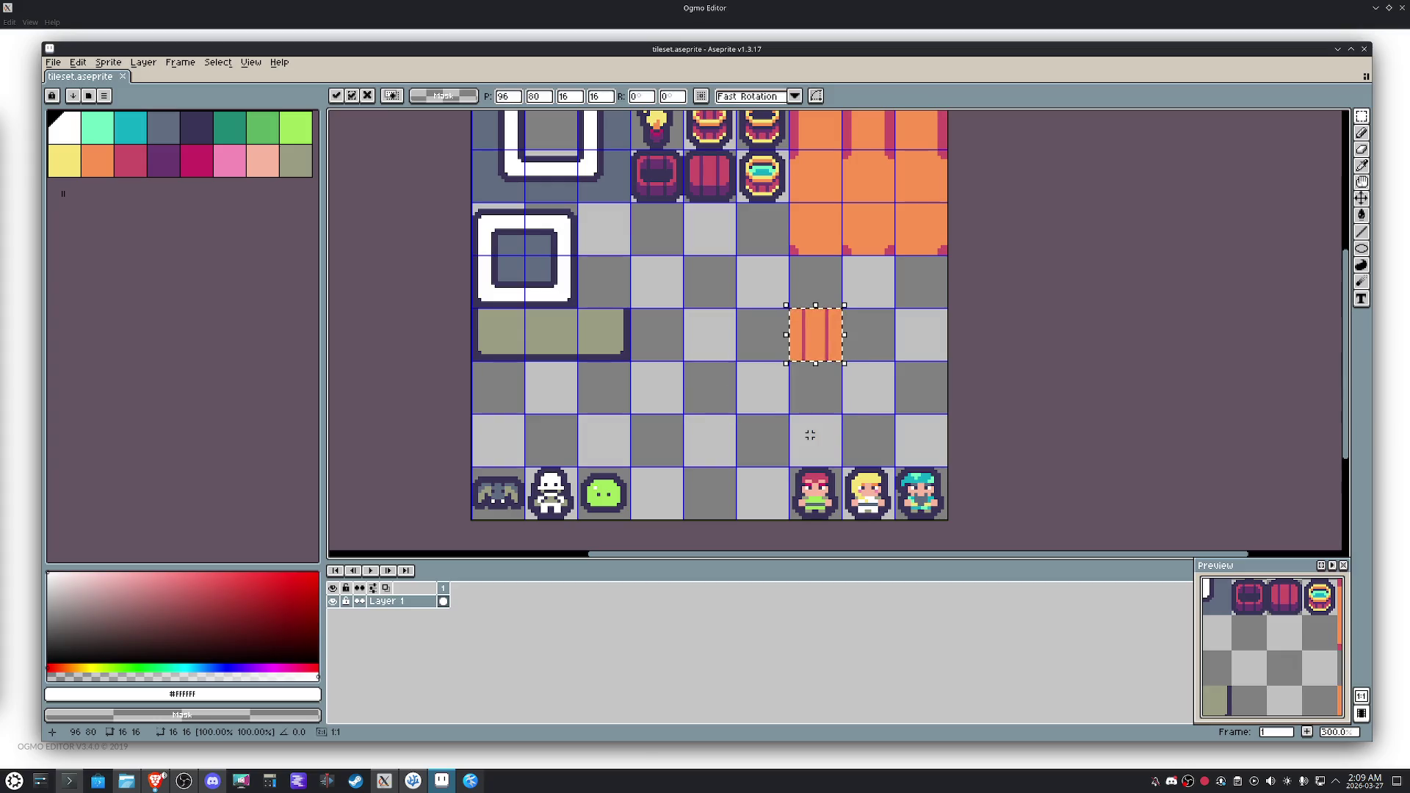
{"action": "key", "text": "shift+Down"}
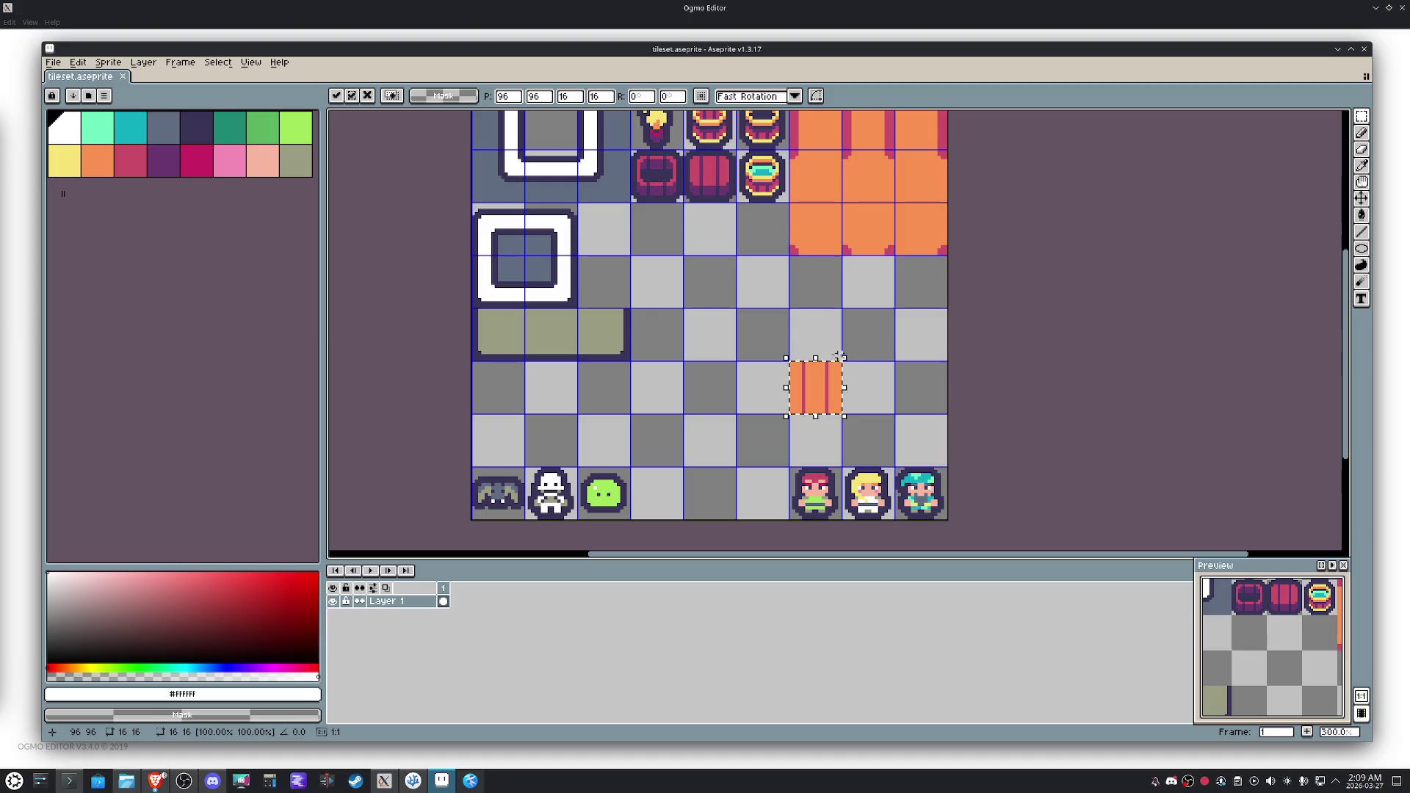
{"action": "key", "text": "h"}
{"action": "scroll", "coordinate": [764, 328], "scroll_direction": "down", "scroll_amount": 1}
{"action": "left_click_drag", "start_coordinate": [740, 344], "coordinate": [690, 377]}
{"action": "key", "text": "ctrl+s"}
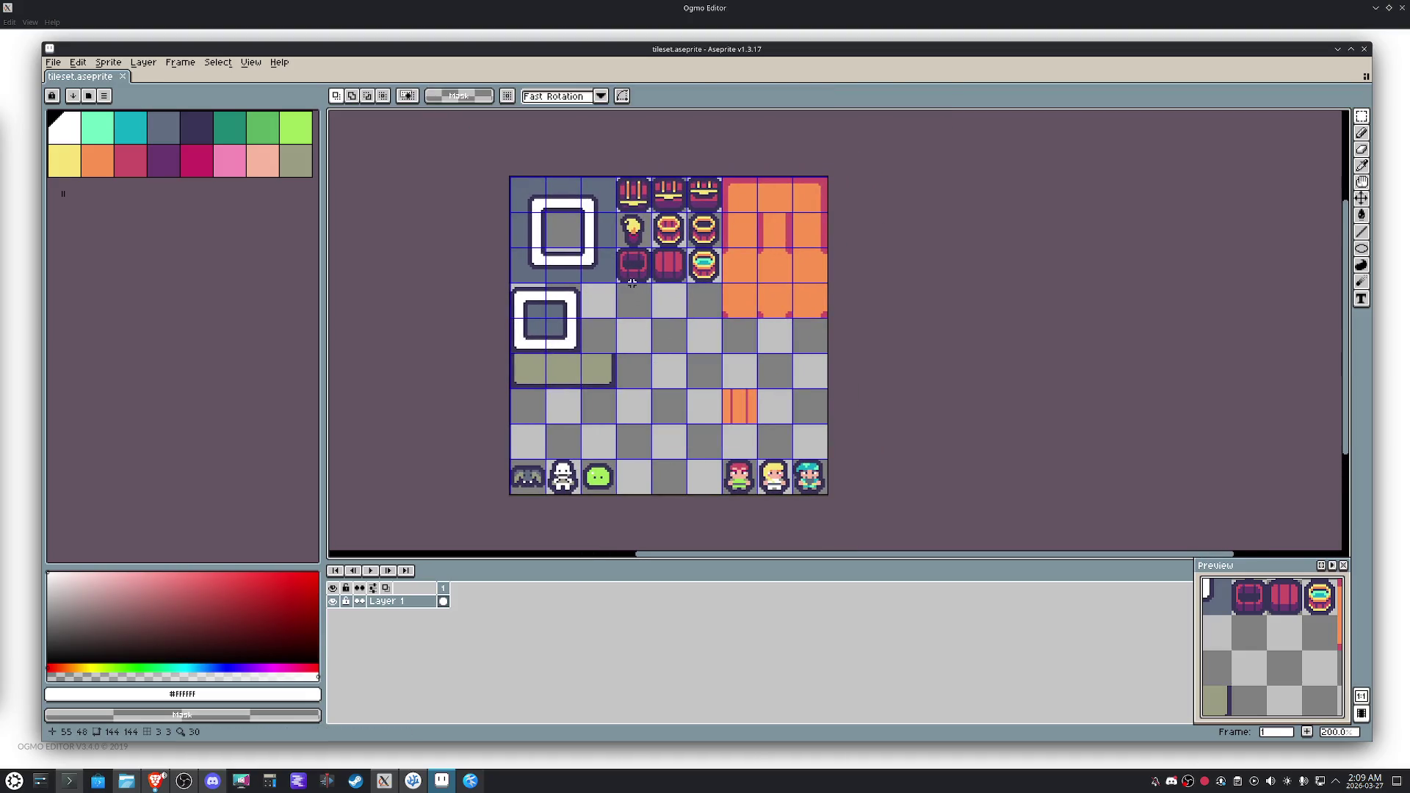
Pick the yellow from the candle flame as the drawing colour.
{"action": "scroll", "coordinate": [631, 282], "scroll_direction": "up", "scroll_amount": 3}
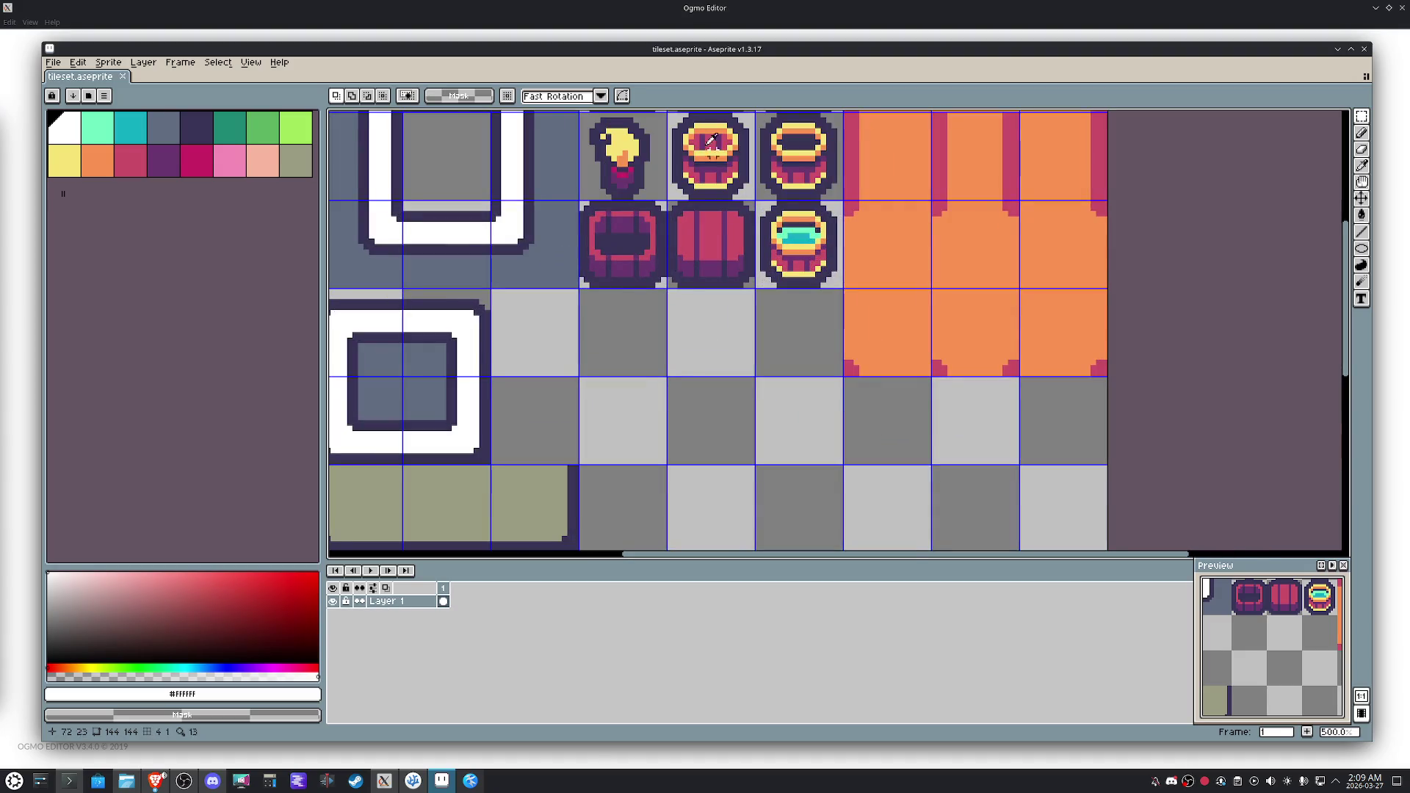
{"action": "key", "text": "i"}
{"action": "left_click", "coordinate": [708, 148]}
Draw a yellow circle outline with a diagonal slash in an empty tile.
{"action": "key", "text": "b"}
{"action": "scroll", "coordinate": [723, 303], "scroll_direction": "up", "scroll_amount": 2}
{"action": "left_click_drag", "start_coordinate": [726, 324], "coordinate": [686, 335]}
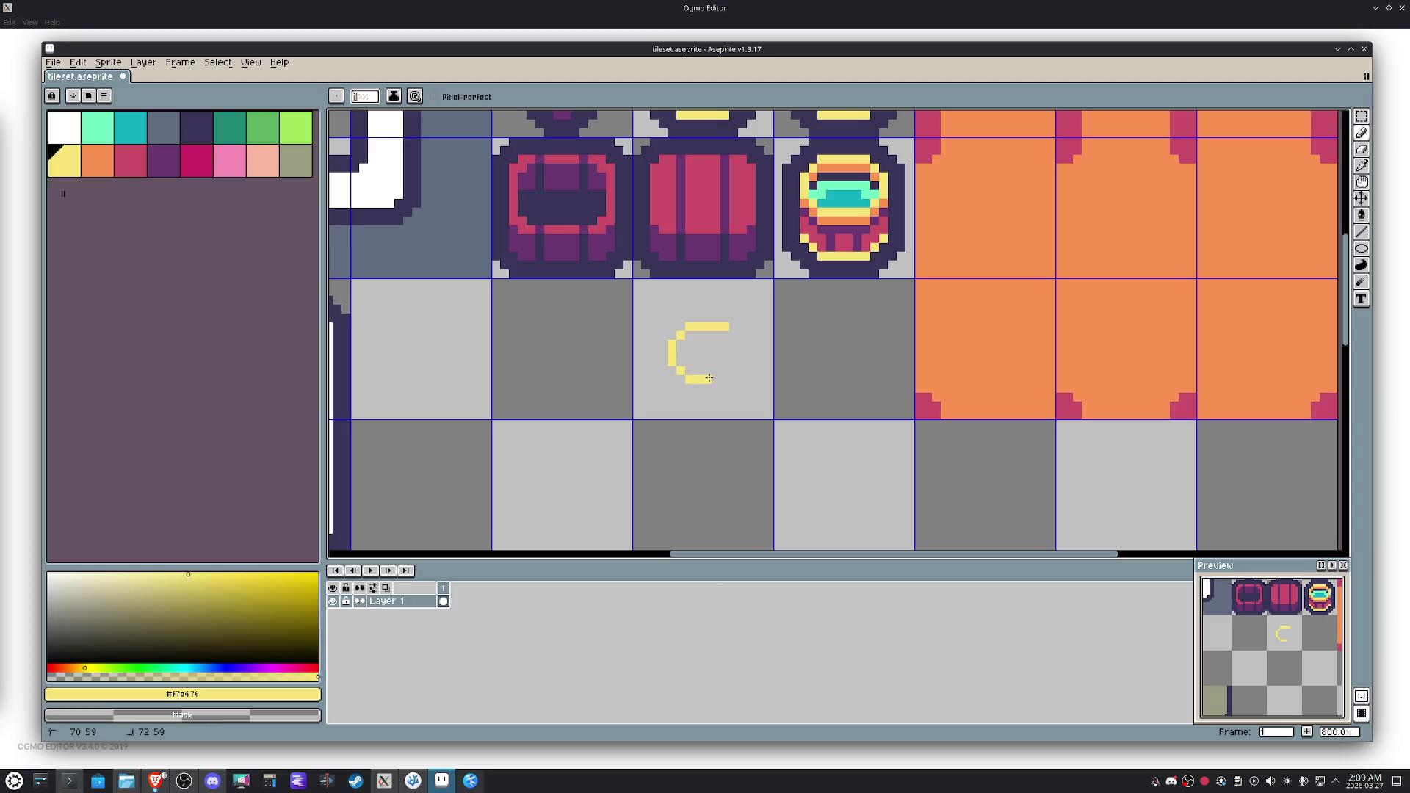
{"action": "left_click_drag", "start_coordinate": [724, 369], "coordinate": [726, 333]}
{"action": "scroll", "coordinate": [744, 325], "scroll_direction": "up", "scroll_amount": 3}
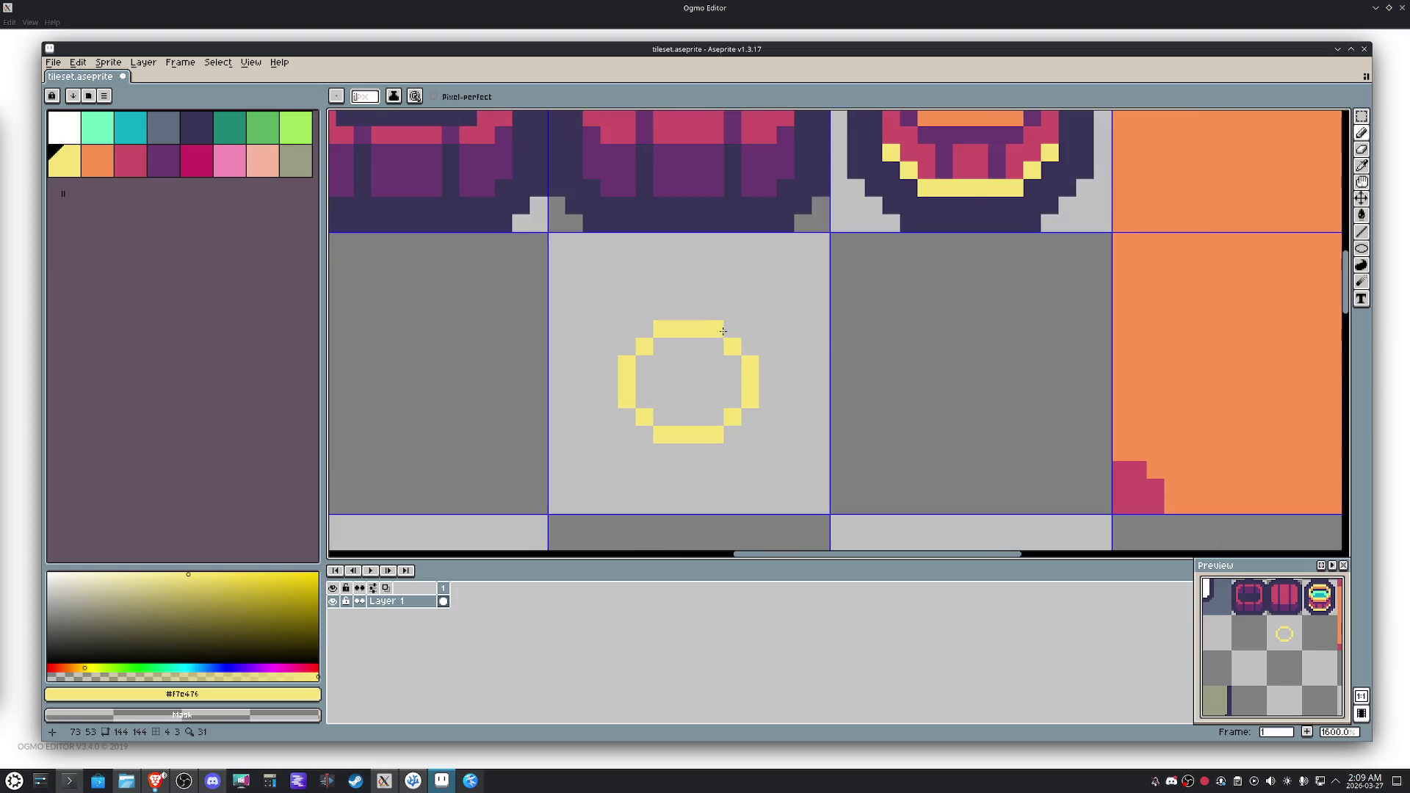
{"action": "mouse_move", "coordinate": [661, 364]}
{"action": "left_mouse_down"}
{"action": "mouse_move", "coordinate": [679, 365]}
{"action": "mouse_move", "coordinate": [697, 399]}
{"action": "mouse_move", "coordinate": [716, 357]}
{"action": "mouse_move", "coordinate": [733, 417]}
{"action": "left_mouse_up"}
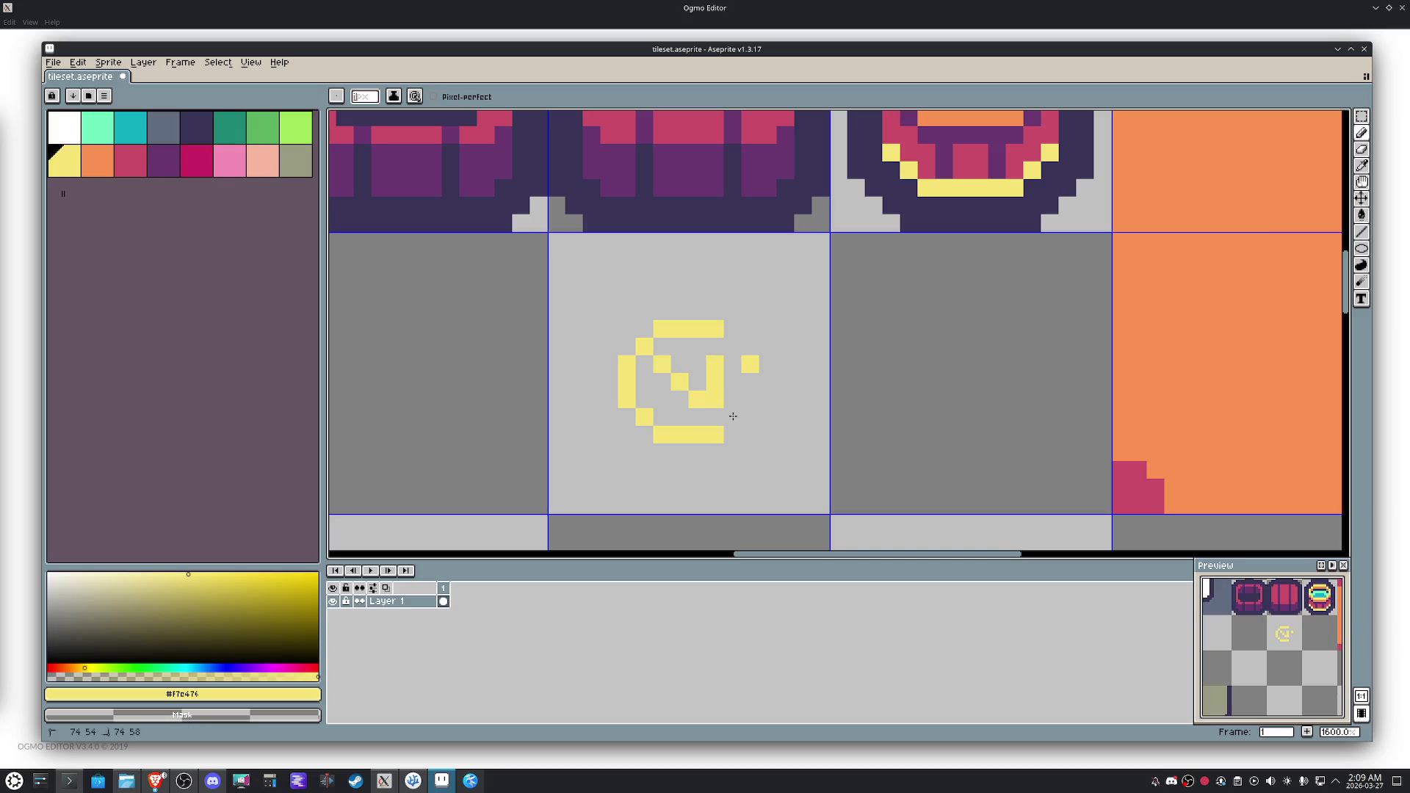
{"action": "left_click", "coordinate": [717, 416]}
{"action": "key", "text": "ctrl+z"}
{"action": "left_click", "coordinate": [711, 415]}
{"action": "key", "text": "ctrl+z"}
{"action": "left_click", "coordinate": [704, 420]}
Round out the yellow circle's right side, erase stray pixels, and fill its upper-right interior.
{"action": "right_click", "coordinate": [696, 400]}
{"action": "key", "text": "ctrl+z"}
{"action": "left_click", "coordinate": [697, 400]}
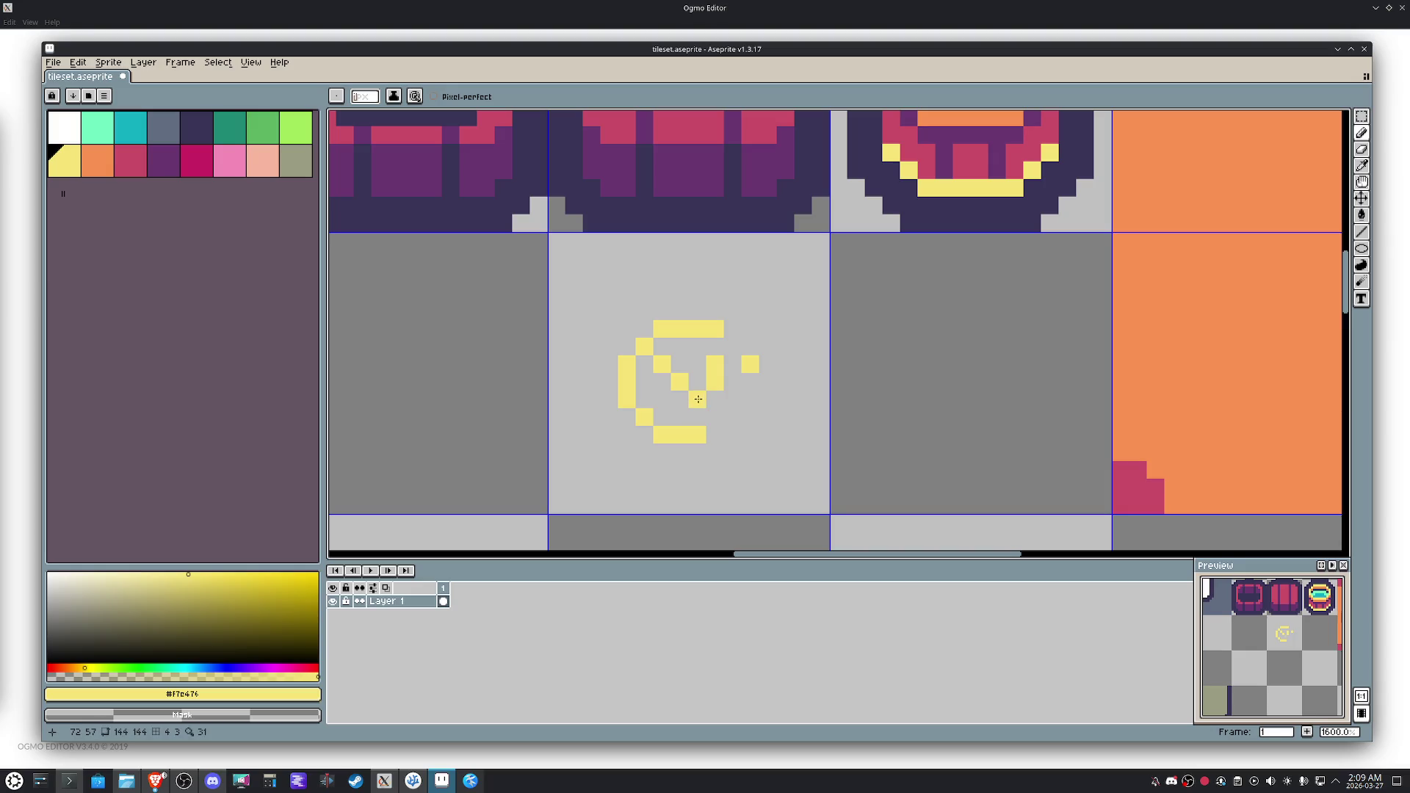
{"action": "left_click_drag", "start_coordinate": [726, 396], "coordinate": [731, 354]}
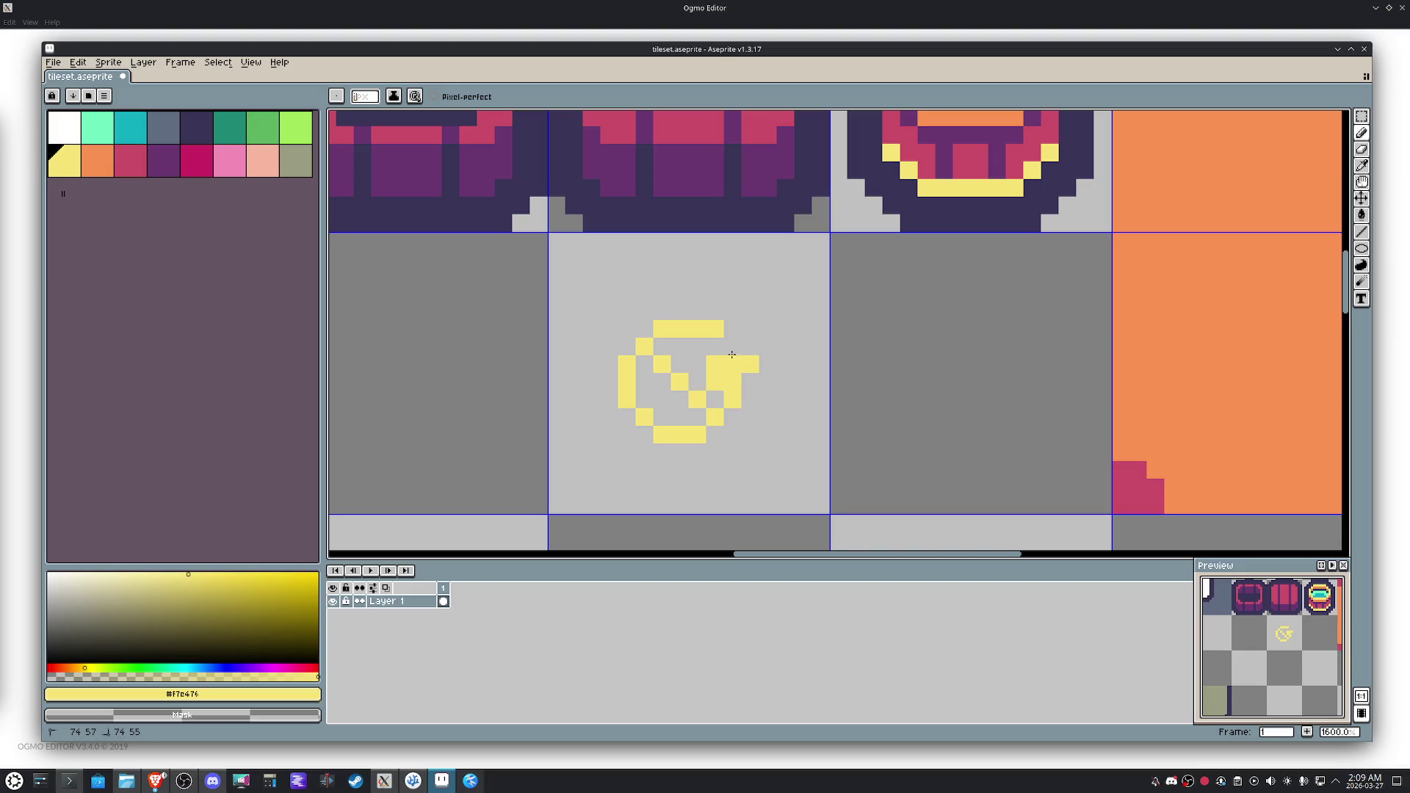
{"action": "right_click", "coordinate": [750, 365]}
{"action": "left_click", "coordinate": [714, 346]}
{"action": "right_click", "coordinate": [732, 346]}
{"action": "right_click", "coordinate": [716, 330]}
{"action": "mouse_move", "coordinate": [715, 400]}
{"action": "left_mouse_down"}
{"action": "mouse_move", "coordinate": [689, 365]}
{"action": "mouse_move", "coordinate": [701, 353]}
{"action": "mouse_move", "coordinate": [683, 422]}
{"action": "mouse_move", "coordinate": [646, 374]}
{"action": "left_mouse_up"}
Pick orange from a nearby tile and shade the coin's bottom edge.
{"action": "key", "text": "i"}
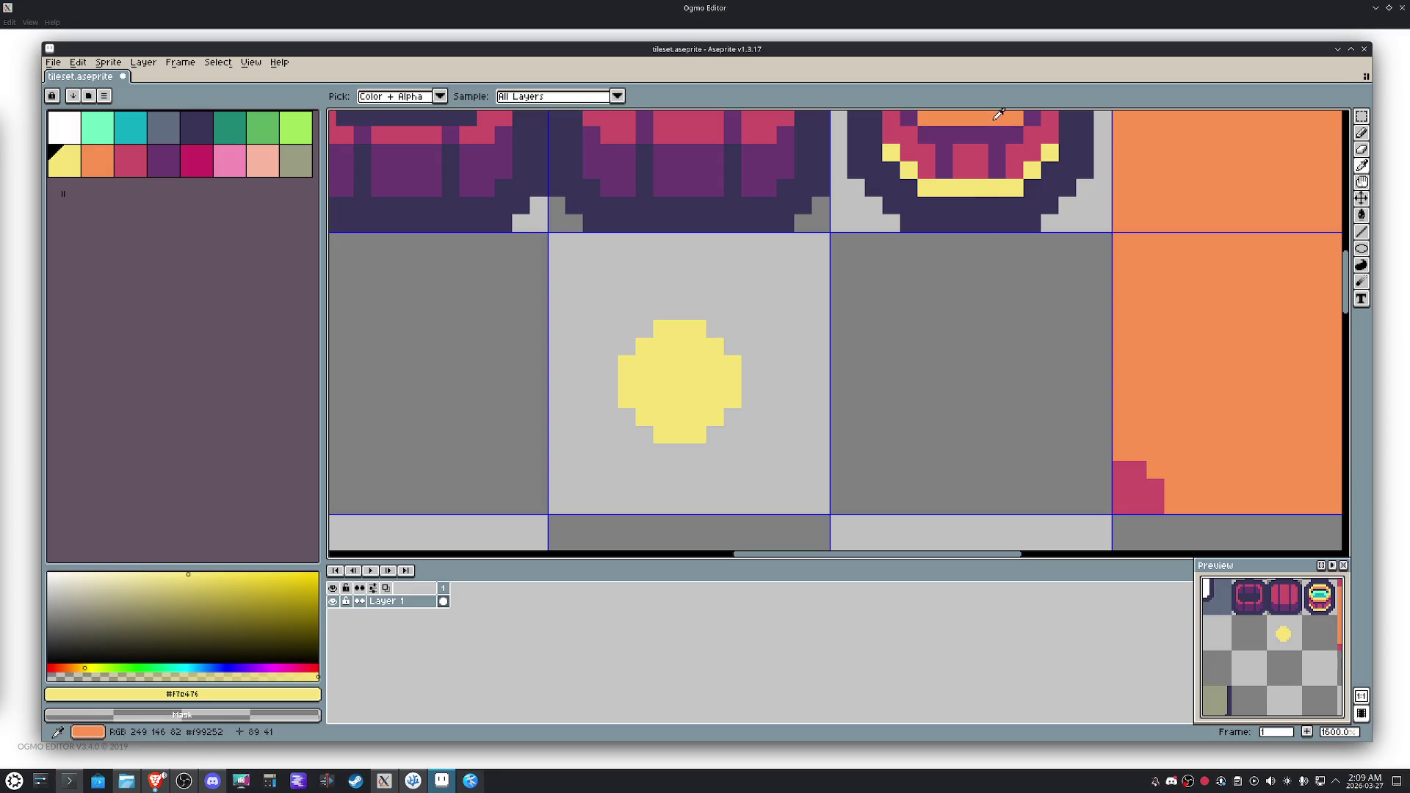
{"action": "left_click", "coordinate": [998, 114]}
{"action": "key", "text": "b"}
{"action": "left_click", "coordinate": [732, 415]}
{"action": "mouse_move", "coordinate": [711, 441]}
{"action": "left_mouse_down"}
{"action": "mouse_move", "coordinate": [665, 450]}
{"action": "mouse_move", "coordinate": [627, 417]}
{"action": "left_mouse_up"}
{"action": "scroll", "coordinate": [643, 404], "scroll_direction": "down", "scroll_amount": 3}
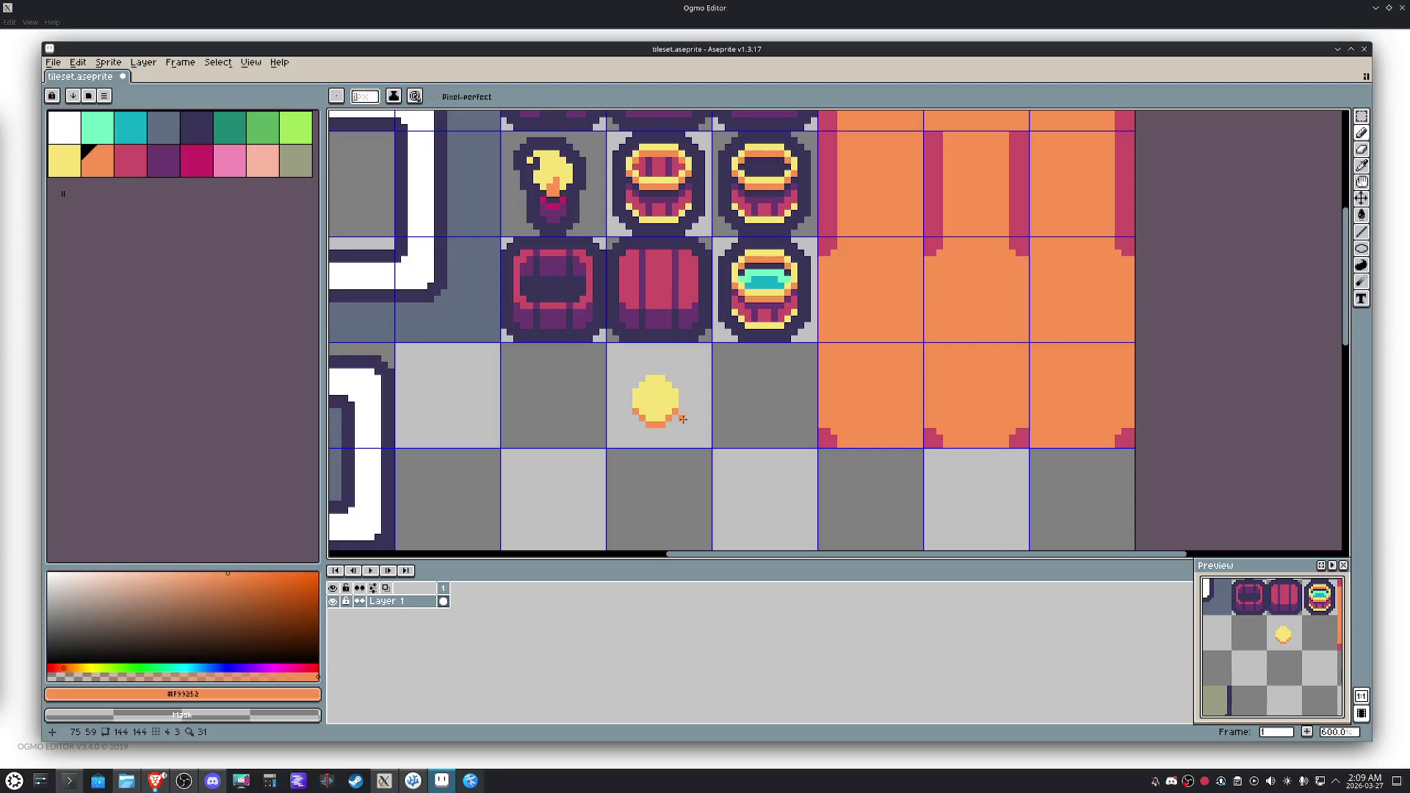
Select the coin and reposition it within its tile.
{"action": "key", "text": "m"}
{"action": "left_click_drag", "start_coordinate": [718, 444], "coordinate": [608, 358]}
{"action": "left_click", "coordinate": [648, 402]}
{"action": "mouse_move", "coordinate": [648, 402]}
{"action": "left_mouse_down"}
{"action": "mouse_move", "coordinate": [642, 385]}
{"action": "mouse_move", "coordinate": [675, 386]}
{"action": "mouse_move", "coordinate": [662, 387]}
{"action": "mouse_move", "coordinate": [754, 494]}
{"action": "mouse_move", "coordinate": [785, 507]}
{"action": "left_mouse_up"}
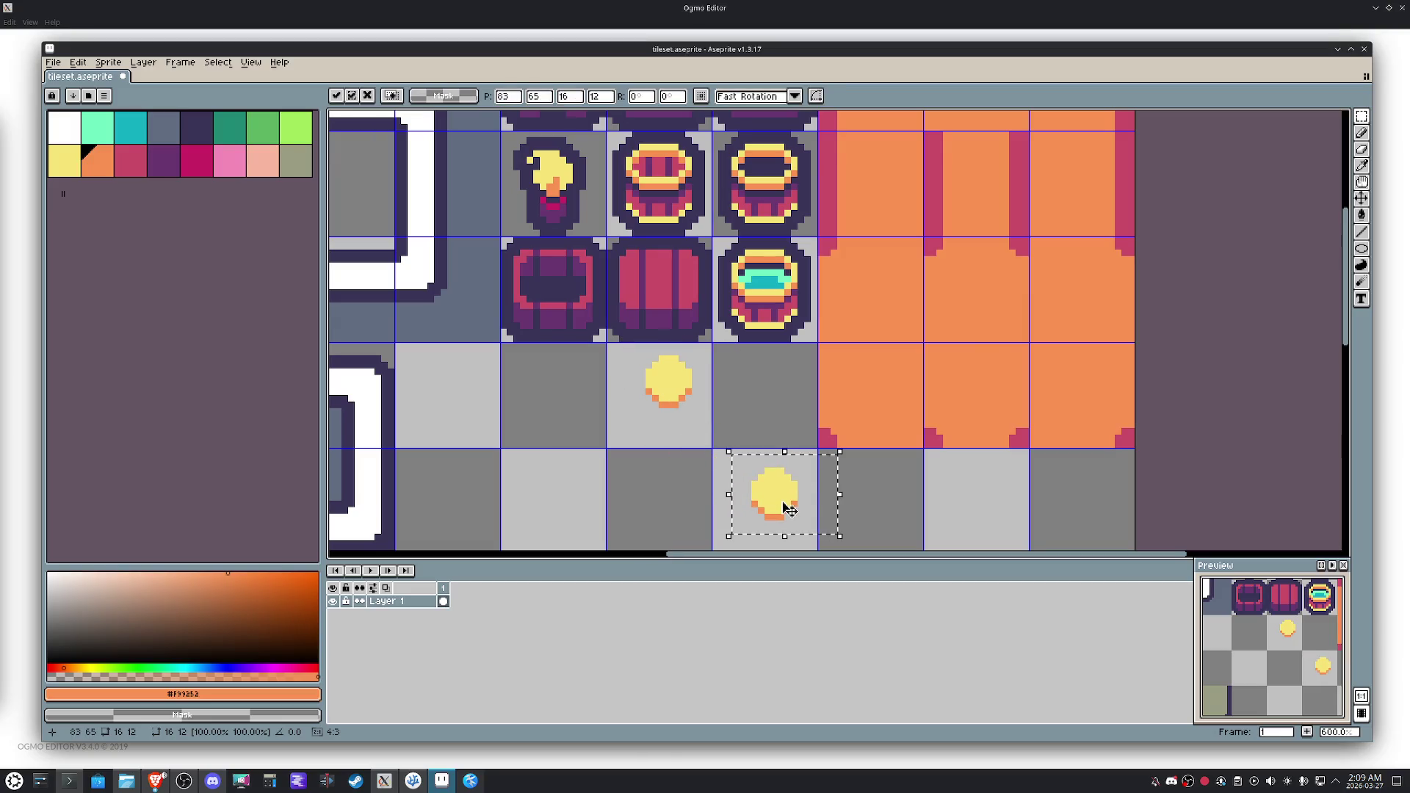
{"action": "scroll", "coordinate": [763, 372], "scroll_direction": "down", "scroll_amount": 1}
{"action": "scroll", "coordinate": [763, 372], "scroll_direction": "left", "scroll_amount": 1}
{"action": "mouse_move", "coordinate": [777, 395]}
{"action": "left_mouse_down"}
{"action": "mouse_move", "coordinate": [676, 314]}
{"action": "mouse_move", "coordinate": [638, 401]}
{"action": "mouse_move", "coordinate": [675, 415]}
{"action": "left_mouse_up"}
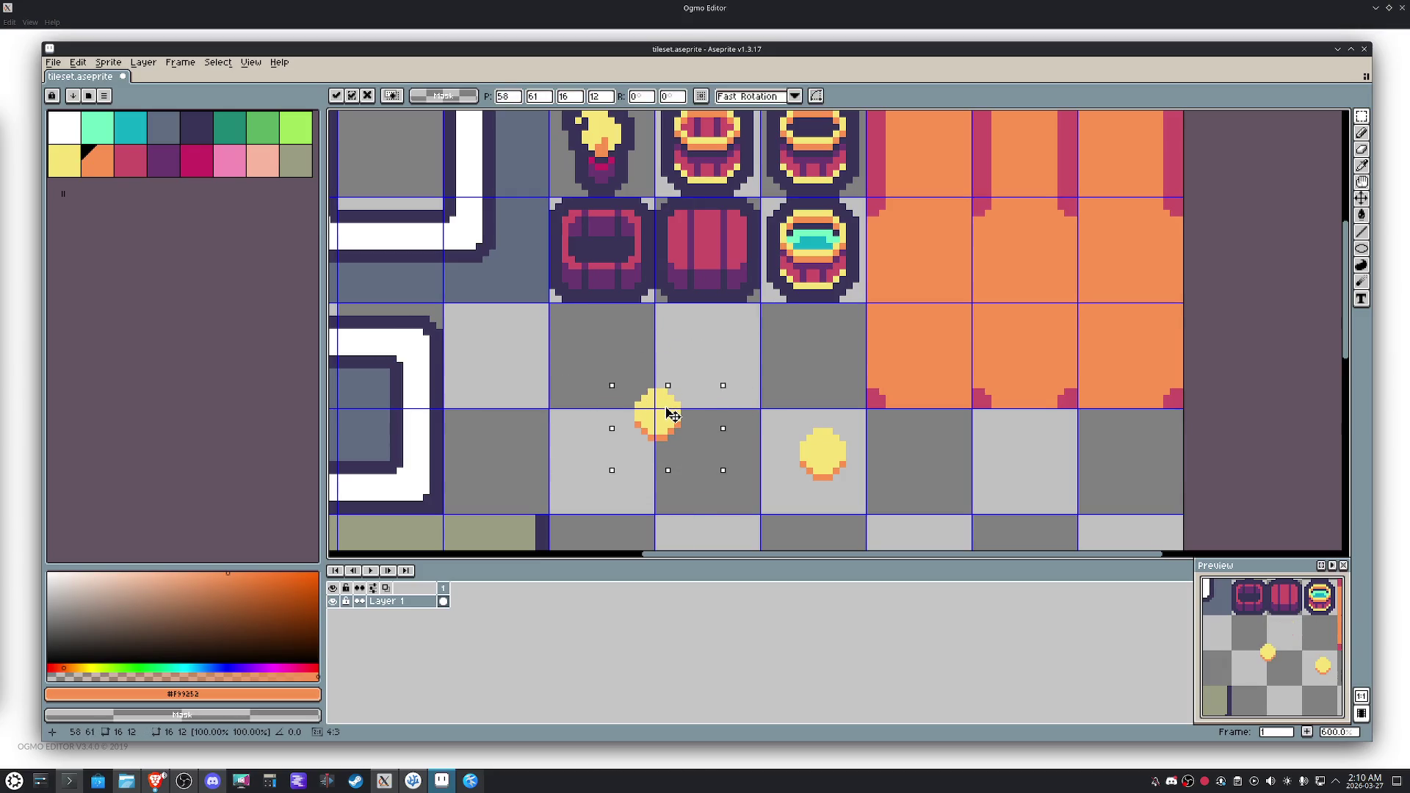
{"action": "left_click", "coordinate": [756, 397]}
{"action": "left_click_drag", "start_coordinate": [704, 463], "coordinate": [620, 412]}
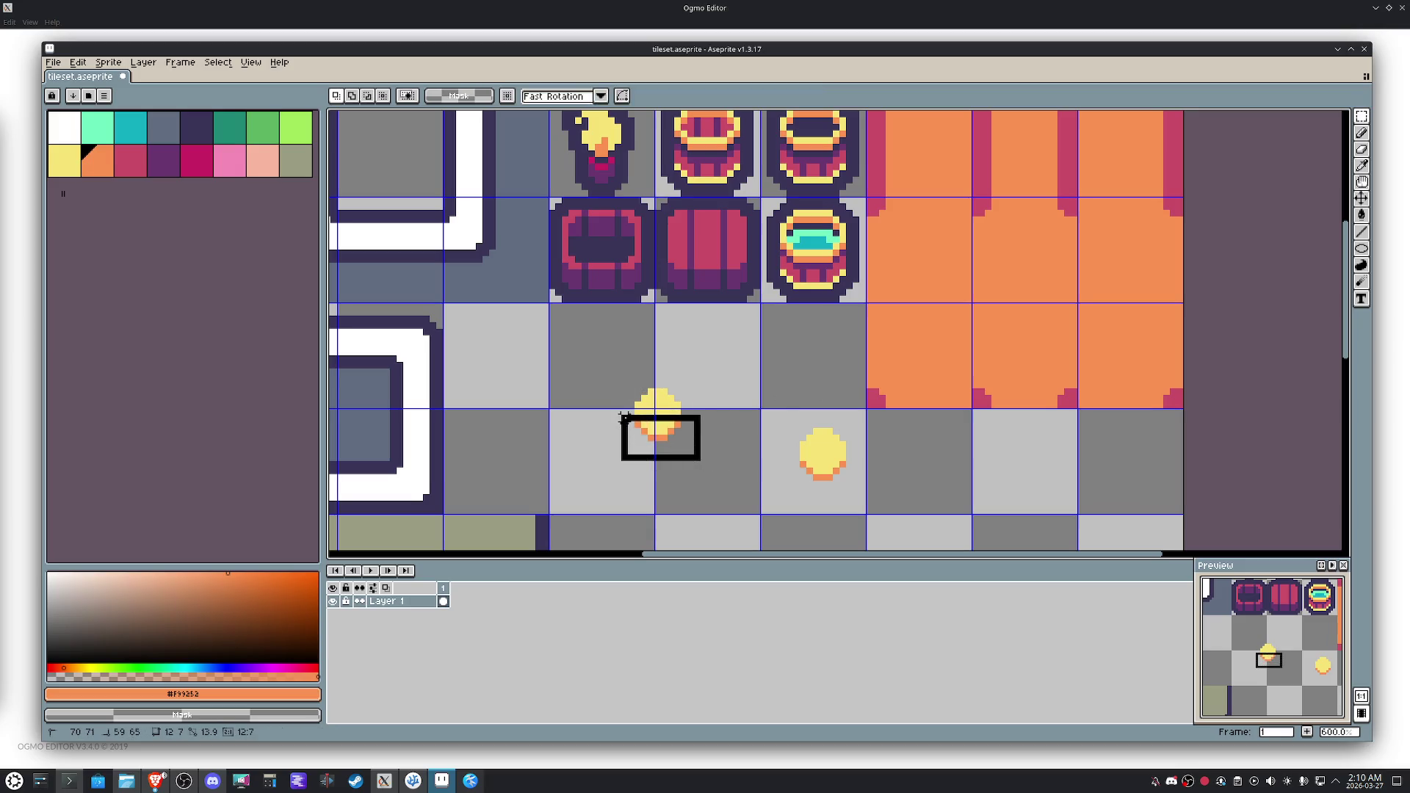
{"action": "left_click", "coordinate": [667, 435]}
{"action": "left_click_drag", "start_coordinate": [737, 457], "coordinate": [658, 379]}
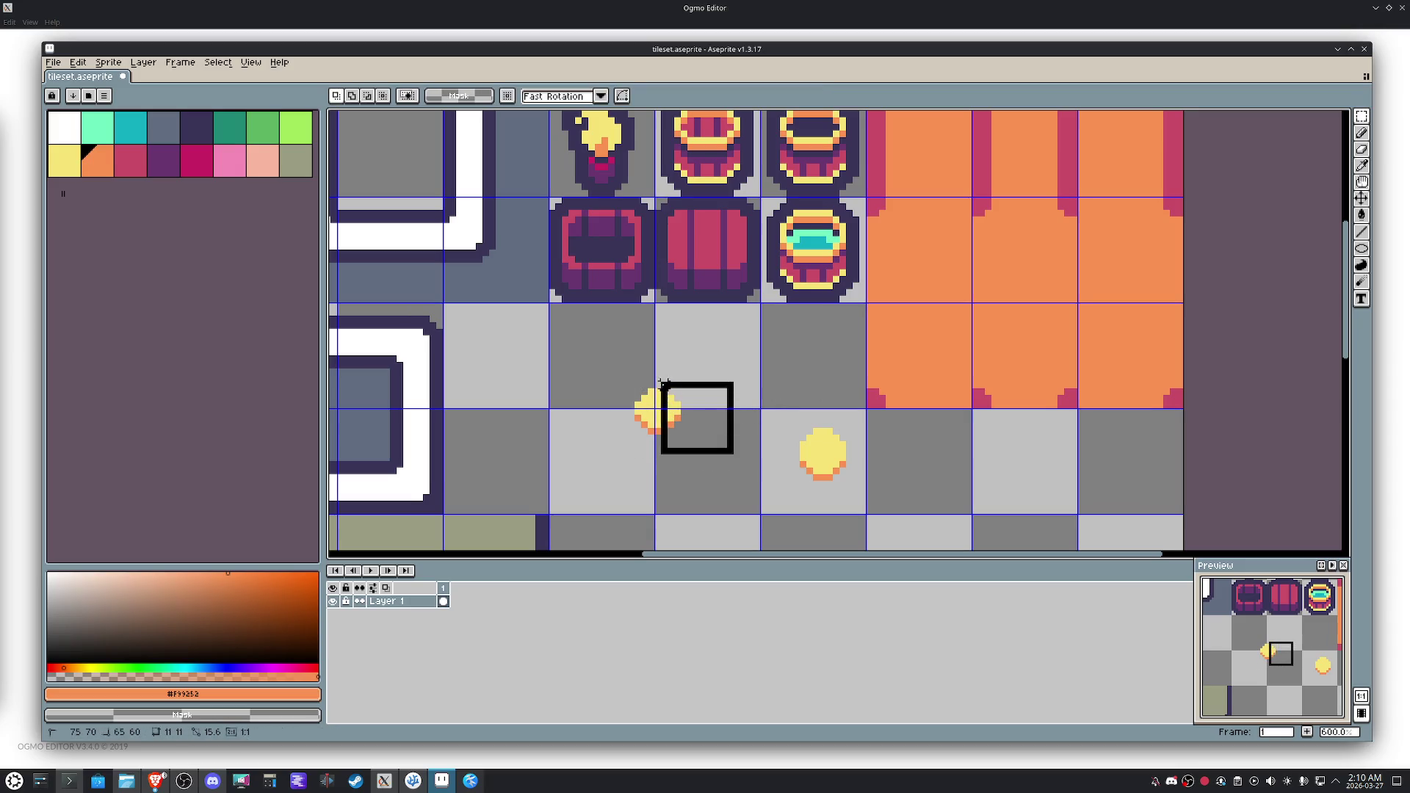
{"action": "left_click", "coordinate": [683, 417]}
Add yellow pixels at the coin's upper corners and orange pixels at its lower corners.
{"action": "key", "text": "i"}
{"action": "scroll", "coordinate": [630, 400], "scroll_direction": "up", "scroll_amount": 4}
{"action": "left_click", "coordinate": [711, 411]}
{"action": "left_click", "coordinate": [711, 412]}
{"action": "key", "text": "b"}
{"action": "left_click", "coordinate": [724, 380]}
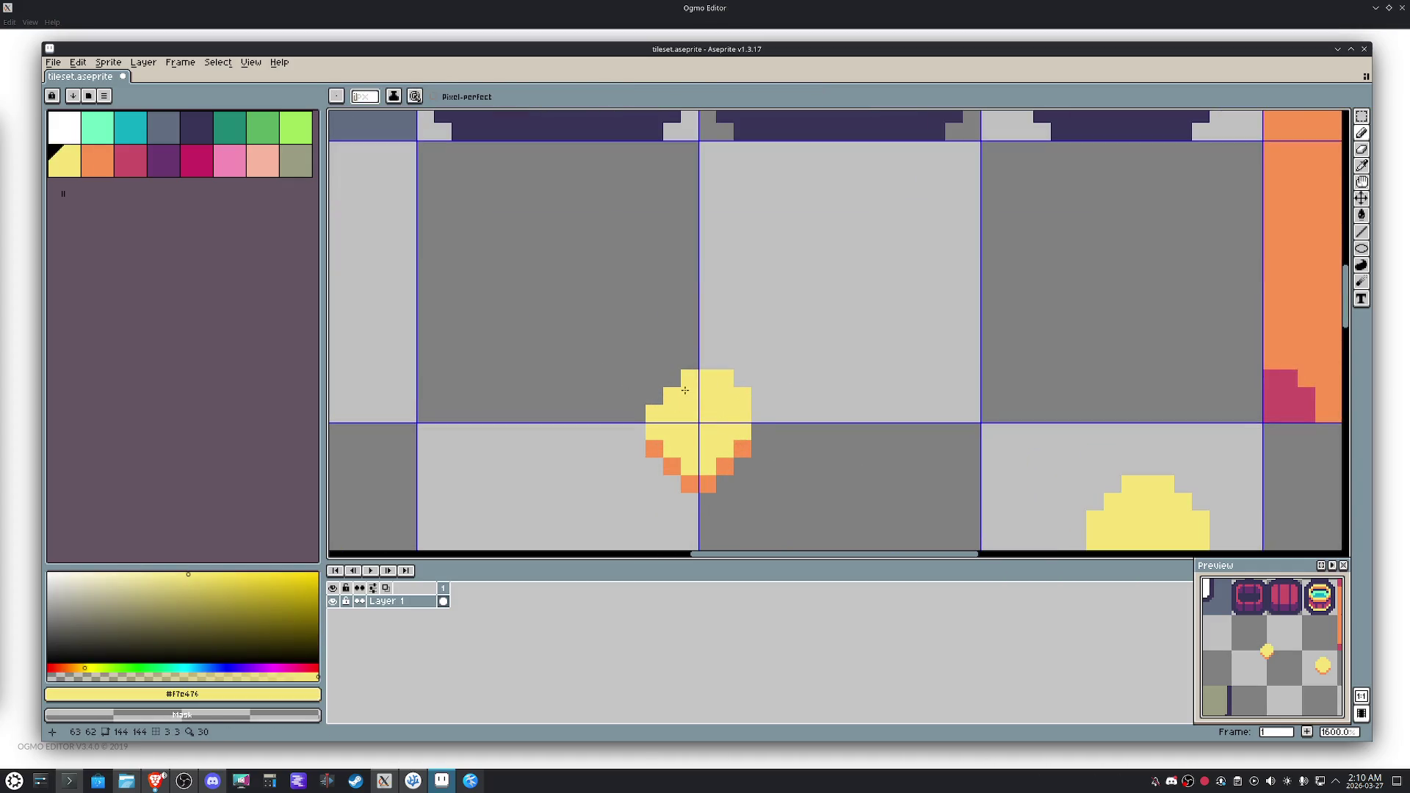
{"action": "left_click", "coordinate": [655, 396]}
{"action": "left_click", "coordinate": [658, 448], "text": "alt"}
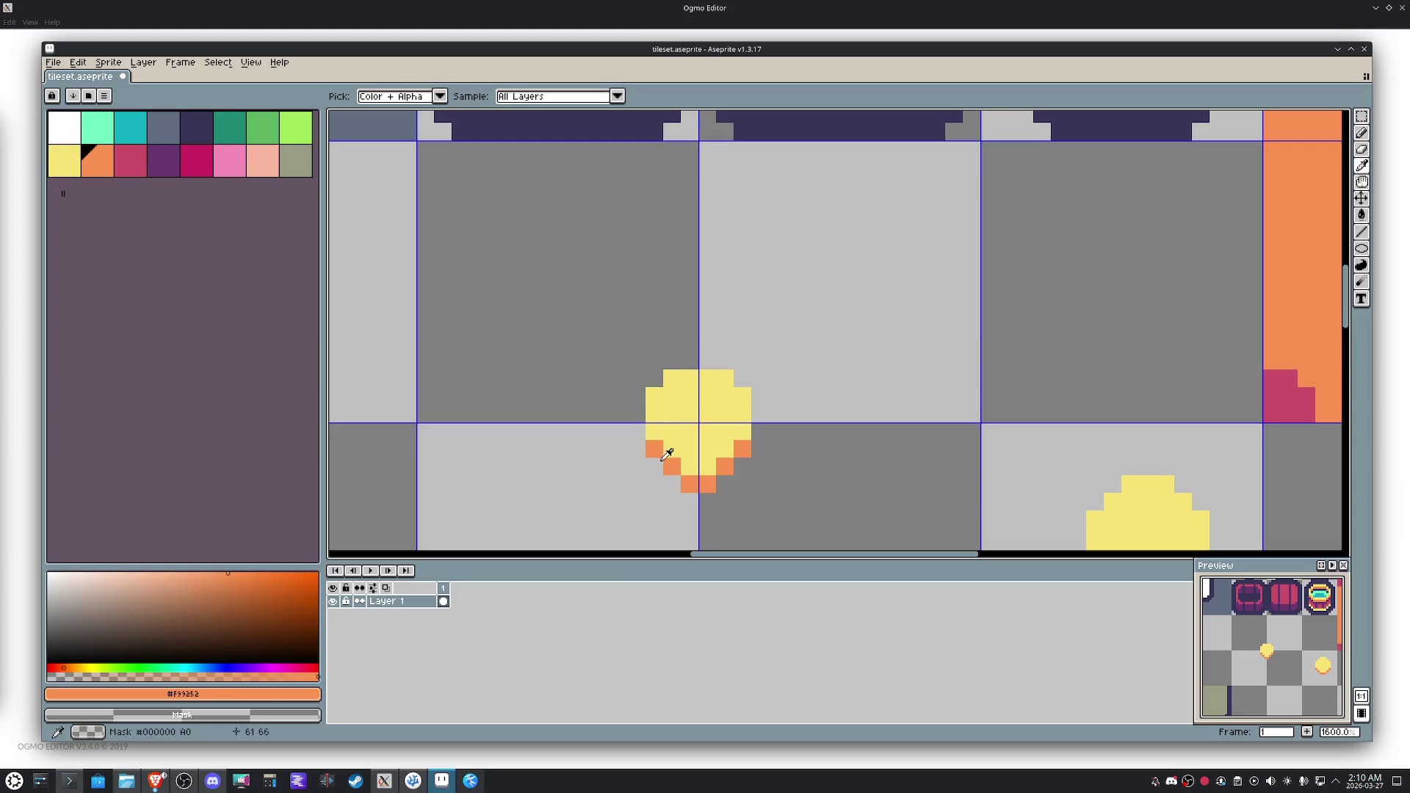
{"action": "left_click", "coordinate": [655, 466]}
{"action": "left_click", "coordinate": [743, 467]}
{"action": "left_click", "coordinate": [743, 432], "text": "alt"}
{"action": "left_click", "coordinate": [742, 449]}
{"action": "left_click", "coordinate": [725, 466]}
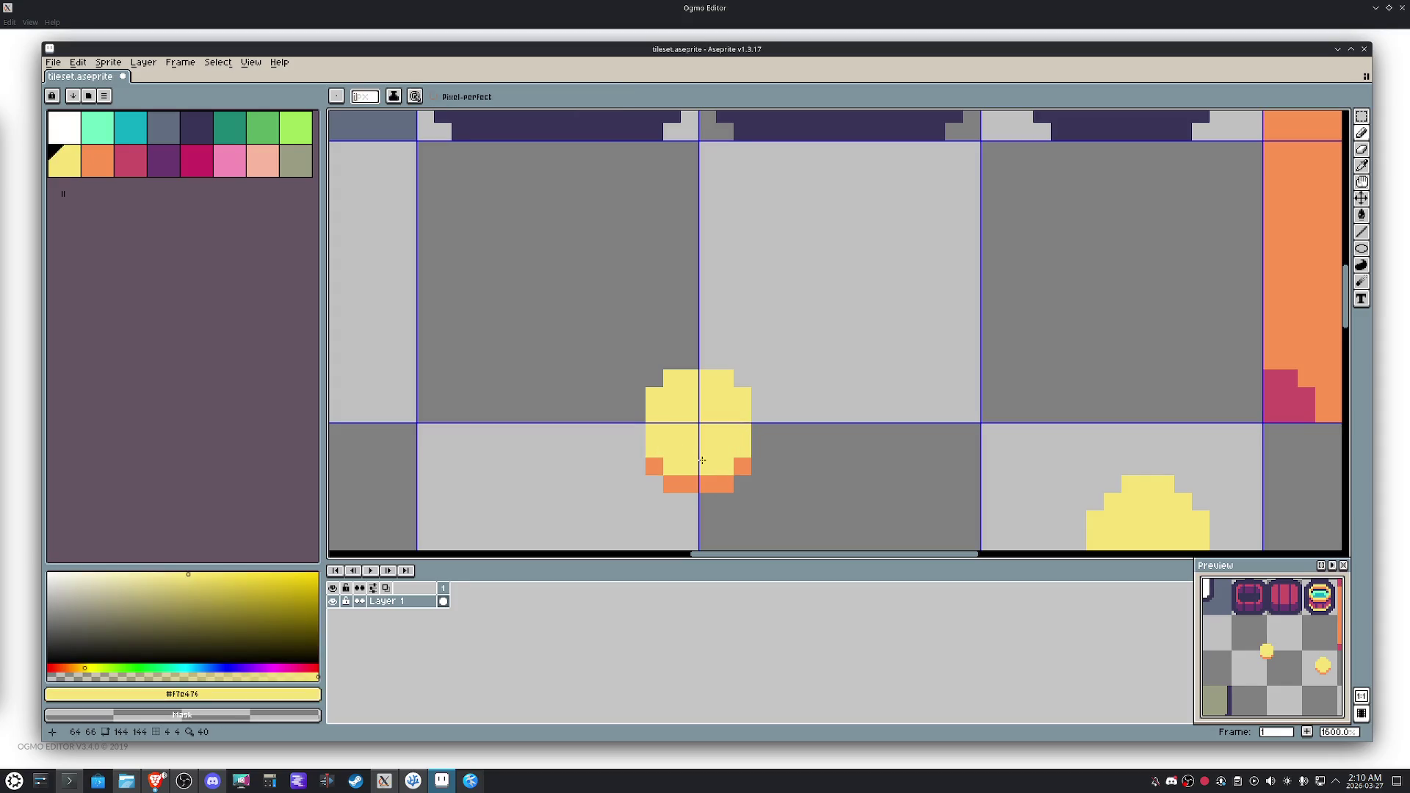
Marquee-select the reshaped coin.
{"action": "scroll", "coordinate": [714, 453], "scroll_direction": "down", "scroll_amount": 5}
{"action": "key", "text": "m"}
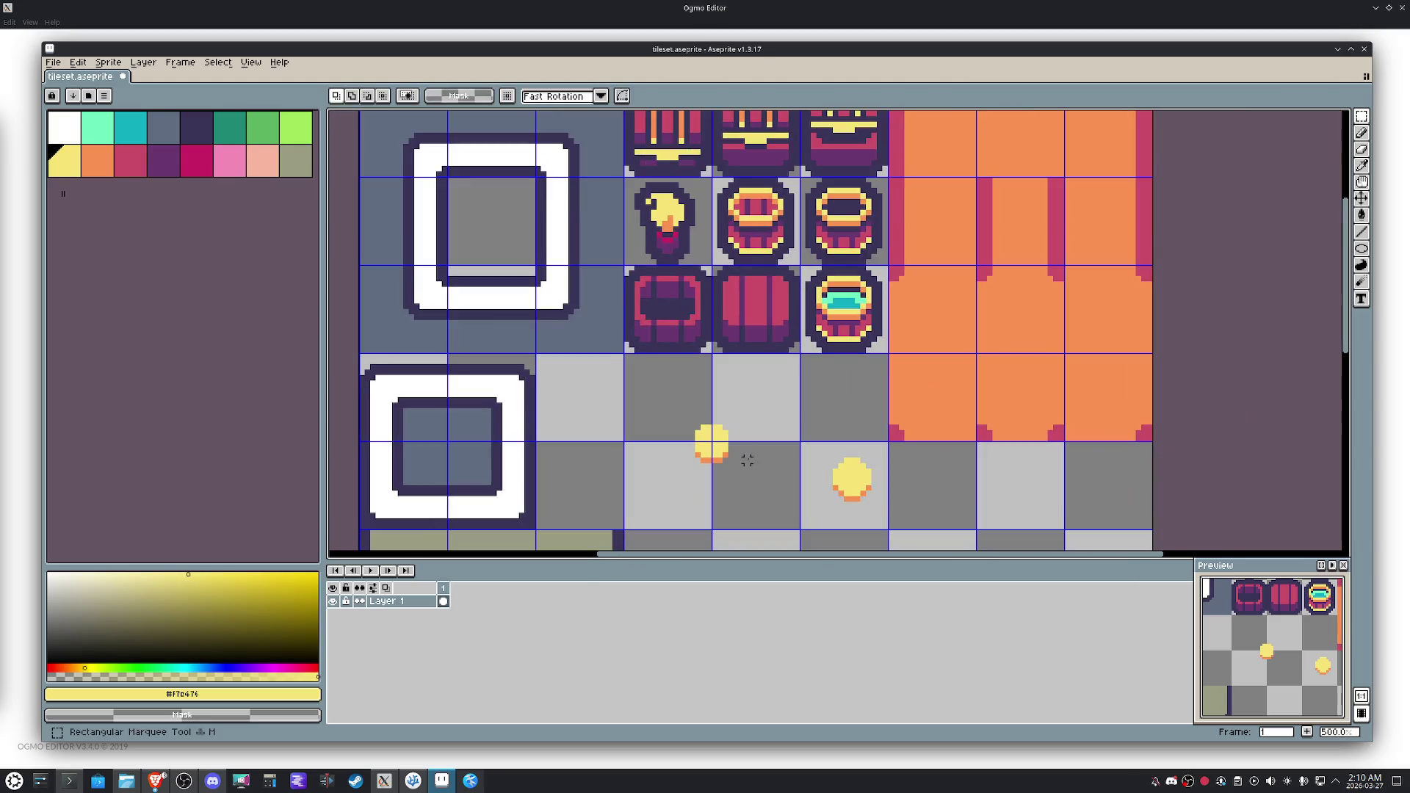
{"action": "left_click_drag", "start_coordinate": [756, 478], "coordinate": [667, 403]}
Pick the dark purple from the art and apply an Outline effect to the coin.
{"action": "mouse_move", "coordinate": [727, 450]}
{"action": "left_mouse_down"}
{"action": "mouse_move", "coordinate": [686, 433]}
{"action": "mouse_move", "coordinate": [725, 445]}
{"action": "left_mouse_up"}
{"action": "left_click", "coordinate": [784, 360], "text": "alt"}
{"action": "key", "text": "shift+o"}
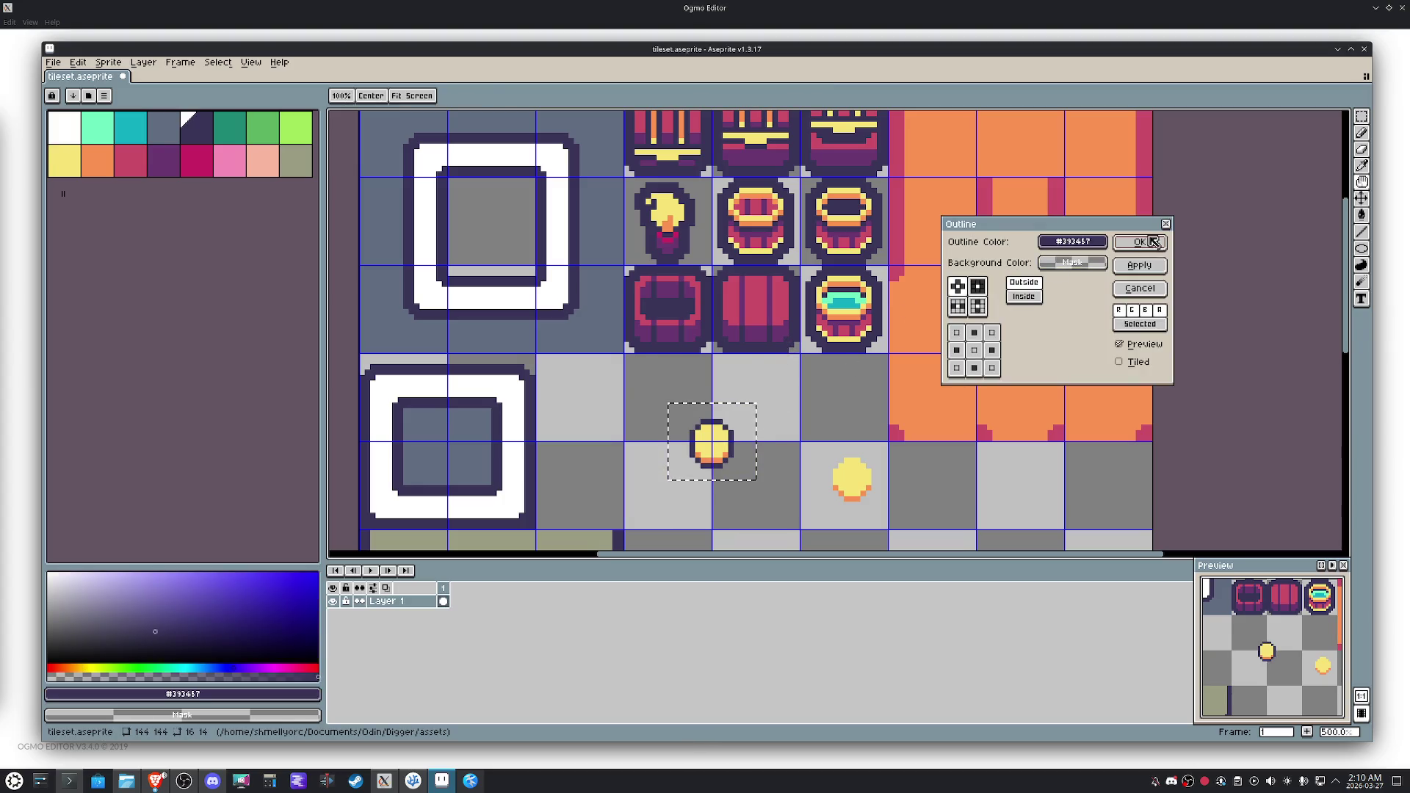
{"action": "key", "text": "Return"}
Move the outlined coin down into the lower tile and reselect it.
{"action": "mouse_move", "coordinate": [715, 461]}
{"action": "left_mouse_down"}
{"action": "mouse_move", "coordinate": [863, 494]}
{"action": "mouse_move", "coordinate": [704, 449]}
{"action": "mouse_move", "coordinate": [651, 389]}
{"action": "mouse_move", "coordinate": [677, 393]}
{"action": "left_mouse_up"}
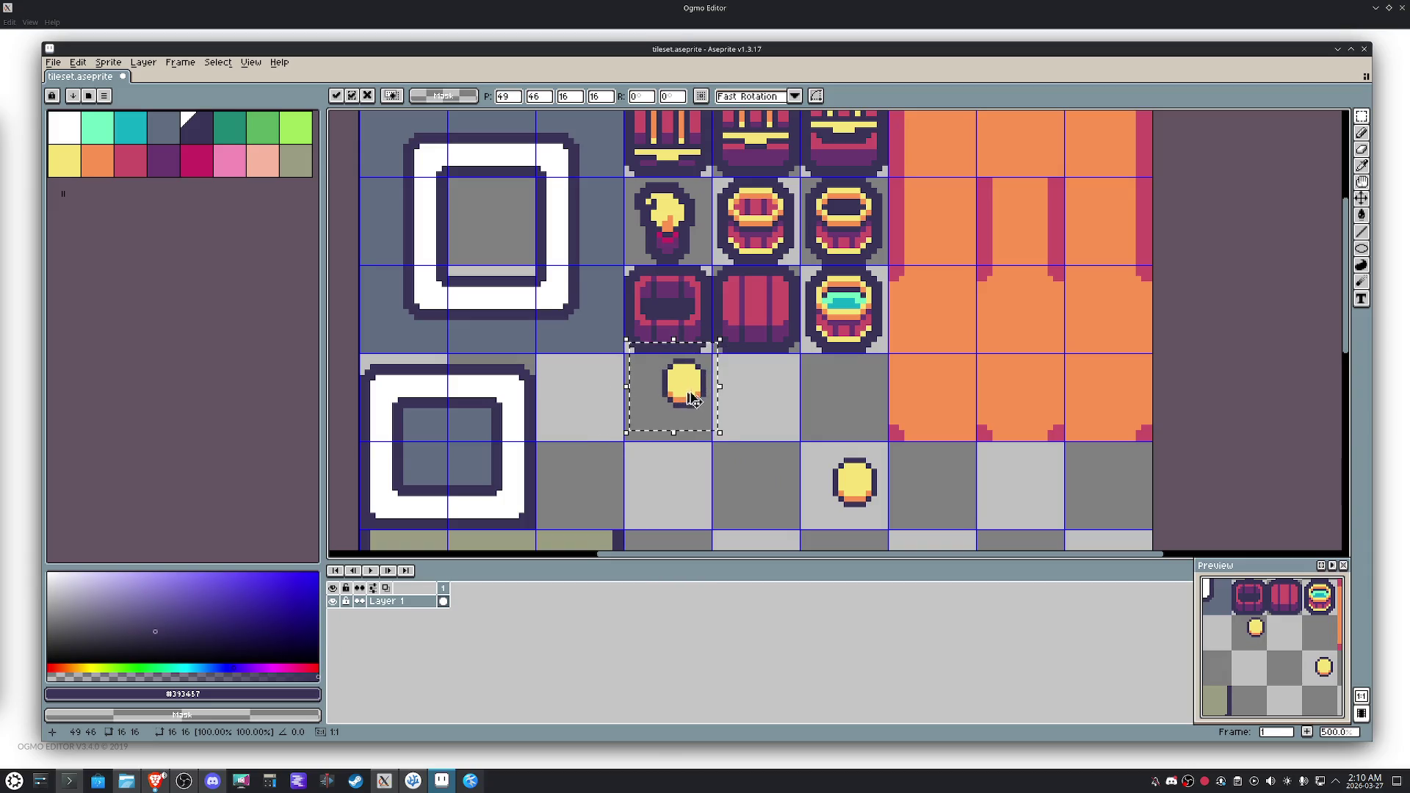
{"action": "mouse_move", "coordinate": [676, 423]}
{"action": "left_mouse_down"}
{"action": "mouse_move", "coordinate": [758, 487]}
{"action": "mouse_move", "coordinate": [682, 472]}
{"action": "left_mouse_up"}
{"action": "left_click", "coordinate": [712, 412]}
{"action": "mouse_move", "coordinate": [712, 414]}
{"action": "left_mouse_down"}
{"action": "mouse_move", "coordinate": [653, 354]}
{"action": "mouse_move", "coordinate": [687, 424]}
{"action": "mouse_move", "coordinate": [679, 445]}
{"action": "left_mouse_up"}
{"action": "left_click_drag", "start_coordinate": [757, 497], "coordinate": [632, 406]}
Copy the right-hand coin and paste a duplicate.
{"action": "mouse_move", "coordinate": [813, 445]}
{"action": "left_mouse_down"}
{"action": "mouse_move", "coordinate": [888, 523]}
{"action": "mouse_move", "coordinate": [746, 466]}
{"action": "left_mouse_up"}
{"action": "key", "text": "ctrl+c"}
{"action": "key", "text": "ctrl+v"}
{"action": "left_click", "coordinate": [758, 406]}
Shift the left pair of coins into neighbouring tiles, undoing misplaced moves.
{"action": "left_click_drag", "start_coordinate": [624, 408], "coordinate": [720, 498]}
{"action": "left_click_drag", "start_coordinate": [668, 435], "coordinate": [752, 429]}
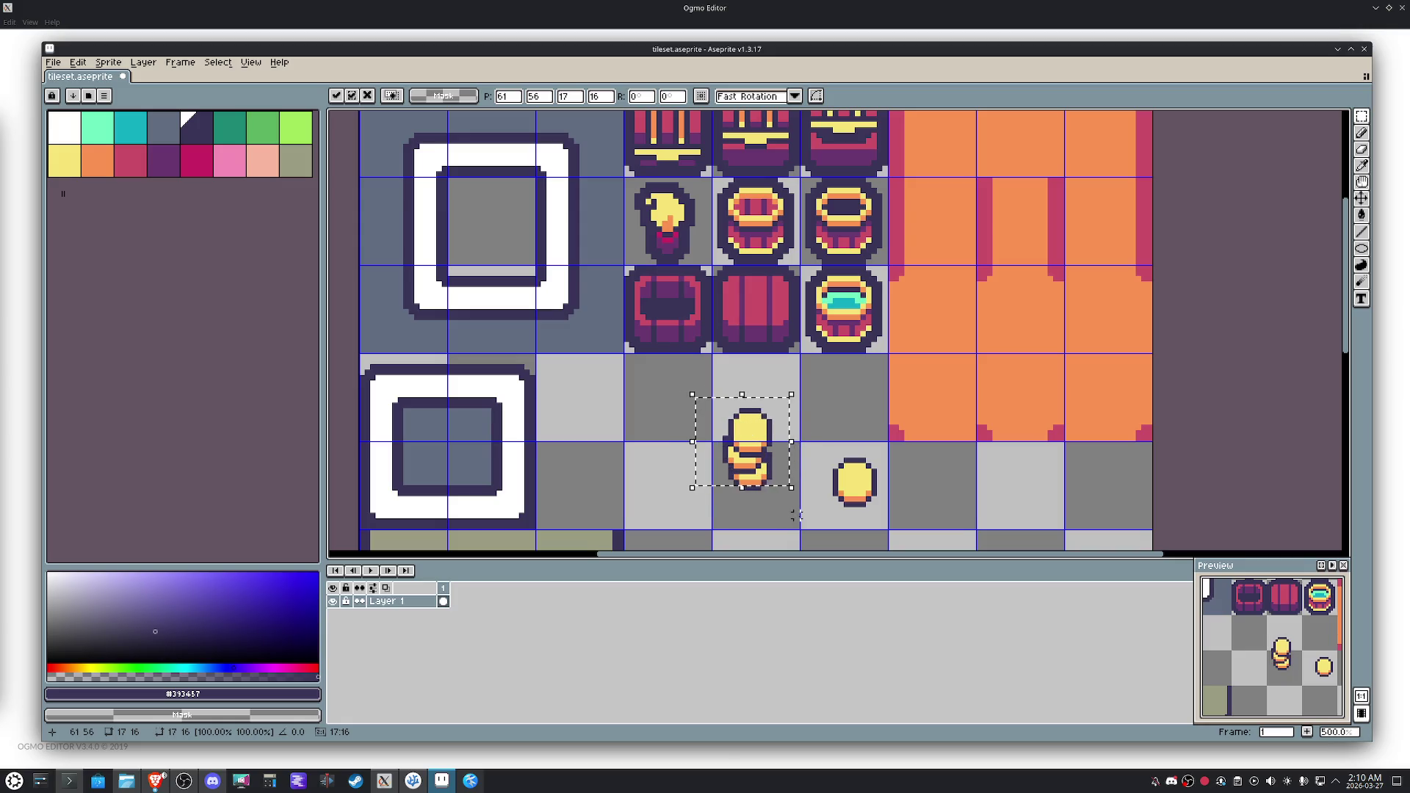
{"action": "left_click_drag", "start_coordinate": [795, 514], "coordinate": [805, 520]}
{"action": "mouse_move", "coordinate": [742, 441]}
{"action": "left_mouse_down"}
{"action": "mouse_move", "coordinate": [705, 441]}
{"action": "mouse_move", "coordinate": [669, 413]}
{"action": "left_mouse_up"}
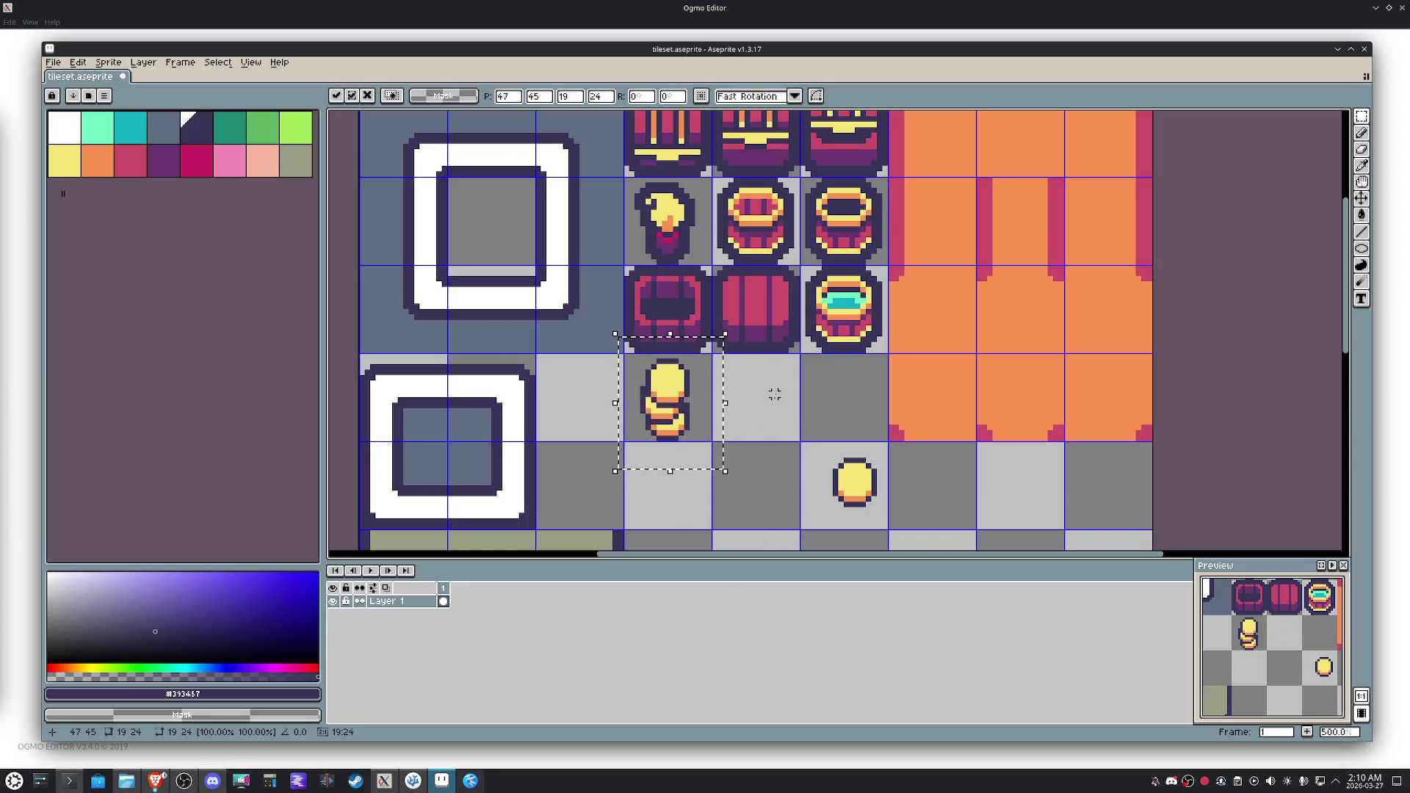
{"action": "key", "text": "ctrl+z"}
{"action": "key", "text": "ctrl+z"}
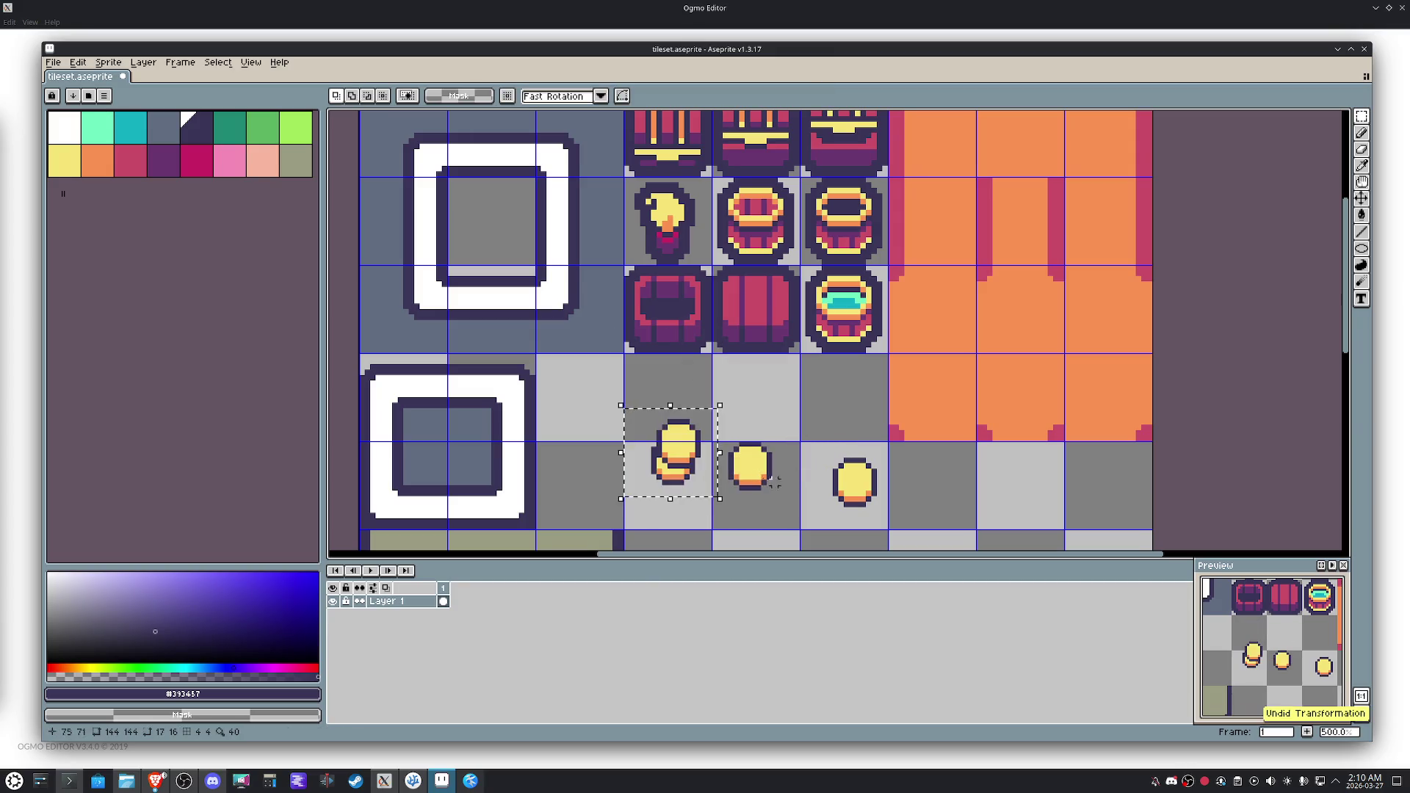
{"action": "left_click_drag", "start_coordinate": [755, 439], "coordinate": [760, 433]}
{"action": "key", "text": "ctrl+z"}
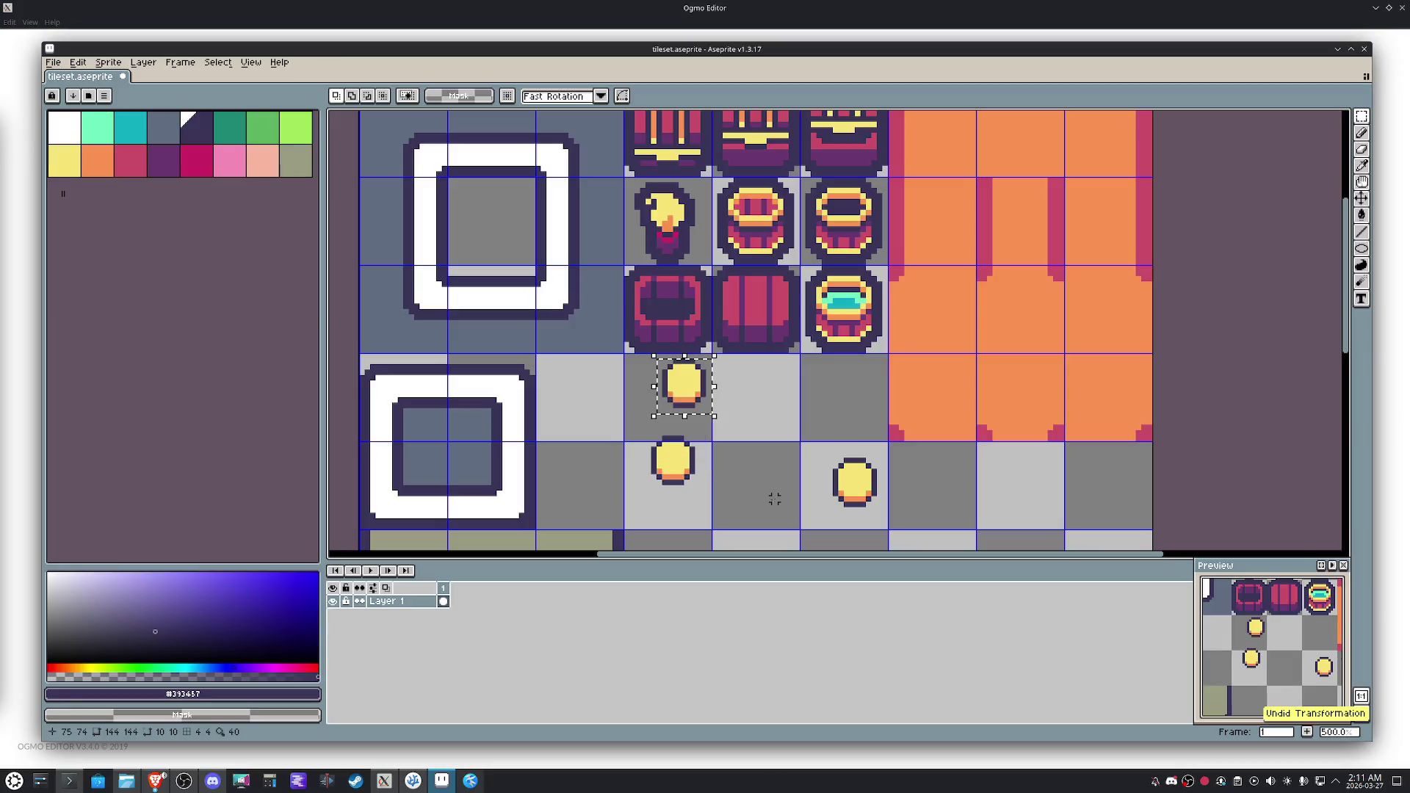
{"action": "scroll", "coordinate": [752, 494], "scroll_direction": "up", "scroll_amount": 2}
Stack the upper coin onto the lower coin, nudging it pixel by pixel onto the grid line.
{"action": "mouse_move", "coordinate": [703, 385]}
{"action": "left_mouse_down"}
{"action": "mouse_move", "coordinate": [564, 282]}
{"action": "mouse_move", "coordinate": [610, 315]}
{"action": "left_mouse_up"}
{"action": "left_click_drag", "start_coordinate": [558, 403], "coordinate": [700, 536]}
{"action": "mouse_move", "coordinate": [629, 457]}
{"action": "left_mouse_down"}
{"action": "mouse_move", "coordinate": [663, 398]}
{"action": "mouse_move", "coordinate": [645, 441]}
{"action": "left_mouse_up"}
{"action": "left_click_drag", "start_coordinate": [735, 345], "coordinate": [597, 225]}
{"action": "mouse_move", "coordinate": [663, 256]}
{"action": "left_mouse_down"}
{"action": "mouse_move", "coordinate": [665, 410]}
{"action": "mouse_move", "coordinate": [687, 307]}
{"action": "mouse_move", "coordinate": [675, 263]}
{"action": "left_mouse_up"}
{"action": "left_click_drag", "start_coordinate": [722, 473], "coordinate": [601, 396]}
{"action": "left_click_drag", "start_coordinate": [667, 444], "coordinate": [648, 470]}
{"action": "left_click_drag", "start_coordinate": [742, 308], "coordinate": [605, 223]}
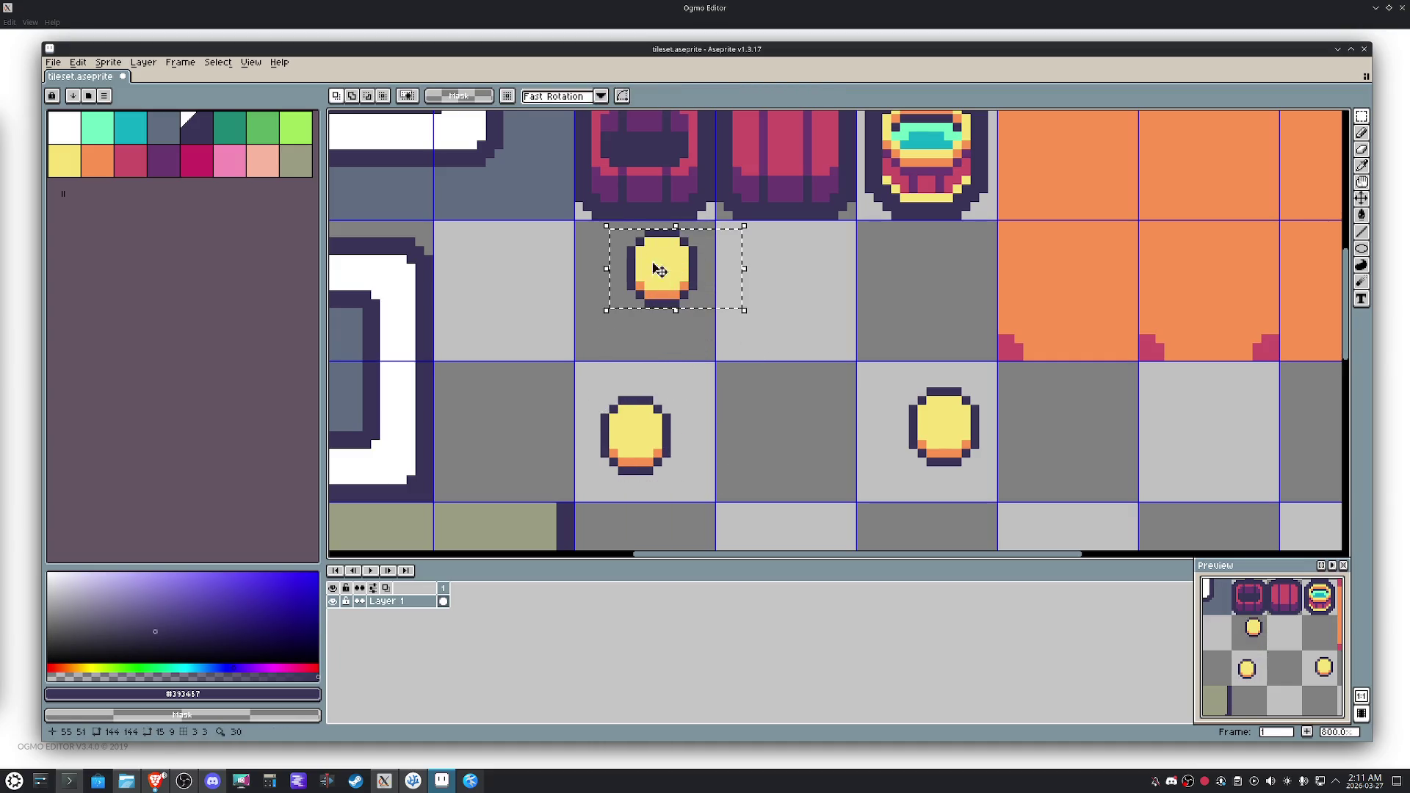
{"action": "left_click_drag", "start_coordinate": [655, 267], "coordinate": [670, 426]}
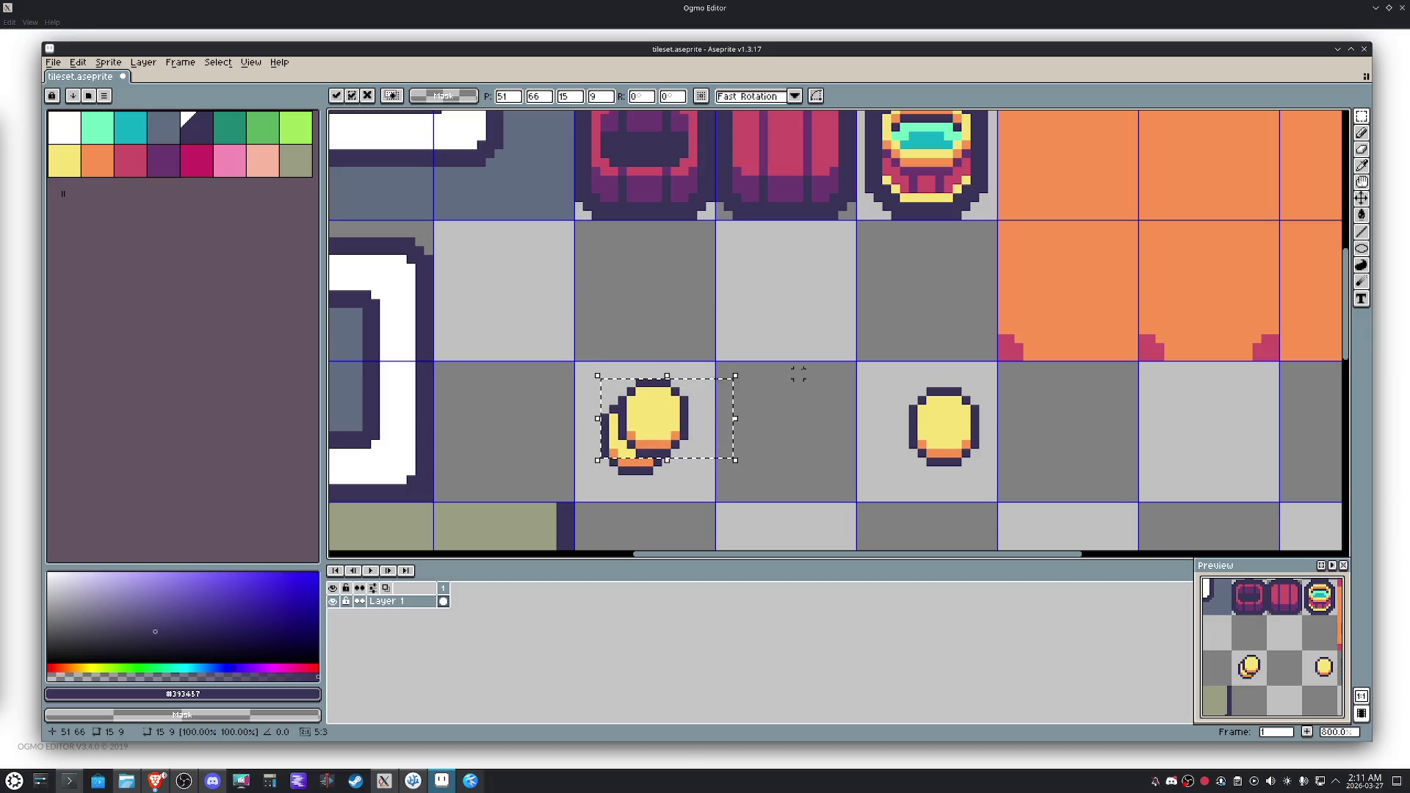
{"action": "key", "text": "Up"}
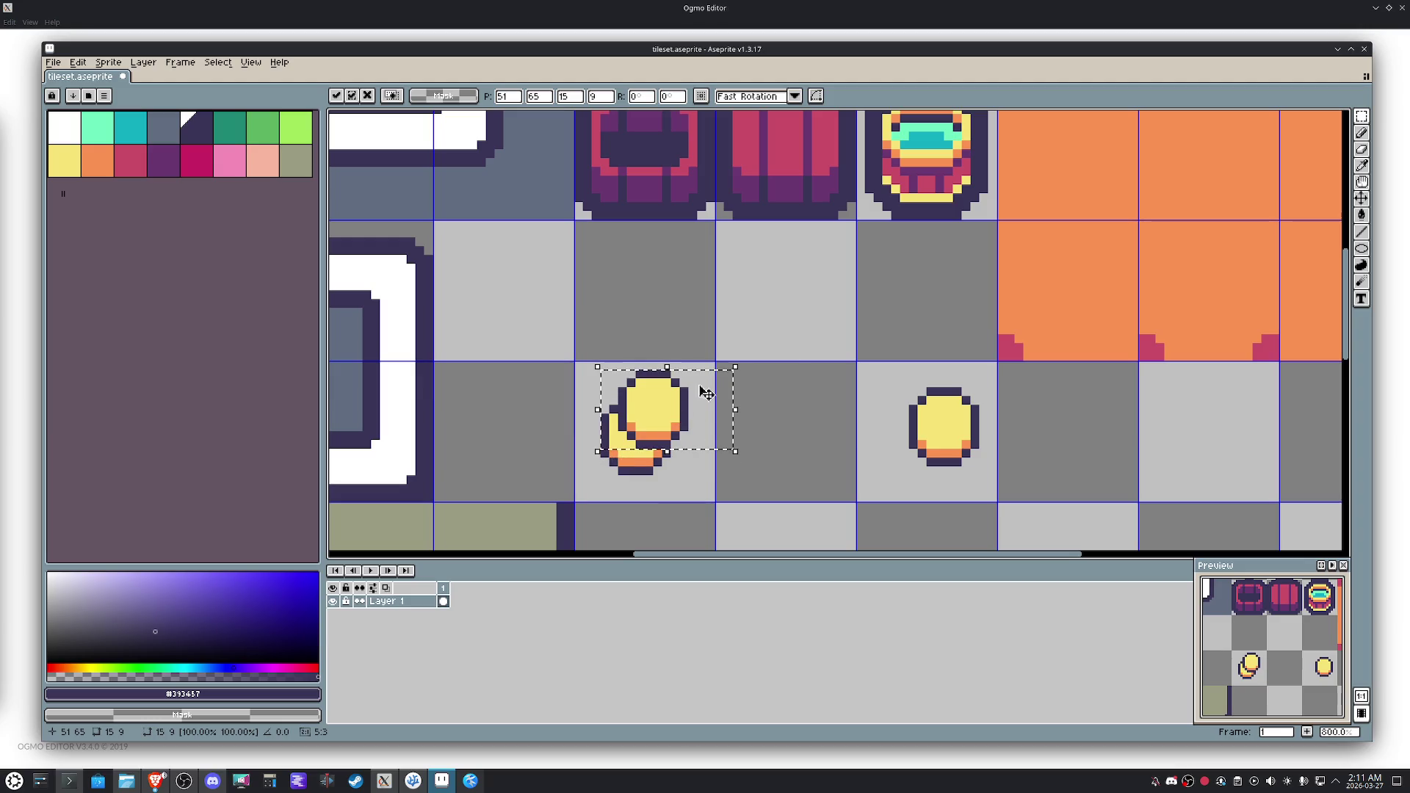
{"action": "left_click_drag", "start_coordinate": [664, 412], "coordinate": [652, 424]}
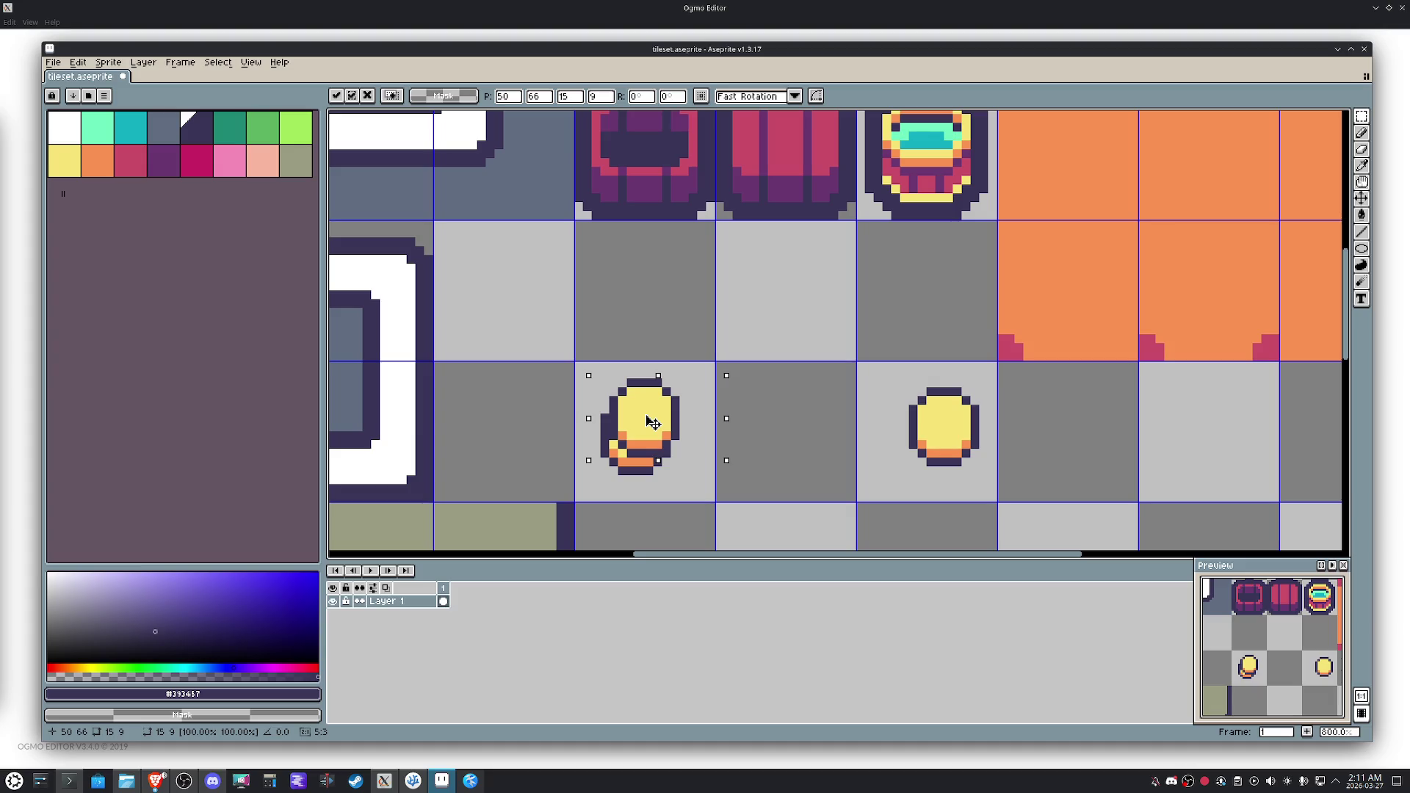
{"action": "mouse_move", "coordinate": [653, 423]}
{"action": "left_mouse_down"}
{"action": "mouse_move", "coordinate": [743, 335]}
{"action": "mouse_move", "coordinate": [731, 364]}
{"action": "left_mouse_up"}
Reselect the upper coin, delete the lower-left coin, then undo back to the original small coin.
{"action": "left_click", "coordinate": [754, 426]}
{"action": "mouse_move", "coordinate": [754, 427]}
{"action": "left_mouse_down"}
{"action": "mouse_move", "coordinate": [678, 368]}
{"action": "mouse_move", "coordinate": [753, 339]}
{"action": "mouse_move", "coordinate": [761, 364]}
{"action": "left_mouse_up"}
{"action": "left_click", "coordinate": [715, 357]}
{"action": "mouse_move", "coordinate": [796, 434]}
{"action": "left_mouse_down"}
{"action": "mouse_move", "coordinate": [713, 323]}
{"action": "mouse_move", "coordinate": [718, 408]}
{"action": "left_mouse_up"}
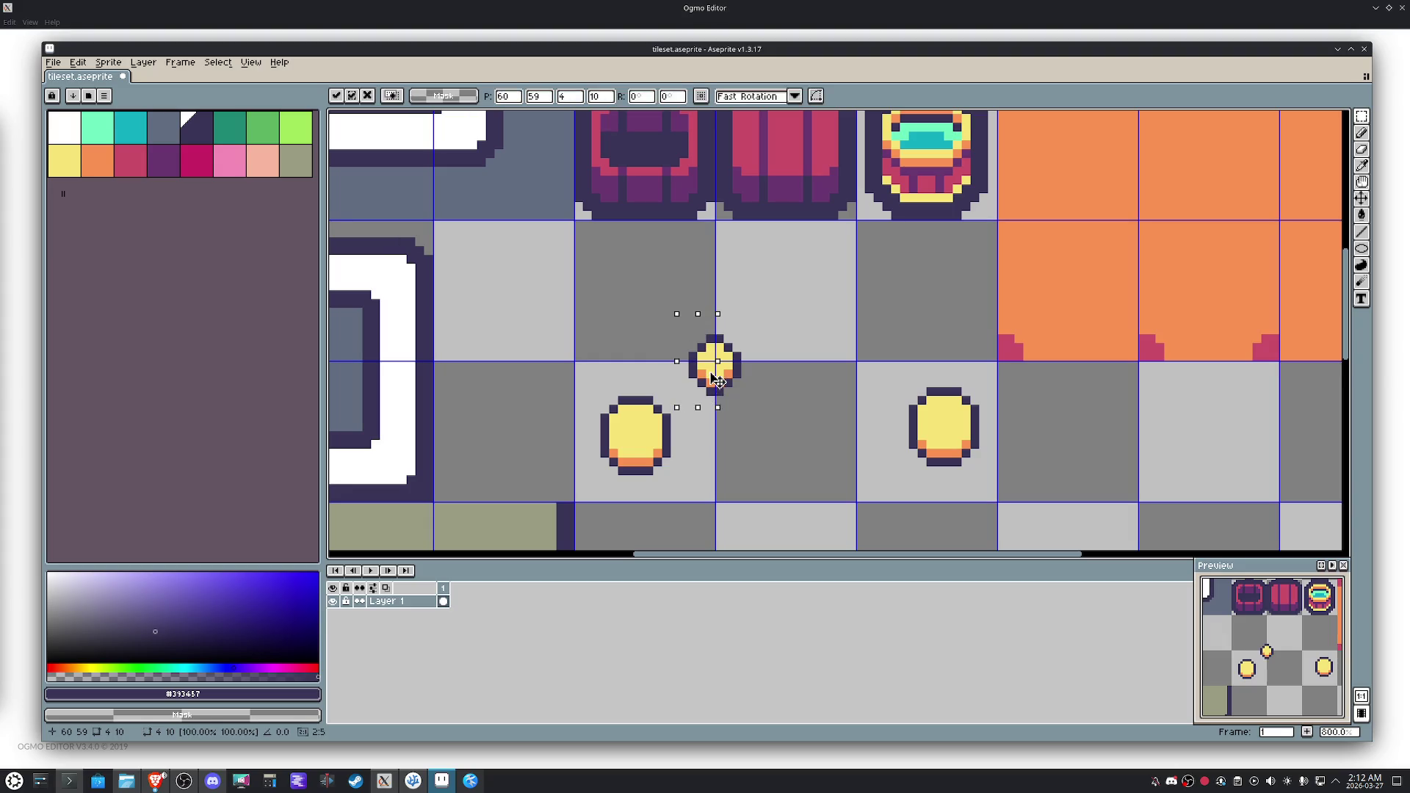
{"action": "left_click", "coordinate": [754, 409]}
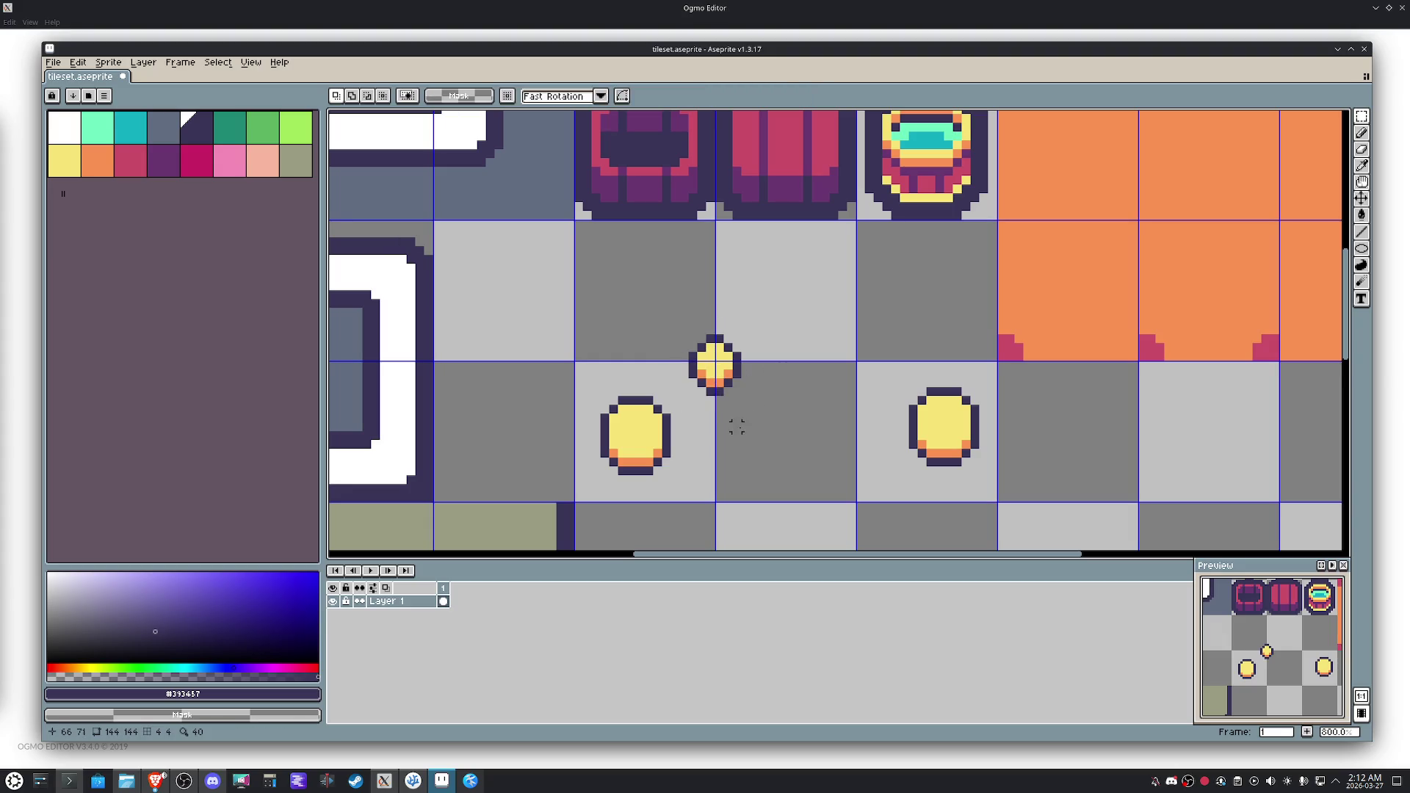
{"action": "left_click_drag", "start_coordinate": [683, 488], "coordinate": [583, 394]}
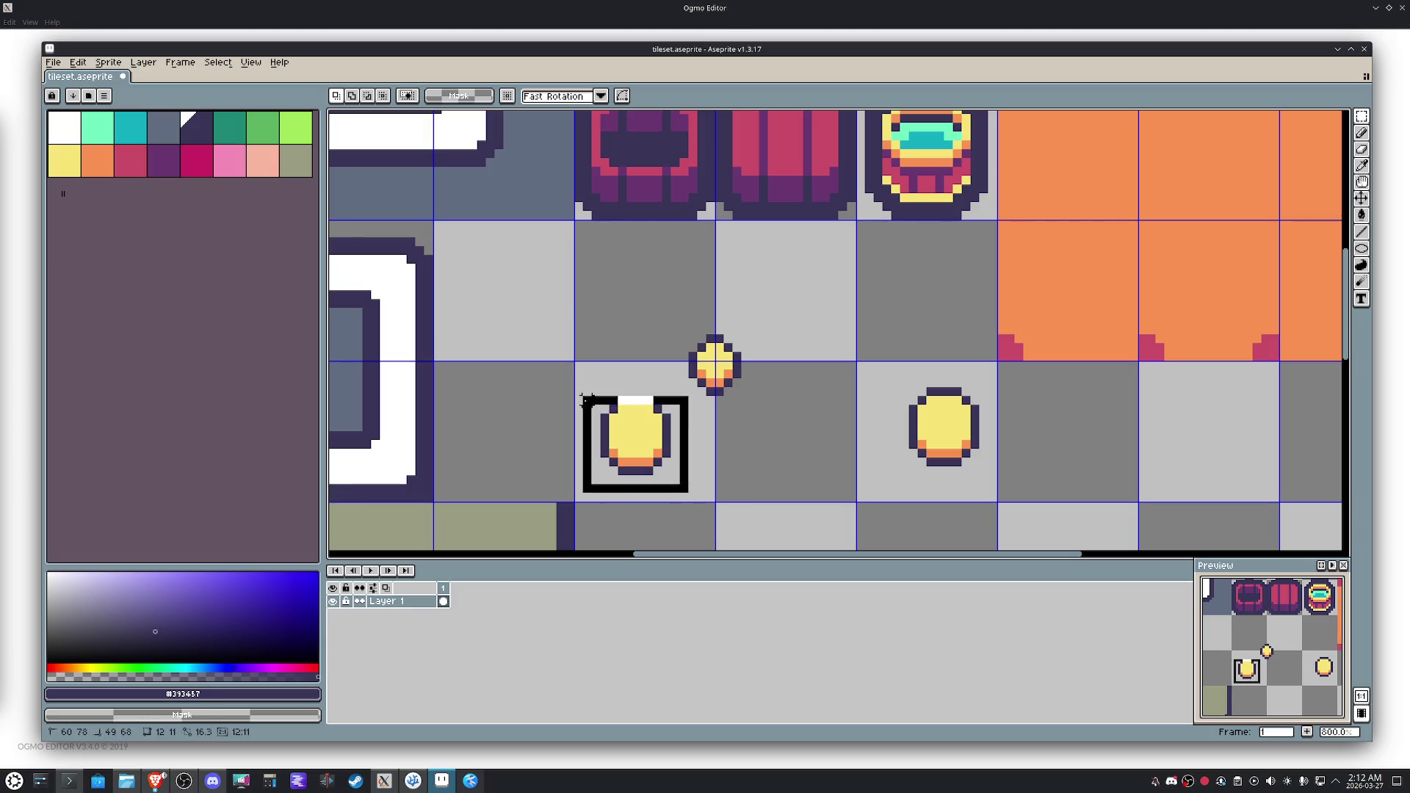
{"action": "key", "text": "Delete"}
{"action": "key", "text": "ctrl+d"}
{"action": "key", "text": "ctrl+z"}
{"action": "key", "text": "ctrl+z"}
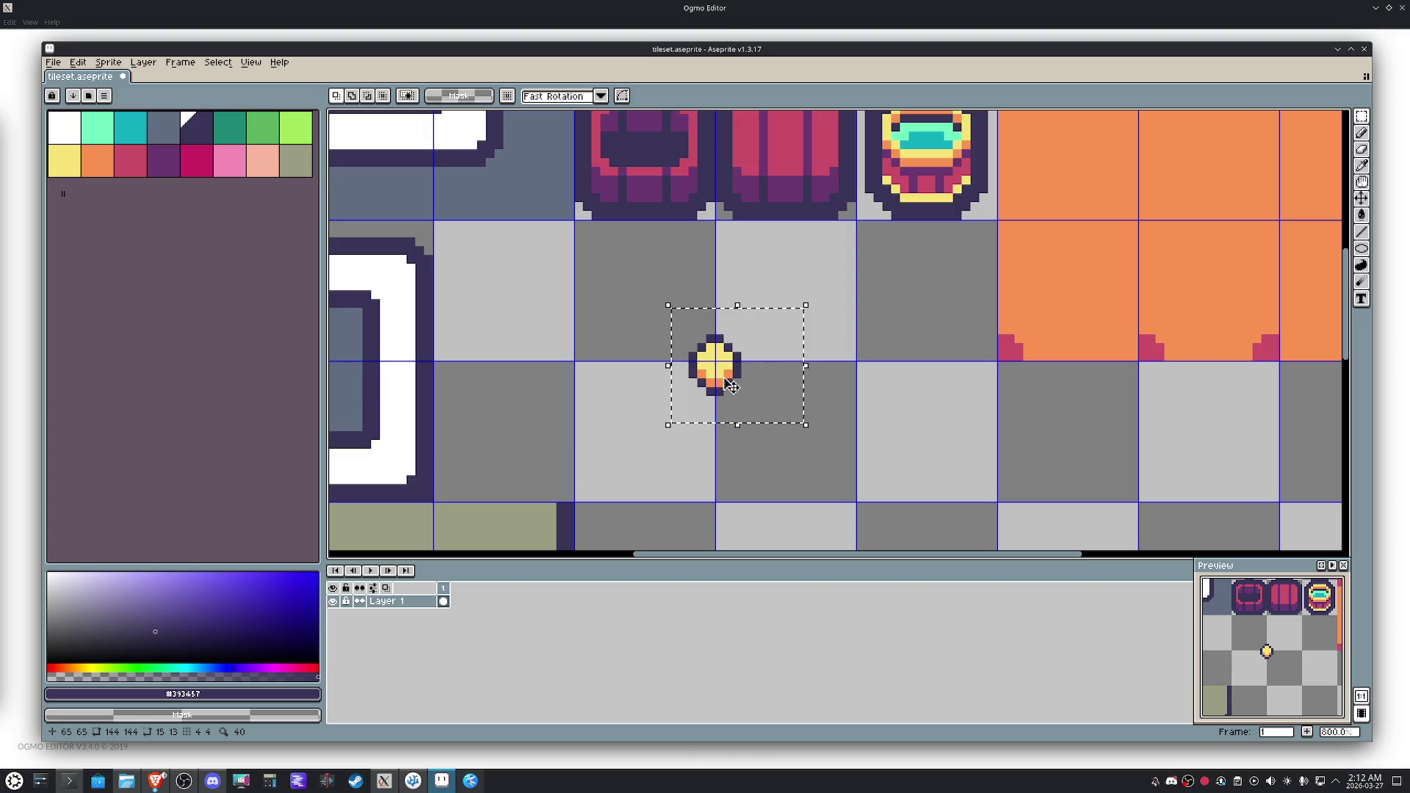
Copy the small coin into the next tile and build a three-coin stack, shifted up slightly.
{"action": "mouse_move", "coordinate": [739, 377]}
{"action": "left_mouse_down"}
{"action": "mouse_move", "coordinate": [945, 449]}
{"action": "mouse_move", "coordinate": [686, 441]}
{"action": "mouse_move", "coordinate": [627, 419]}
{"action": "mouse_move", "coordinate": [633, 327]}
{"action": "mouse_move", "coordinate": [679, 327]}
{"action": "left_mouse_up"}
{"action": "key", "text": "Return"}
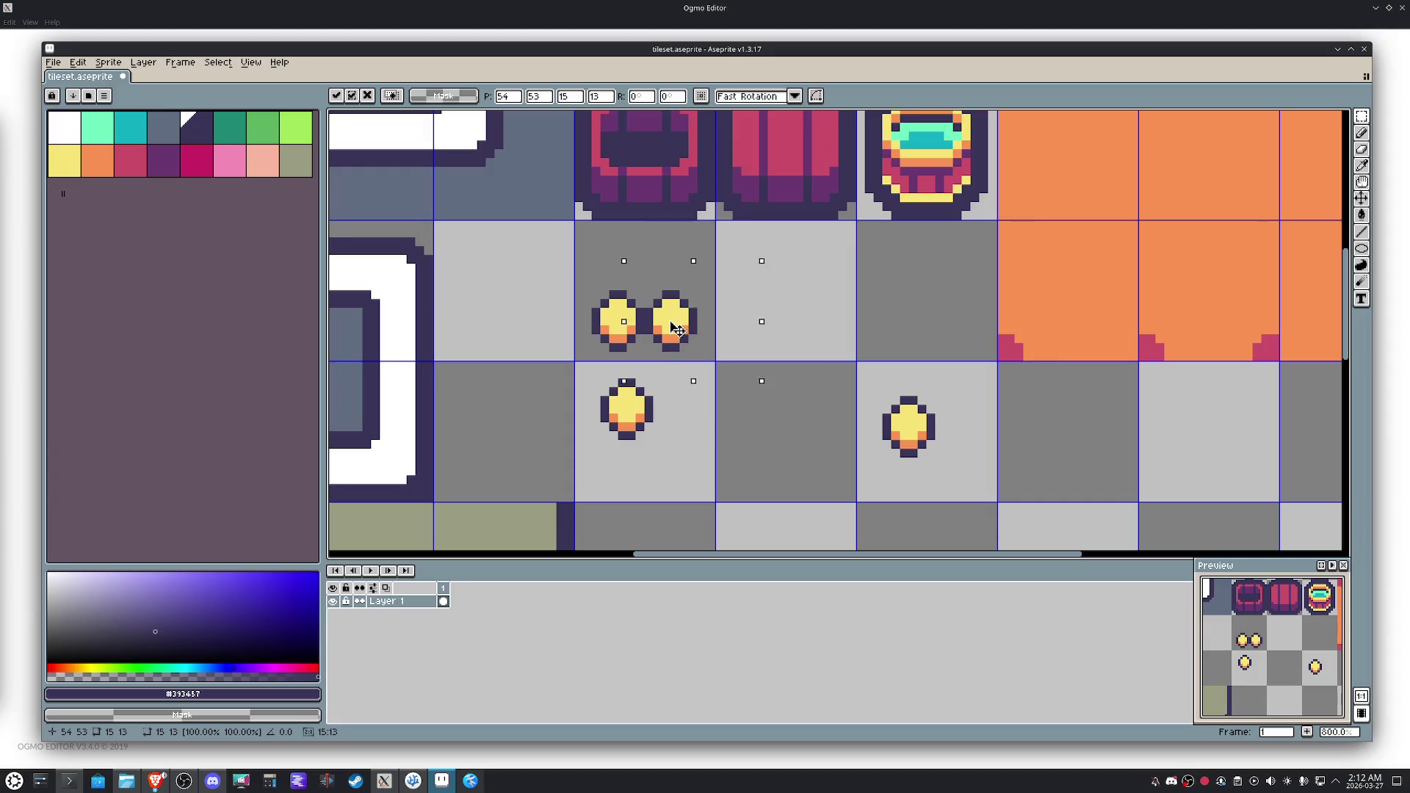
{"action": "key", "text": "ctrl+d"}
{"action": "key", "text": "u"}
{"action": "left_click_drag", "start_coordinate": [686, 445], "coordinate": [595, 382]}
{"action": "left_click_drag", "start_coordinate": [644, 433], "coordinate": [663, 316], "text": "ctrl"}
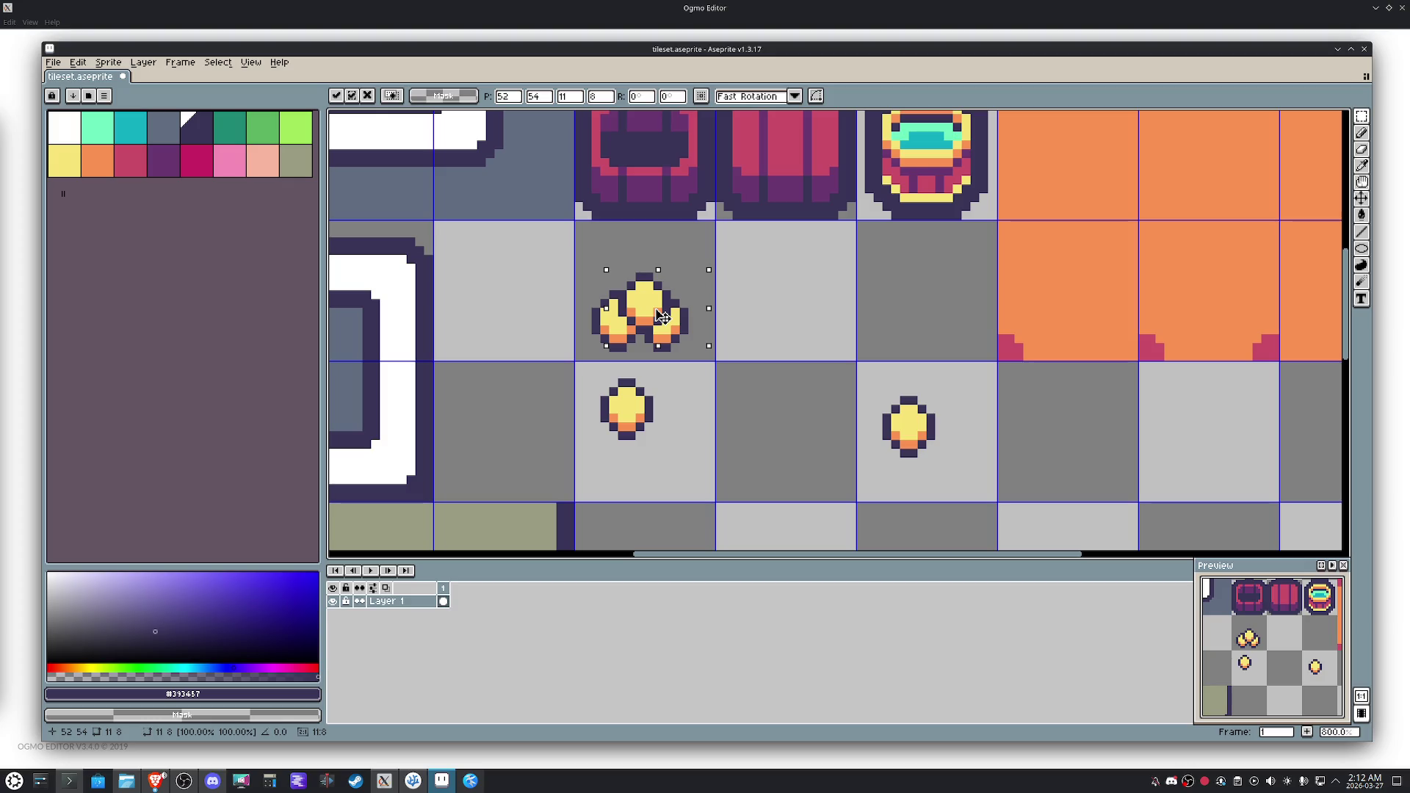
{"action": "key", "text": "ctrl+d"}
{"action": "left_click_drag", "start_coordinate": [718, 357], "coordinate": [578, 267]}
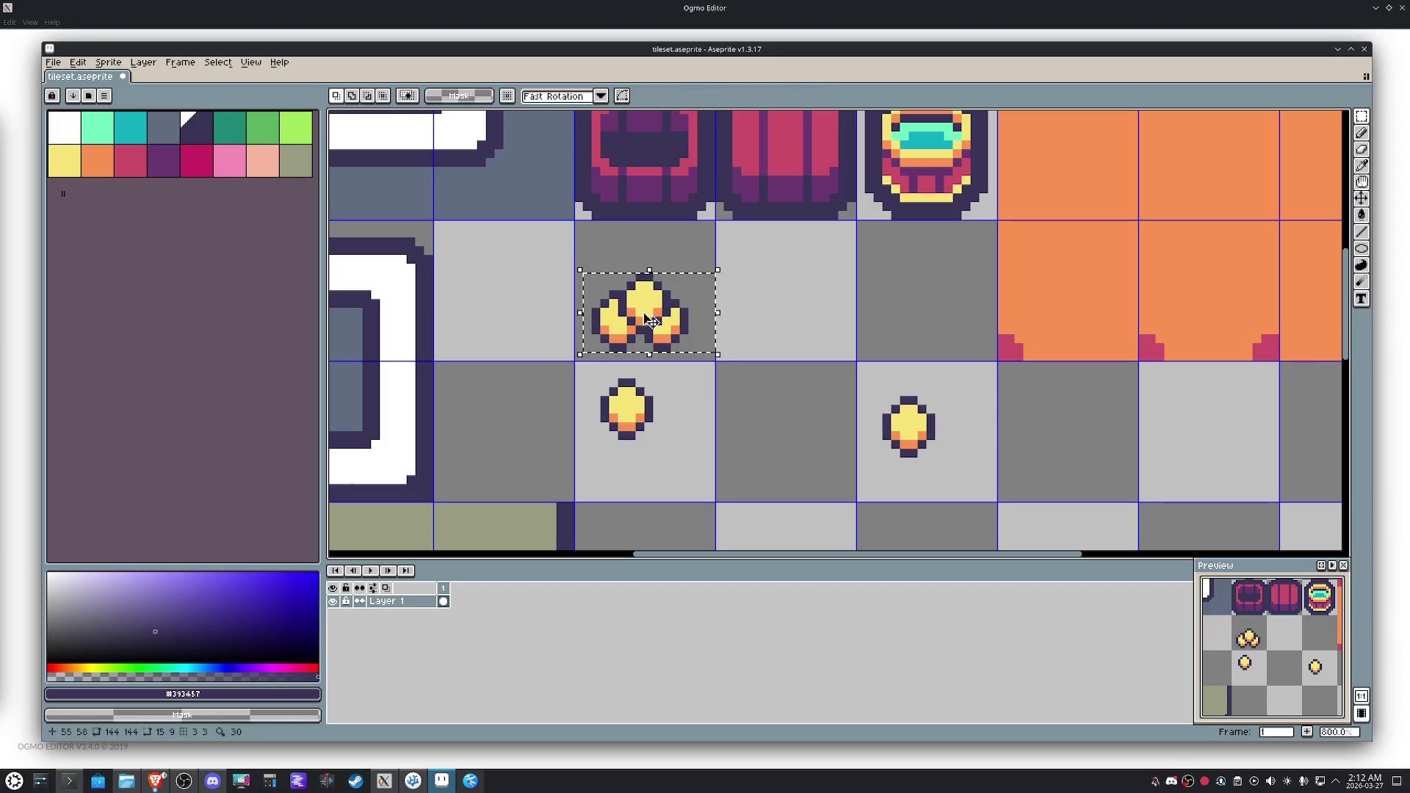
{"action": "left_click_drag", "start_coordinate": [650, 319], "coordinate": [649, 292]}
{"action": "key", "text": "ctrl+d"}
Copy more coins down-left and into the neighbouring tile to form a bigger heap.
{"action": "left_click_drag", "start_coordinate": [691, 459], "coordinate": [581, 359]}
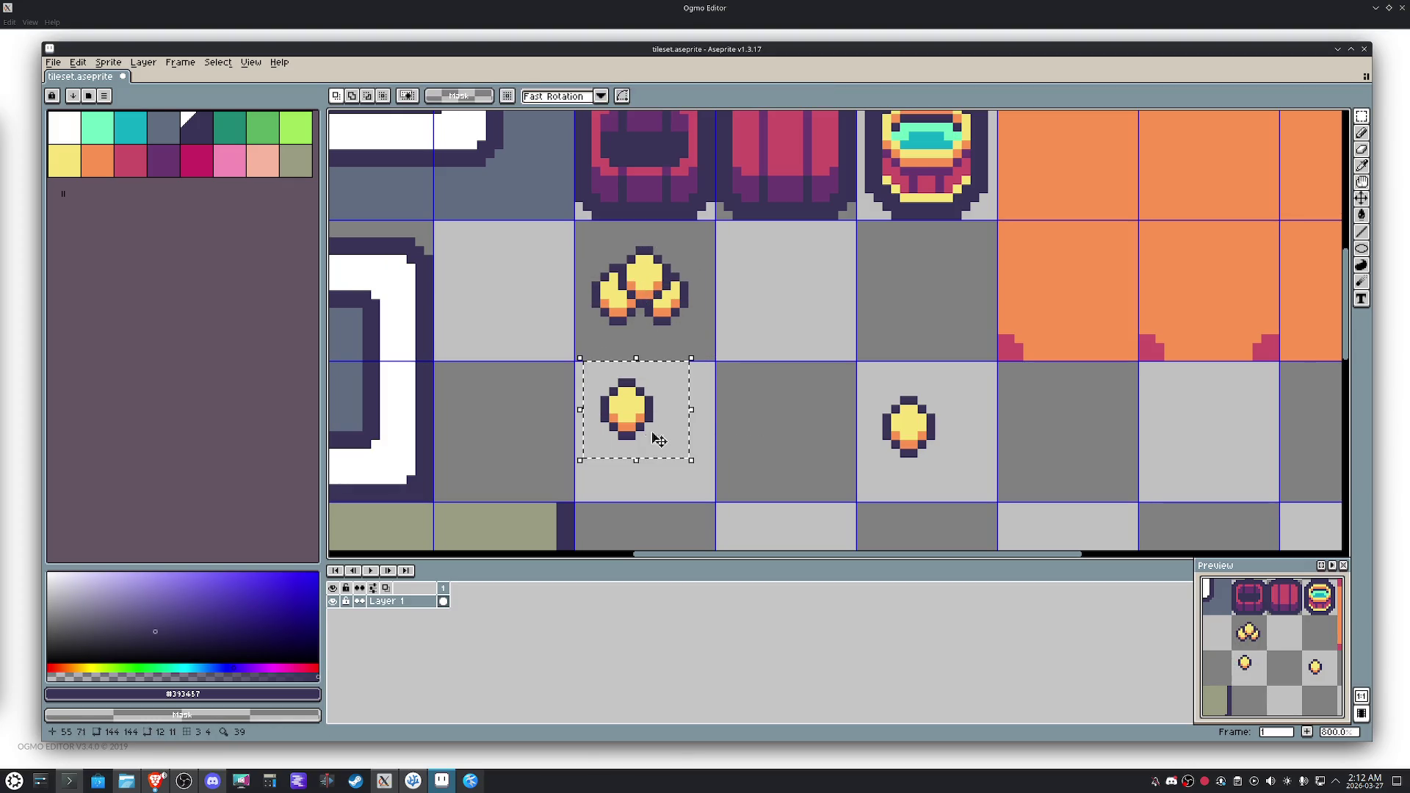
{"action": "mouse_move", "coordinate": [639, 418]}
{"action": "left_mouse_down", "text": "ctrl"}
{"action": "mouse_move", "coordinate": [621, 462]}
{"action": "mouse_move", "coordinate": [664, 448]}
{"action": "mouse_move", "coordinate": [654, 424]}
{"action": "mouse_move", "coordinate": [632, 433]}
{"action": "left_mouse_up", "text": "ctrl"}
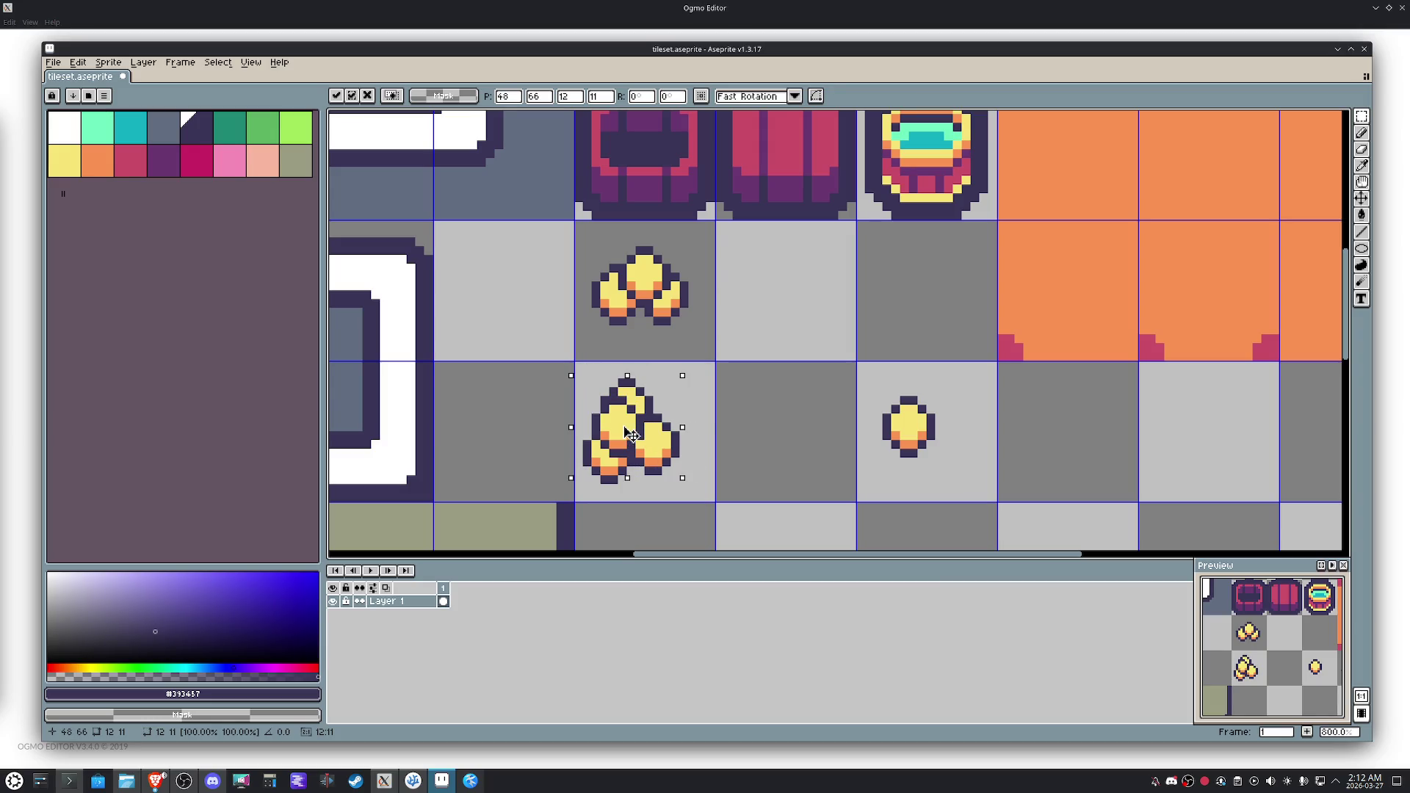
{"action": "mouse_move", "coordinate": [746, 450]}
{"action": "left_mouse_down"}
{"action": "mouse_move", "coordinate": [623, 435]}
{"action": "mouse_move", "coordinate": [764, 294]}
{"action": "left_mouse_up"}
{"action": "left_click", "coordinate": [846, 459]}
{"action": "mouse_move", "coordinate": [953, 466]}
{"action": "left_mouse_down"}
{"action": "mouse_move", "coordinate": [874, 385]}
{"action": "mouse_move", "coordinate": [838, 443]}
{"action": "mouse_move", "coordinate": [629, 456]}
{"action": "mouse_move", "coordinate": [653, 403]}
{"action": "mouse_move", "coordinate": [698, 460]}
{"action": "left_mouse_up"}
{"action": "key", "text": "ctrl+c"}
{"action": "key", "text": "ctrl+v"}
{"action": "mouse_move", "coordinate": [643, 407]}
{"action": "left_mouse_down"}
{"action": "mouse_move", "coordinate": [626, 454]}
{"action": "mouse_move", "coordinate": [670, 450]}
{"action": "mouse_move", "coordinate": [665, 473]}
{"action": "mouse_move", "coordinate": [659, 429]}
{"action": "left_mouse_up"}
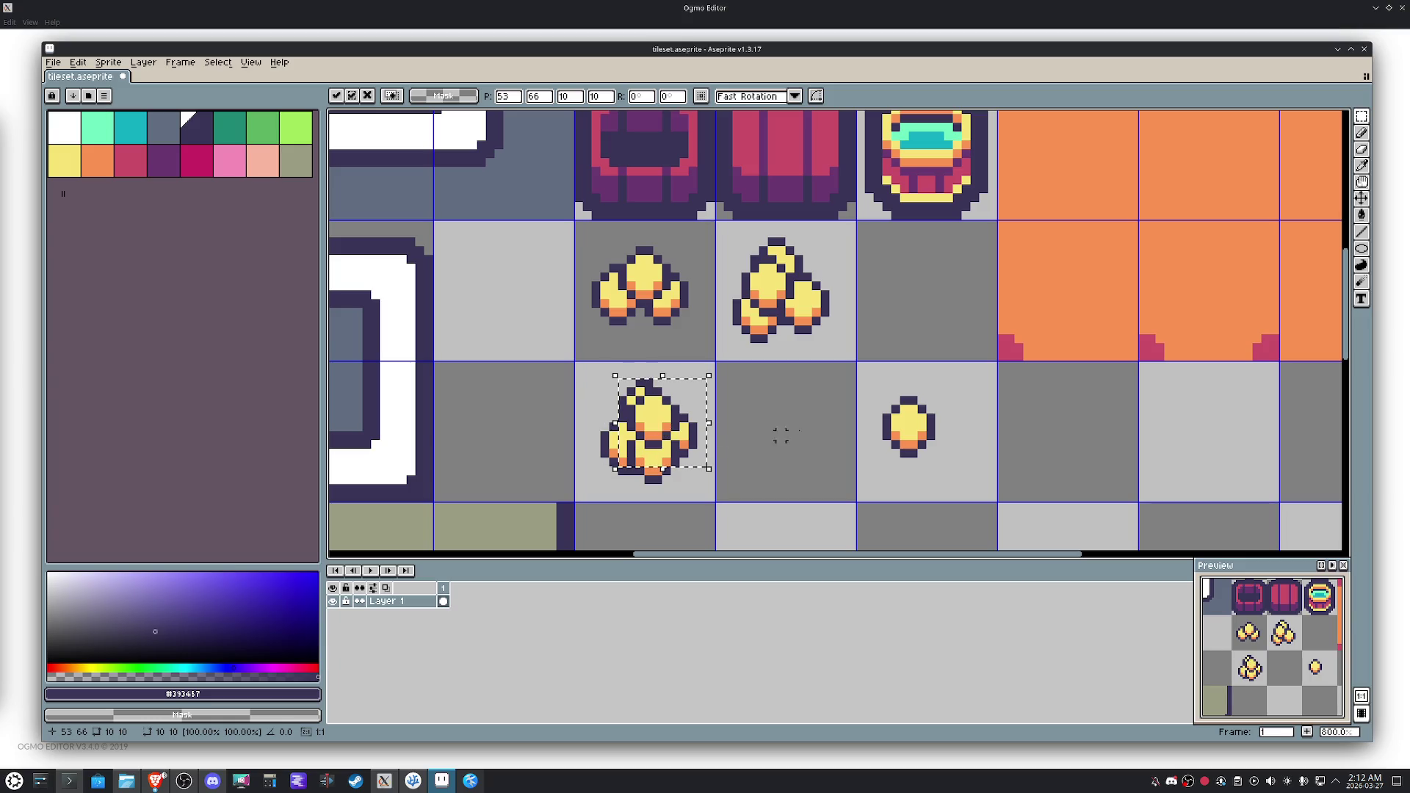
{"action": "left_click", "coordinate": [745, 461]}
{"action": "left_click_drag", "start_coordinate": [683, 321], "coordinate": [670, 324]}
Give the three-coin stack a round dark outline, after undoing a stray background fill.
{"action": "key", "text": "g"}
{"action": "left_click", "coordinate": [692, 258]}
{"action": "key", "text": "ctrl+z"}
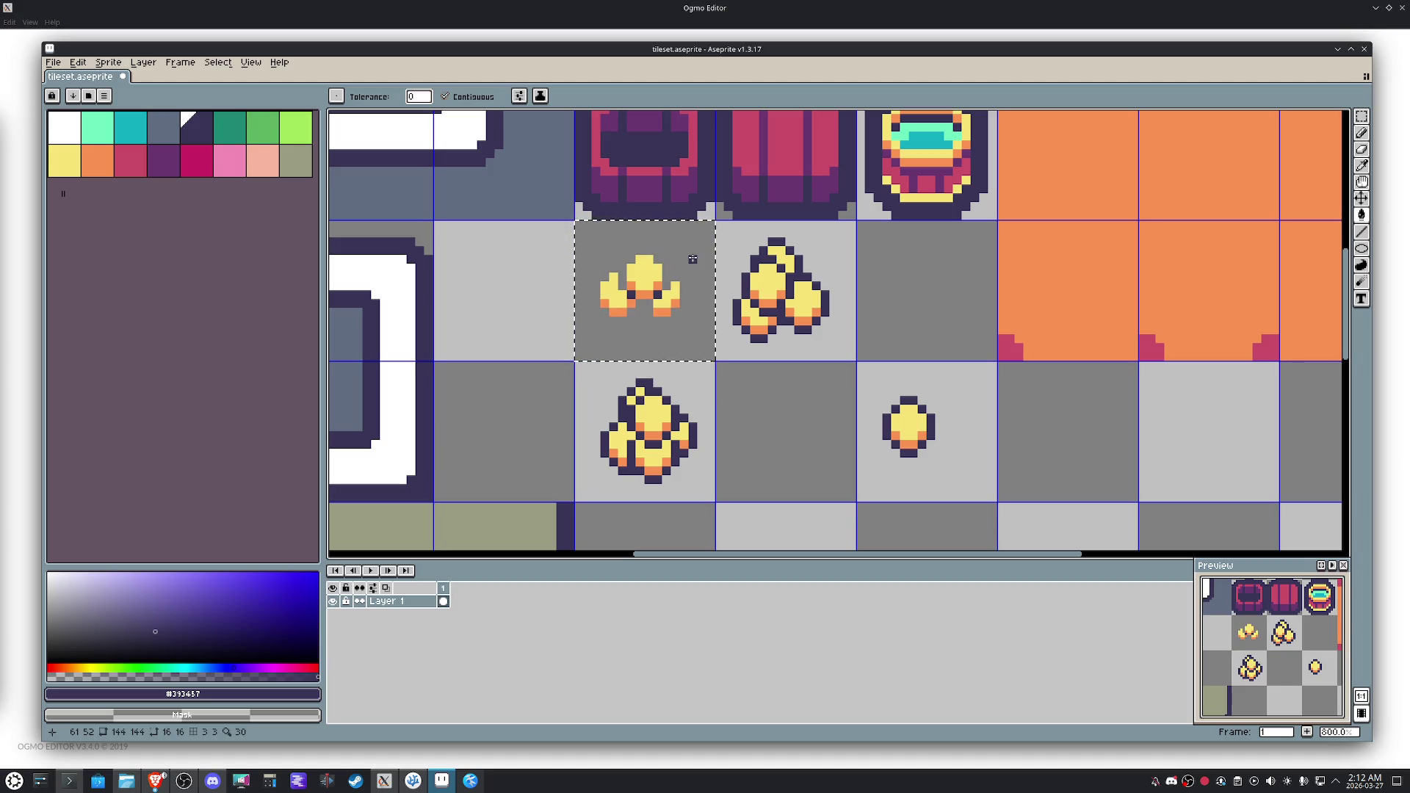
{"action": "key", "text": "m"}
{"action": "left_click", "coordinate": [595, 231]}
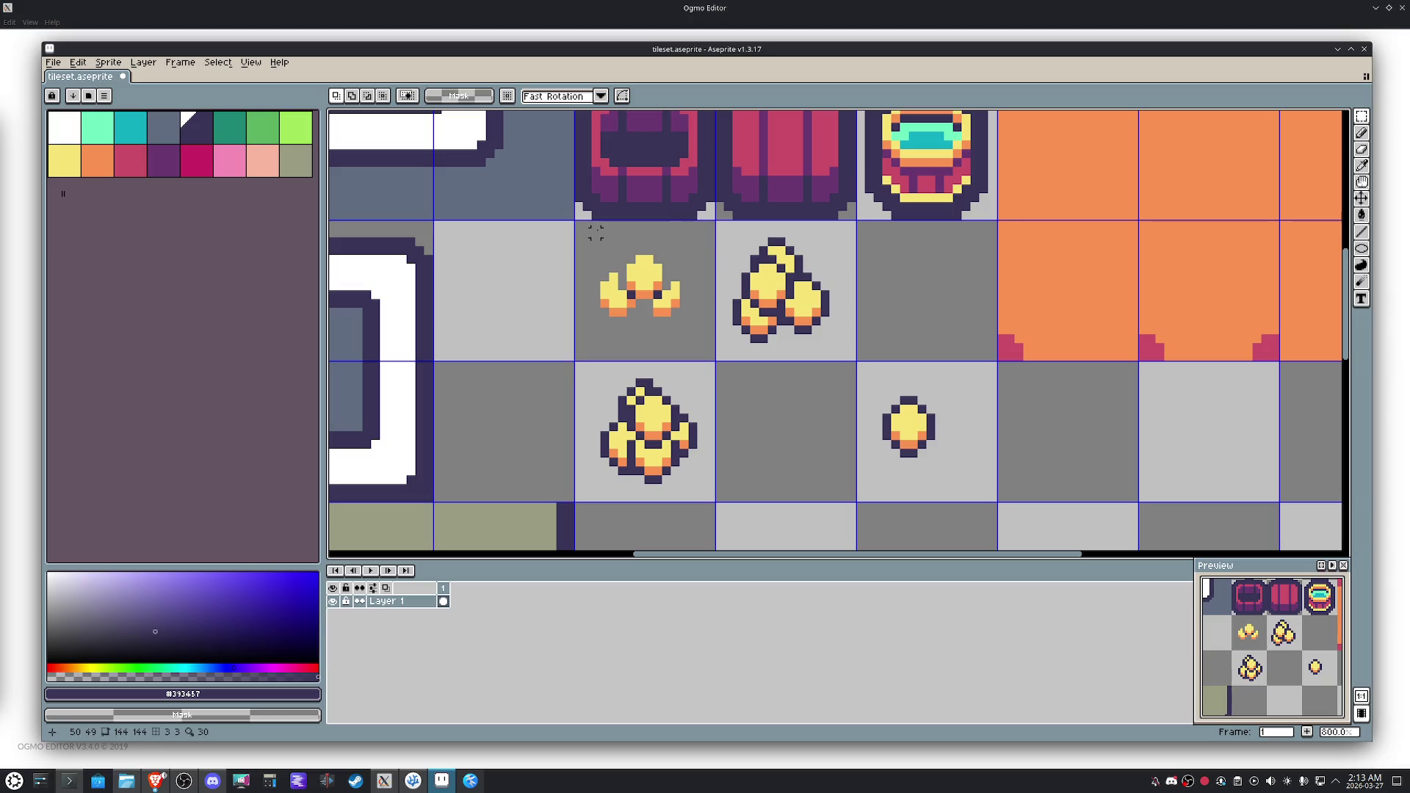
{"action": "left_click_drag", "start_coordinate": [586, 232], "coordinate": [704, 349]}
{"action": "key", "text": "shift+o"}
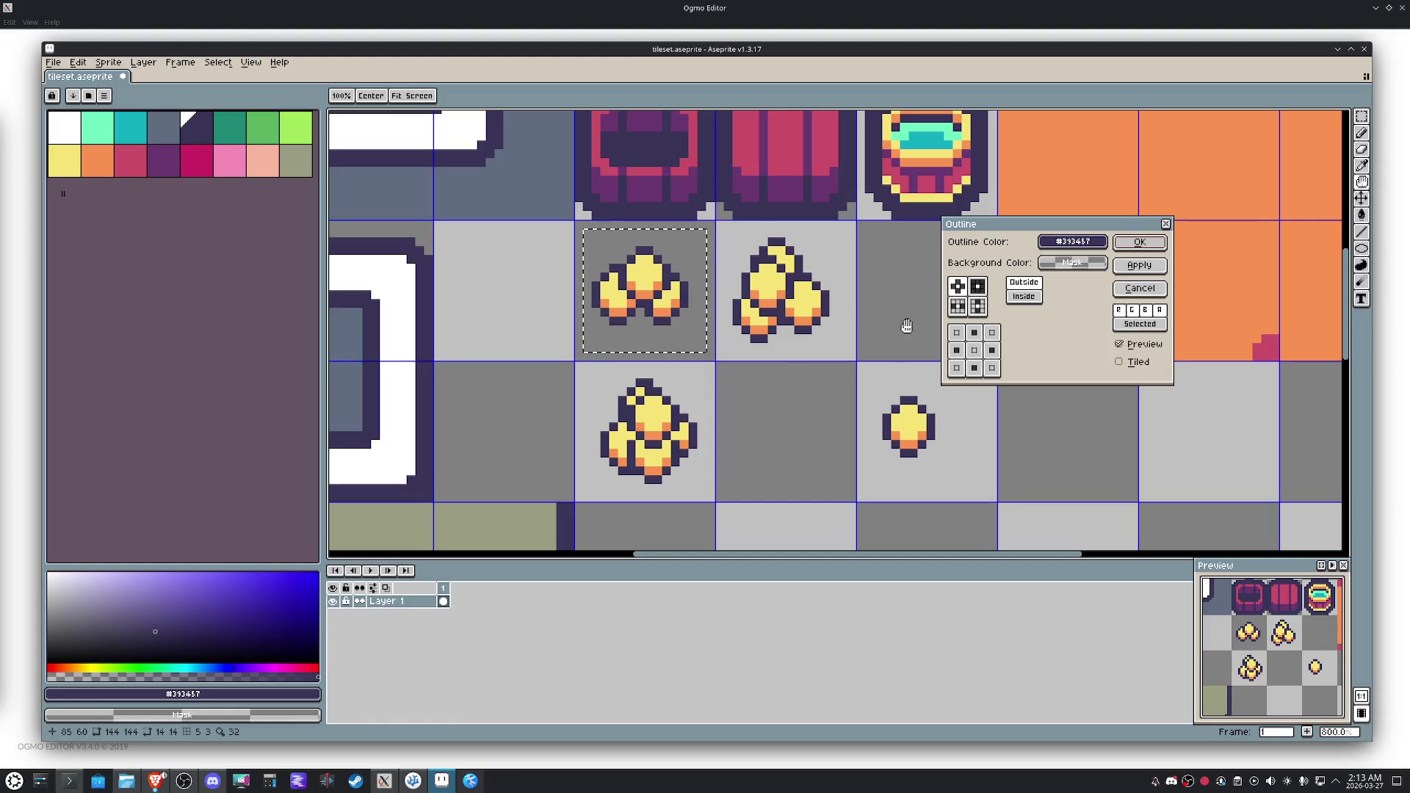
{"action": "left_click", "coordinate": [958, 286]}
{"action": "left_click", "coordinate": [1137, 245]}
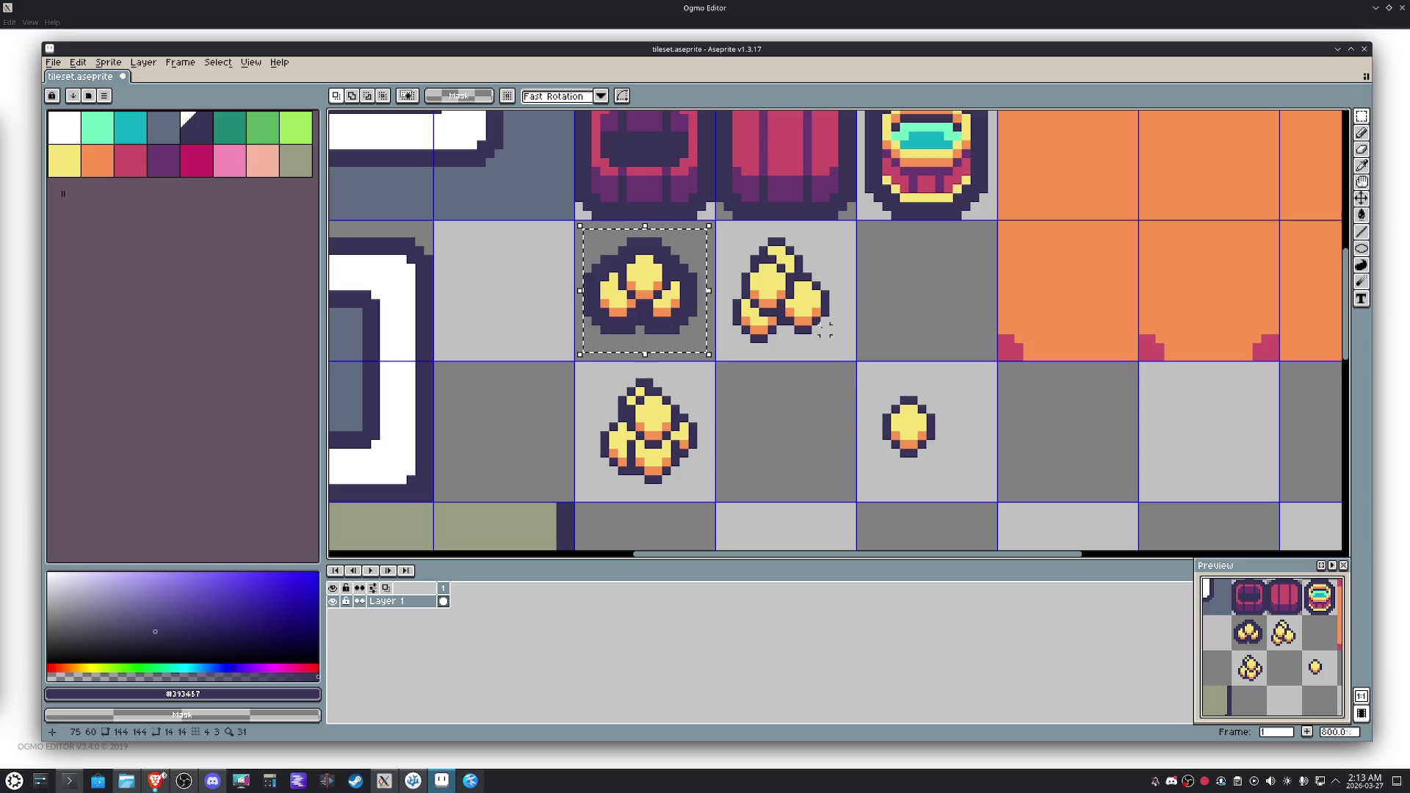
Apply a thicker square-shaped outline to the middle nugget pile.
{"action": "left_click_drag", "start_coordinate": [842, 342], "coordinate": [775, 234]}
{"action": "left_click", "coordinate": [812, 246]}
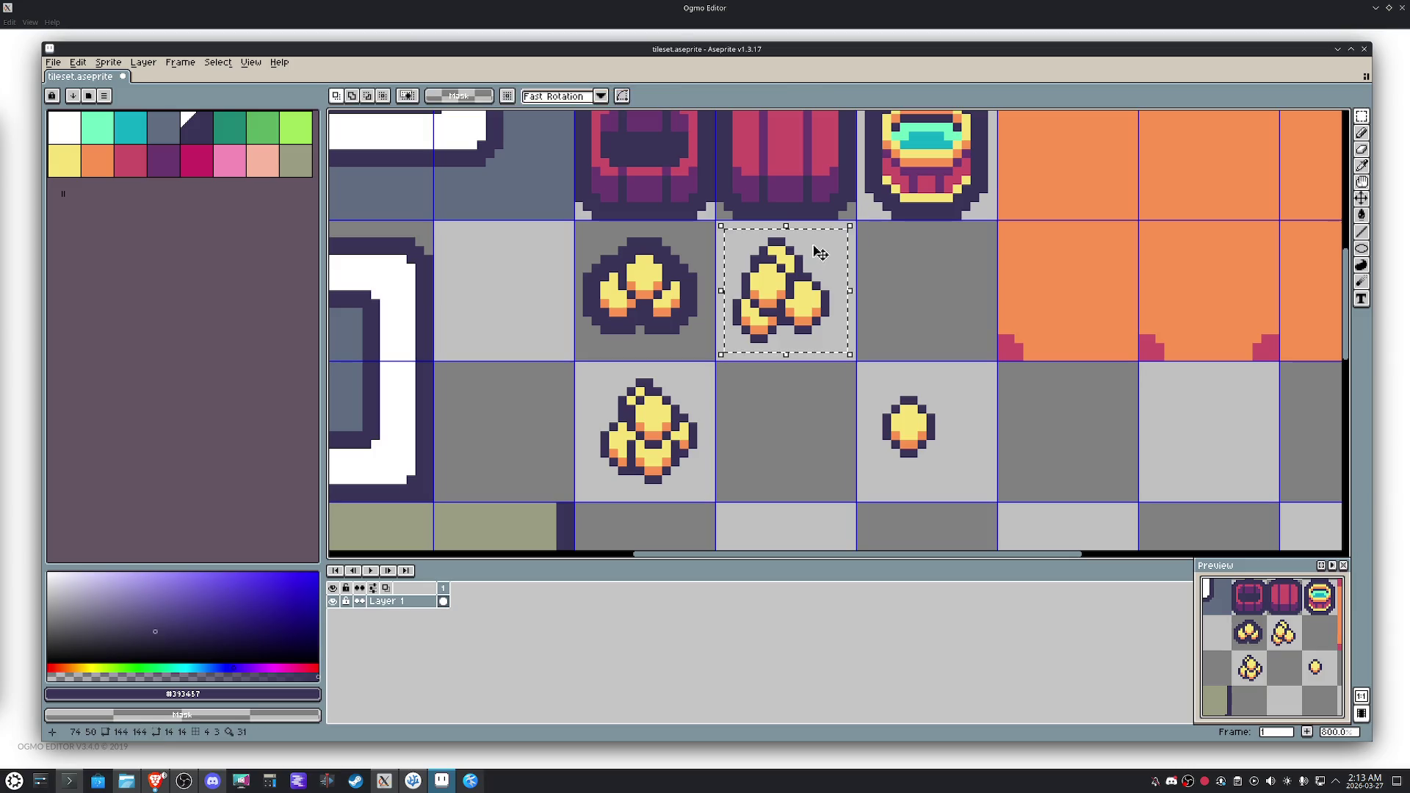
{"action": "key", "text": "shift+o"}
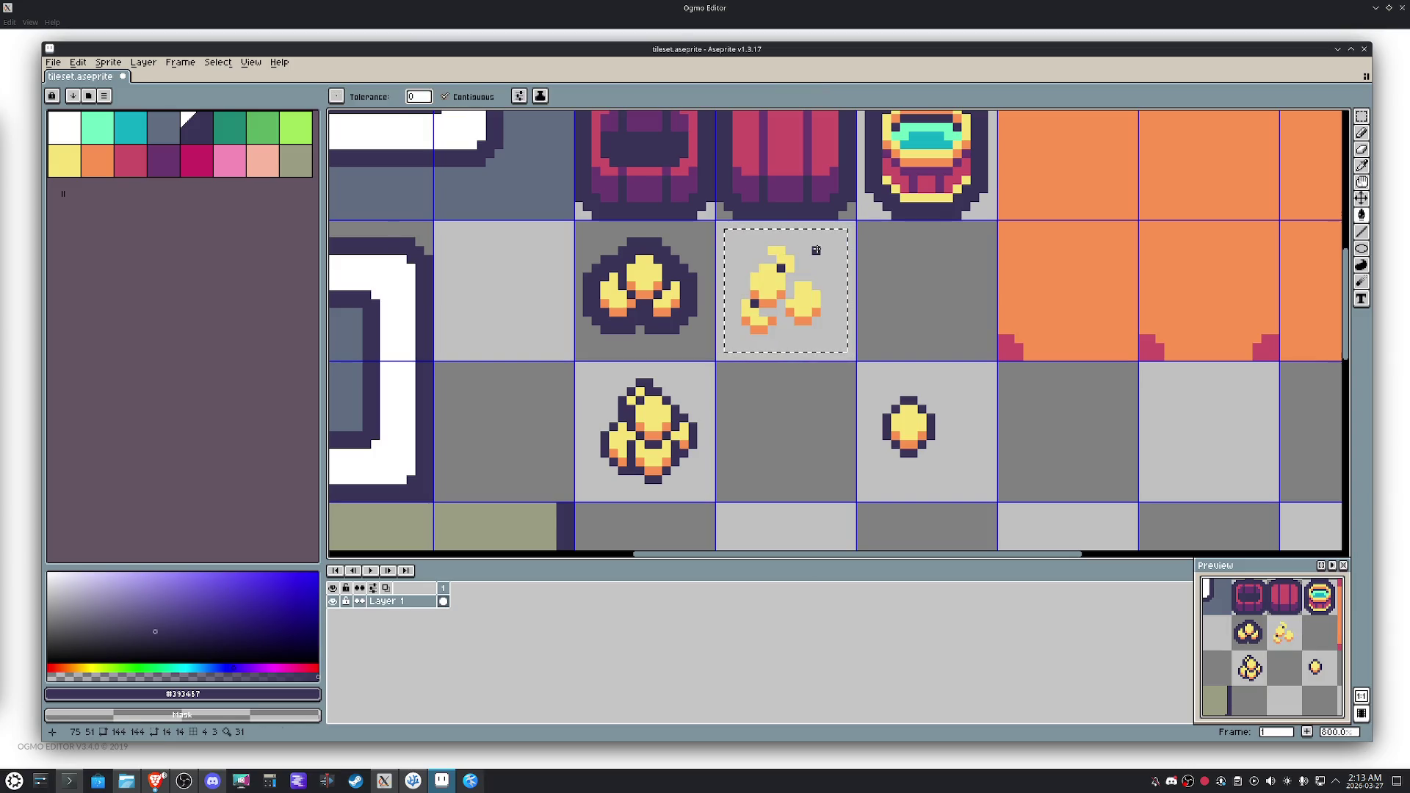
{"action": "left_click", "coordinate": [978, 287]}
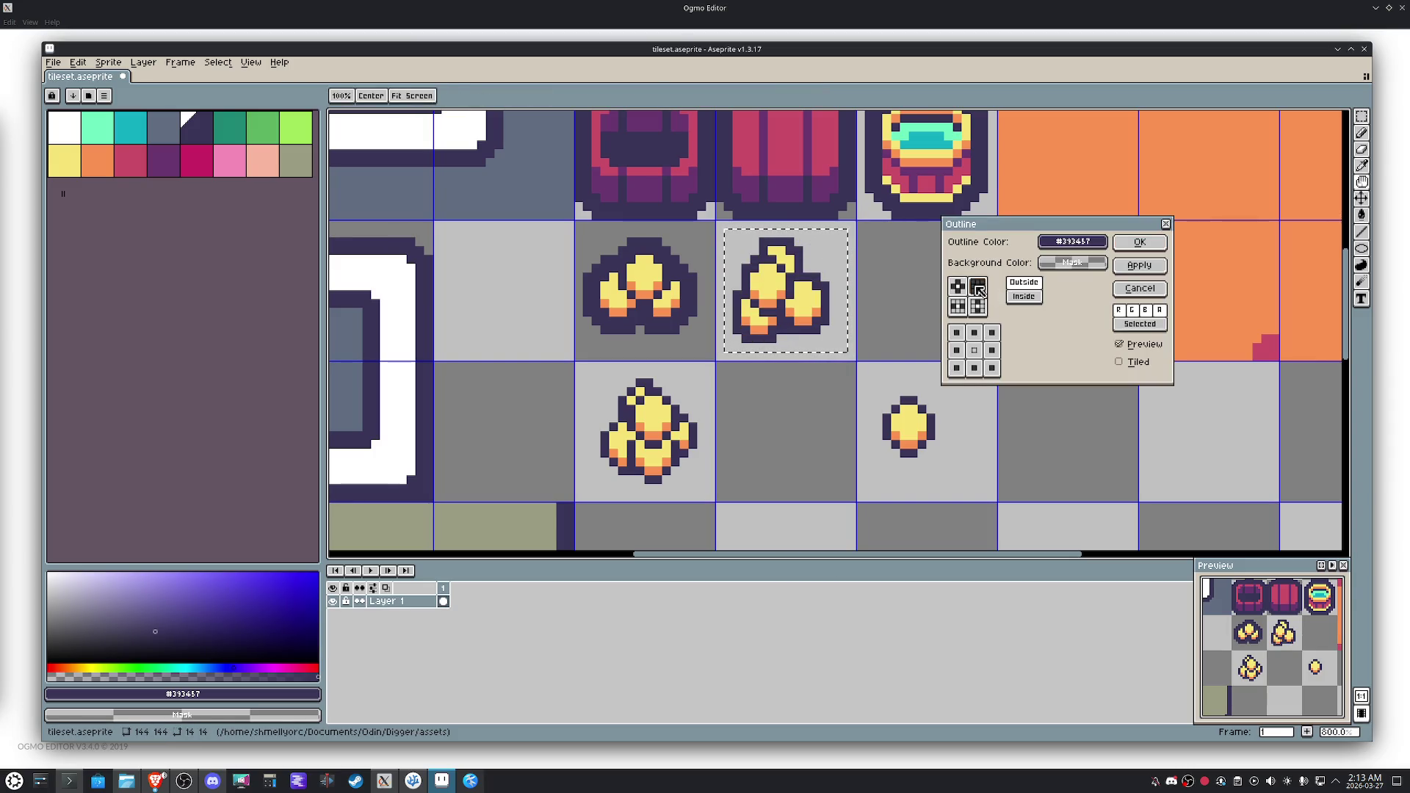
{"action": "left_click", "coordinate": [1118, 244]}
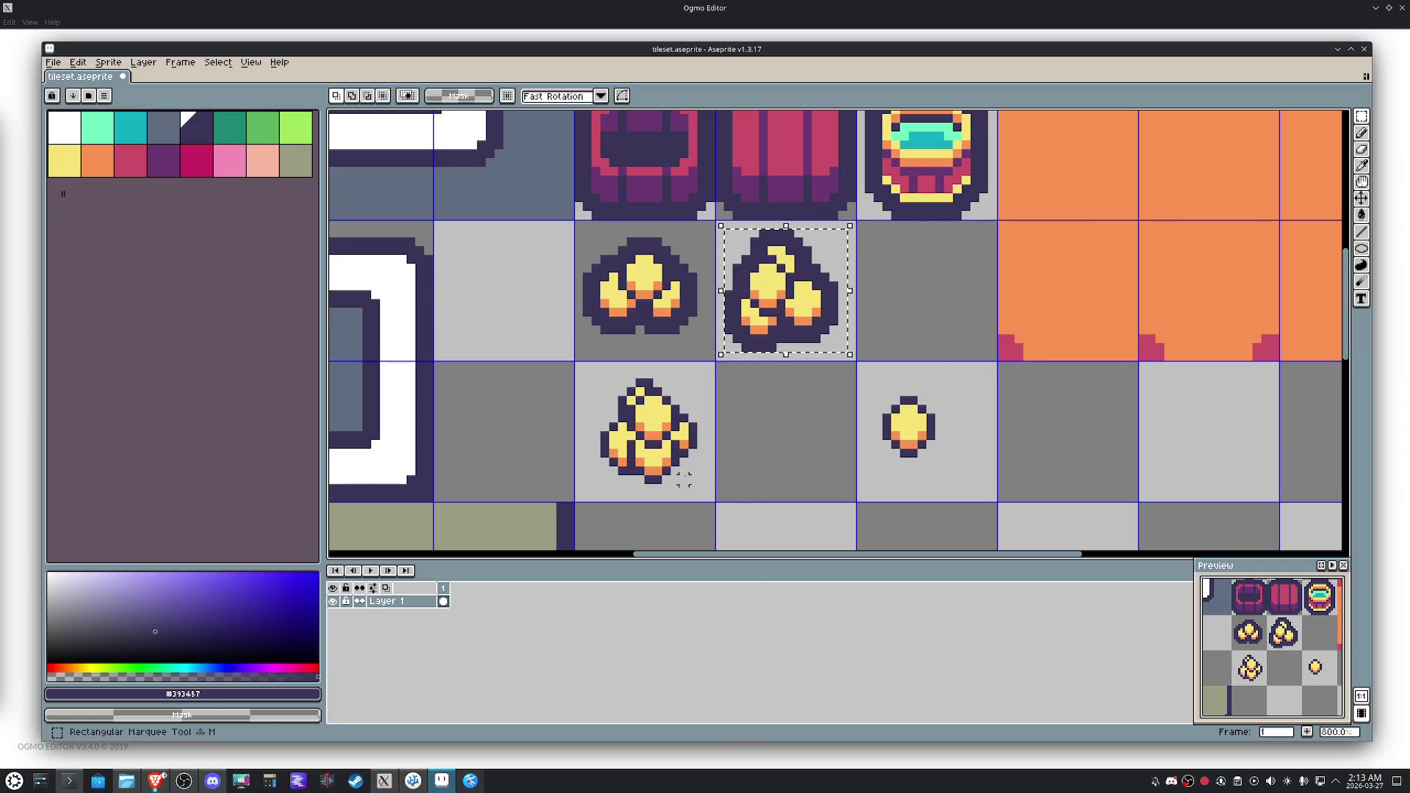
{"action": "left_click", "coordinate": [658, 462]}
Clear the lower pile's outline with the Paint Bucket and re-outline it with a round shape.
{"action": "left_click_drag", "start_coordinate": [587, 373], "coordinate": [709, 496]}
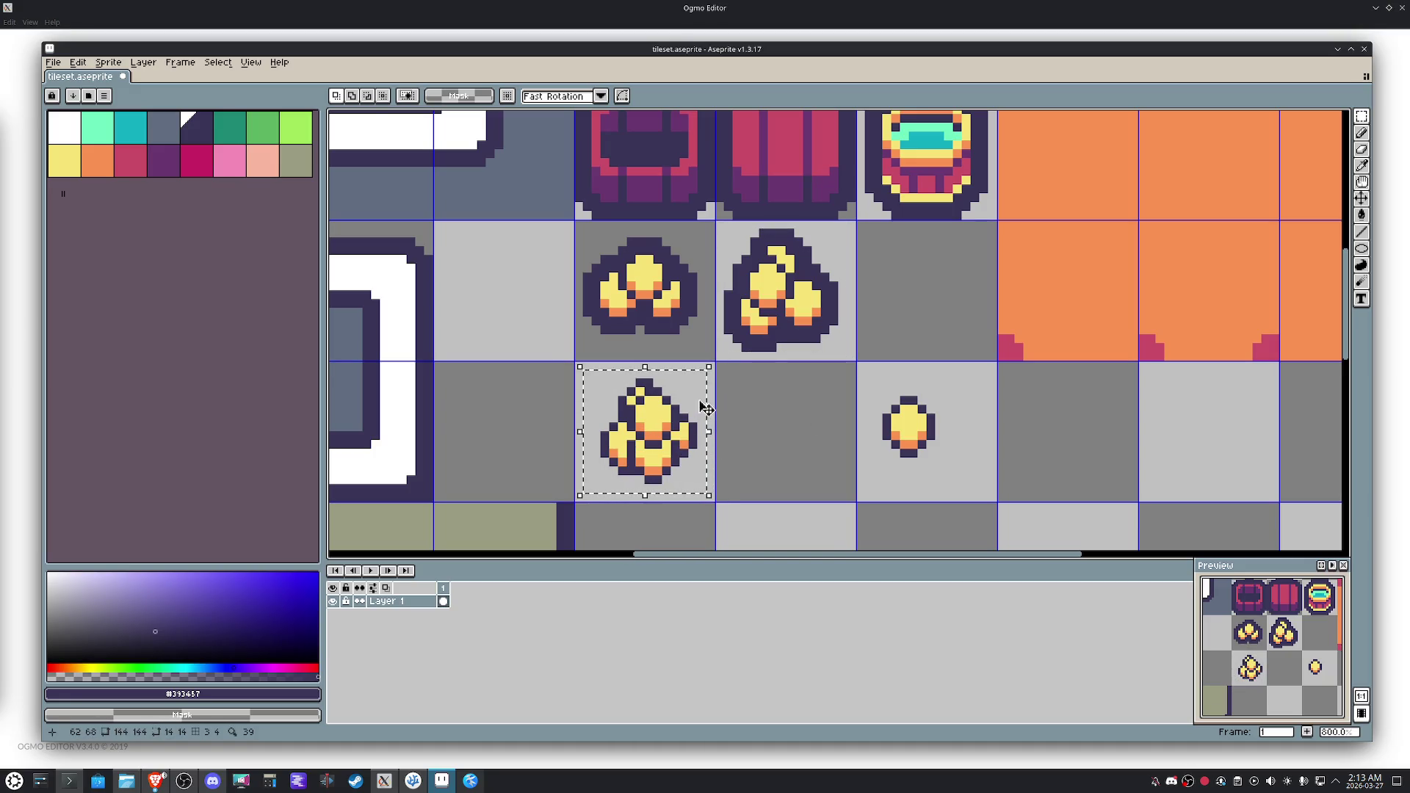
{"action": "key", "text": "g"}
{"action": "left_click", "coordinate": [692, 383]}
{"action": "right_click", "coordinate": [691, 383]}
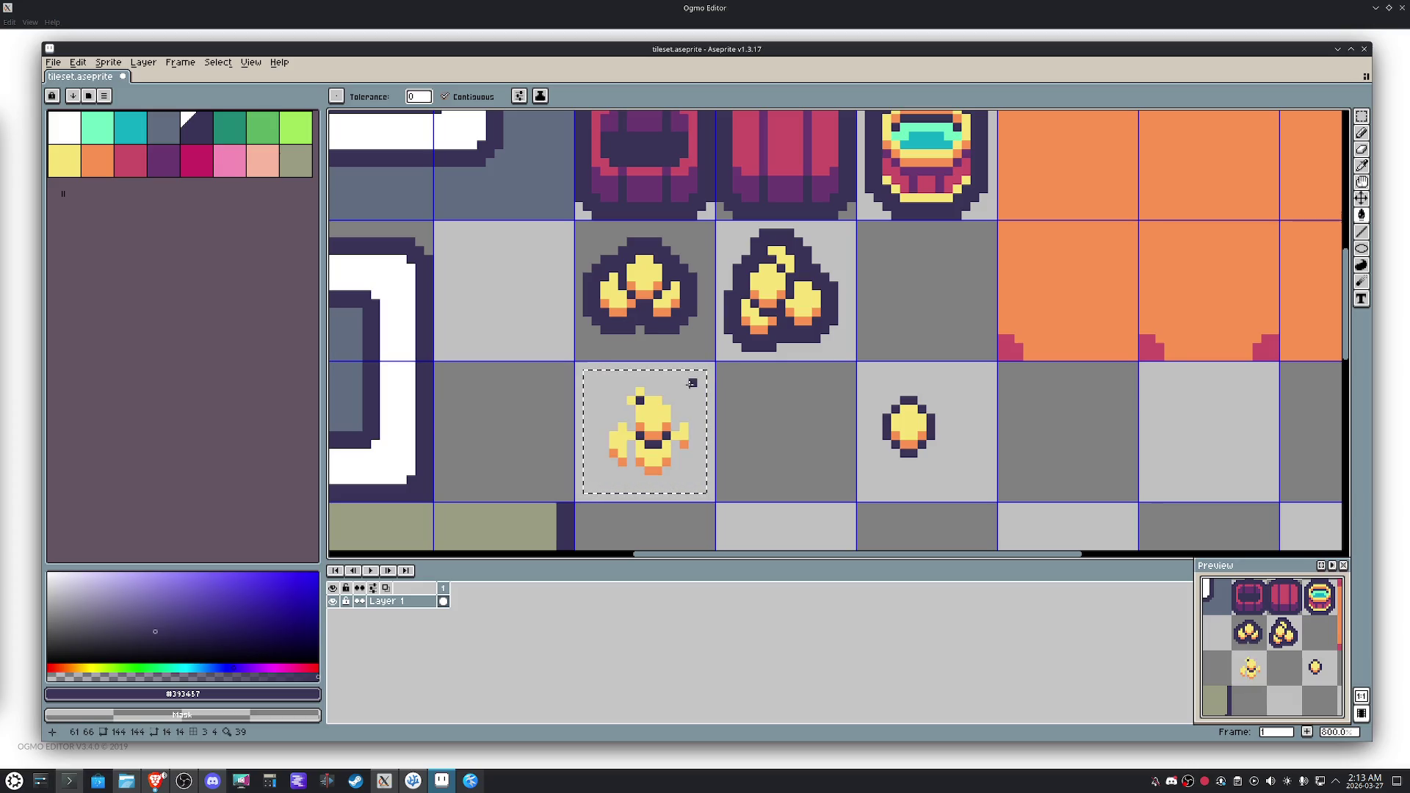
{"action": "key", "text": "shift+o"}
{"action": "left_click", "coordinate": [984, 287]}
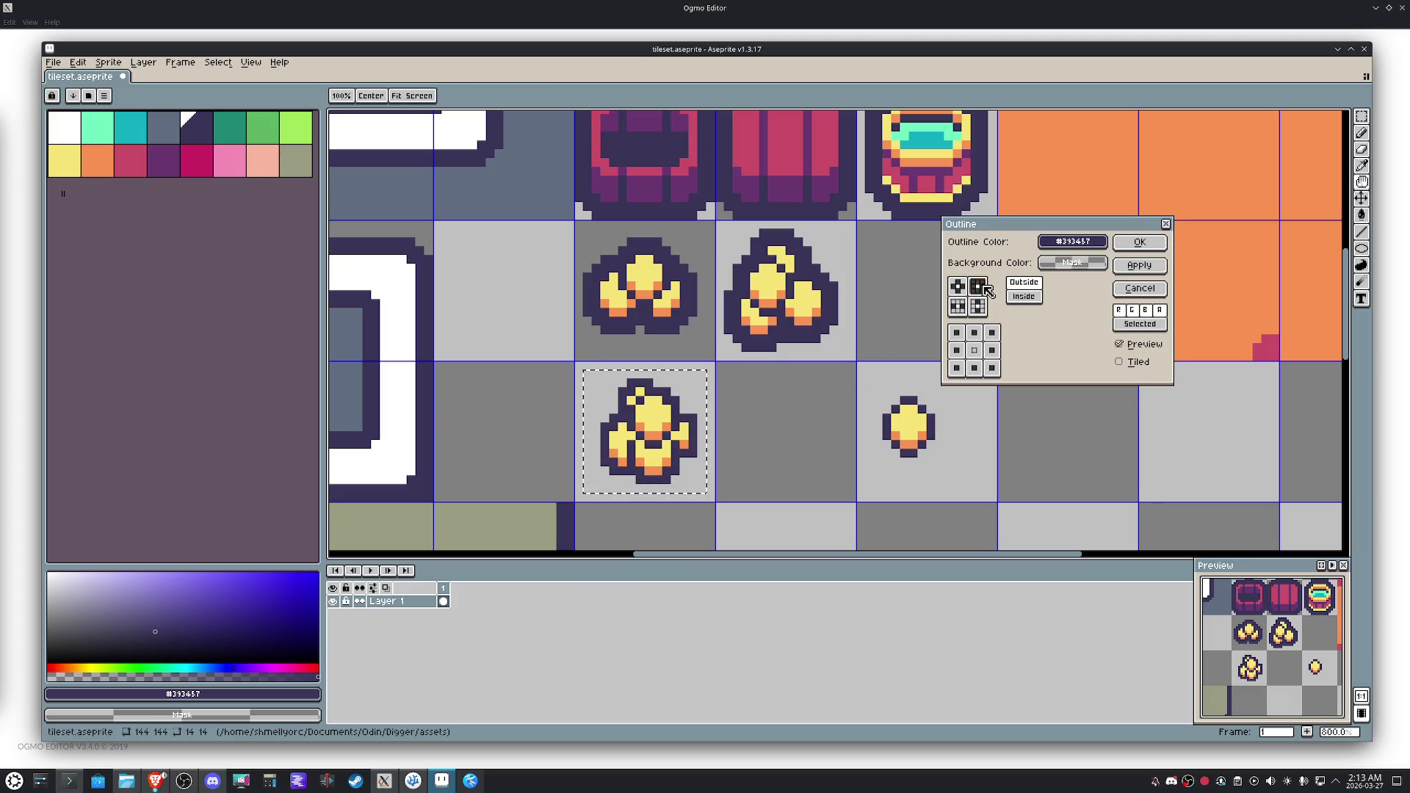
{"action": "left_click", "coordinate": [958, 286]}
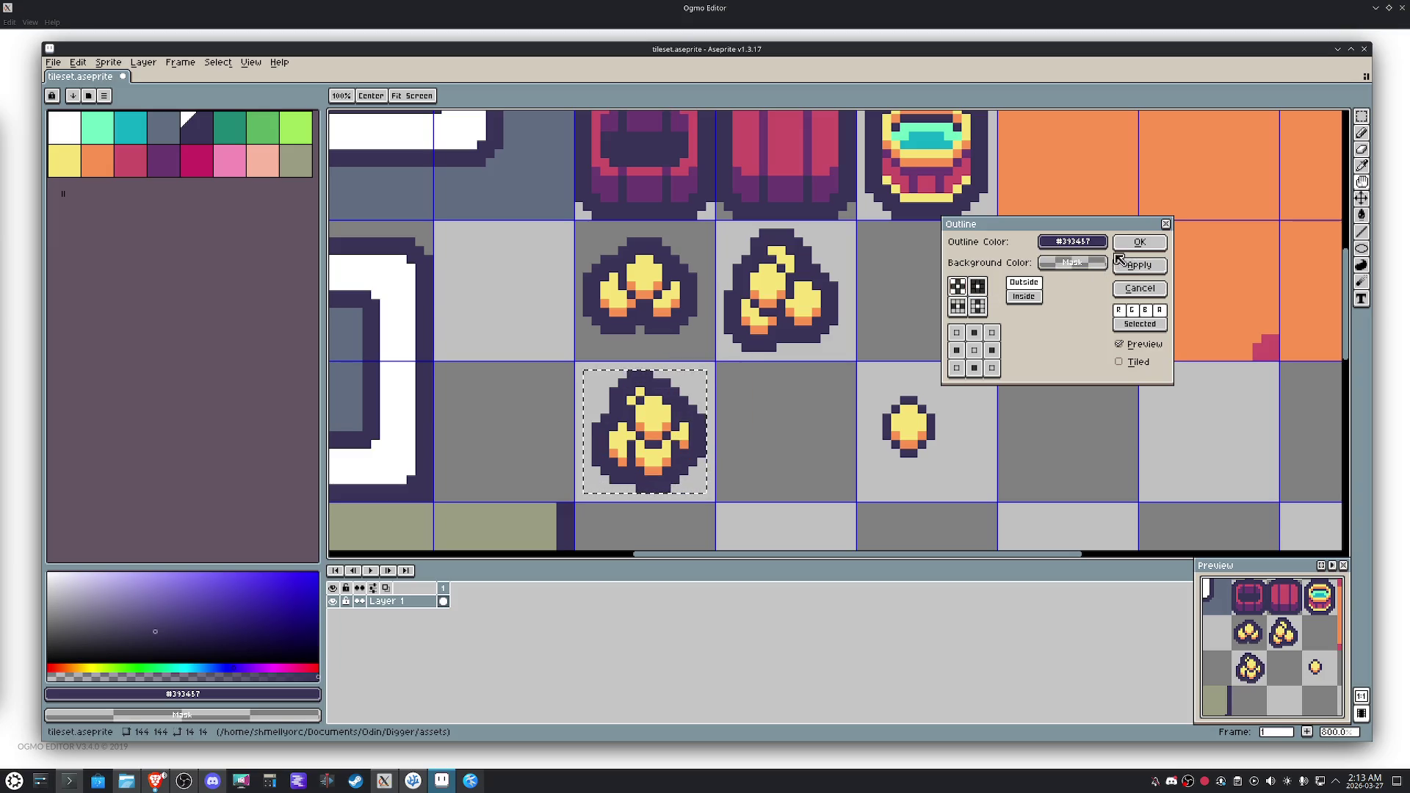
{"action": "left_click", "coordinate": [1137, 243]}
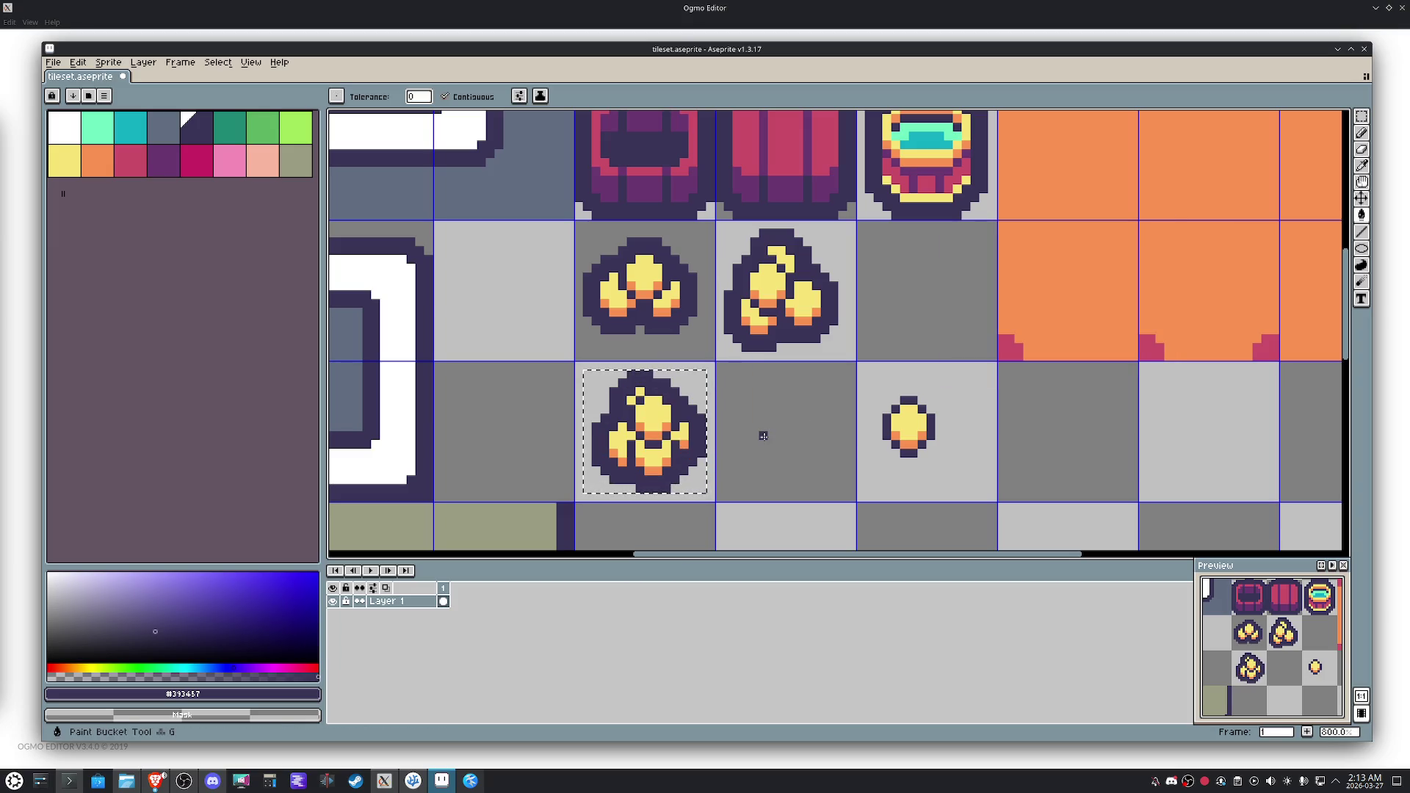
{"action": "key", "text": "m"}
{"action": "scroll", "coordinate": [764, 436], "scroll_direction": "down", "scroll_amount": 1}
{"action": "left_click_drag", "start_coordinate": [836, 378], "coordinate": [942, 484]}
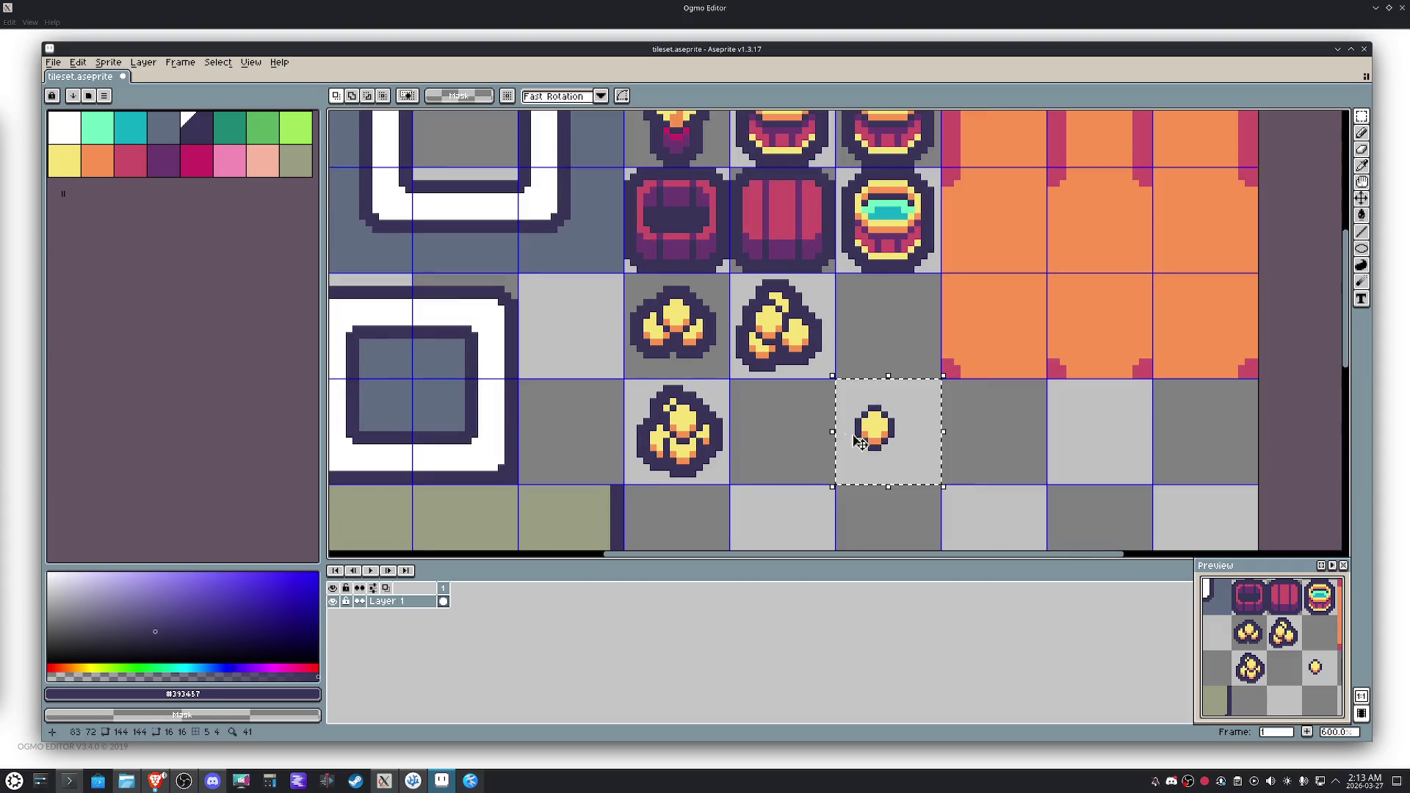
Delete the coin from its tile and shift the lower nugget pile right and up a tile.
{"action": "key", "text": "Delete"}
{"action": "left_click_drag", "start_coordinate": [682, 432], "coordinate": [686, 435]}
{"action": "key", "text": "shift+Right"}
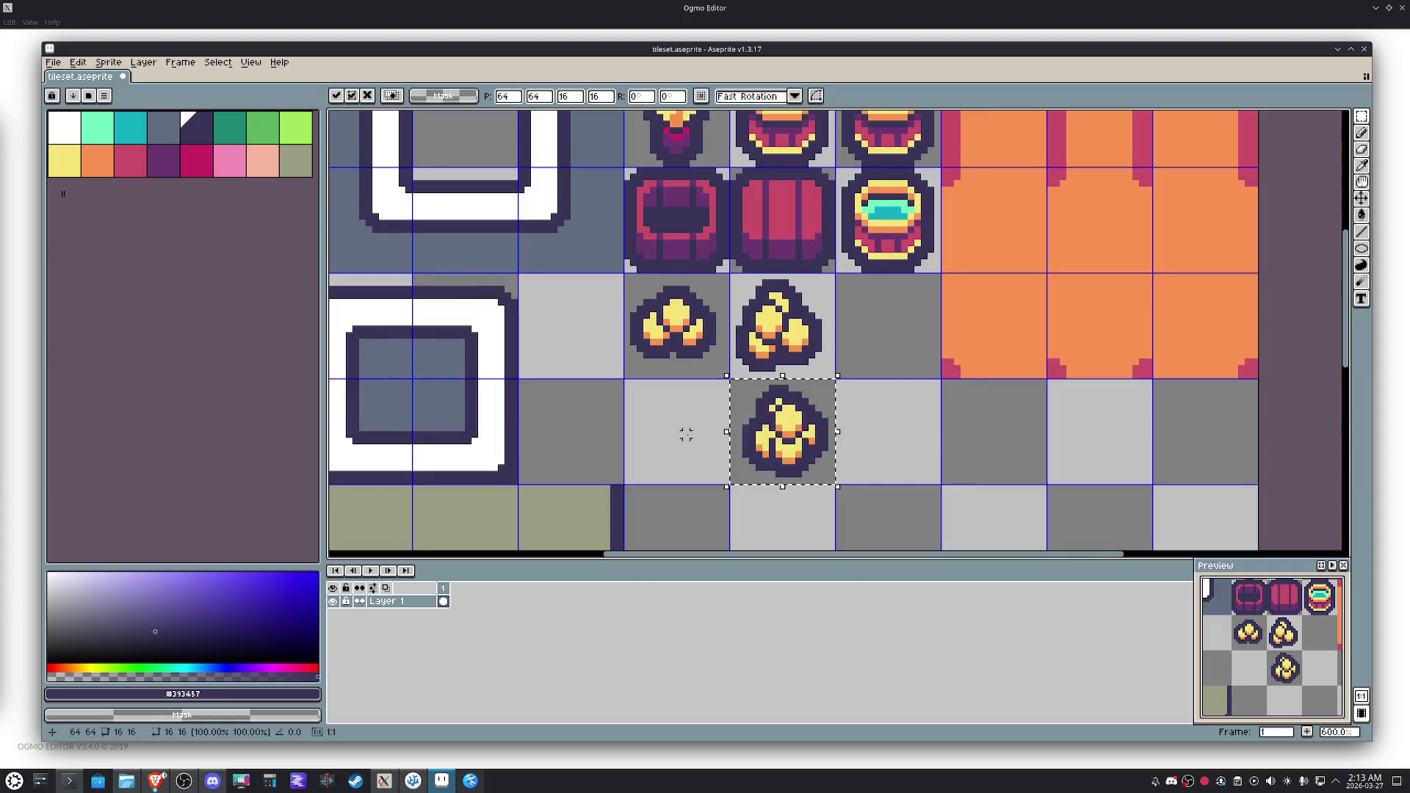
{"action": "key", "text": "shift+Right"}
{"action": "key", "text": "shift+Up"}
{"action": "key", "text": "ctrl+d"}
Undo the nugget pile move and paste the coin sprite back in.
{"action": "scroll", "coordinate": [768, 338], "scroll_direction": "up", "scroll_amount": 3}
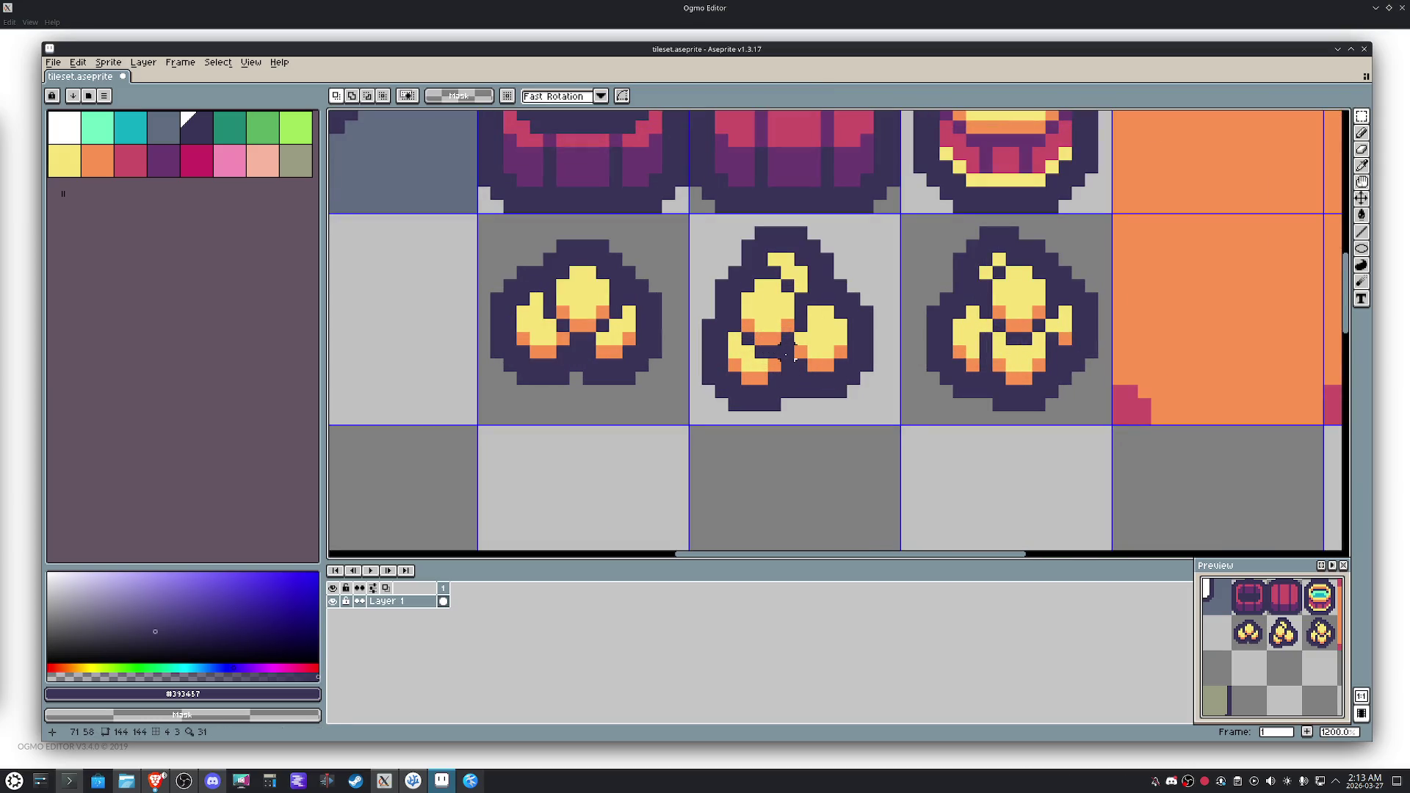
{"action": "scroll", "coordinate": [786, 353], "scroll_direction": "down", "scroll_amount": 5}
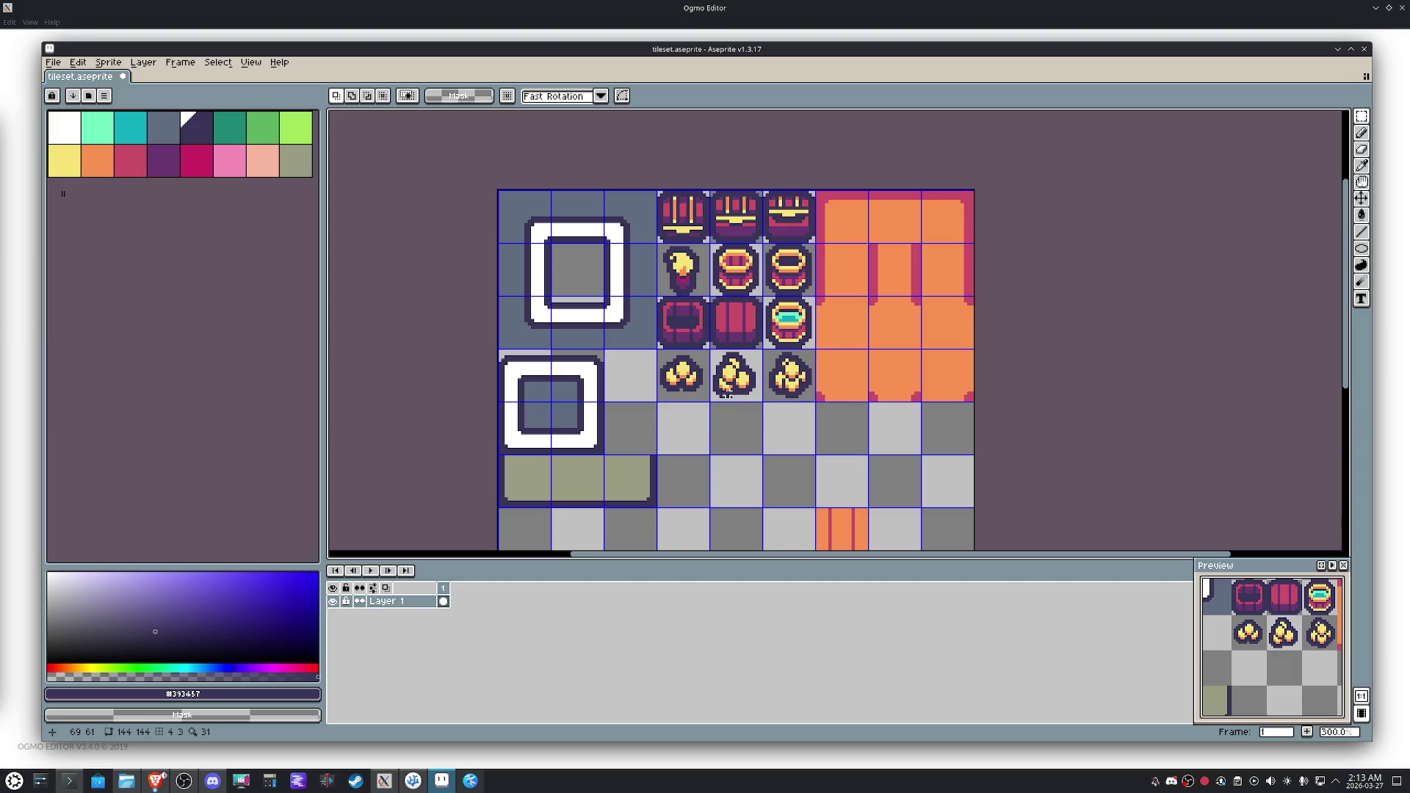
{"action": "key", "text": "ctrl+z"}
{"action": "key", "text": "ctrl+v"}
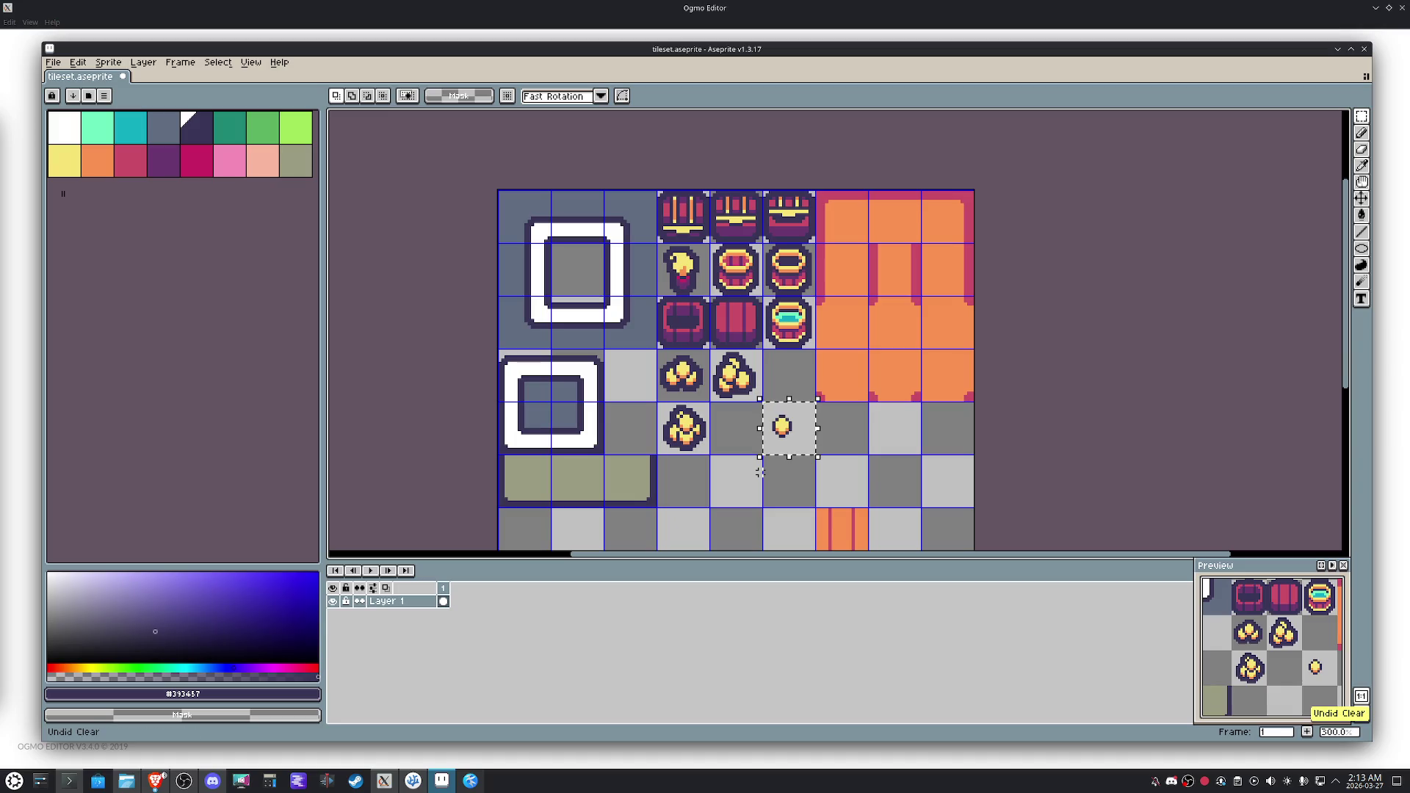
Place the coin in the top-left frame's inner square and delete the lower nugget pile.
{"action": "mouse_move", "coordinate": [793, 438]}
{"action": "left_mouse_down"}
{"action": "mouse_move", "coordinate": [639, 393]}
{"action": "mouse_move", "coordinate": [599, 290]}
{"action": "left_mouse_up"}
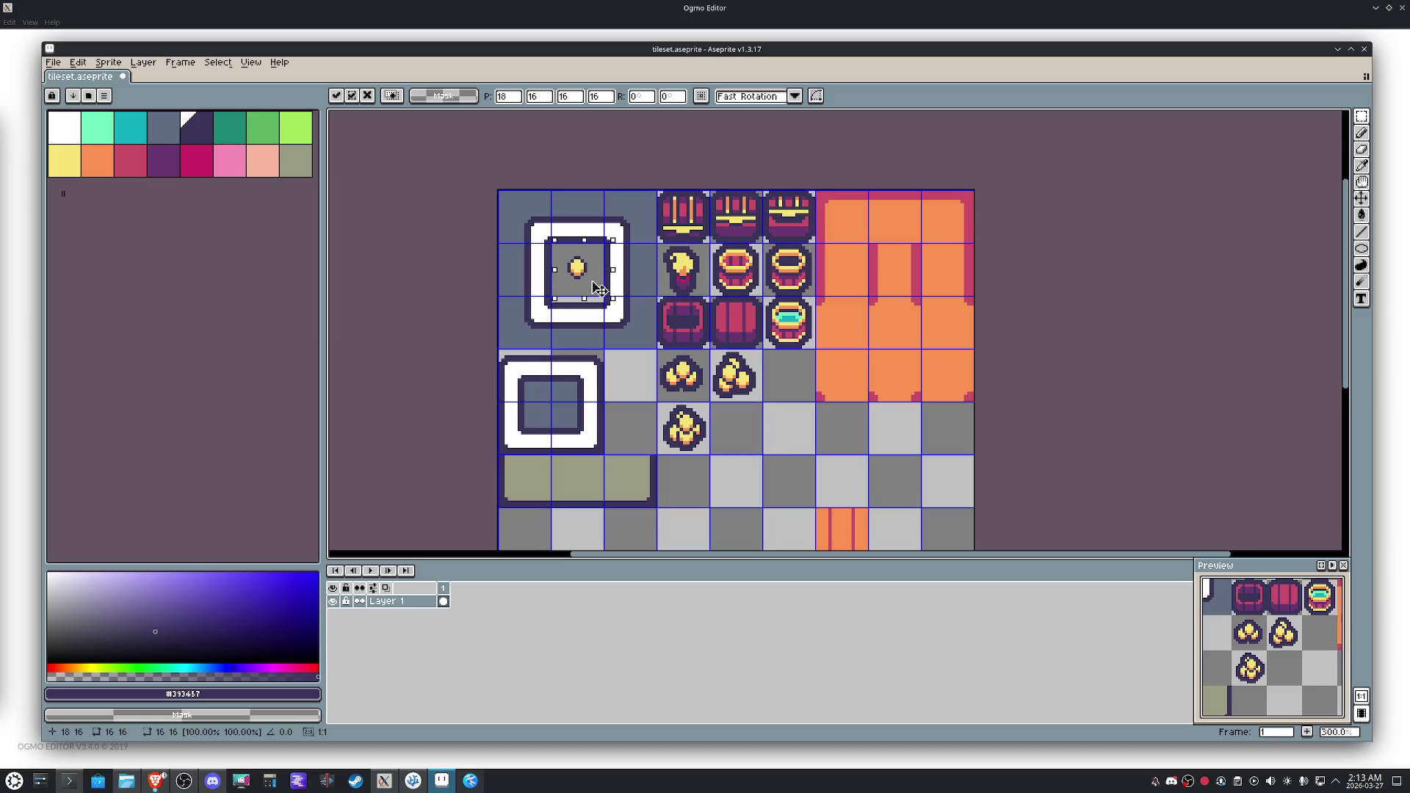
{"action": "left_click", "coordinate": [793, 439]}
{"action": "scroll", "coordinate": [793, 440], "scroll_direction": "up", "scroll_amount": 2}
{"action": "left_click_drag", "start_coordinate": [675, 436], "coordinate": [573, 372]}
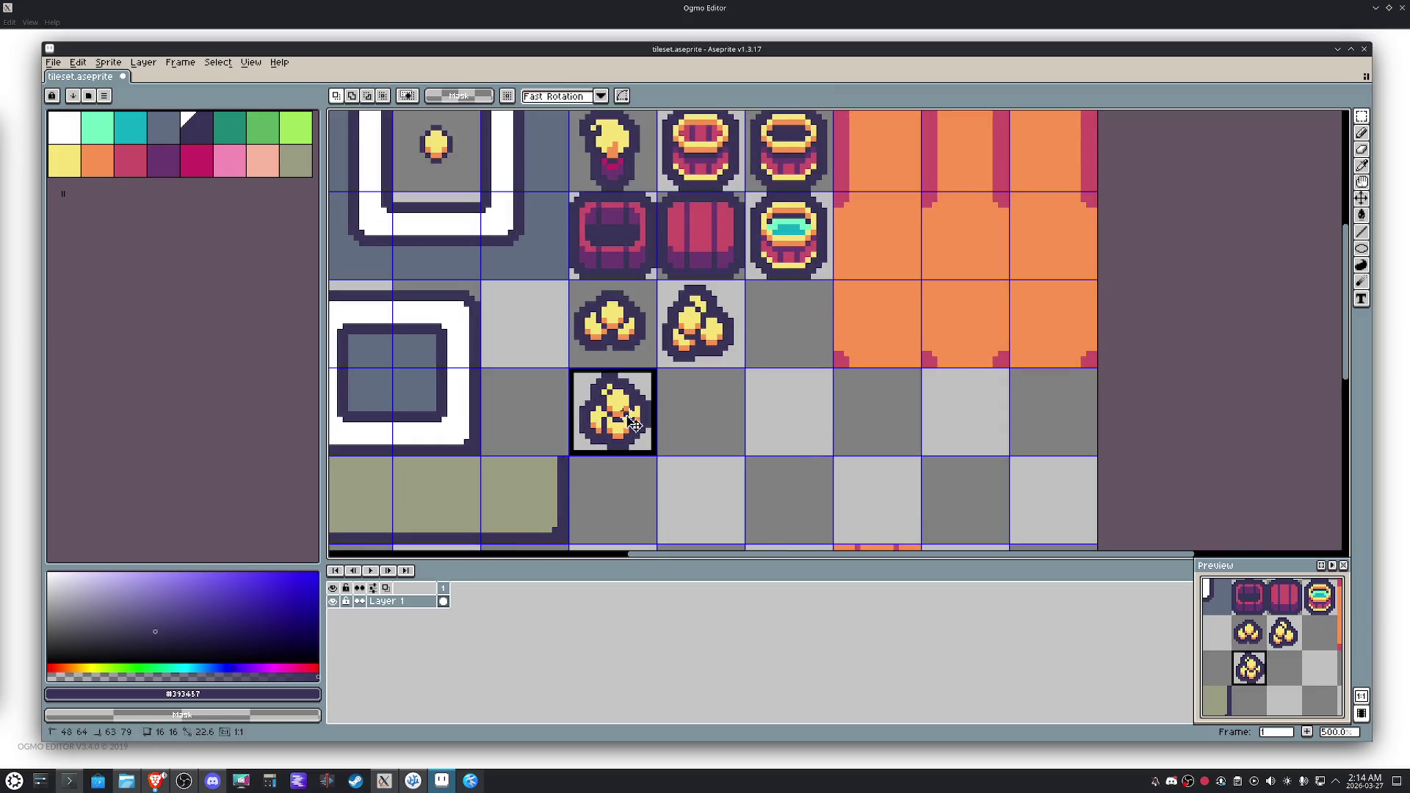
{"action": "key", "text": "Delete"}
Shift both nugget piles one cell right and position the two-coin sprite in front of them.
{"action": "mouse_move", "coordinate": [742, 283]}
{"action": "left_mouse_down"}
{"action": "mouse_move", "coordinate": [660, 364]}
{"action": "mouse_move", "coordinate": [612, 332]}
{"action": "mouse_move", "coordinate": [700, 332]}
{"action": "left_mouse_up"}
{"action": "mouse_move", "coordinate": [477, 189]}
{"action": "left_mouse_down"}
{"action": "mouse_move", "coordinate": [435, 144]}
{"action": "mouse_move", "coordinate": [507, 251]}
{"action": "mouse_move", "coordinate": [621, 330]}
{"action": "mouse_move", "coordinate": [600, 353]}
{"action": "left_mouse_up"}
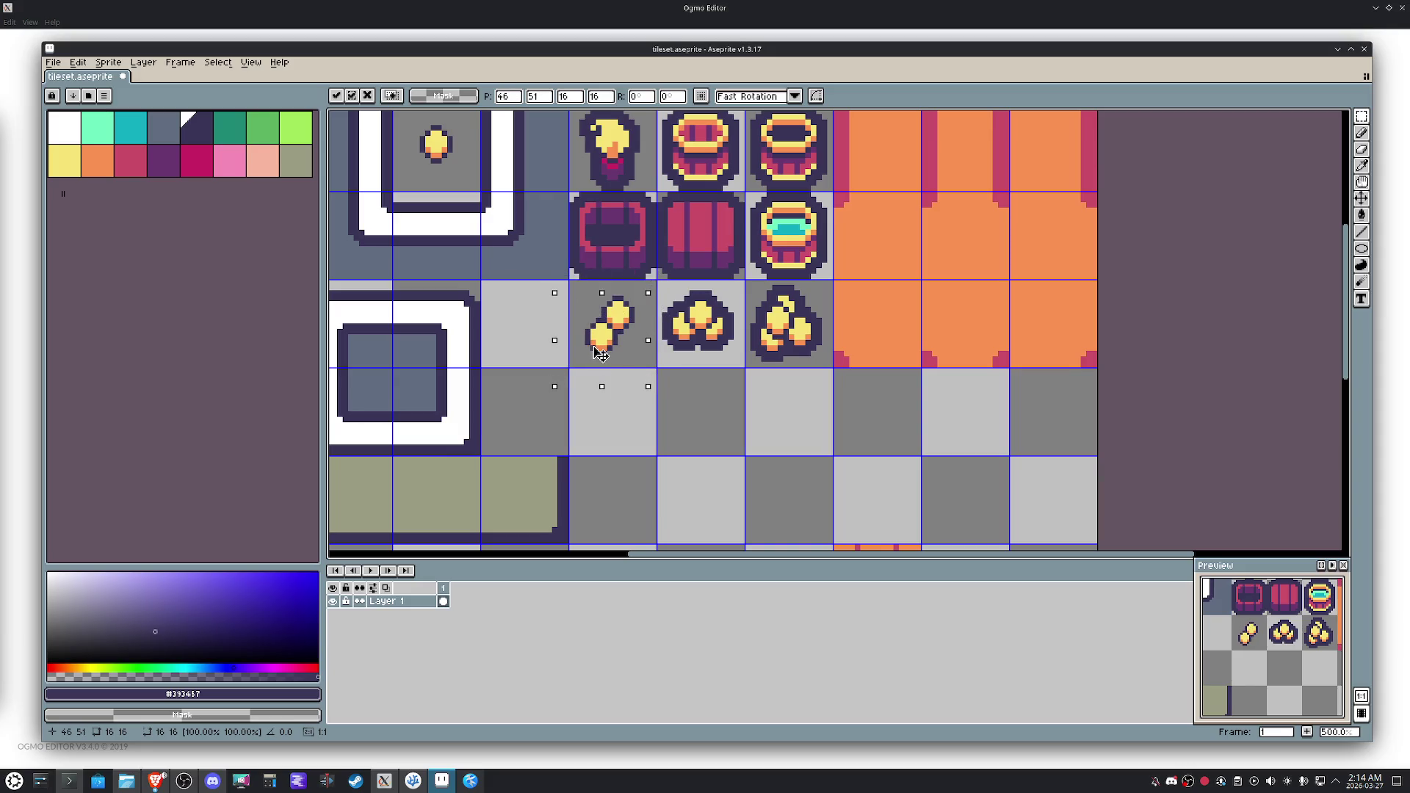
{"action": "key", "text": "Return"}
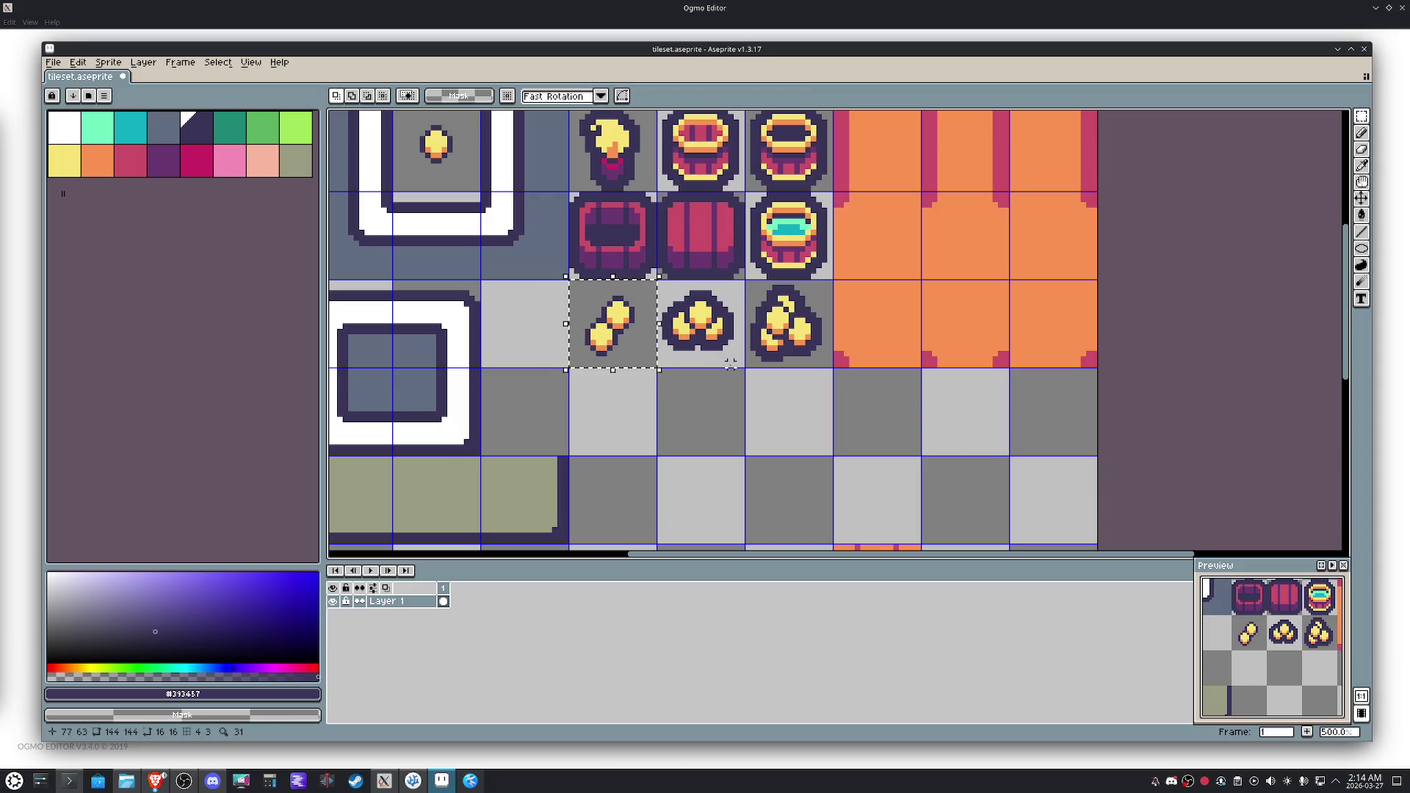
{"action": "left_click", "coordinate": [625, 329]}
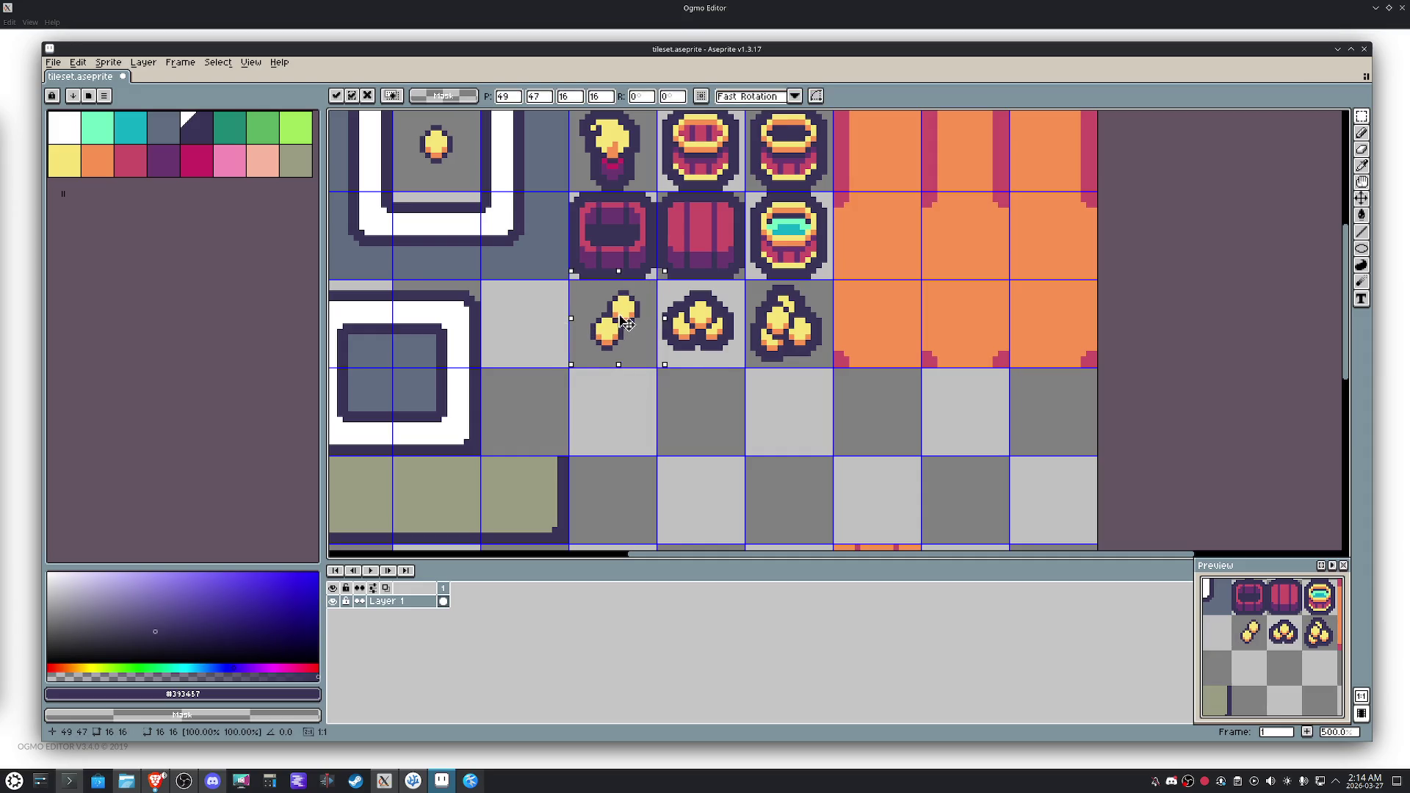
{"action": "left_click", "coordinate": [727, 325]}
{"action": "scroll", "coordinate": [659, 327], "scroll_direction": "up", "scroll_amount": 2}
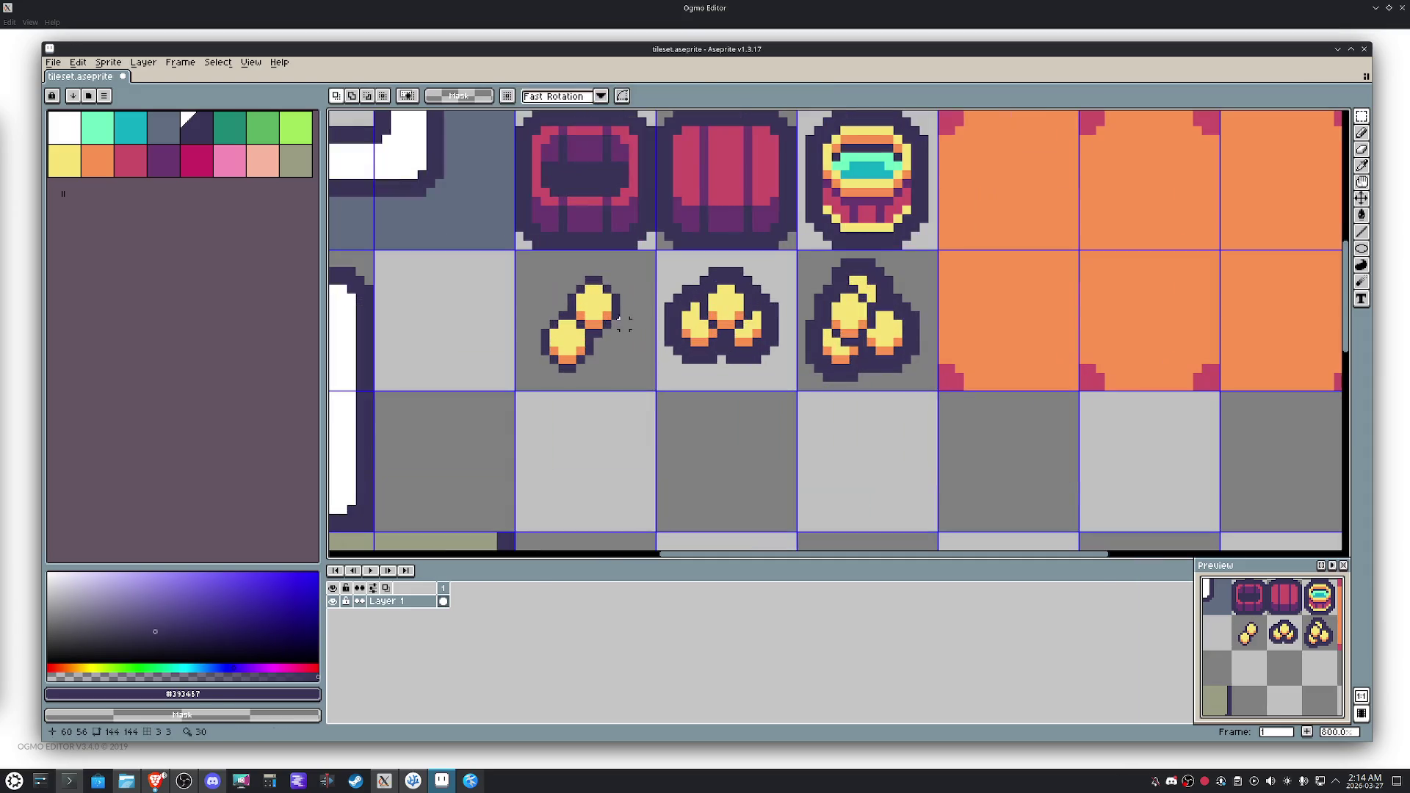
{"action": "left_click_drag", "start_coordinate": [527, 262], "coordinate": [647, 381]}
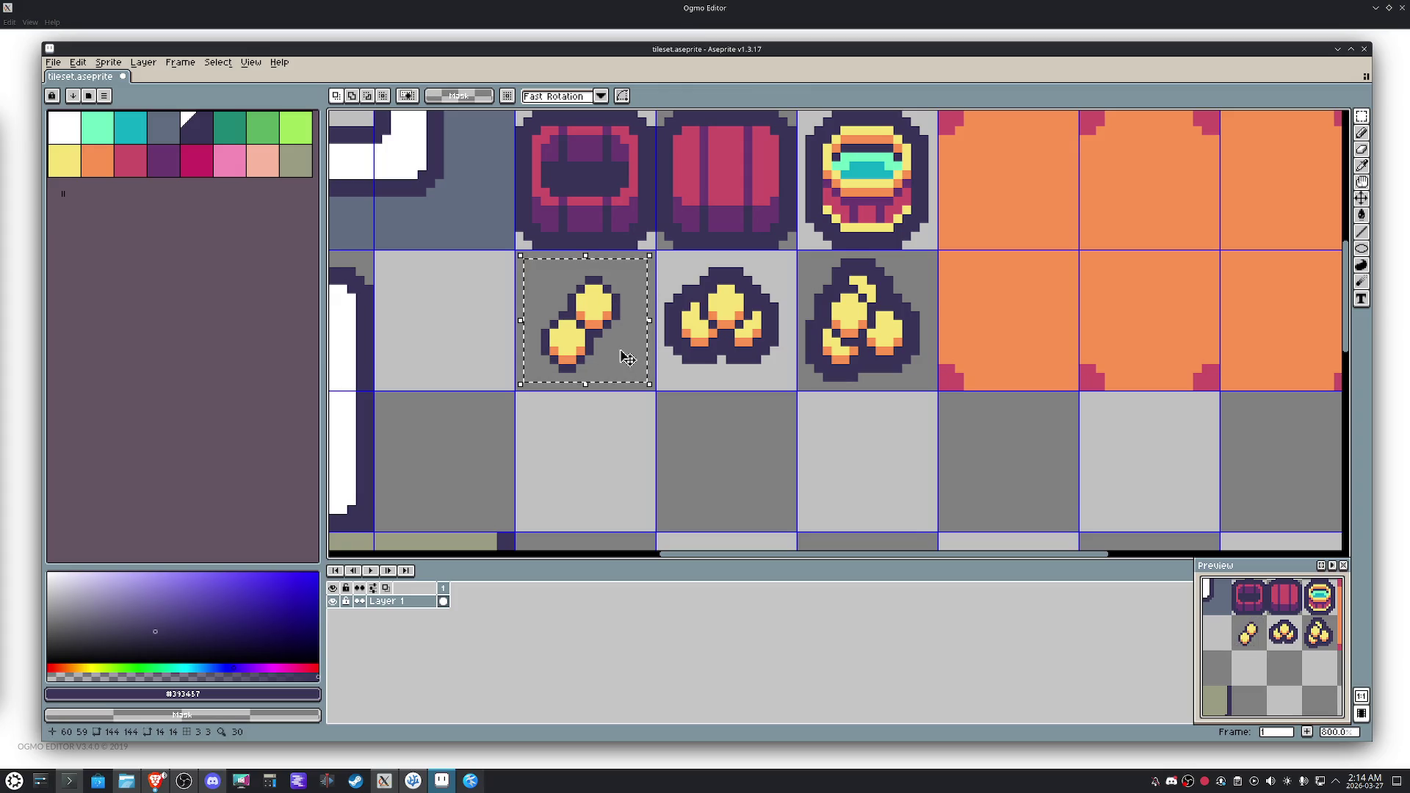
Add a square dark #312457 outline to the two-coin pair, undoing an accidental fill first.
{"action": "key", "text": "g"}
{"action": "left_click", "coordinate": [621, 350]}
{"action": "key", "text": "ctrl+z"}
{"action": "key", "text": "shift+o"}
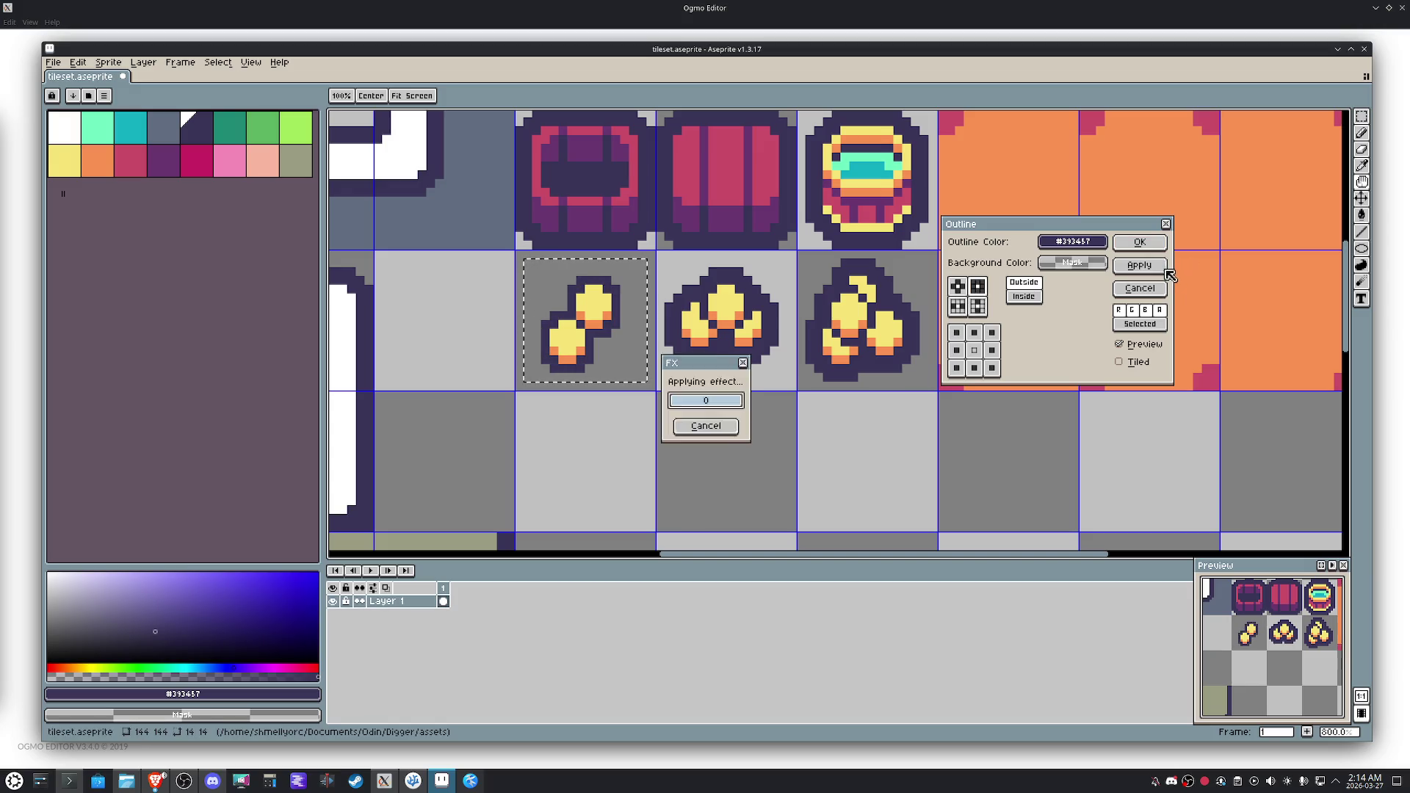
{"action": "left_click", "coordinate": [958, 286]}
{"action": "left_click", "coordinate": [1129, 243]}
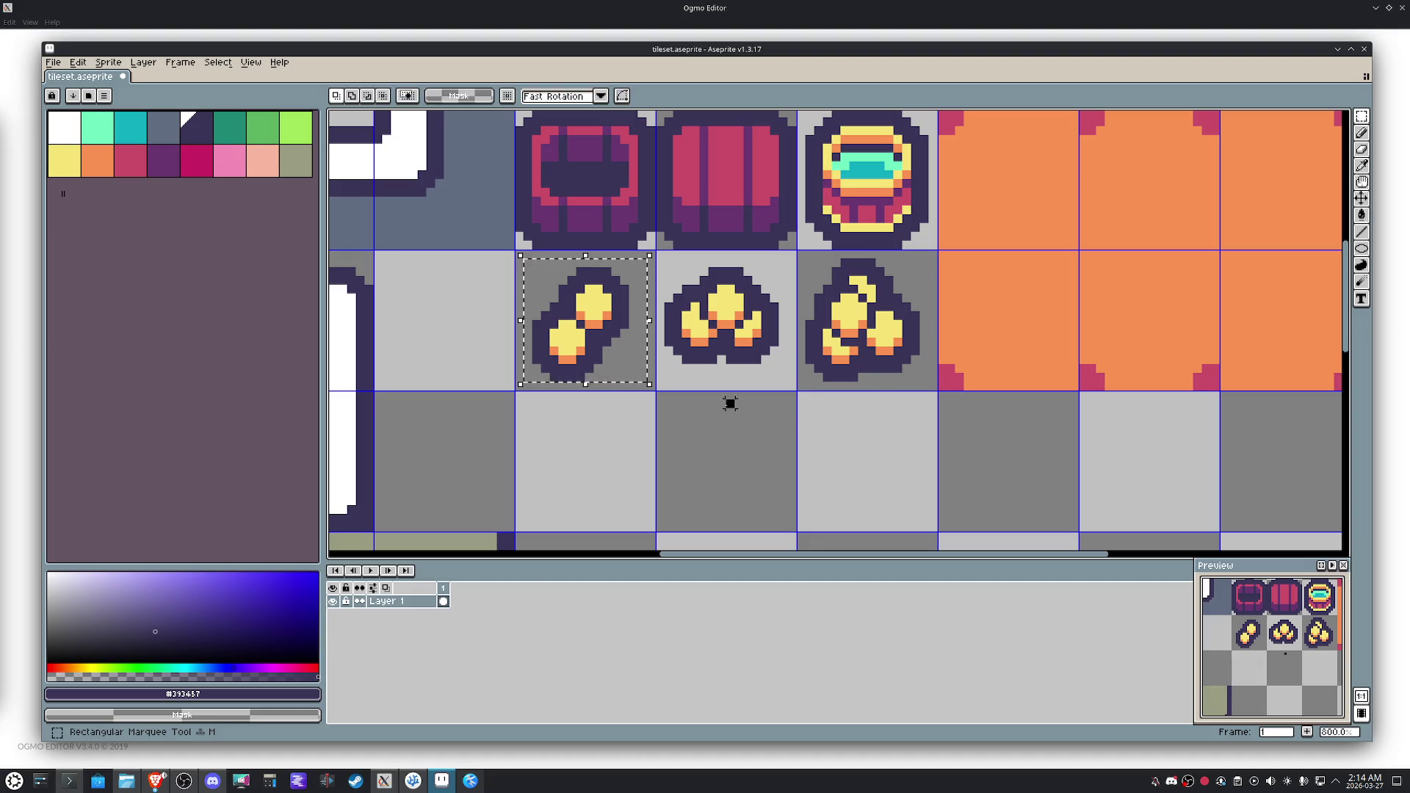
{"action": "scroll", "coordinate": [727, 405], "scroll_direction": "down", "scroll_amount": 2}
{"action": "mouse_move", "coordinate": [732, 405]}
{"action": "left_mouse_down"}
{"action": "mouse_move", "coordinate": [698, 426]}
{"action": "mouse_move", "coordinate": [743, 355]}
{"action": "left_mouse_up"}
{"action": "scroll", "coordinate": [698, 426], "scroll_direction": "down", "scroll_amount": 1}
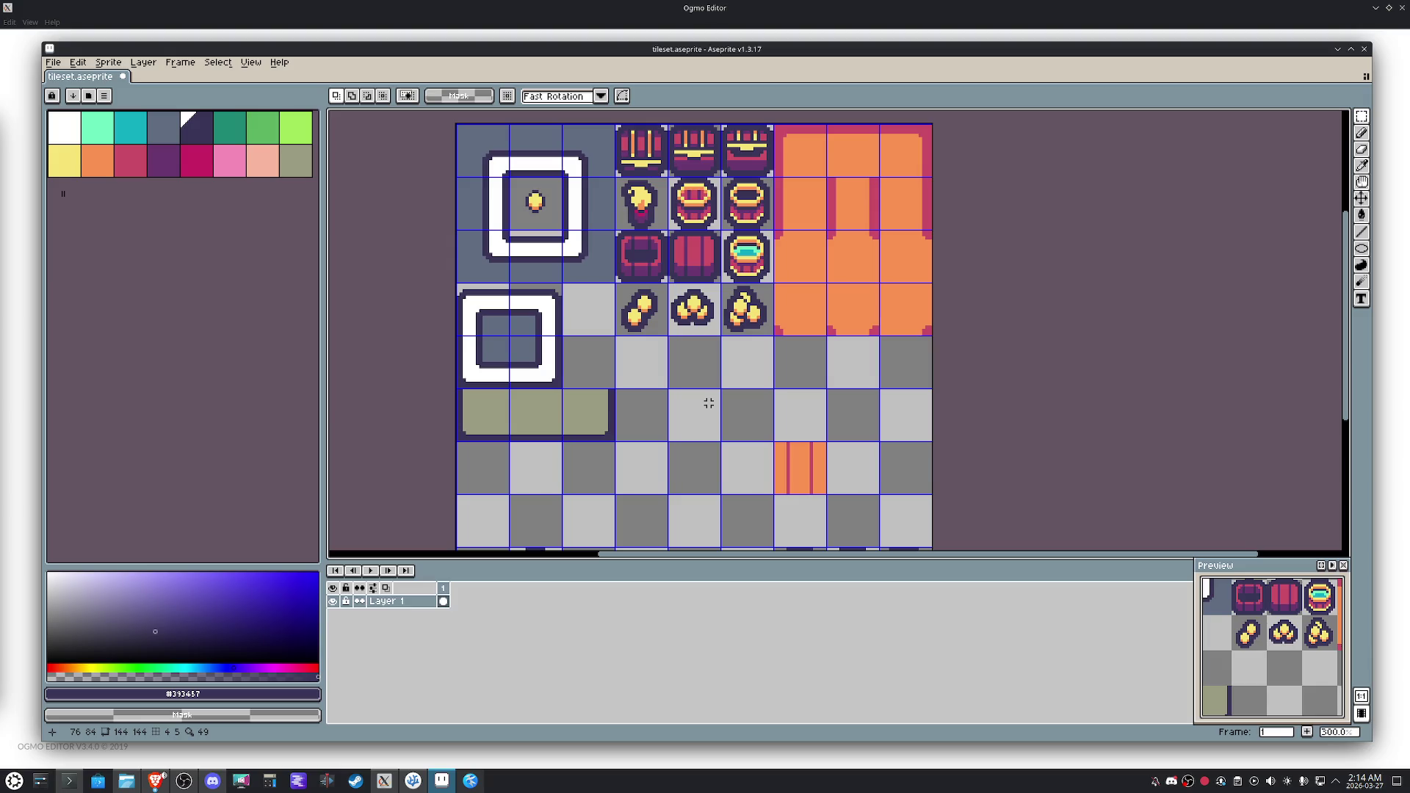
Save tileset.aseprite.
{"action": "key", "text": "ctrl+s"}
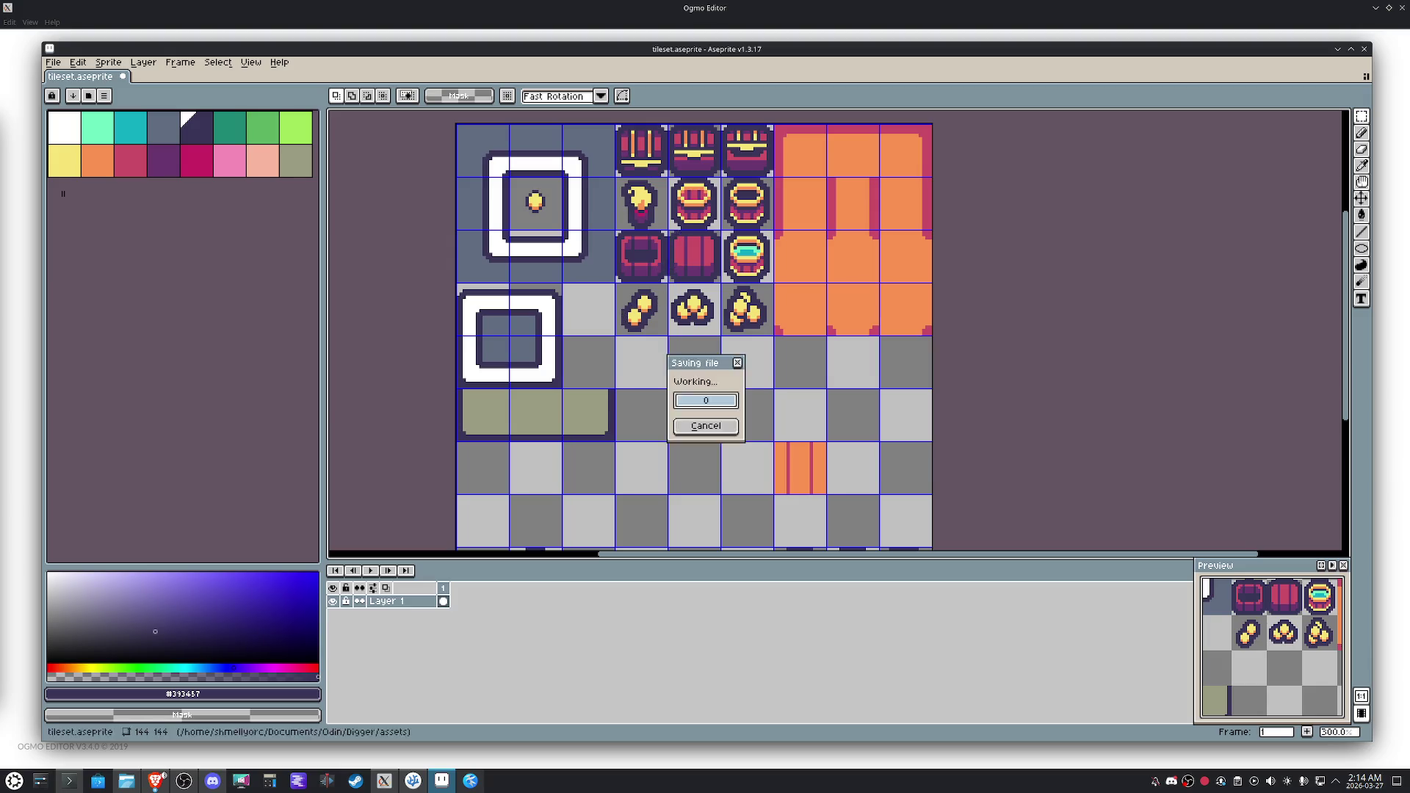
{"action": "scroll", "coordinate": [662, 303], "scroll_direction": "down", "scroll_amount": 1}
{"action": "left_click_drag", "start_coordinate": [695, 282], "coordinate": [685, 252]}
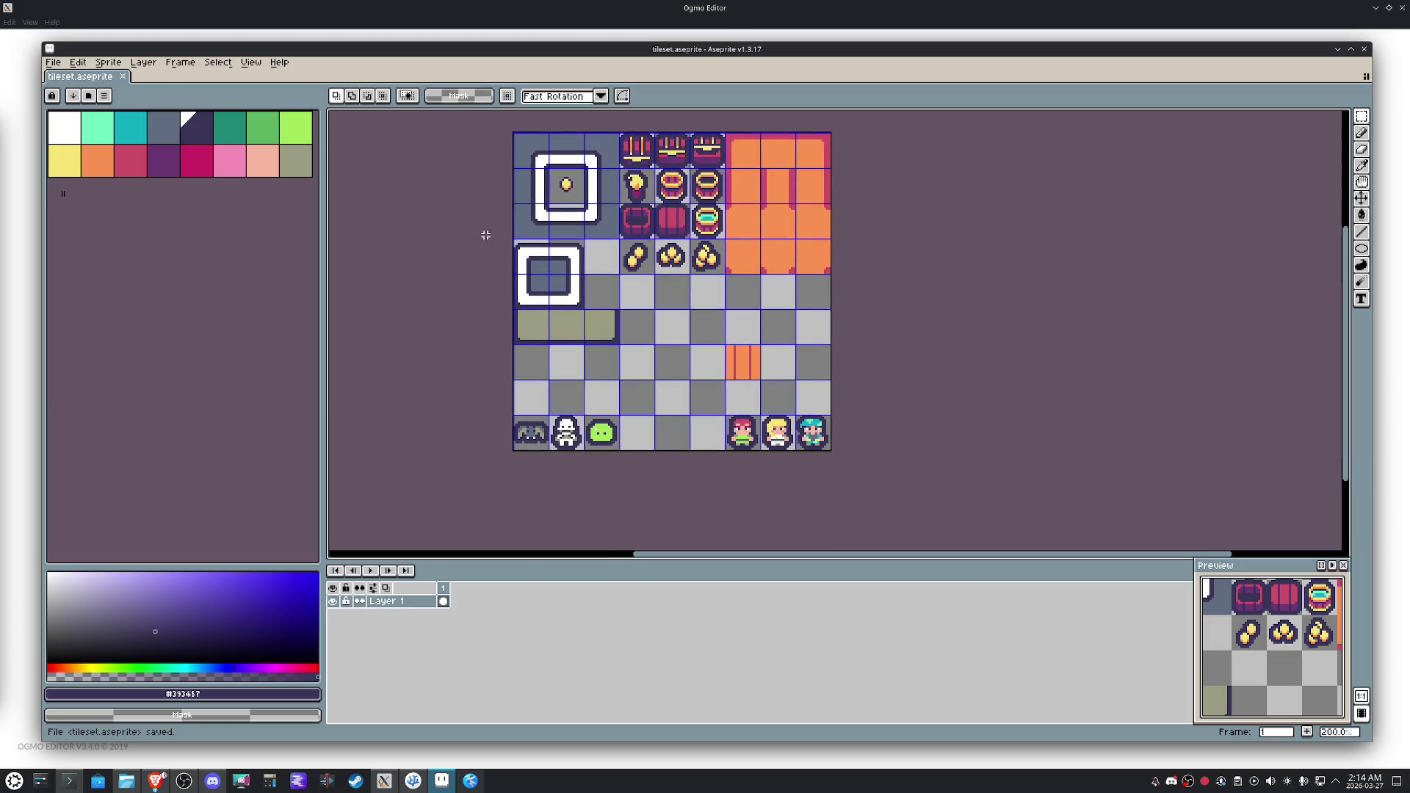
Export the tileset as tileset.png and switch back to VS Code.
{"action": "left_click", "coordinate": [53, 62]}
{"action": "mouse_move", "coordinate": [132, 179]}
{"action": "left_click", "coordinate": [213, 172]}
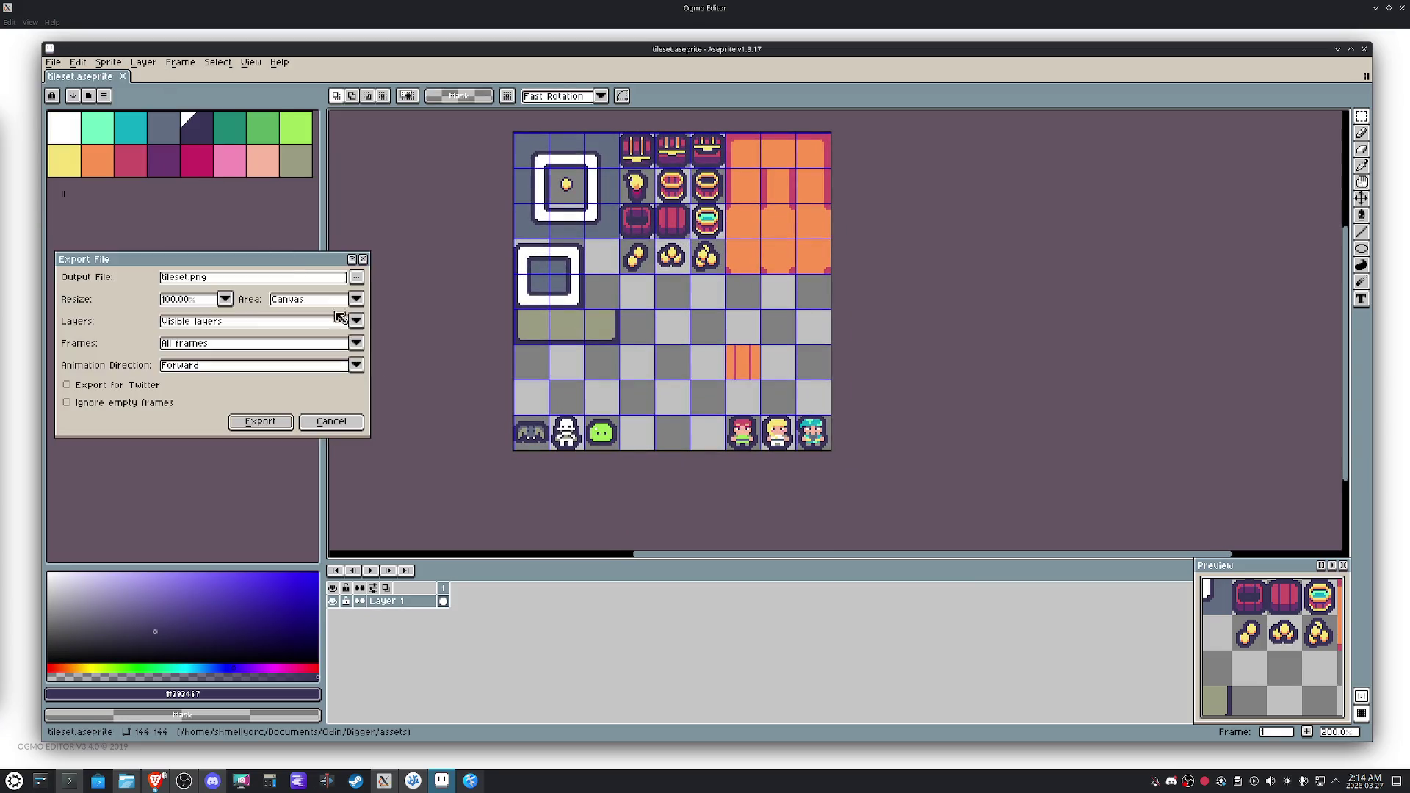
{"action": "left_click", "coordinate": [269, 427]}
{"action": "left_click", "coordinate": [414, 780]}
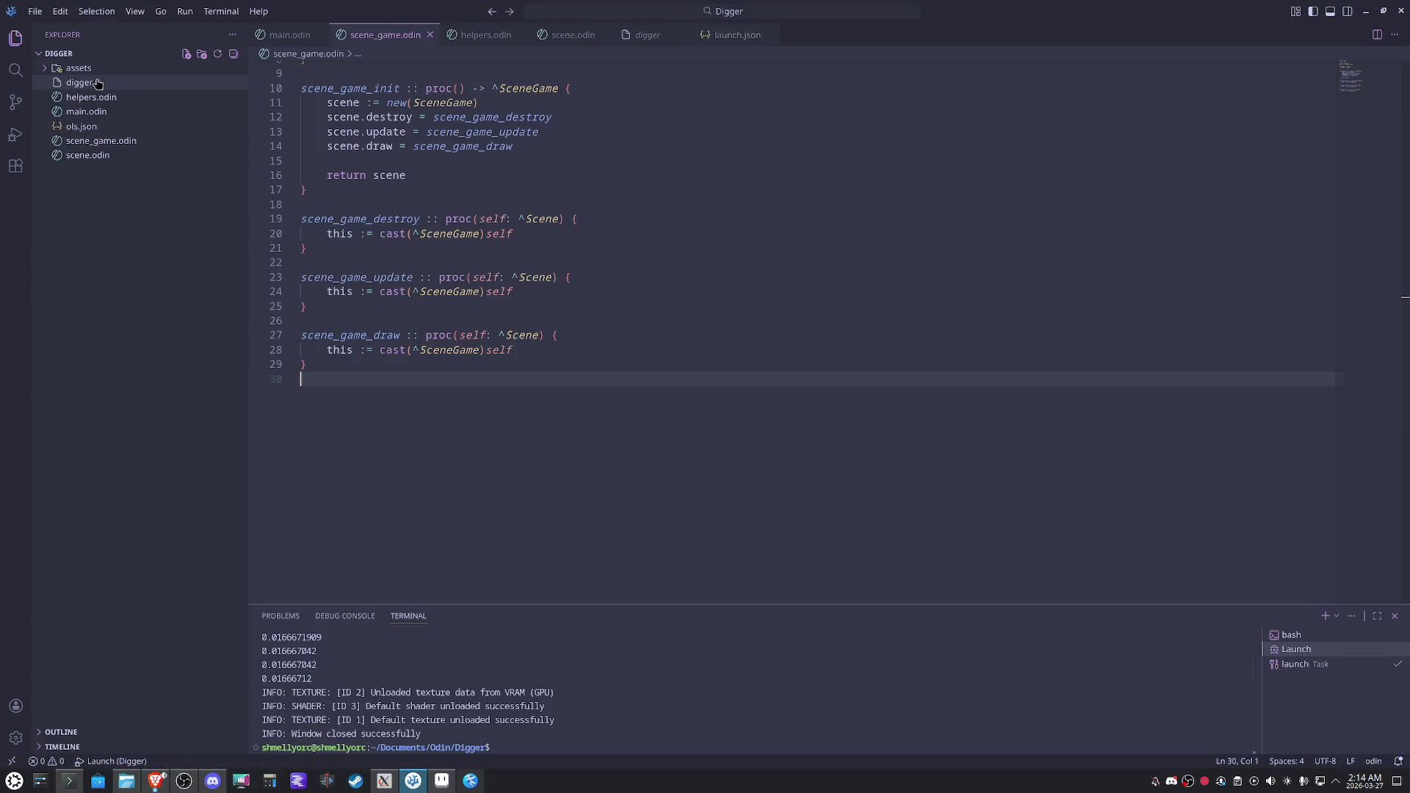
In main.odin, open blank lines between TILESIZE and the MapData struct.
{"action": "left_click", "coordinate": [103, 111]}
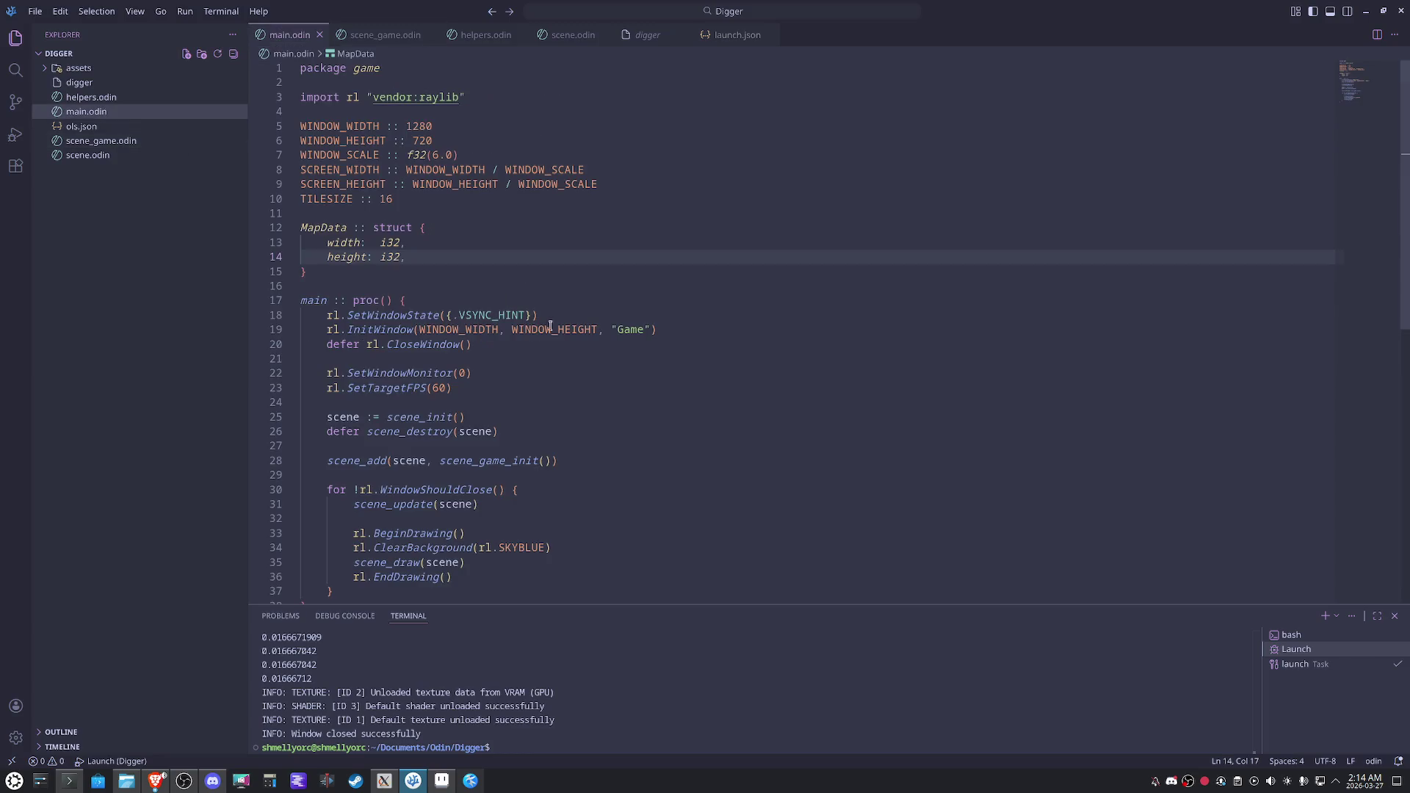
{"action": "left_click", "coordinate": [404, 271]}
{"action": "key", "text": "Return"}
{"action": "key", "text": "Return"}
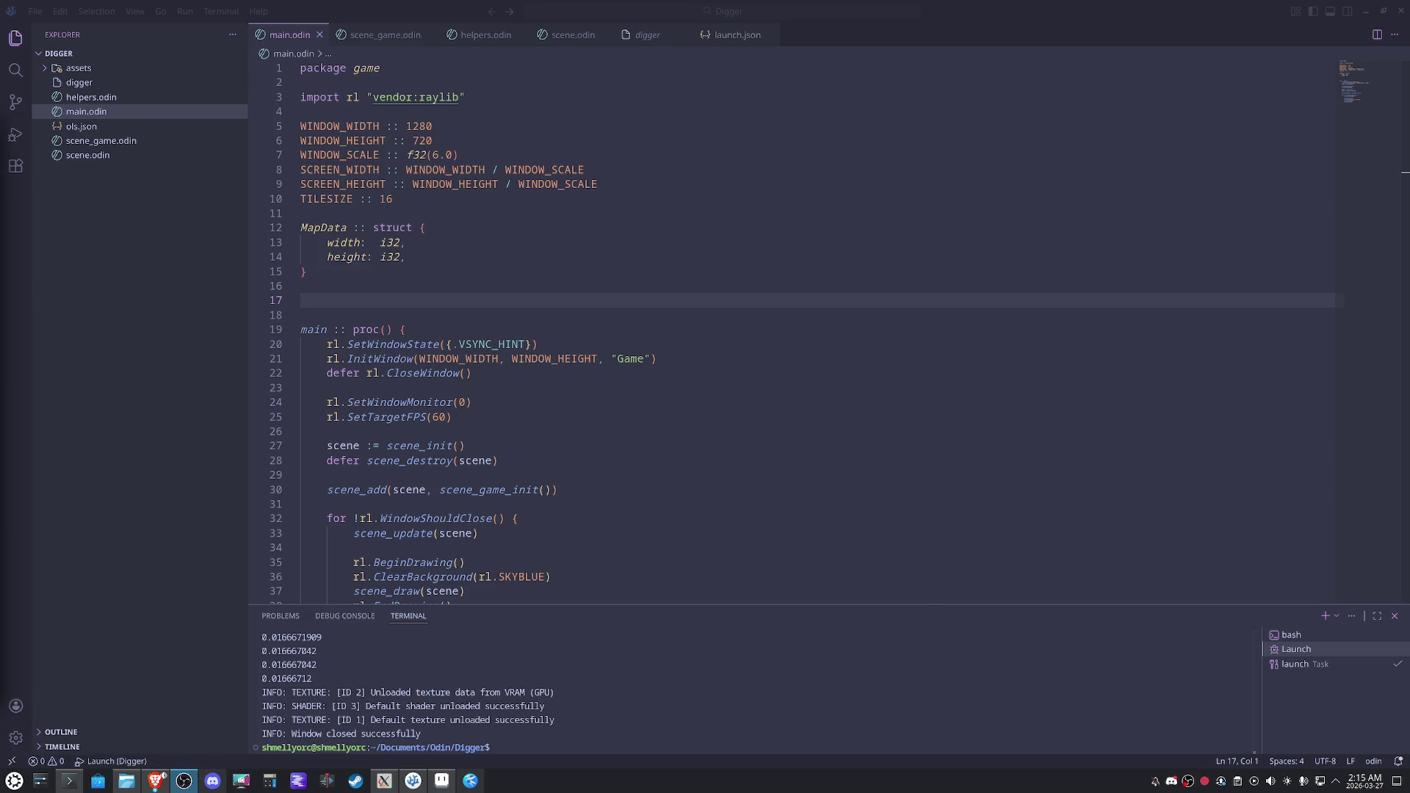
{"action": "left_click", "coordinate": [629, 520]}
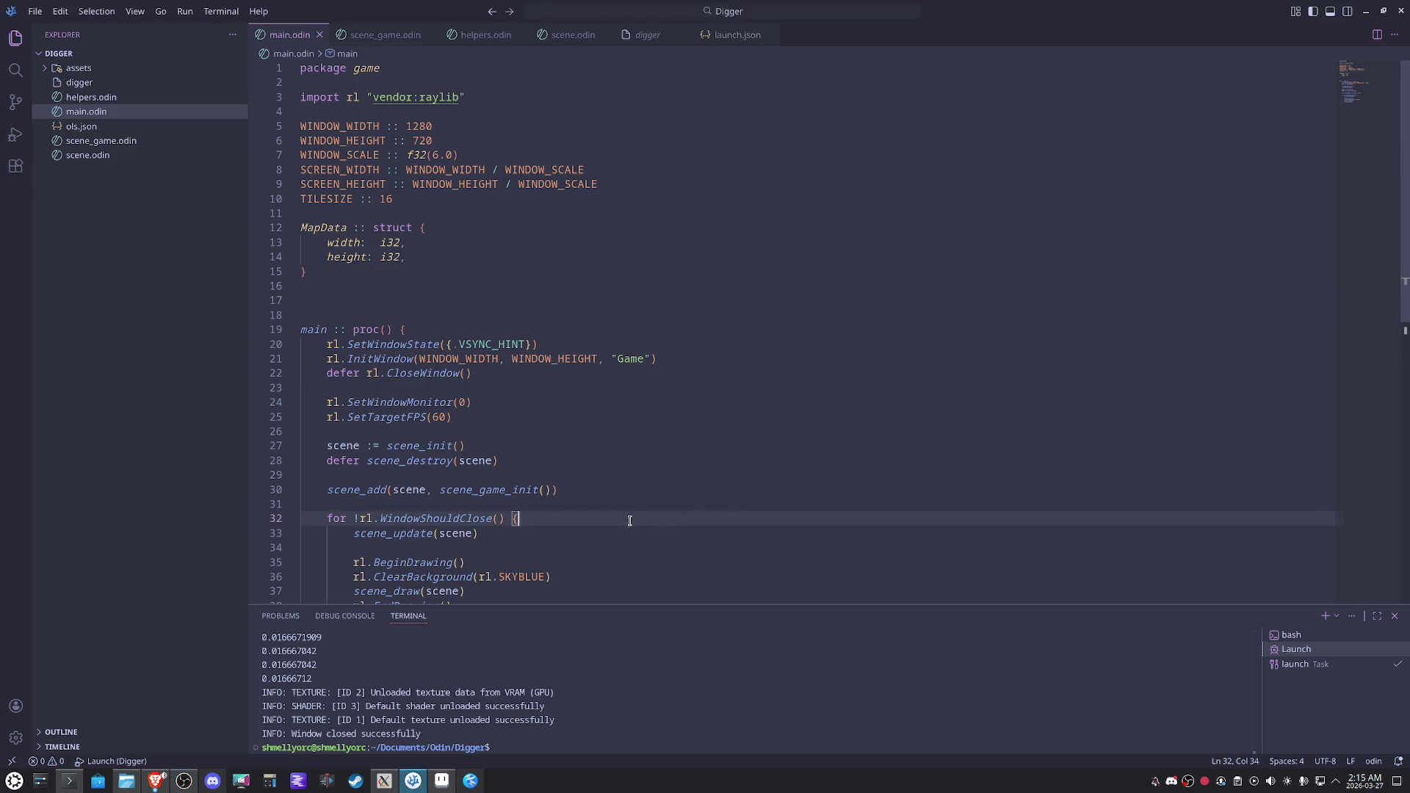
{"action": "left_click", "coordinate": [413, 303]}
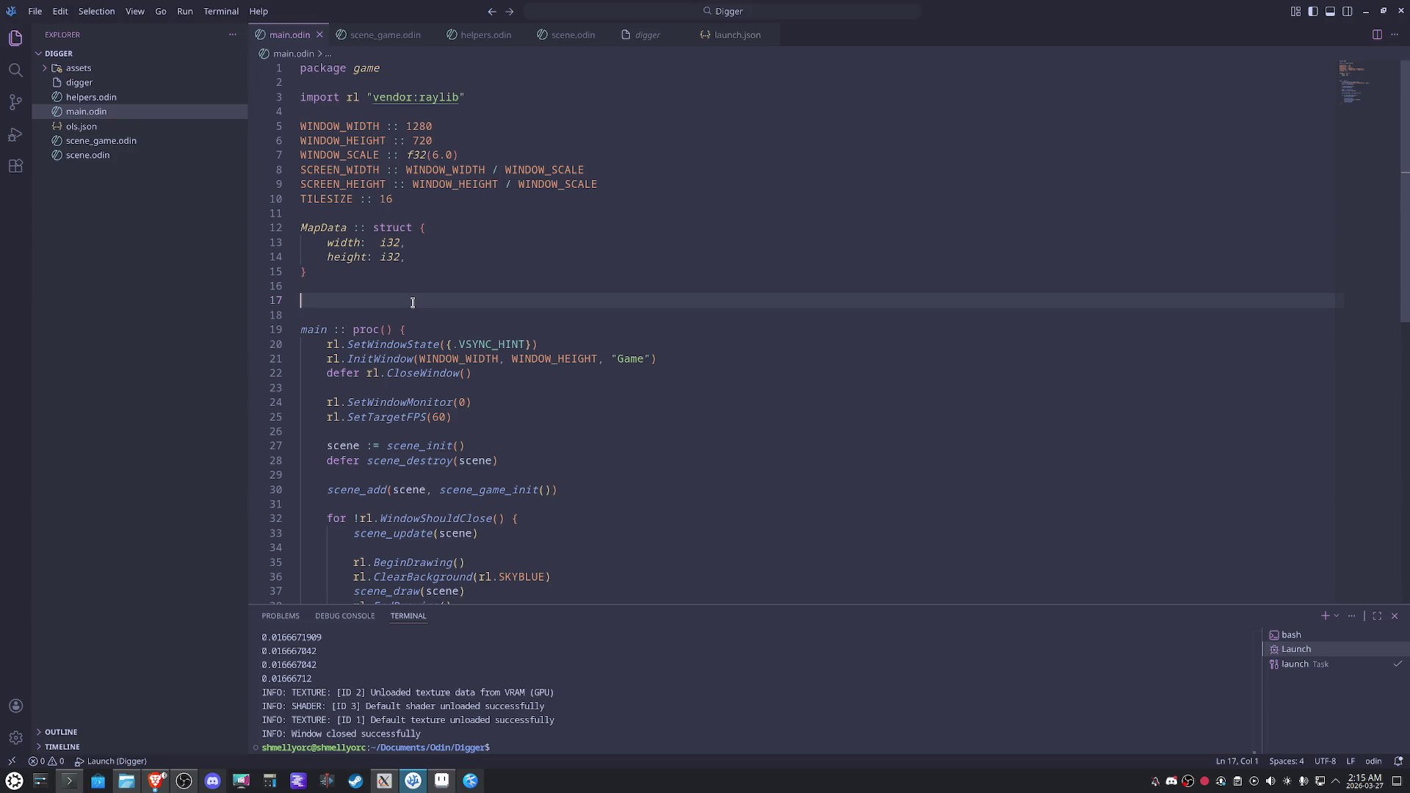
{"action": "key", "text": "Up"}
{"action": "key", "text": "Up"}
{"action": "key", "text": "Up"}
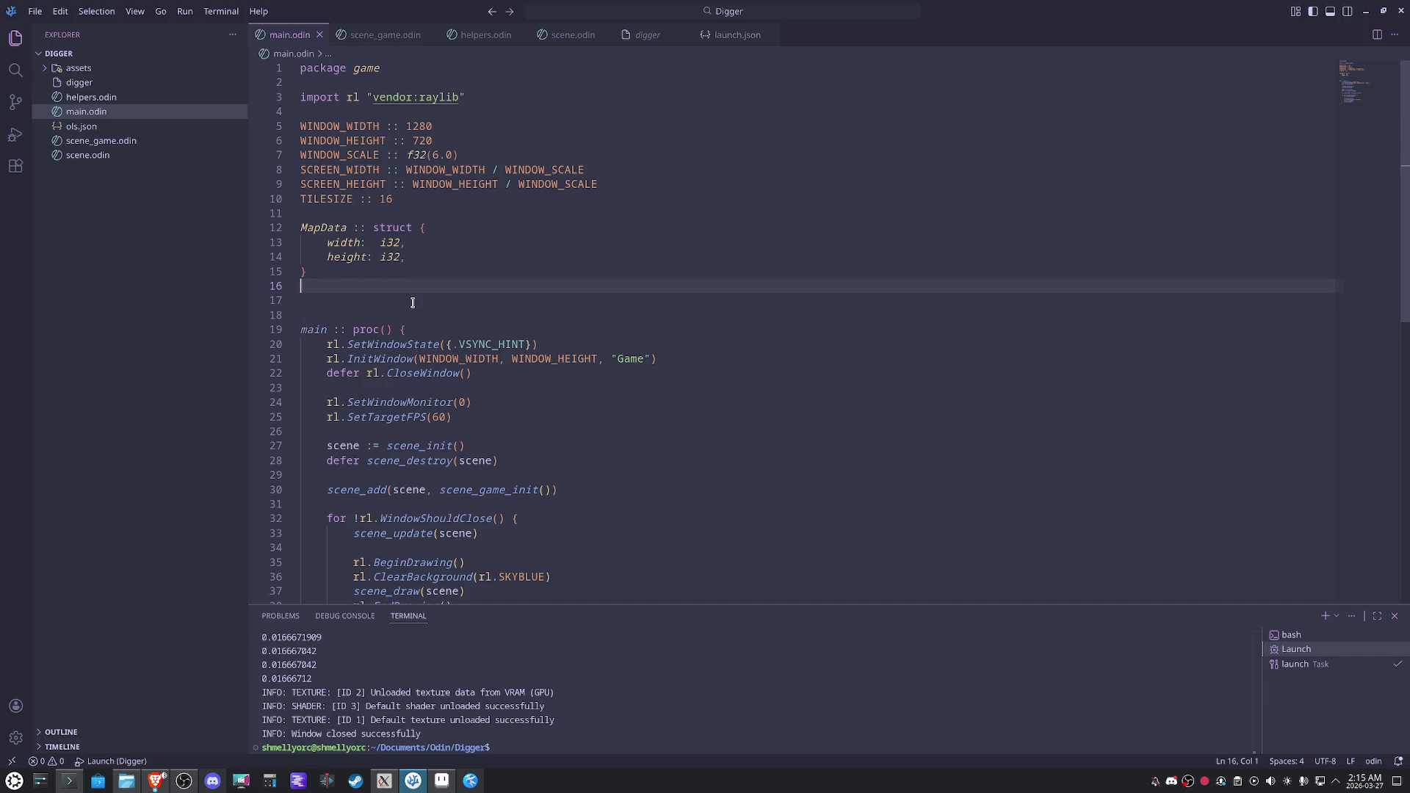
{"action": "key", "text": "Return"}
{"action": "key", "text": "Return"}
{"action": "key", "text": "Up"}
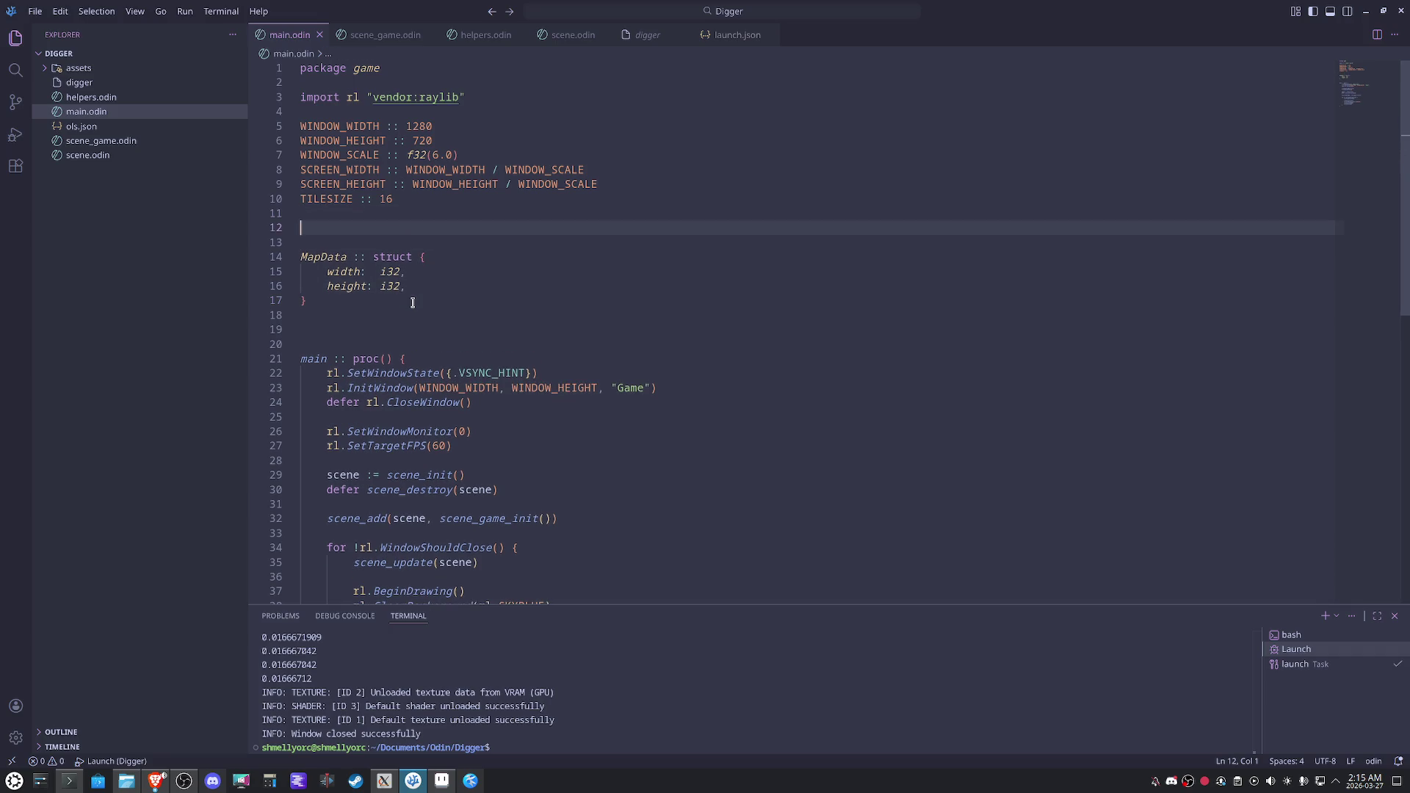
Type the 'TextureType :: enum { NONE, TILESET, }' declaration and save the file.
{"action": "type", "text": "Te"}
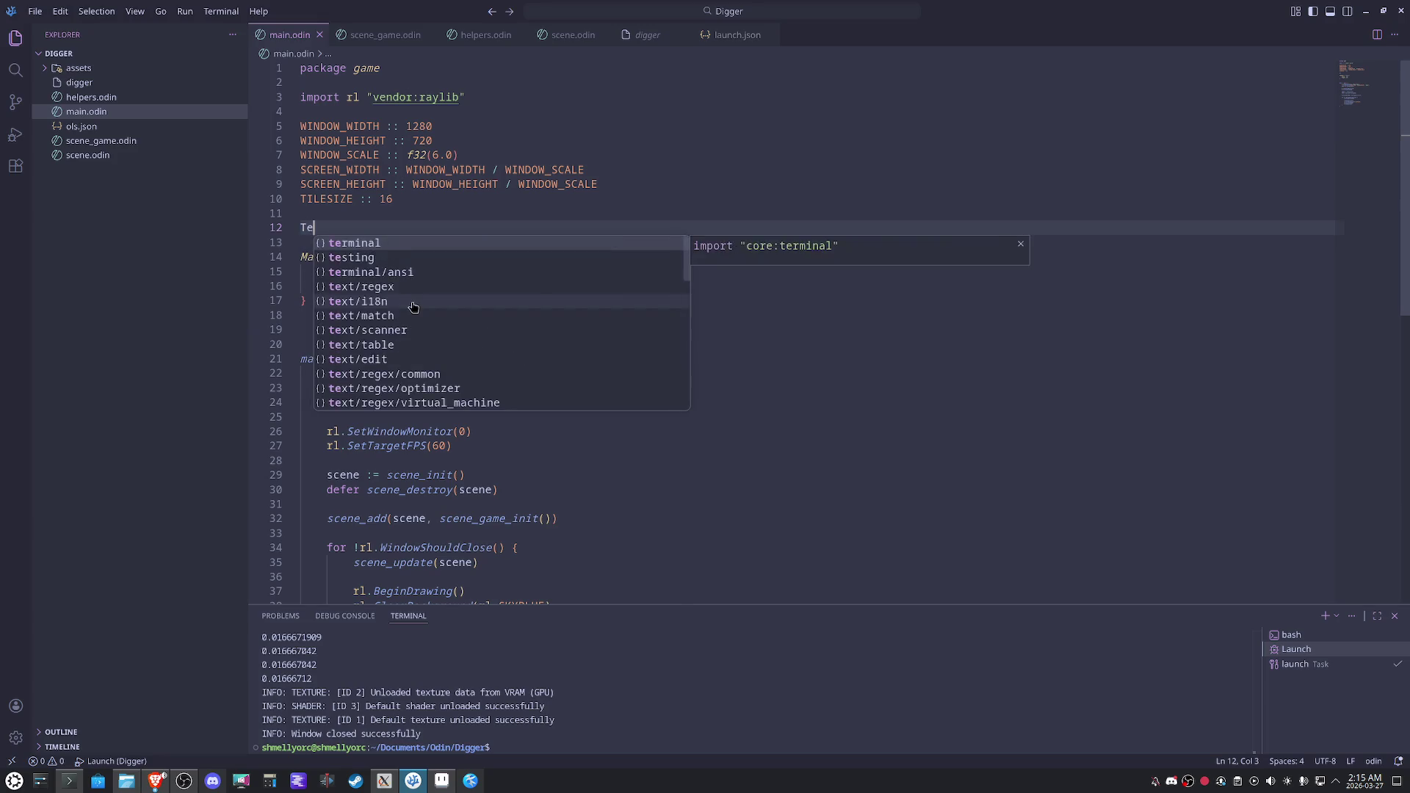
{"action": "type", "text": "xtueeType"}
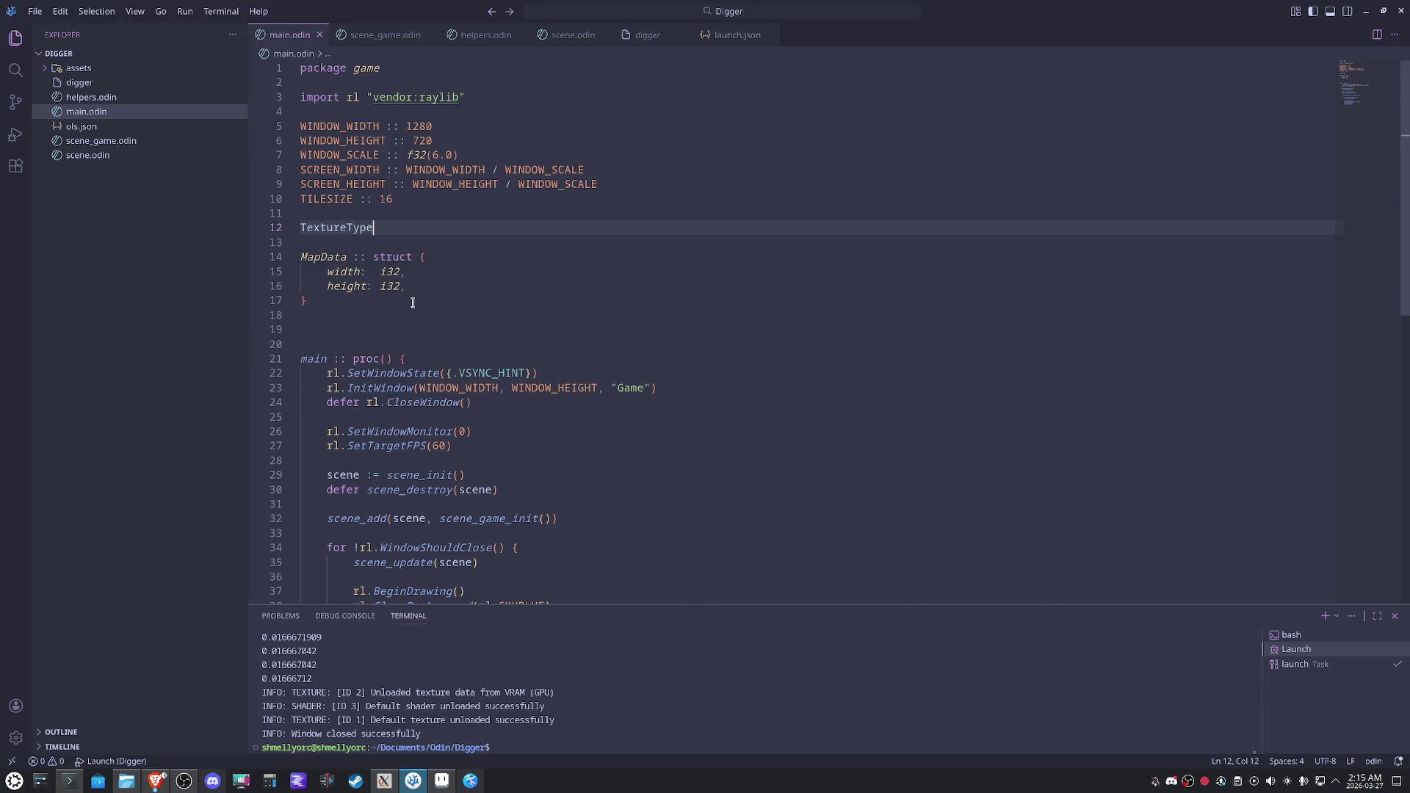
{"action": "type", "text": ":: enim"}
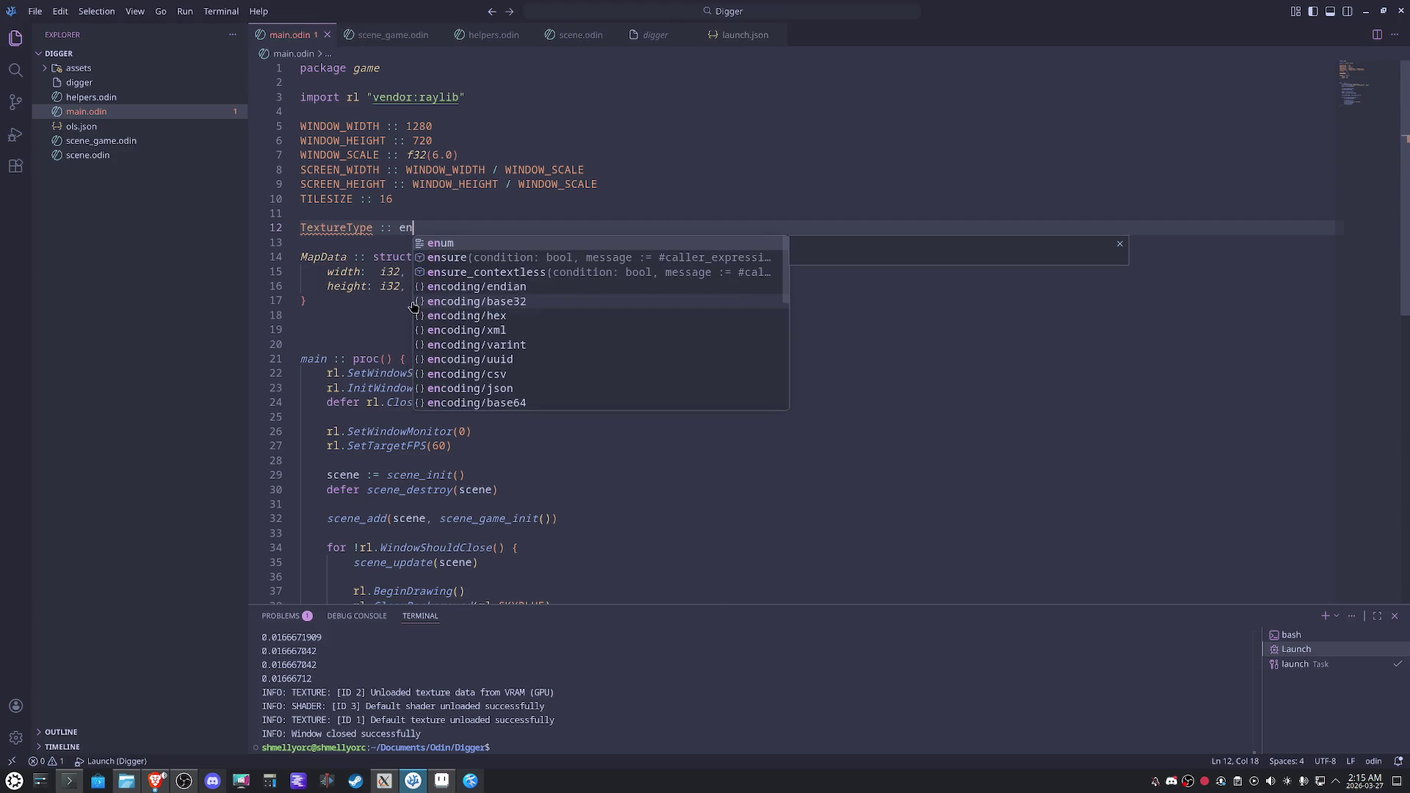
{"action": "type", "text": "um {"}
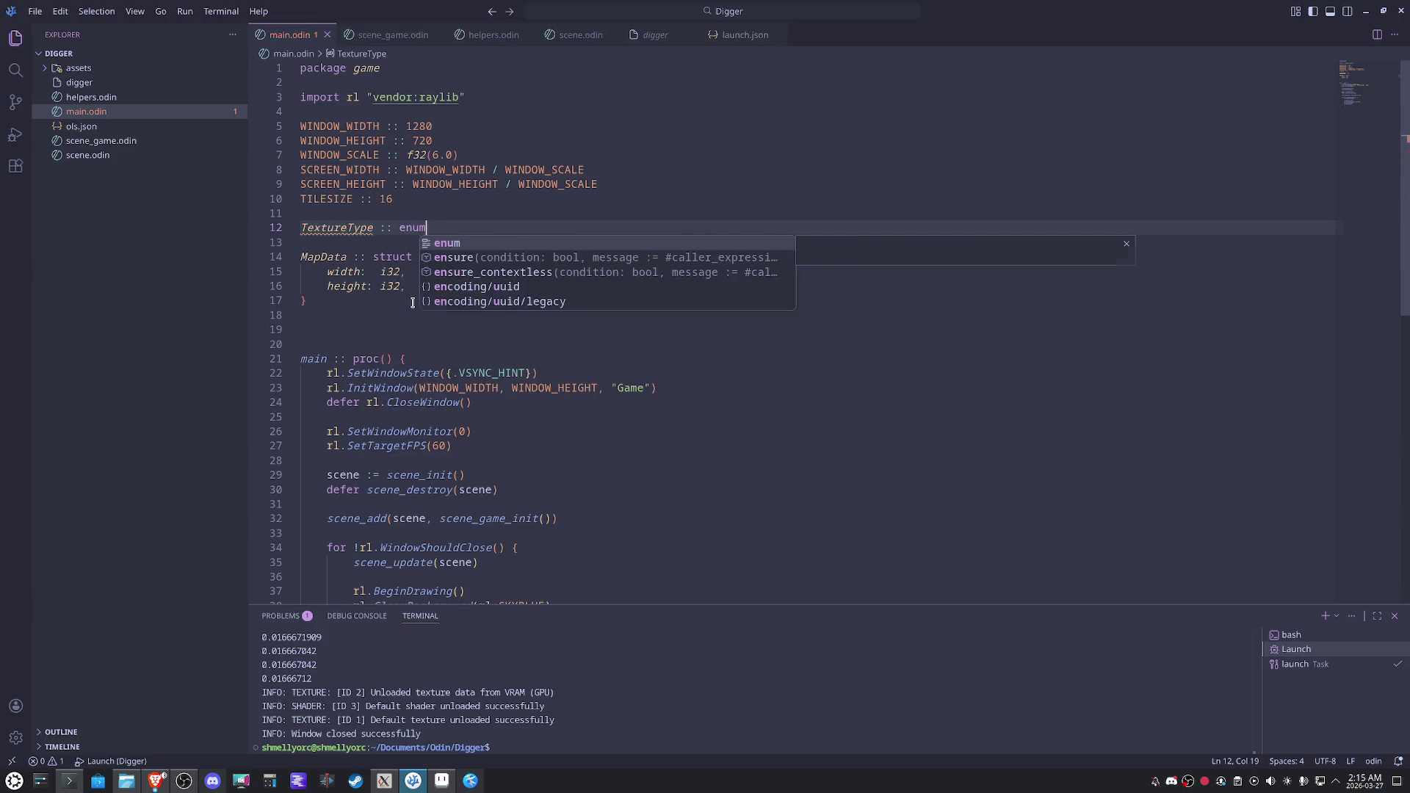
{"action": "key", "text": "Return"}
{"action": "type", "text": "NONE,"}
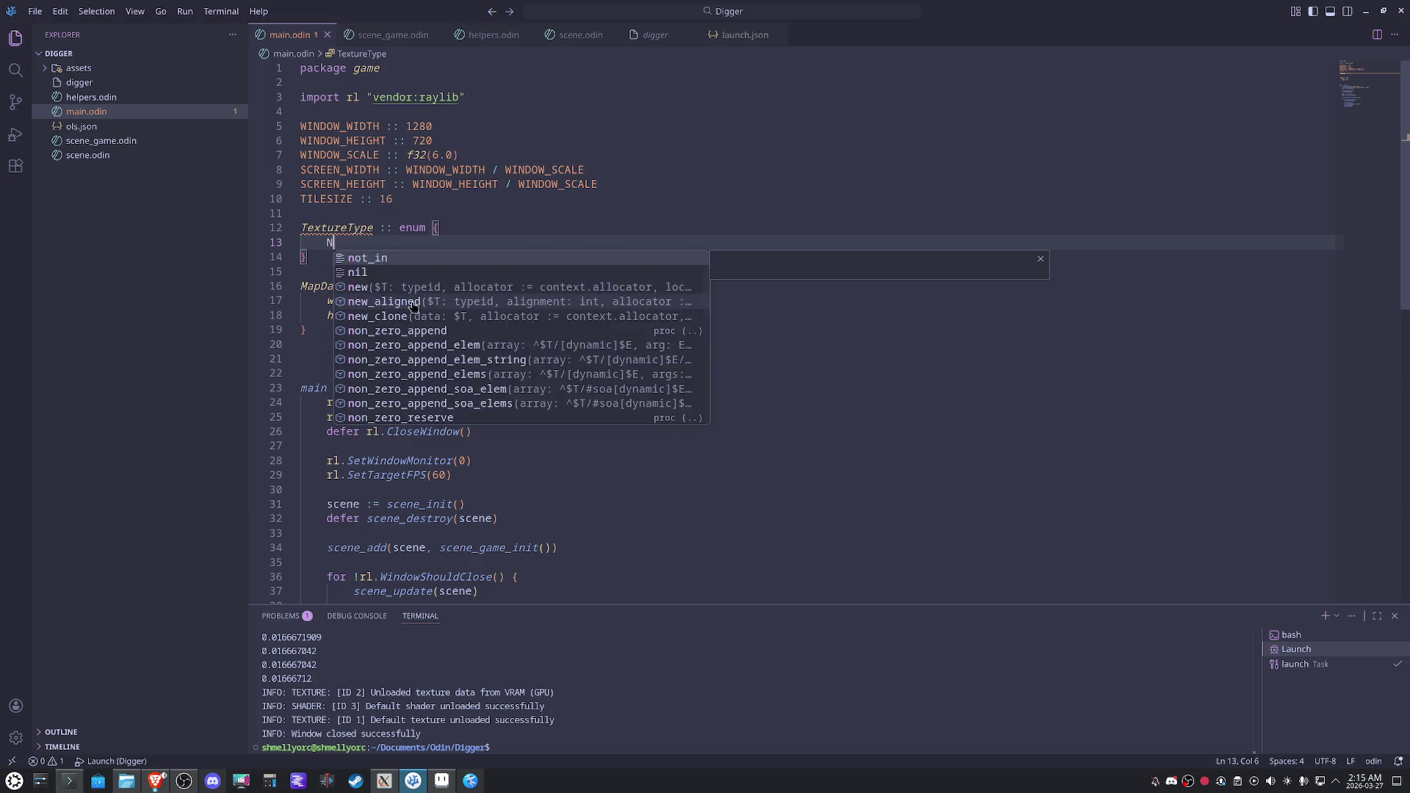
{"action": "key", "text": "Return"}
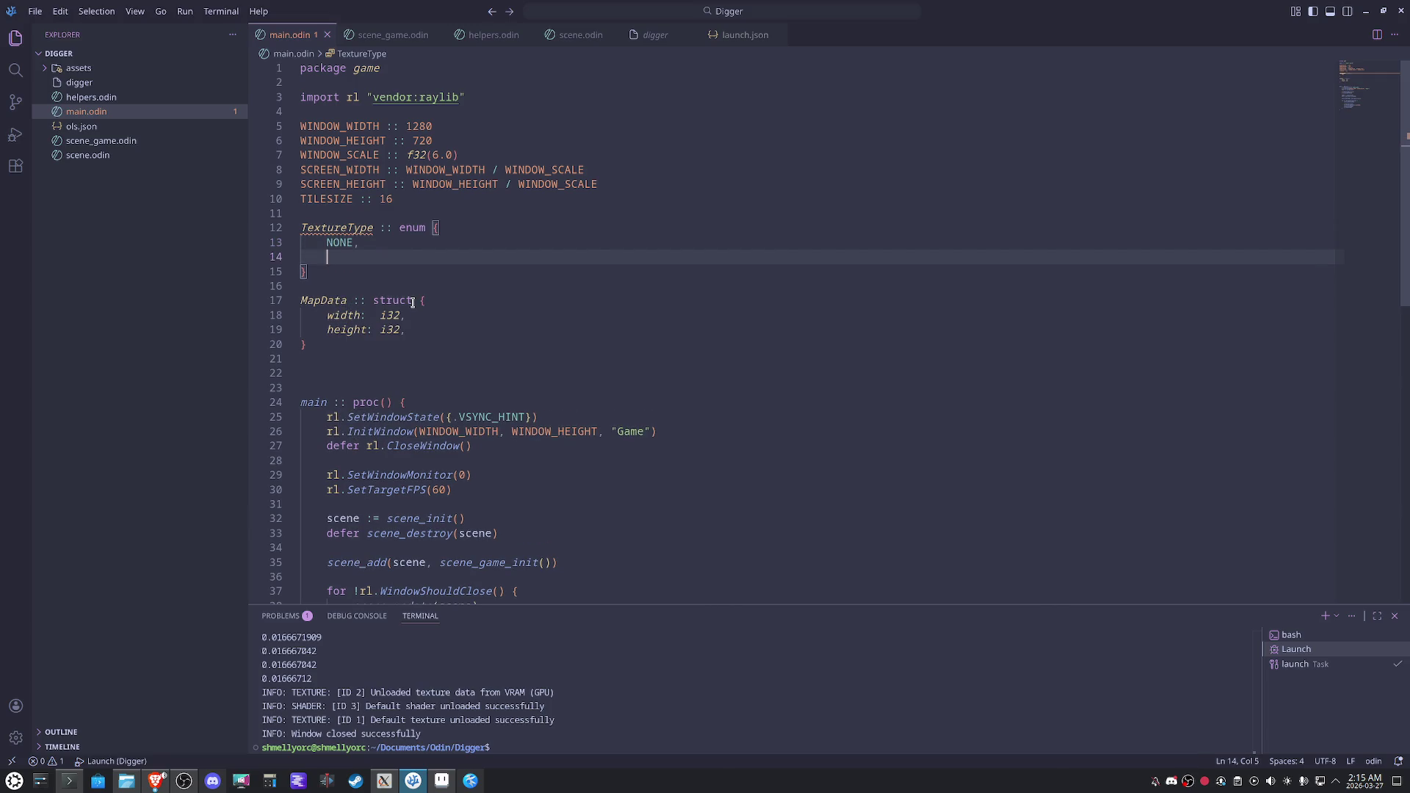
{"action": "type", "text": "TILESET"}
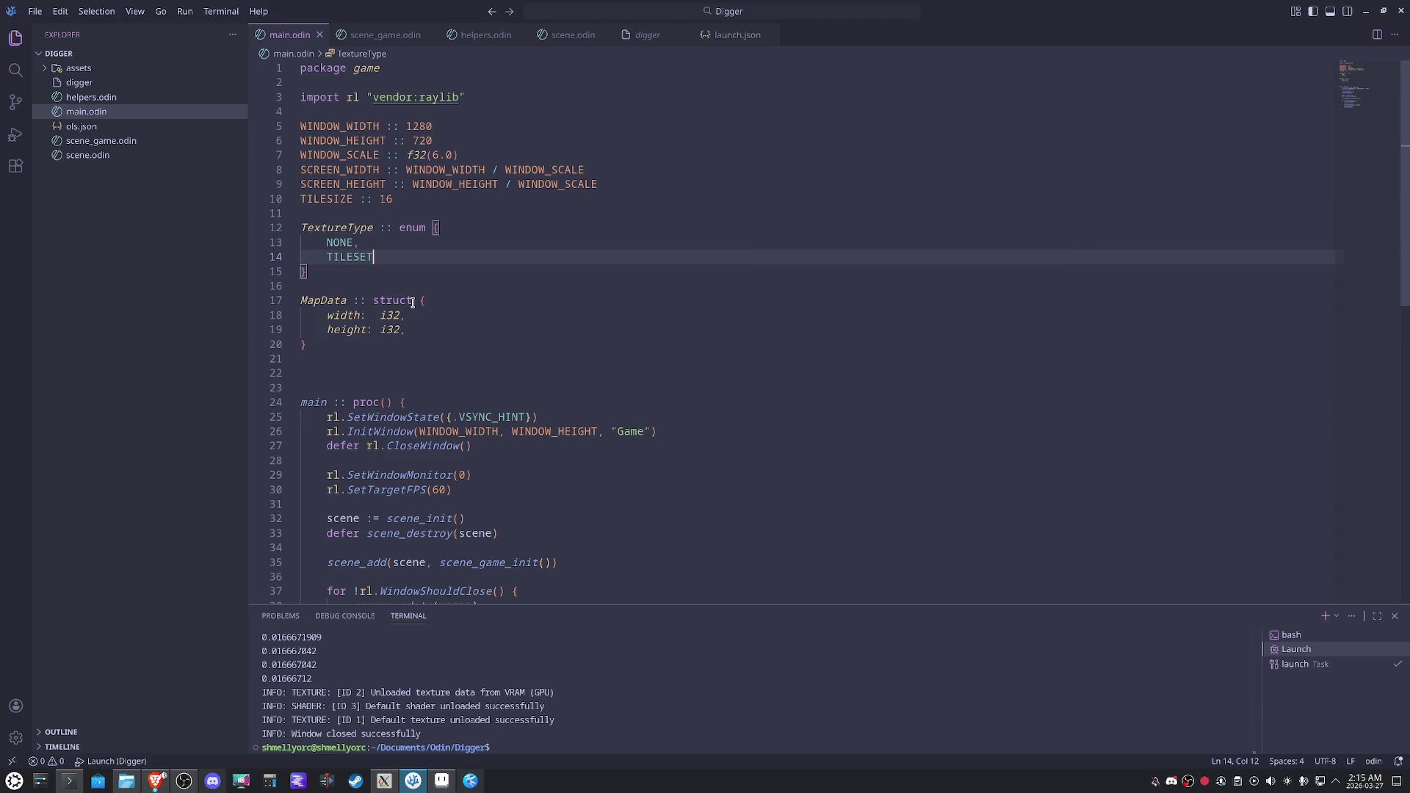
{"action": "key", "text": "ctrl+s"}
{"action": "left_click", "coordinate": [451, 361]}
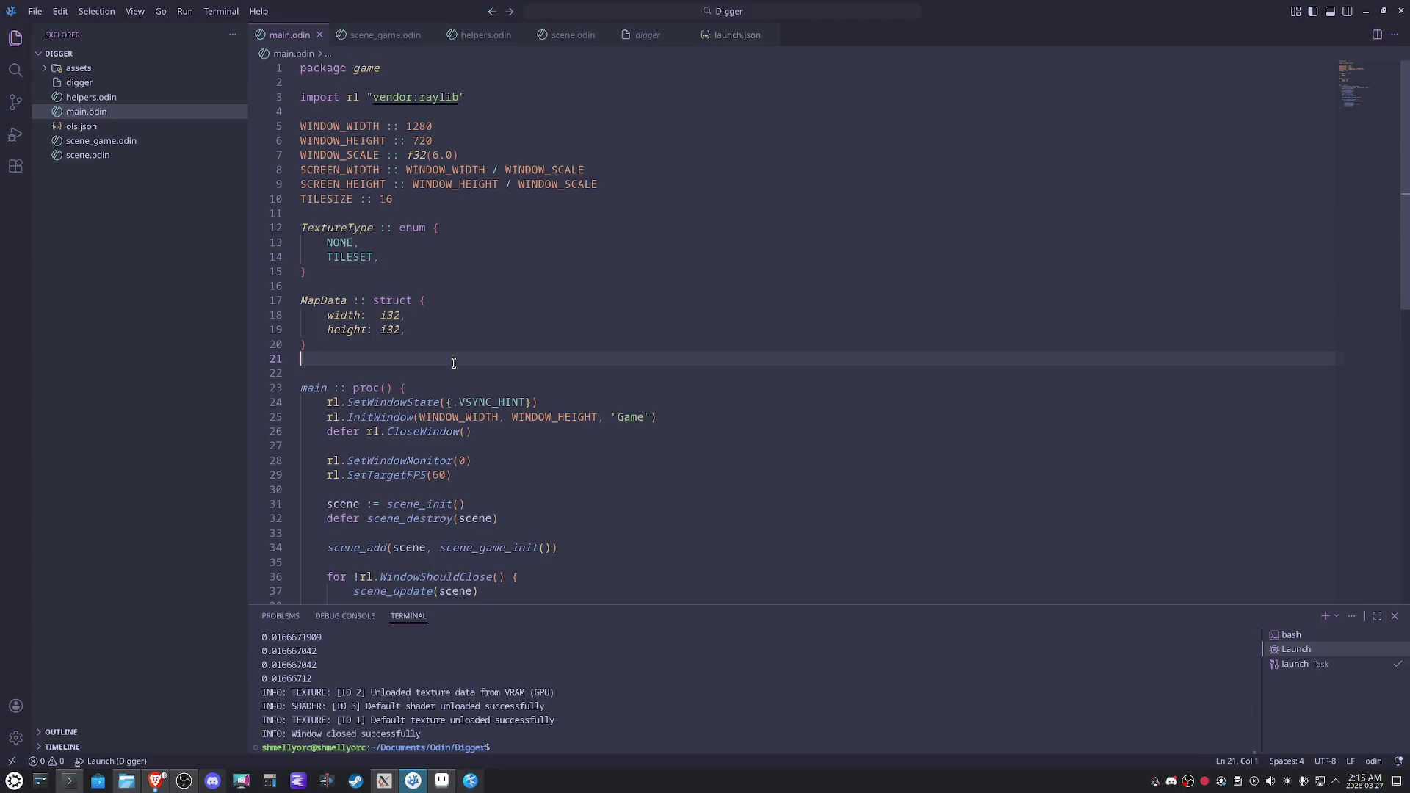
{"action": "key", "text": "Return"}
Declare 'Textures :: map[TextureType]rl.Texture2D' below MapData using autocomplete.
{"action": "type", "text": "Textu"}
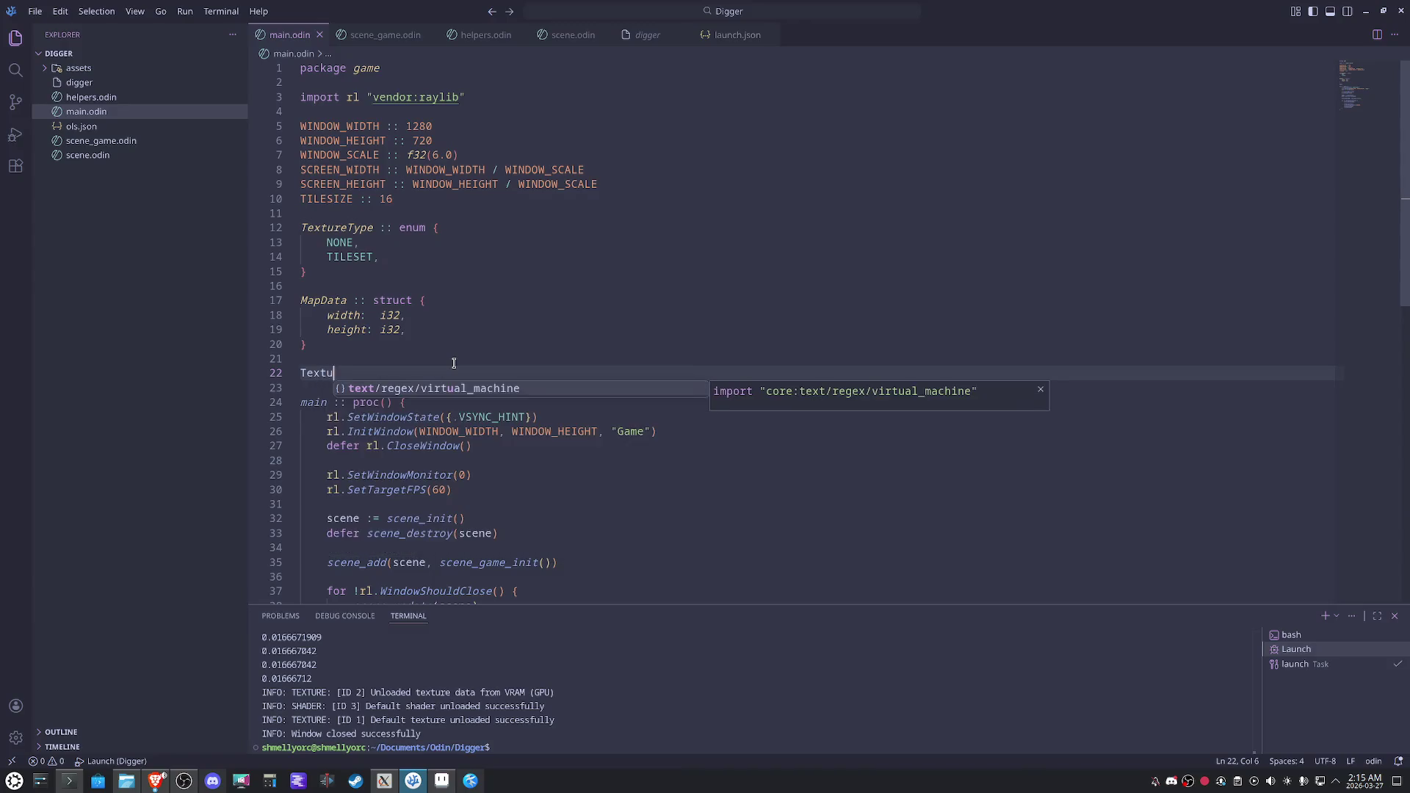
{"action": "type", "text": "res "}
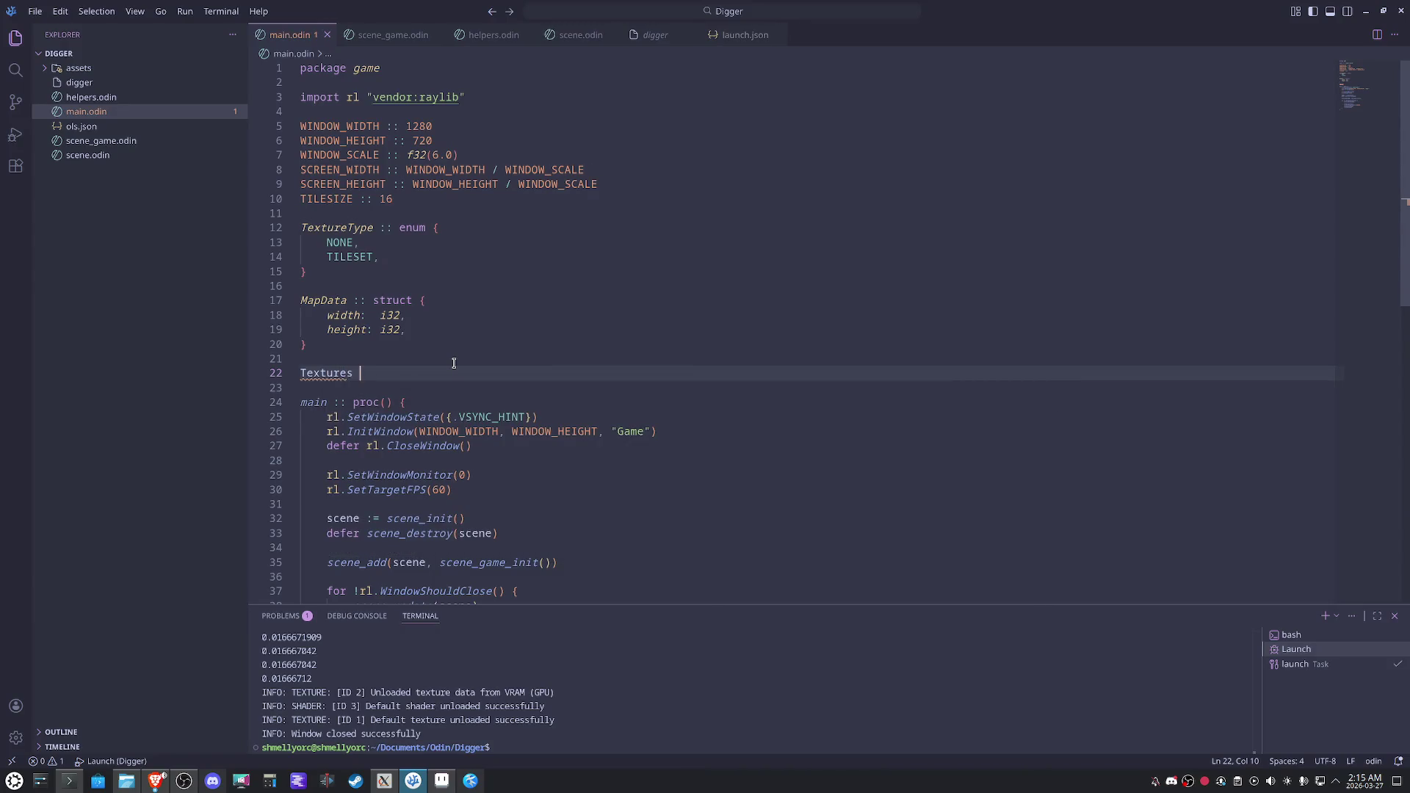
{"action": "type", "text": ":: map["}
{"action": "type", "text": "Tex"}
{"action": "key", "text": "Return"}
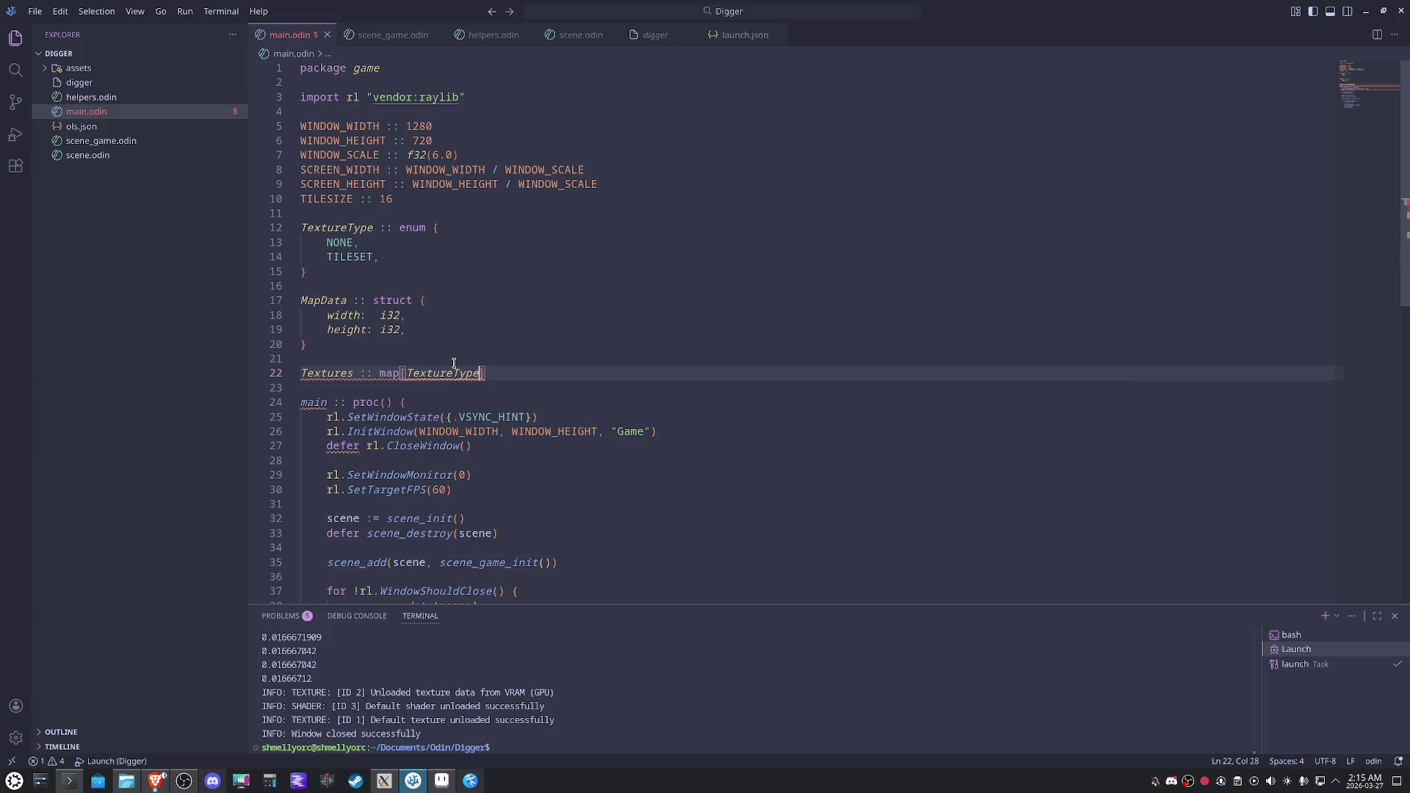
{"action": "type", "text": "rl.text"}
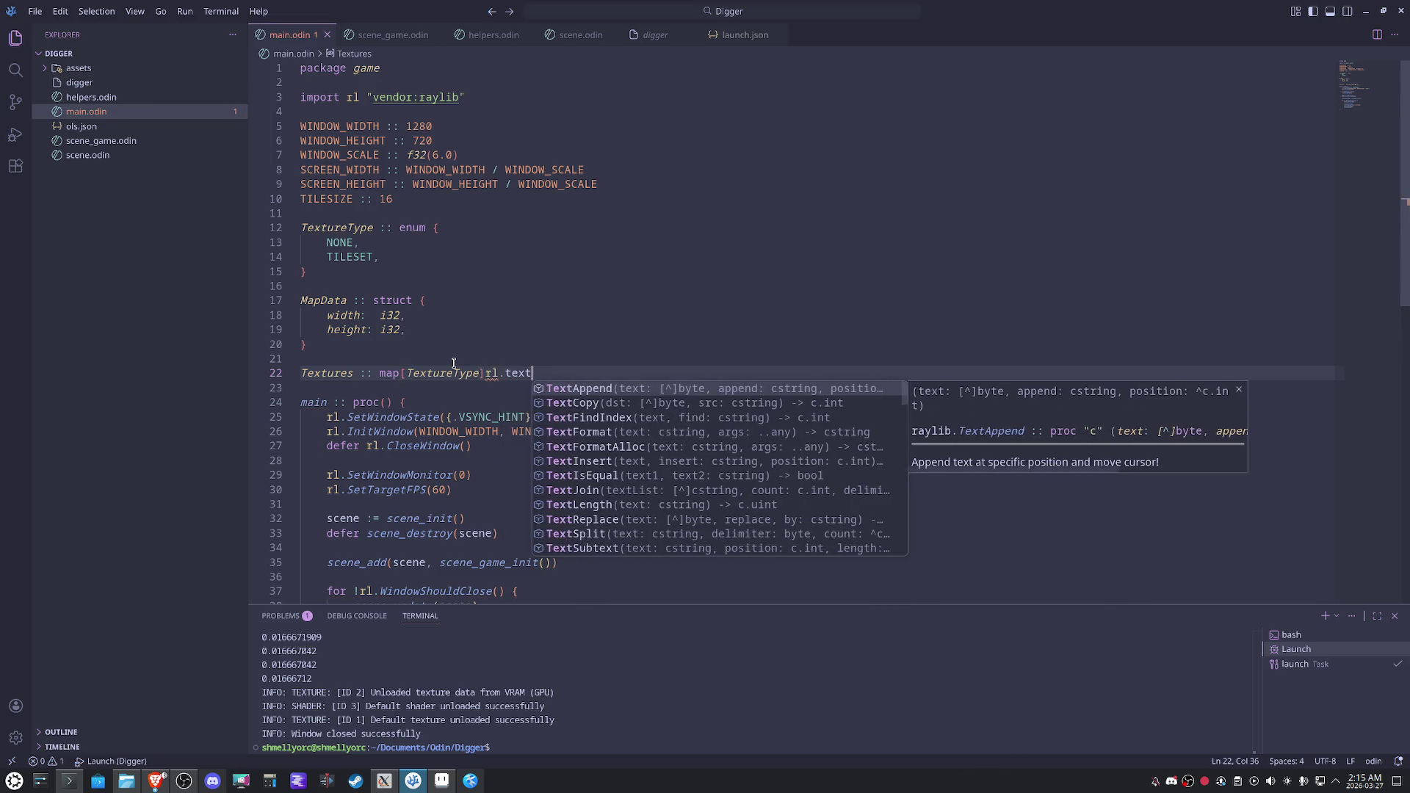
{"action": "type", "text": "ure"}
{"action": "key", "text": "Down"}
{"action": "key", "text": "Return"}
Move the SetWindowMonitor and SetTargetFPS lines above the deferred CloseWindow and add a new line.
{"action": "left_click", "coordinate": [685, 337]}
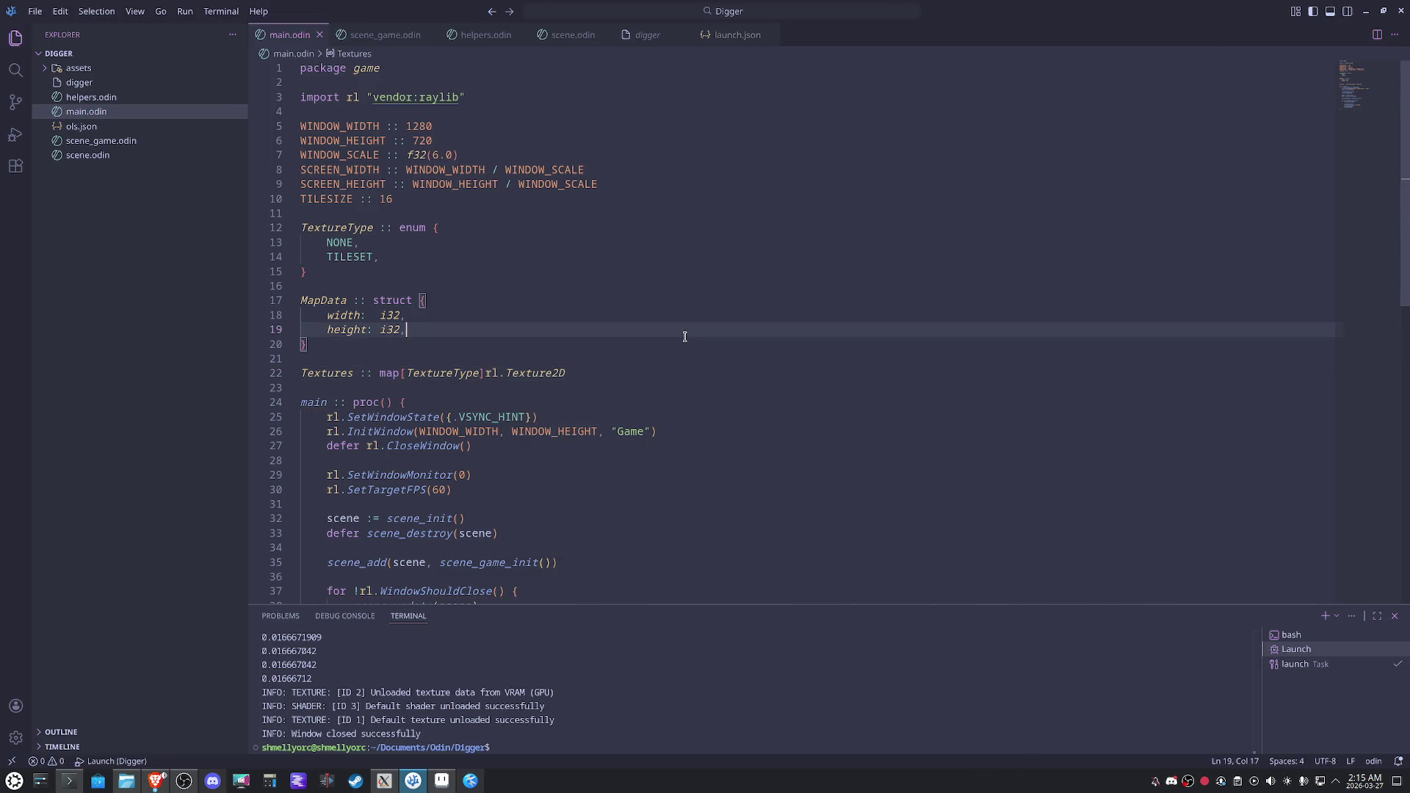
{"action": "scroll", "coordinate": [764, 379], "scroll_direction": "down", "scroll_amount": 3}
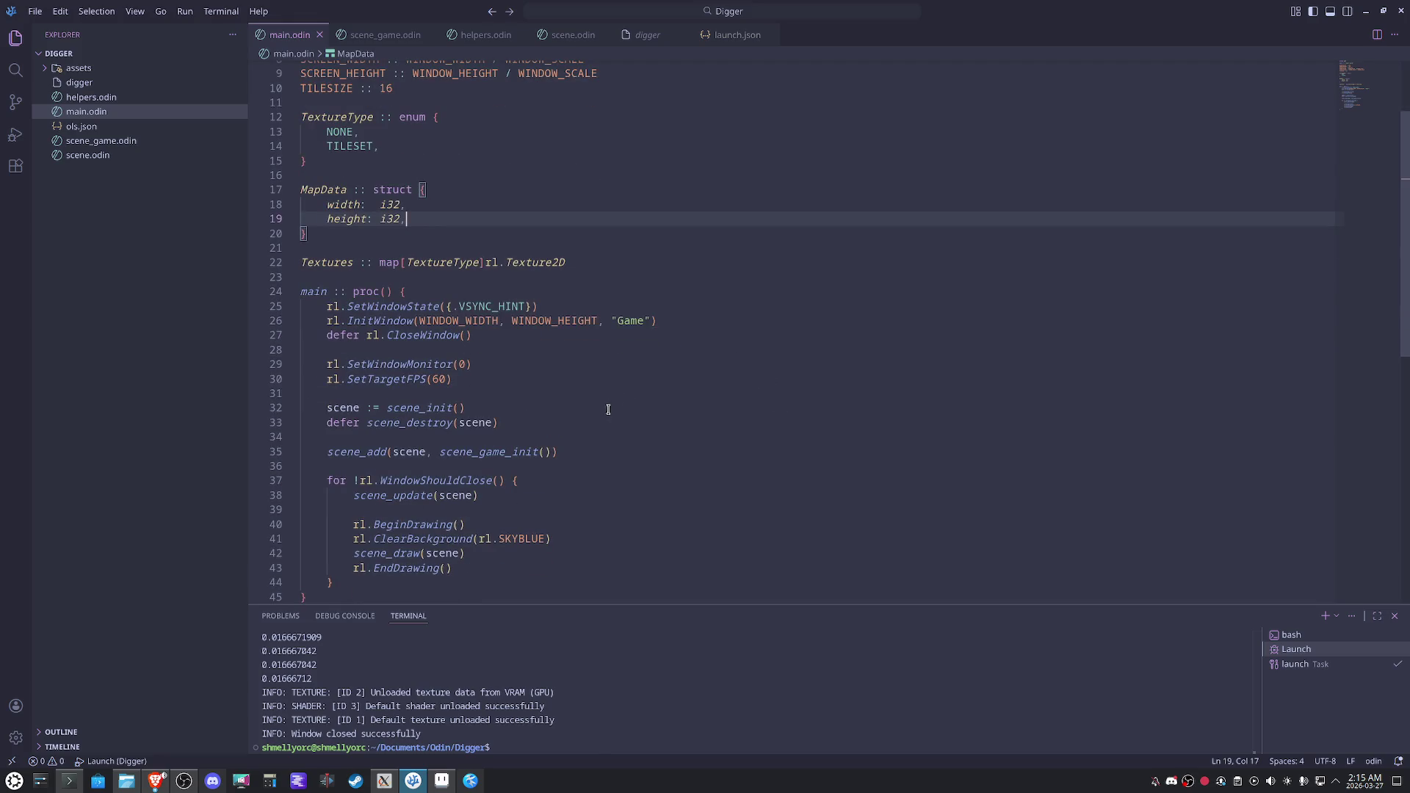
{"action": "left_click", "coordinate": [566, 379]}
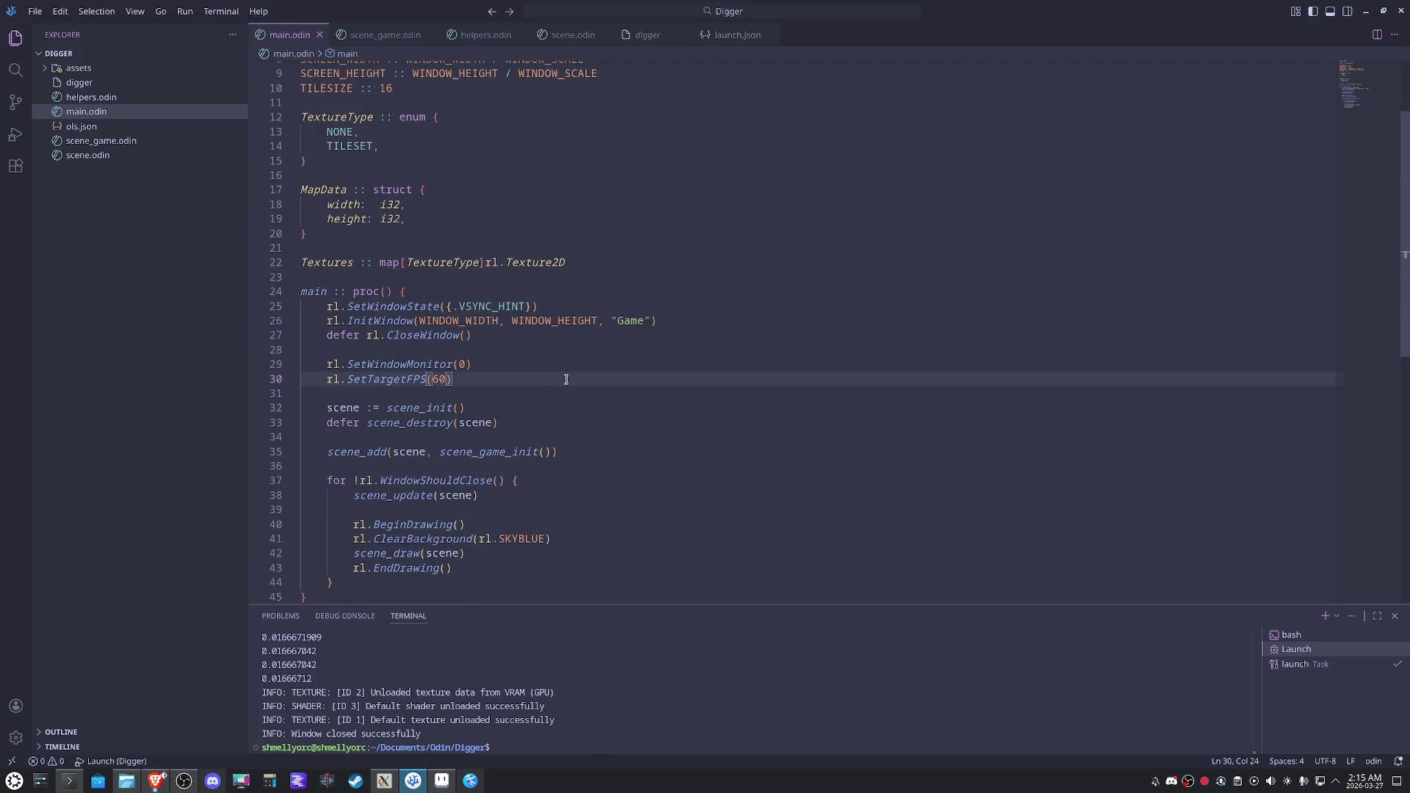
{"action": "key", "text": "shift+Up"}
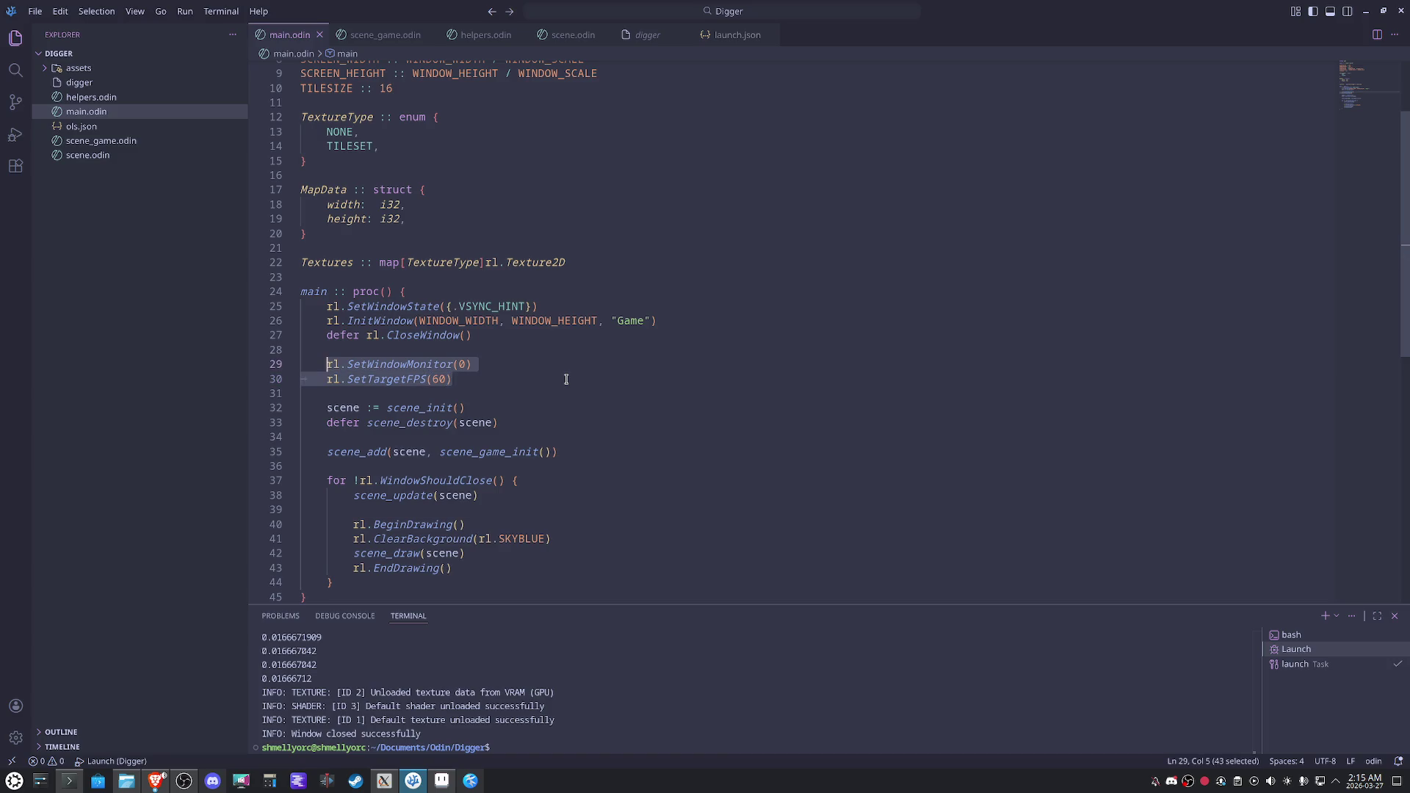
{"action": "key", "text": "alt+Up"}
{"action": "key", "text": "alt+Up"}
{"action": "left_click", "coordinate": [566, 379]}
{"action": "key", "text": "Return"}
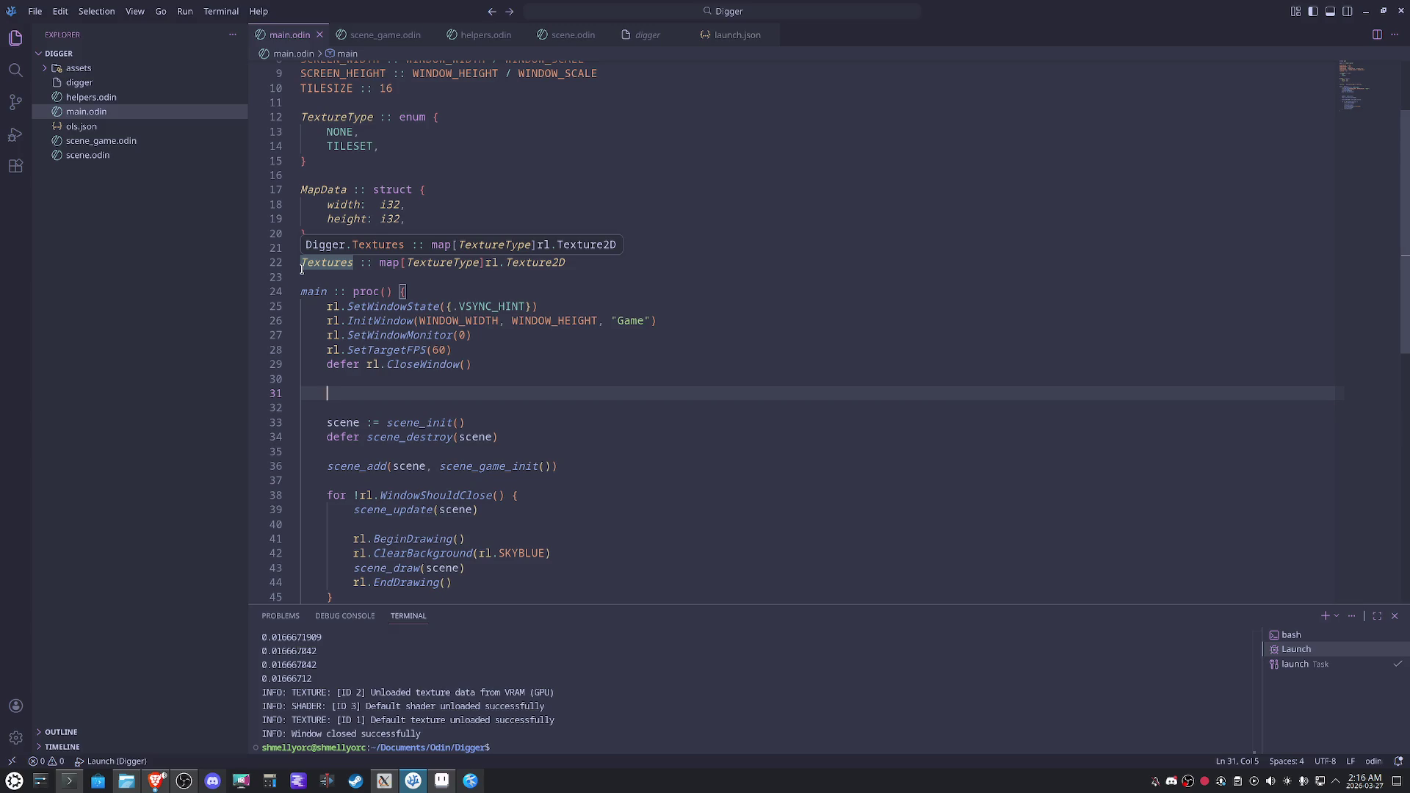
Begin line 31 with Textures[.TILESET] =, picking TILESET from the enum completions.
{"action": "type", "text": "text"}
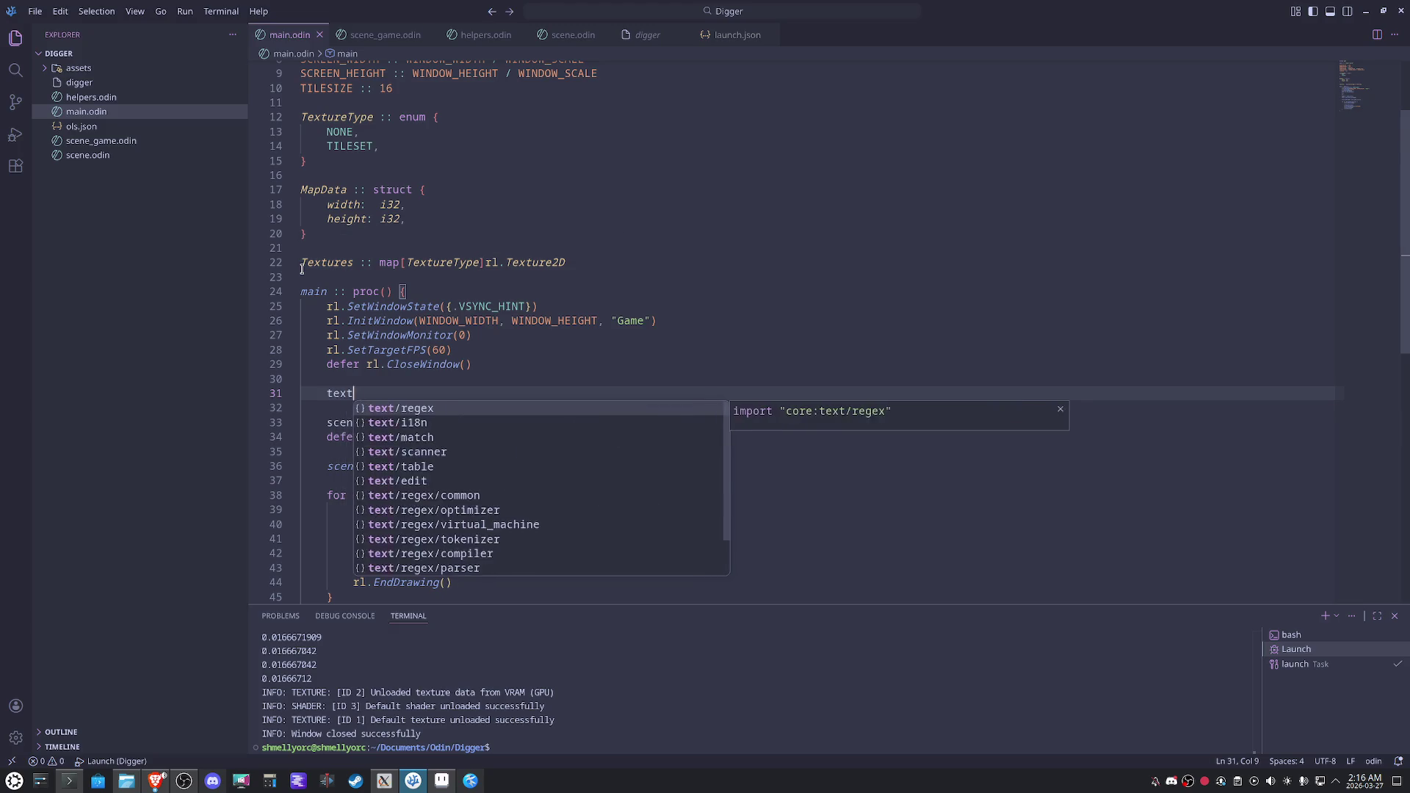
{"action": "type", "text": "ure["}
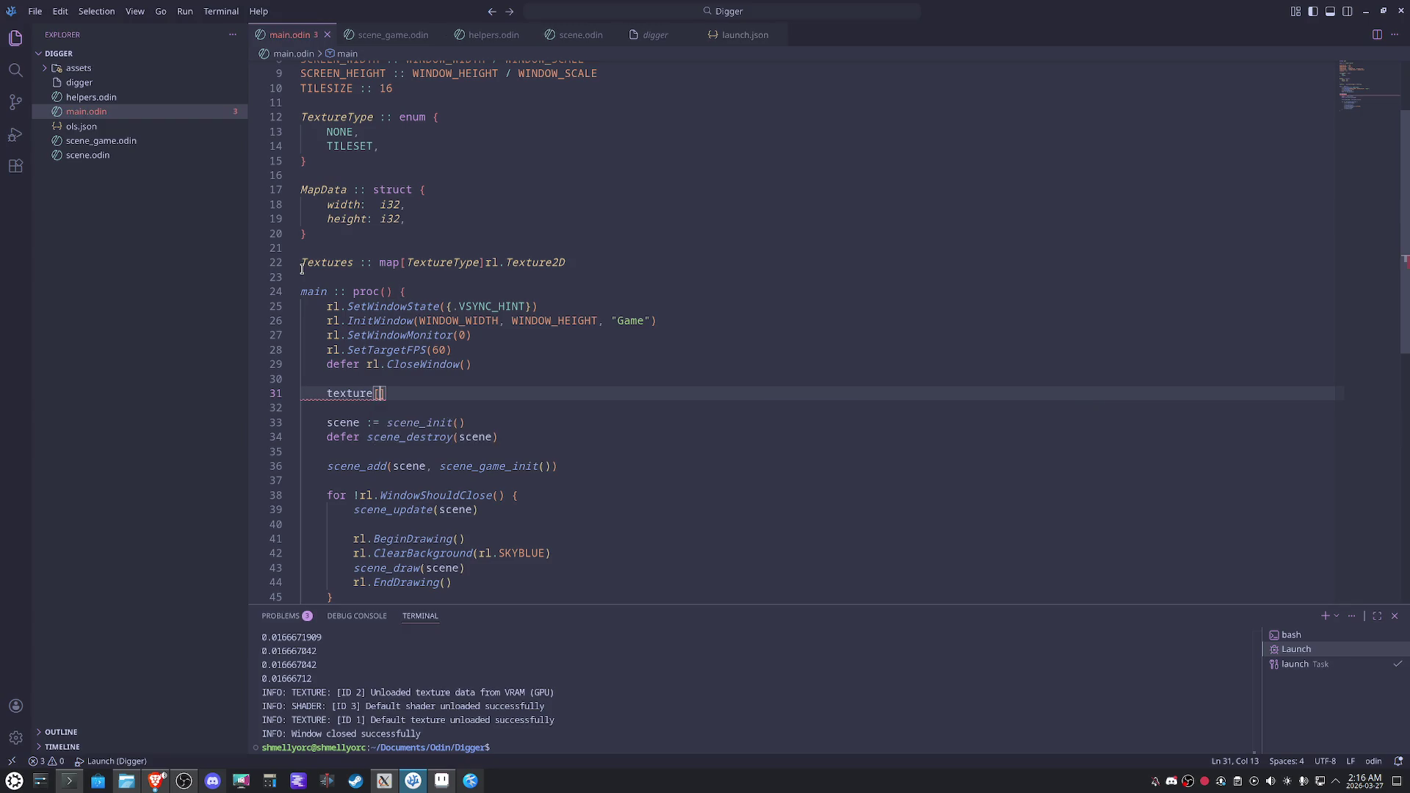
{"action": "key", "text": "ctrl+space"}
{"action": "type", "text": "."}
{"action": "key", "text": "BackSpace"}
{"action": "key", "text": "BackSpace"}
{"action": "key", "text": "BackSpace"}
{"action": "type", "text": "Textures."}
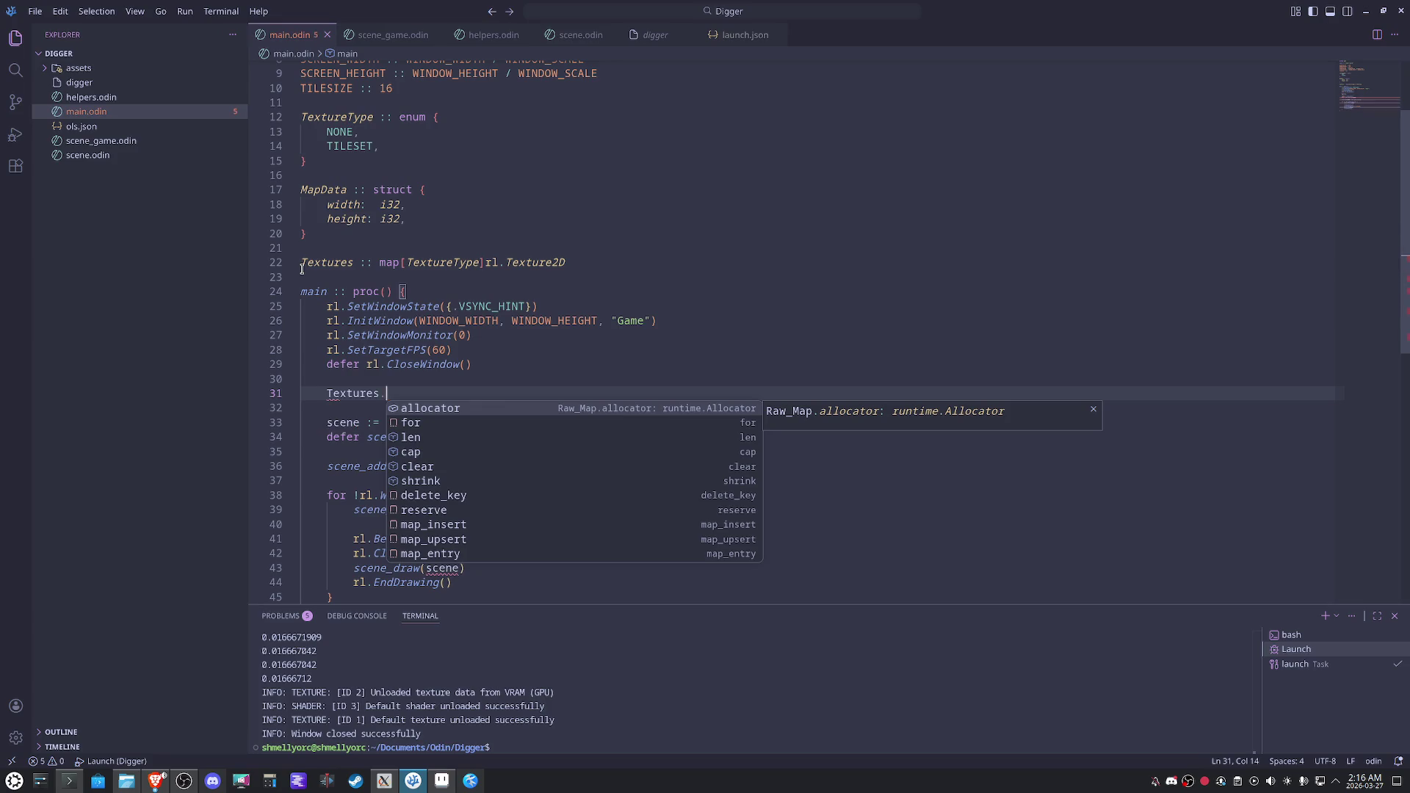
{"action": "key", "text": "BackSpace"}
{"action": "type", "text": "[."}
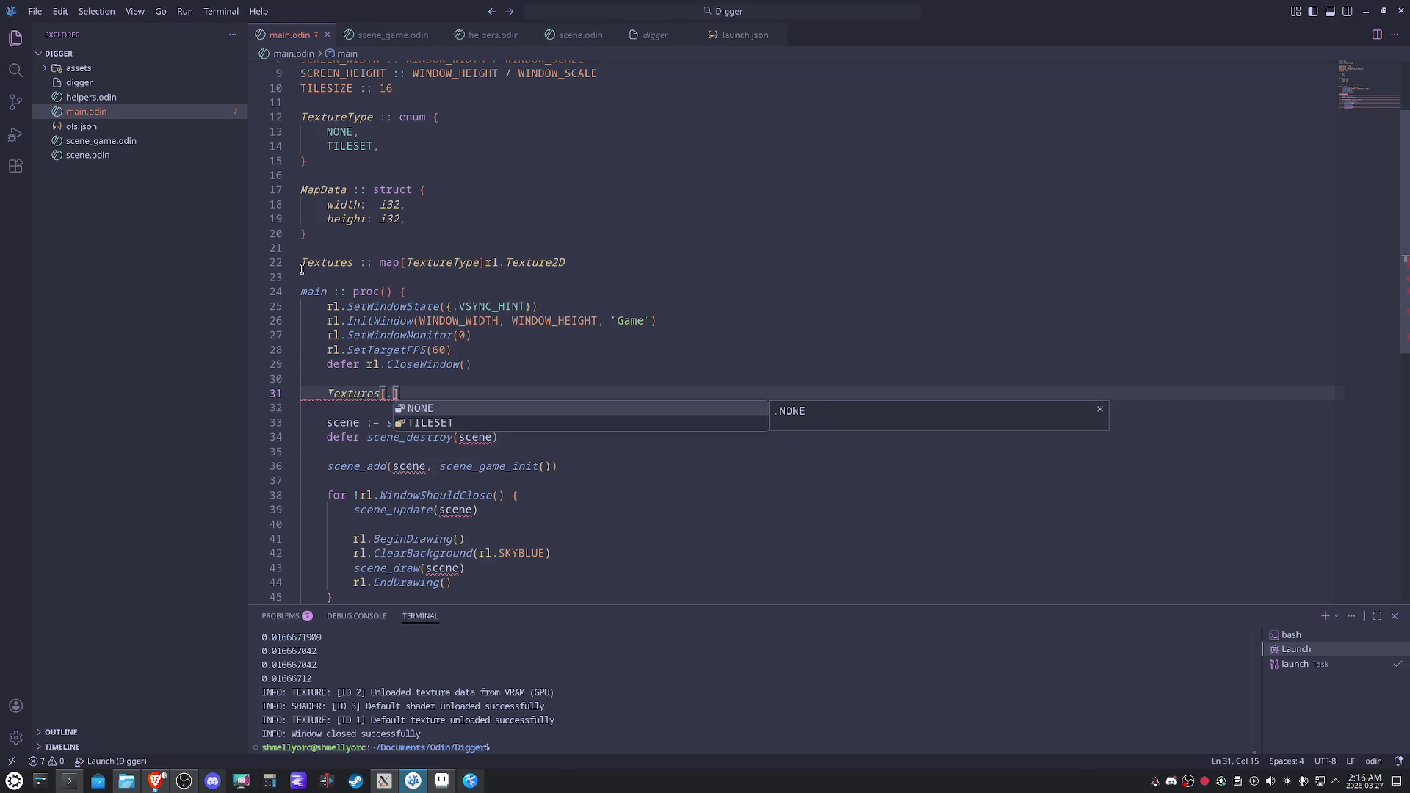
{"action": "key", "text": "Down"}
{"action": "key", "text": "Return"}
{"action": "type", "text": "] = "}
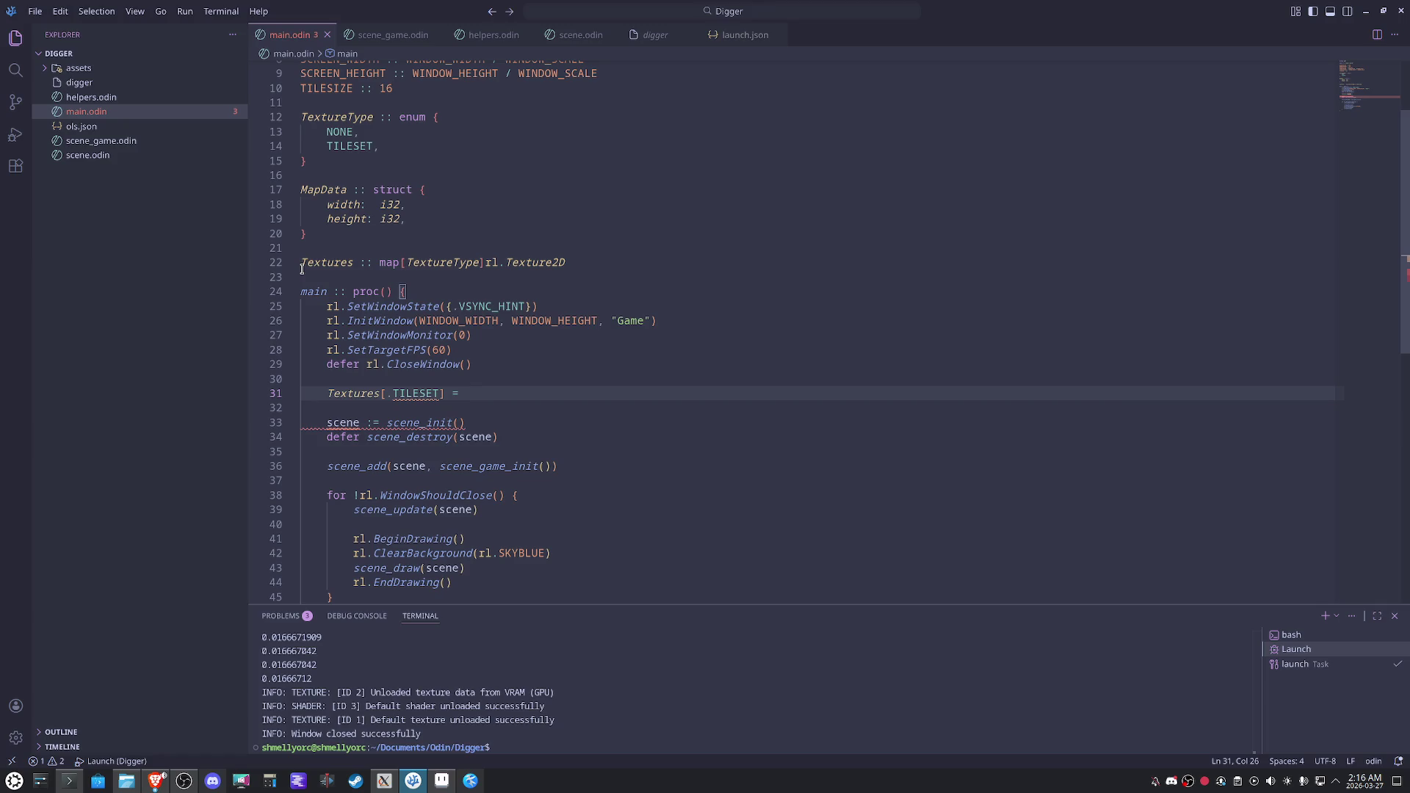
{"action": "type", "text": "R"}
{"action": "key", "text": "BackSpace"}
Assign load_embed_image(#load("asssets/tileset.png")) as the TILESET texture value.
{"action": "type", "text": "Load"}
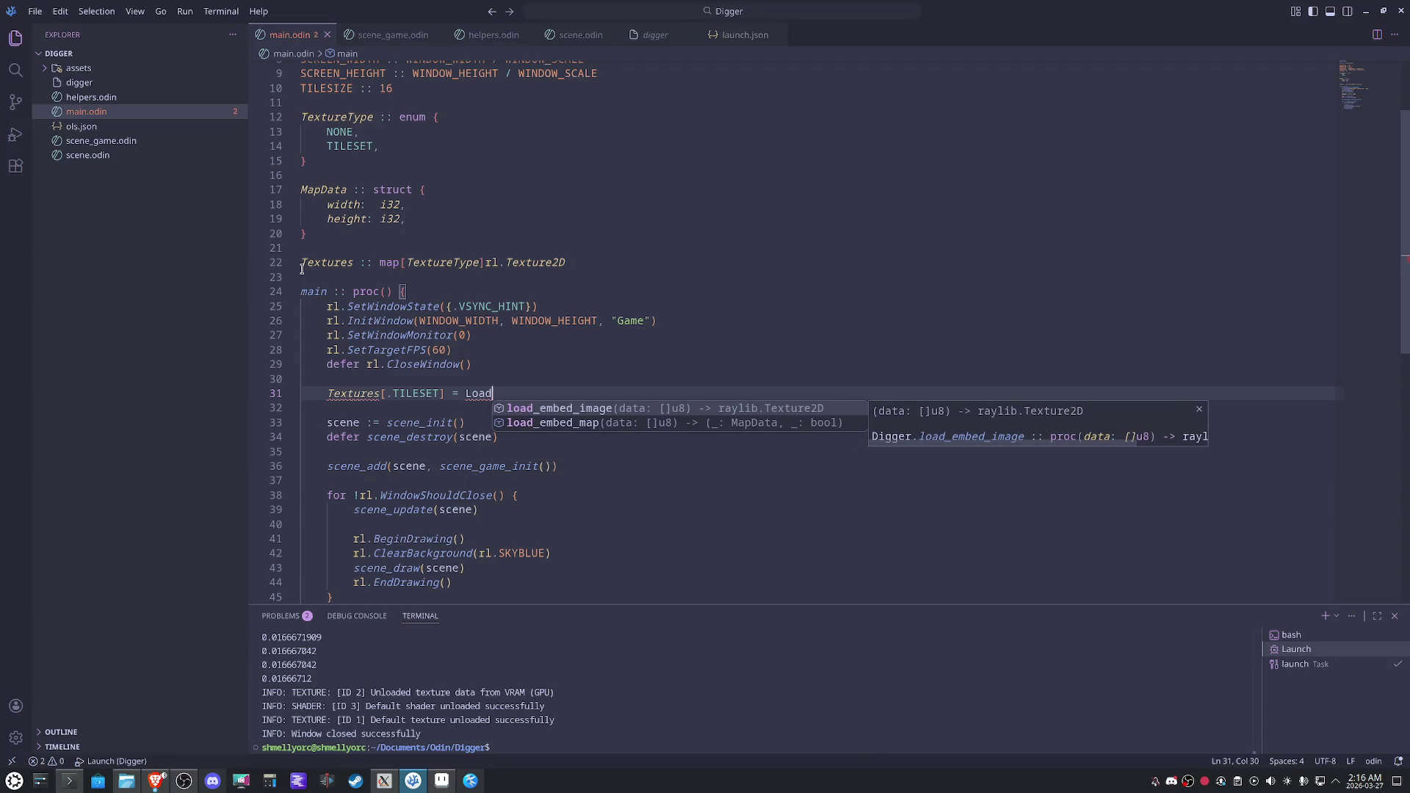
{"action": "key", "text": "Return"}
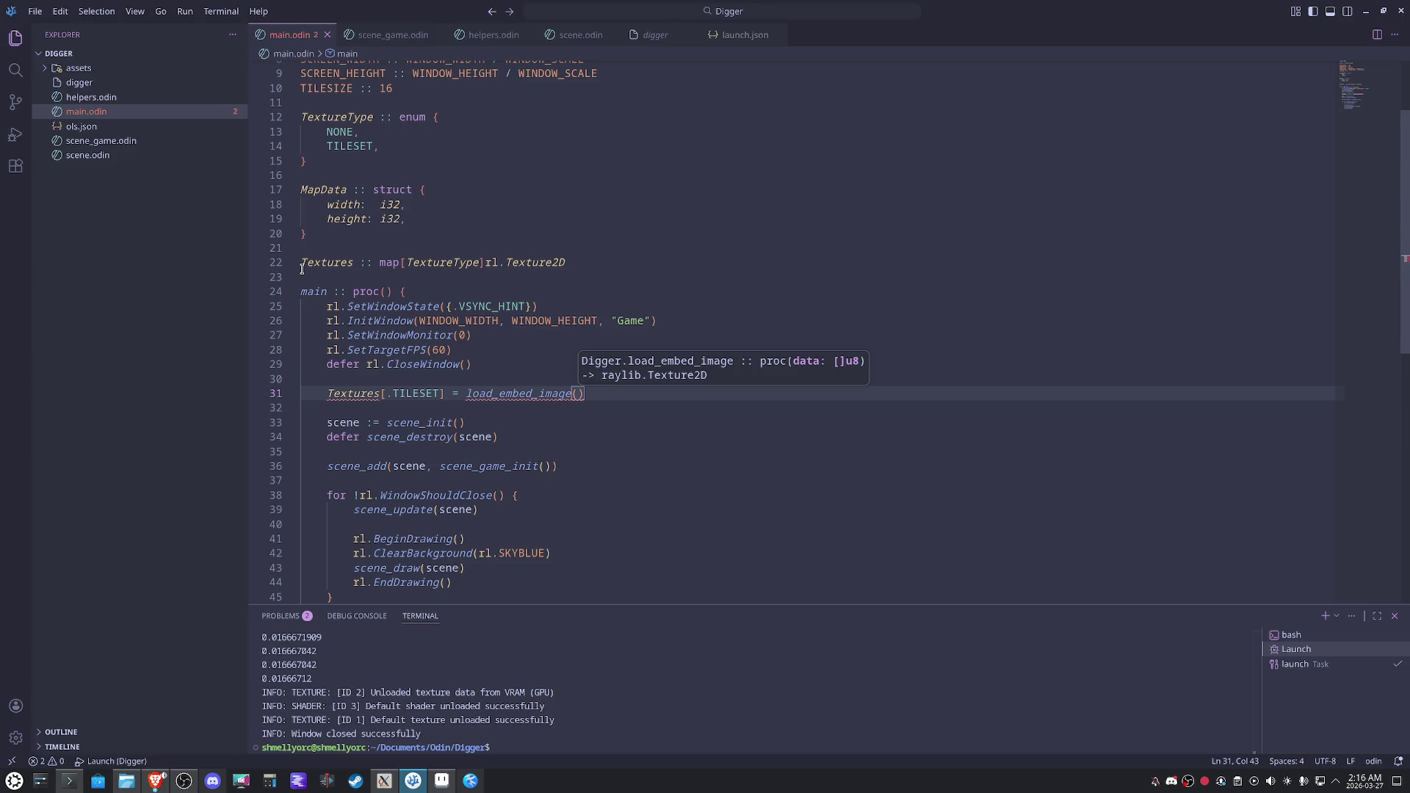
{"action": "key", "text": "Delete"}
{"action": "key", "text": "BackSpace"}
{"action": "type", "text": "("}
{"action": "type", "text": "#load("}
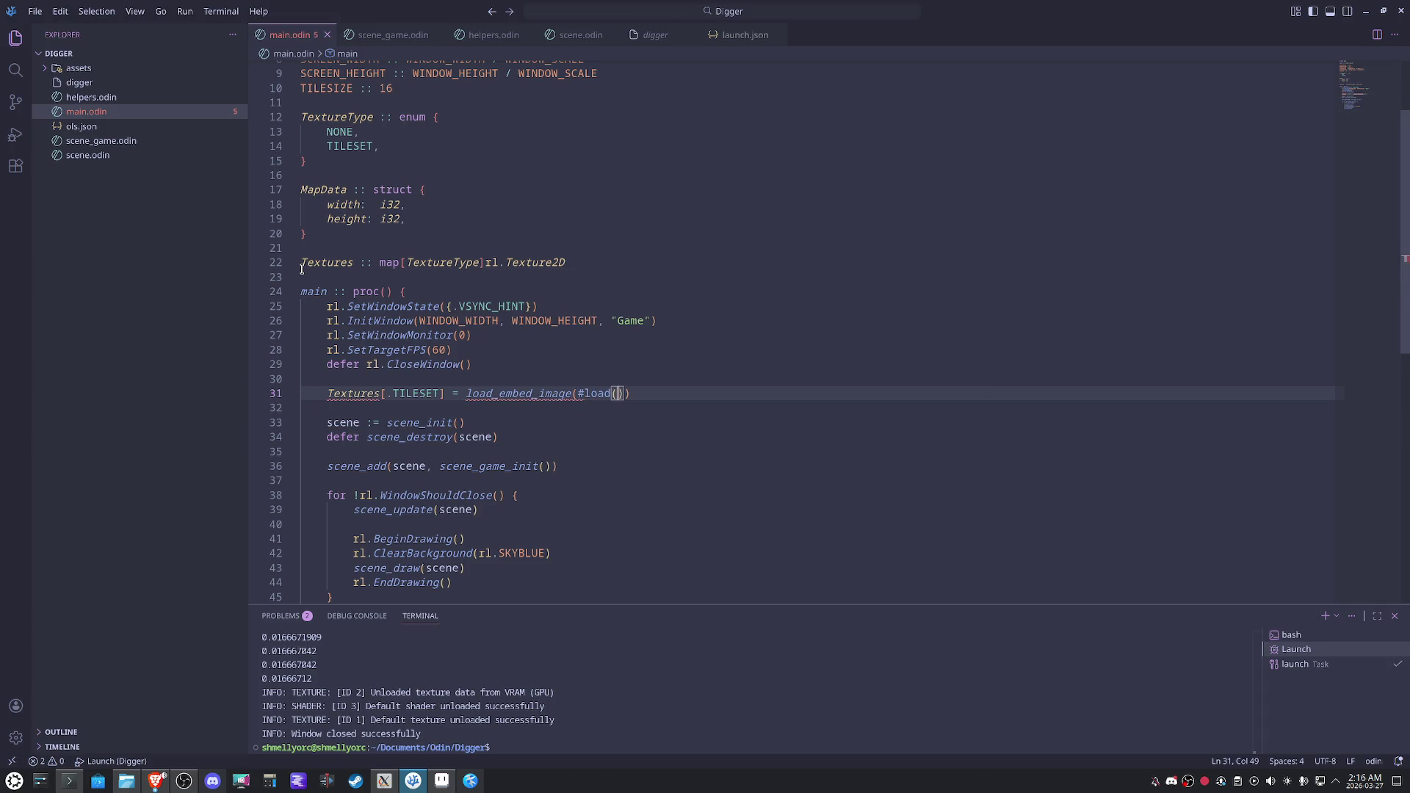
{"action": "type", "text": "\"asssets/"}
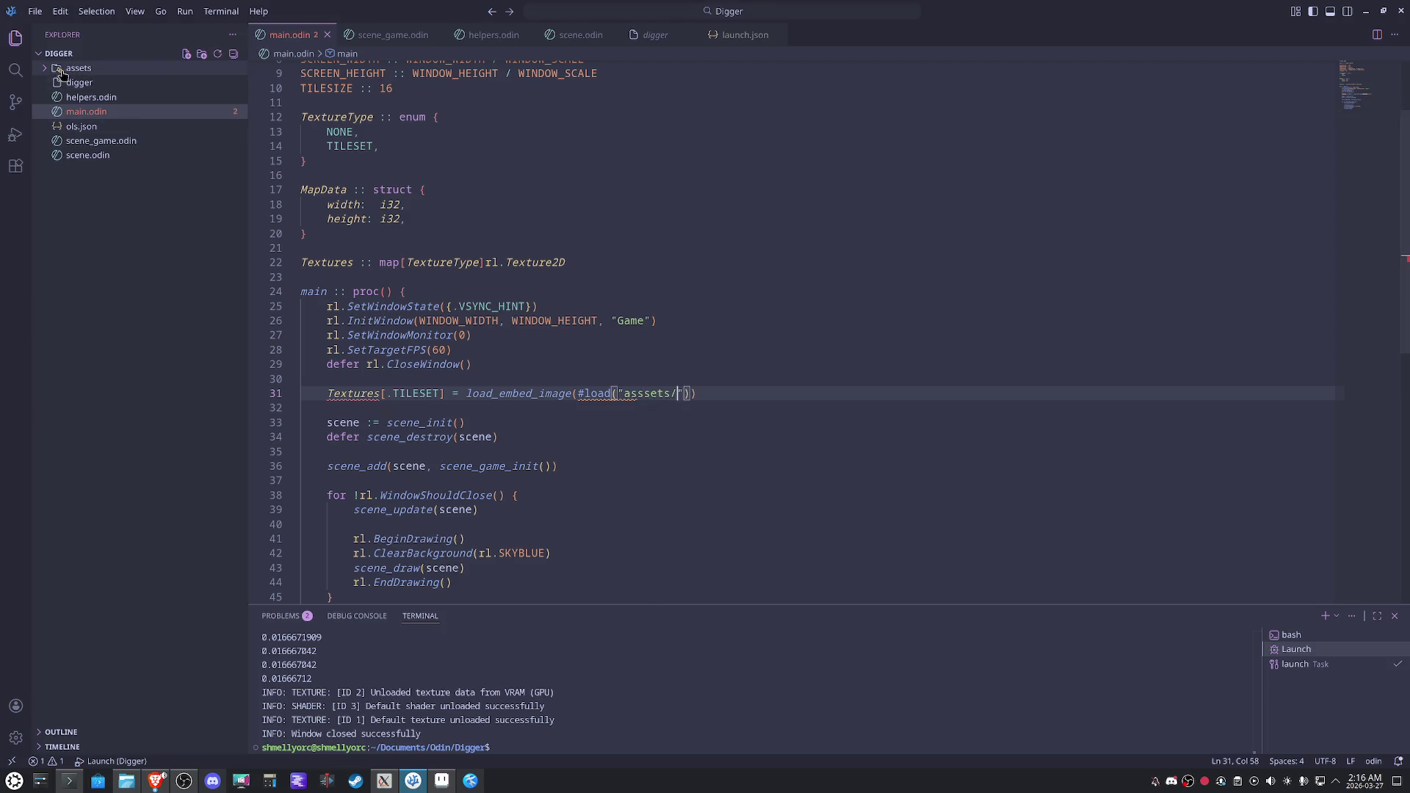
{"action": "left_click", "coordinate": [77, 68]}
{"action": "key", "text": "ctrl+1"}
{"action": "type", "text": "tileset.png"}
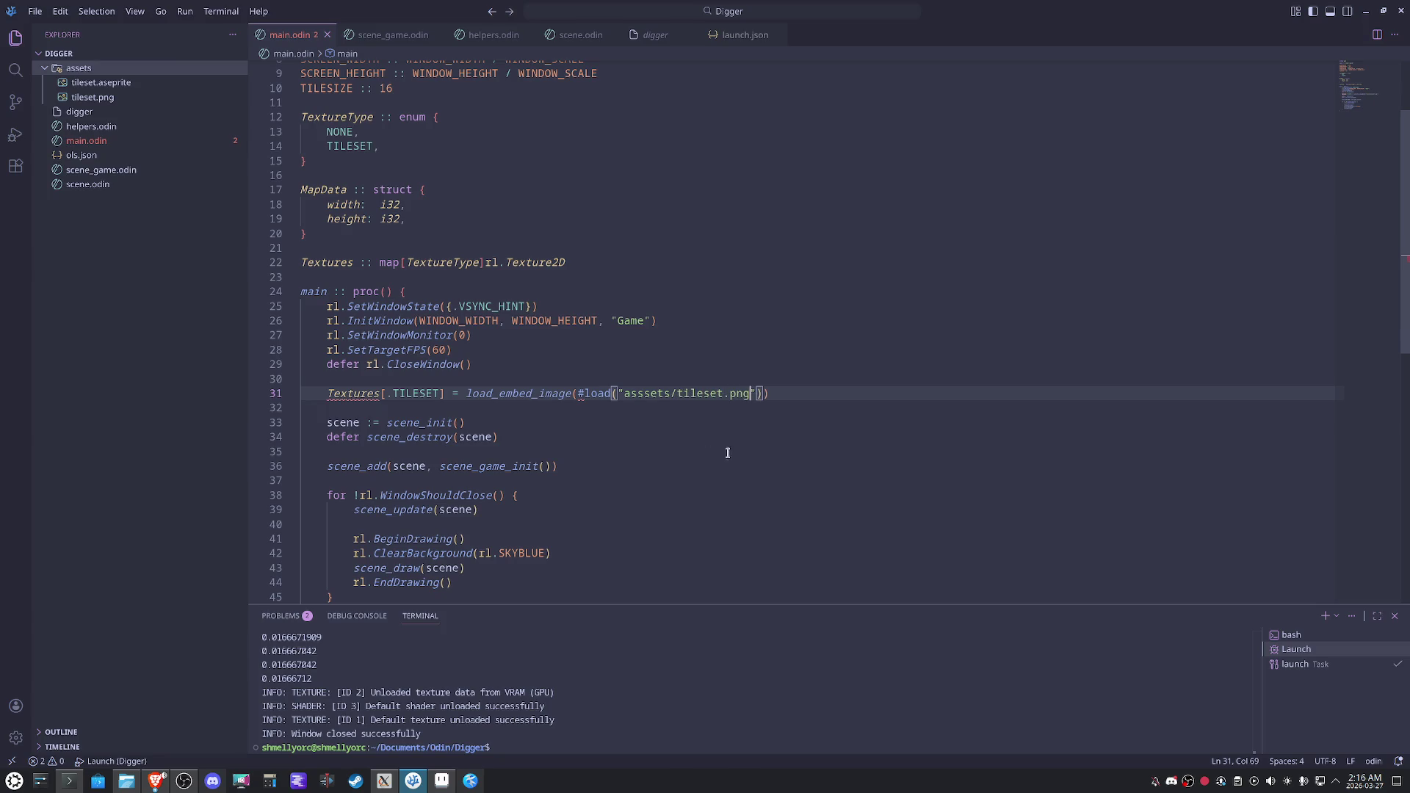
Change the line 22 declaration from 'Textures ::' to 'Textures:' so it becomes a variable.
{"action": "left_click", "coordinate": [831, 408]}
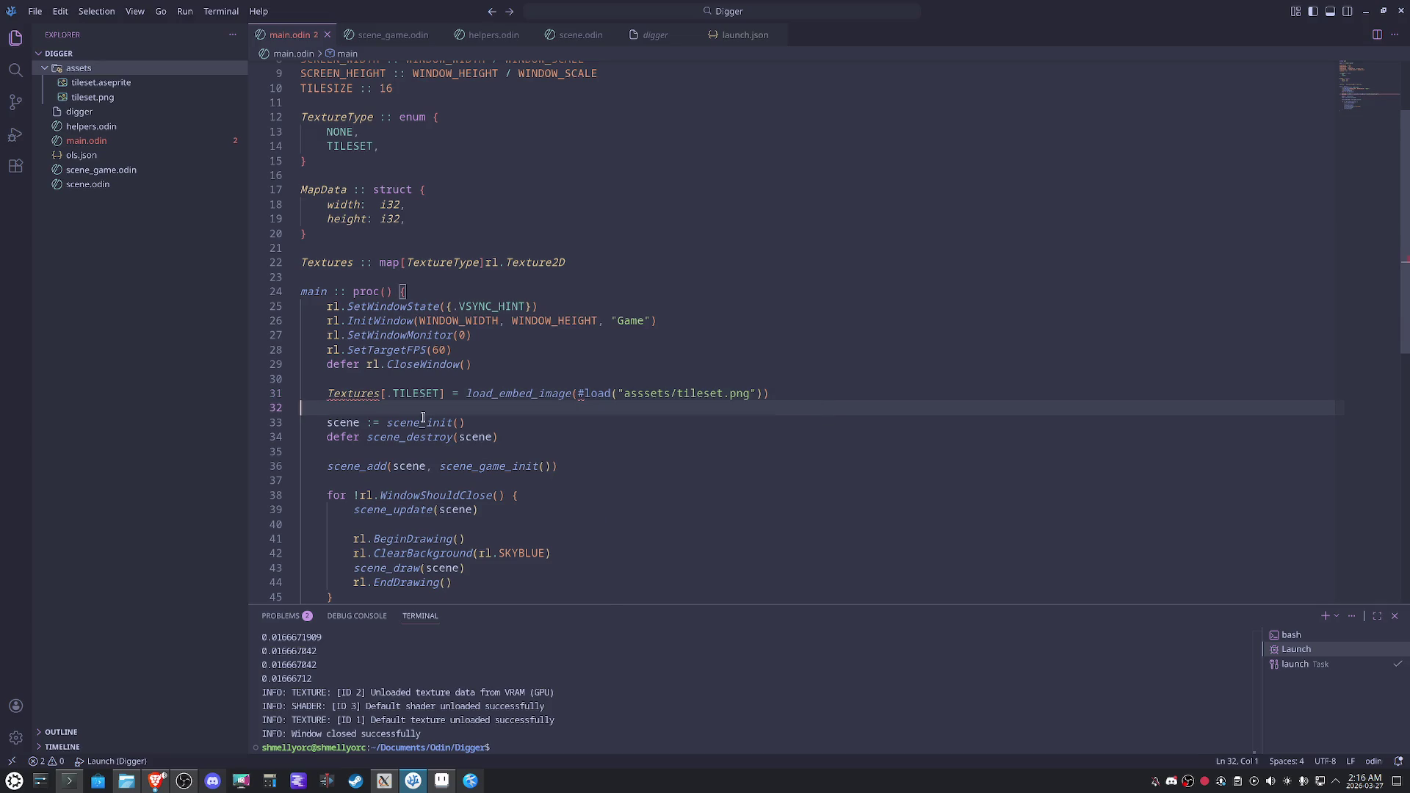
{"action": "mouse_move", "coordinate": [368, 397]}
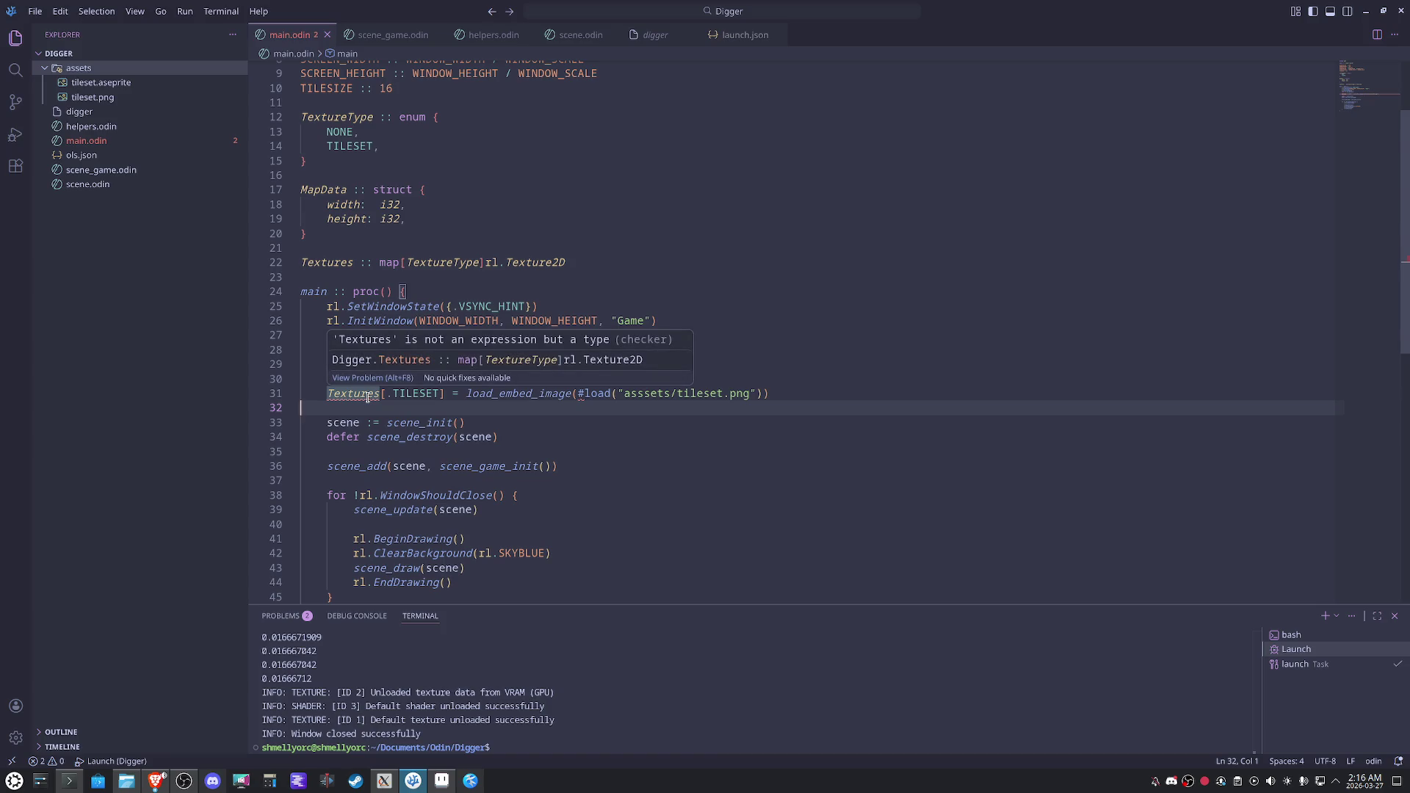
{"action": "left_click", "coordinate": [379, 264]}
{"action": "key", "text": "BackSpace"}
Allocate Textures with make(map[TextureType]rl.Texture2D) after the window setup.
{"action": "left_click", "coordinate": [563, 234]}
{"action": "left_click", "coordinate": [477, 379]}
{"action": "key", "text": "Return"}
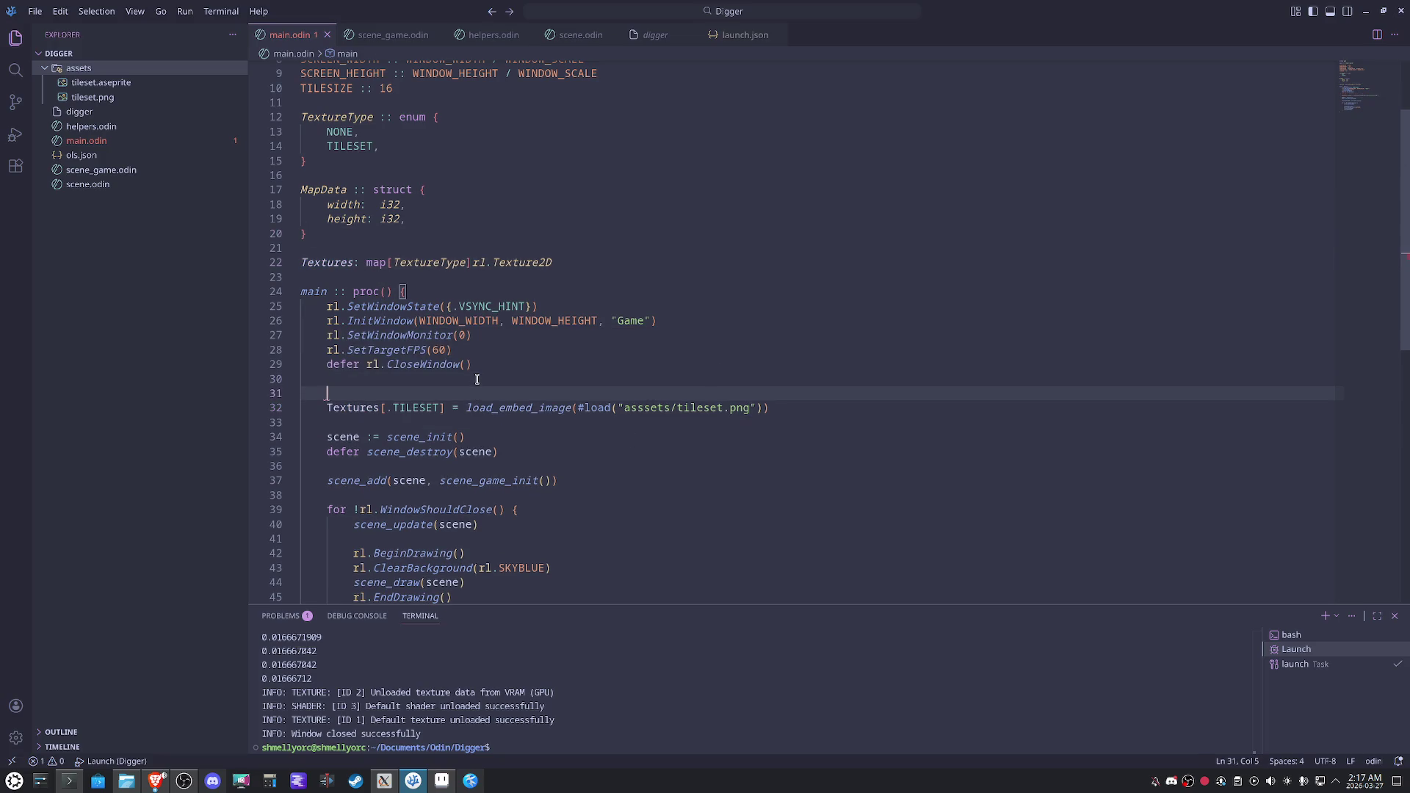
{"action": "type", "text": "Textures = "}
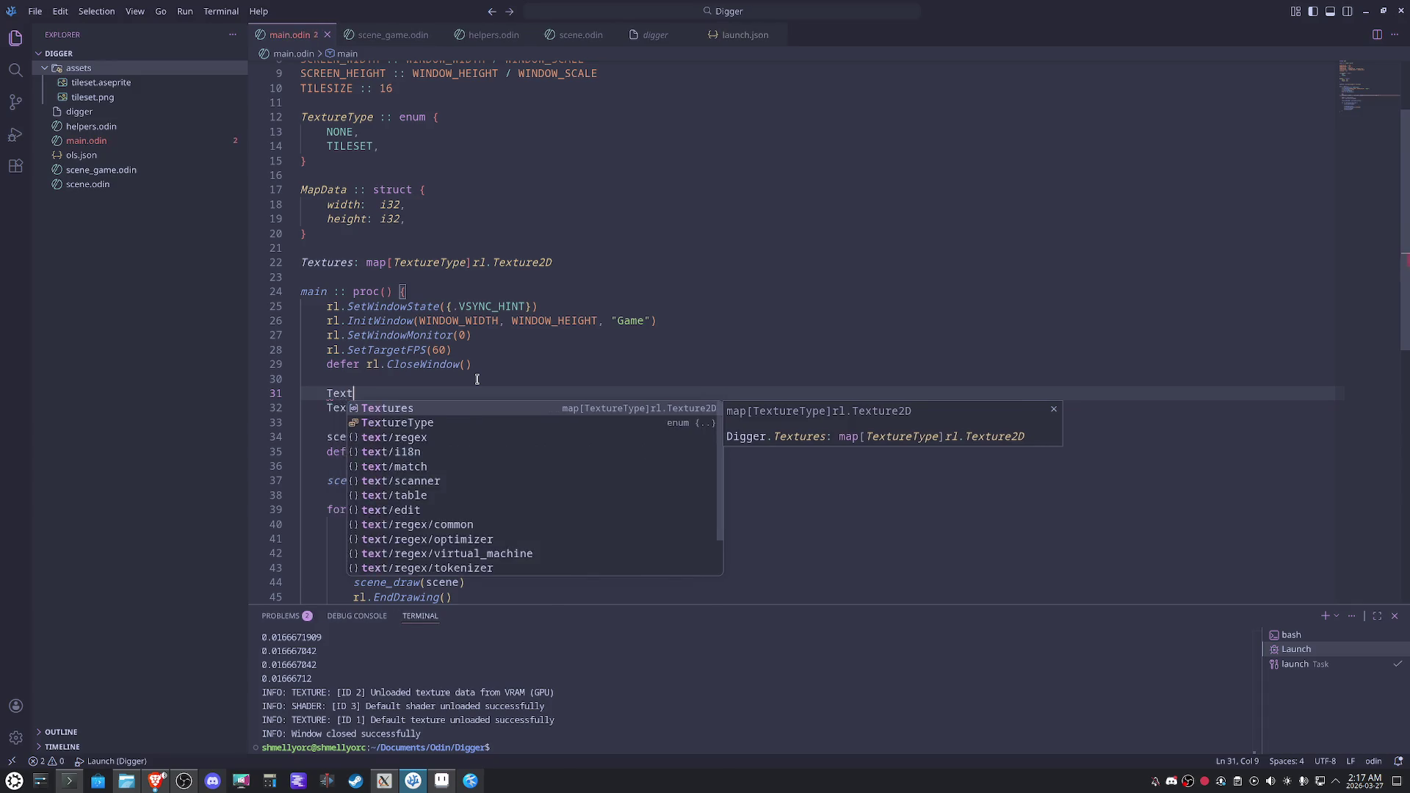
{"action": "type", "text": "make"}
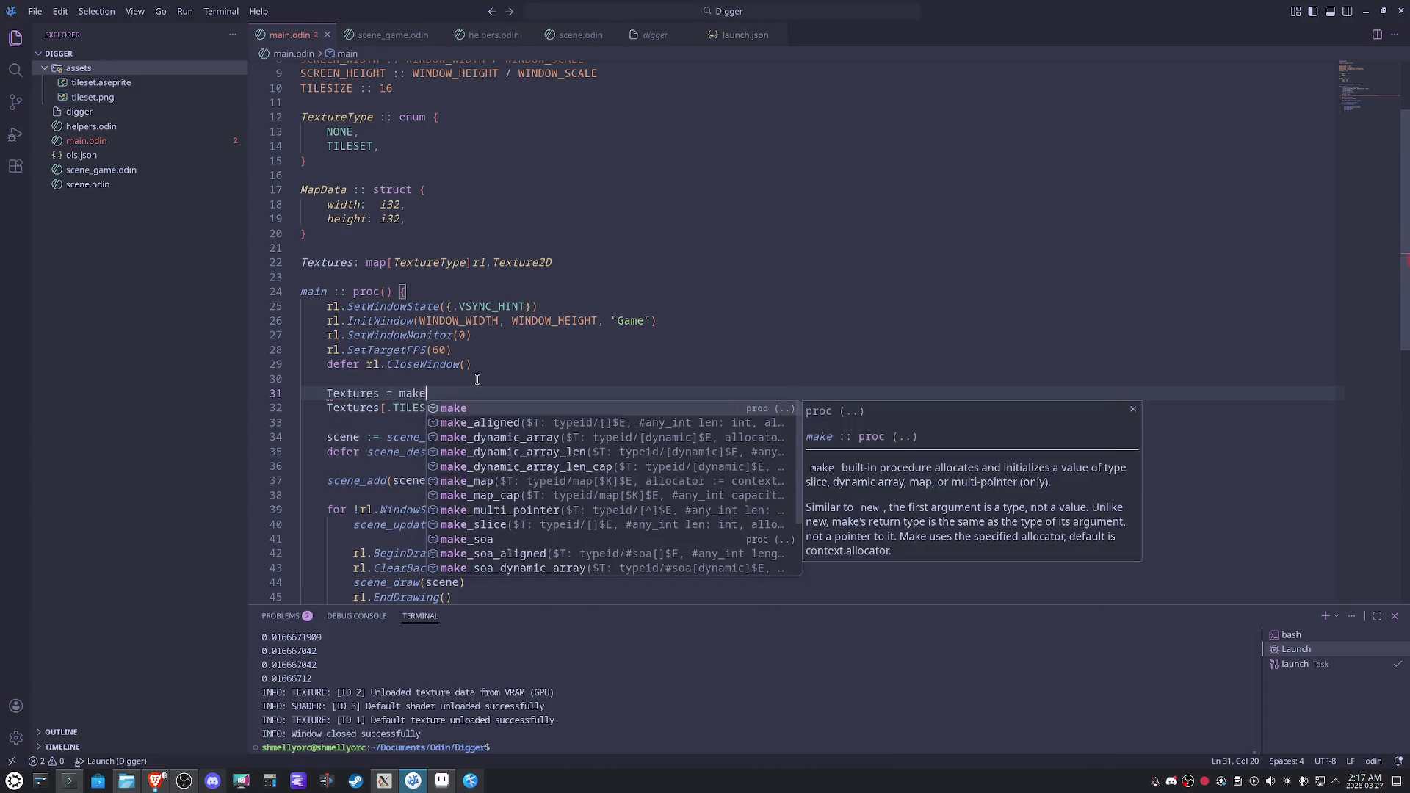
{"action": "type", "text": "(map["}
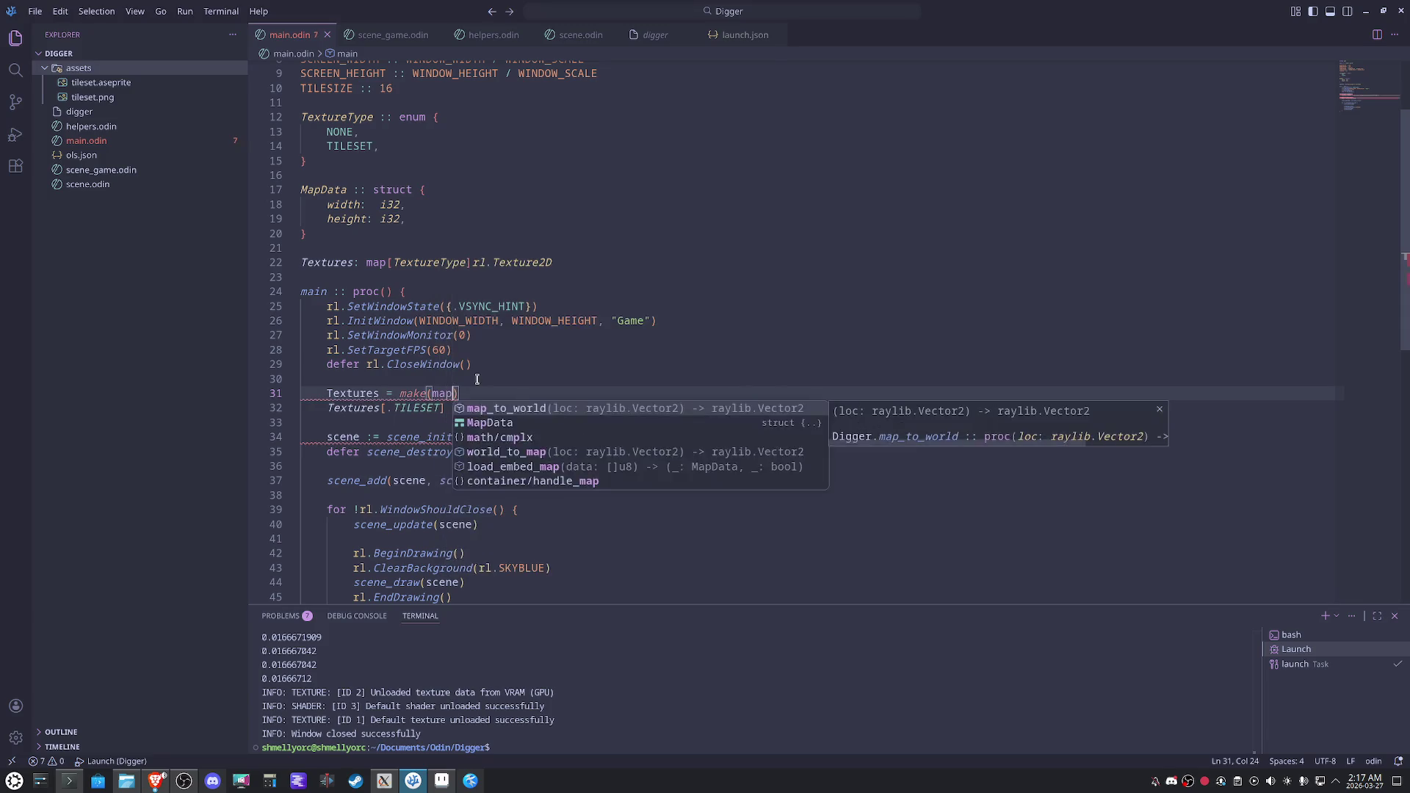
{"action": "type", "text": "TextureType"}
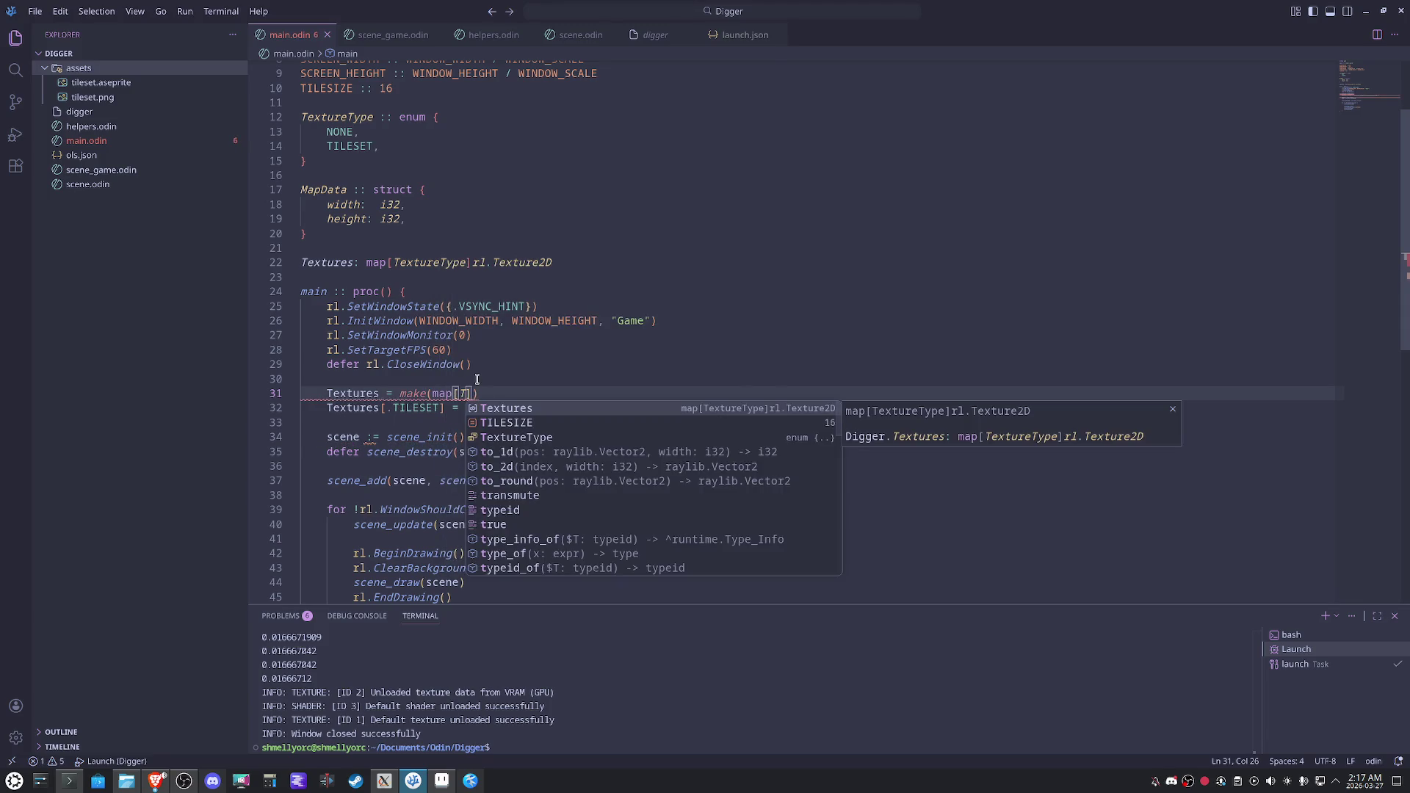
{"action": "type", "text": "]"}
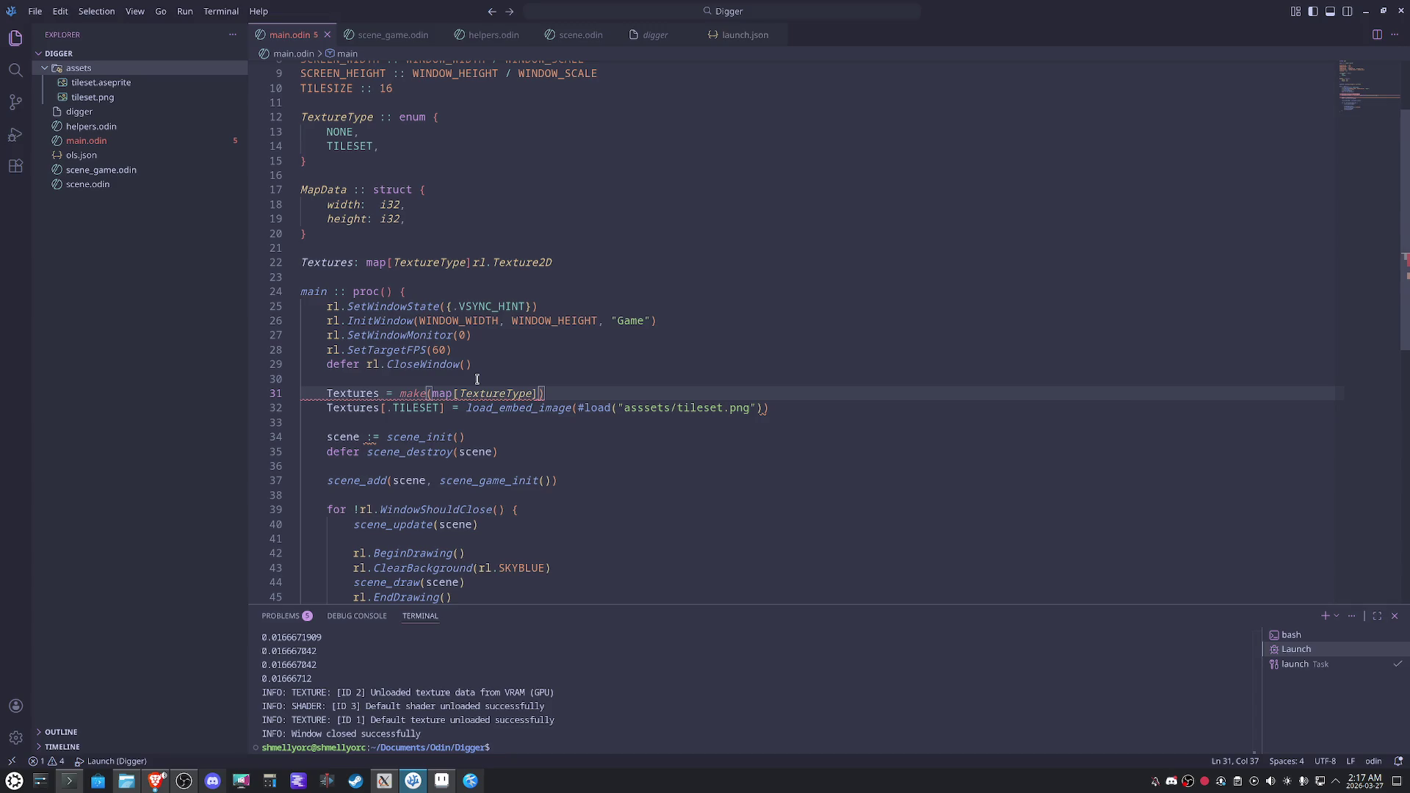
{"action": "type", "text": "rl.texture"}
{"action": "key", "text": "Down"}
{"action": "key", "text": "Return"}
Add a defer block looping over Textures that calls rl.UnloadTexture(tex) on each texture.
{"action": "left_click", "coordinate": [793, 411]}
{"action": "key", "text": "Return"}
{"action": "type", "text": "defer {"}
{"action": "key", "text": "Return"}
{"action": "type", "text": "for tex in "}
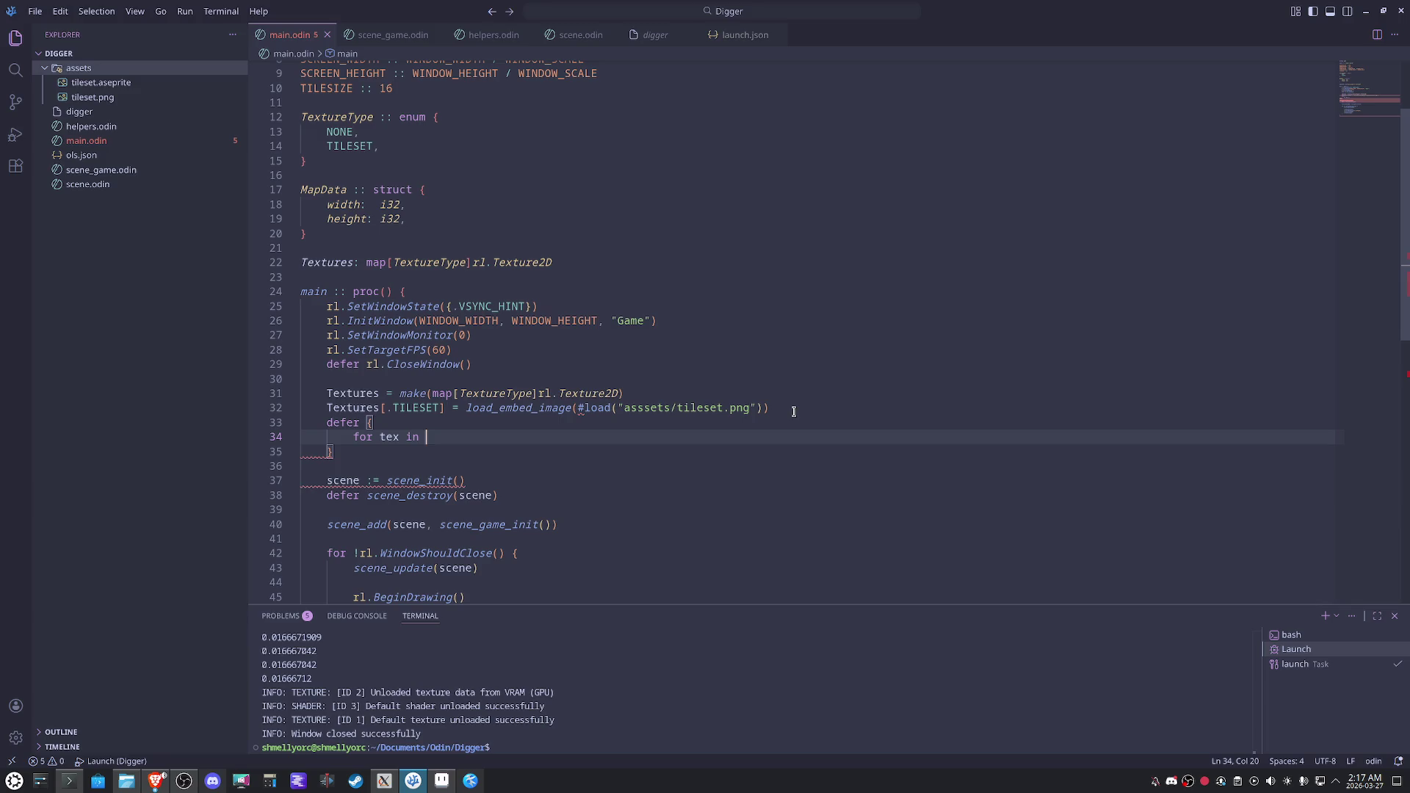
{"action": "type", "text": "T"}
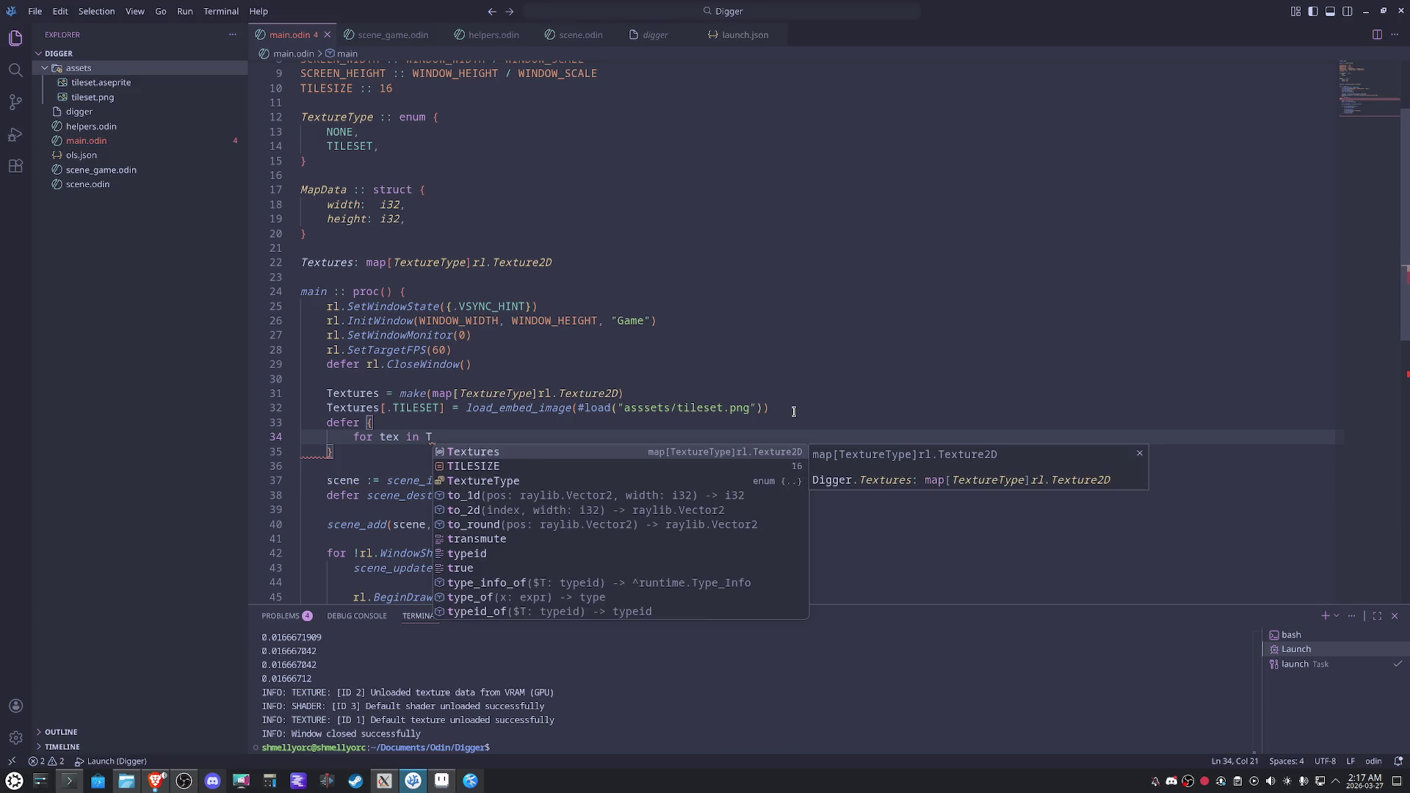
{"action": "key", "text": "Tab"}
{"action": "type", "text": "{"}
{"action": "key", "text": "Return"}
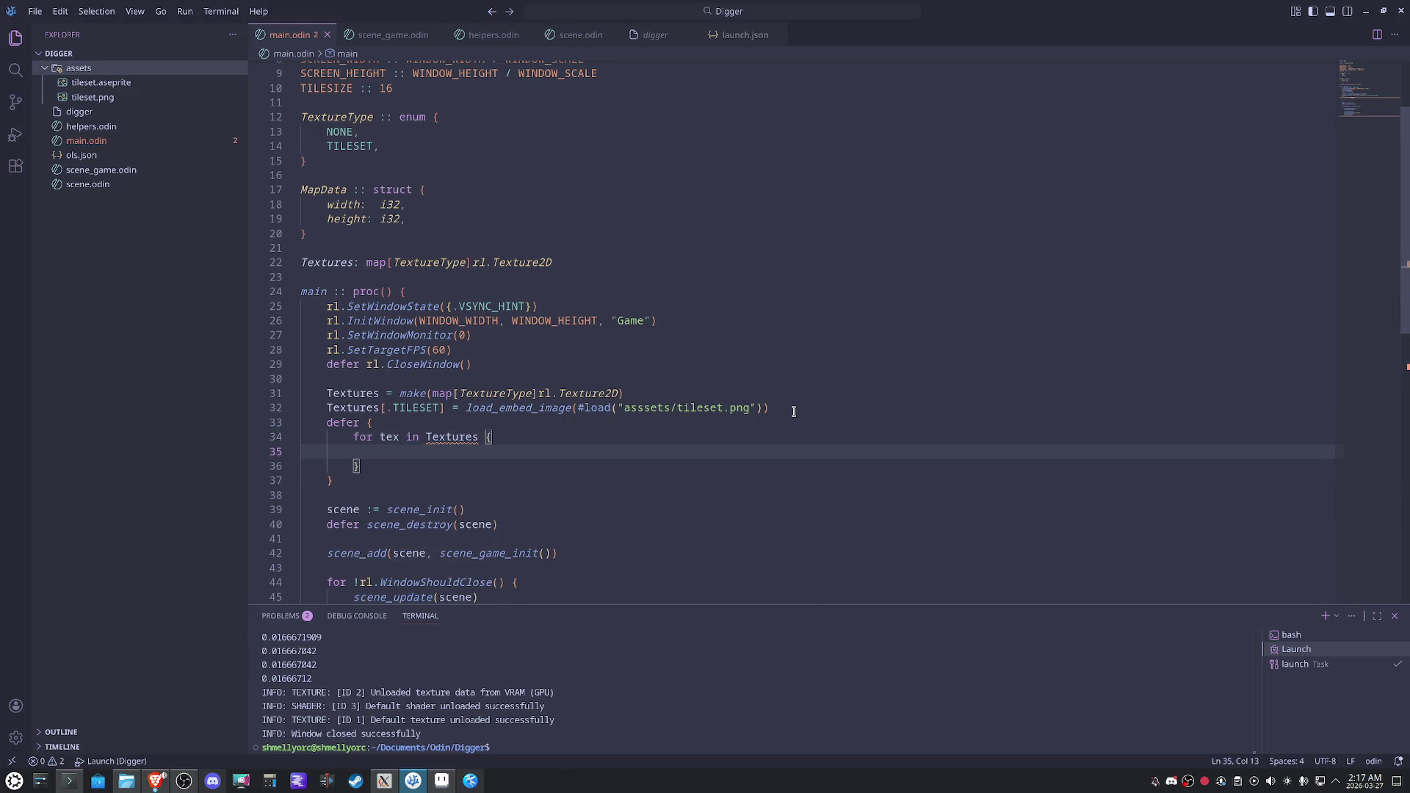
{"action": "type", "text": "rl.u"}
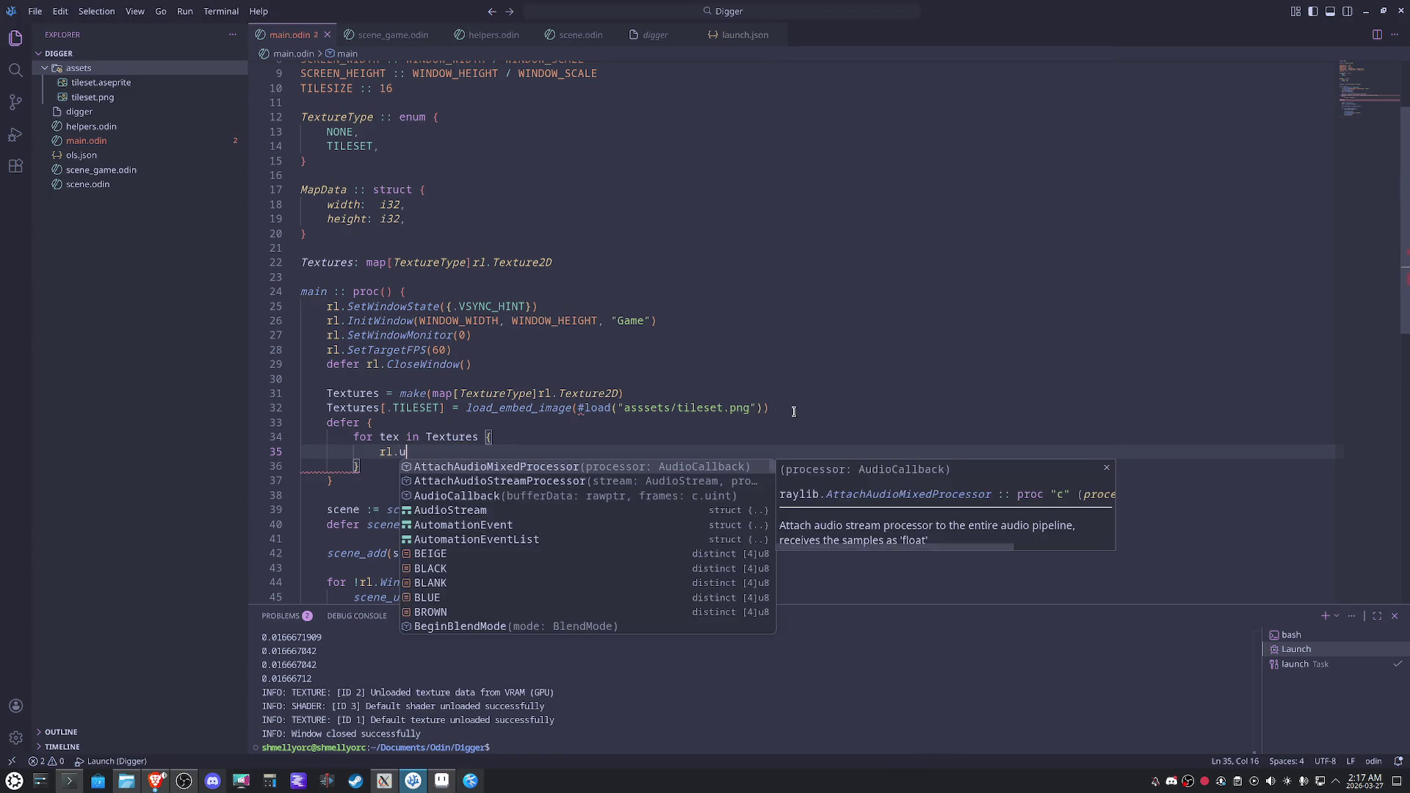
{"action": "type", "text": "nloadte"}
{"action": "key", "text": "Tab"}
{"action": "type", "text": "(t"}
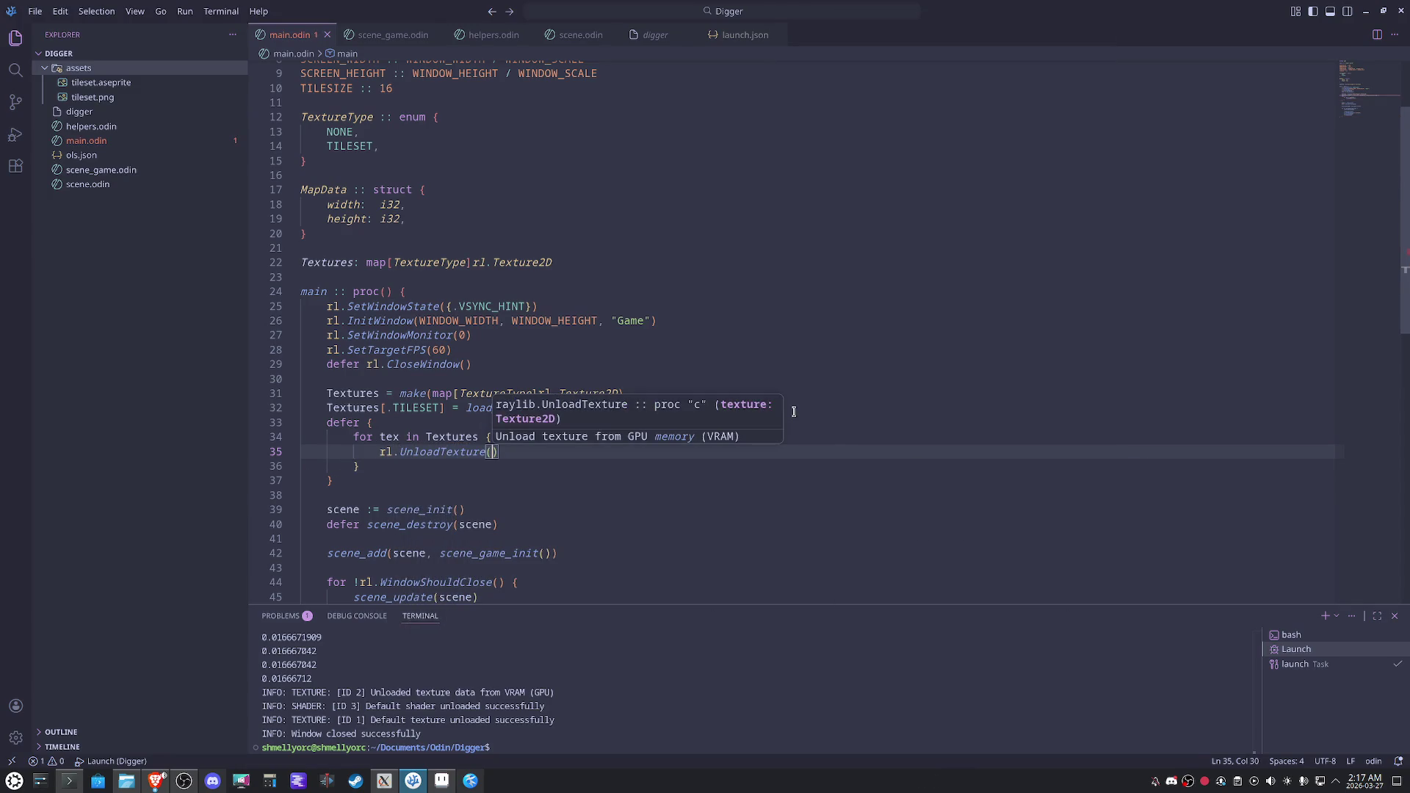
{"action": "key", "text": "Tab"}
Add delete(Textures) after the loop and make the loop header 'for _, tex in Textures'.
{"action": "key", "text": "Down"}
{"action": "key", "text": "Return"}
{"action": "type", "text": "delete"}
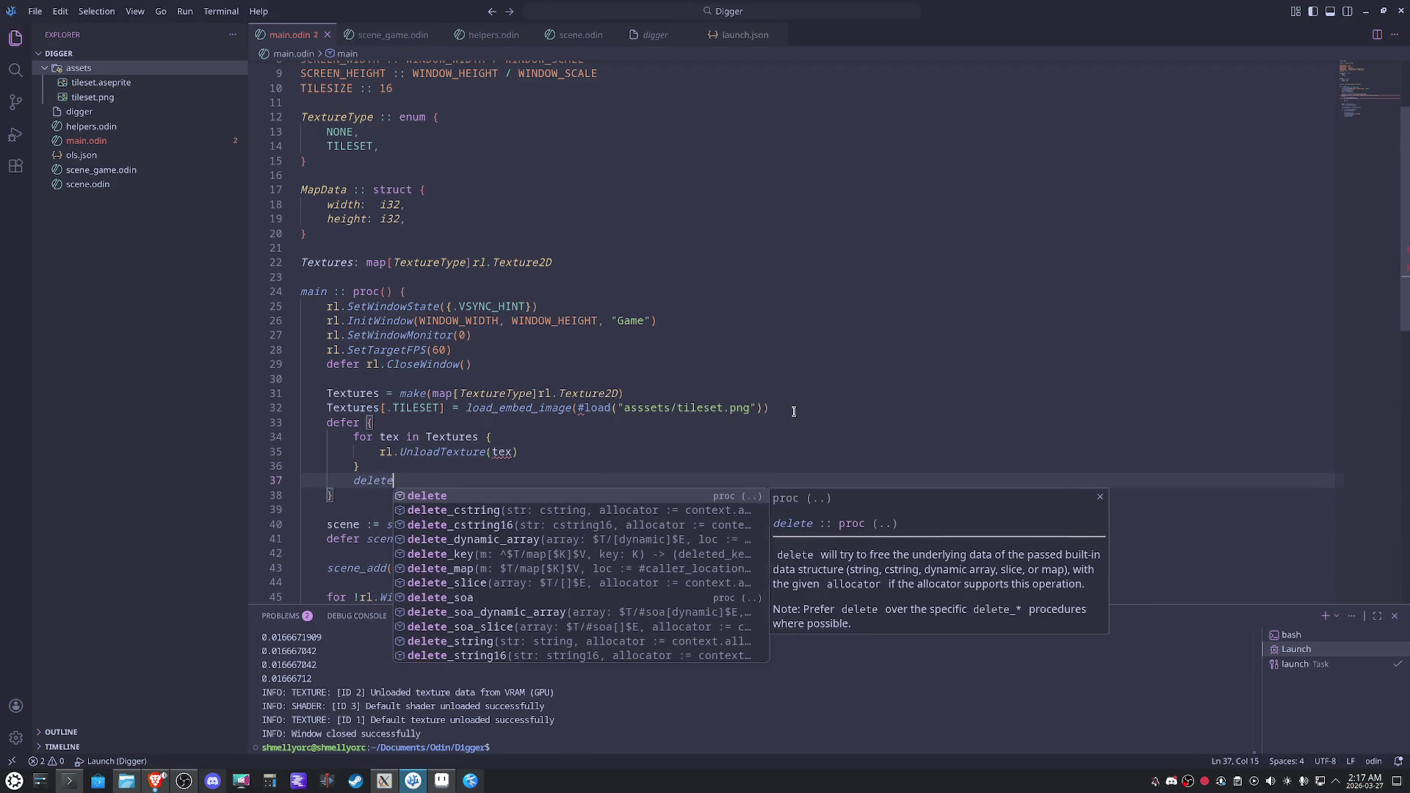
{"action": "key", "text": "BackSpace"}
{"action": "type", "text": "(text"}
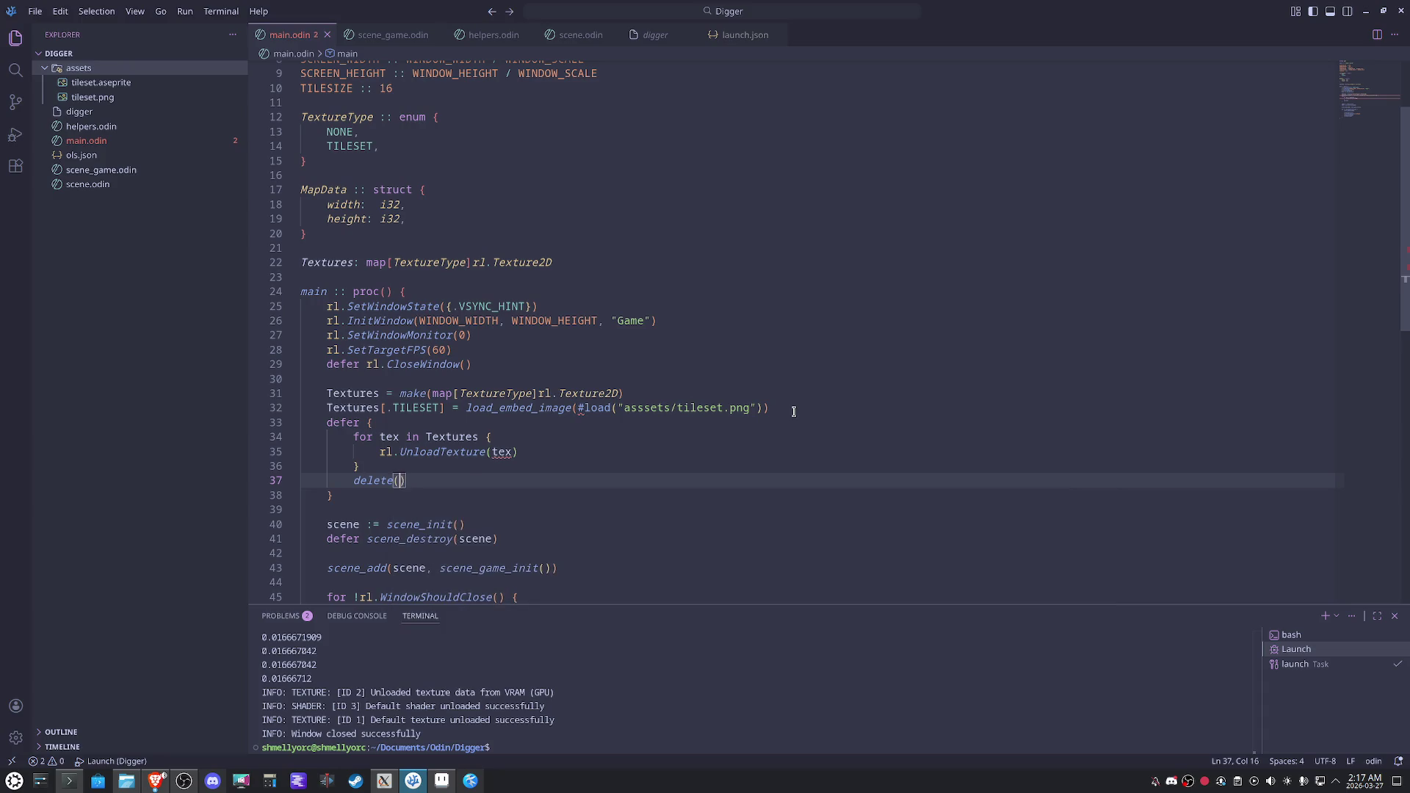
{"action": "key", "text": "BackSpace"}
{"action": "key", "text": "BackSpace"}
{"action": "key", "text": "BackSpace"}
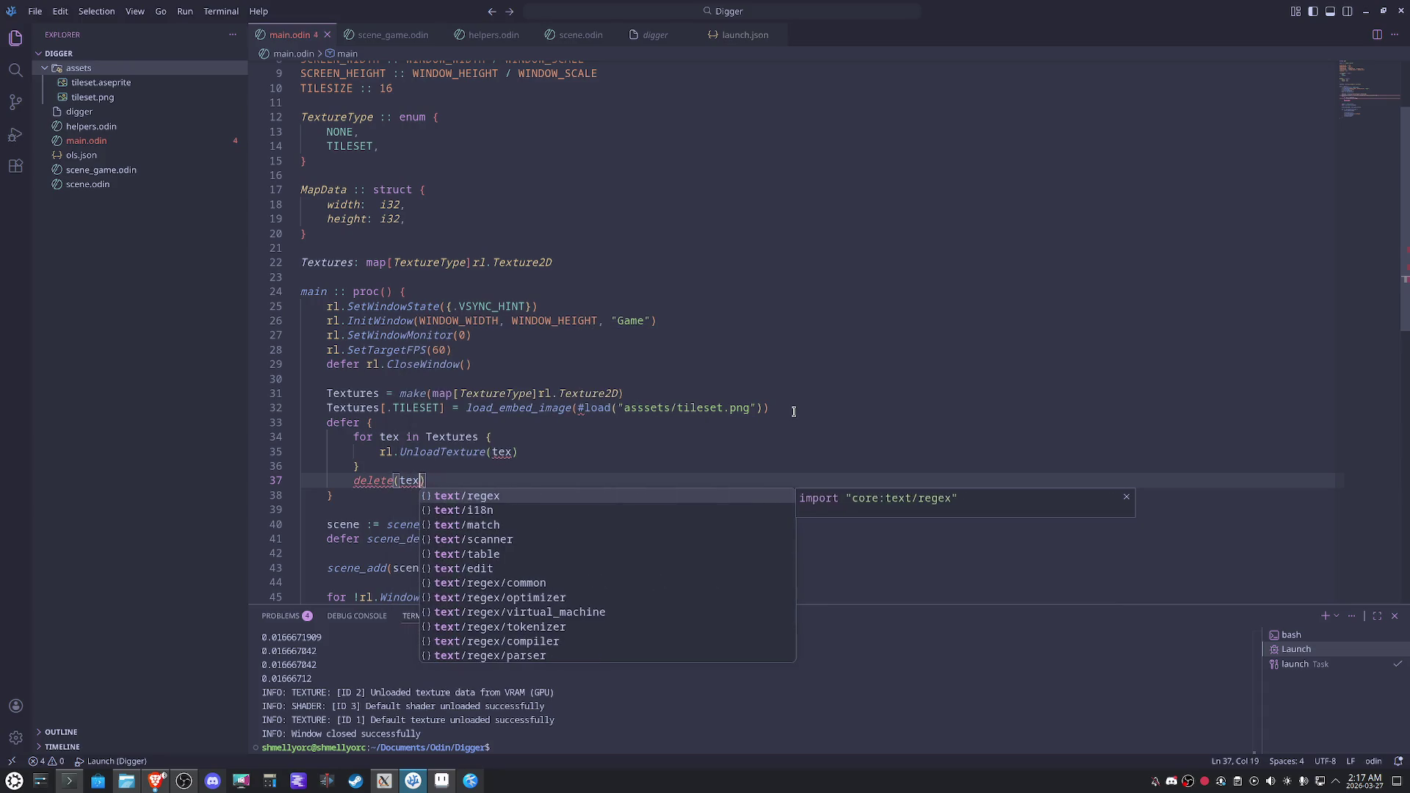
{"action": "type", "text": "Textures"}
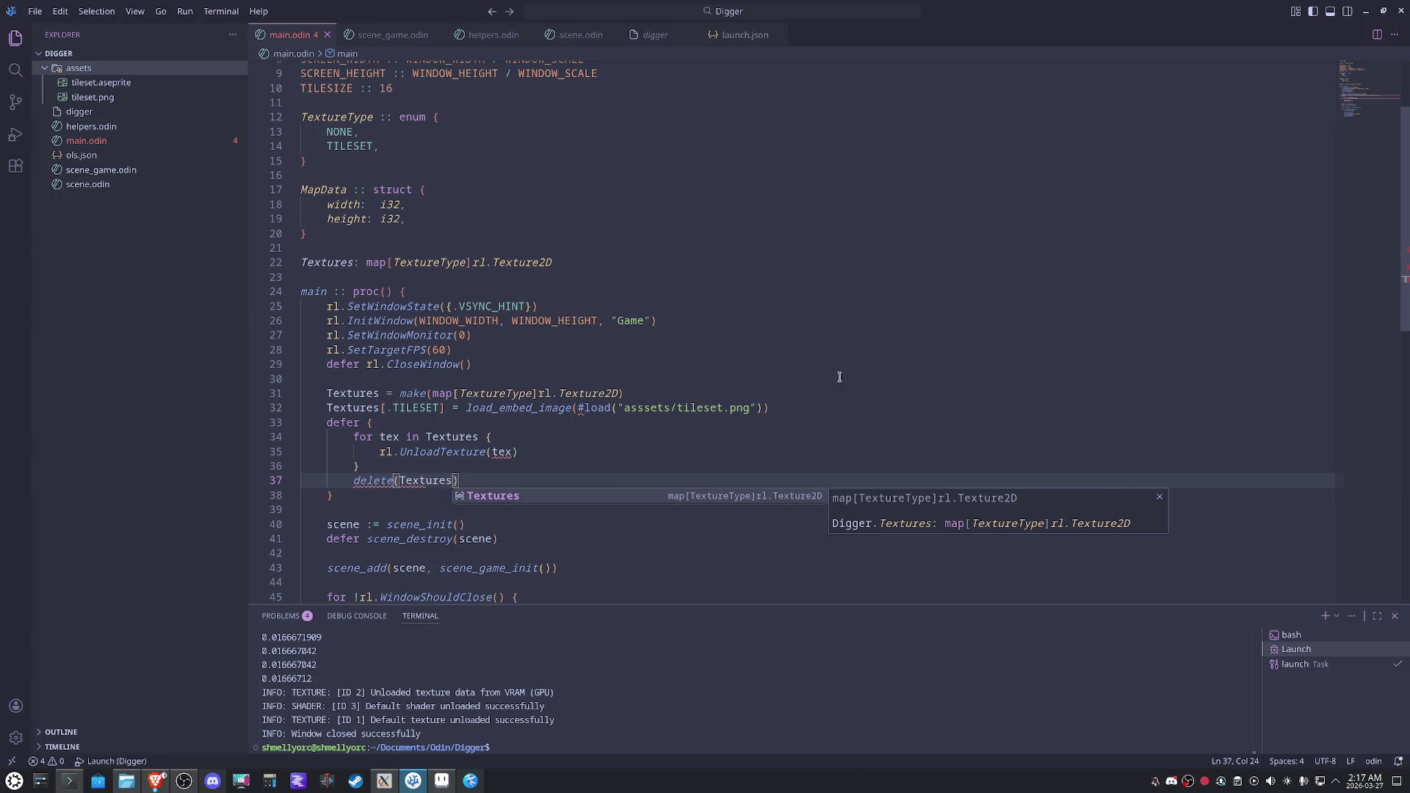
{"action": "left_click", "coordinate": [843, 337]}
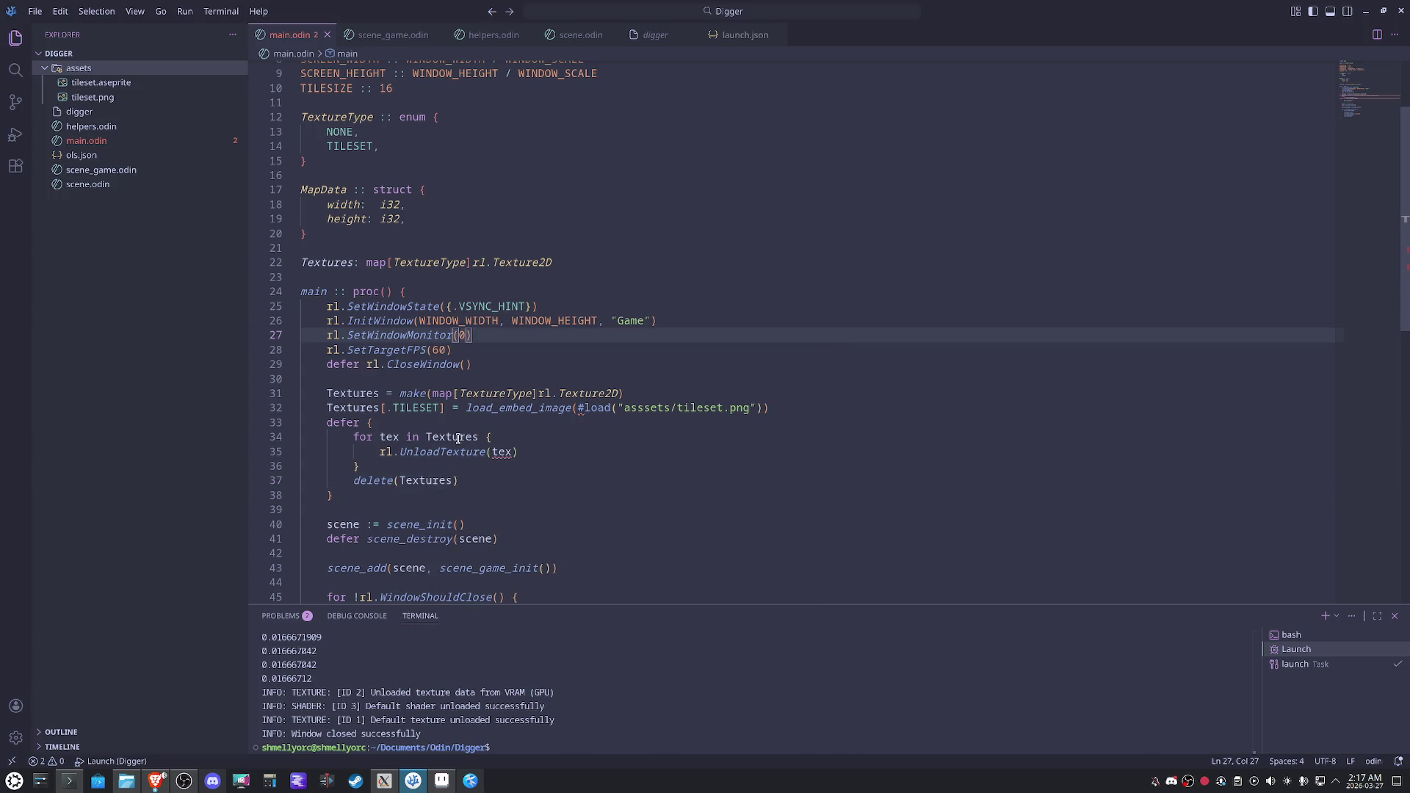
{"action": "left_click", "coordinate": [380, 437]}
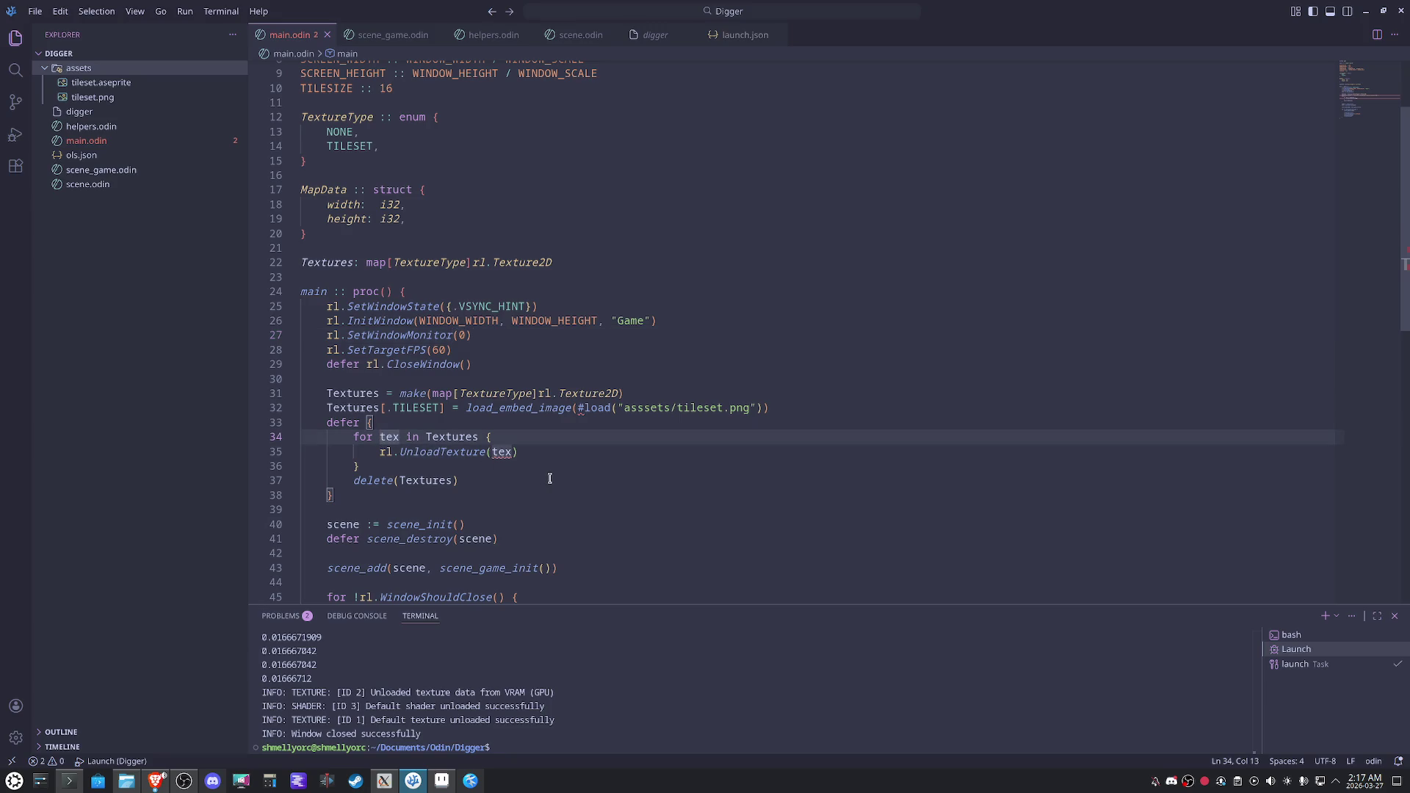
{"action": "type", "text": "_,"}
{"action": "left_click", "coordinate": [651, 465]}
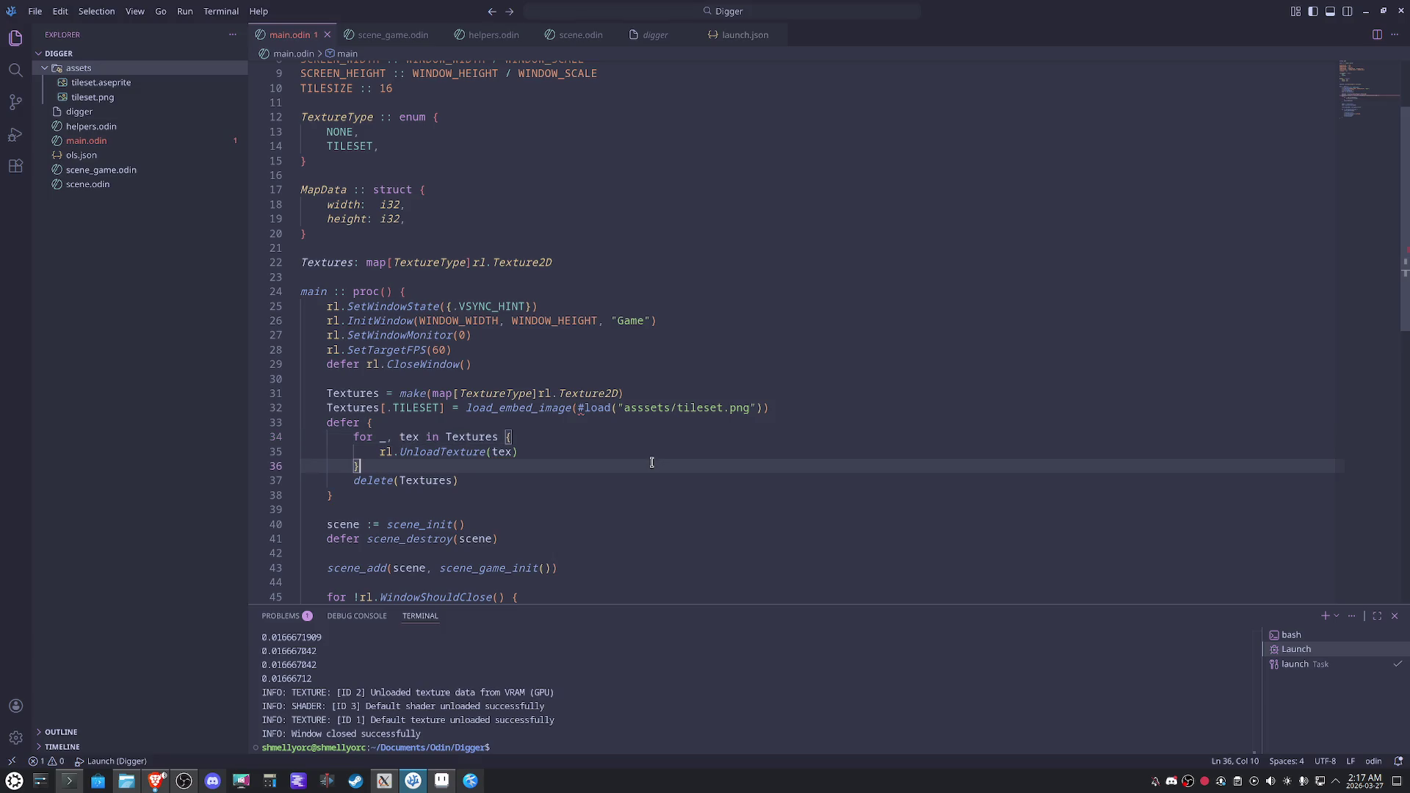
Correct the misspelled 'asssets' path to 'assets' in the tileset load.
{"action": "scroll", "coordinate": [651, 462], "scroll_direction": "down", "scroll_amount": 2}
{"action": "left_click", "coordinate": [577, 419]}
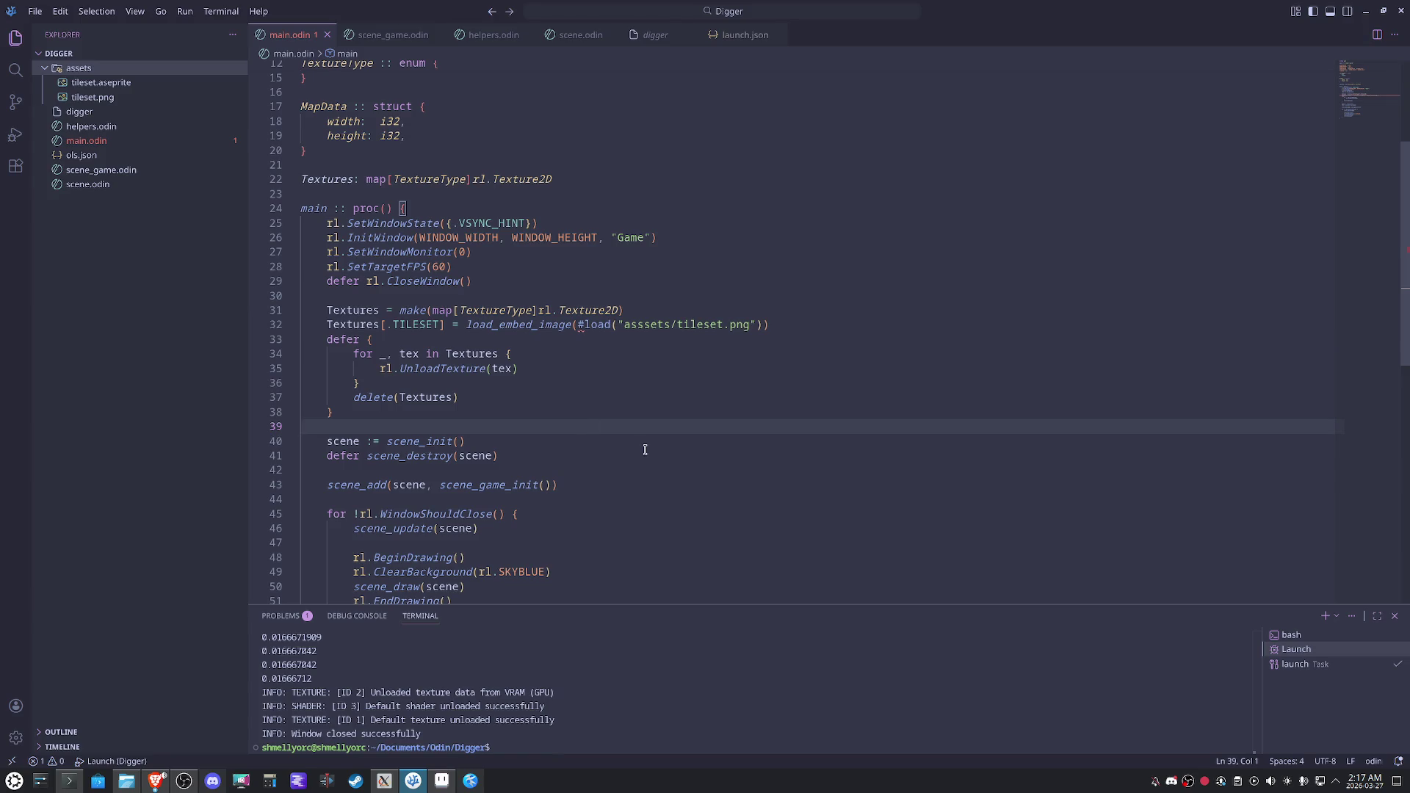
{"action": "scroll", "coordinate": [645, 449], "scroll_direction": "up", "scroll_amount": 5}
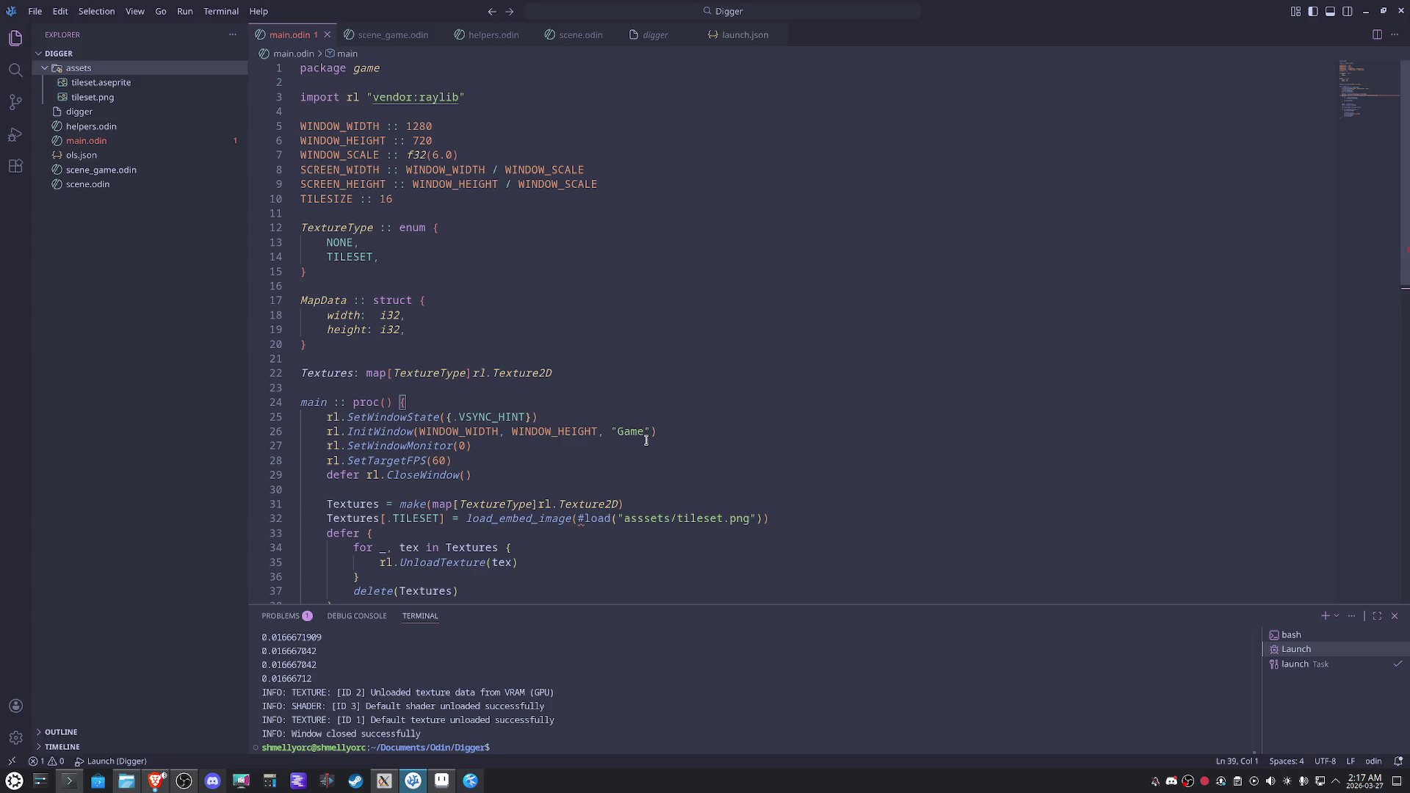
{"action": "mouse_move", "coordinate": [586, 523]}
{"action": "left_click", "coordinate": [655, 523]}
{"action": "key", "text": "BackSpace"}
{"action": "left_click", "coordinate": [834, 424]}
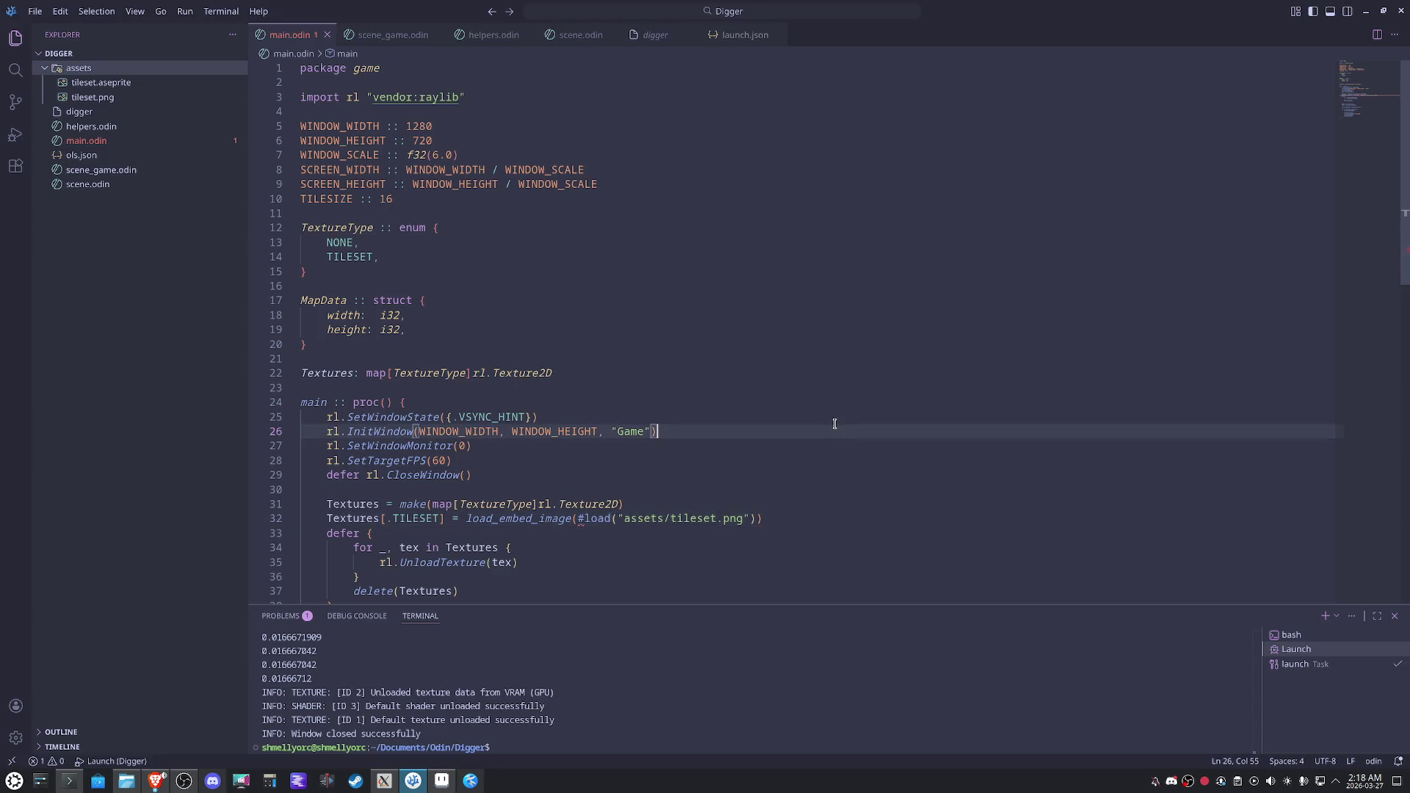
Save main.odin, launch the game with F5, and close its sky-blue window.
{"action": "key", "text": "Up"}
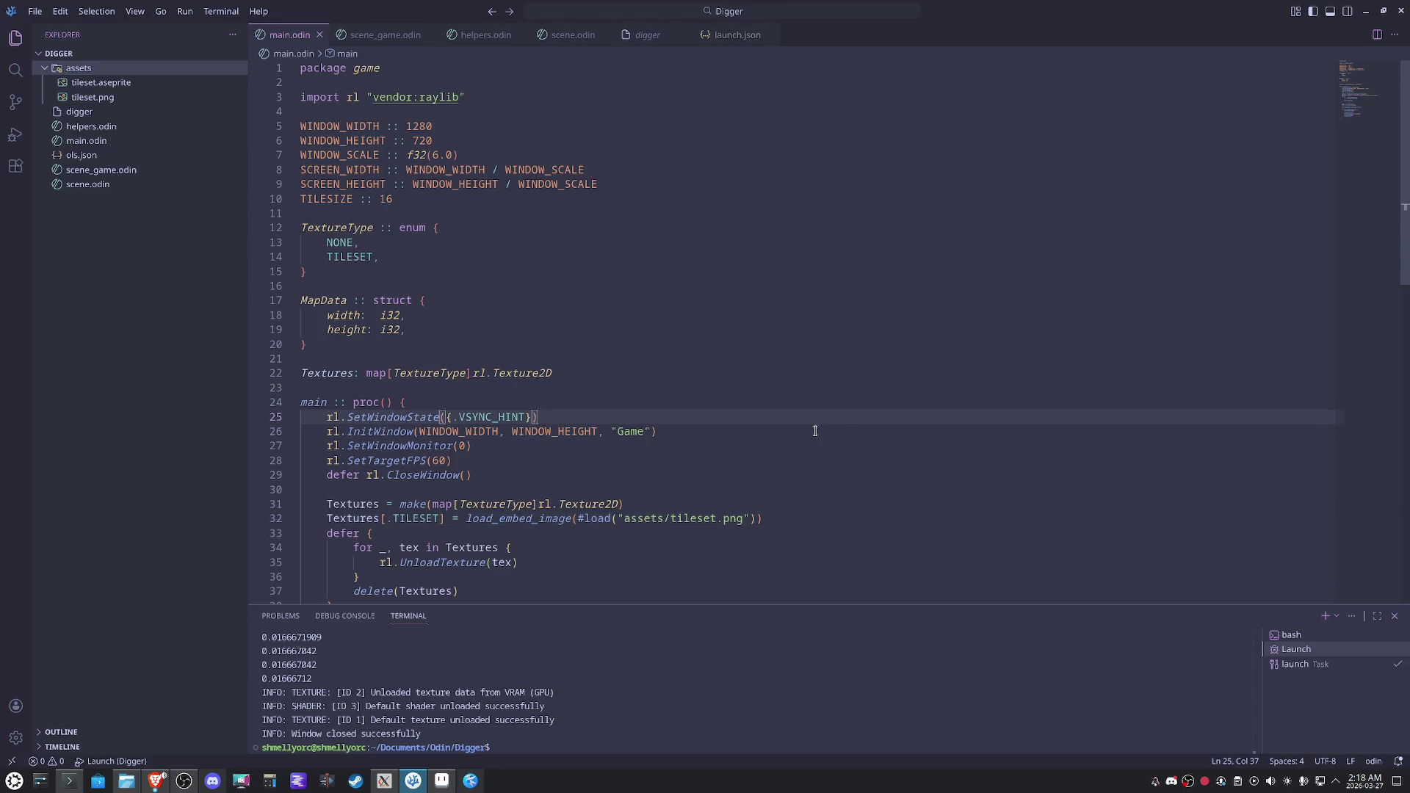
{"action": "key", "text": "F5"}
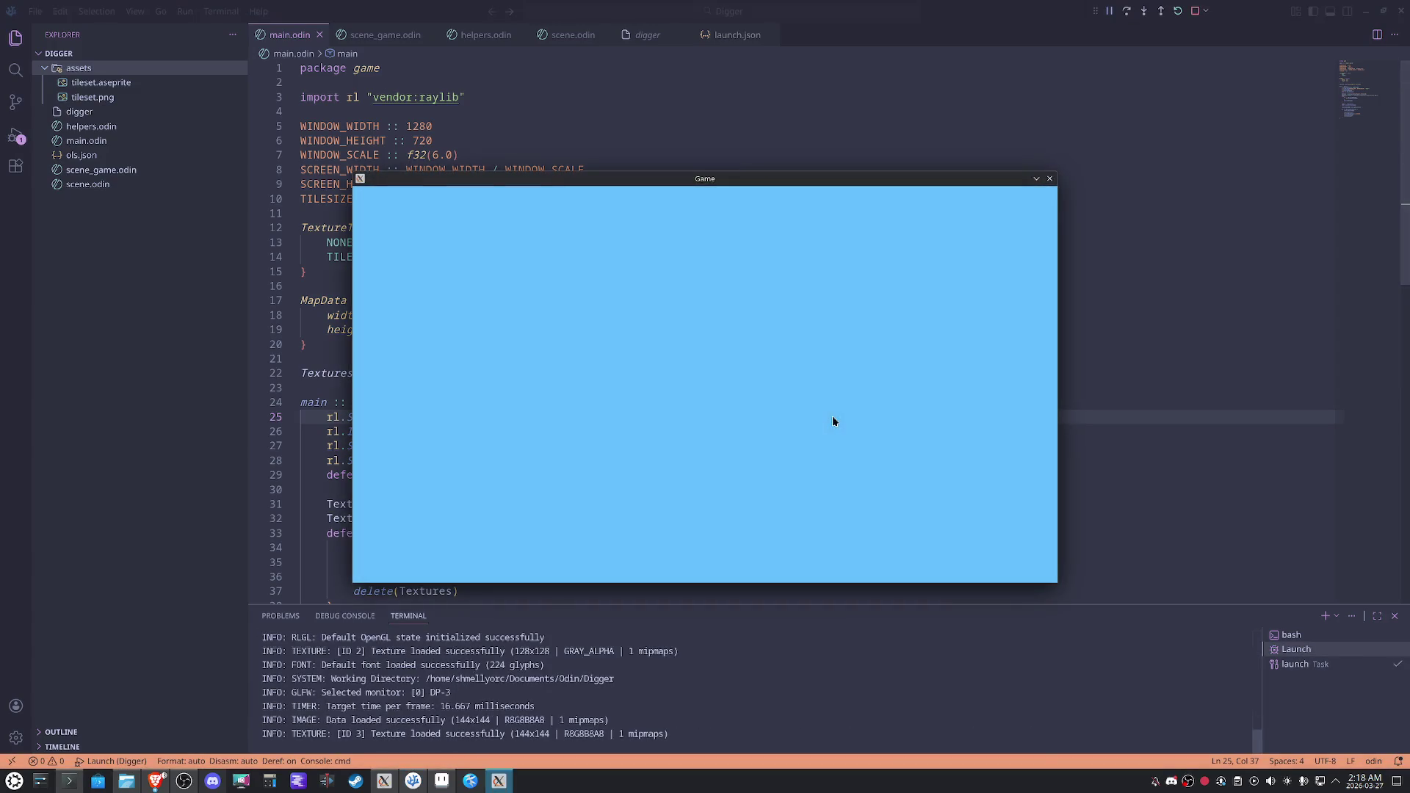
{"action": "left_click", "coordinate": [1051, 179]}
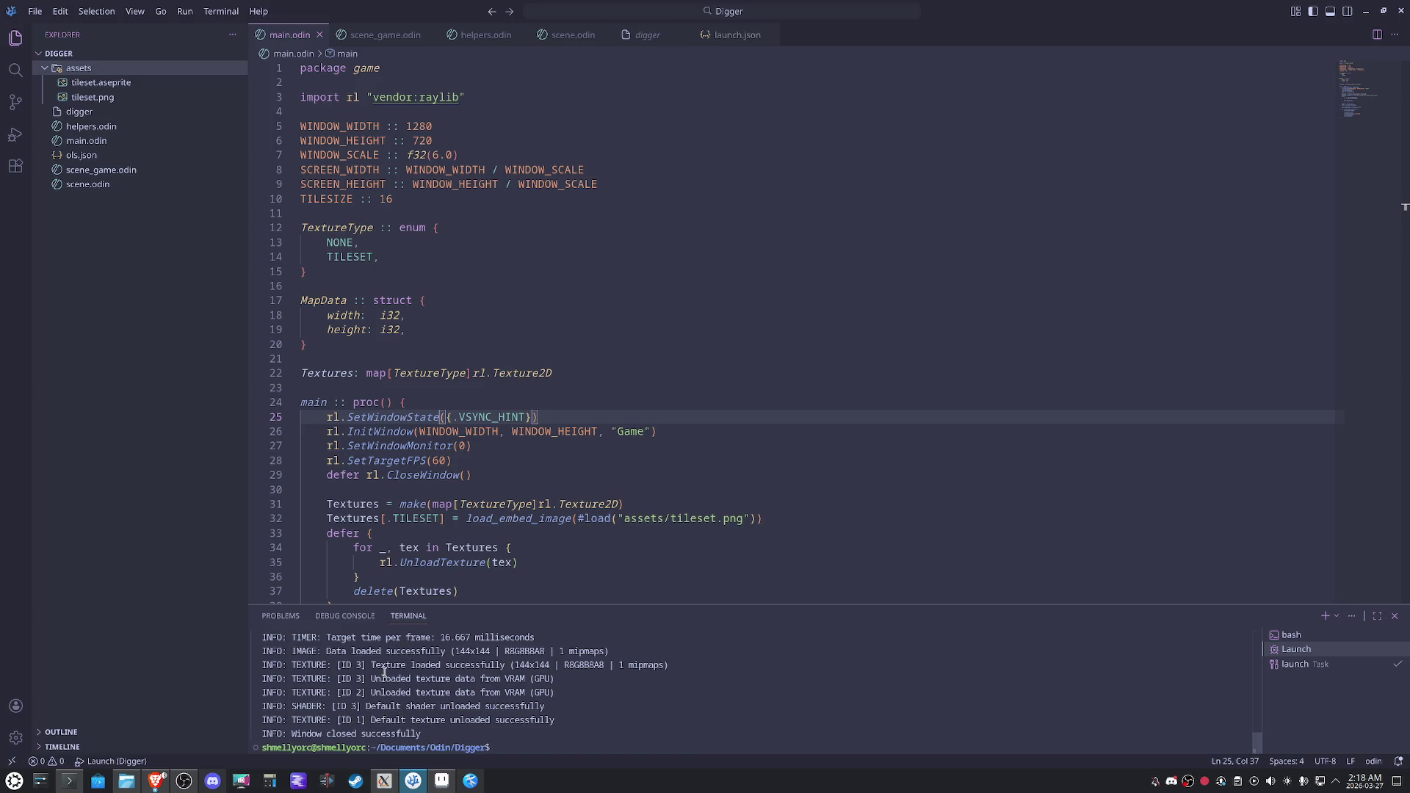
{"action": "mouse_move", "coordinate": [687, 665]}
{"action": "left_mouse_down"}
{"action": "mouse_move", "coordinate": [338, 665]}
{"action": "mouse_move", "coordinate": [377, 705]}
{"action": "mouse_move", "coordinate": [570, 701]}
{"action": "left_mouse_up"}
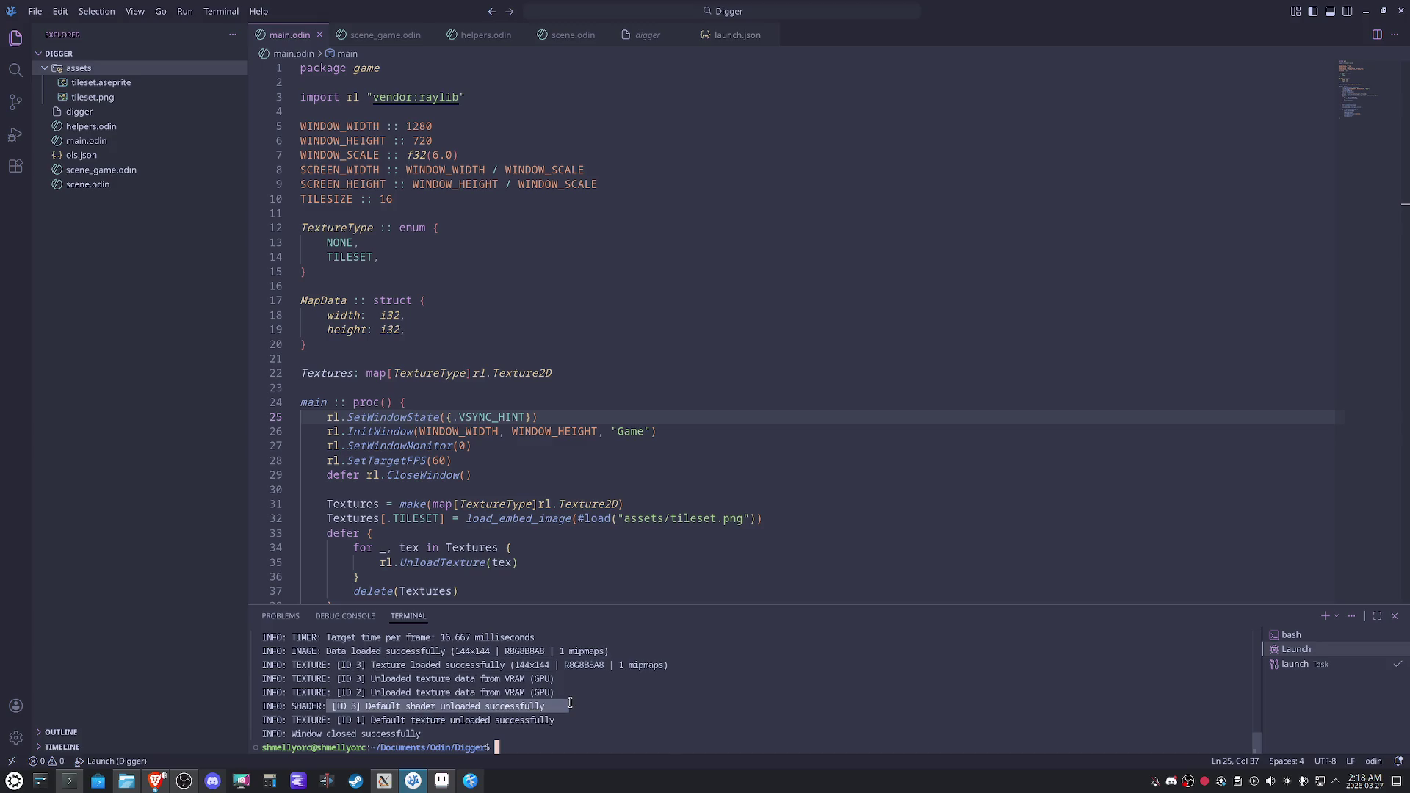
{"action": "left_click_drag", "start_coordinate": [420, 665], "coordinate": [485, 665]}
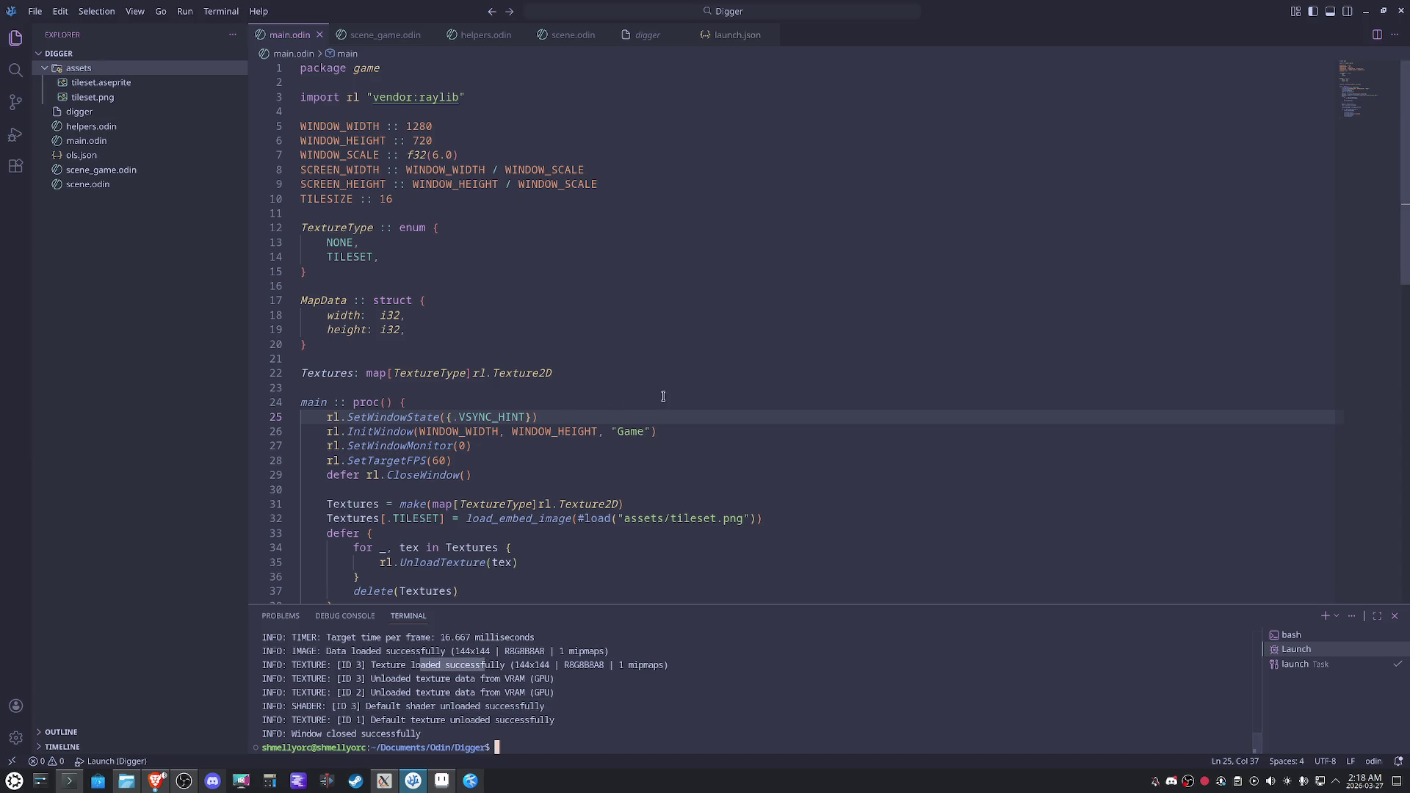
{"action": "scroll", "coordinate": [728, 431], "scroll_direction": "down", "scroll_amount": 3}
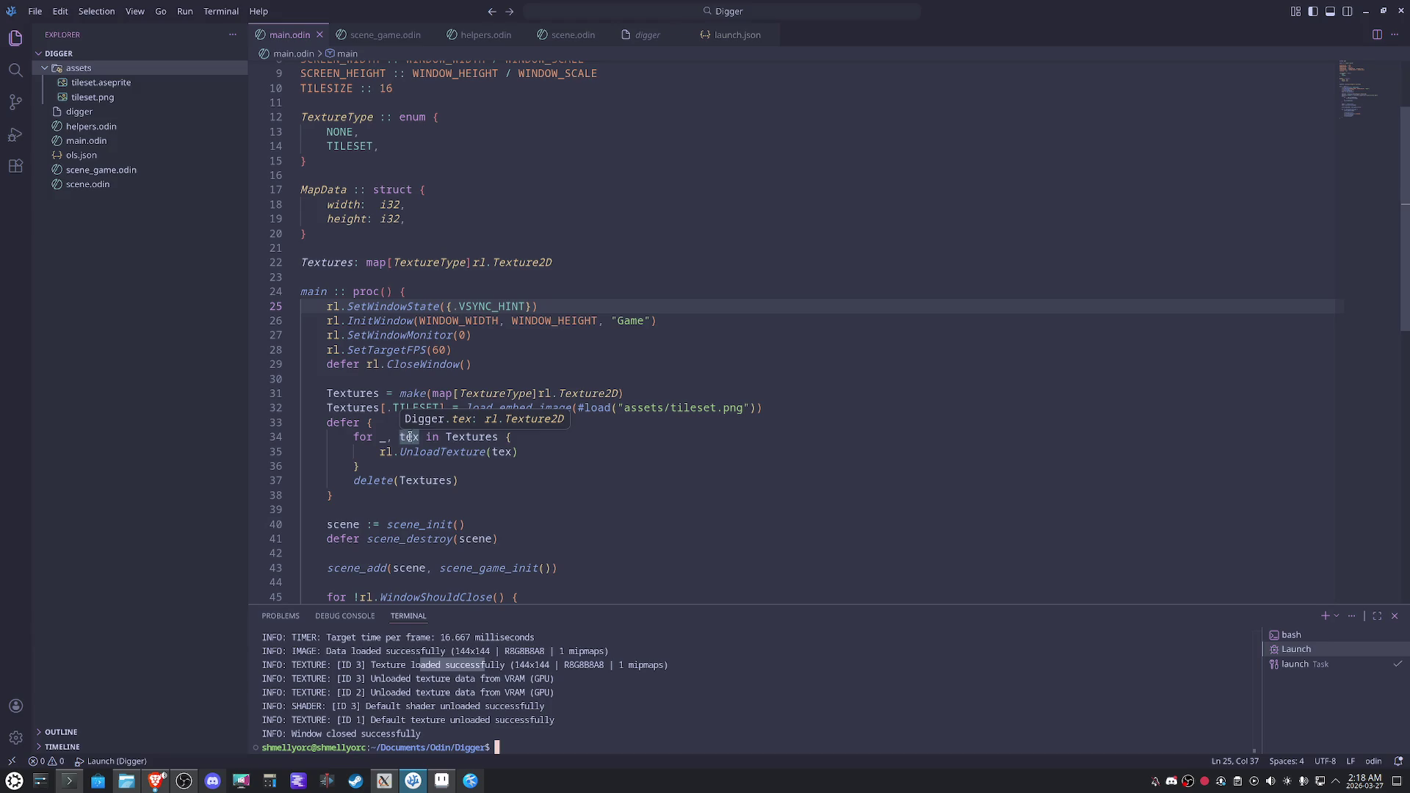
{"action": "left_click", "coordinate": [545, 454]}
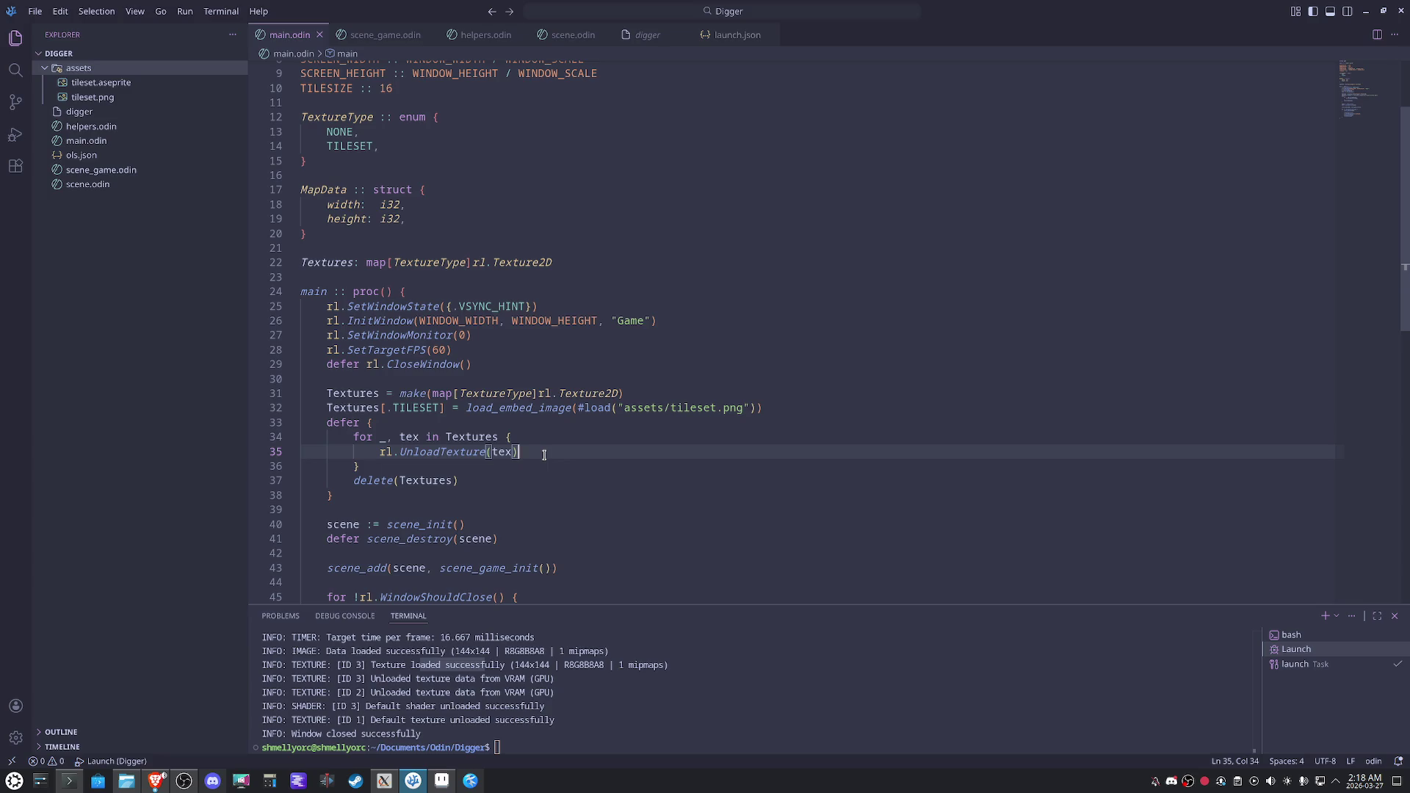
{"action": "left_click_drag", "start_coordinate": [572, 607], "coordinate": [588, 530]}
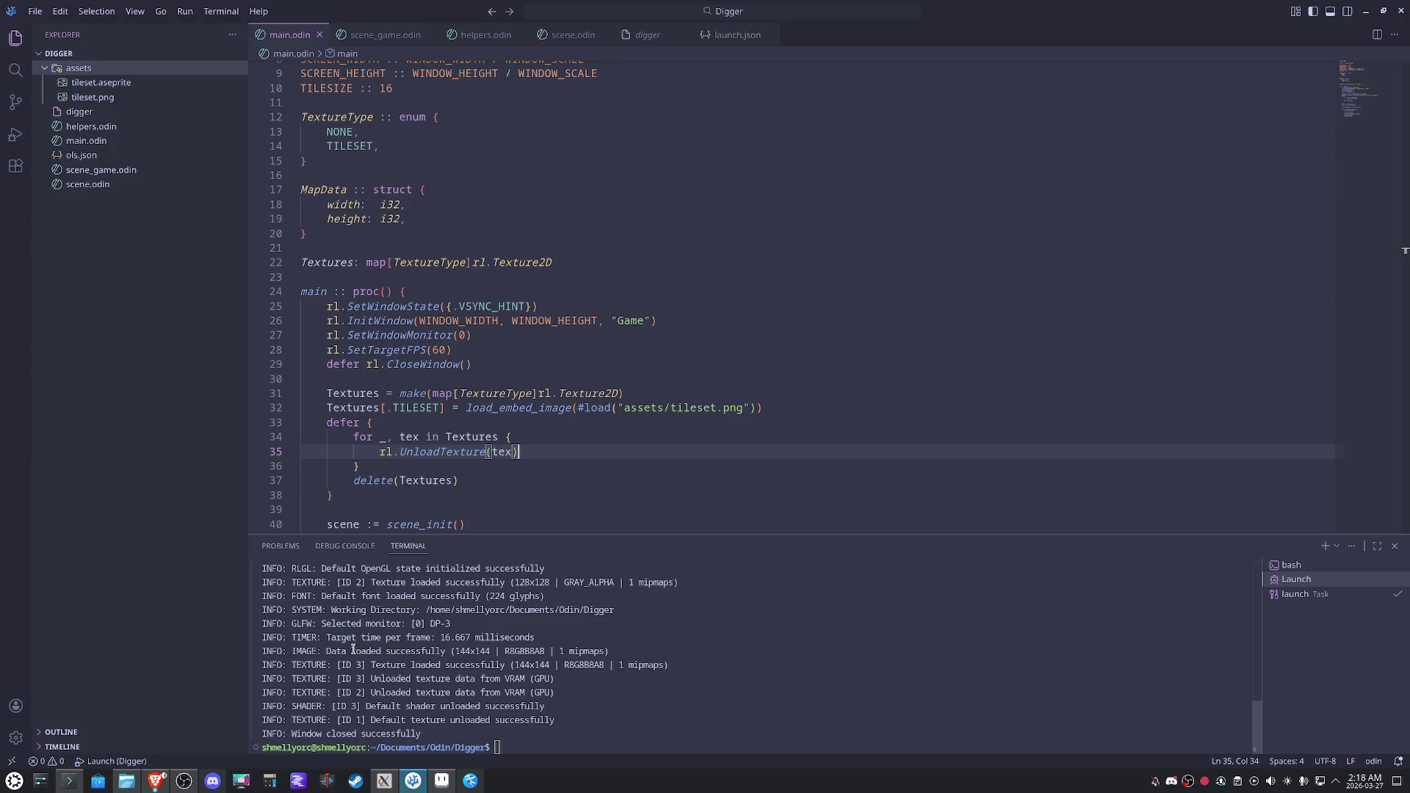
{"action": "left_click_drag", "start_coordinate": [297, 651], "coordinate": [630, 651]}
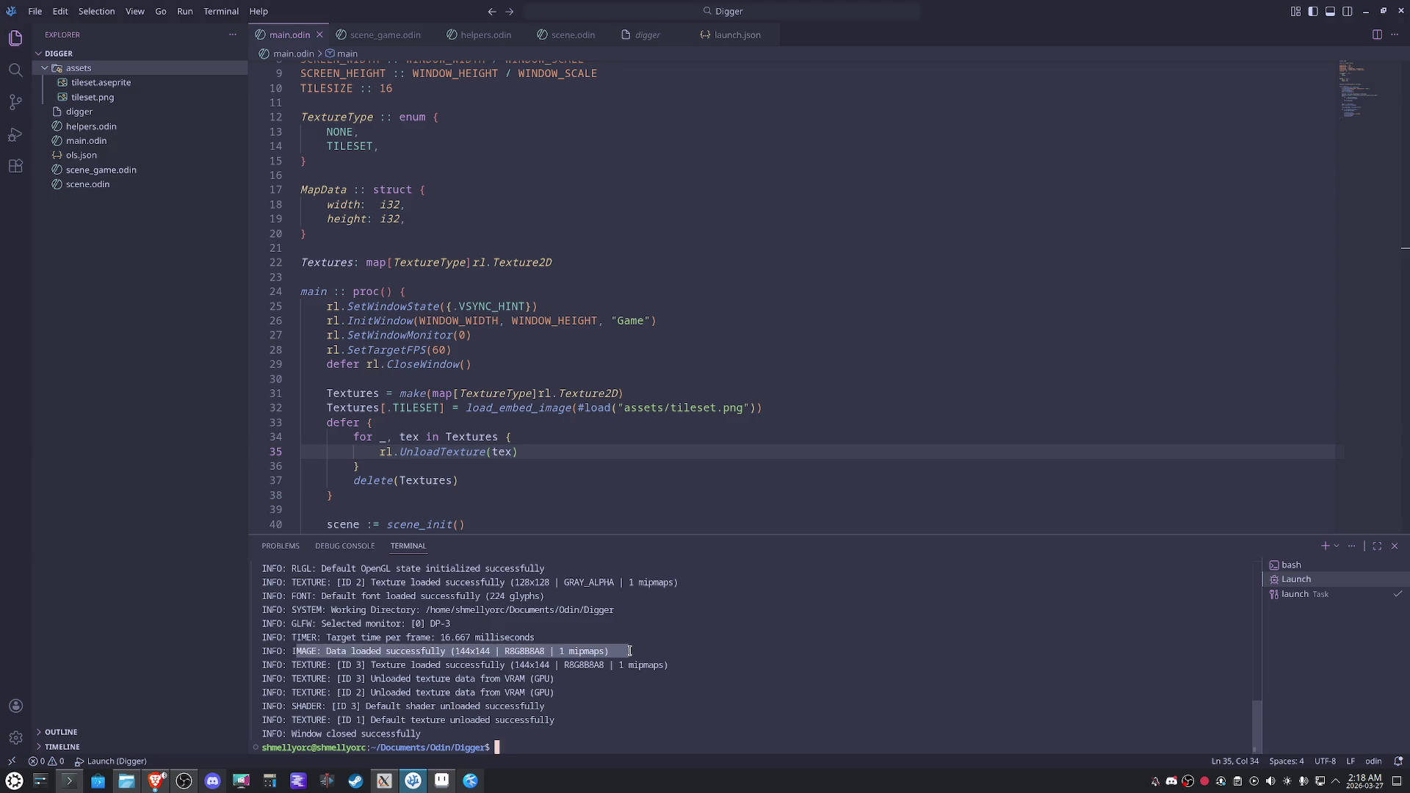
{"action": "left_click_drag", "start_coordinate": [337, 664], "coordinate": [675, 666]}
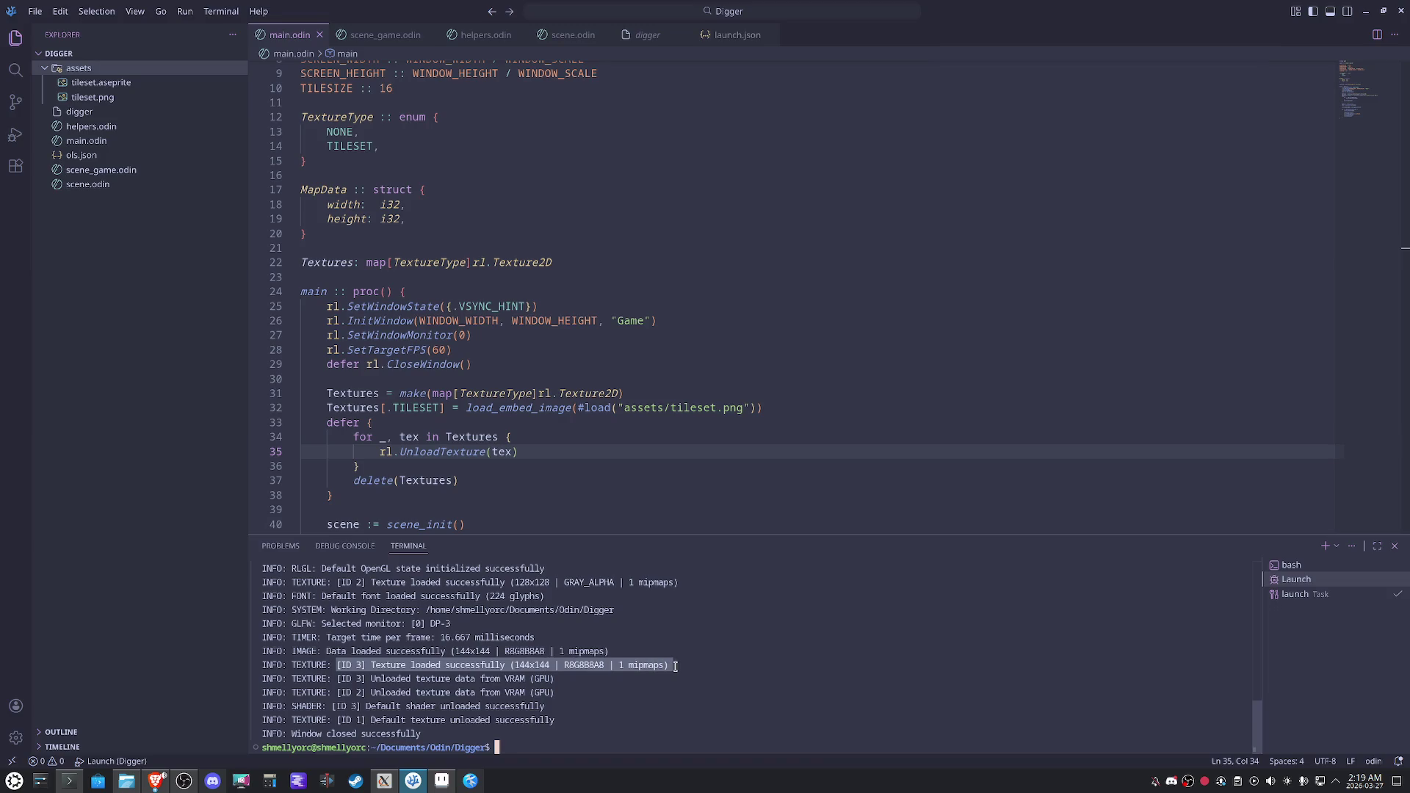
{"action": "left_click_drag", "start_coordinate": [337, 679], "coordinate": [588, 677]}
{"action": "left_click", "coordinate": [632, 454]}
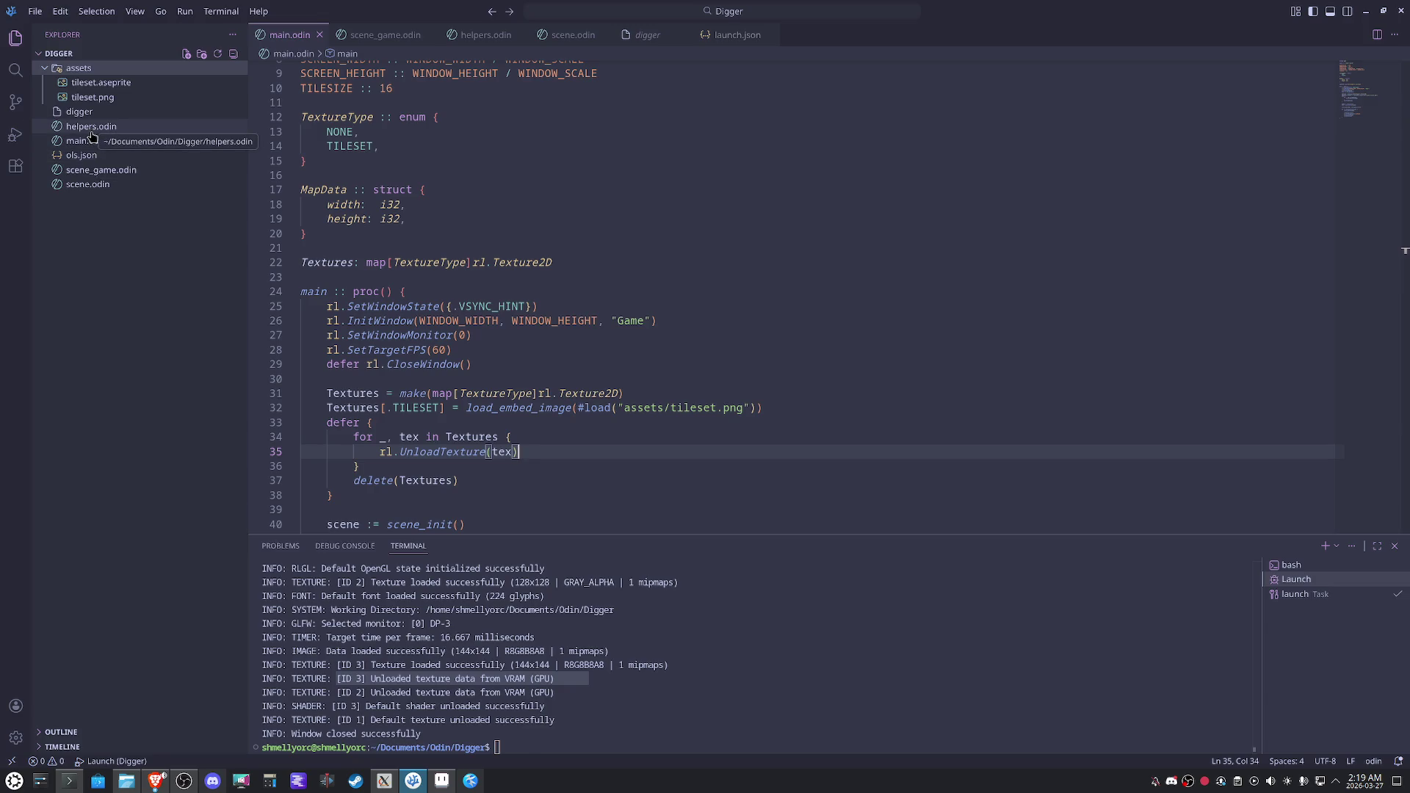
{"action": "left_click", "coordinate": [84, 170]}
Start an rl.DrawTexture call at the end of scene_game_draw.
{"action": "left_click", "coordinate": [543, 352]}
{"action": "key", "text": "Return"}
{"action": "key", "text": "Return"}
{"action": "type", "text": "rl.te"}
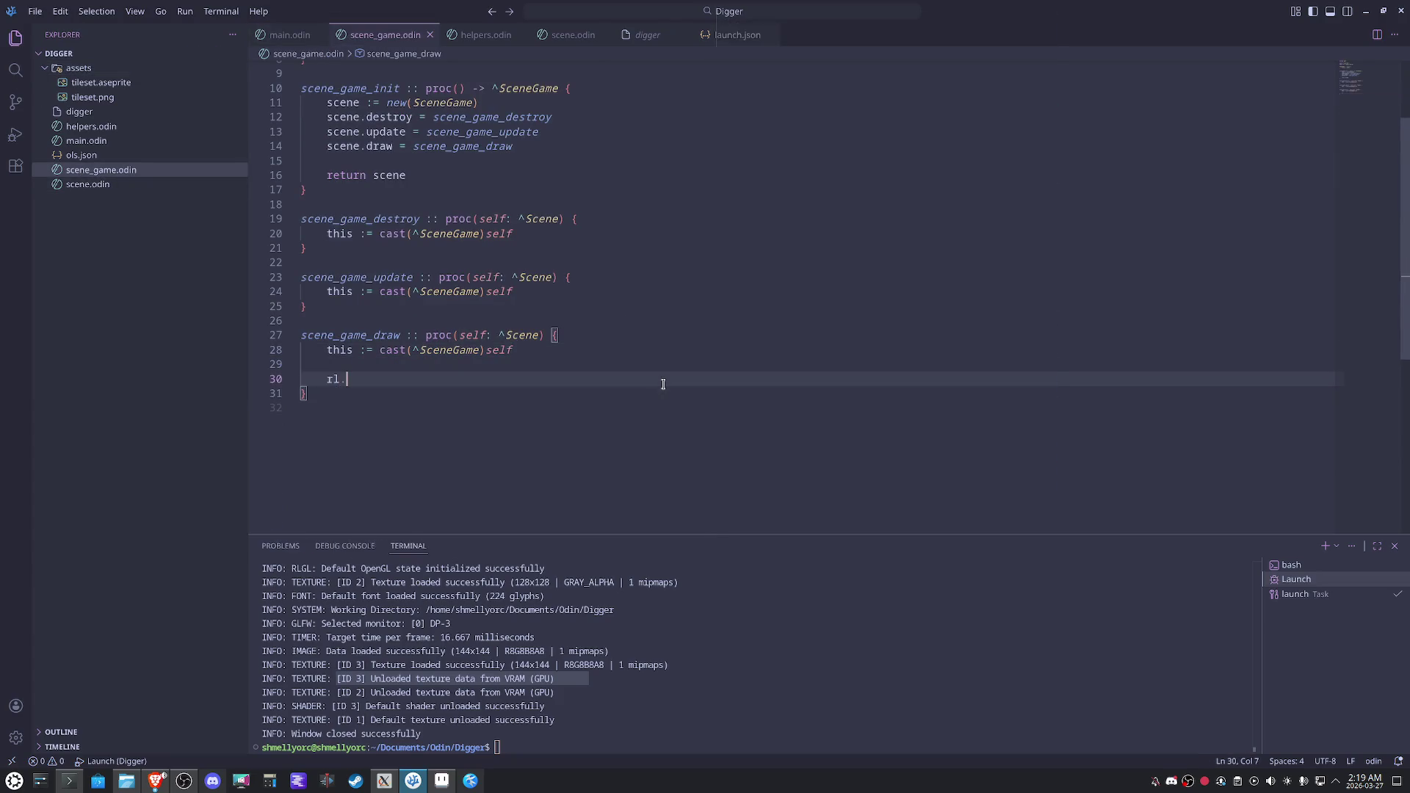
{"action": "key", "text": "BackSpace"}
{"action": "key", "text": "BackSpace"}
{"action": "type", "text": "drawteuxt"}
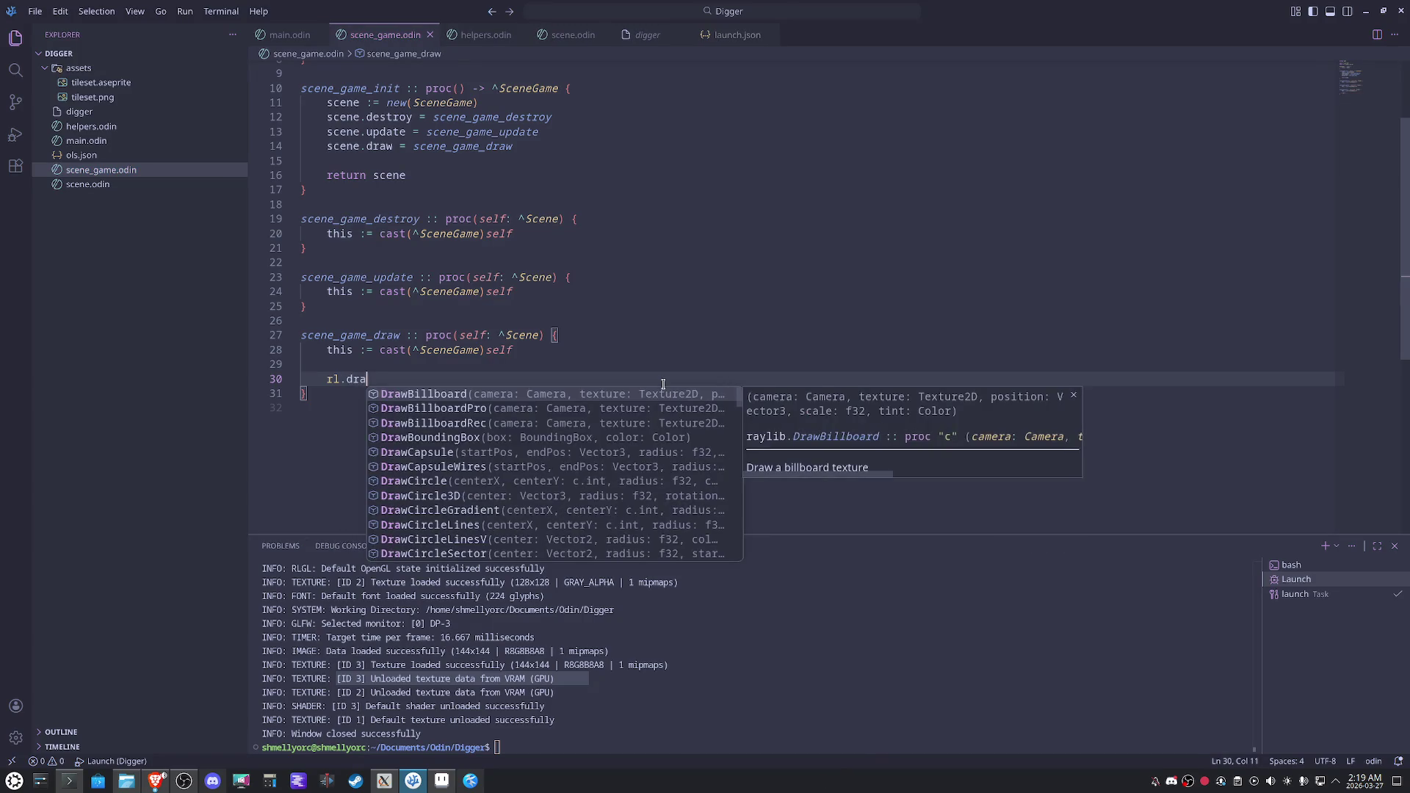
{"action": "key", "text": "BackSpace"}
{"action": "key", "text": "BackSpace"}
{"action": "key", "text": "BackSpace"}
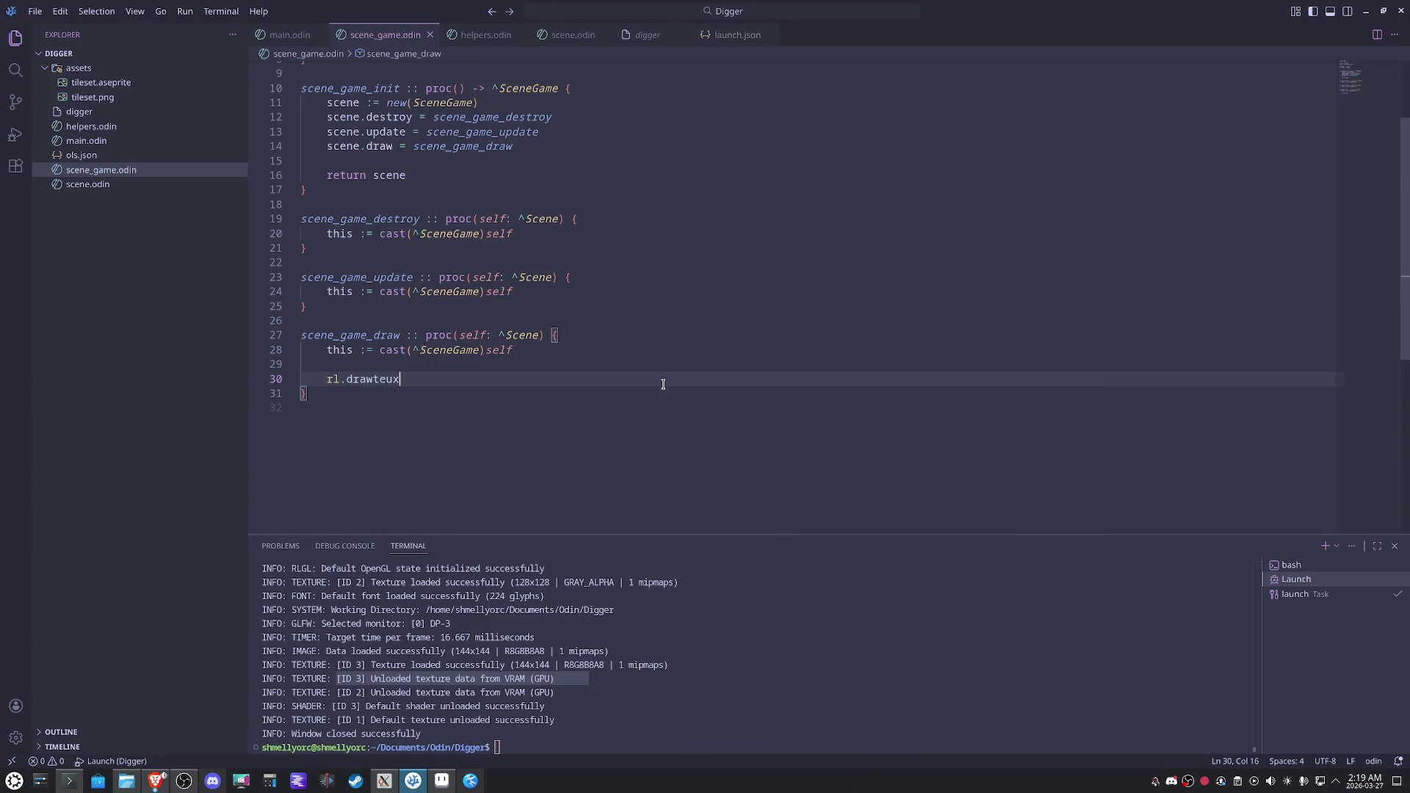
{"action": "key", "text": "BackSpace"}
{"action": "key", "text": "BackSpace"}
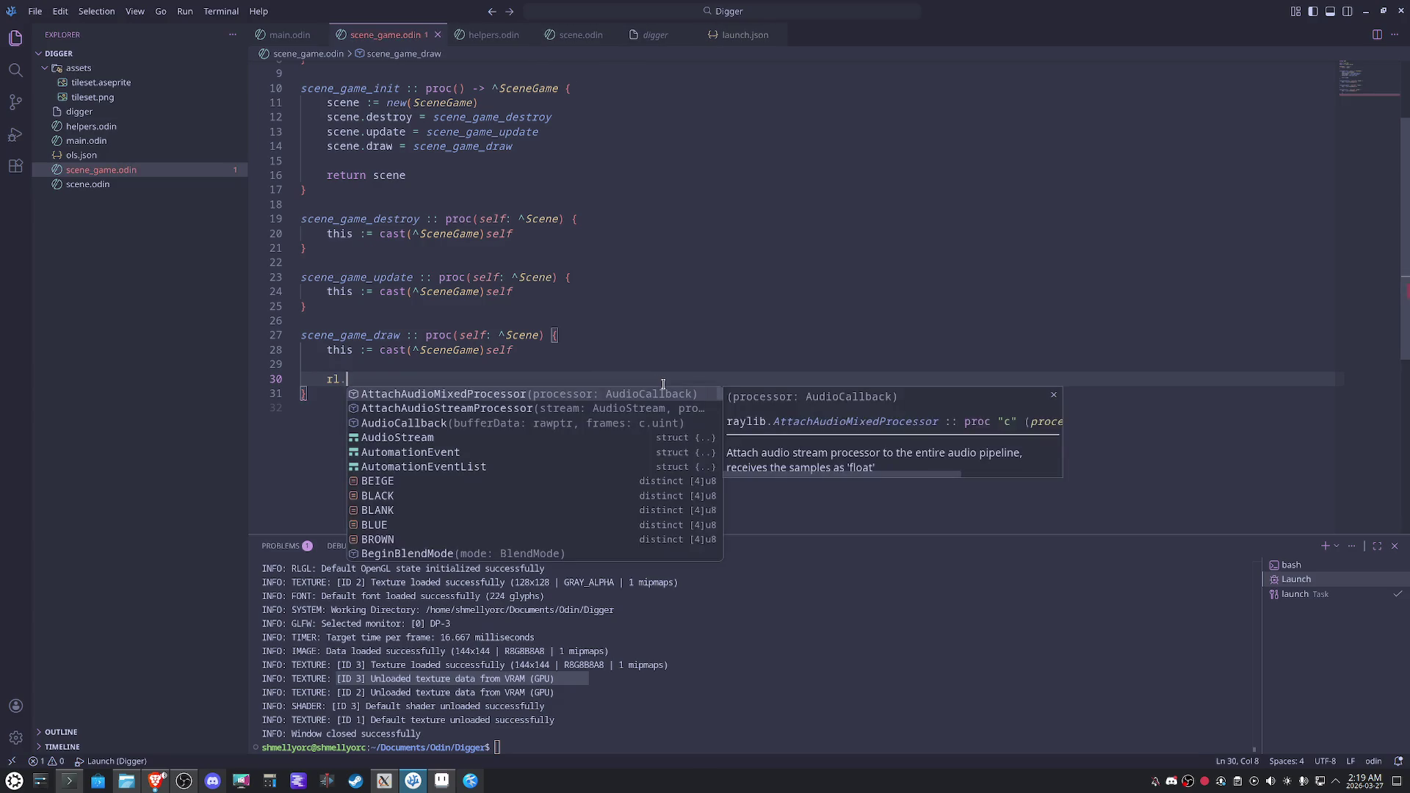
{"action": "type", "text": "DrawTexture"}
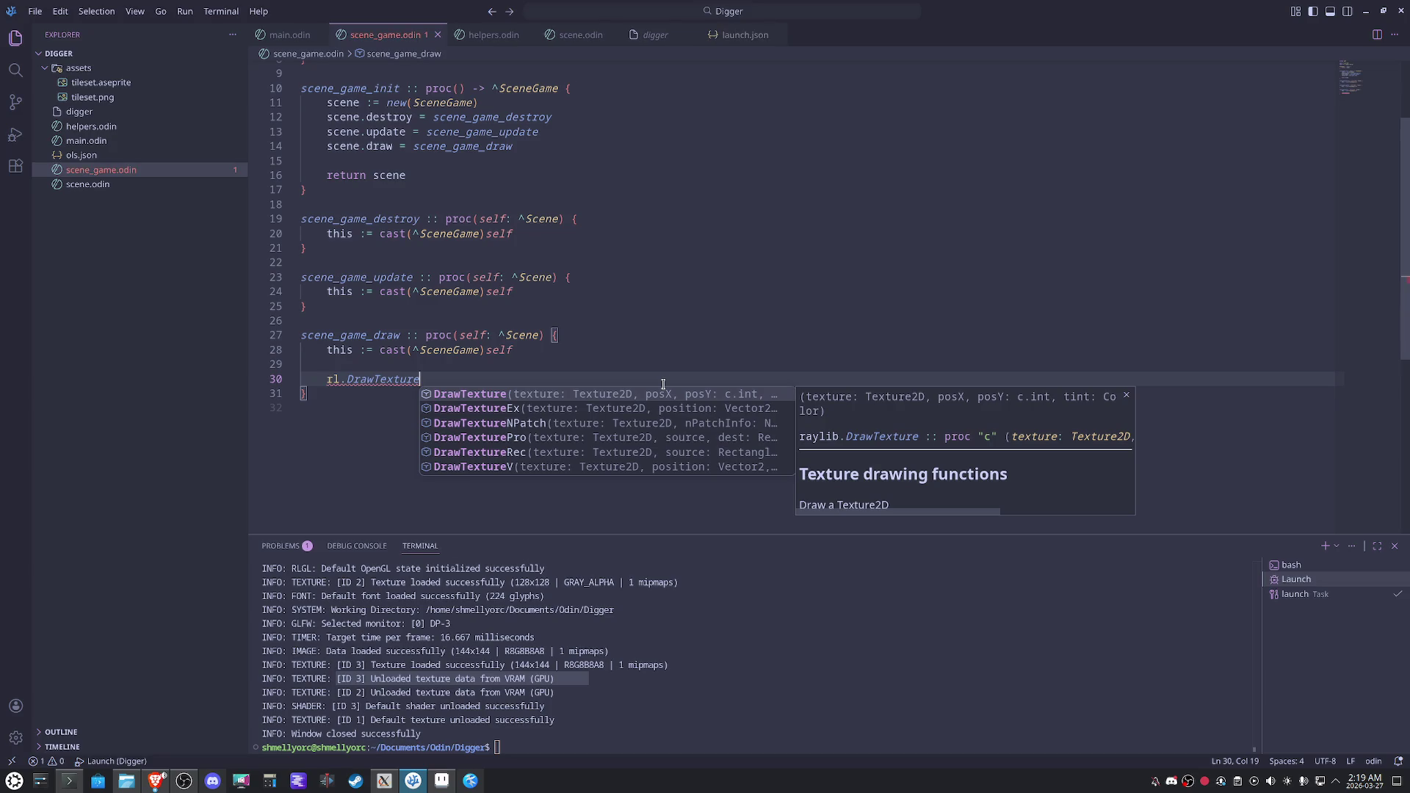
{"action": "key", "text": "Down"}
{"action": "key", "text": "Up"}
Pass Textures[.TILESET], 5, 5, rl.WHITE as the DrawTexture arguments.
{"action": "type", "text": "(TE"}
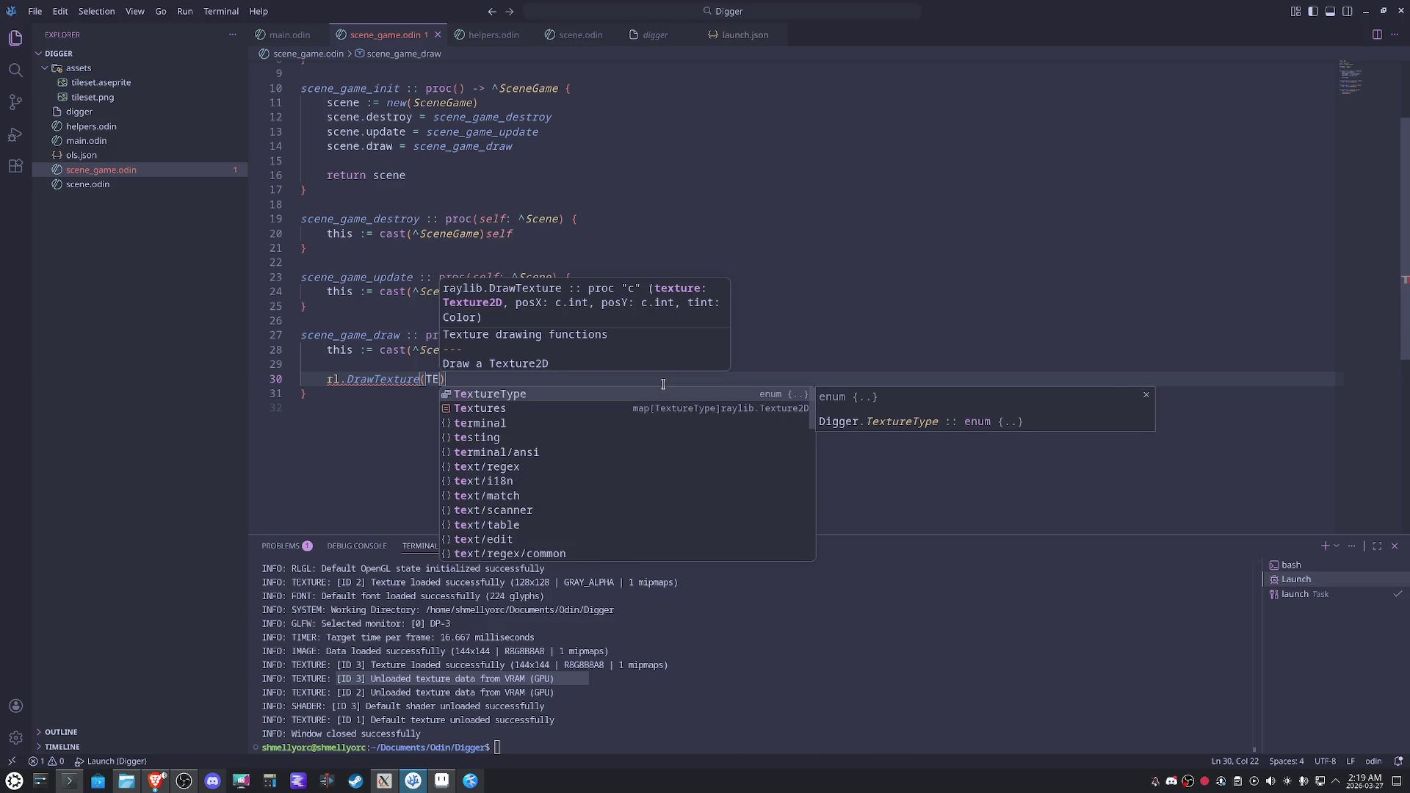
{"action": "key", "text": "Down"}
{"action": "key", "text": "Return"}
{"action": "type", "text": ";"}
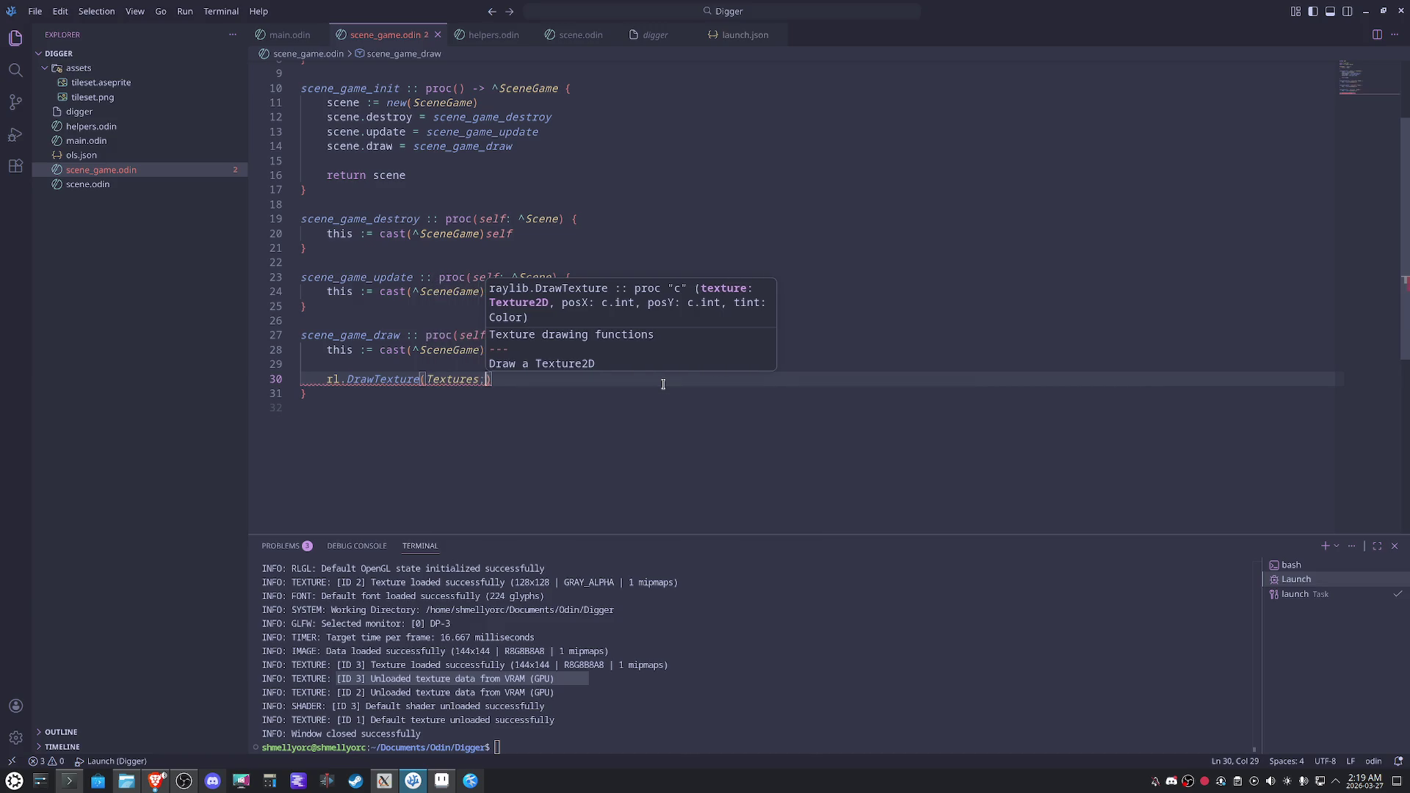
{"action": "key", "text": "BackSpace"}
{"action": "type", "text": "[."}
{"action": "key", "text": "Down"}
{"action": "key", "text": "Return"}
{"action": "type", "text": "], "}
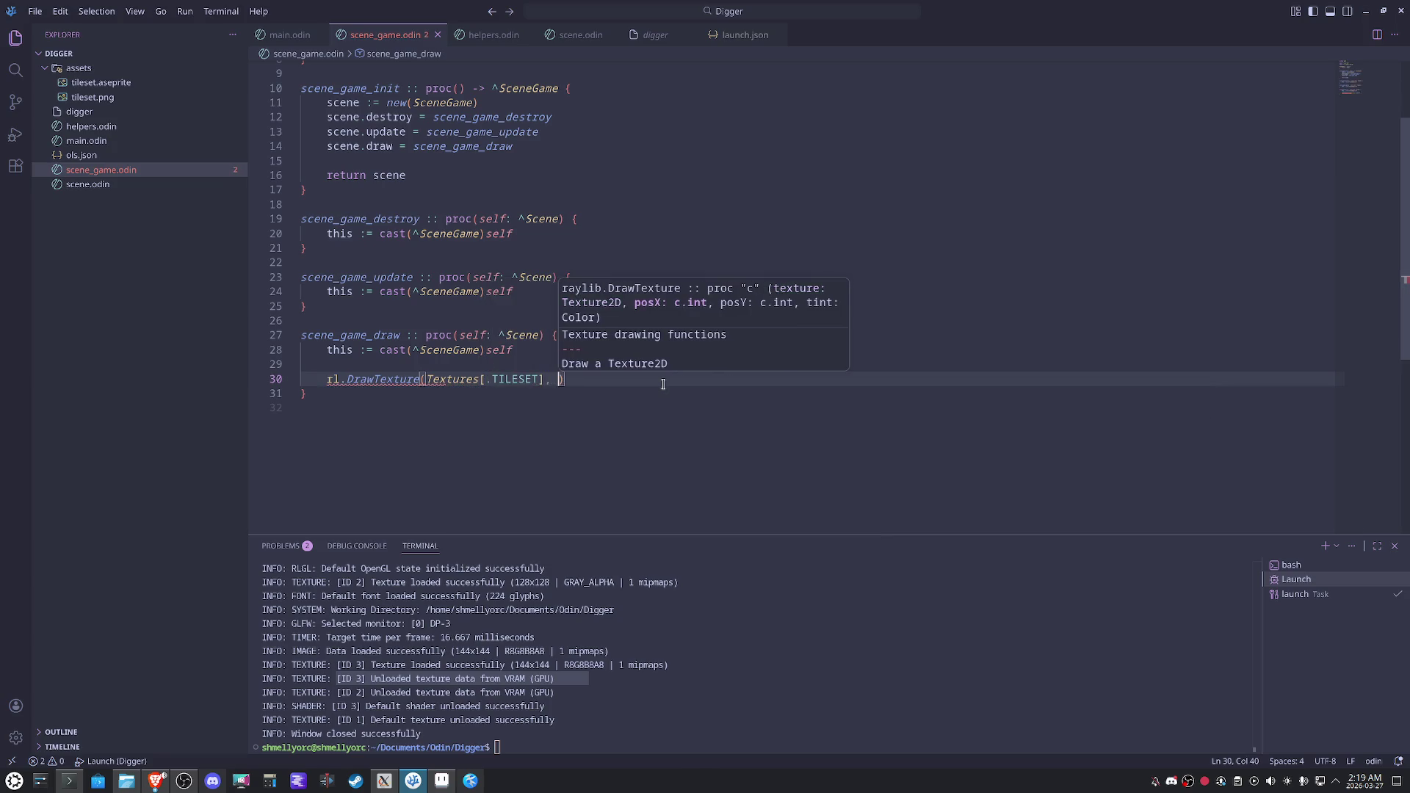
{"action": "type", "text": "5, "}
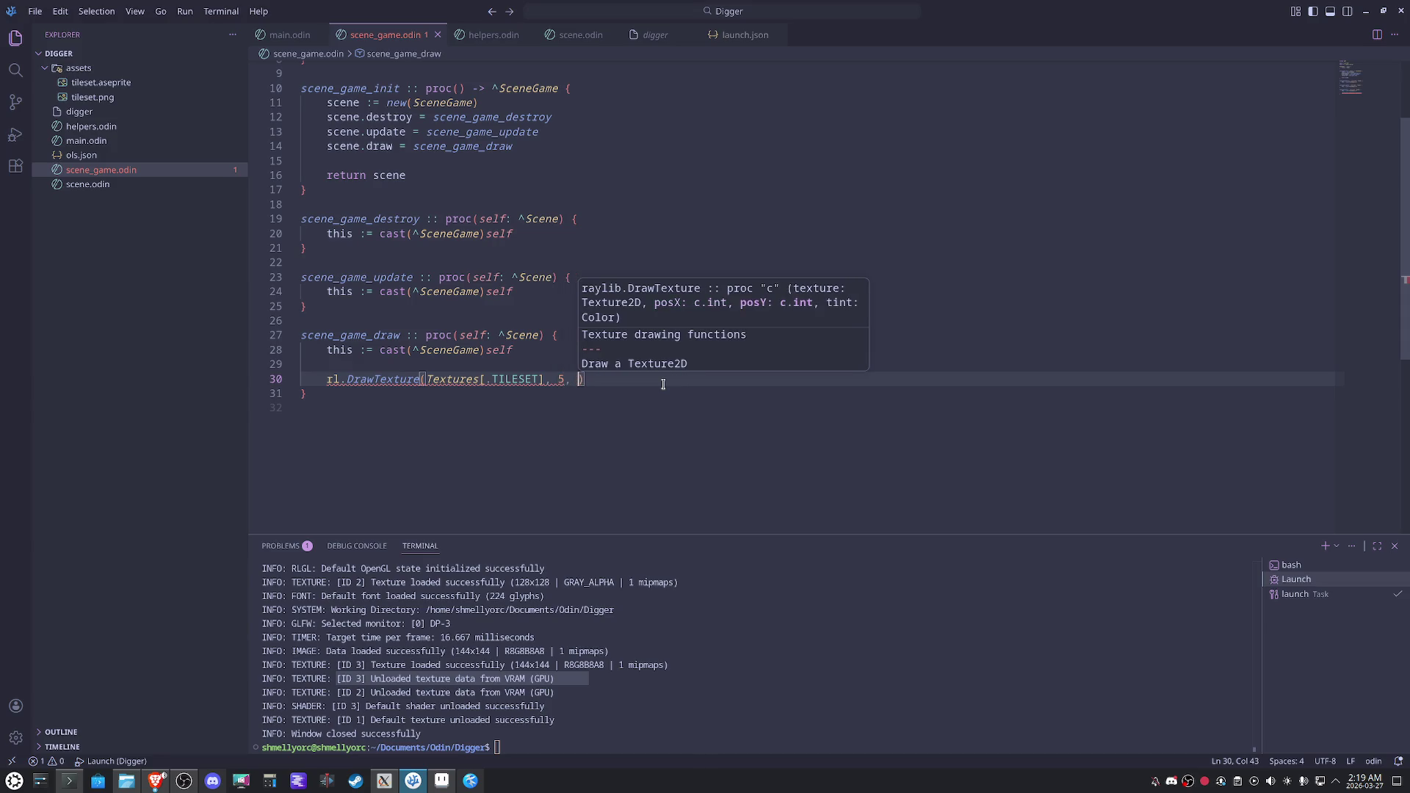
{"action": "type", "text": "5, rl.WHITE"}
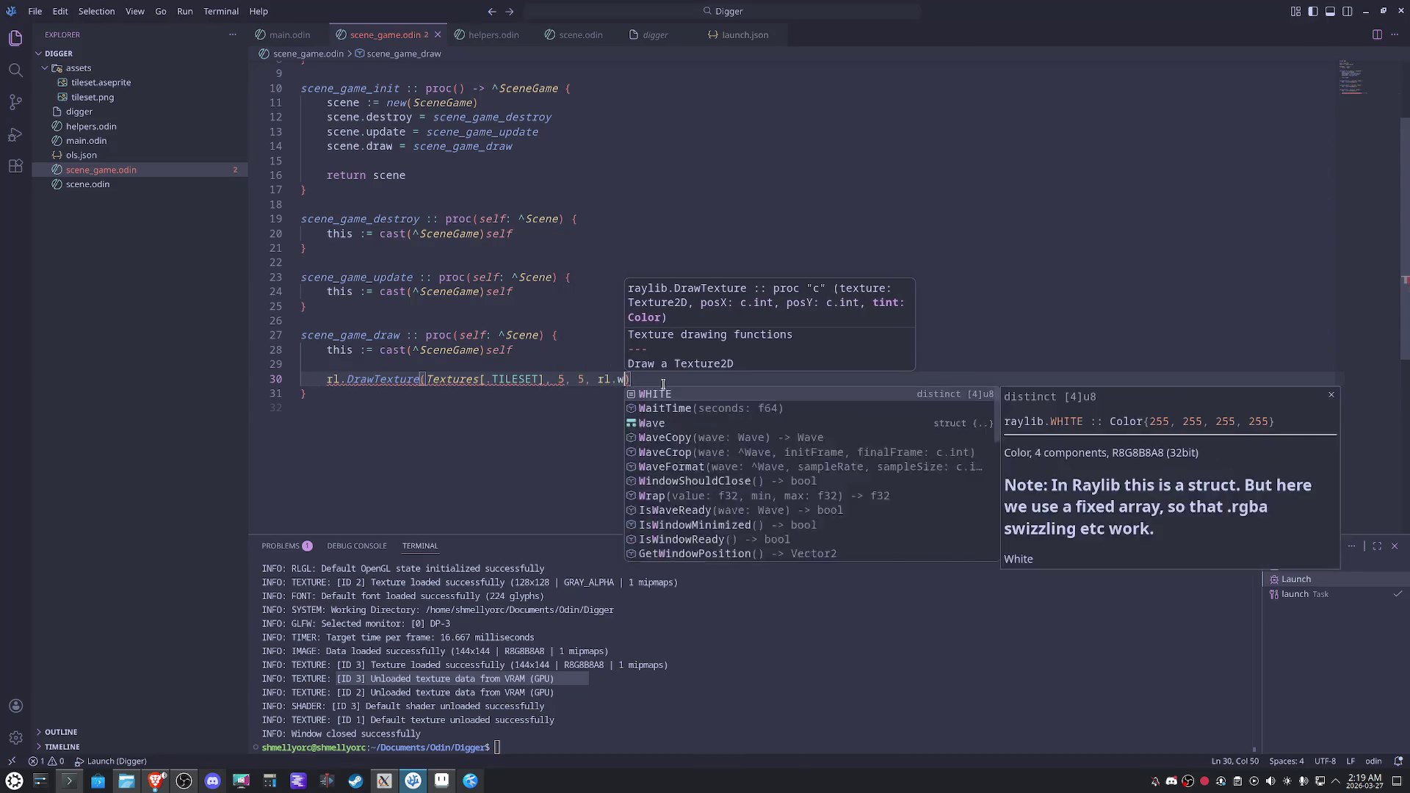
Test-run the game with F5, close it, and jump to the Scene definition.
{"action": "left_click", "coordinate": [625, 439]}
{"action": "key", "text": "F5"}
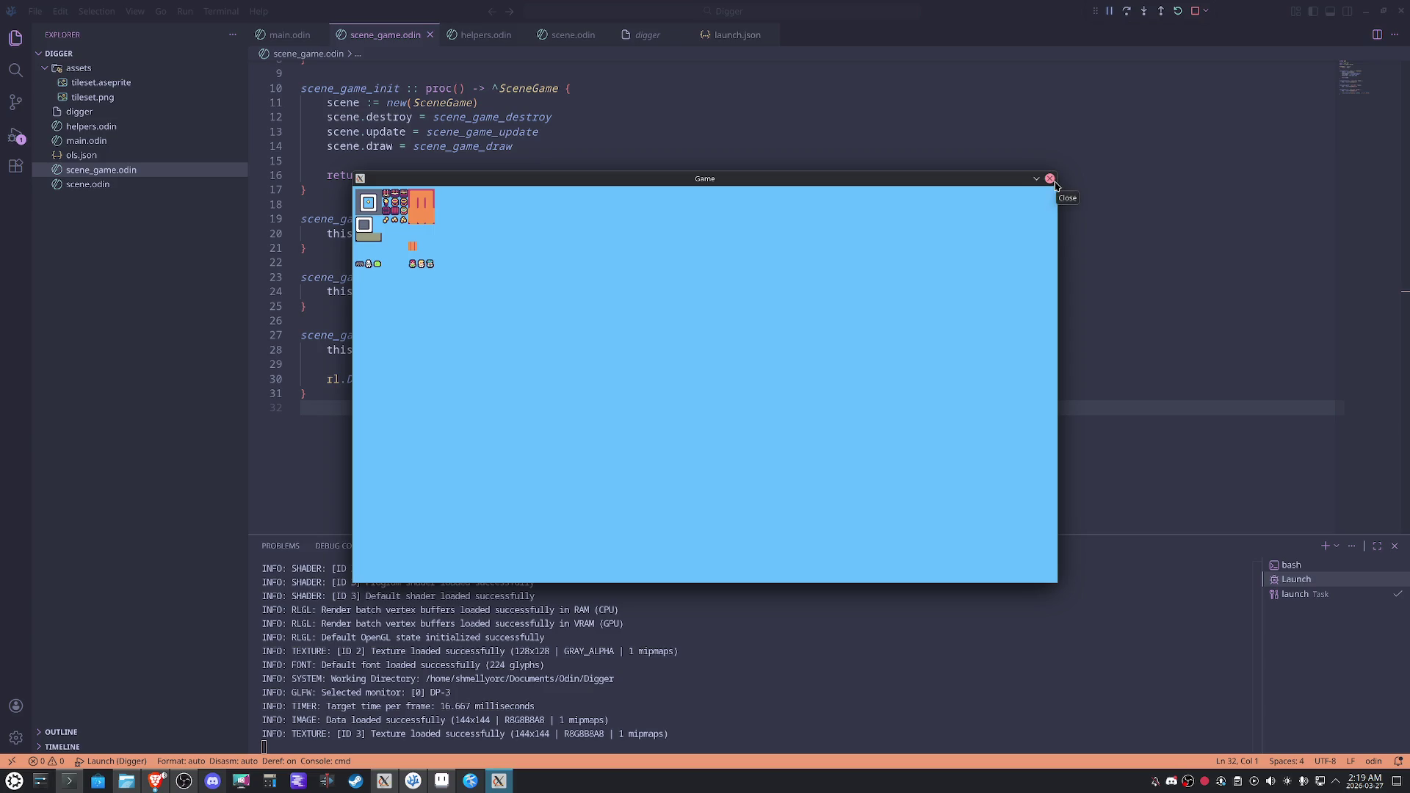
{"action": "left_click", "coordinate": [1054, 181]}
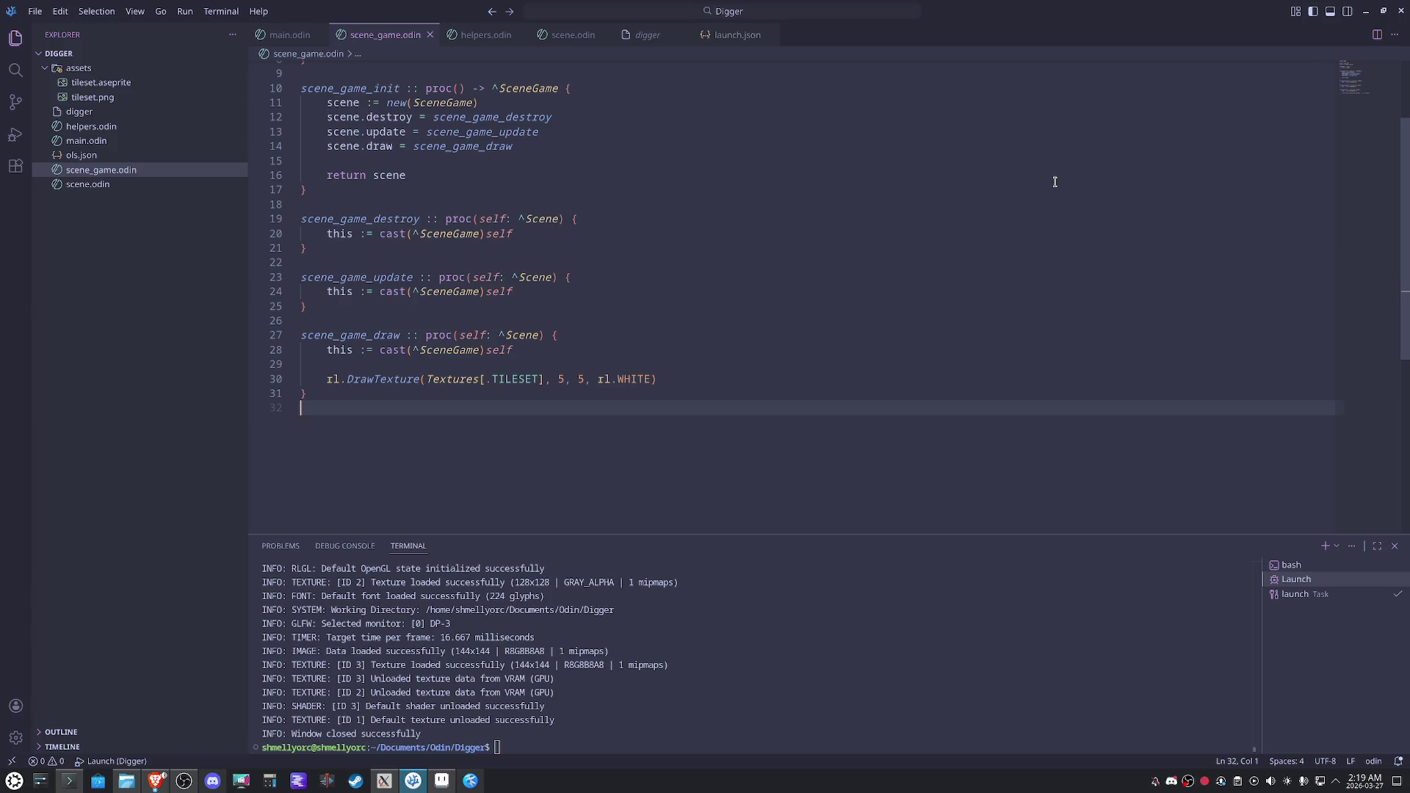
{"action": "scroll", "coordinate": [775, 267], "scroll_direction": "up", "scroll_amount": 3}
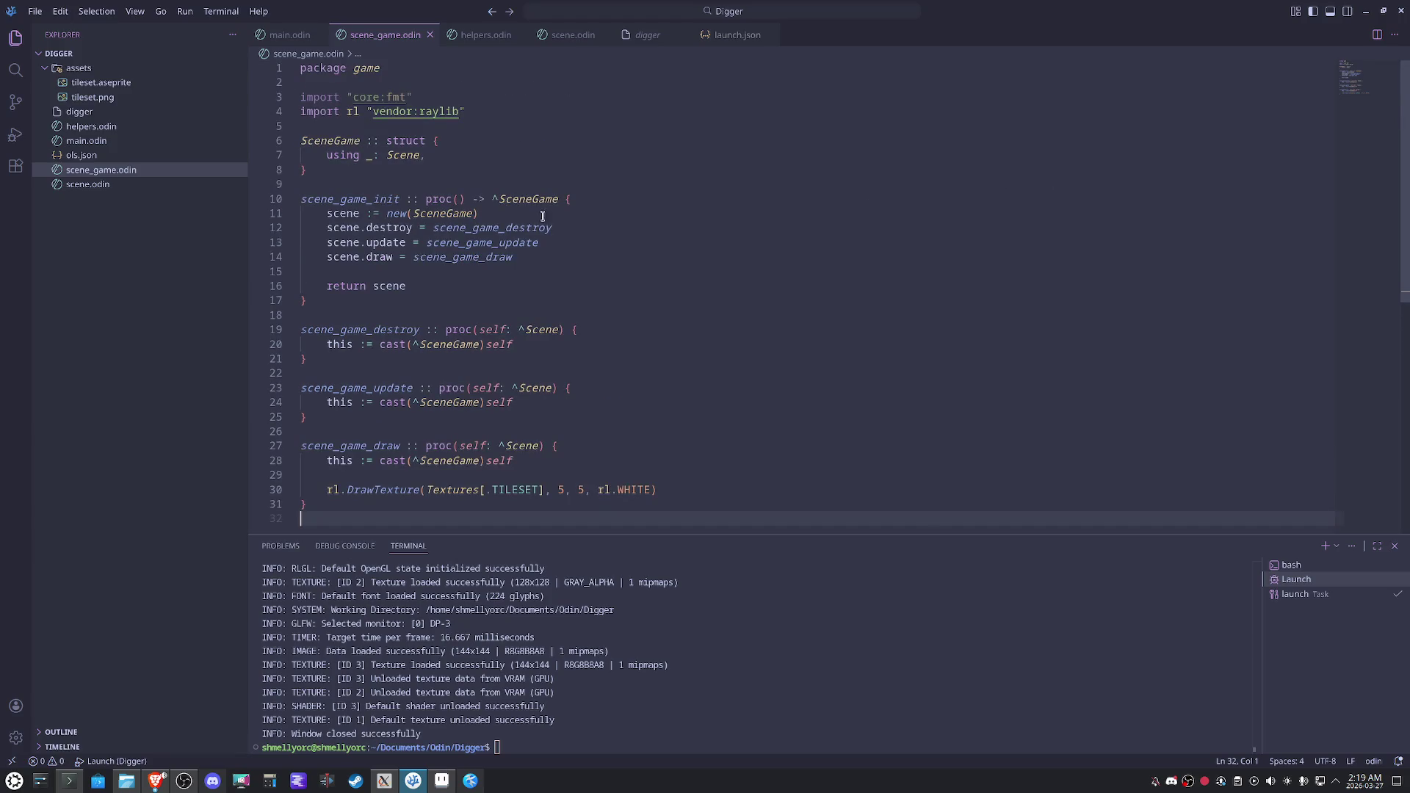
{"action": "left_click", "coordinate": [404, 163], "text": "ctrl"}
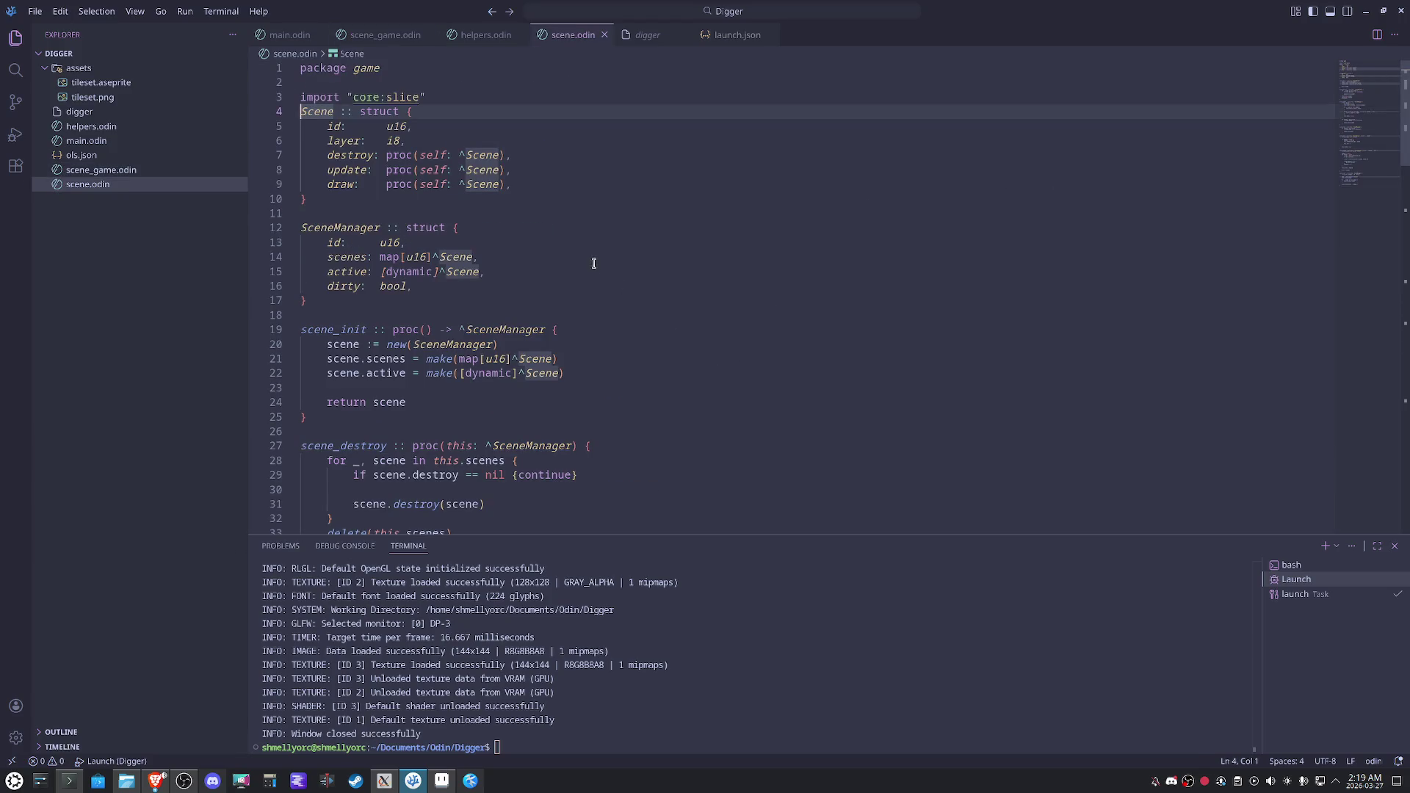
Add a 'camera: rl.camera,' field below layer in the Scene struct.
{"action": "left_click", "coordinate": [464, 142]}
{"action": "key", "text": "Return"}
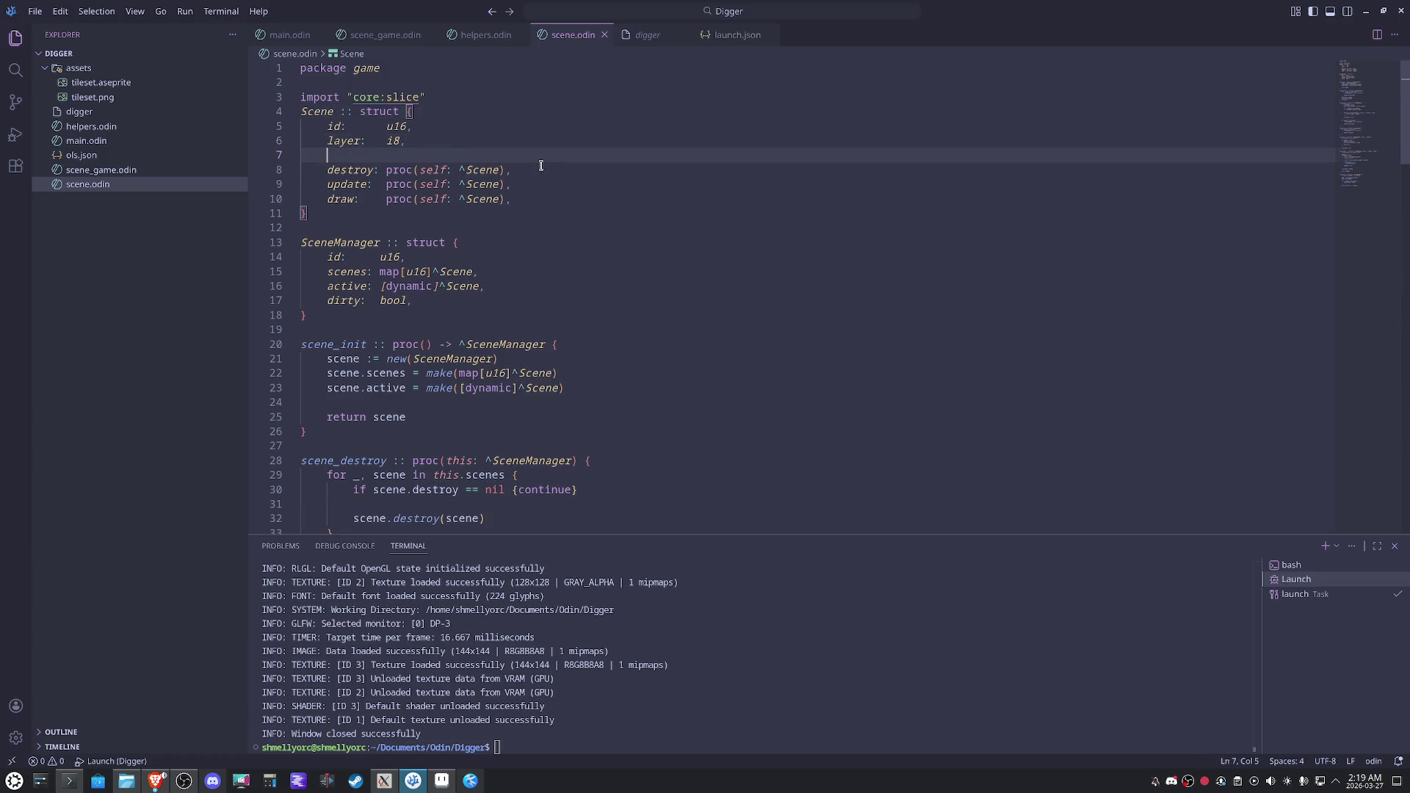
{"action": "type", "text": "camera:  "}
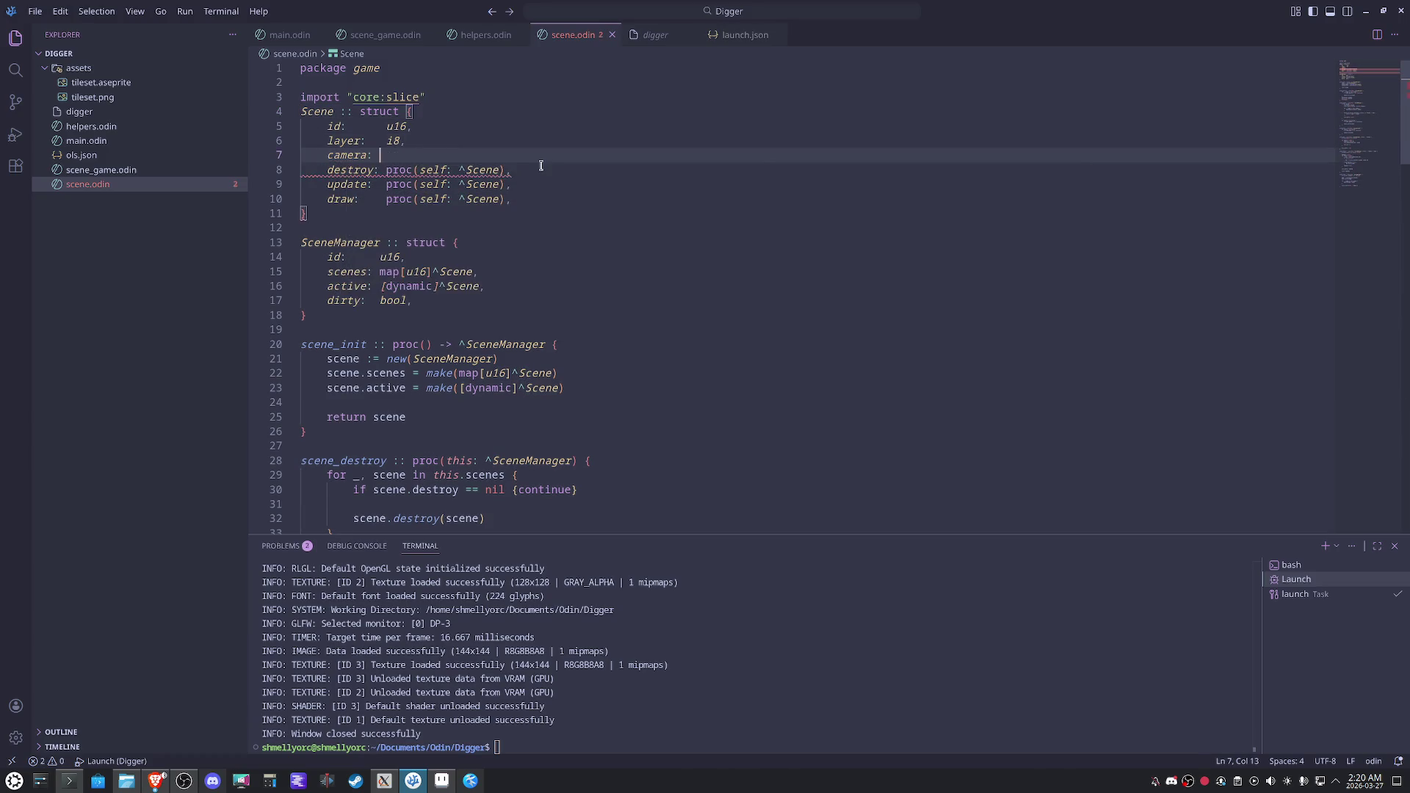
{"action": "type", "text": "rl.camera,"}
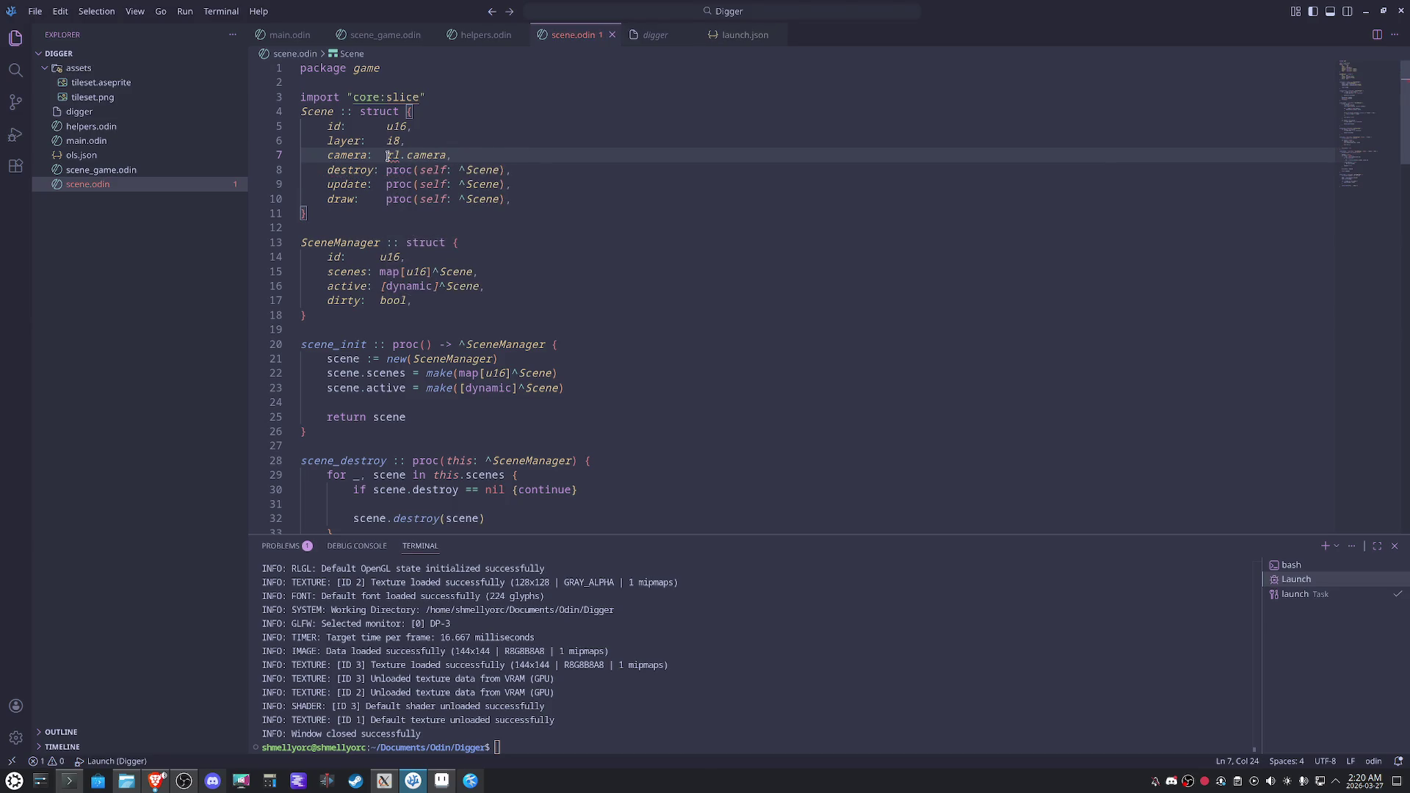
Add 'import rl "vendor:raylib"' below the core:slice import.
{"action": "left_click", "coordinate": [452, 92]}
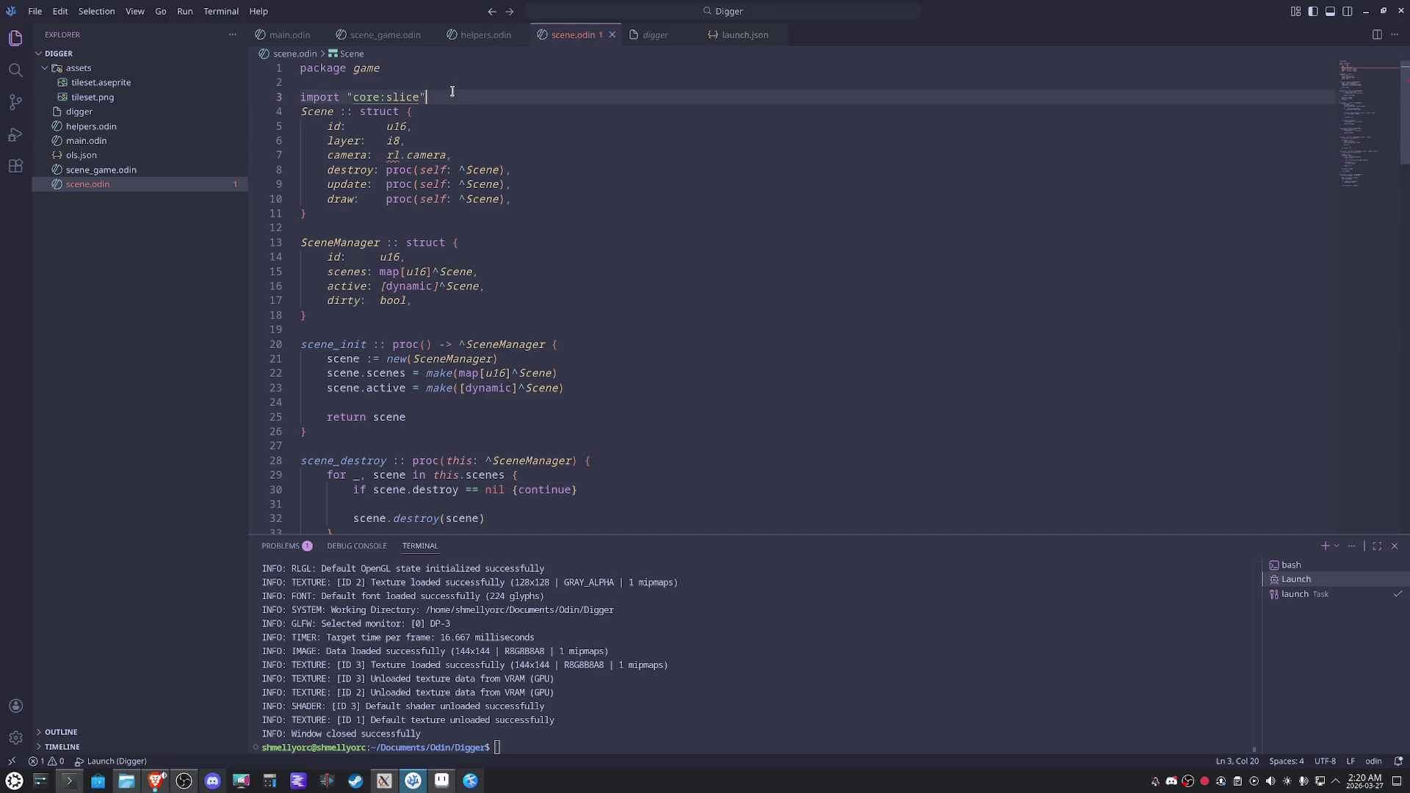
{"action": "key", "text": "Return"}
{"action": "key", "text": "Return"}
{"action": "key", "text": "Up"}
{"action": "type", "text": "impor"}
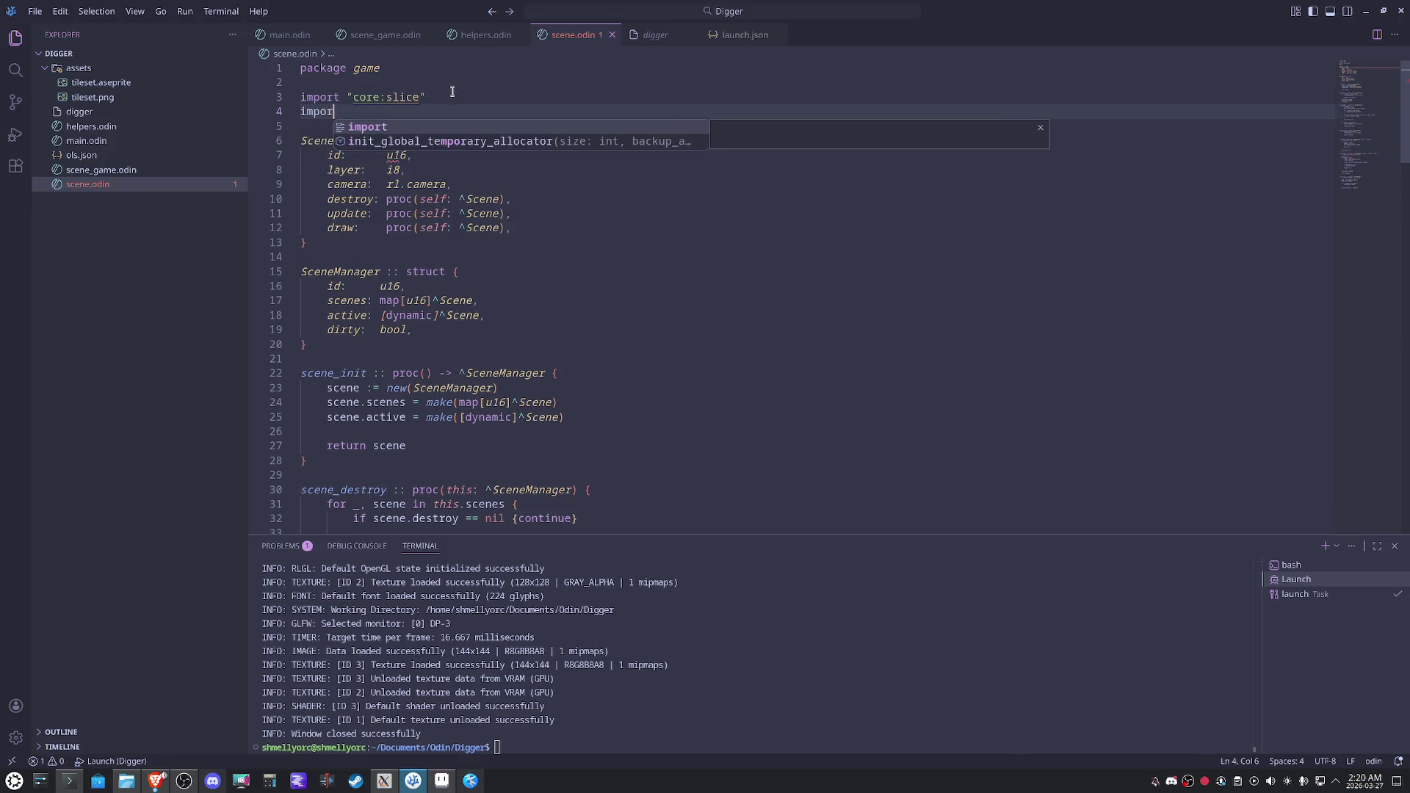
{"action": "type", "text": "t rl "}
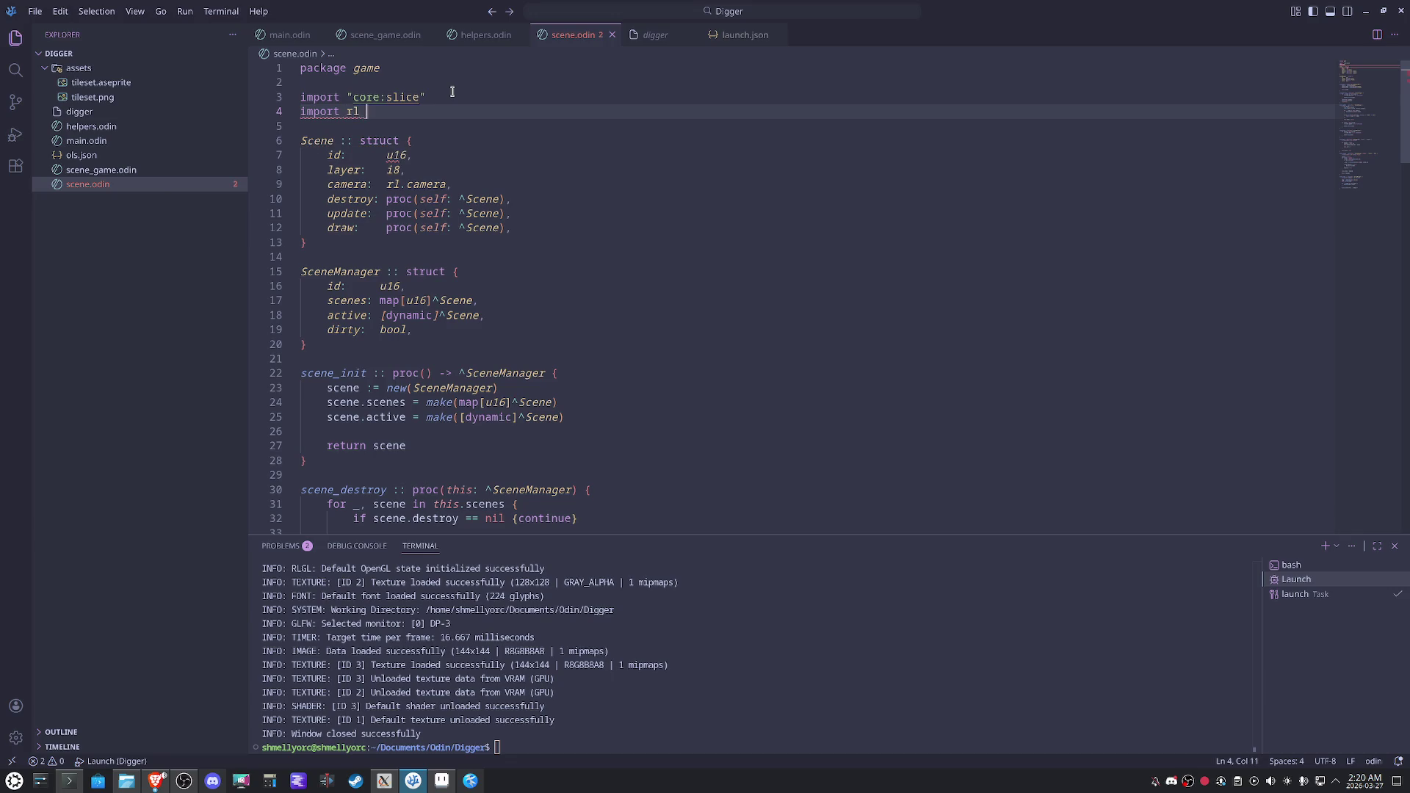
{"action": "type", "text": "\"vendor:raylib"}
Correct the camera field's type to rl.Camera2D.
{"action": "left_click", "coordinate": [703, 246]}
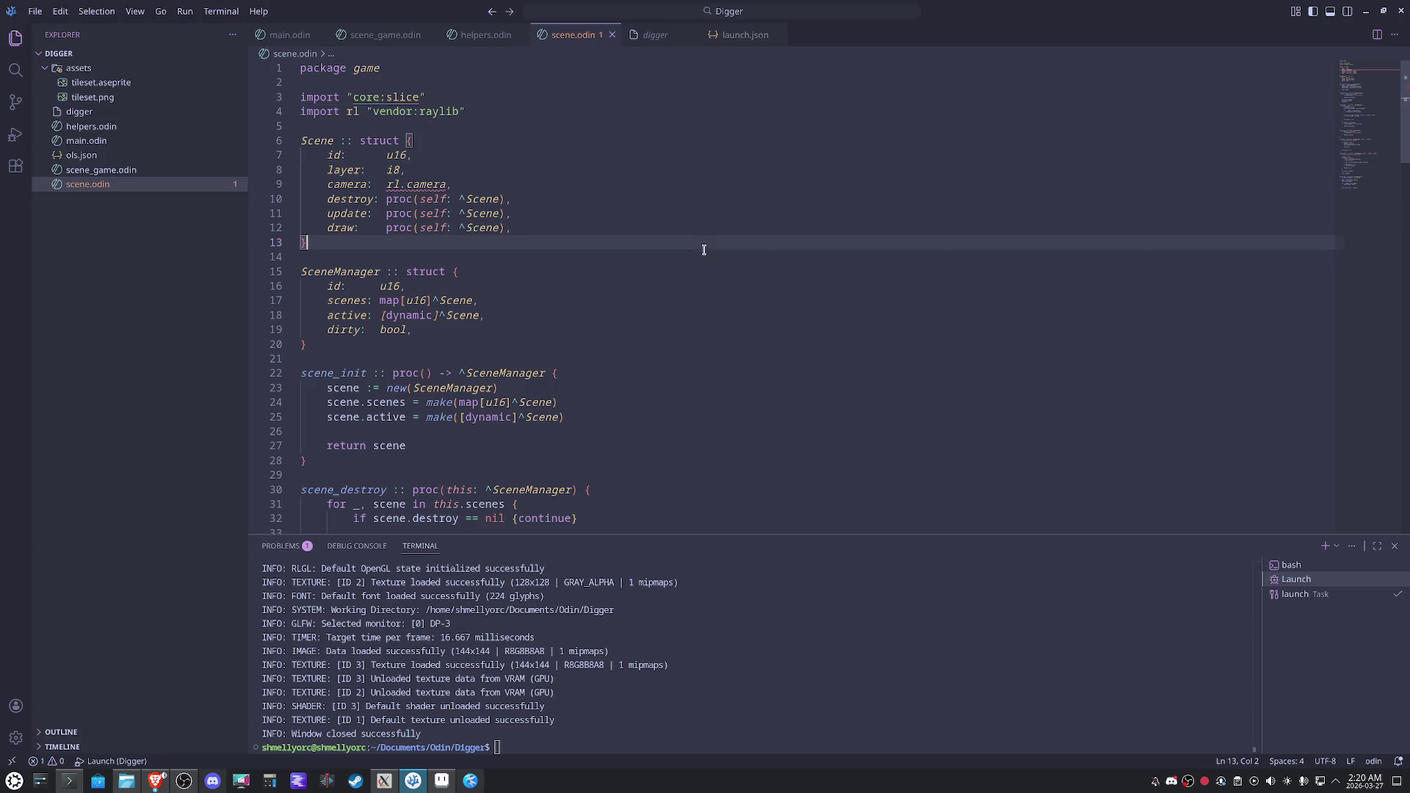
{"action": "left_click", "coordinate": [683, 327]}
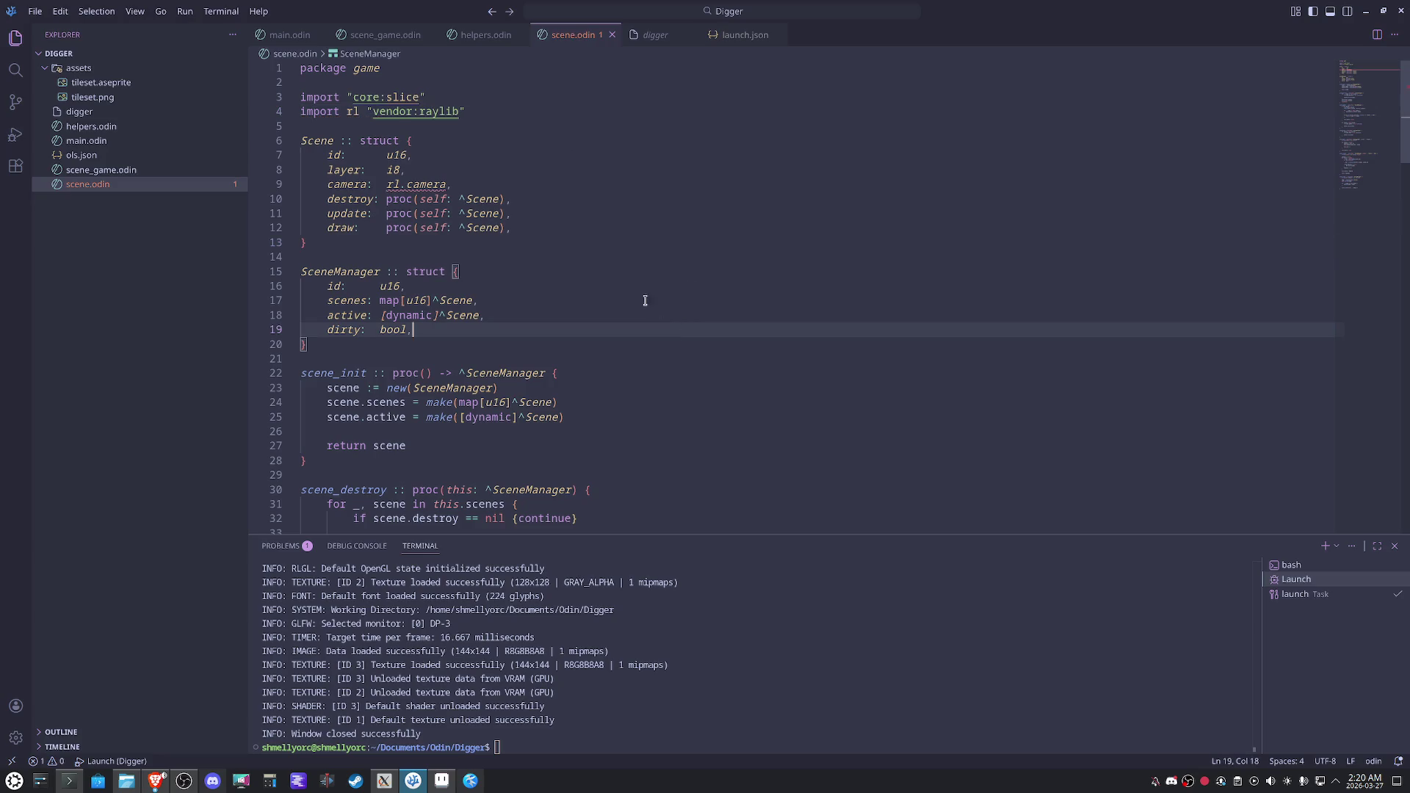
{"action": "double_click", "coordinate": [428, 184]}
{"action": "type", "text": "Camera2D"}
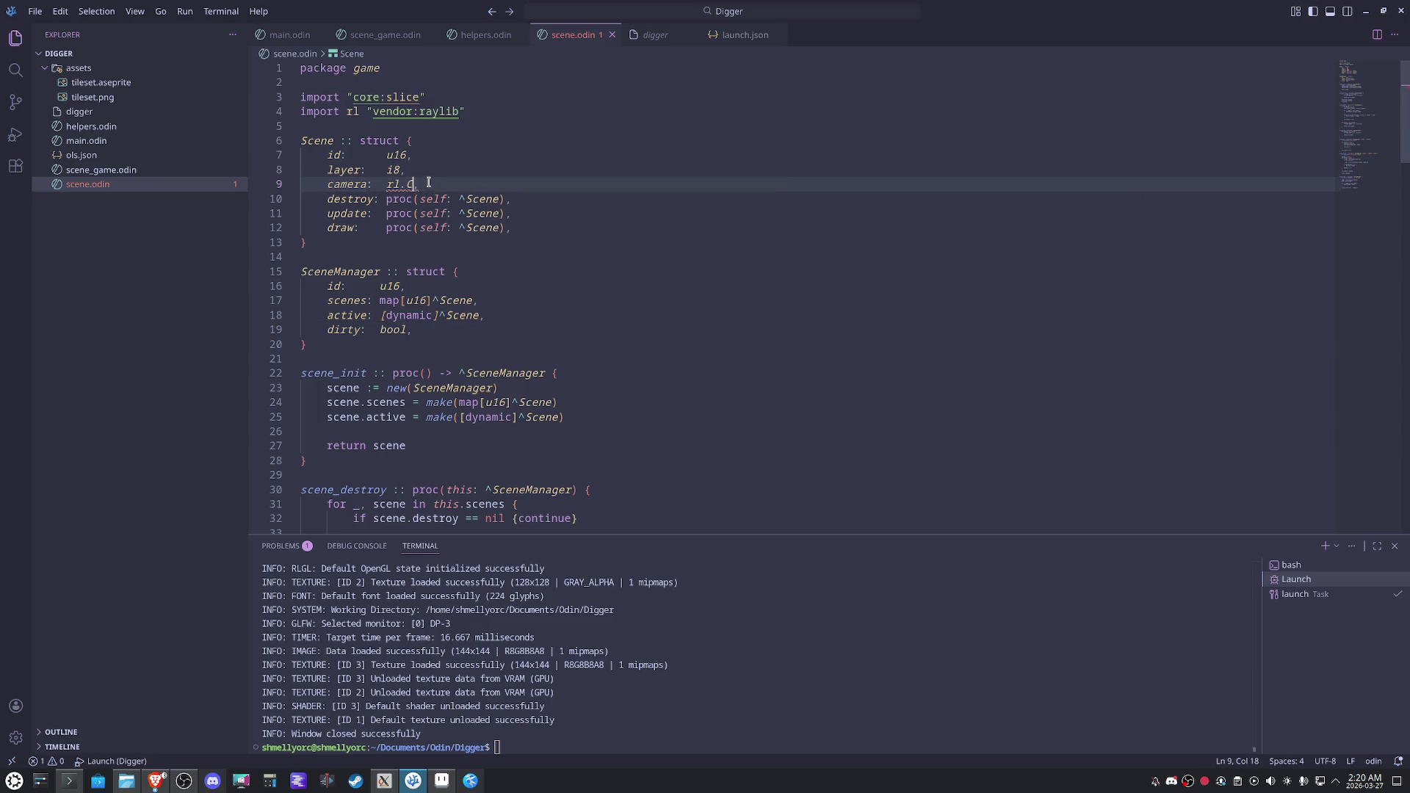
{"action": "left_click", "coordinate": [679, 241]}
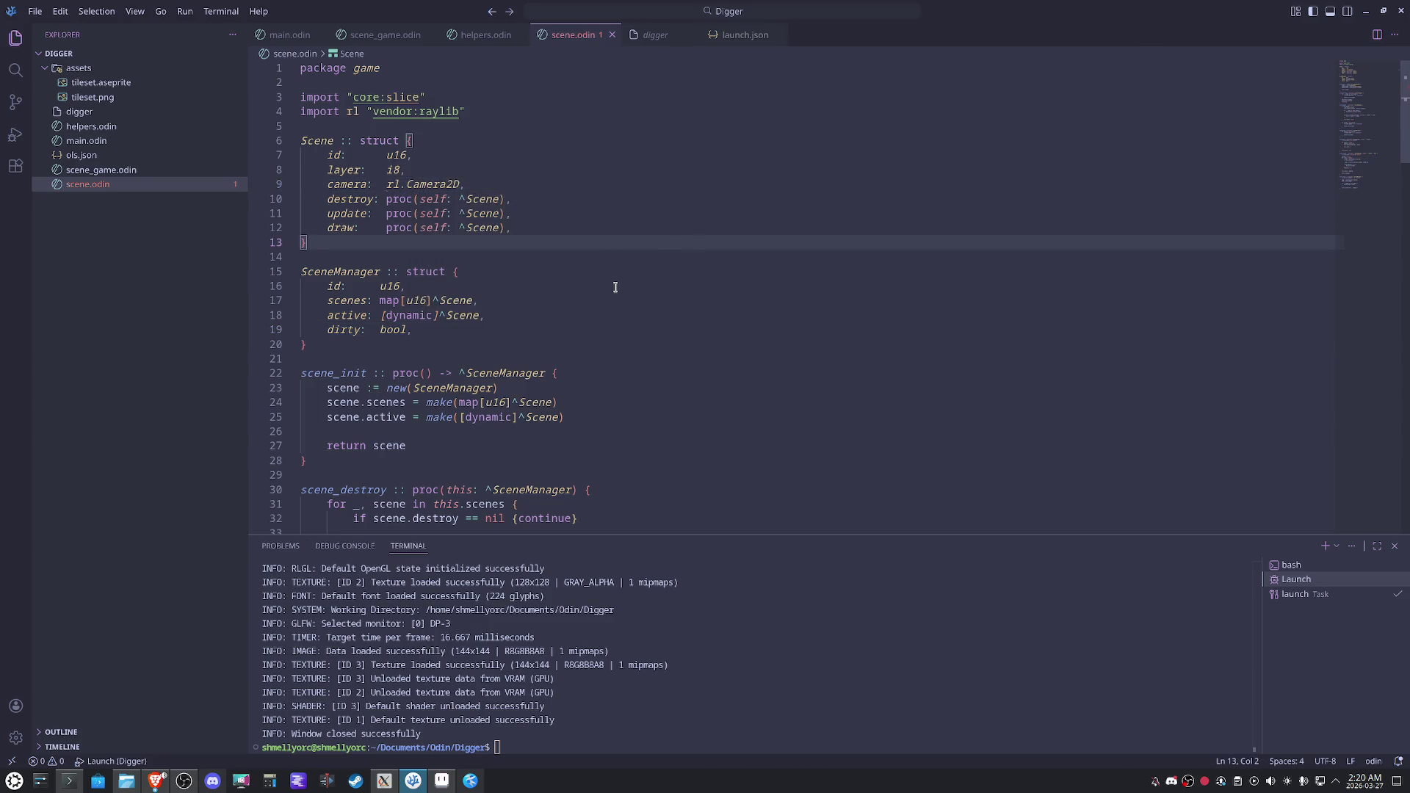
{"action": "scroll", "coordinate": [683, 323], "scroll_direction": "down", "scroll_amount": 5}
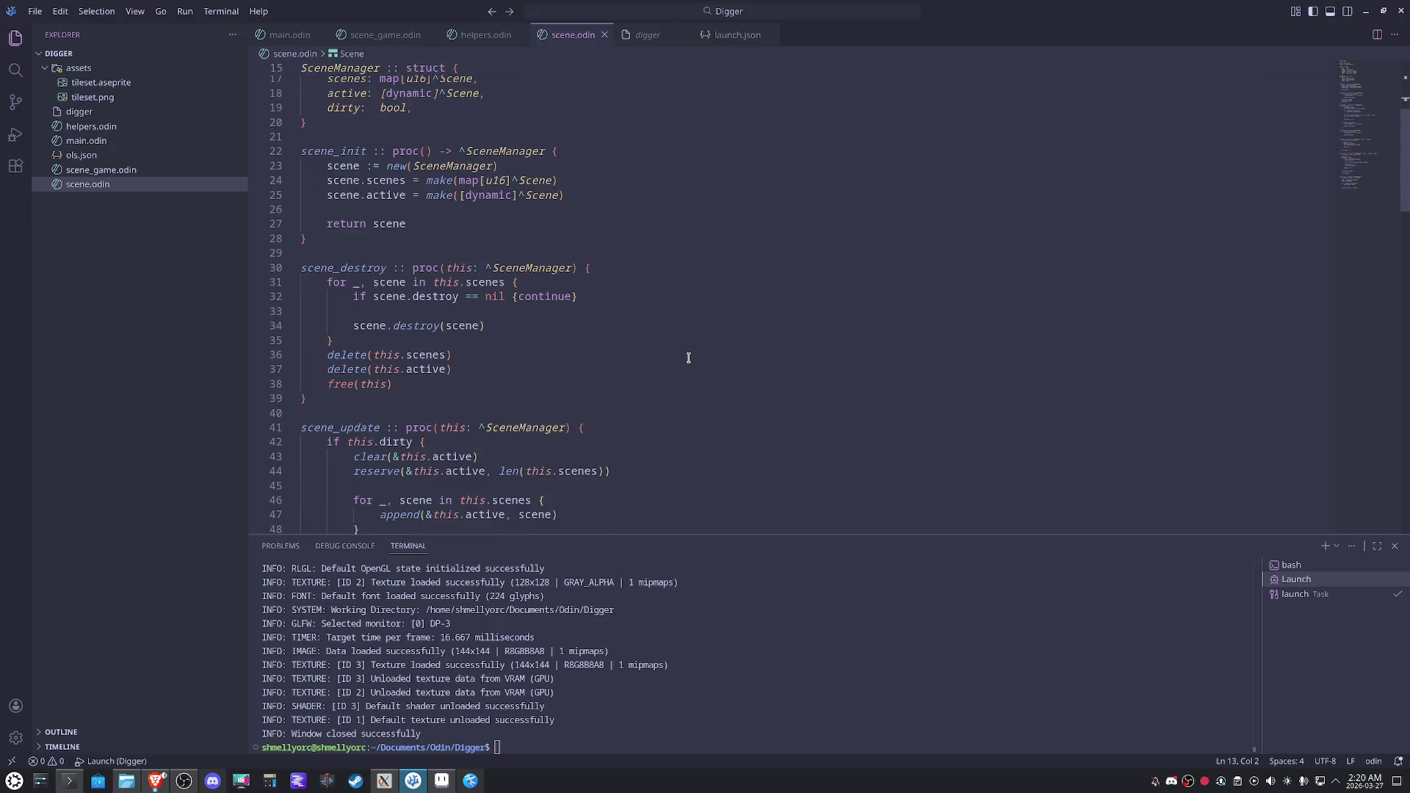
Open a 'scene.camera = {' initializer below the scene id assignment in scene_add.
{"action": "scroll", "coordinate": [689, 358], "scroll_direction": "down", "scroll_amount": 4}
{"action": "scroll", "coordinate": [689, 358], "scroll_direction": "down", "scroll_amount": 7}
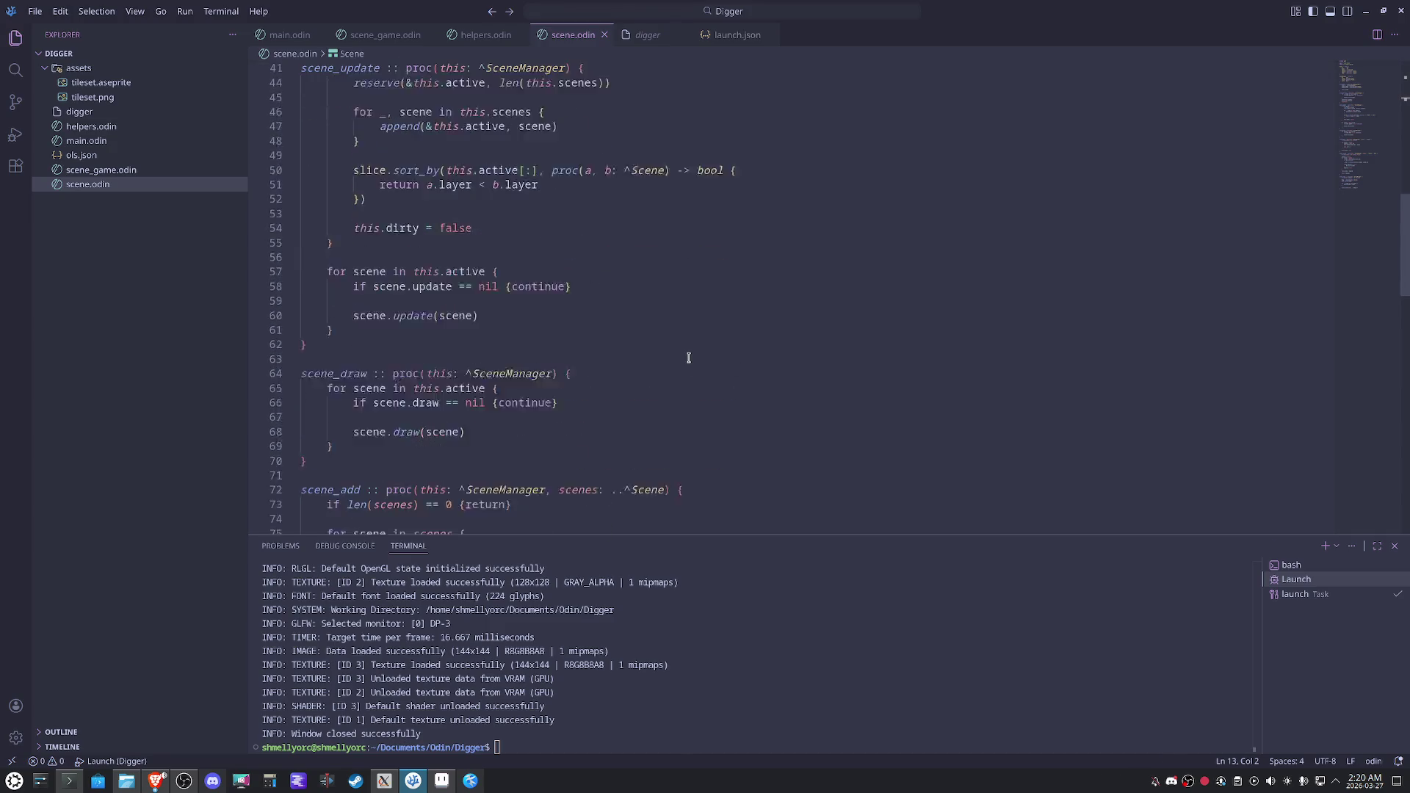
{"action": "left_click", "coordinate": [609, 293]}
{"action": "key", "text": "Return"}
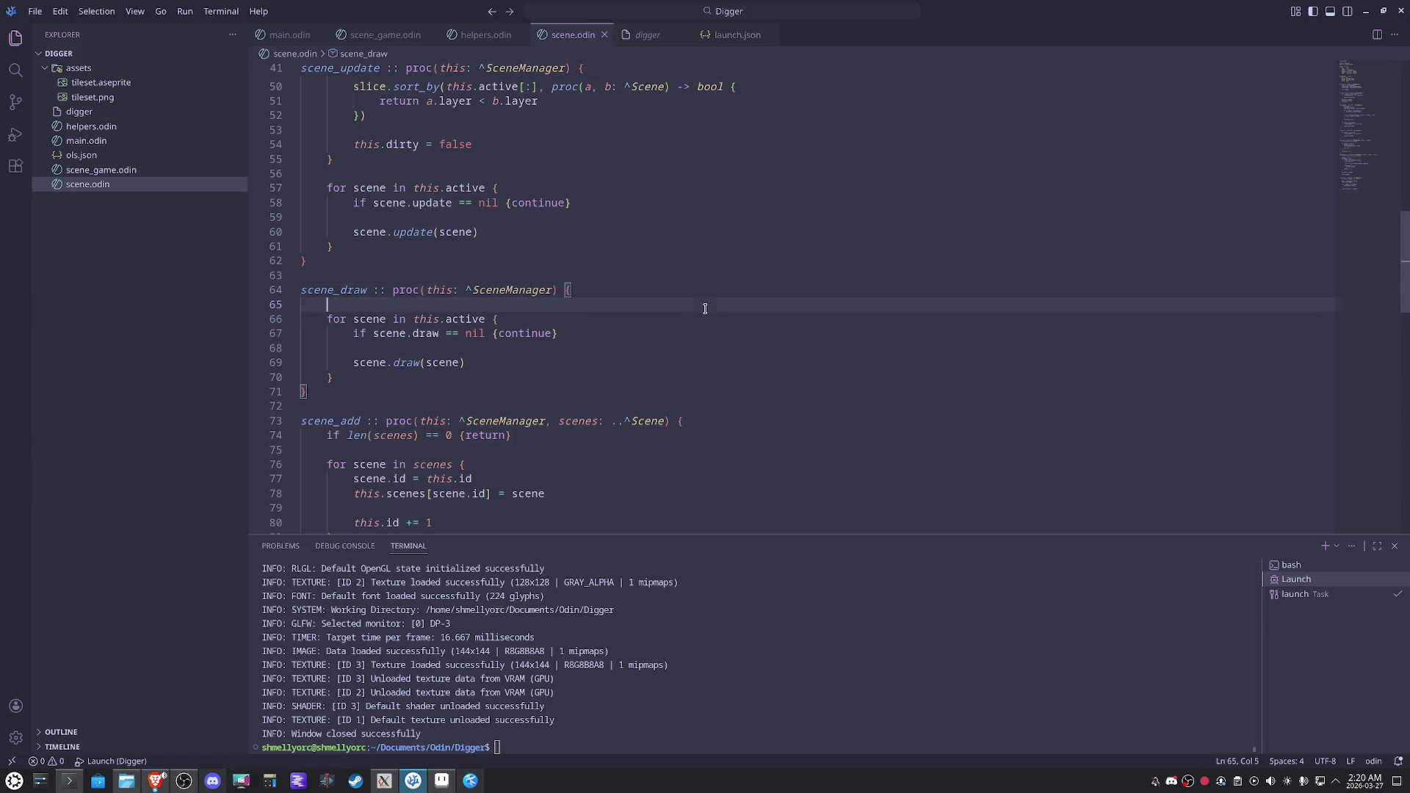
{"action": "scroll", "coordinate": [705, 308], "scroll_direction": "up", "scroll_amount": 8}
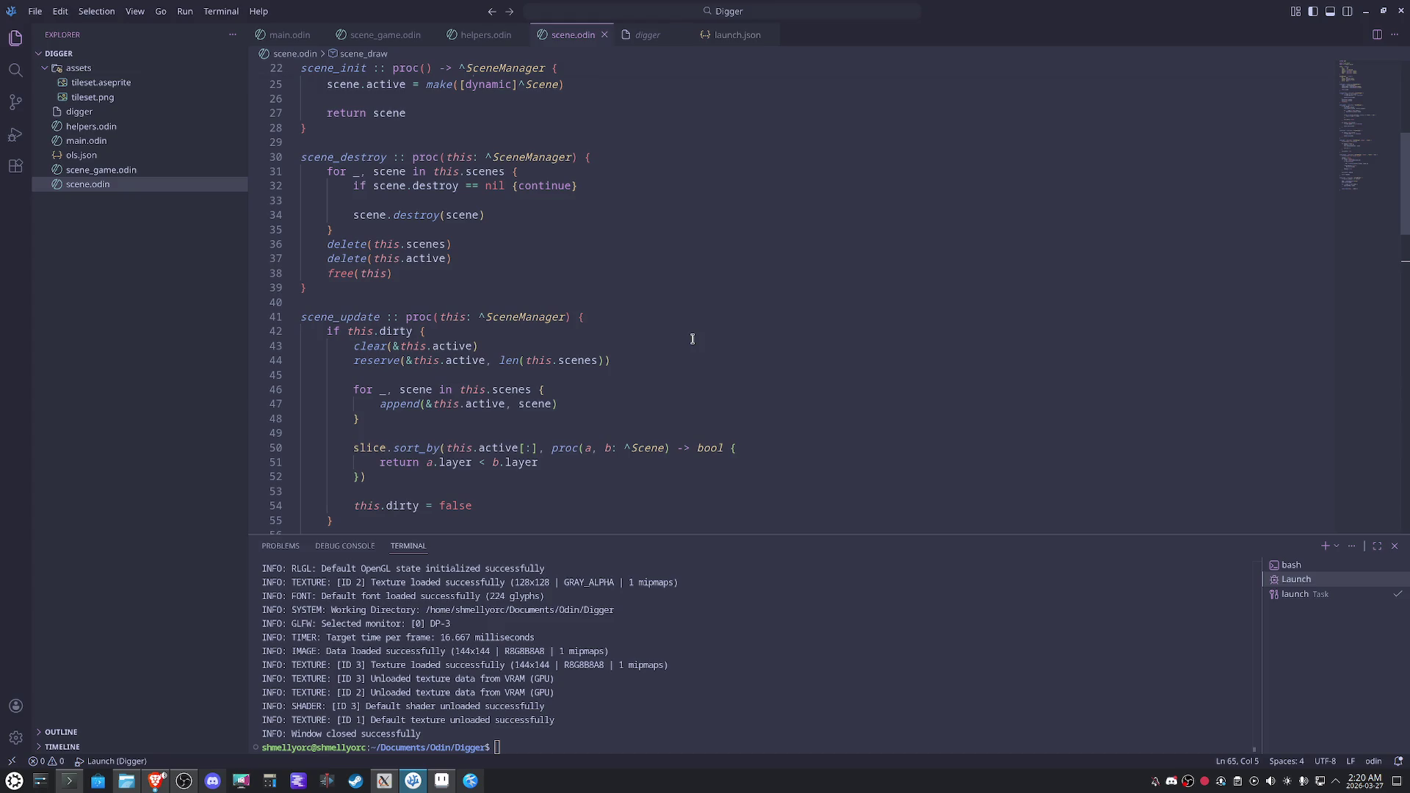
{"action": "scroll", "coordinate": [692, 339], "scroll_direction": "down", "scroll_amount": 9}
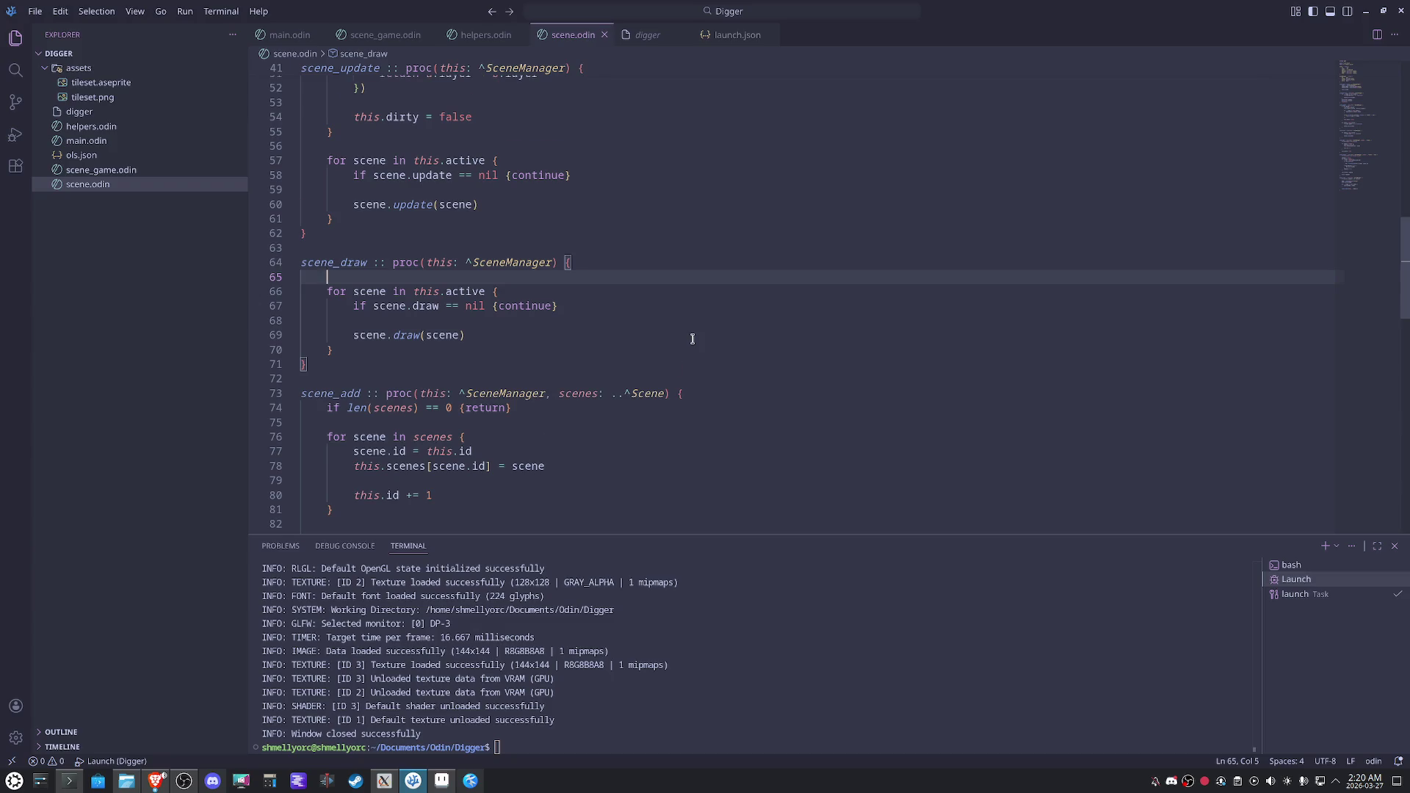
{"action": "scroll", "coordinate": [692, 338], "scroll_direction": "down", "scroll_amount": 2}
{"action": "left_click", "coordinate": [589, 334]}
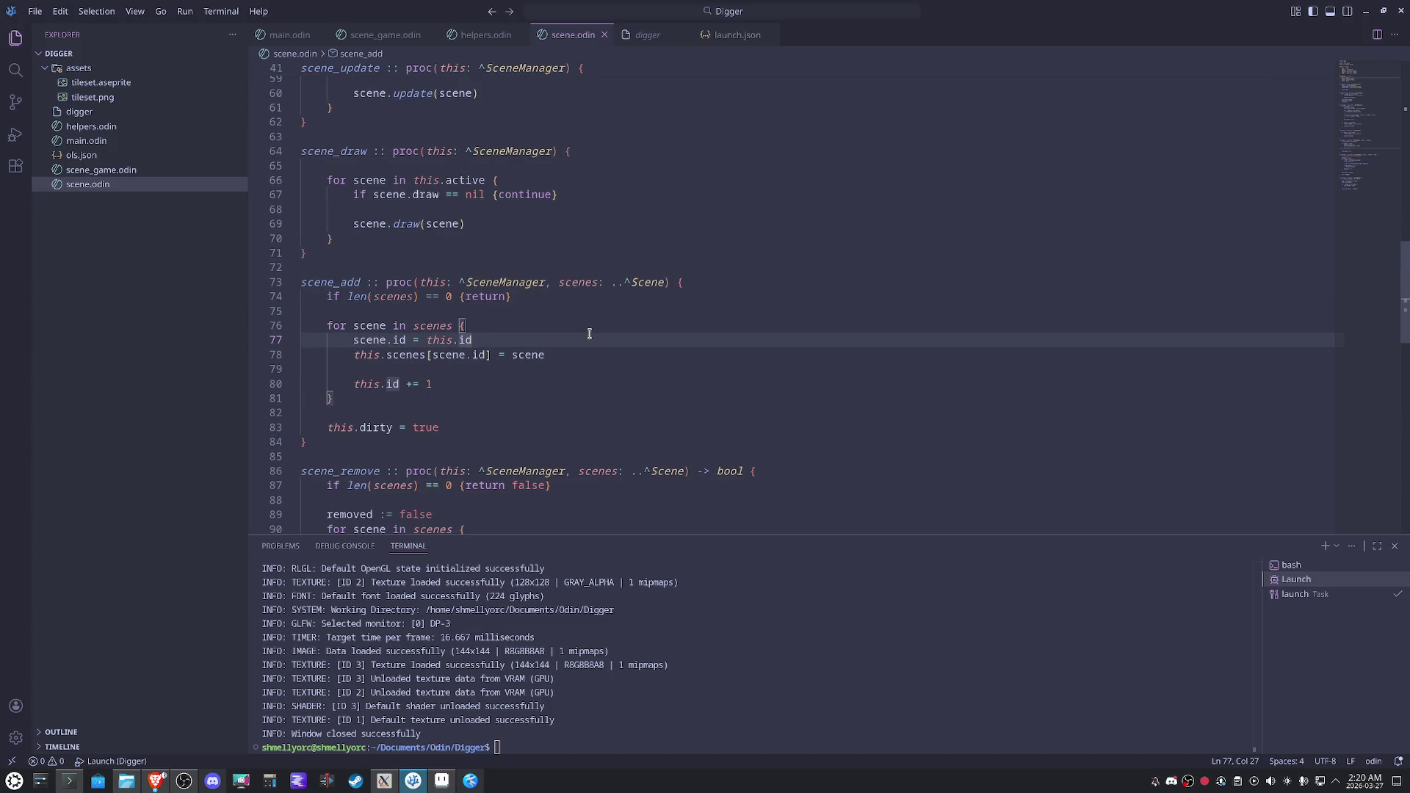
{"action": "key", "text": "Return"}
{"action": "type", "text": "scene.camera = {"}
{"action": "key", "text": "Return"}
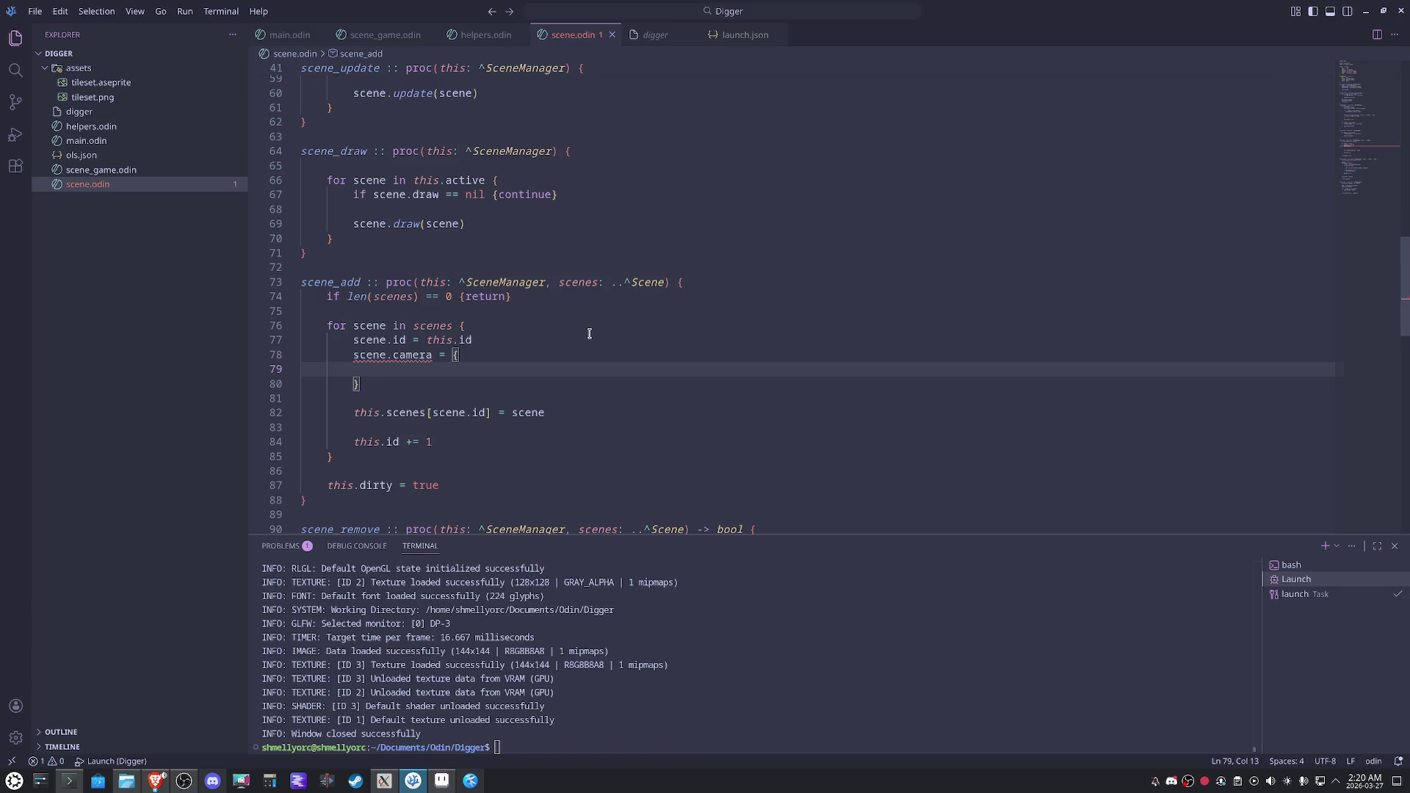
Set the camera zoom to WINDOW_SCALE and add an offset field.
{"action": "type", "text": "zoom"}
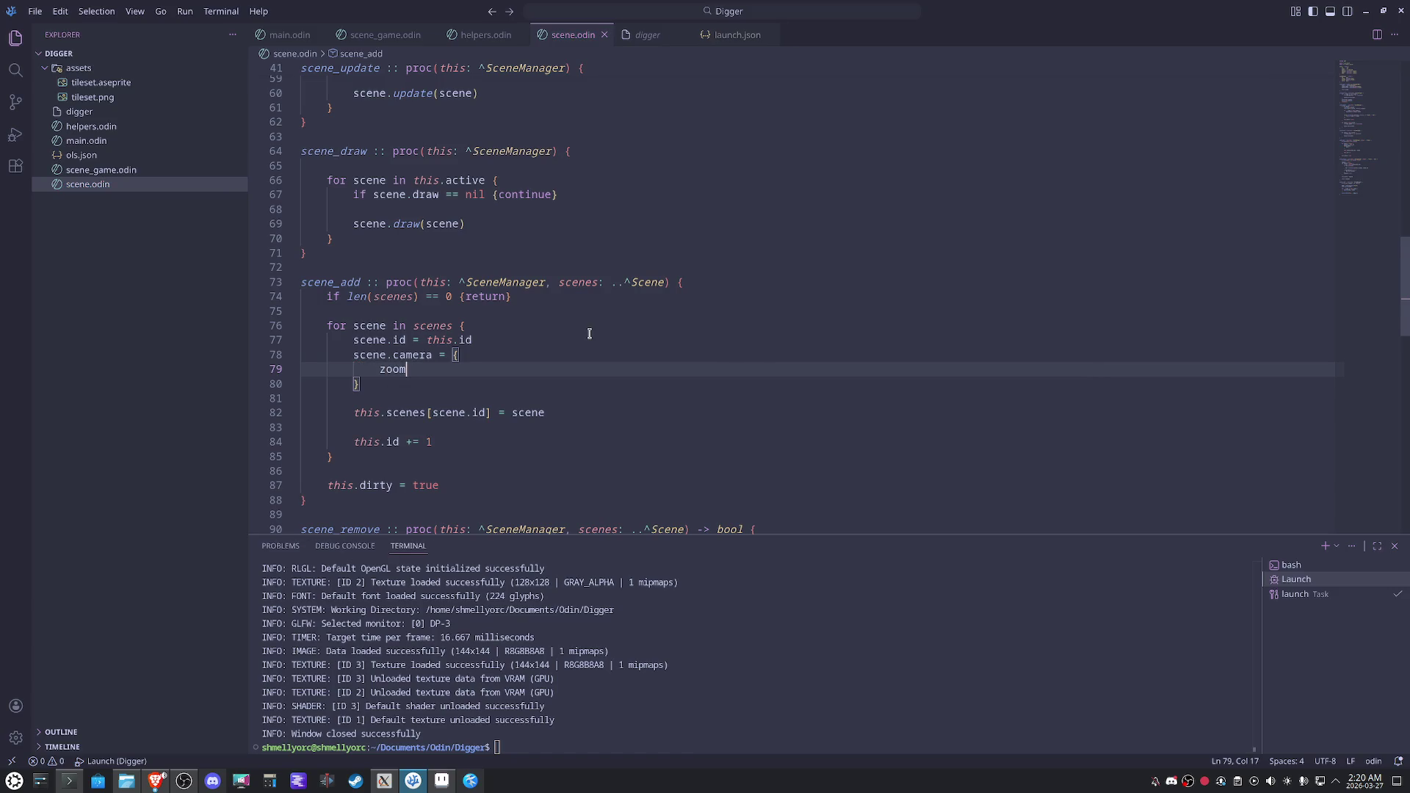
{"action": "type", "text": " = WIND"}
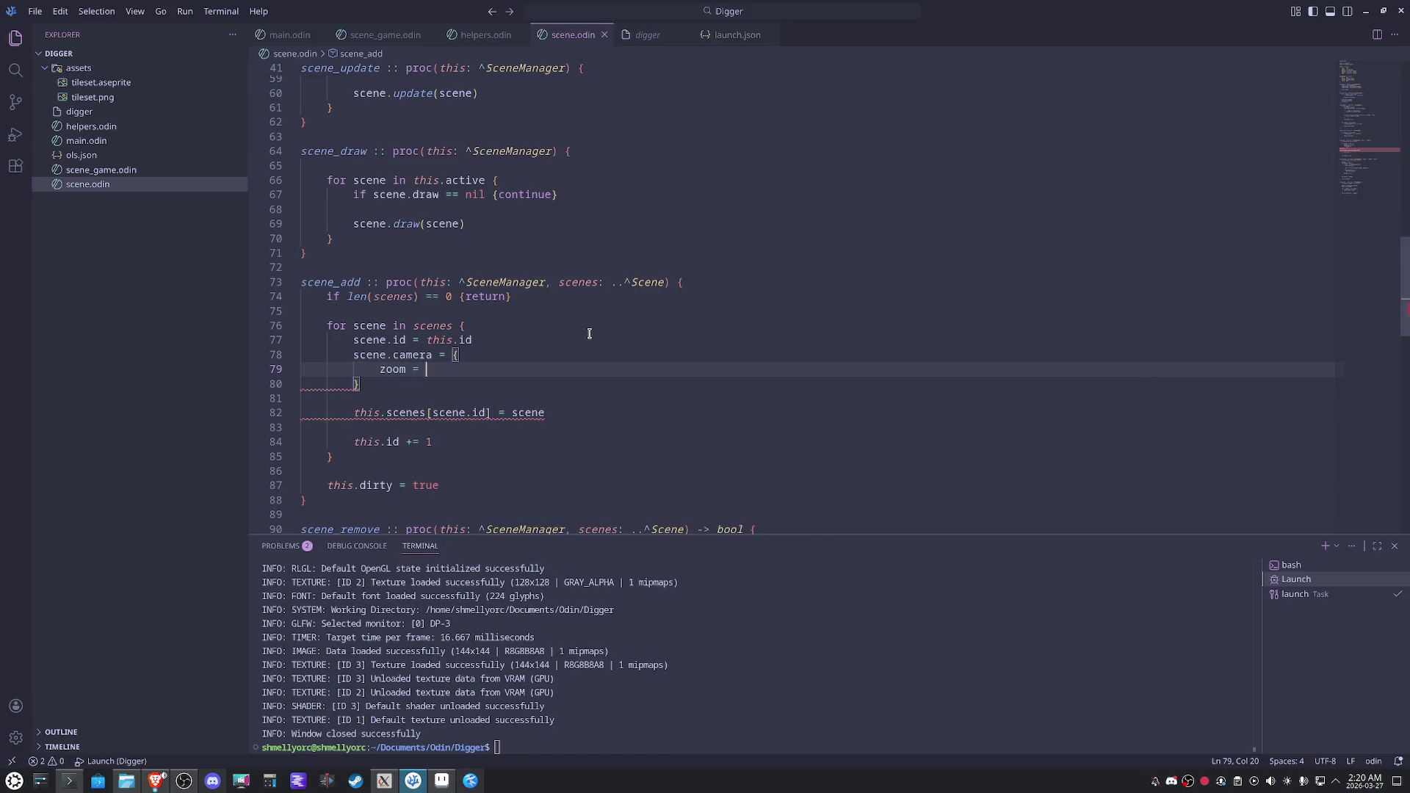
{"action": "key", "text": "Down"}
{"action": "key", "text": "Down"}
{"action": "key", "text": "Up"}
{"action": "key", "text": "Return"}
{"action": "type", "text": ","}
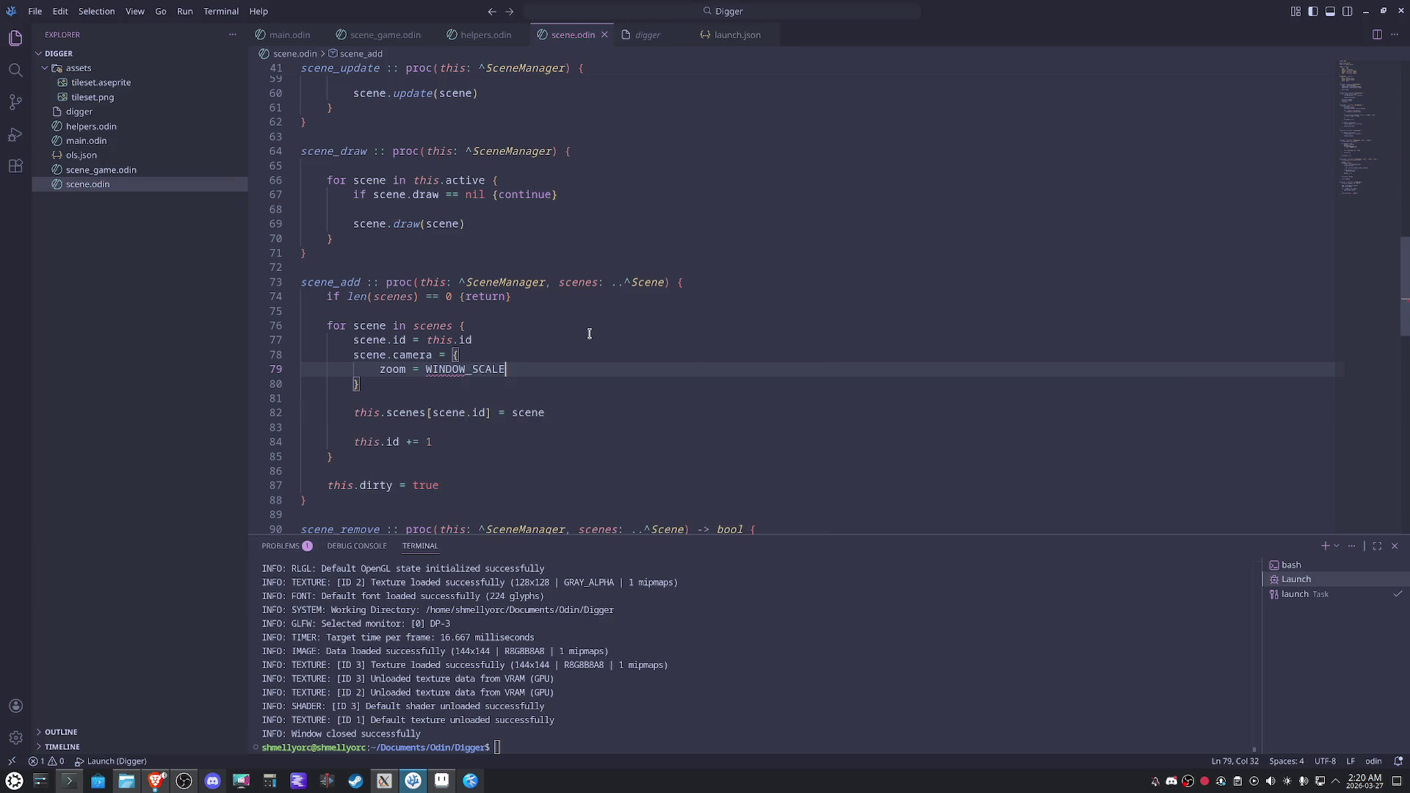
{"action": "key", "text": "Return"}
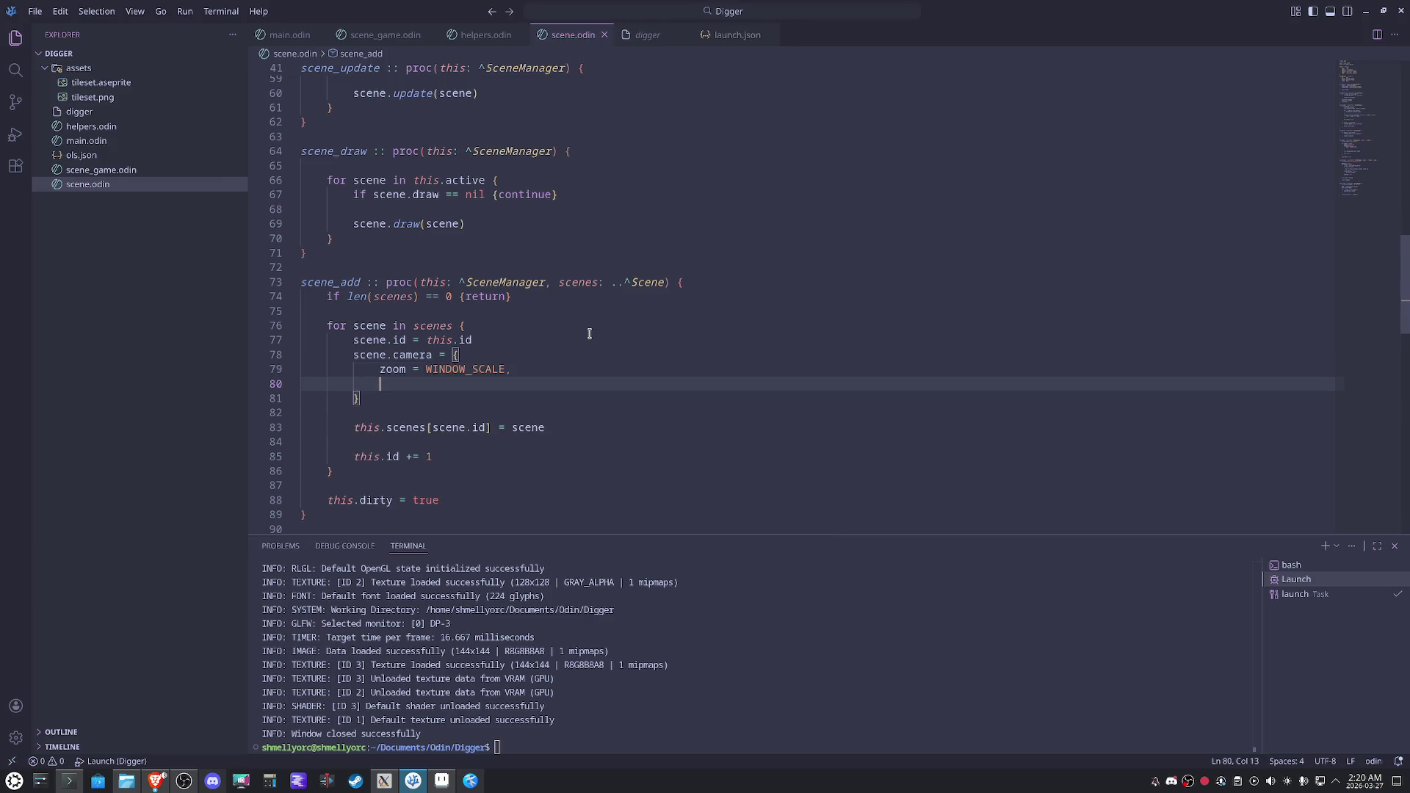
{"action": "type", "text": "o"}
{"action": "key", "text": "Return"}
Make the offset {WINDOW_WIDTH / 2, WINDOW_HEIGHT / 2}.
{"action": "type", "text": "{"}
{"action": "type", "text": "W"}
{"action": "key", "text": "BackSpace"}
{"action": "key", "text": "BackSpace"}
{"action": "type", "text": "= {WIN"}
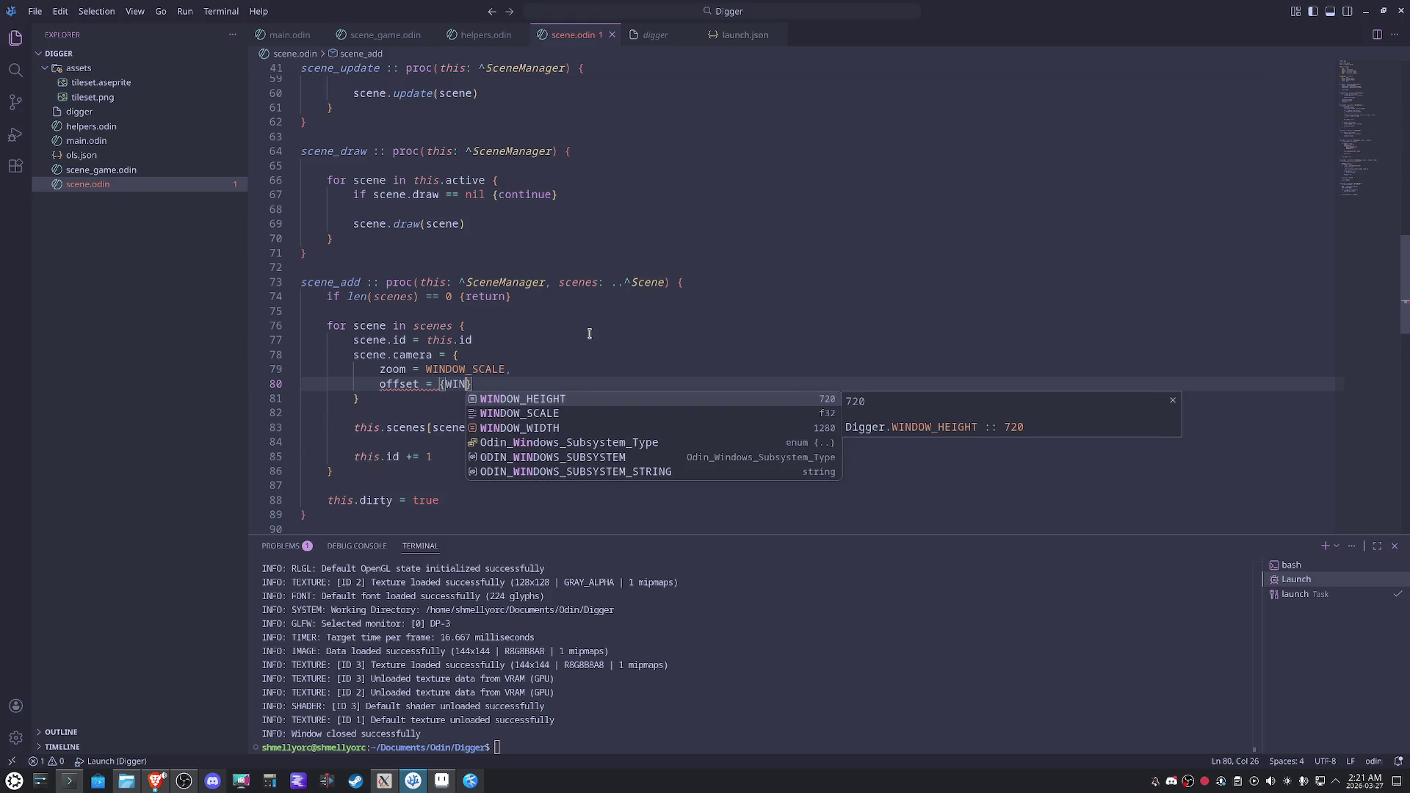
{"action": "key", "text": "Down"}
{"action": "key", "text": "Down"}
{"action": "key", "text": "Return"}
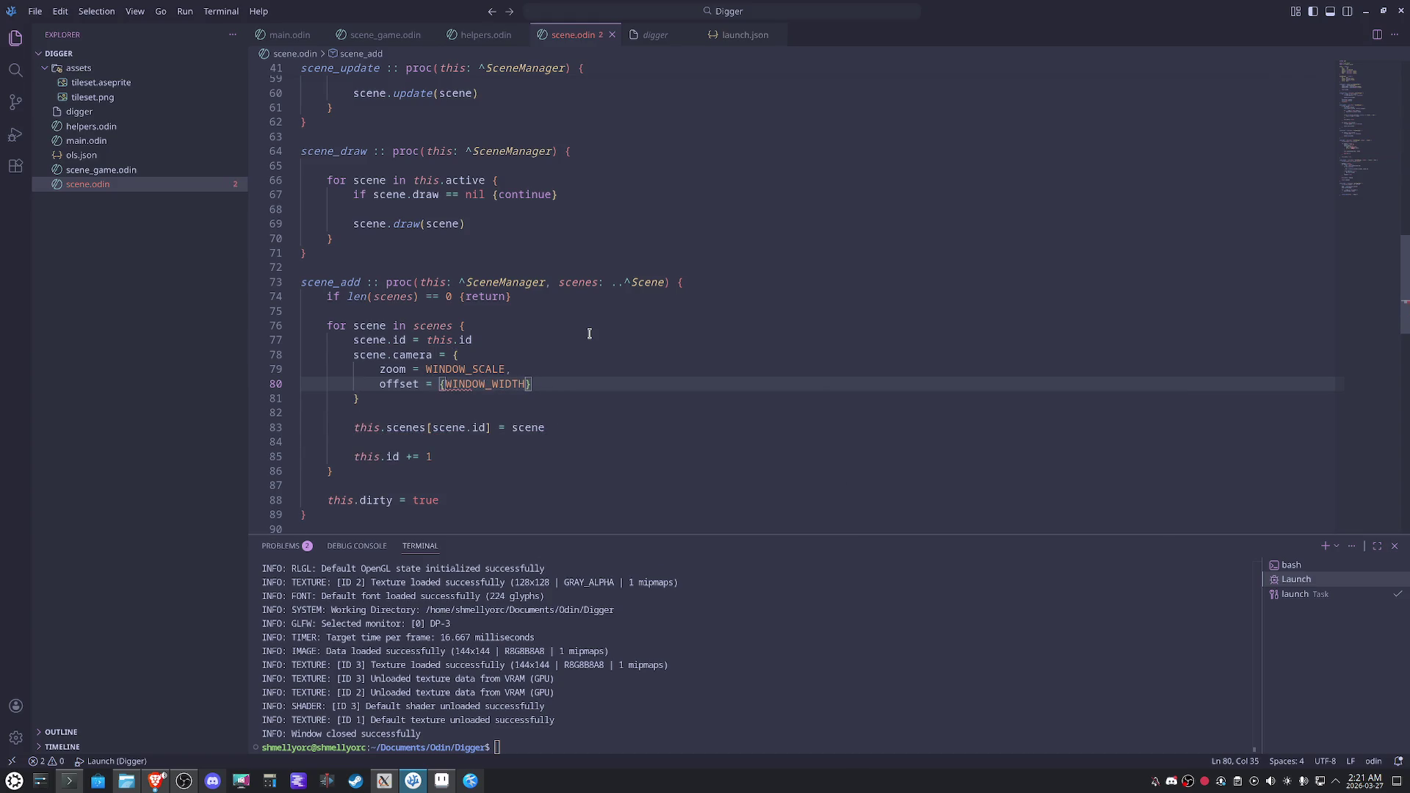
{"action": "type", "text": "/2, WIN"}
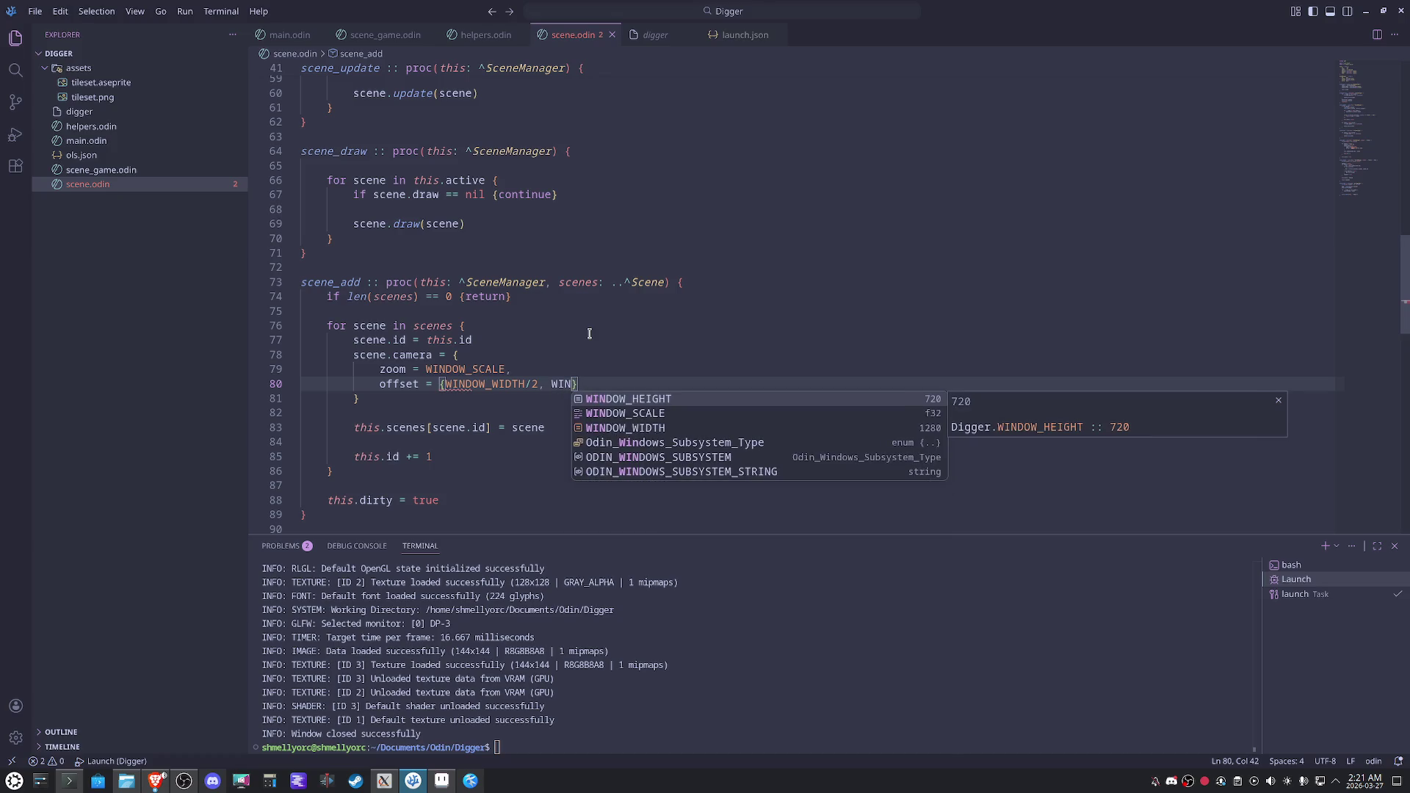
{"action": "key", "text": "Return"}
{"action": "type", "text": "."}
{"action": "key", "text": "BackSpace"}
{"action": "type", "text": "/2"}
Save scene.odin so the camera initializer gets formatted.
{"action": "key", "text": "ctrl+s"}
{"action": "left_click", "coordinate": [822, 335]}
{"action": "left_click", "coordinate": [808, 412]}
{"action": "key", "text": "ctrl+s"}
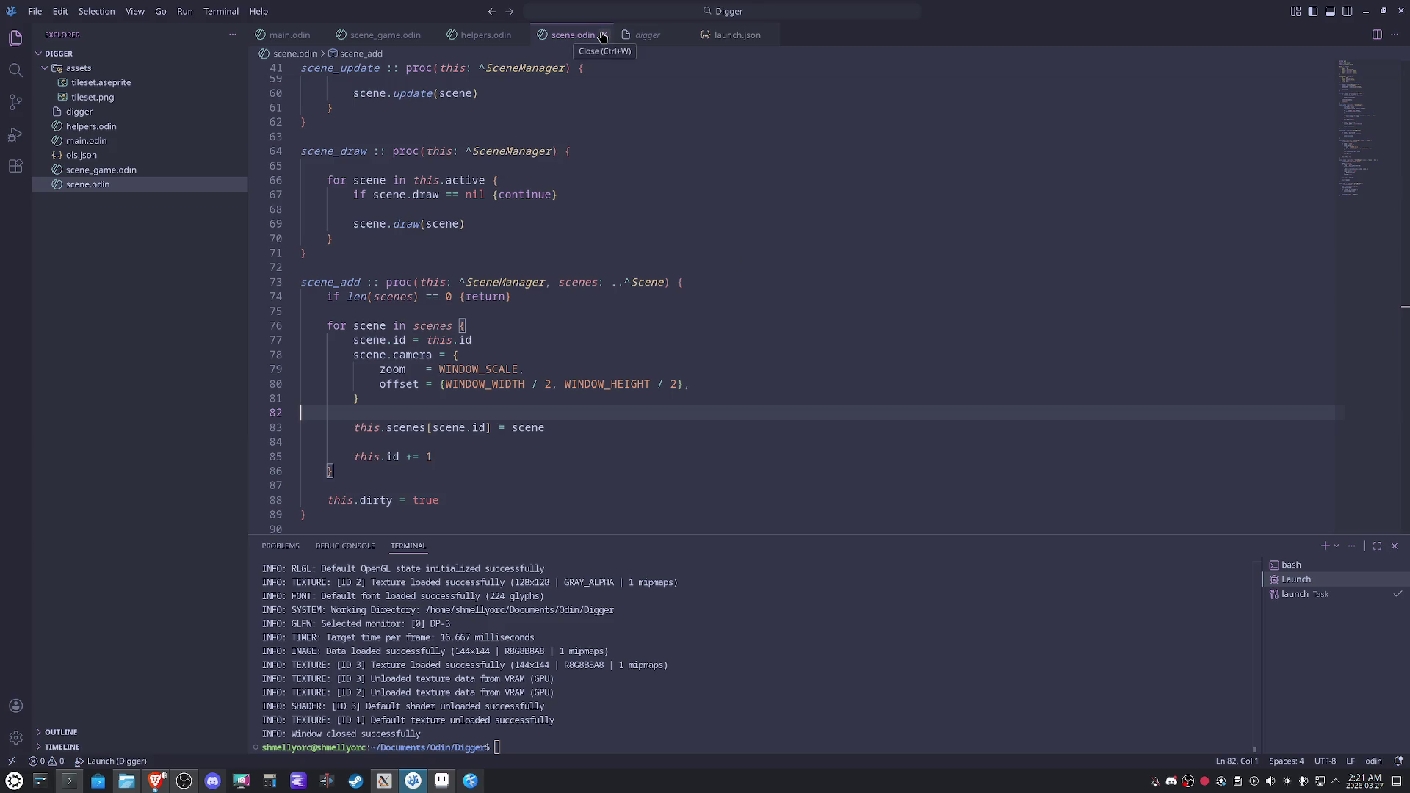
{"action": "scroll", "coordinate": [726, 368], "scroll_direction": "up", "scroll_amount": 3}
Write an rl.BeginMode2D call at the top of scene_draw, then cut it from that line.
{"action": "left_click", "coordinate": [598, 305]}
{"action": "key", "text": "Return"}
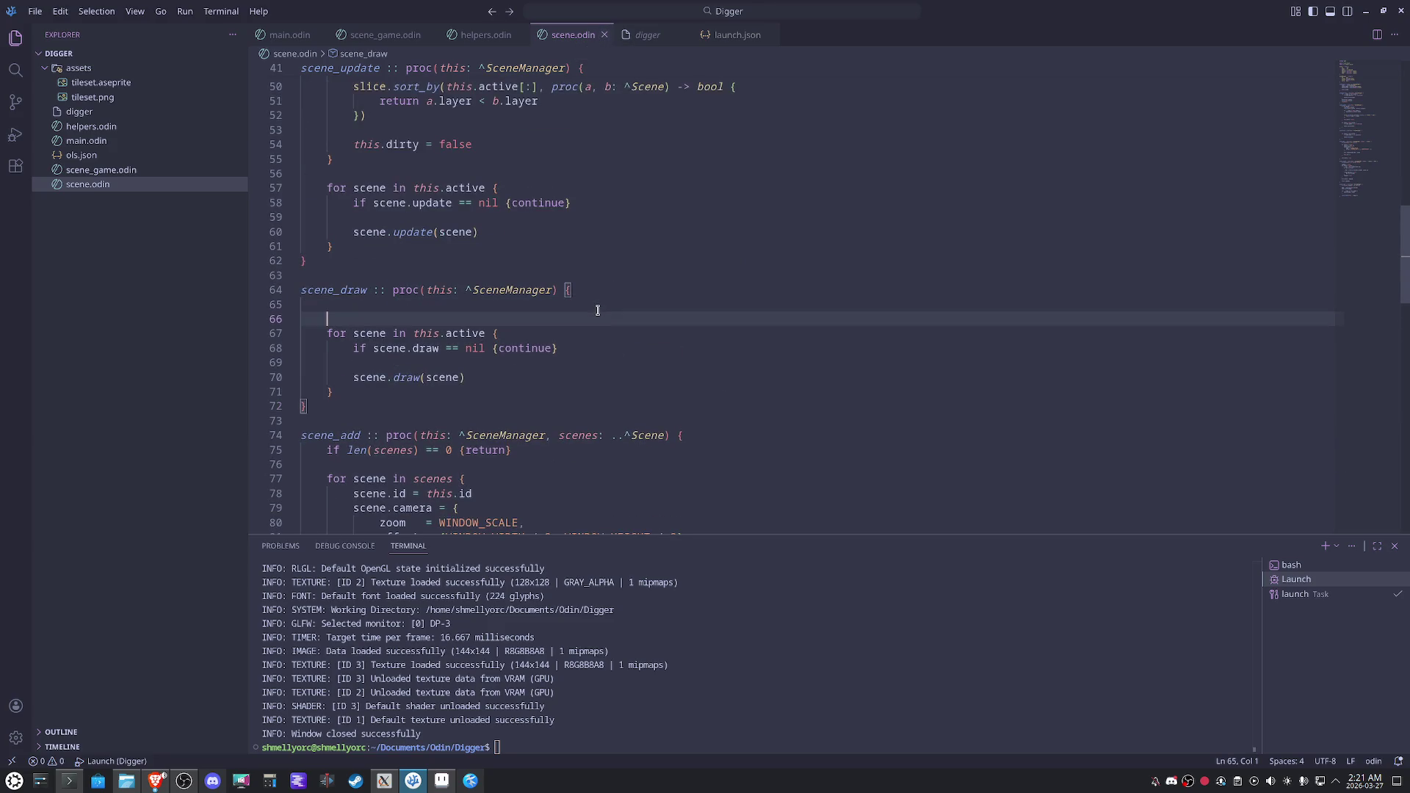
{"action": "type", "text": "rl."}
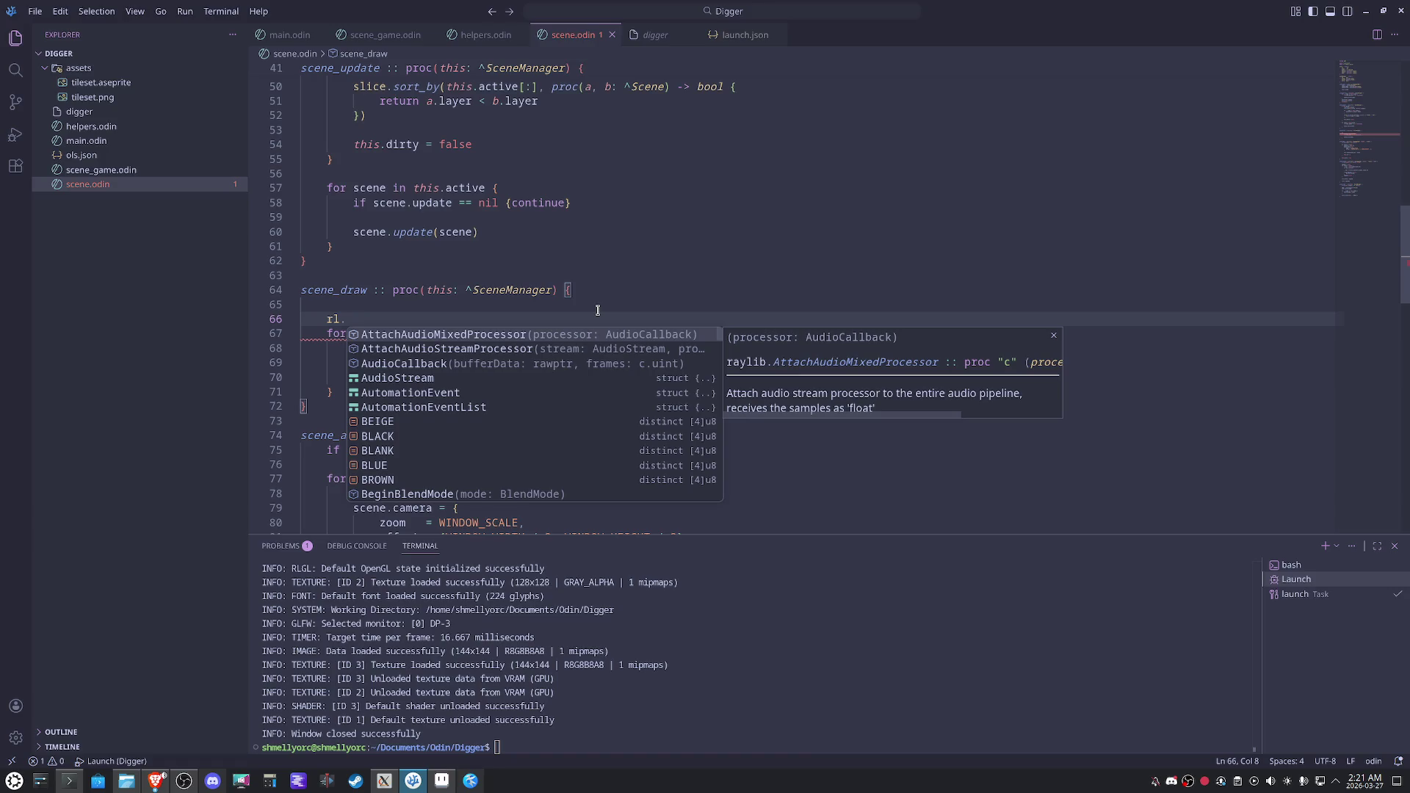
{"action": "key", "text": "BackSpace"}
{"action": "type", "text": ".be"}
{"action": "type", "text": "gin"}
{"action": "key", "text": "Down"}
{"action": "key", "text": "Down"}
{"action": "key", "text": "Return"}
{"action": "type", "text": "t"}
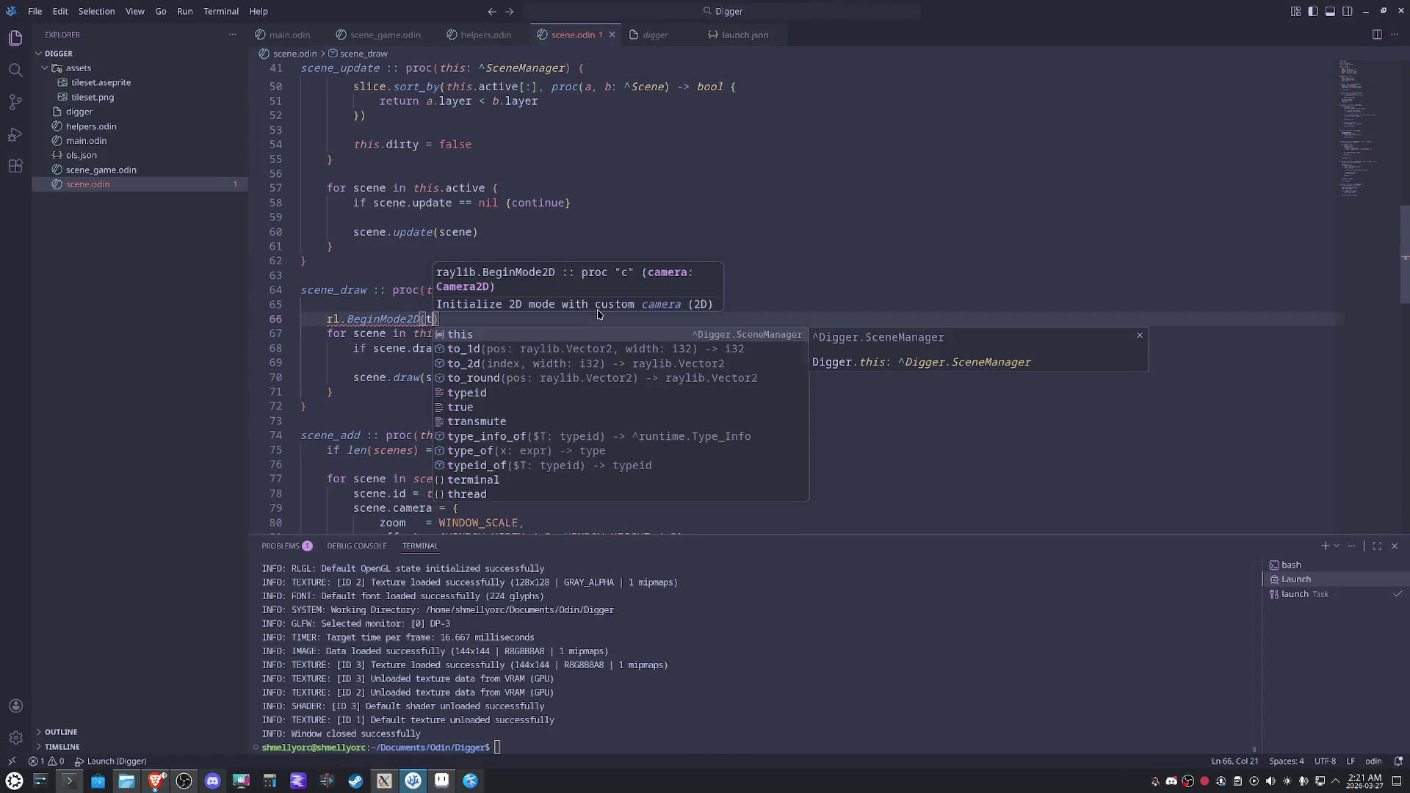
{"action": "key", "text": "BackSpace"}
{"action": "key", "text": "shift+Home"}
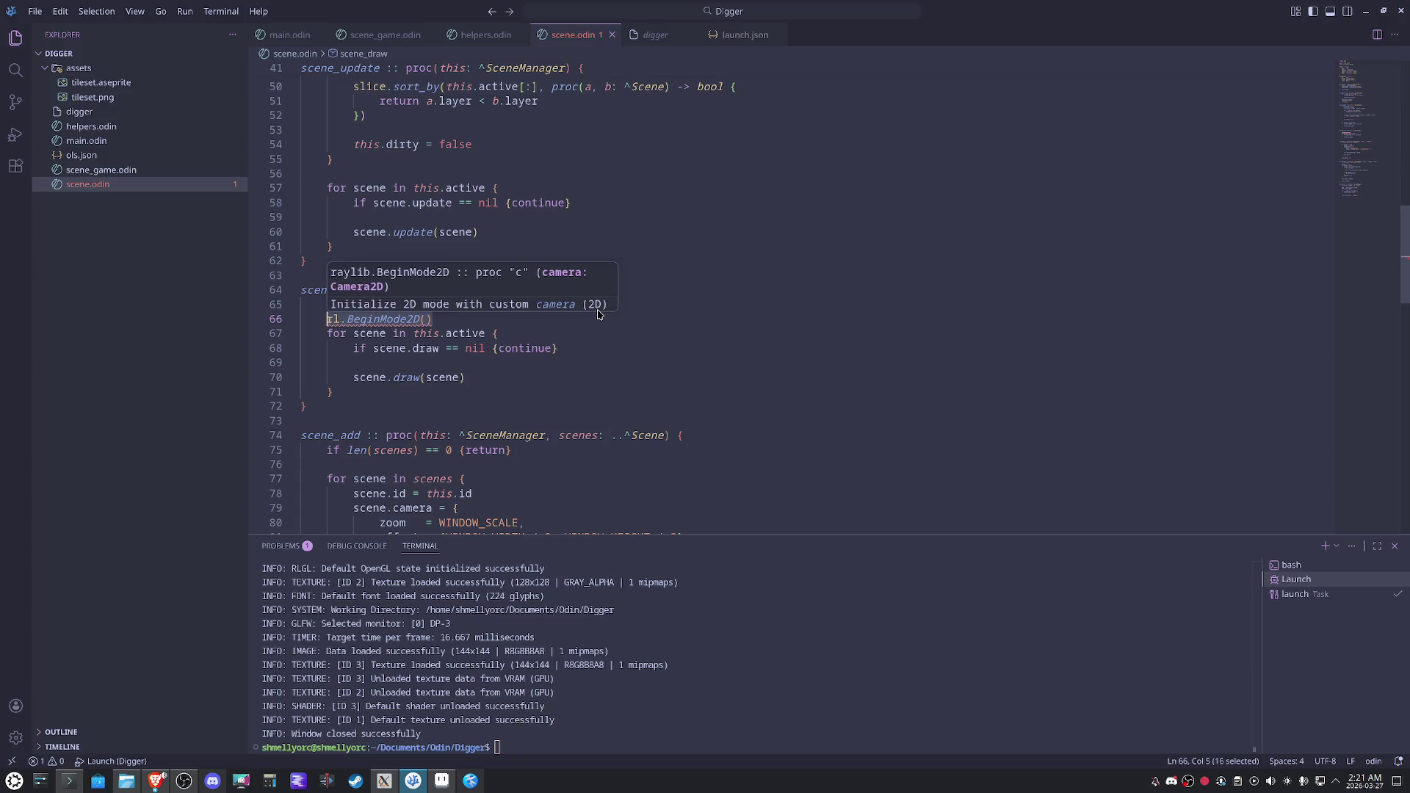
{"action": "left_click", "coordinate": [598, 314]}
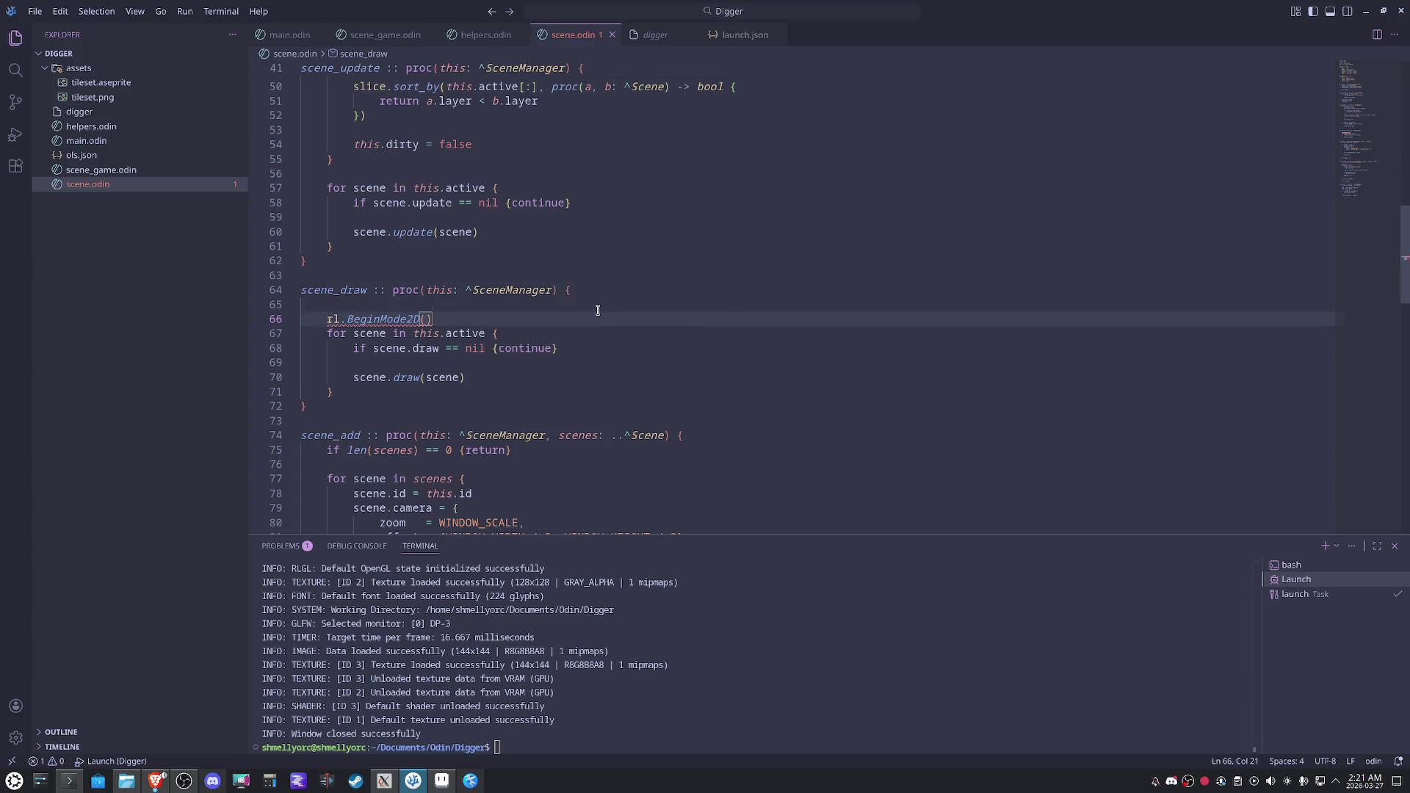
{"action": "key", "text": "shift+Home"}
{"action": "key", "text": "ctrl+c"}
{"action": "key", "text": "BackSpace"}
Save, then paste rl.BeginMode2D(scene.camera) above scene.draw inside the scene loop.
{"action": "key", "text": "Down"}
{"action": "key", "text": "ctrl+s"}
{"action": "key", "text": "End"}
{"action": "key", "text": "Down"}
{"action": "key", "text": "Down"}
{"action": "key", "text": "Return"}
{"action": "key", "text": "ctrl+v"}
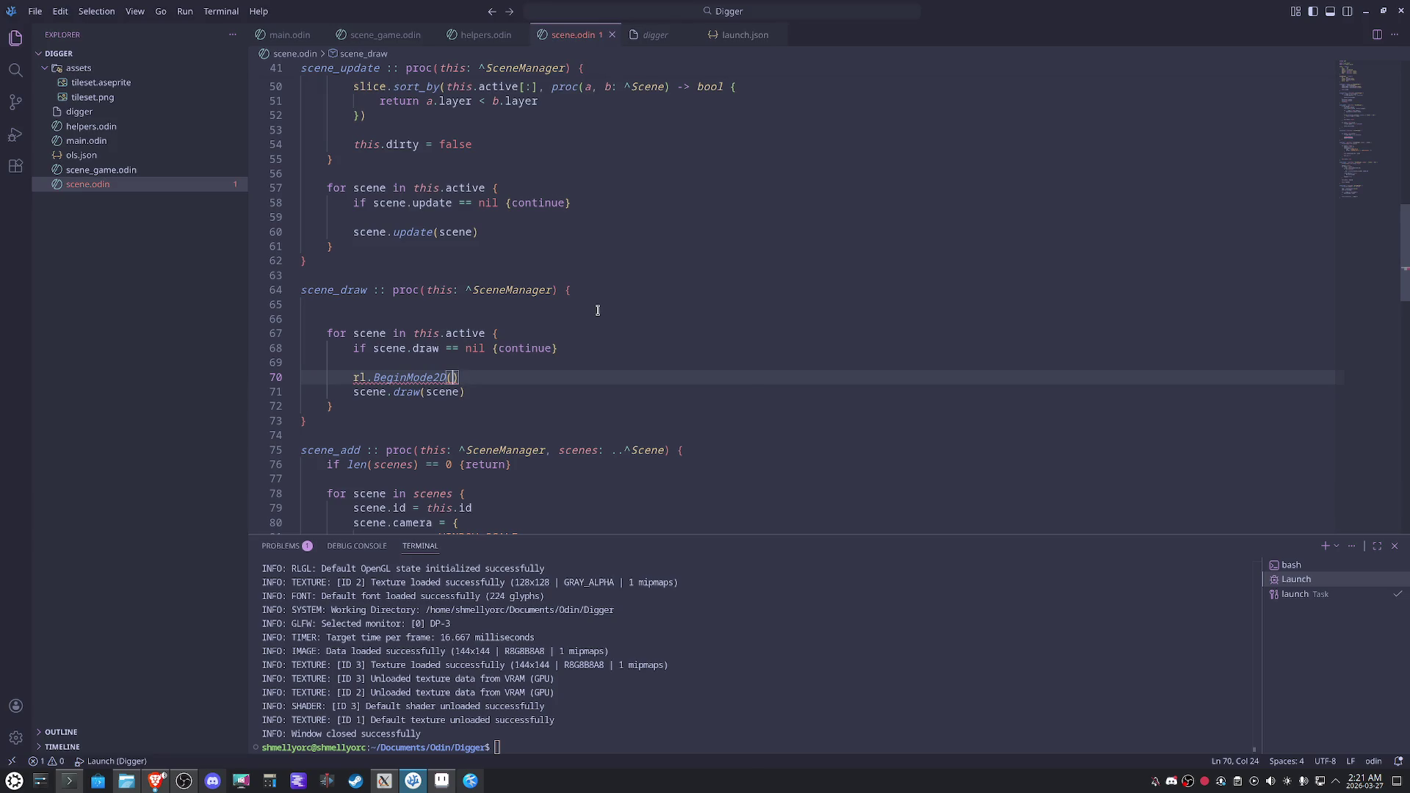
{"action": "type", "text": "scene.camera)"}
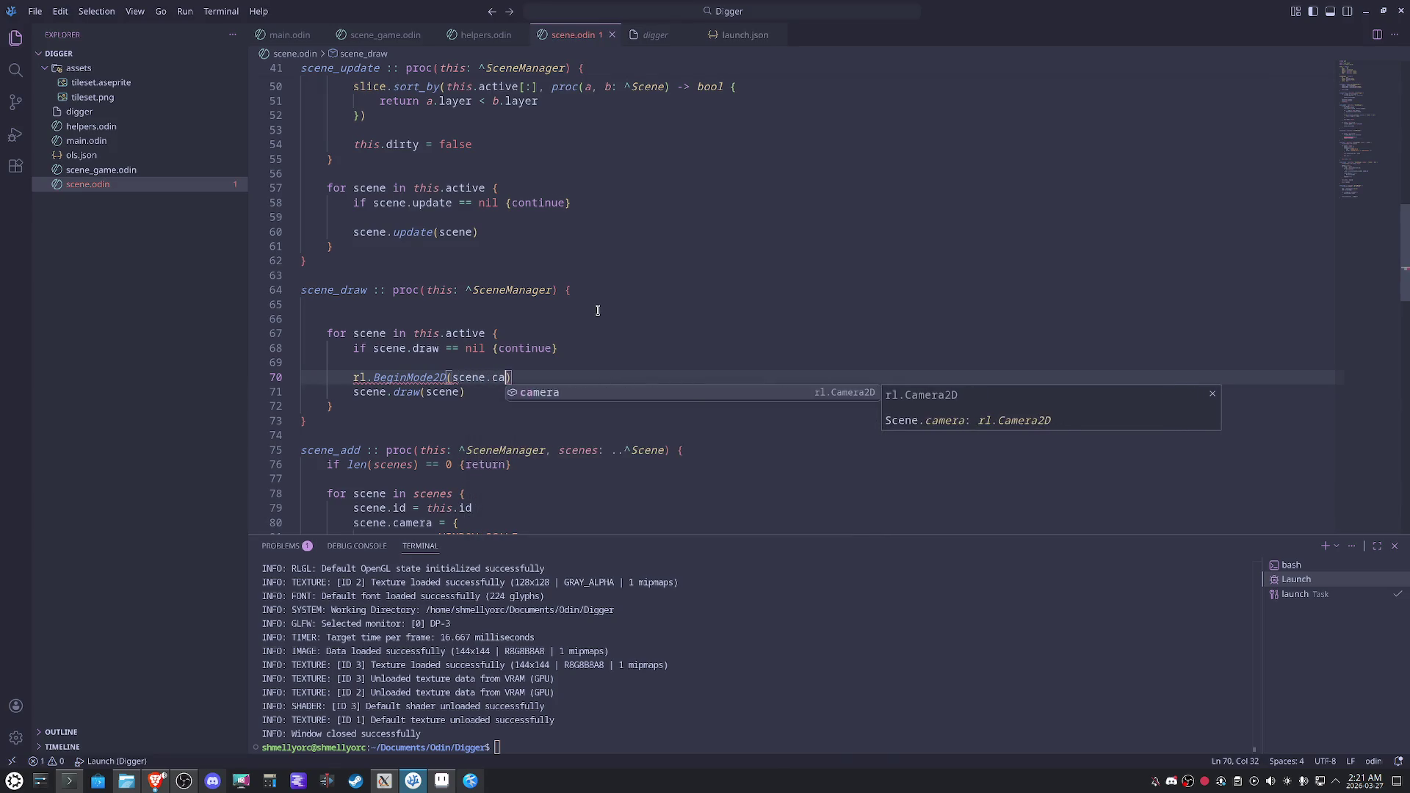
Add rl.EndMode2D() after scene.draw and launch the game to test the camera.
{"action": "key", "text": "shift+Home"}
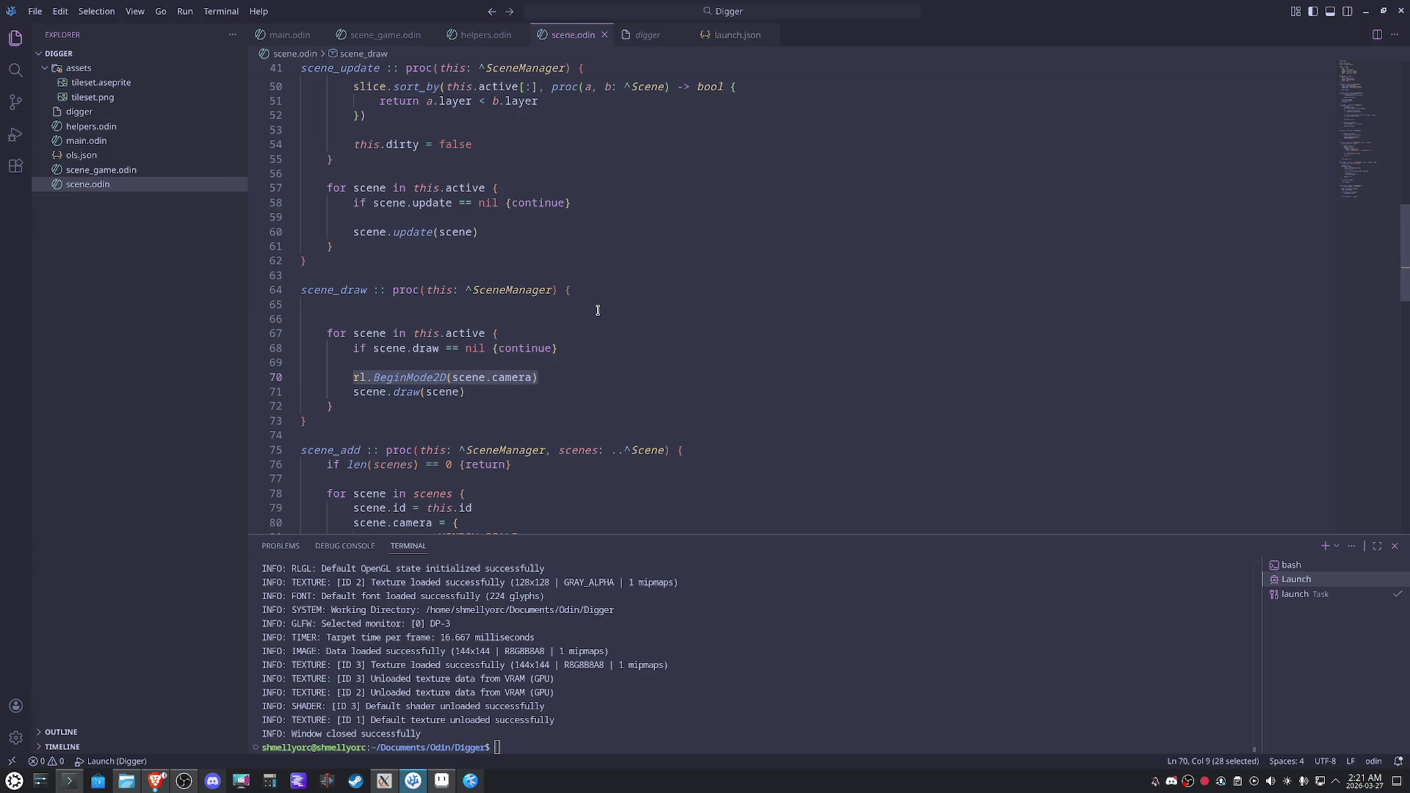
{"action": "key", "text": "Down"}
{"action": "key", "text": "End"}
{"action": "key", "text": "Return"}
{"action": "type", "text": "rl.end"}
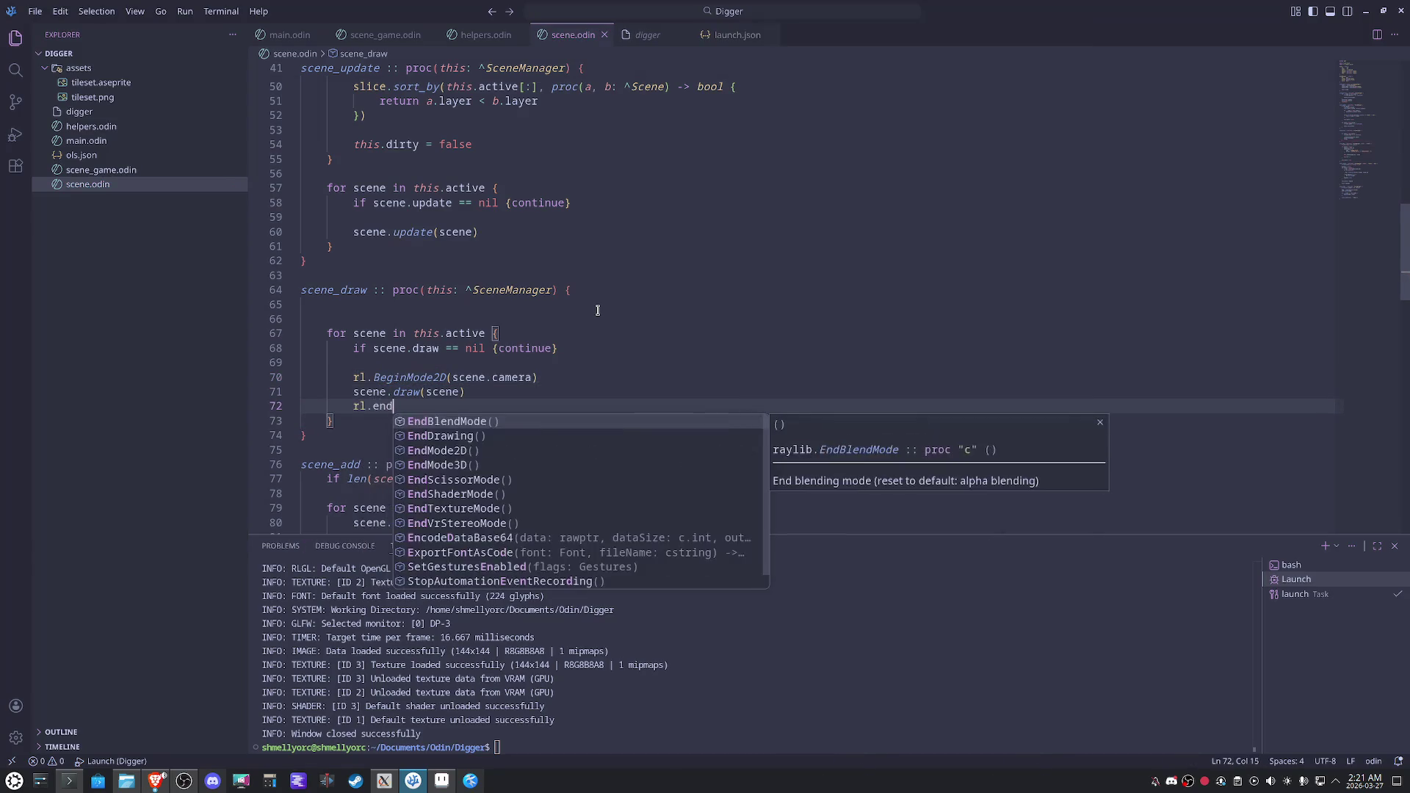
{"action": "key", "text": "Down"}
{"action": "key", "text": "Down"}
{"action": "key", "text": "Return"}
{"action": "left_click", "coordinate": [772, 301]}
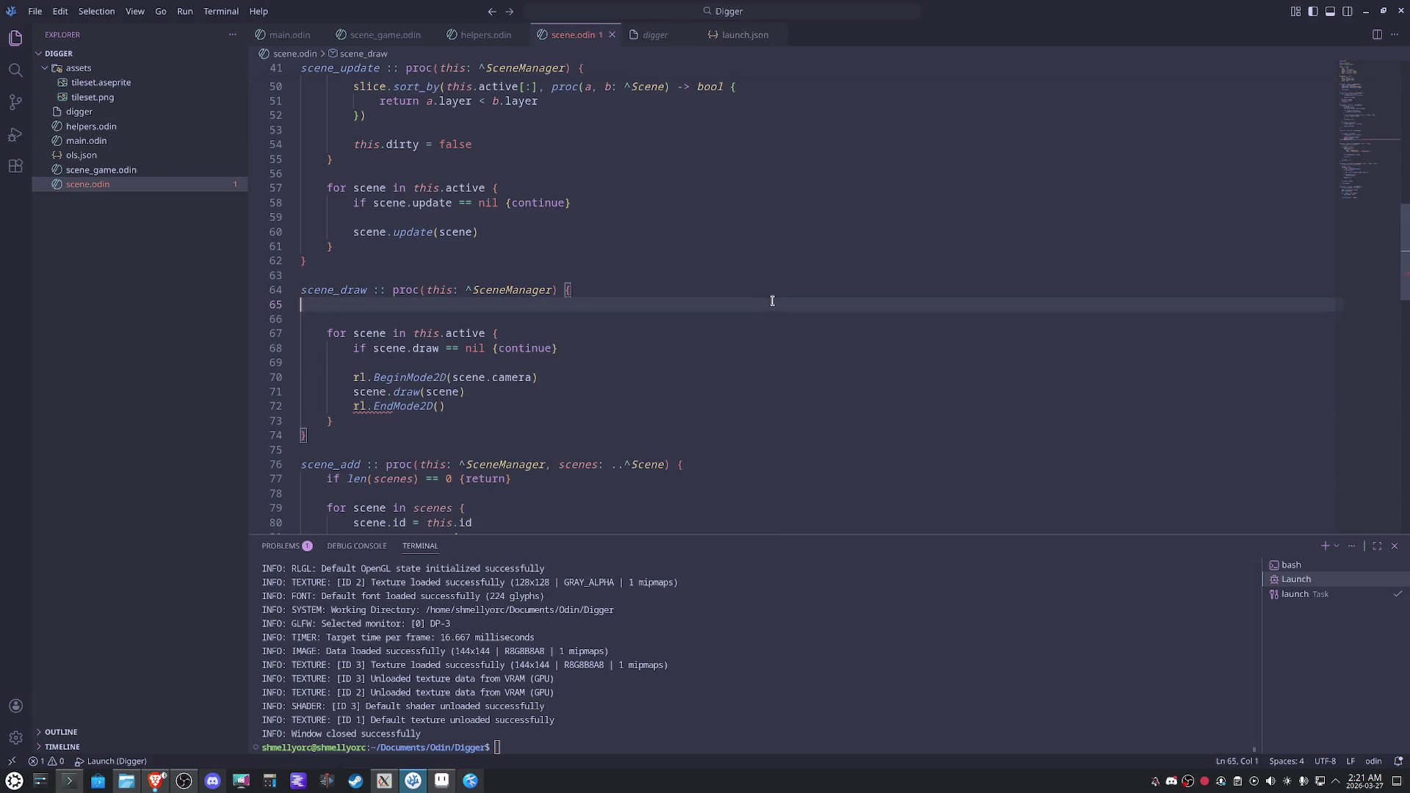
{"action": "key", "text": "F5"}
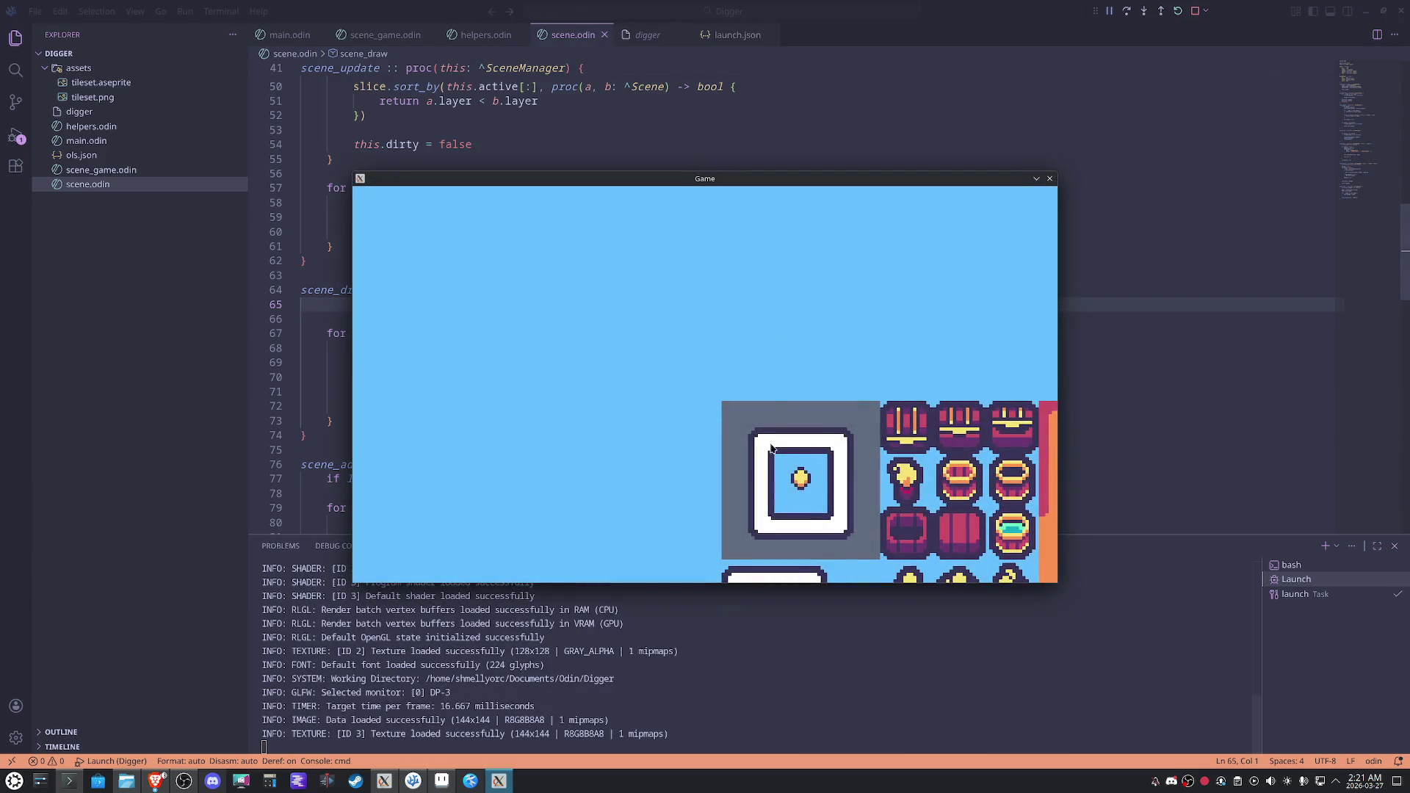
Close the running game window and open scene_game.odin.
{"action": "left_click", "coordinate": [1050, 178]}
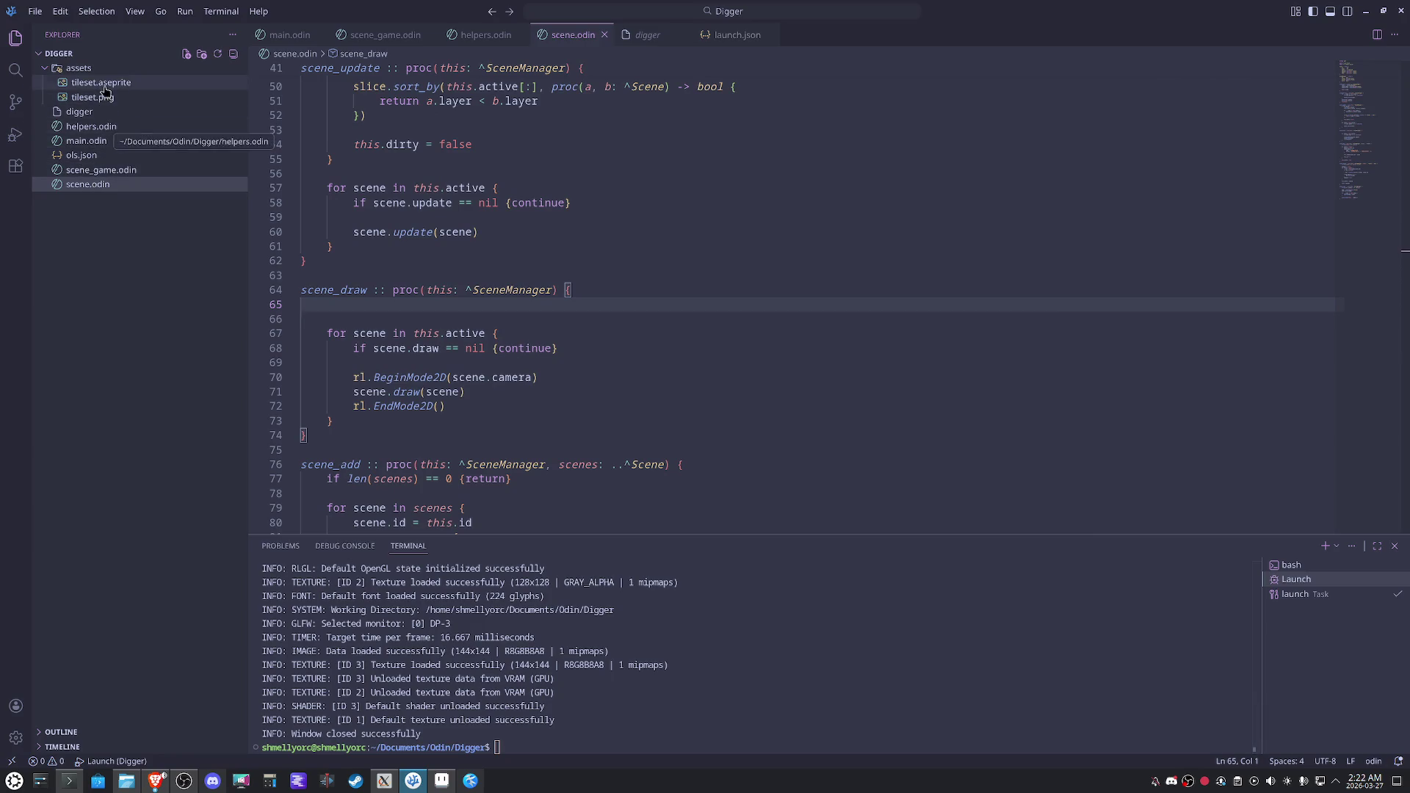
{"action": "left_click", "coordinate": [107, 173]}
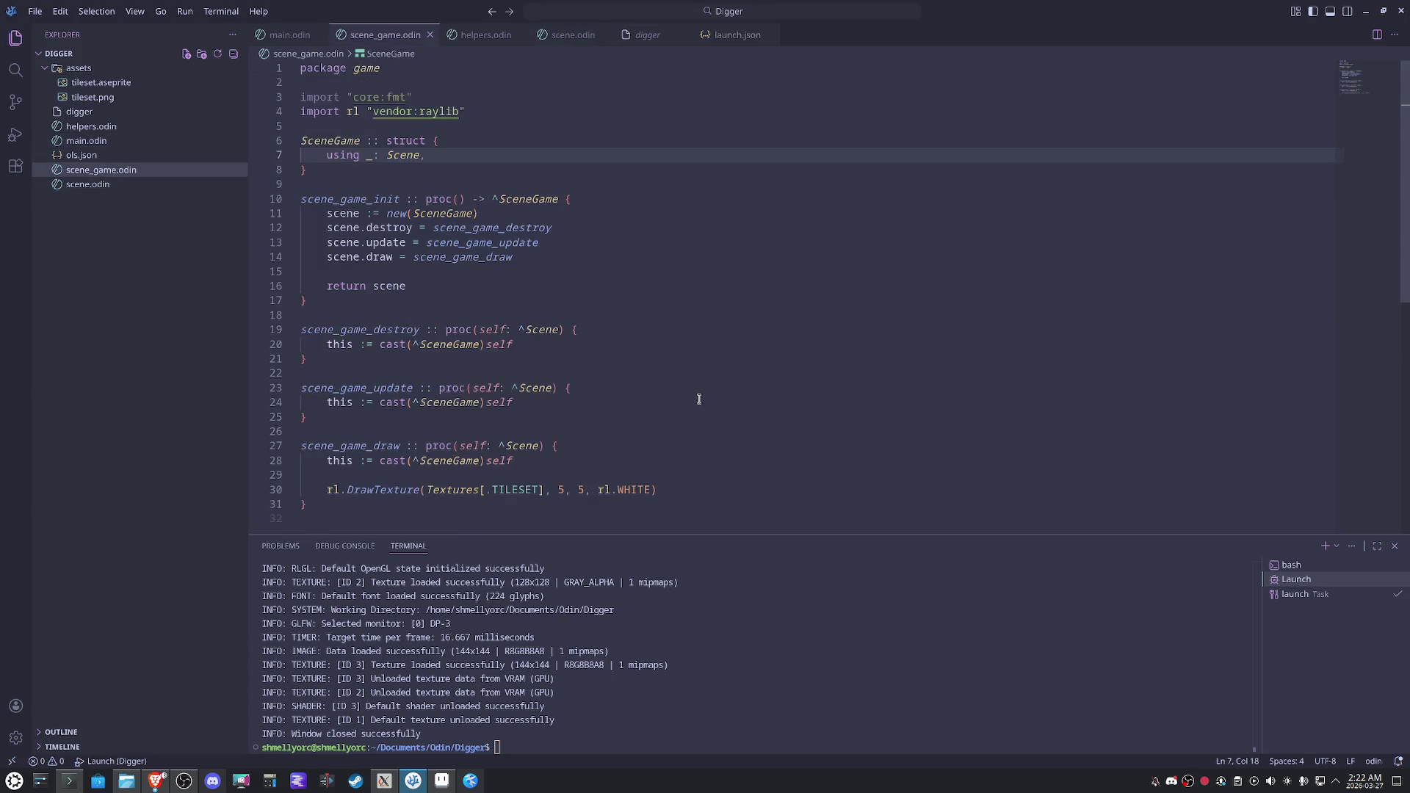
{"action": "scroll", "coordinate": [686, 387], "scroll_direction": "down", "scroll_amount": 3}
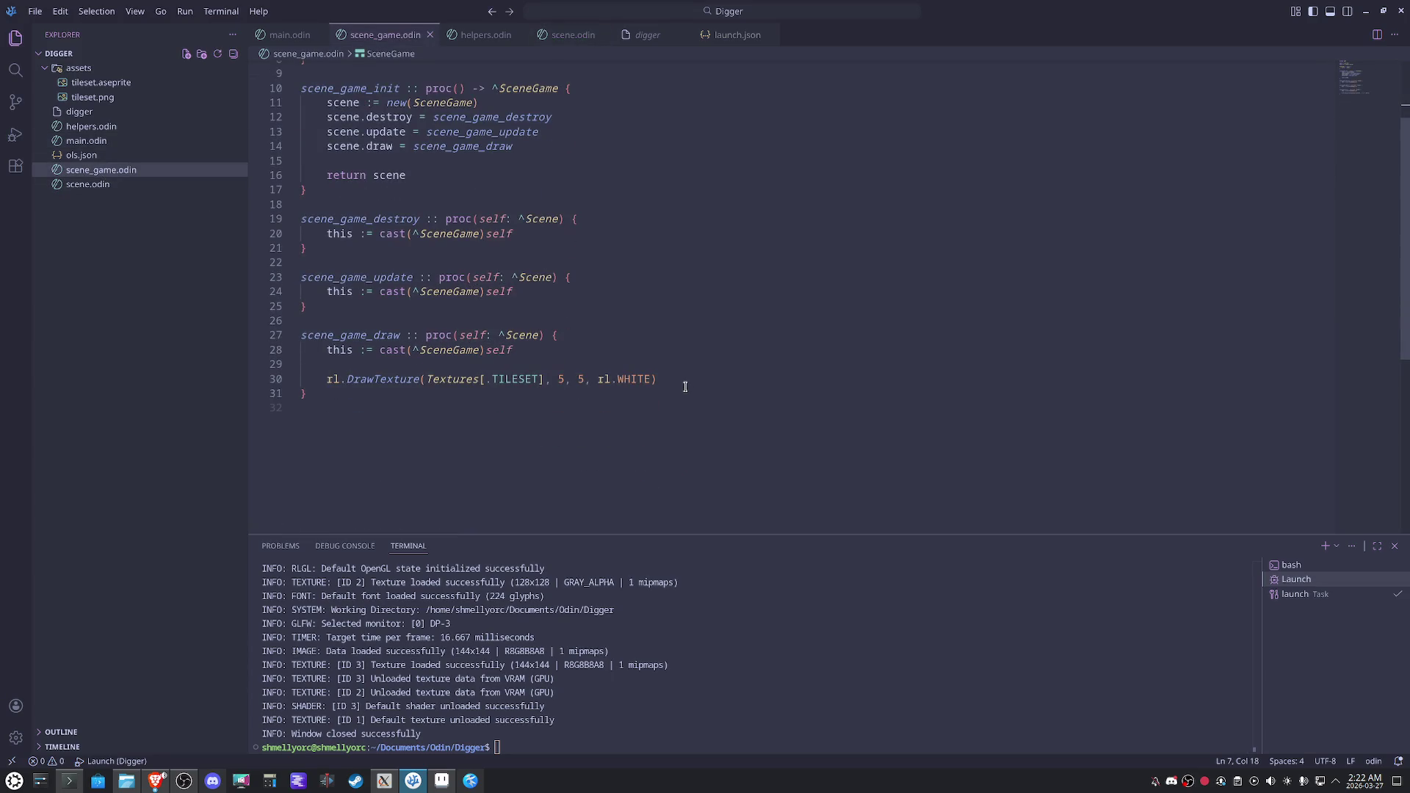
Draw the tileset at 0, 0 instead of 5, 5 and relaunch the game.
{"action": "left_click", "coordinate": [563, 377]}
{"action": "key", "text": "BackSpace"}
{"action": "type", "text": "0"}
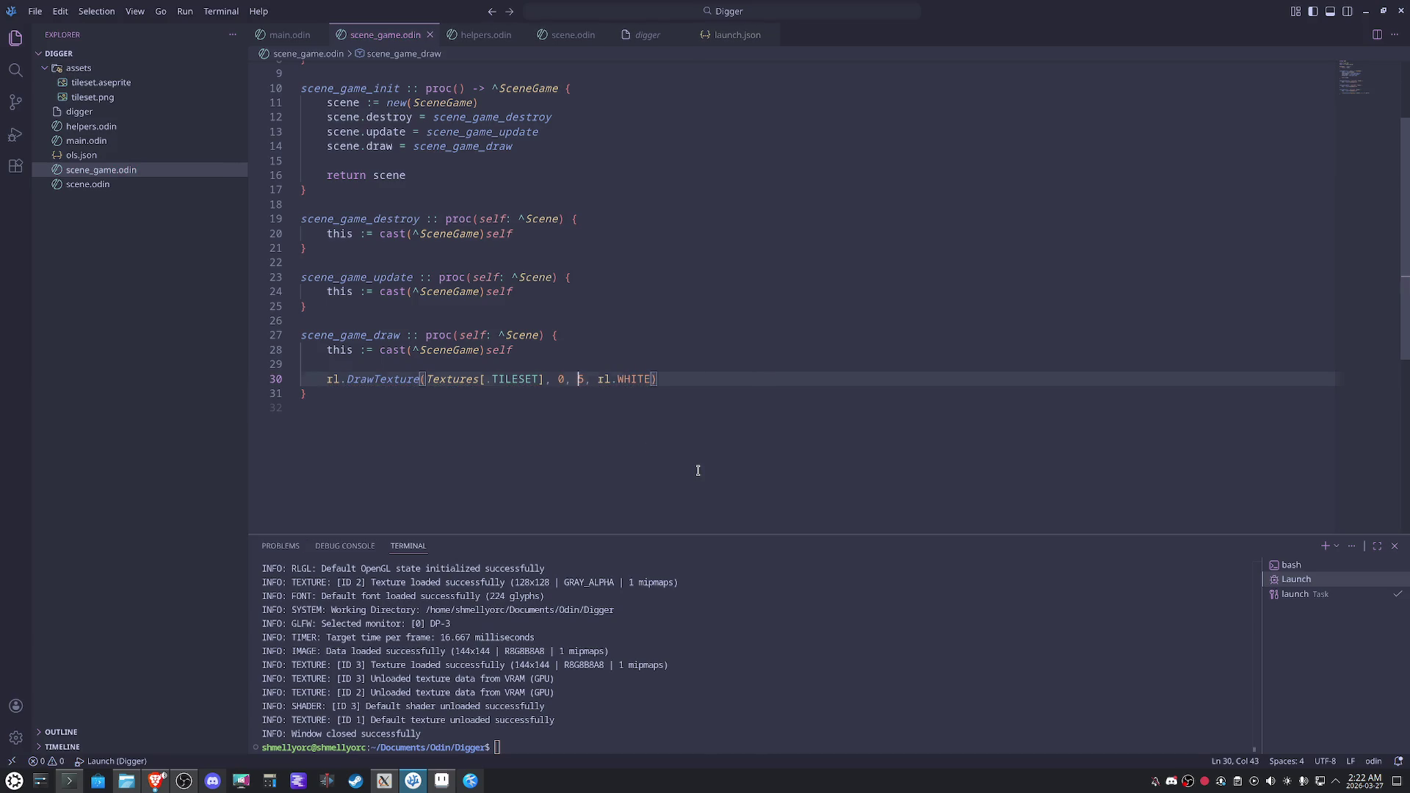
{"action": "left_click", "coordinate": [699, 463]}
{"action": "key", "text": "F5"}
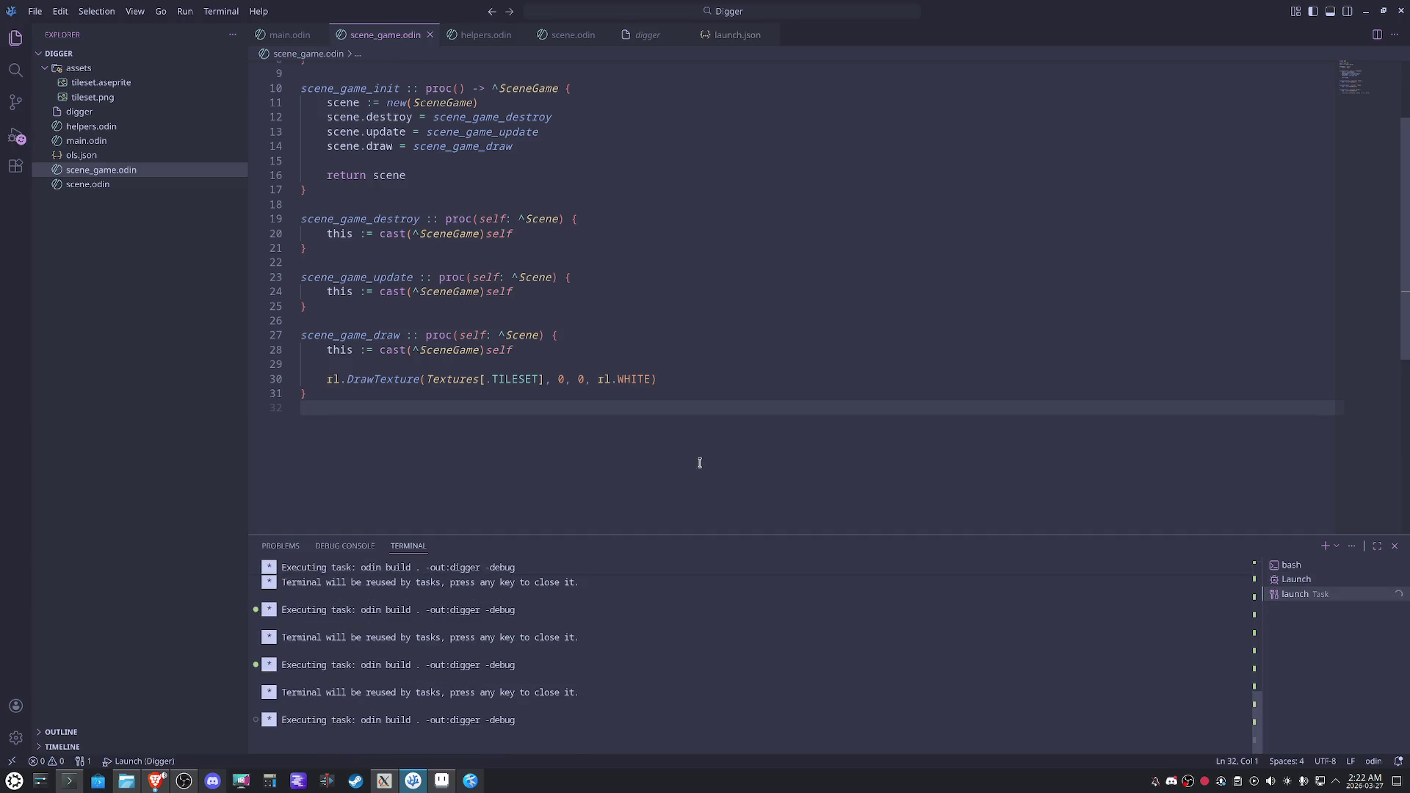
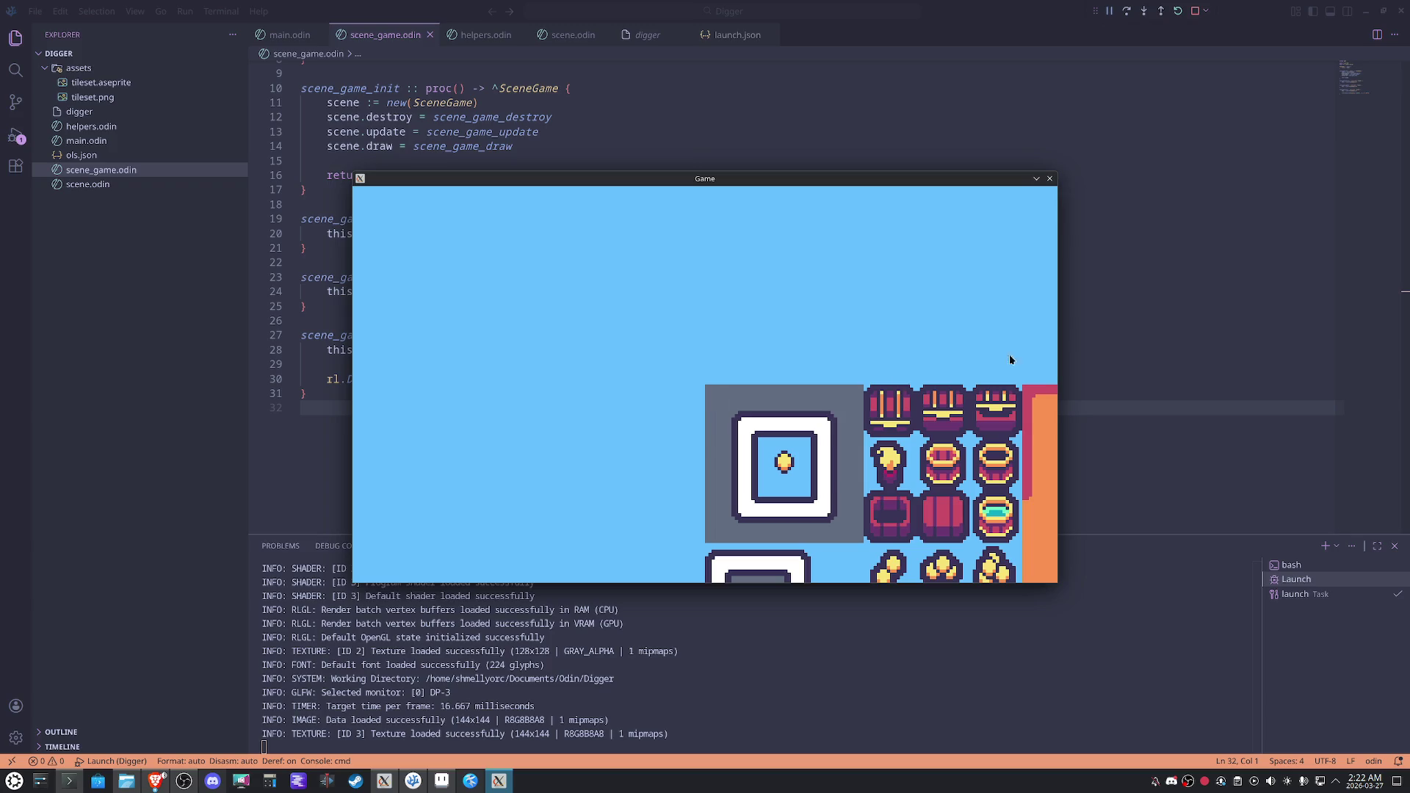
Close the game window and bring up scene_add's camera code in scene.odin.
{"action": "left_click", "coordinate": [1050, 178]}
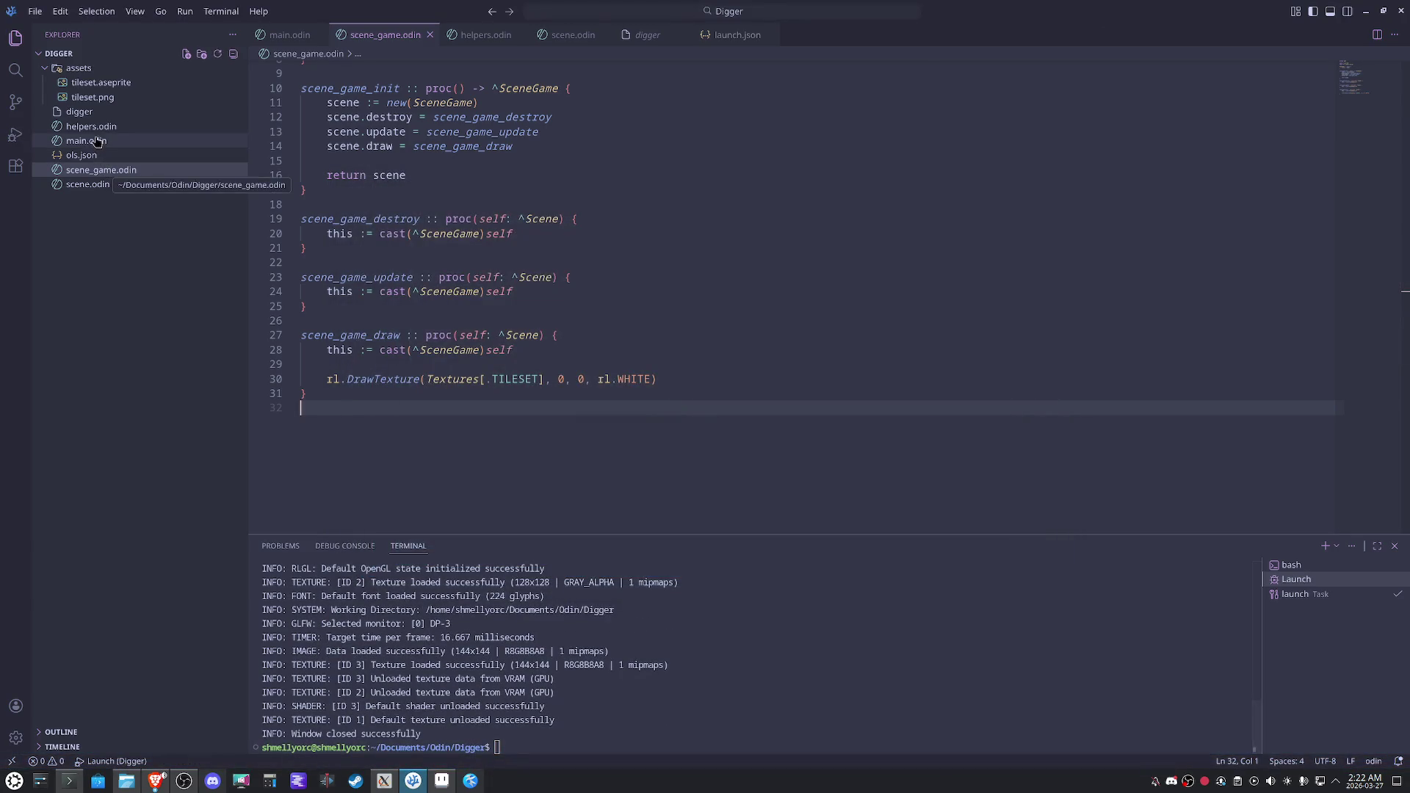
{"action": "left_click", "coordinate": [88, 185]}
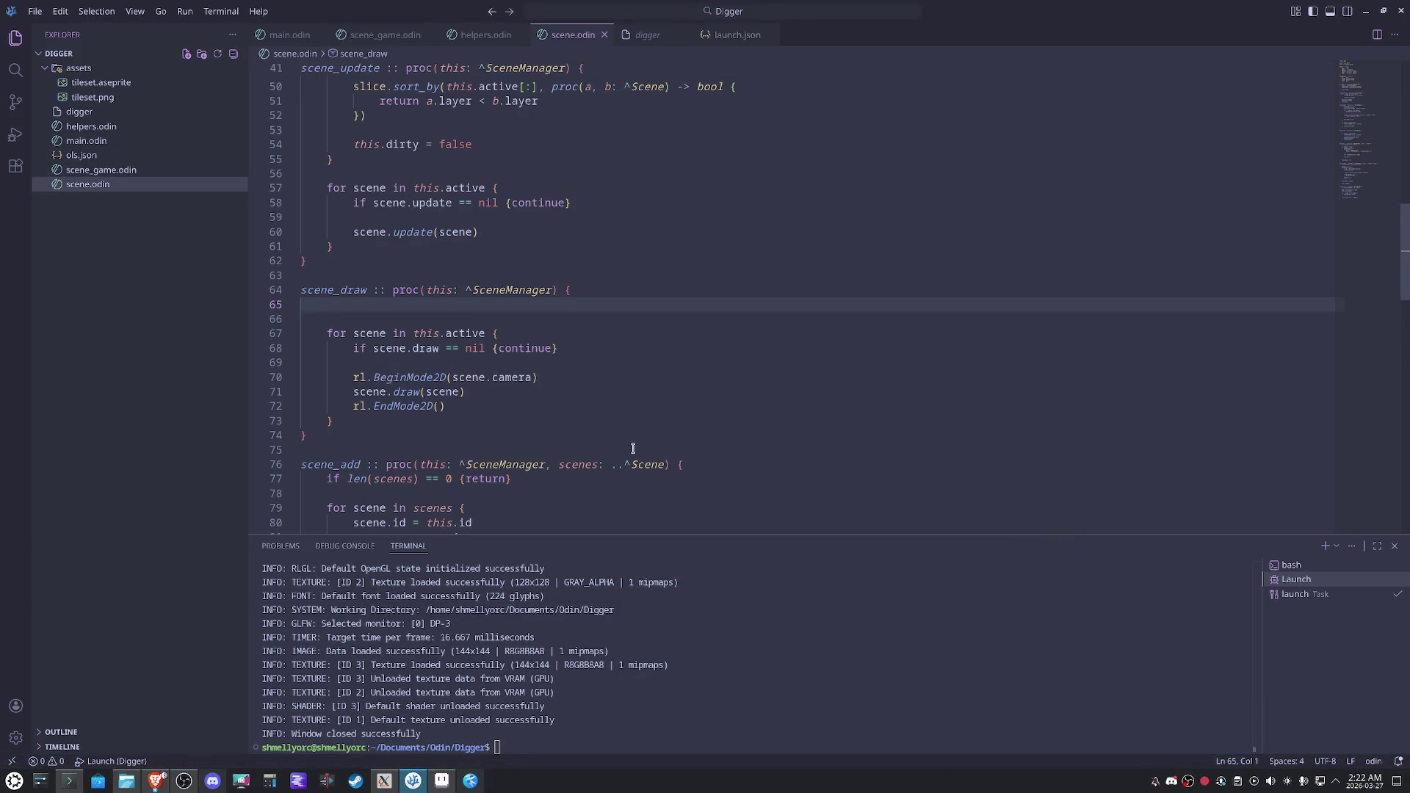
{"action": "scroll", "coordinate": [597, 418], "scroll_direction": "up", "scroll_amount": 5}
{"action": "scroll", "coordinate": [596, 419], "scroll_direction": "up", "scroll_amount": 2}
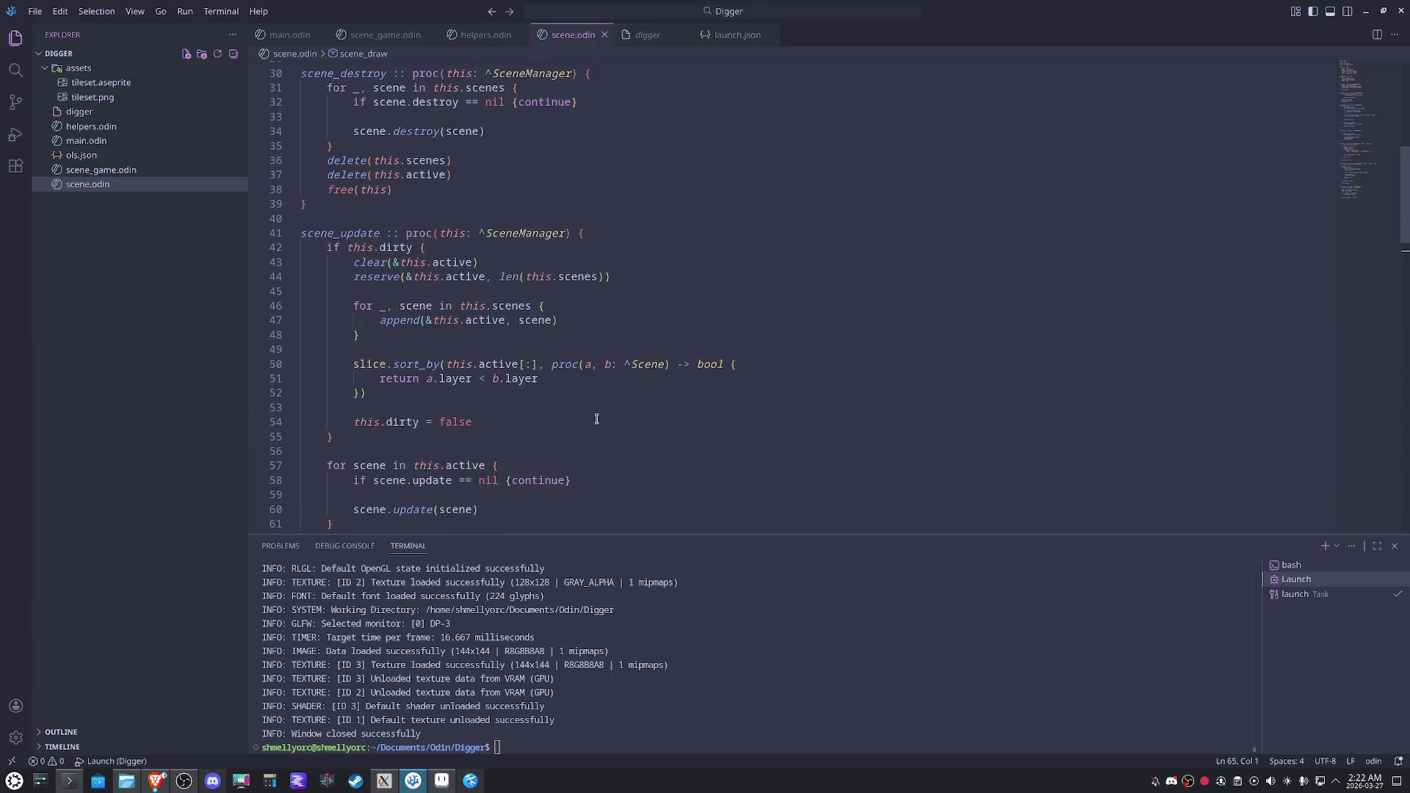
{"action": "scroll", "coordinate": [596, 419], "scroll_direction": "up", "scroll_amount": 5}
{"action": "scroll", "coordinate": [597, 418], "scroll_direction": "down", "scroll_amount": 13}
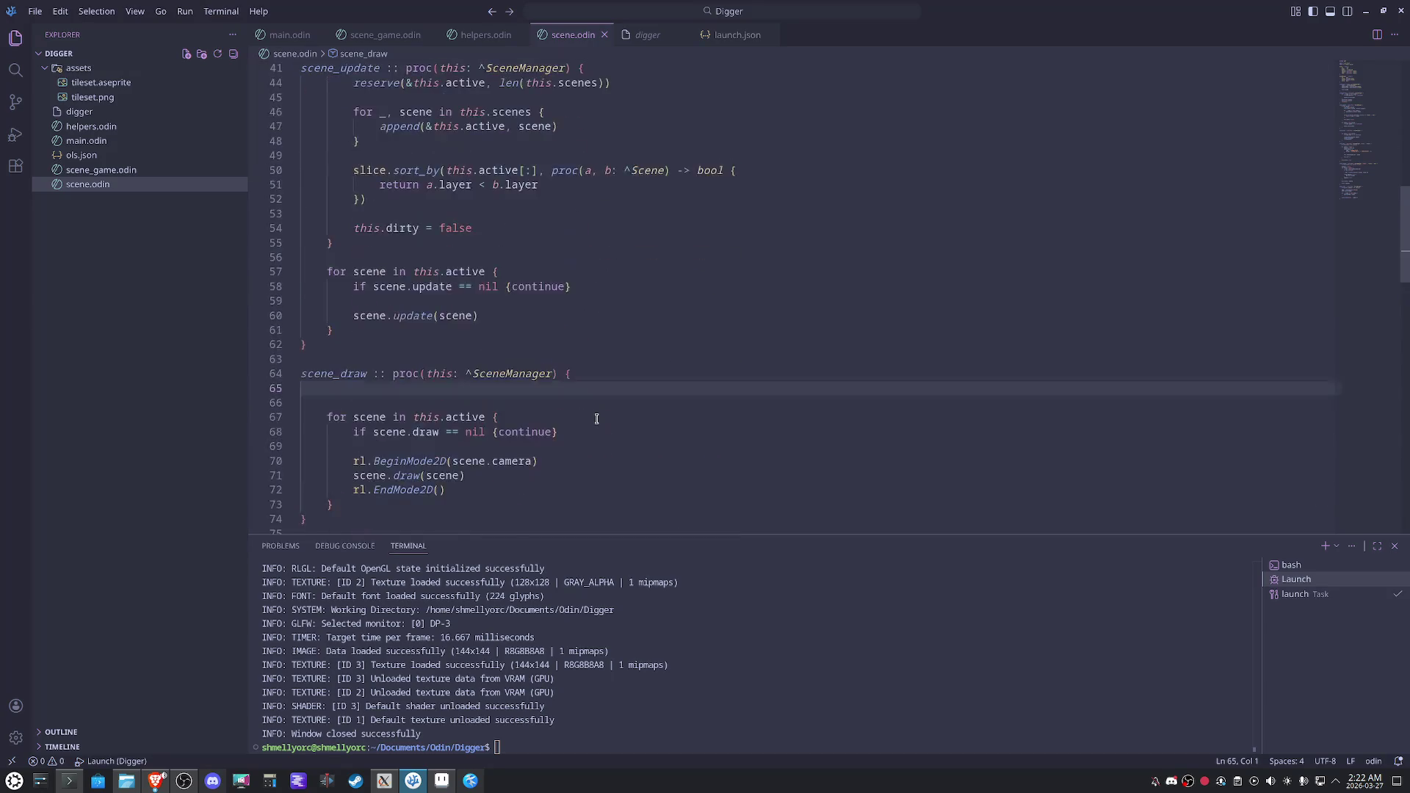
{"action": "scroll", "coordinate": [596, 392], "scroll_direction": "down", "scroll_amount": 3}
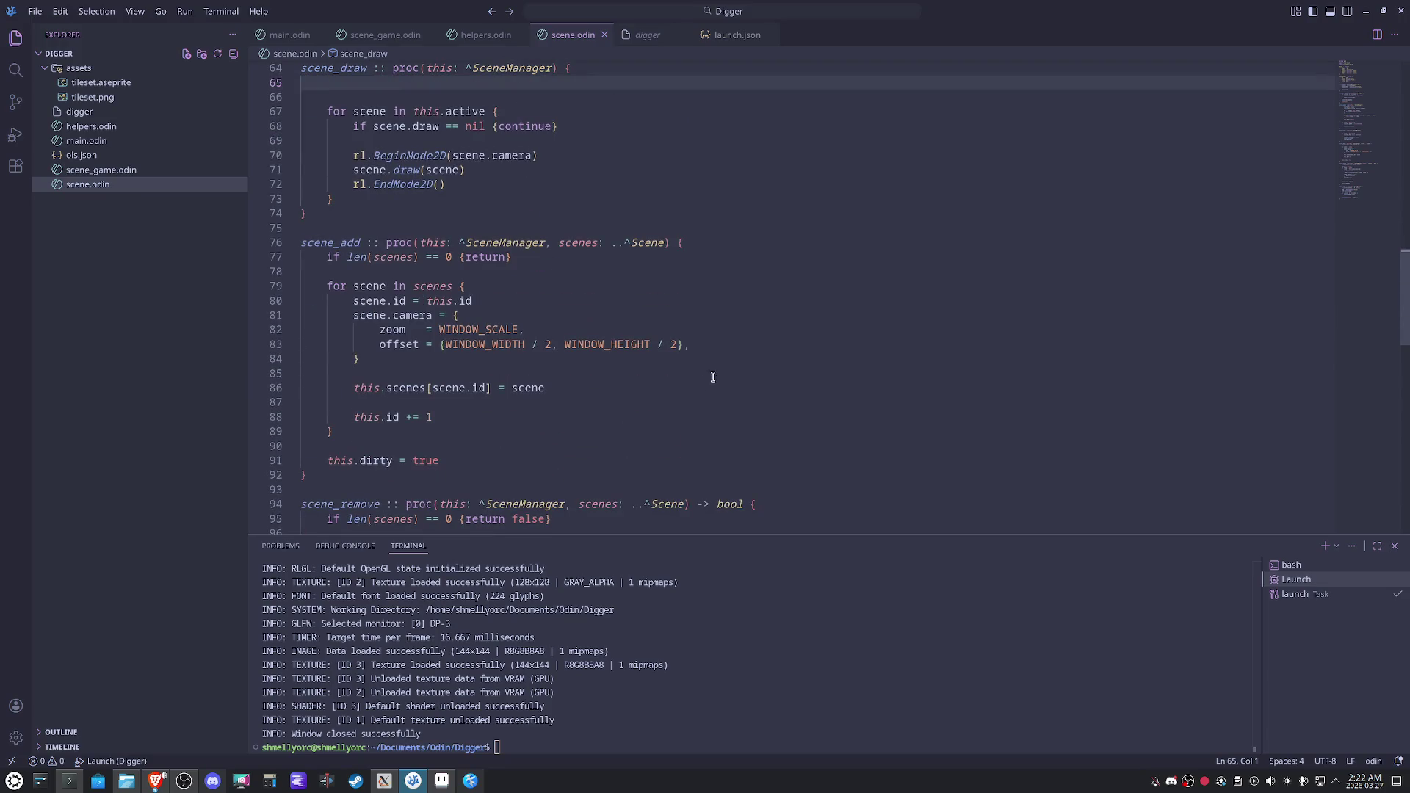
{"action": "mouse_move", "coordinate": [379, 349]}
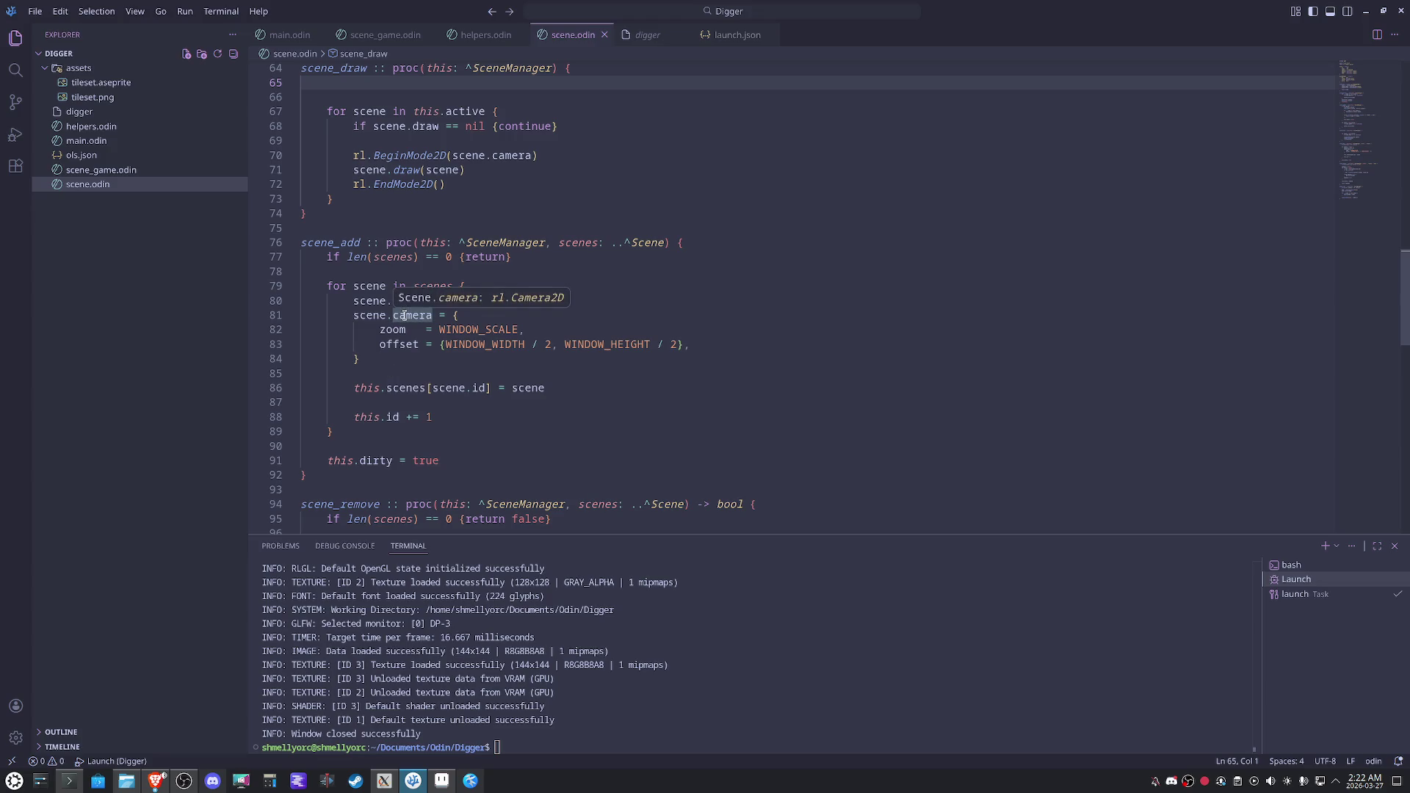
Add a camera target equal to the offset {WINDOW_WIDTH / 2, WINDOW_HEIGHT / 2}, then run the game.
{"action": "left_click", "coordinate": [753, 344]}
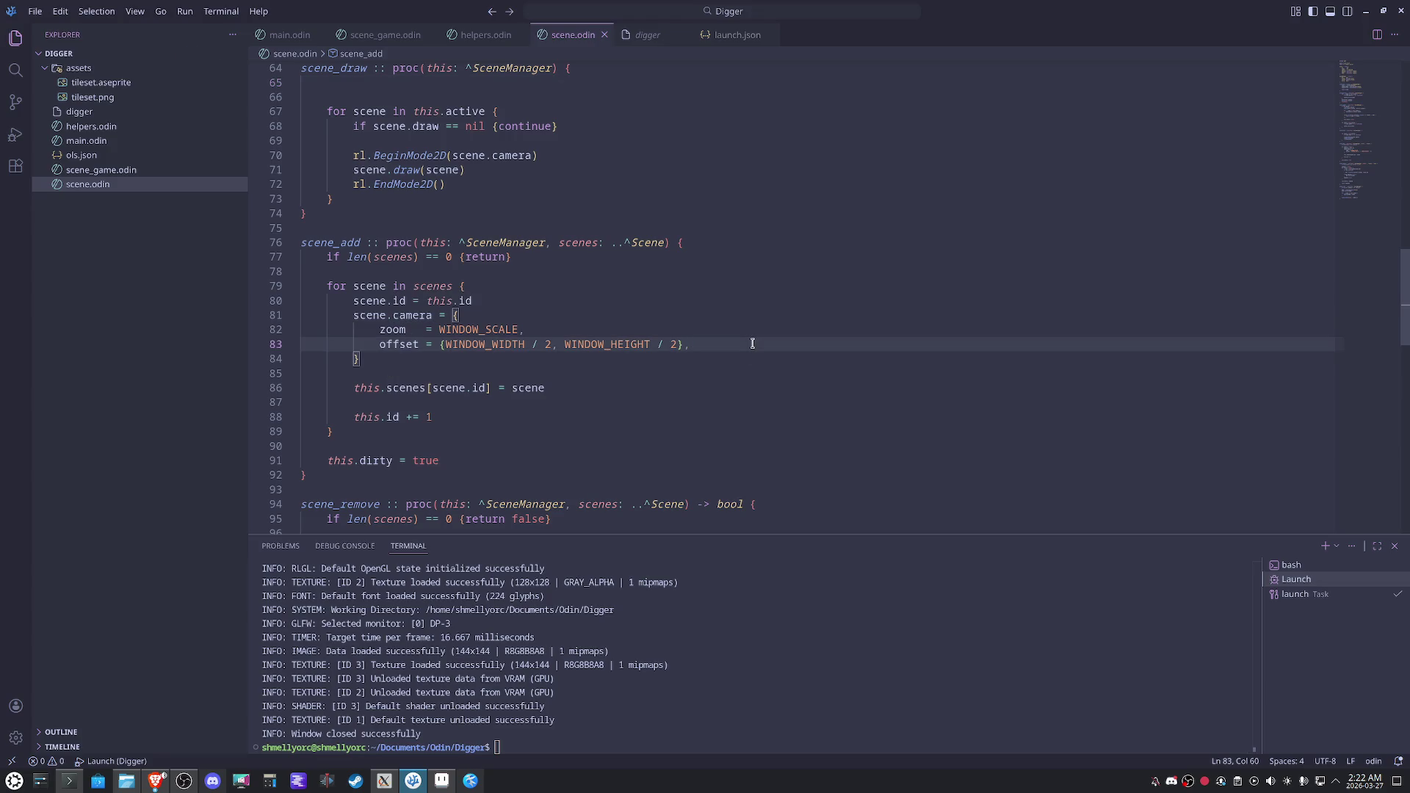
{"action": "key", "text": "Return"}
{"action": "key", "text": "ctrl+space"}
{"action": "key", "text": "Down"}
{"action": "key", "text": "Return"}
{"action": "type", "text": "="}
{"action": "key", "text": "Up"}
{"action": "key", "text": "shift+End"}
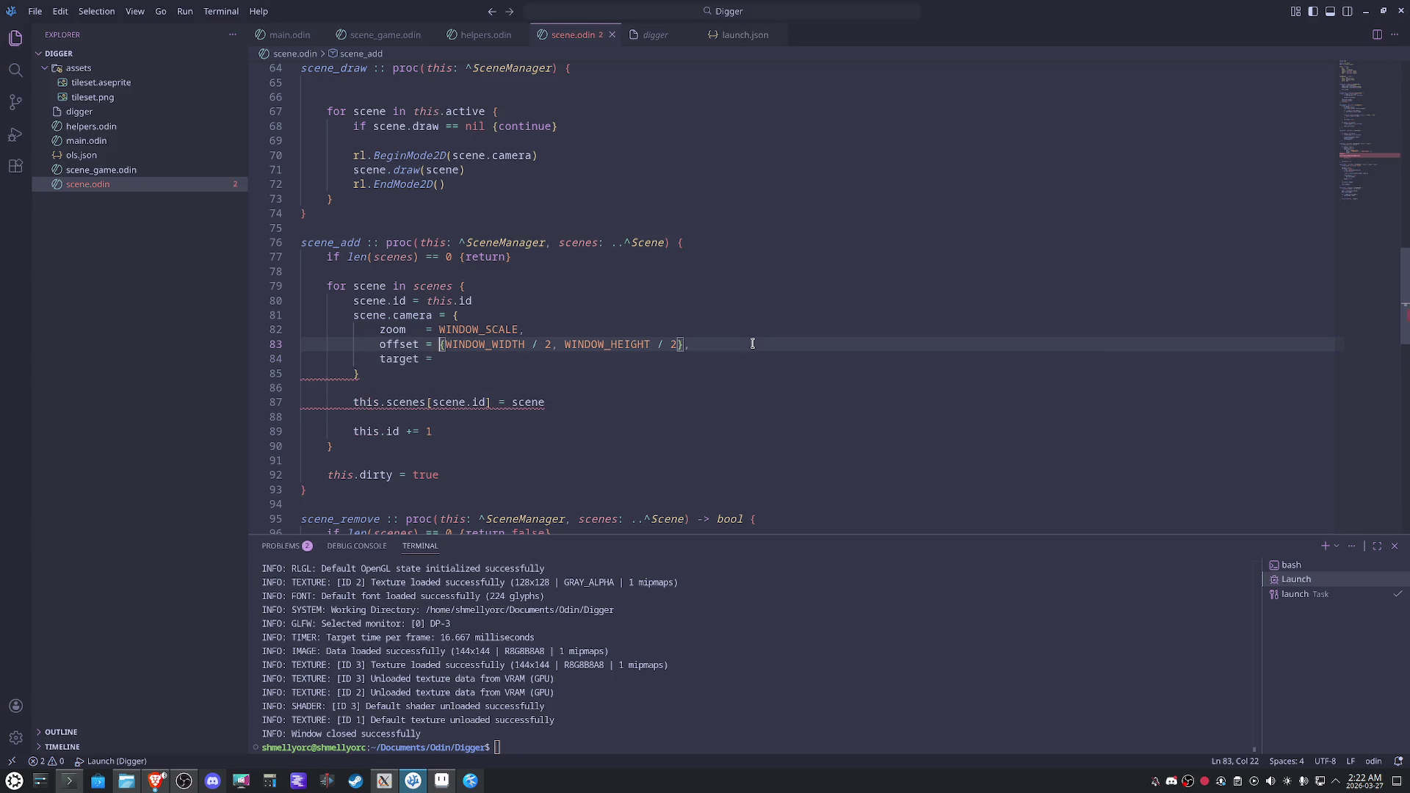
{"action": "key", "text": "ctrl+c"}
{"action": "key", "text": "Down"}
{"action": "key", "text": "ctrl+v"}
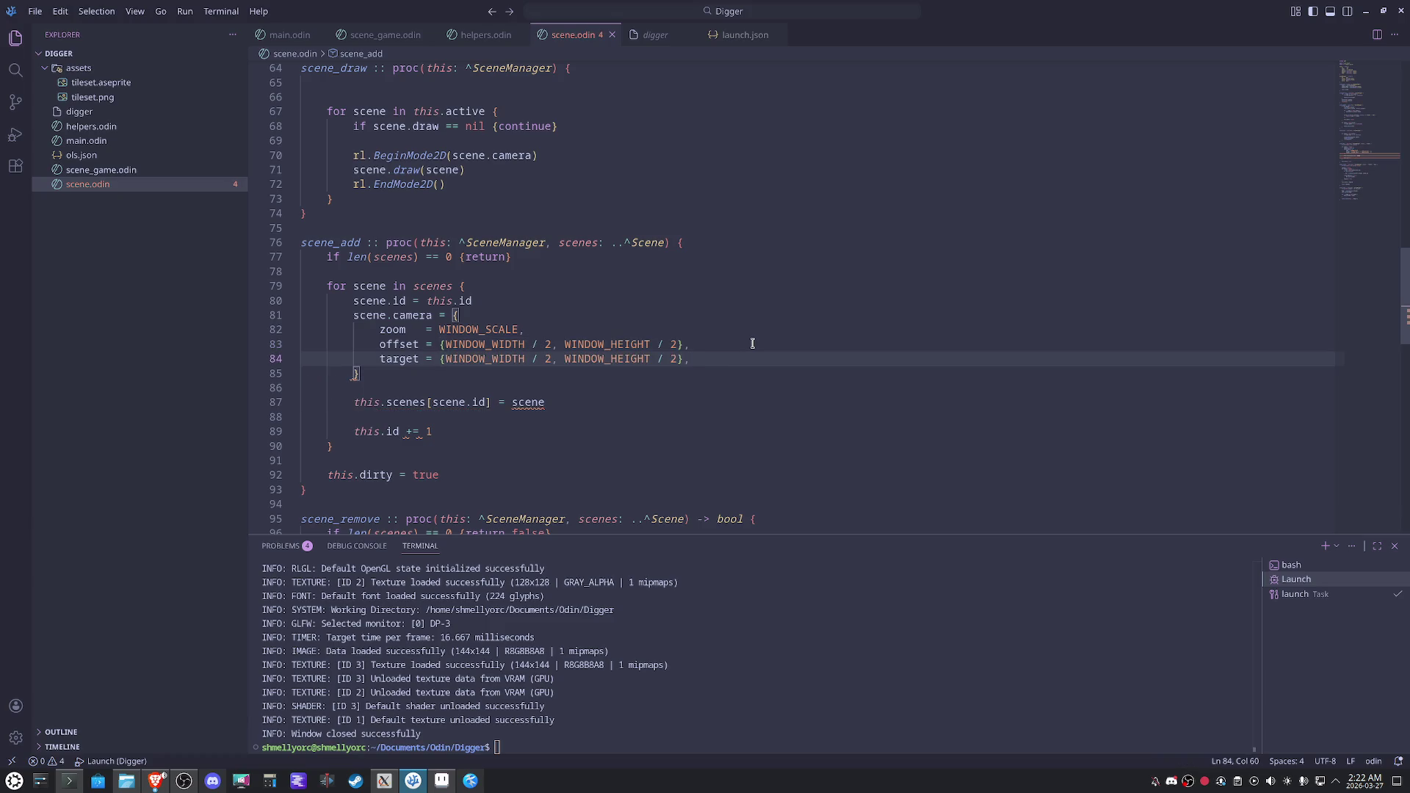
{"action": "key", "text": "F5"}
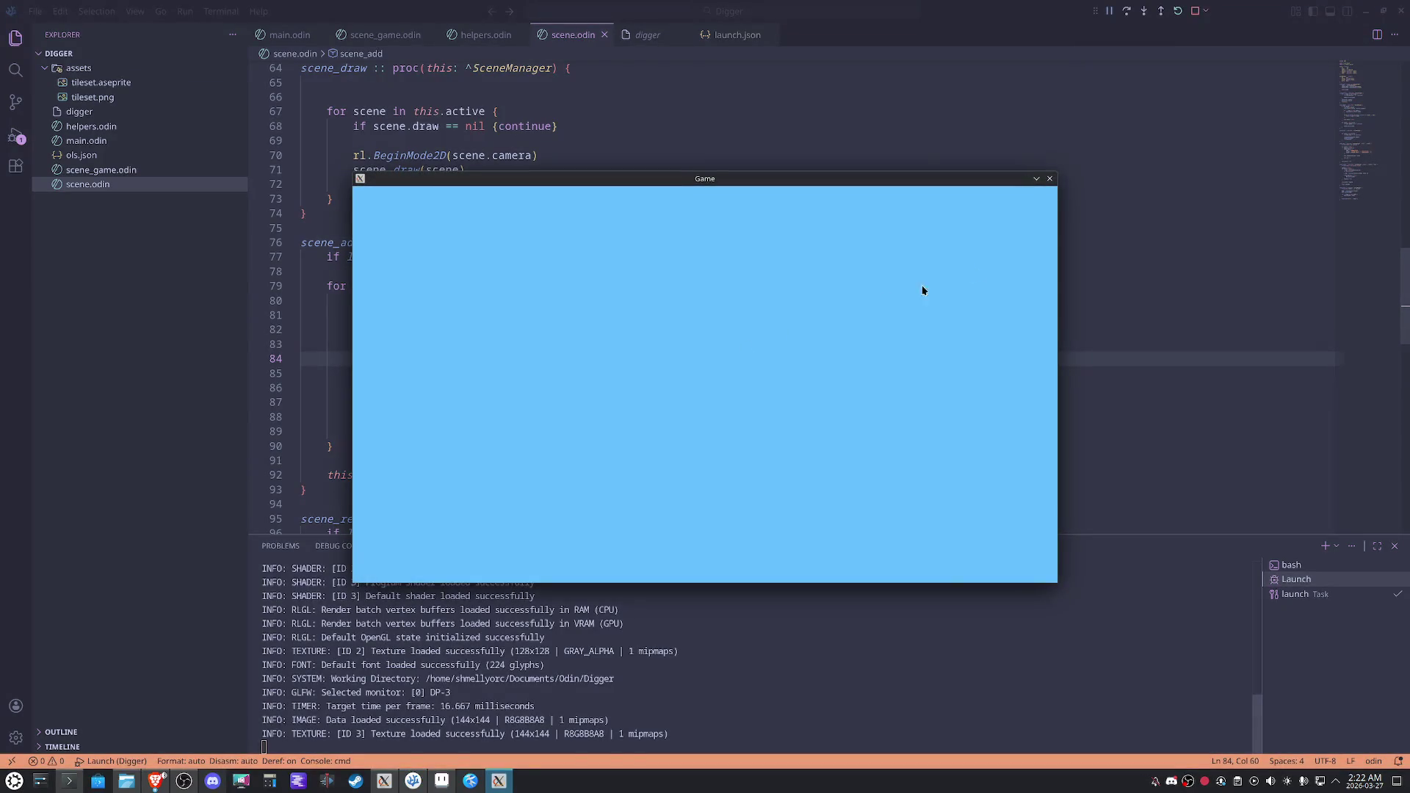
Negate the camera target value and run the game to test it.
{"action": "key", "text": "Escape"}
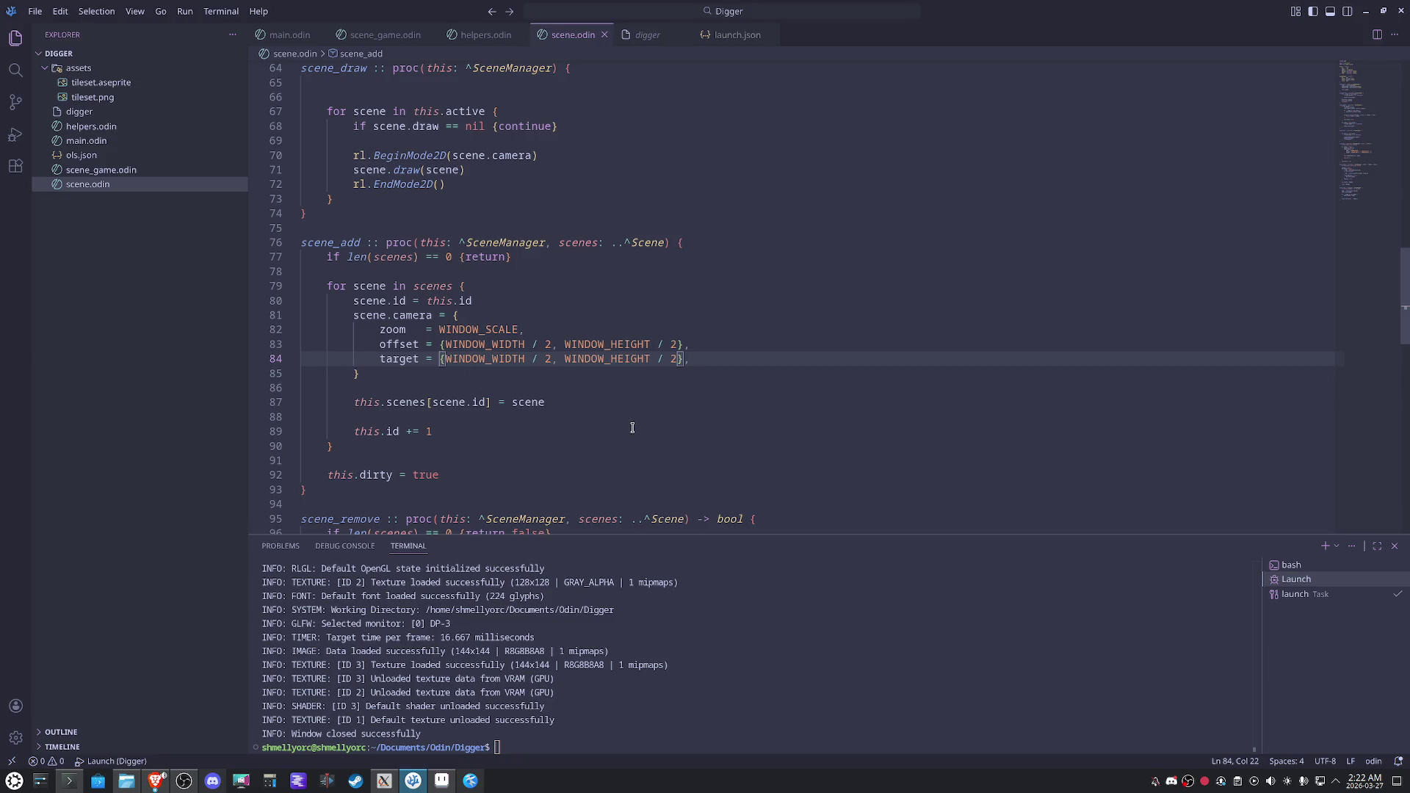
{"action": "type", "text": "-"}
{"action": "left_click", "coordinate": [693, 419]}
{"action": "key", "text": "F5"}
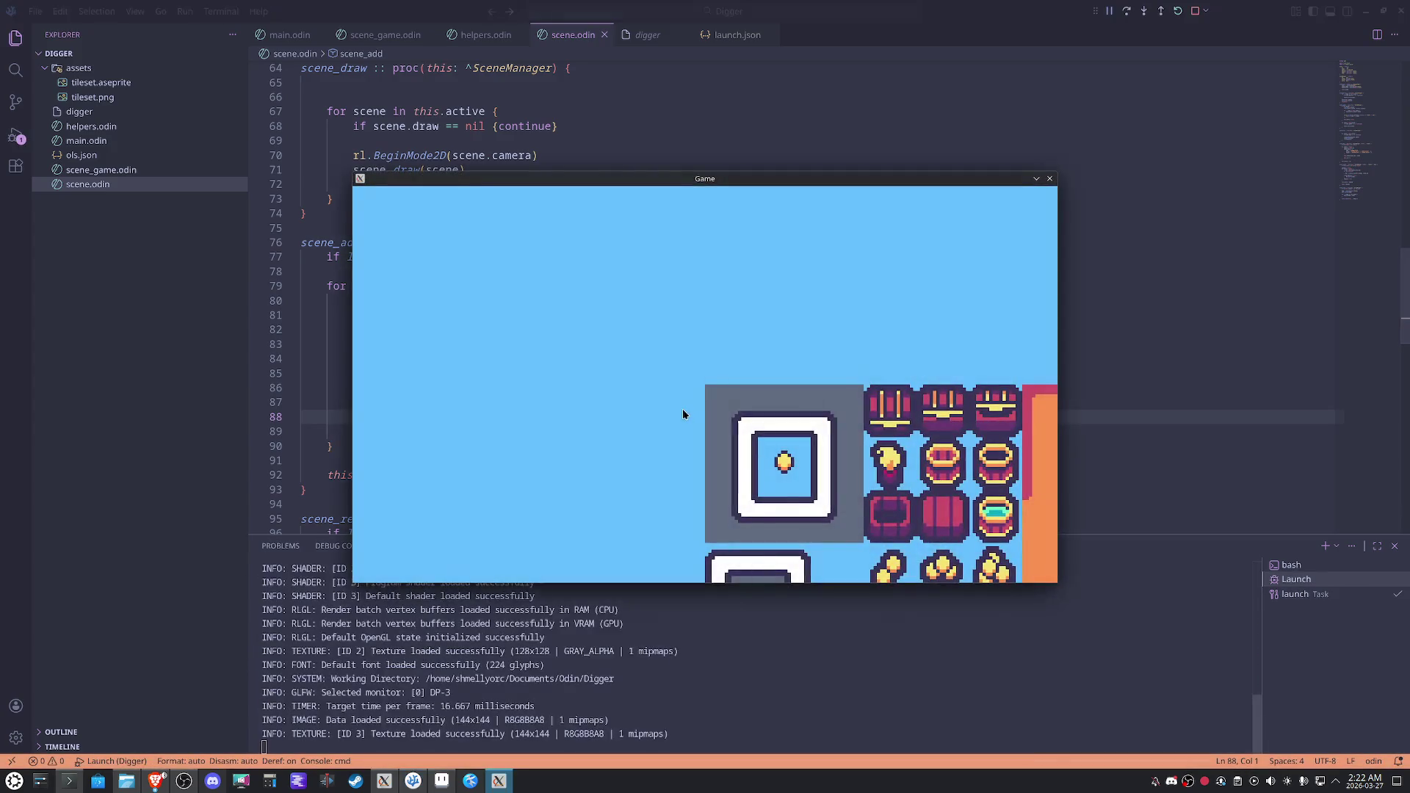
Change both target divisors from 2 to 4 and rerun the game.
{"action": "left_click", "coordinate": [1051, 180]}
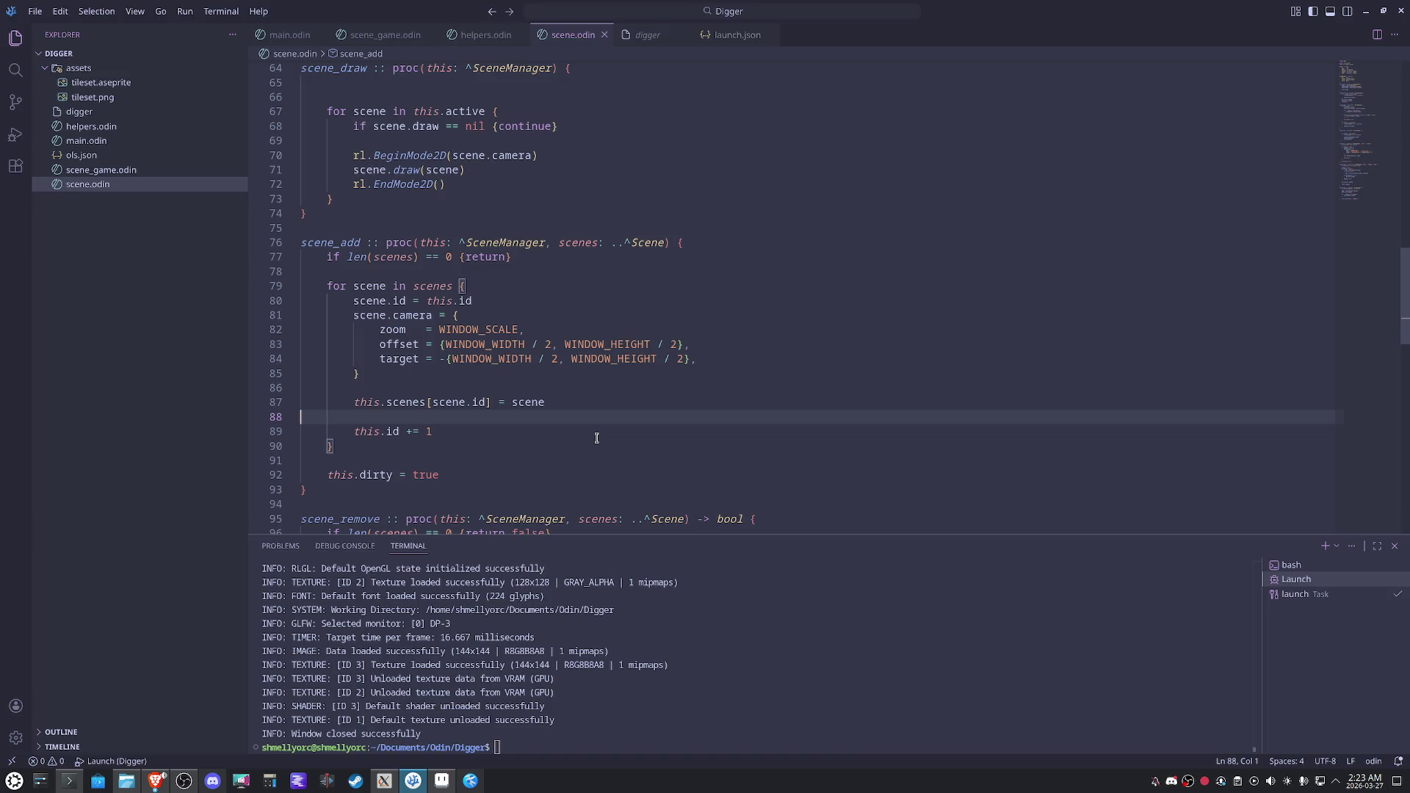
{"action": "double_click", "coordinate": [552, 359]}
{"action": "type", "text": "4"}
{"action": "double_click", "coordinate": [682, 359]}
{"action": "type", "text": "4"}
{"action": "left_click", "coordinate": [846, 251]}
{"action": "key", "text": "F5"}
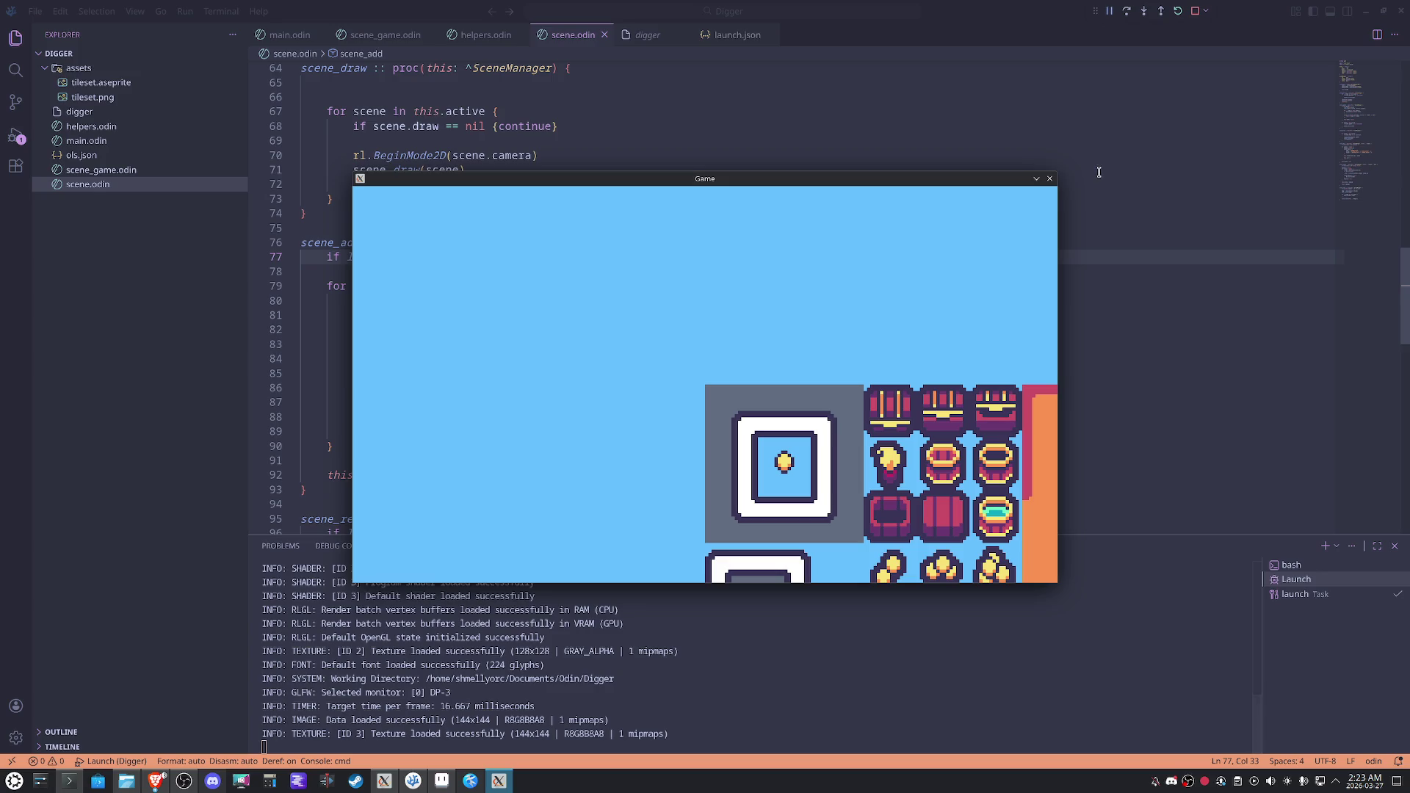
Restore both target divisors to 2.
{"action": "left_click", "coordinate": [1042, 182]}
{"action": "left_click", "coordinate": [641, 438]}
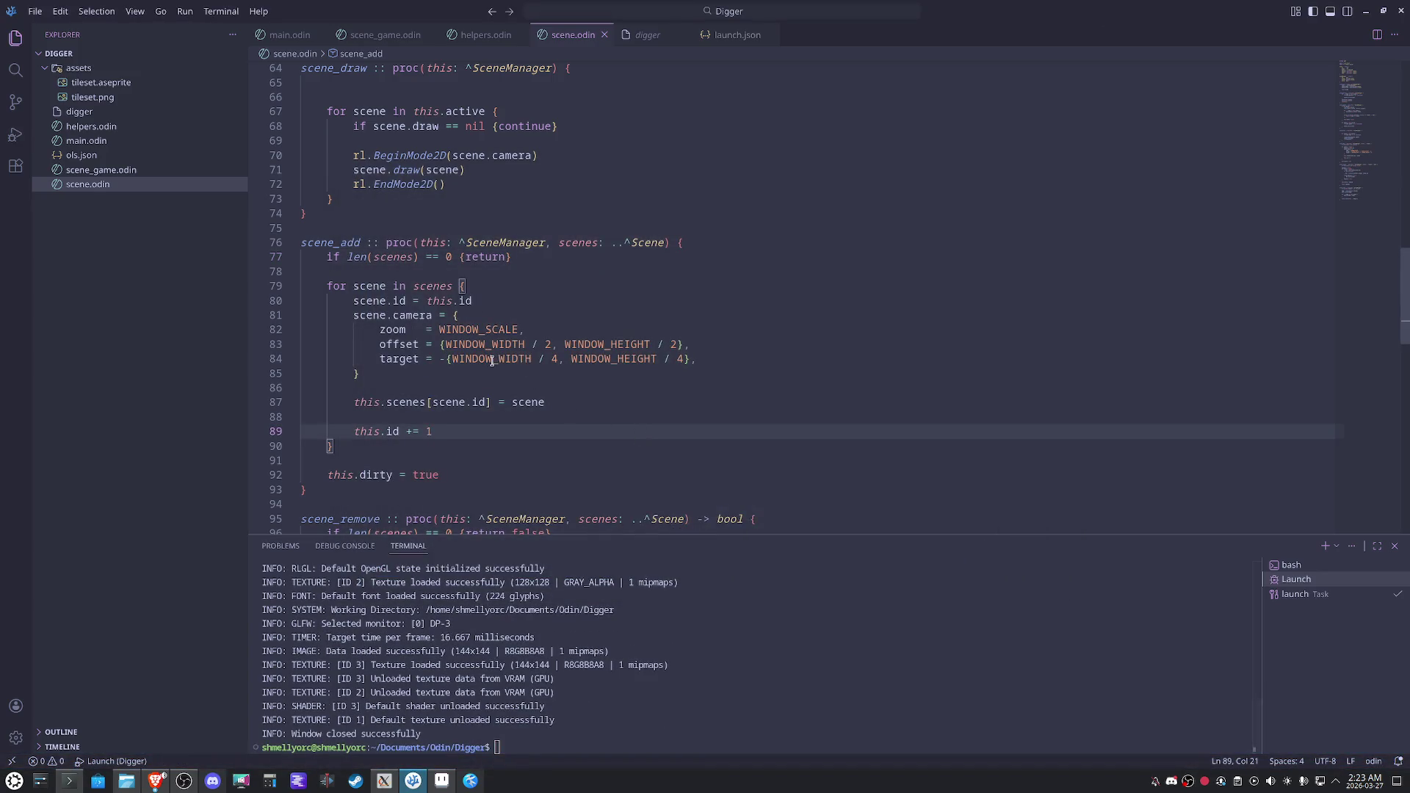
{"action": "double_click", "coordinate": [555, 359]}
{"action": "type", "text": "2"}
{"action": "double_click", "coordinate": [681, 359]}
{"action": "type", "text": "2"}
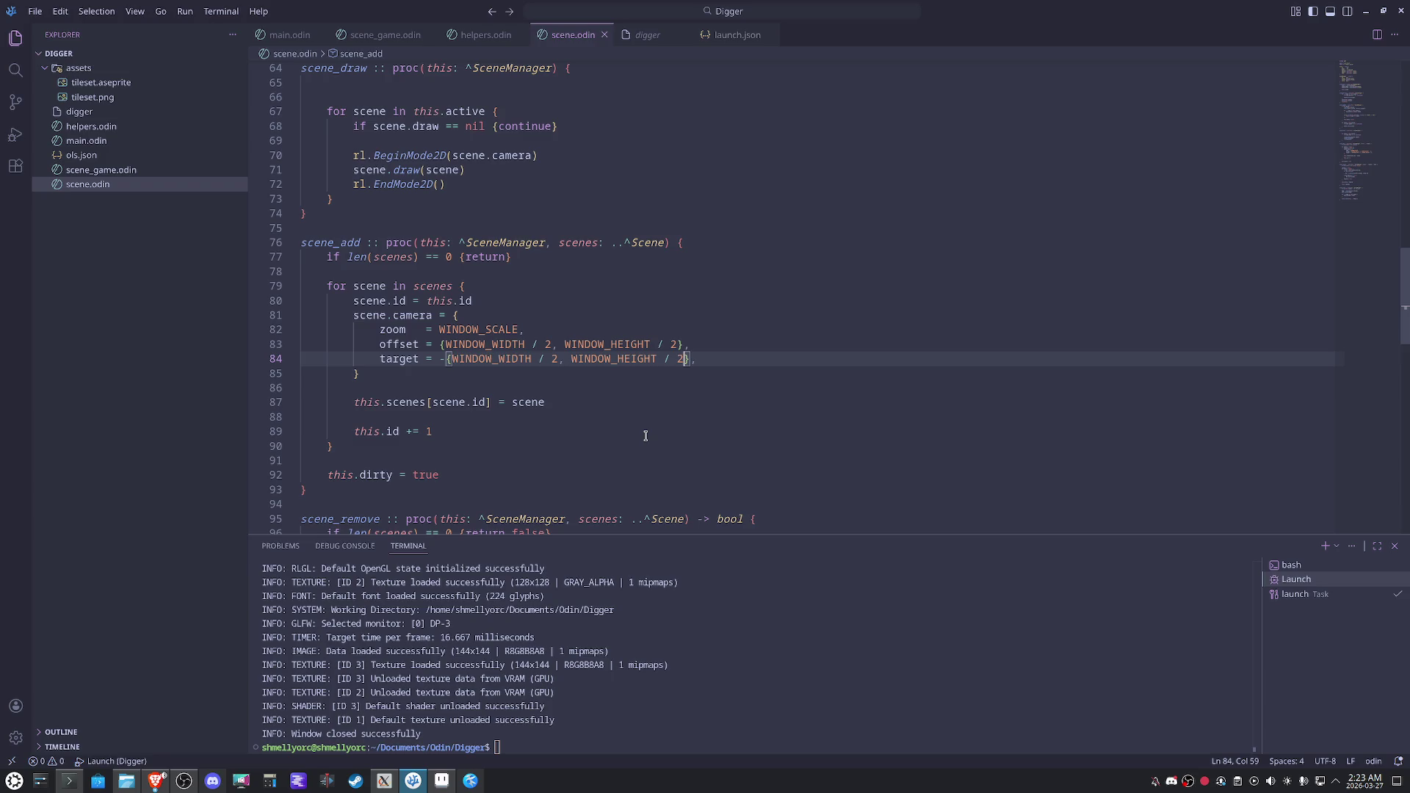
Replace WINDOW with SCREEN in the target's width and height, then rerun the game.
{"action": "left_click_drag", "start_coordinate": [453, 358], "coordinate": [486, 359]}
{"action": "type", "text": "SCREE"}
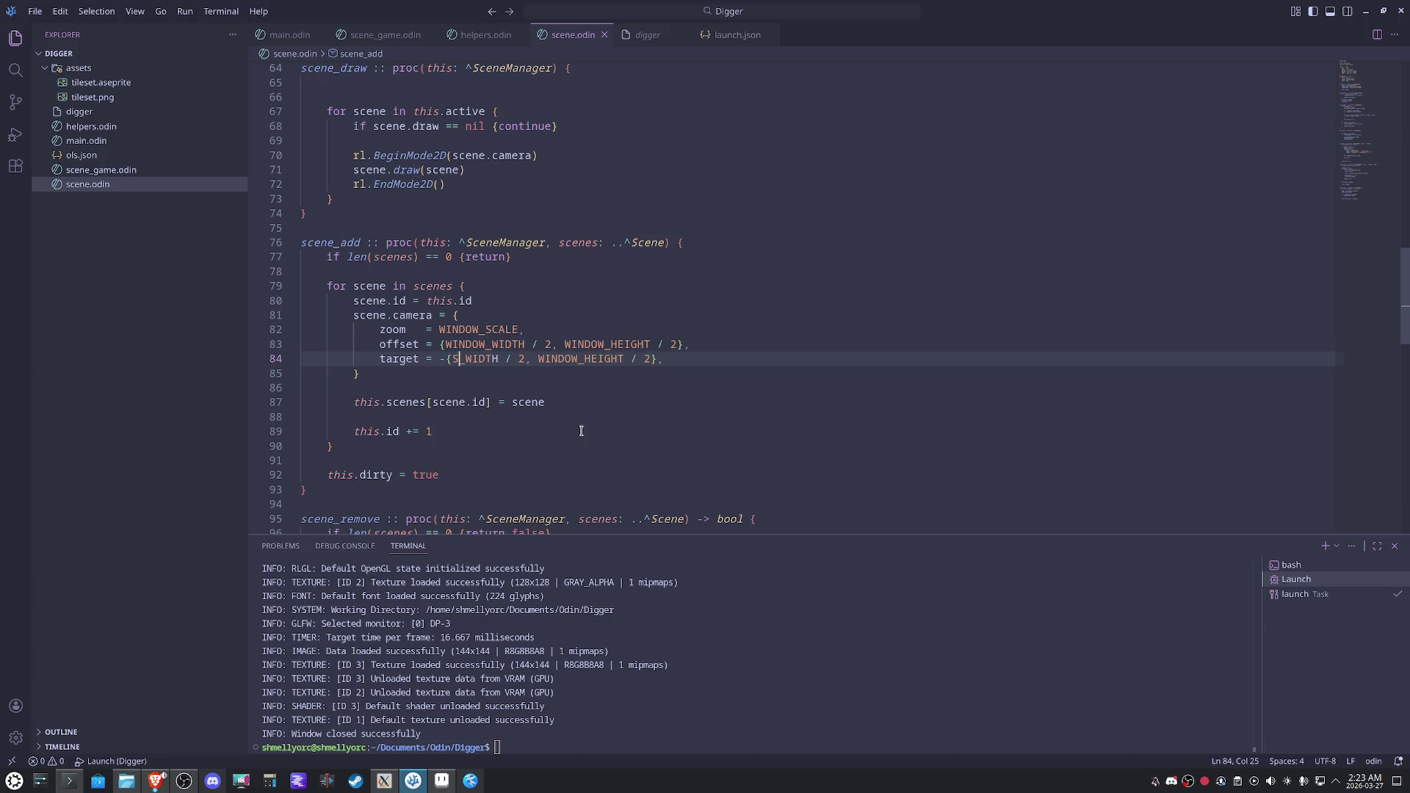
{"action": "type", "text": "N"}
{"action": "key", "text": "shift+Left"}
{"action": "key", "text": "shift+Left"}
{"action": "key", "text": "shift+Left"}
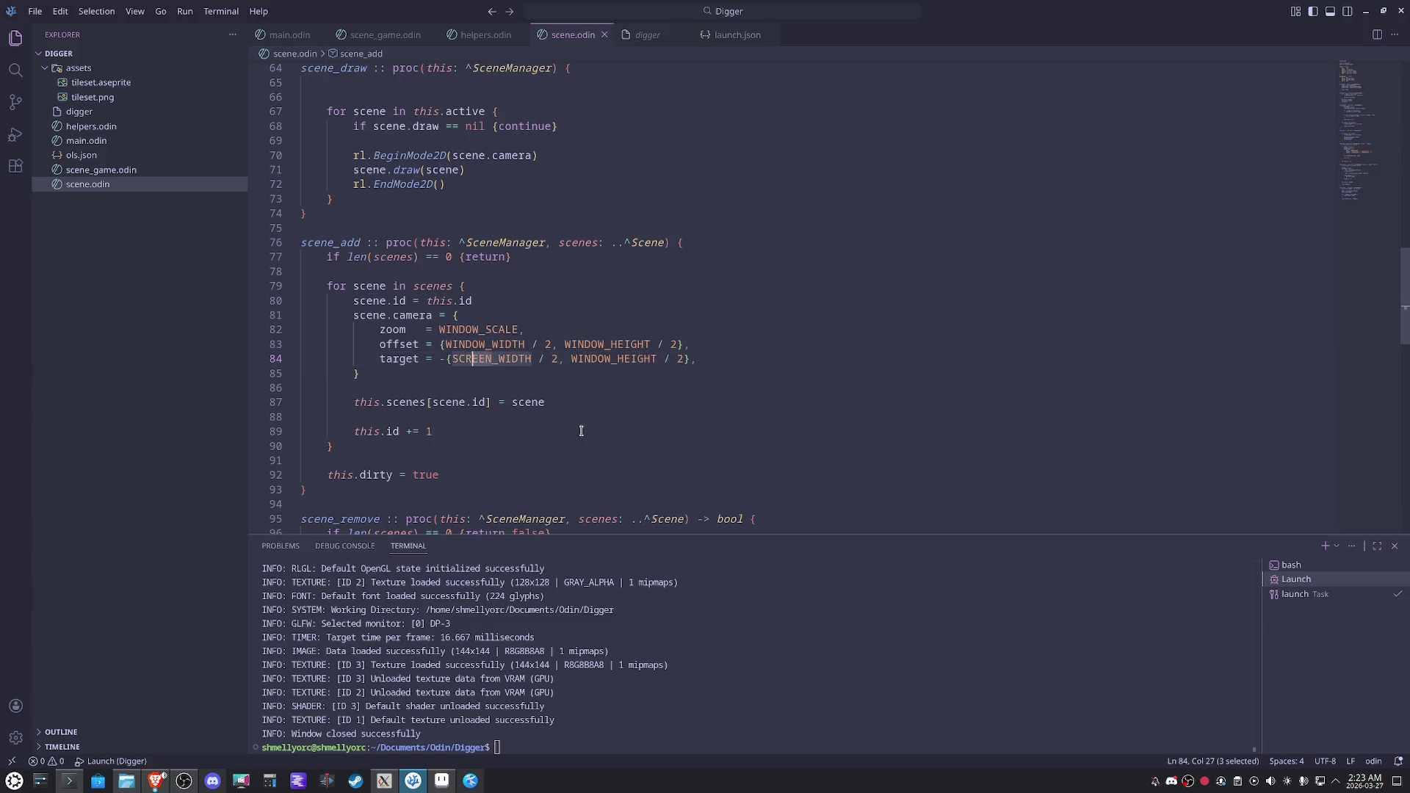
{"action": "key", "text": "ctrl+Right"}
{"action": "key", "text": "ctrl+Right"}
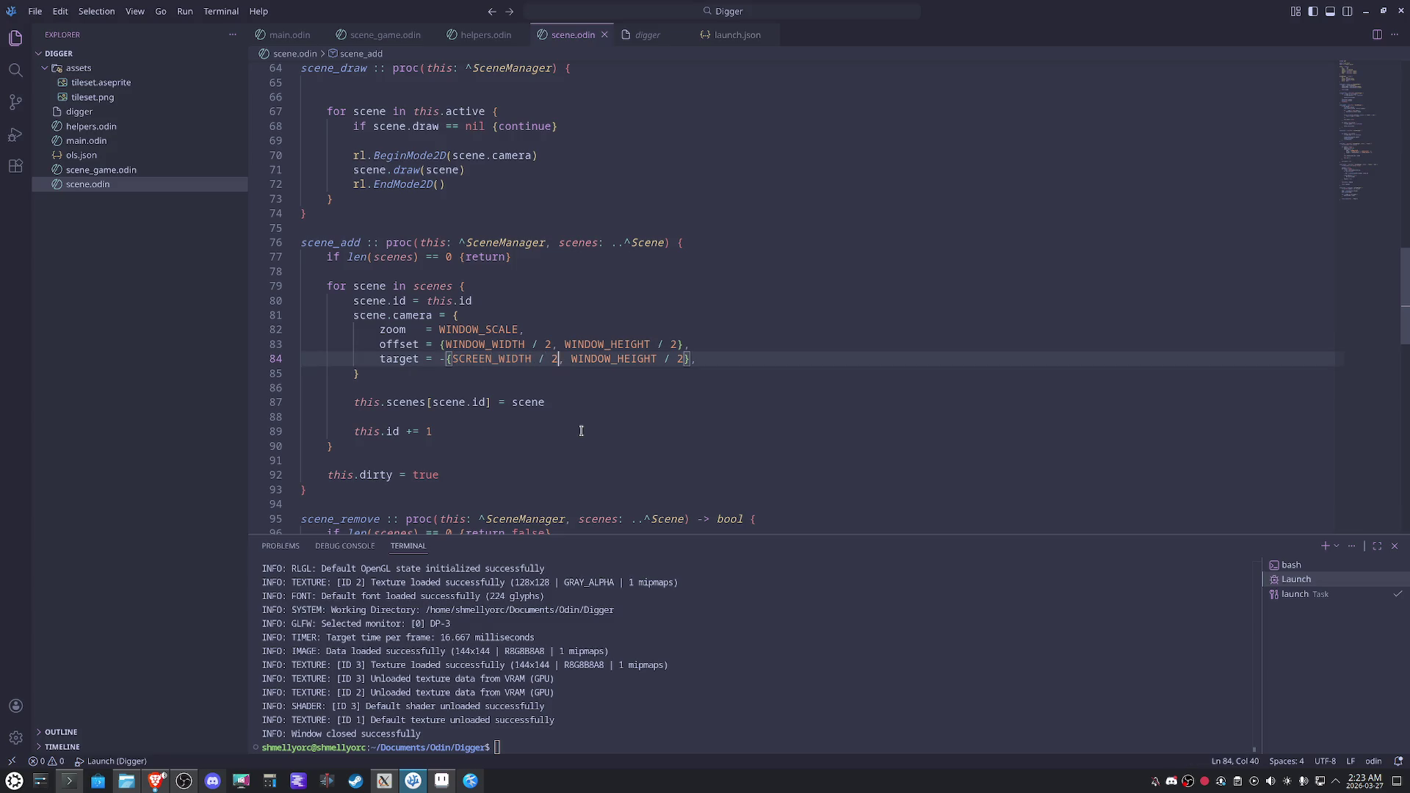
{"action": "key", "text": "ctrl+Right"}
{"action": "key", "text": "ctrl+Left"}
{"action": "key", "text": "shift+Right"}
{"action": "key", "text": "shift+Right"}
{"action": "key", "text": "shift+Right"}
{"action": "type", "text": "SCREEN"}
{"action": "left_click", "coordinate": [589, 435]}
{"action": "key", "text": "F5"}
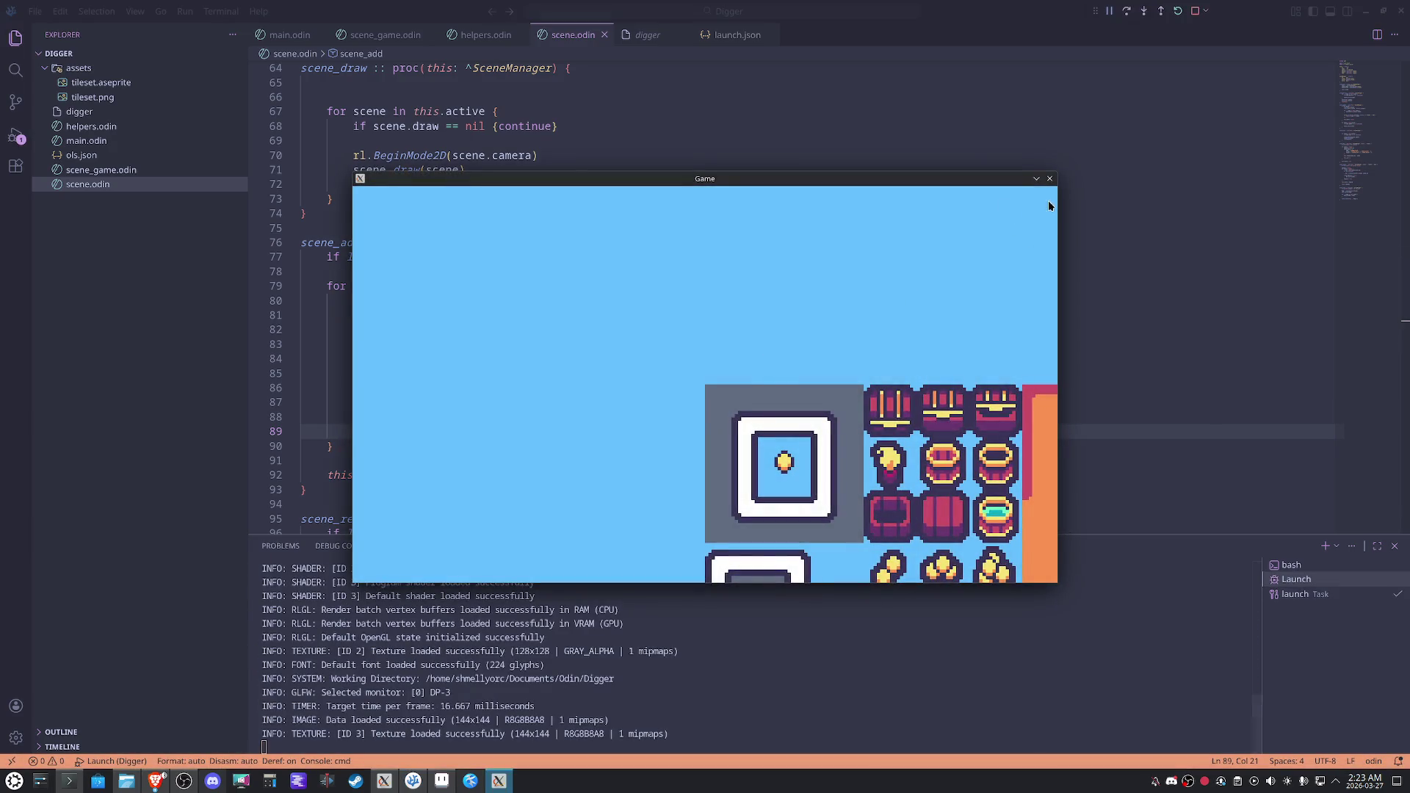
Remove the '/ 2' halving from the target width and height, then rerun.
{"action": "left_click", "coordinate": [1050, 178]}
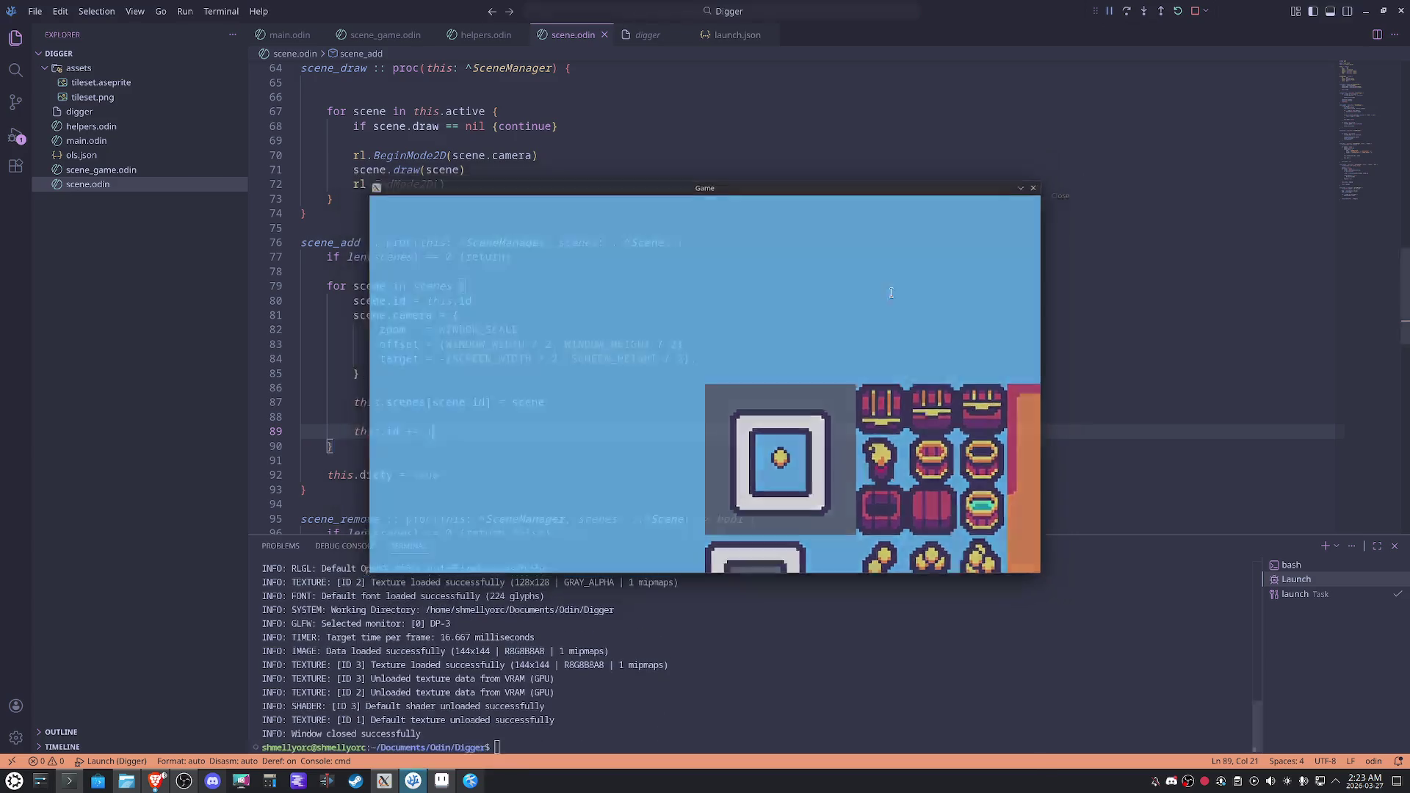
{"action": "left_click", "coordinate": [671, 358]}
{"action": "key", "text": "Delete"}
{"action": "key", "text": "Delete"}
{"action": "key", "text": "Delete"}
{"action": "key", "text": "ctrl+Left"}
{"action": "key", "text": "ctrl+Left"}
{"action": "key", "text": "ctrl+Left"}
{"action": "key", "text": "BackSpace"}
{"action": "key", "text": "BackSpace"}
{"action": "key", "text": "BackSpace"}
{"action": "key", "text": "F5"}
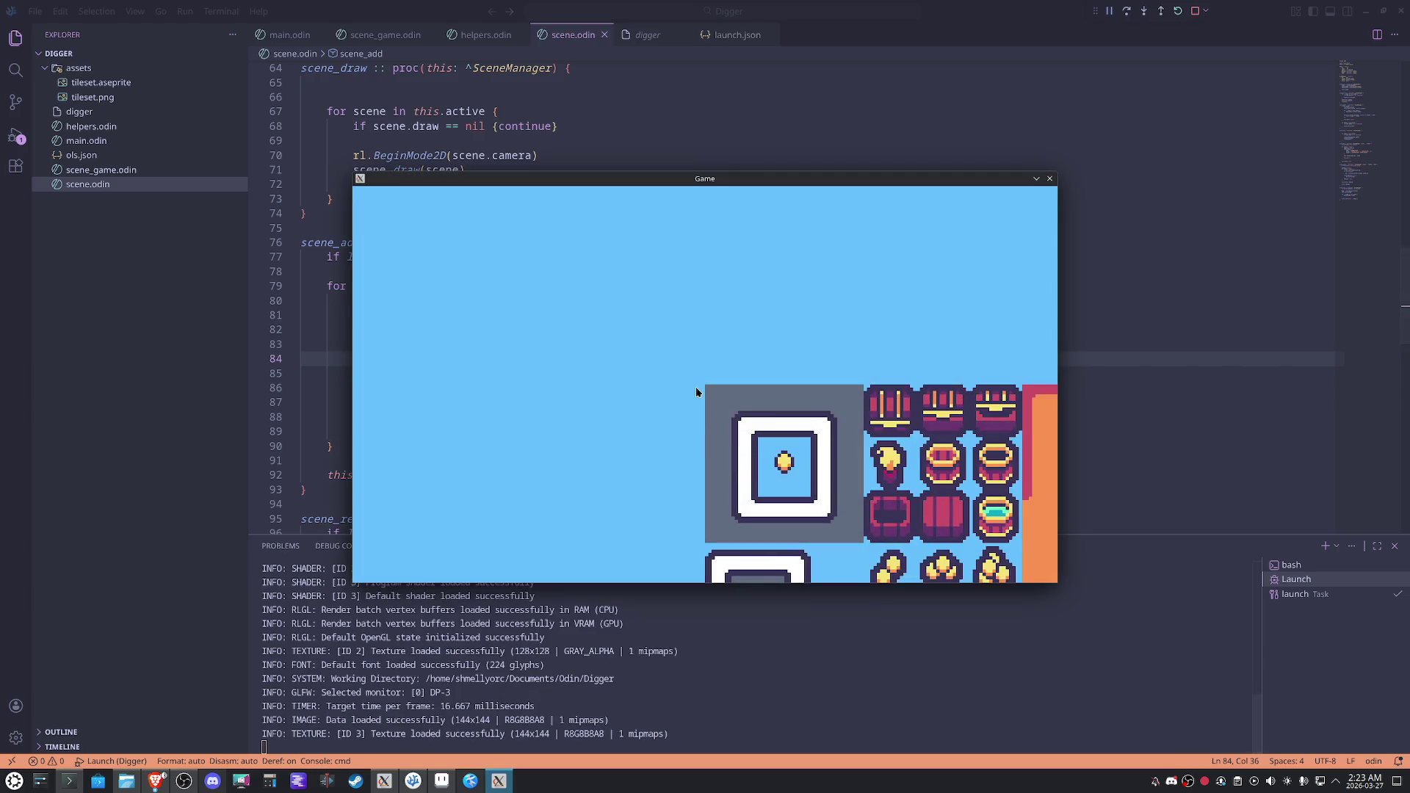
Close the game and drop the minus sign, leaving {SCREEN_WIDTH, SCREEN_HEIGHT}.
{"action": "left_click", "coordinate": [1051, 179]}
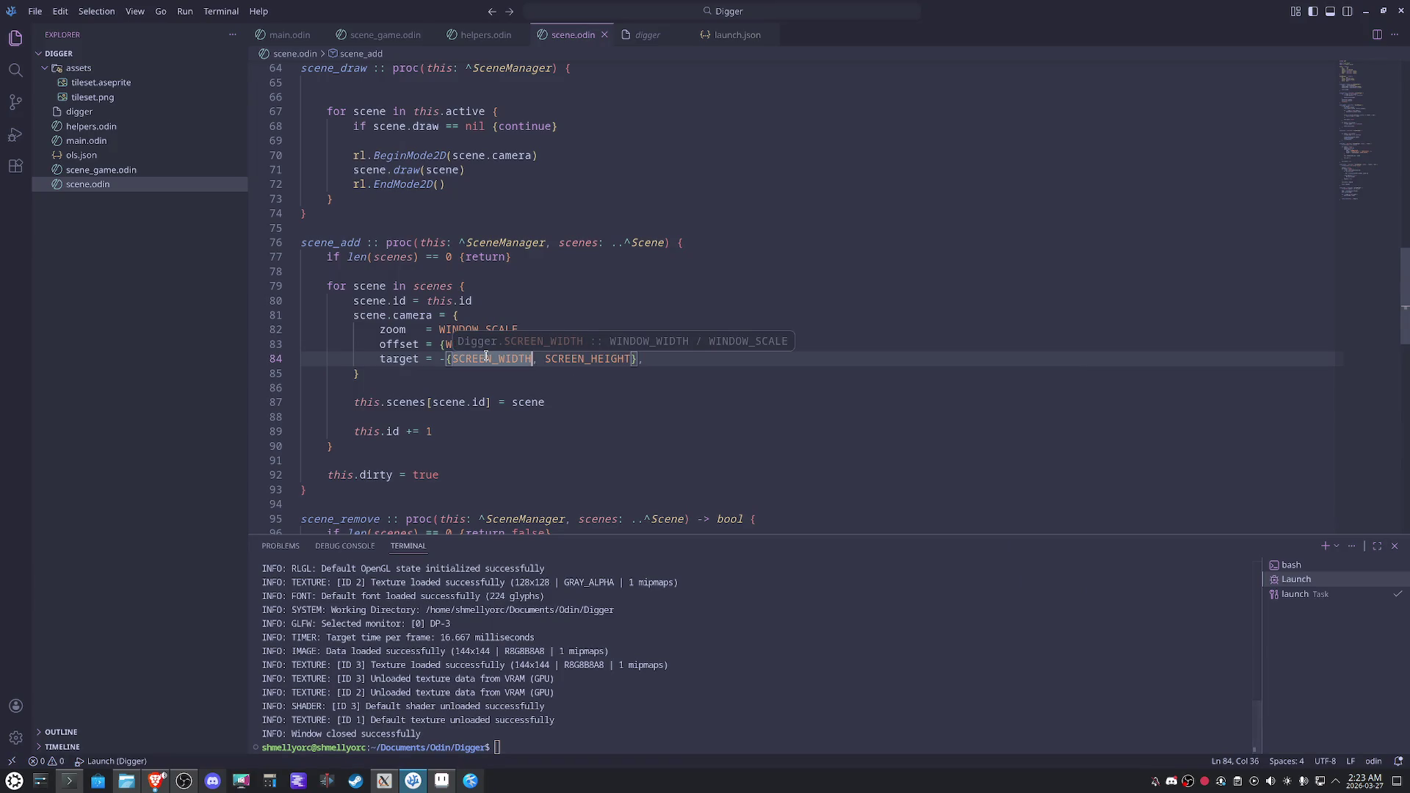
{"action": "left_click", "coordinate": [485, 358]}
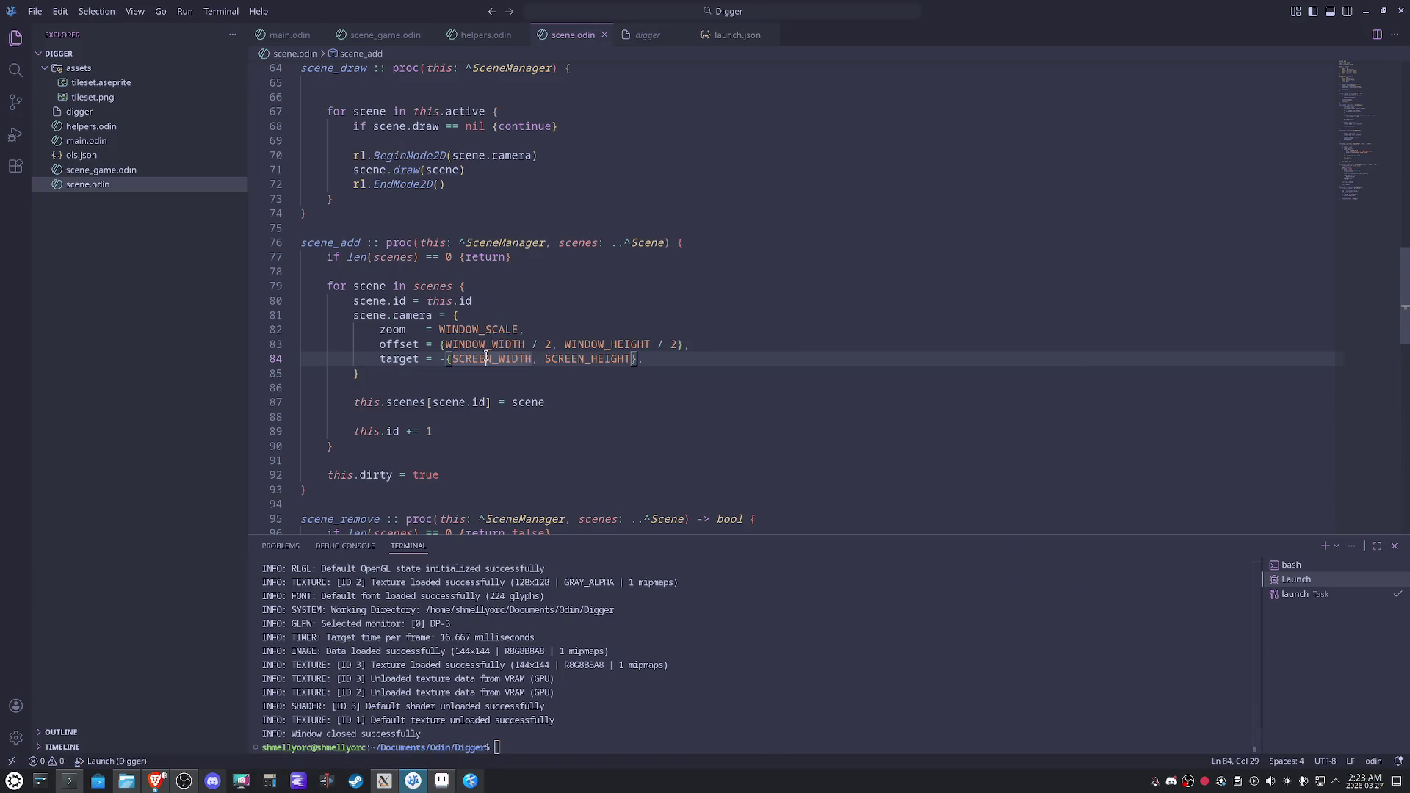
{"action": "key", "text": "Left"}
{"action": "key", "text": "Left"}
{"action": "key", "text": "Left"}
{"action": "key", "text": "Delete"}
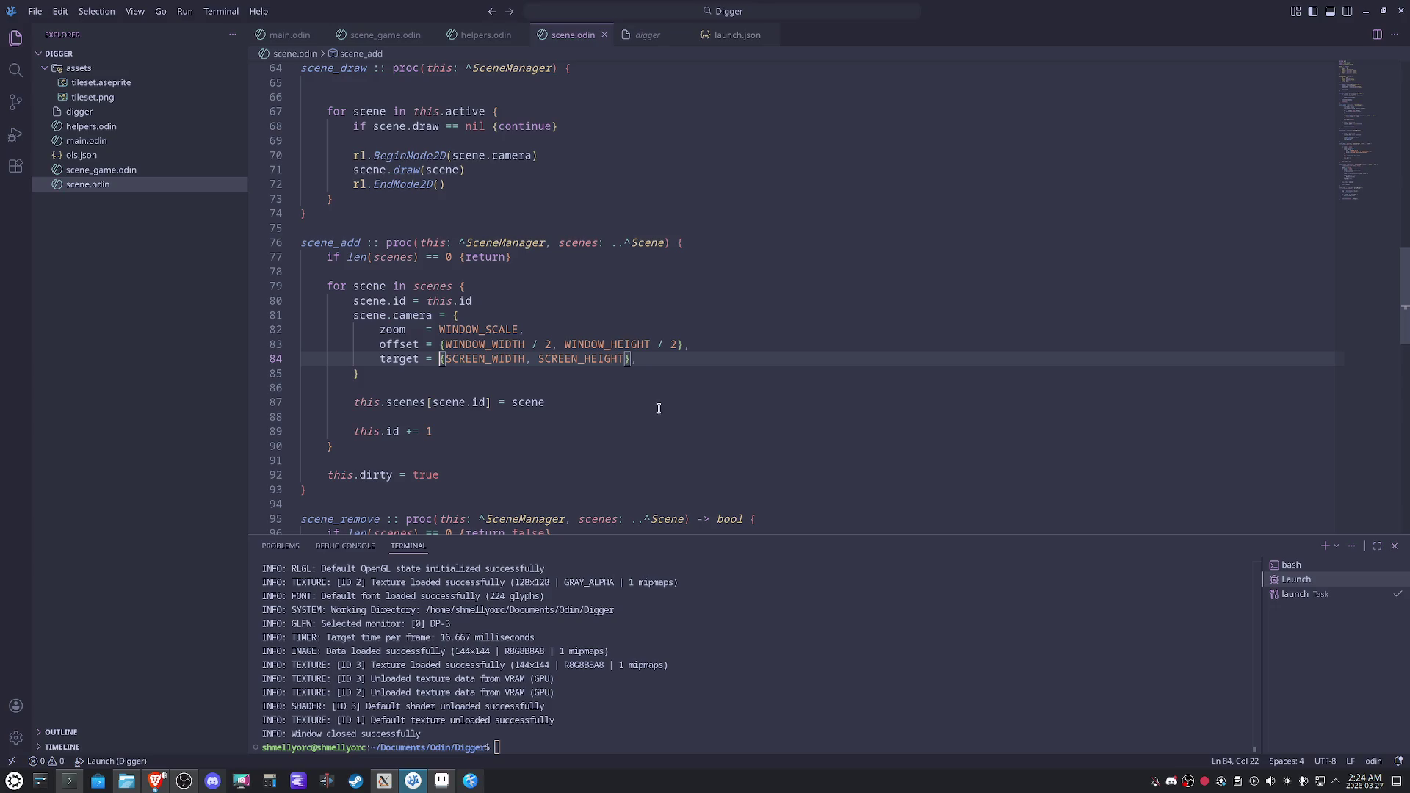
Set a breakpoint on line 87, start debugging, and inspect the camera target while paused.
{"action": "left_click", "coordinate": [273, 402]}
{"action": "left_click", "coordinate": [256, 402]}
{"action": "key", "text": "F5"}
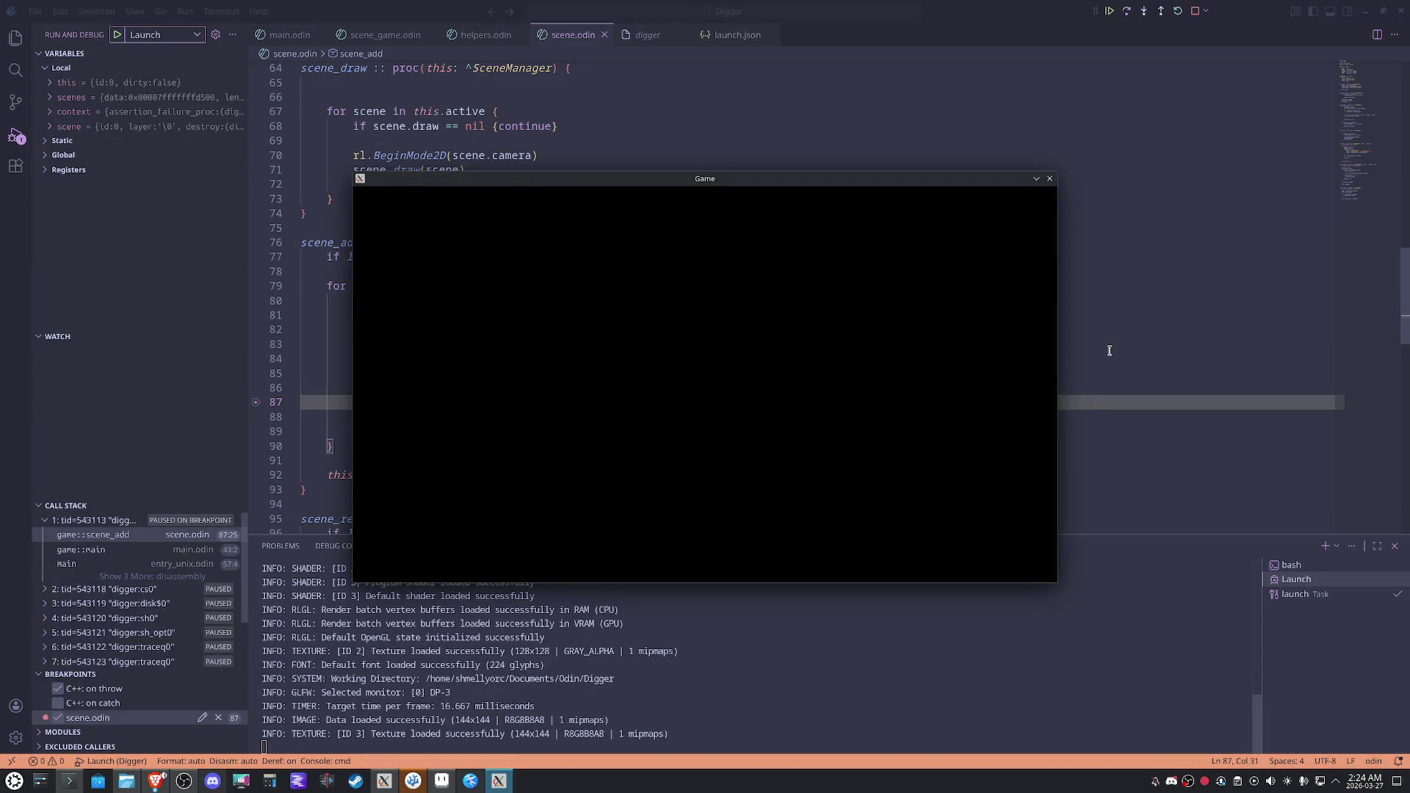
{"action": "left_click", "coordinate": [1107, 347]}
{"action": "mouse_move", "coordinate": [388, 357]}
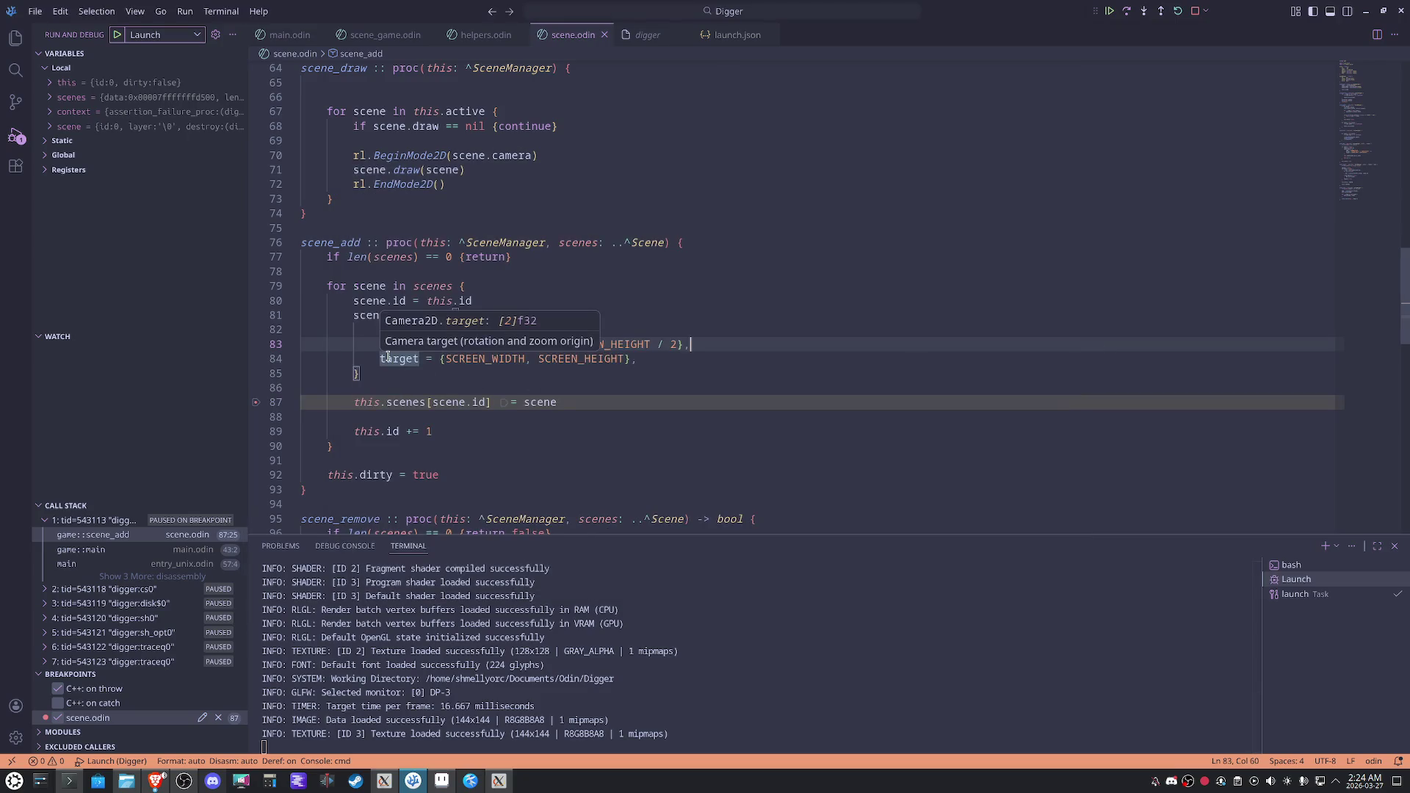
{"action": "left_click", "coordinate": [473, 358]}
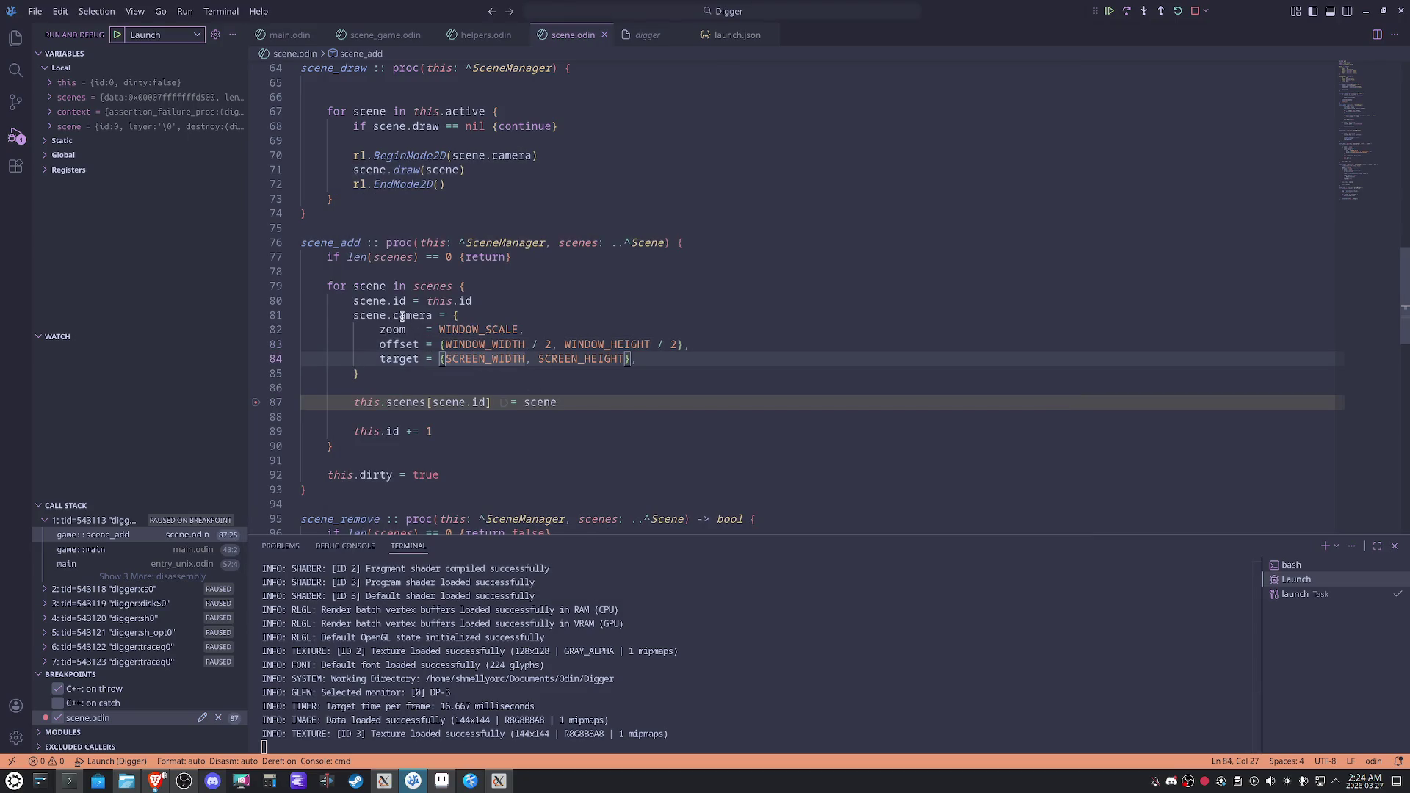
{"action": "mouse_move", "coordinate": [402, 316]}
{"action": "mouse_move", "coordinate": [455, 266]}
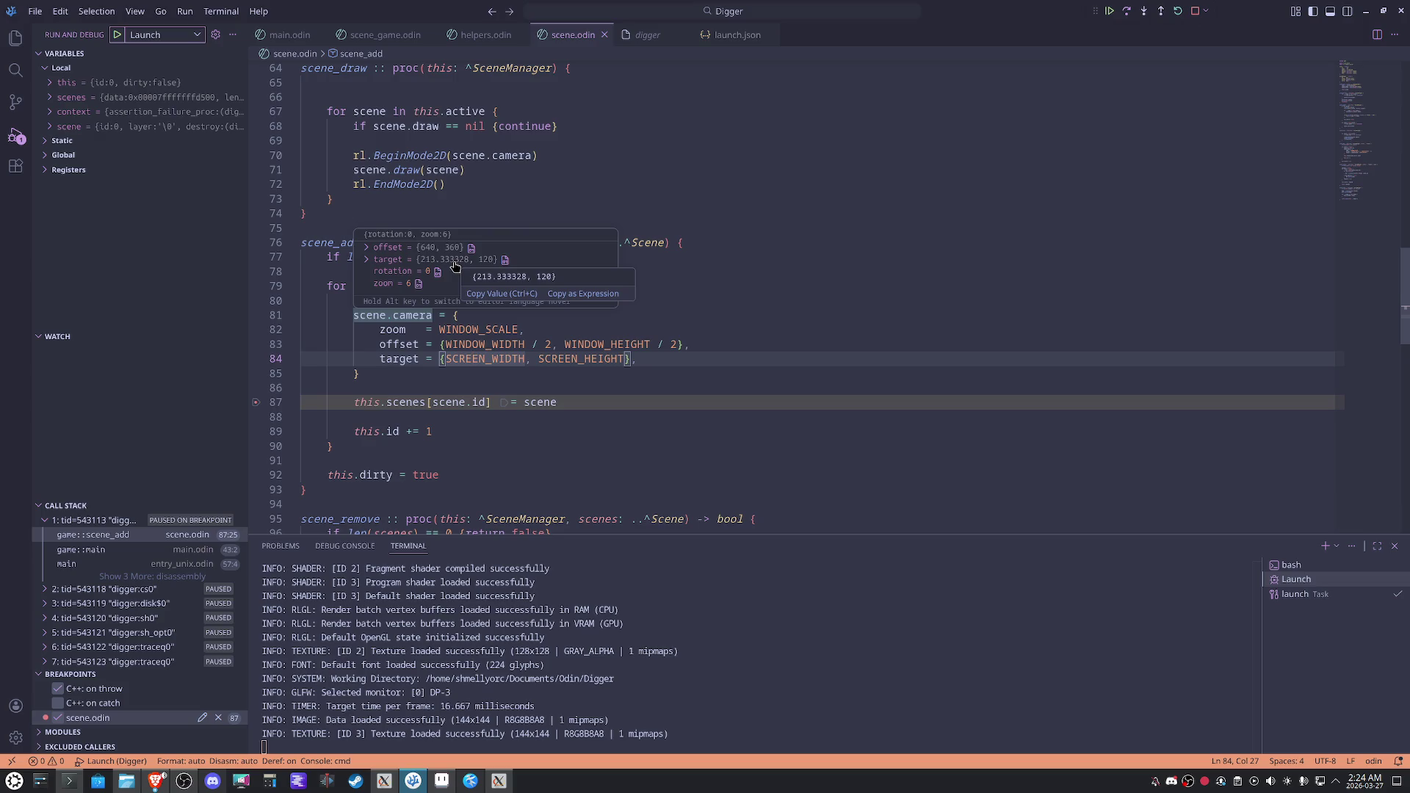
Remove the line 87 breakpoint, continue the game, and close its window.
{"action": "left_click", "coordinate": [255, 402]}
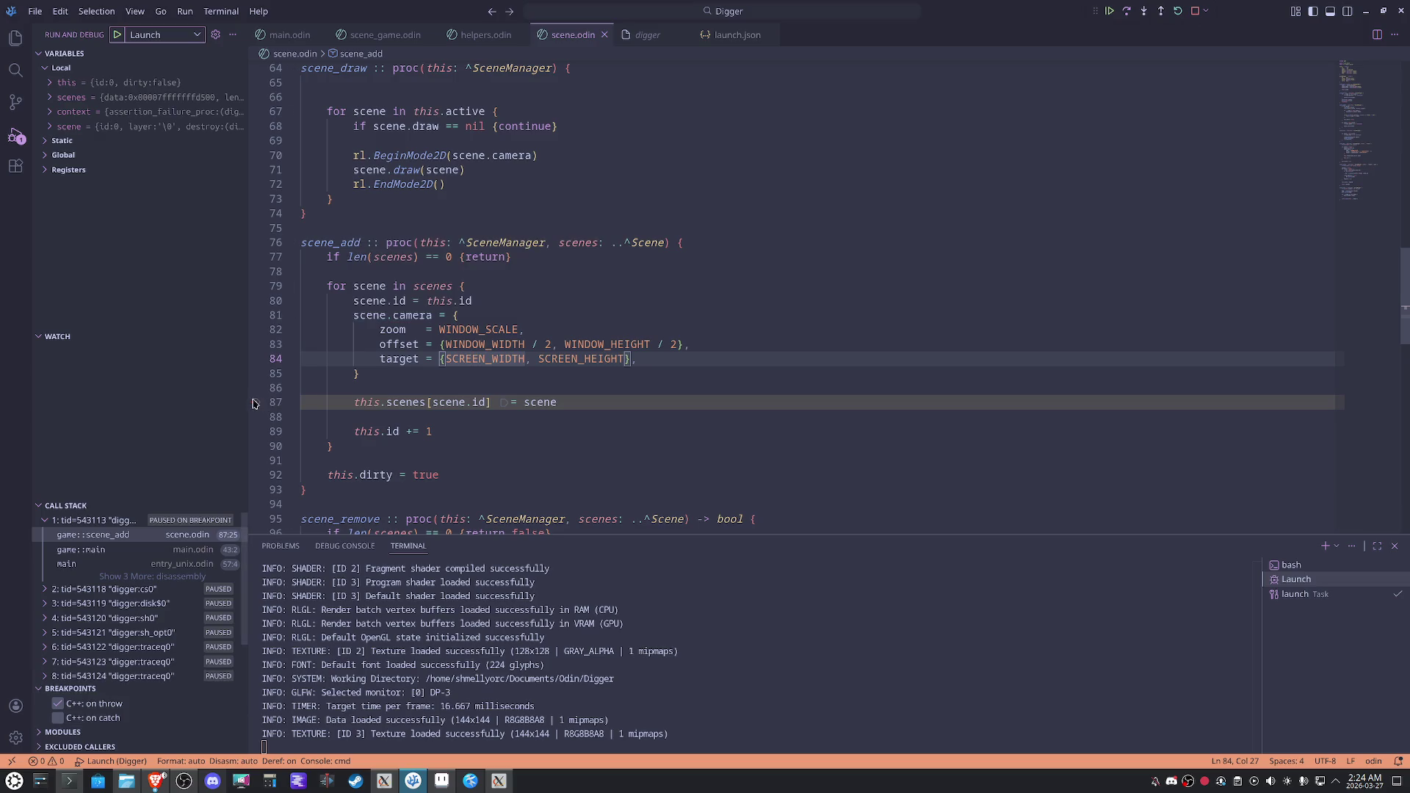
{"action": "left_click", "coordinate": [1109, 12]}
{"action": "left_click", "coordinate": [497, 784]}
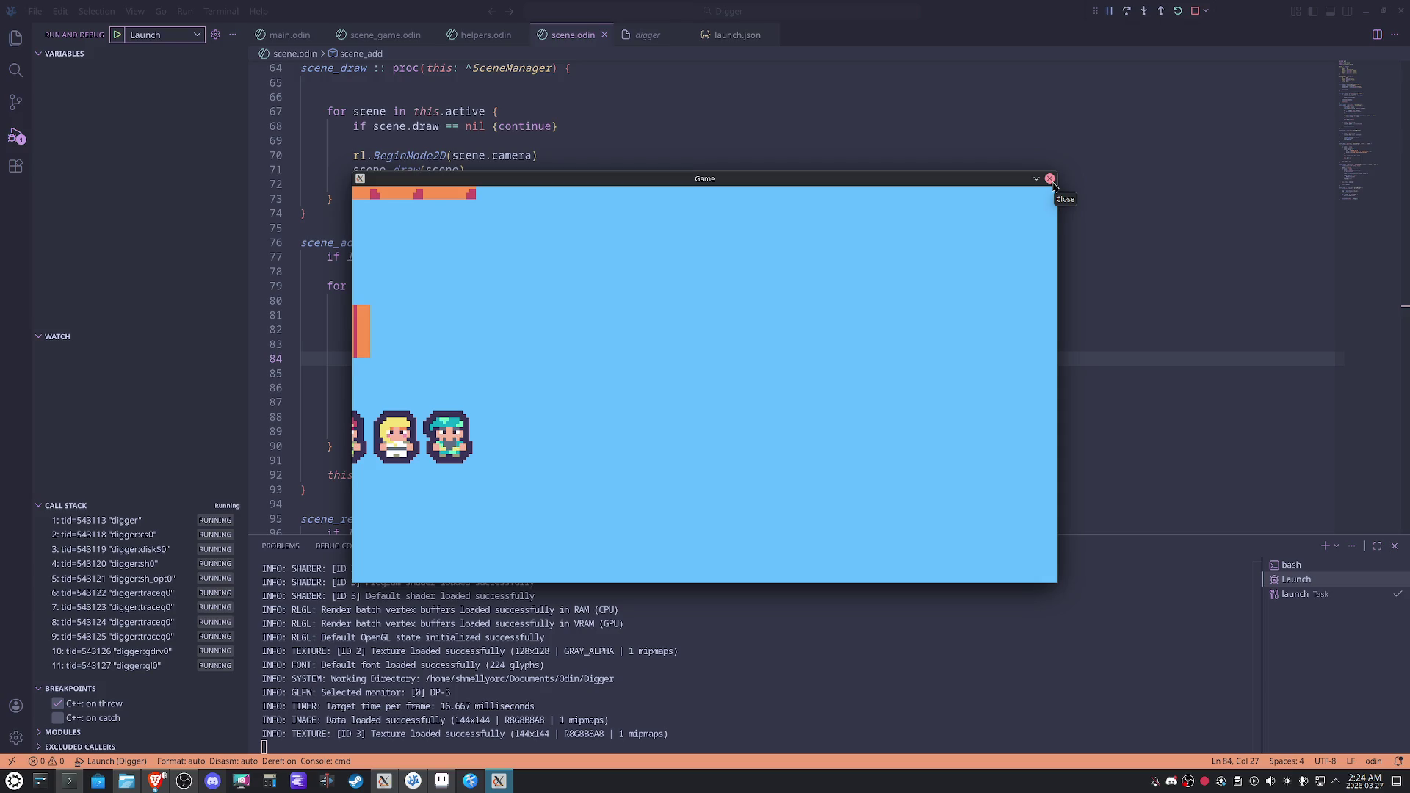
{"action": "left_click", "coordinate": [1051, 178]}
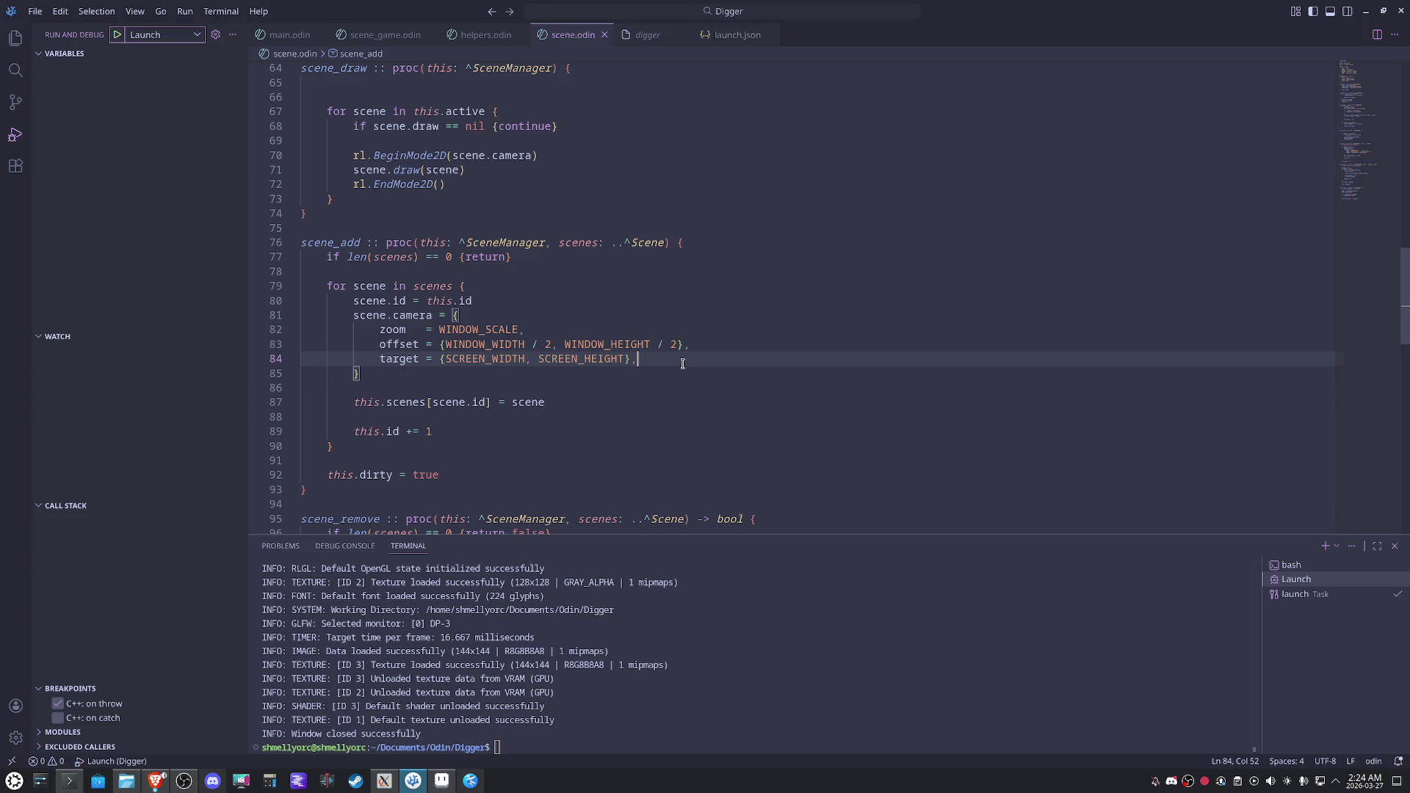
Cut line 84's target from scene_add, rerun the game to check, and open Explorer.
{"action": "key", "text": "ctrl+x"}
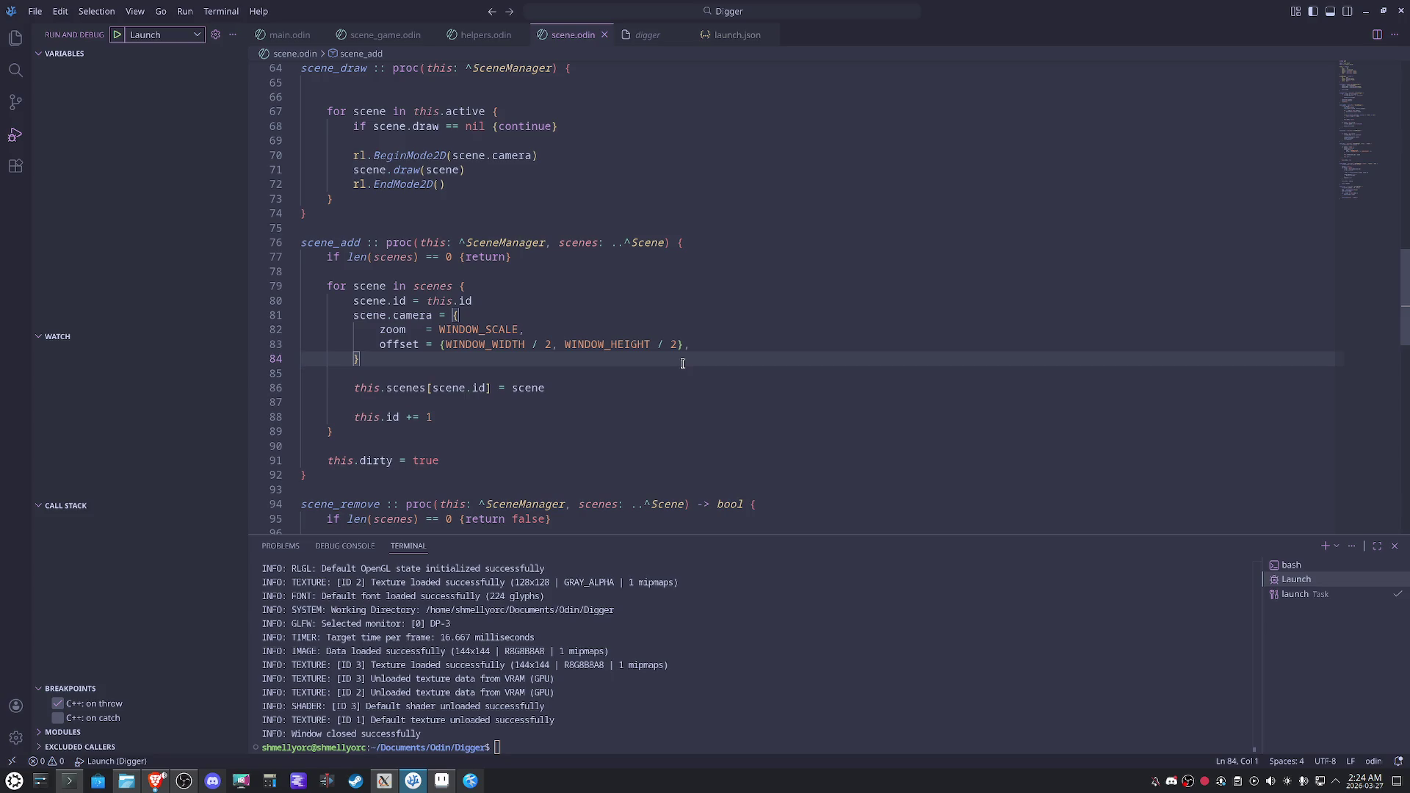
{"action": "key", "text": "F5"}
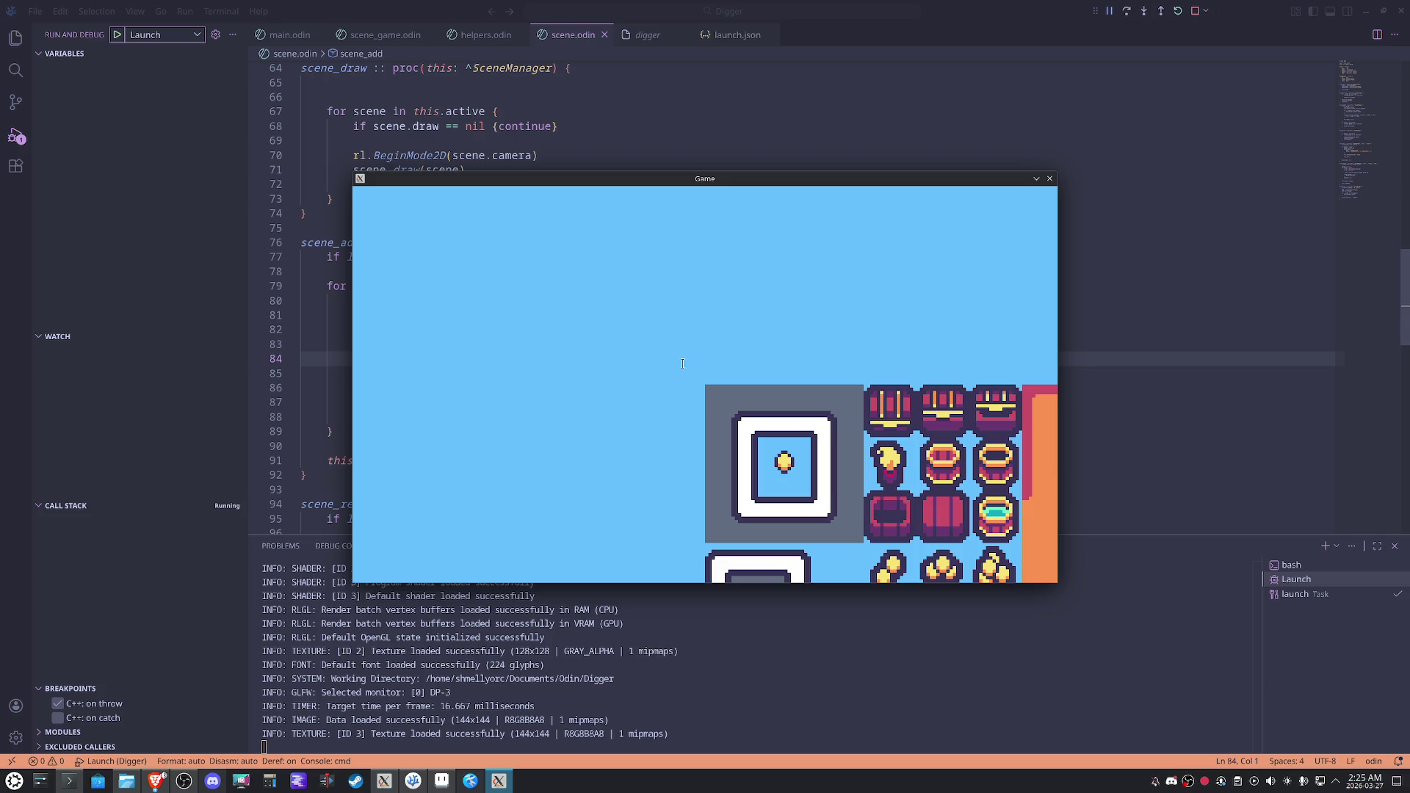
{"action": "left_click", "coordinate": [1050, 179]}
{"action": "left_click", "coordinate": [15, 40]}
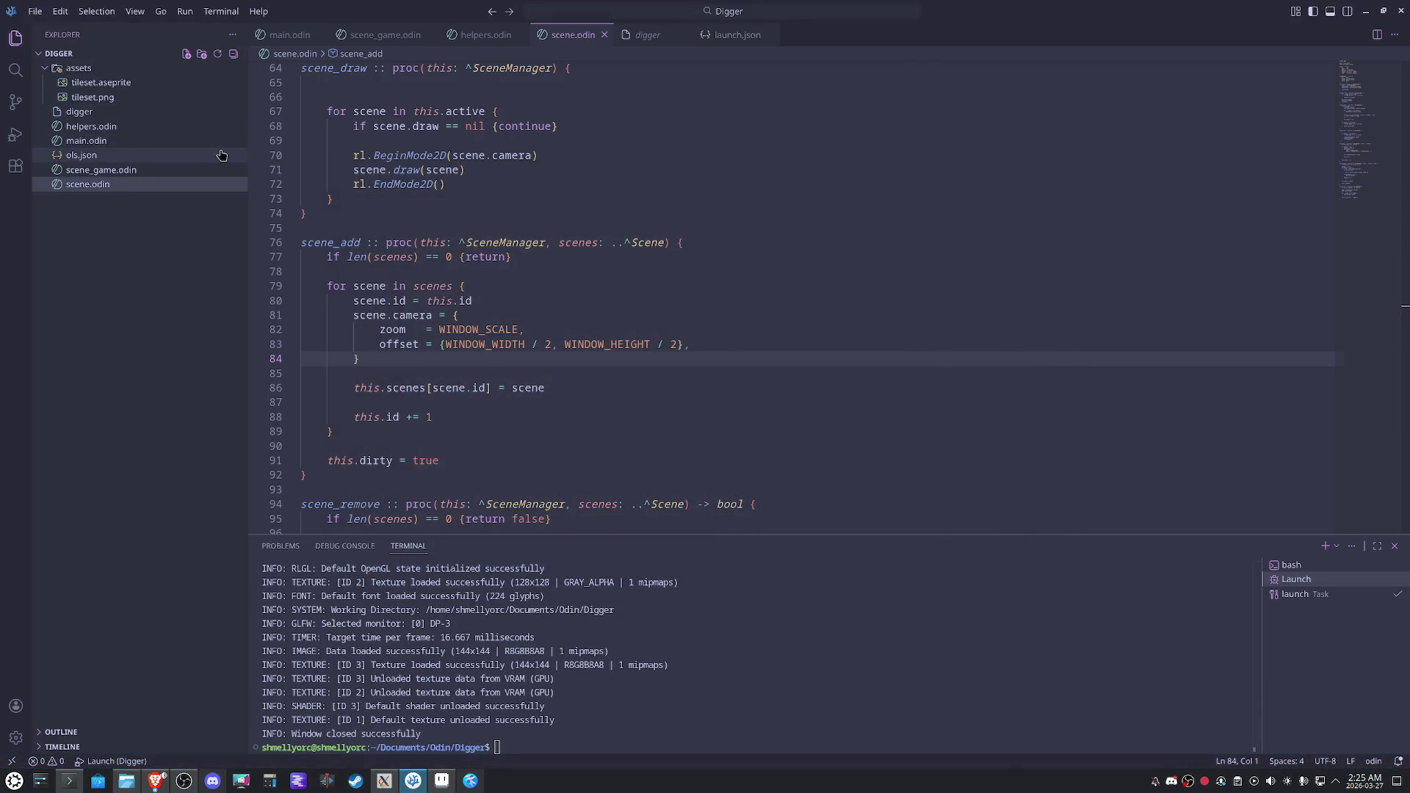
Open helpers.odin and change the second pos.y to pos.x in to_1d.
{"action": "mouse_move", "coordinate": [248, 138]}
{"action": "left_mouse_down"}
{"action": "mouse_move", "coordinate": [173, 138]}
{"action": "mouse_move", "coordinate": [190, 138]}
{"action": "left_mouse_up"}
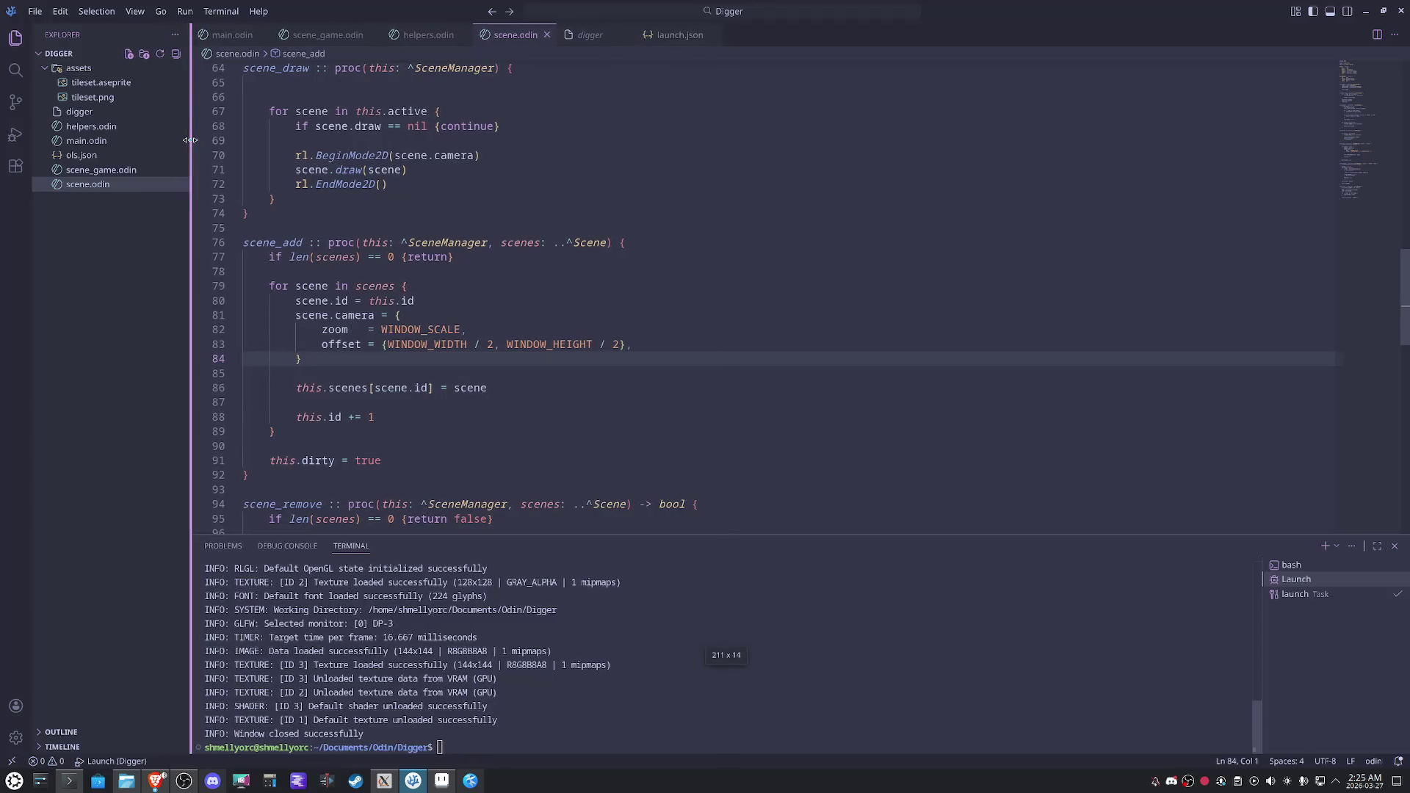
{"action": "left_click", "coordinate": [91, 126]}
{"action": "scroll", "coordinate": [669, 432], "scroll_direction": "up", "scroll_amount": 10}
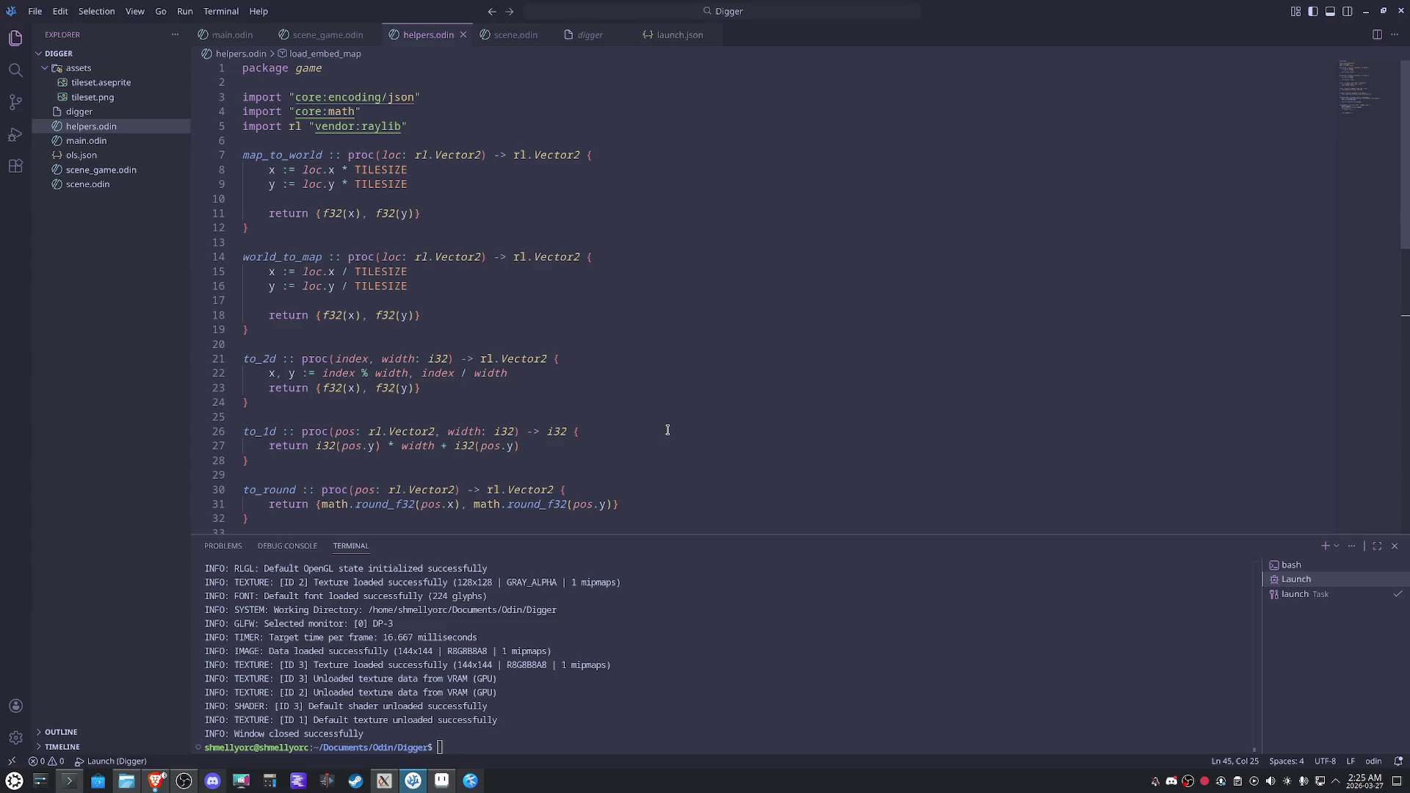
{"action": "left_click", "coordinate": [462, 187]}
{"action": "left_click", "coordinate": [459, 287]}
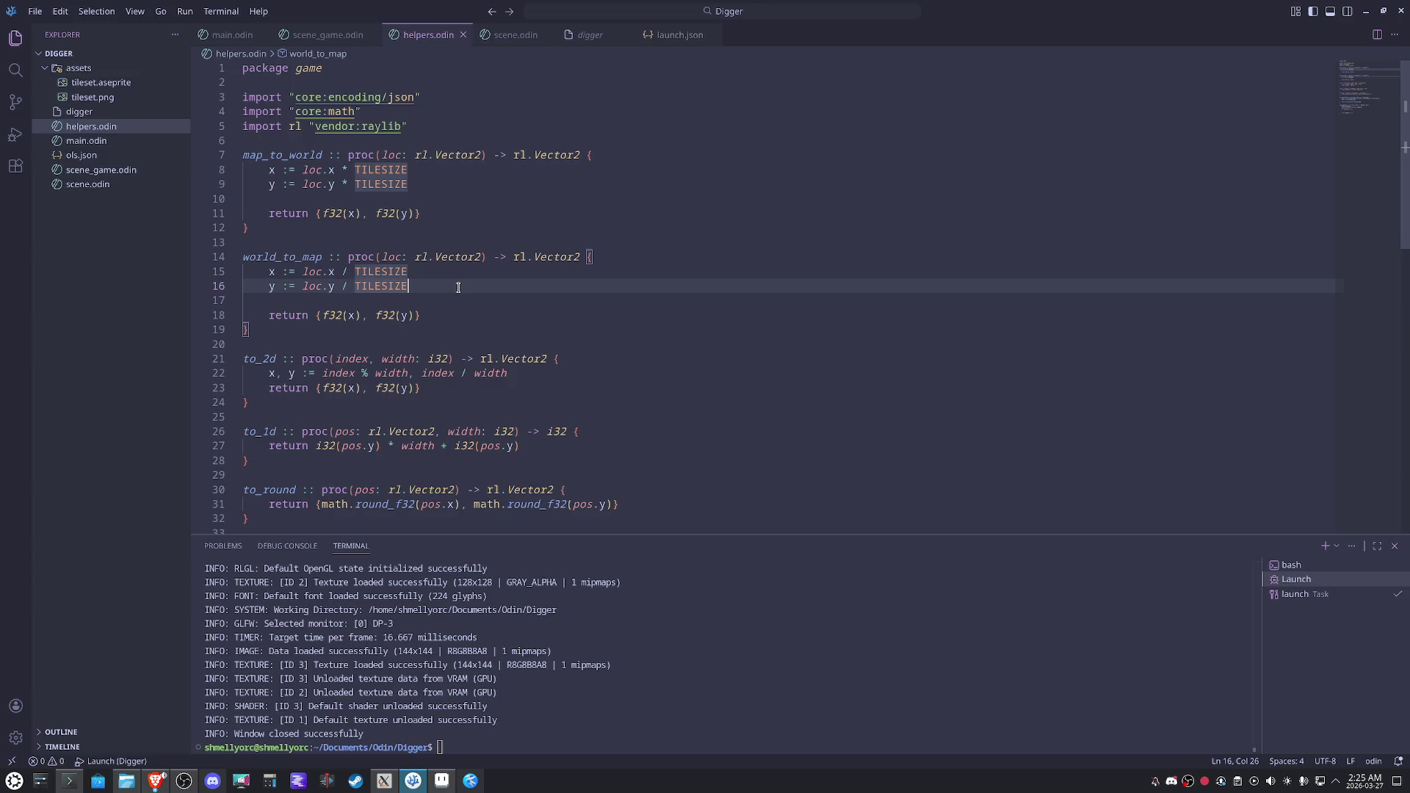
{"action": "left_click", "coordinate": [582, 374]}
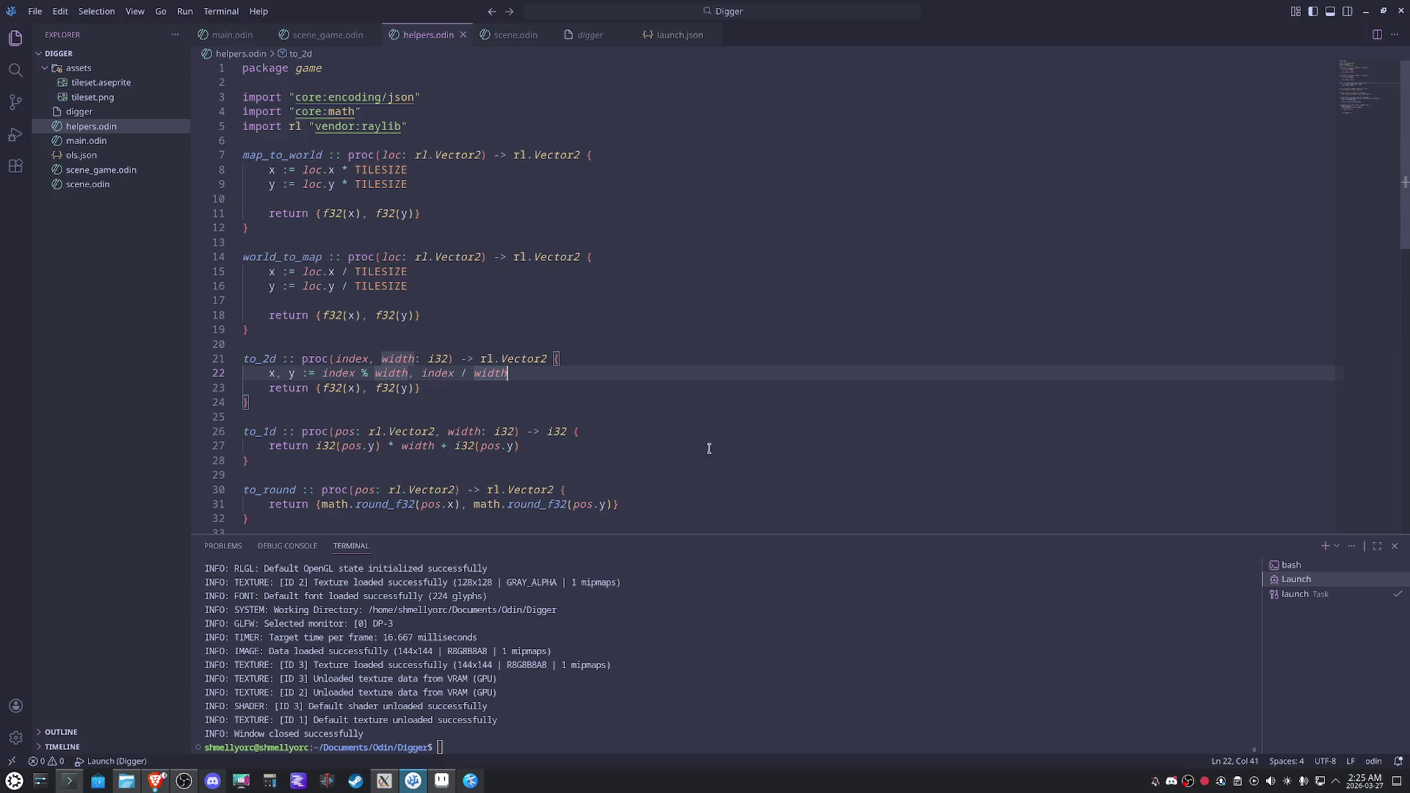
{"action": "scroll", "coordinate": [587, 399], "scroll_direction": "down", "scroll_amount": 2}
{"action": "left_click", "coordinate": [570, 368]}
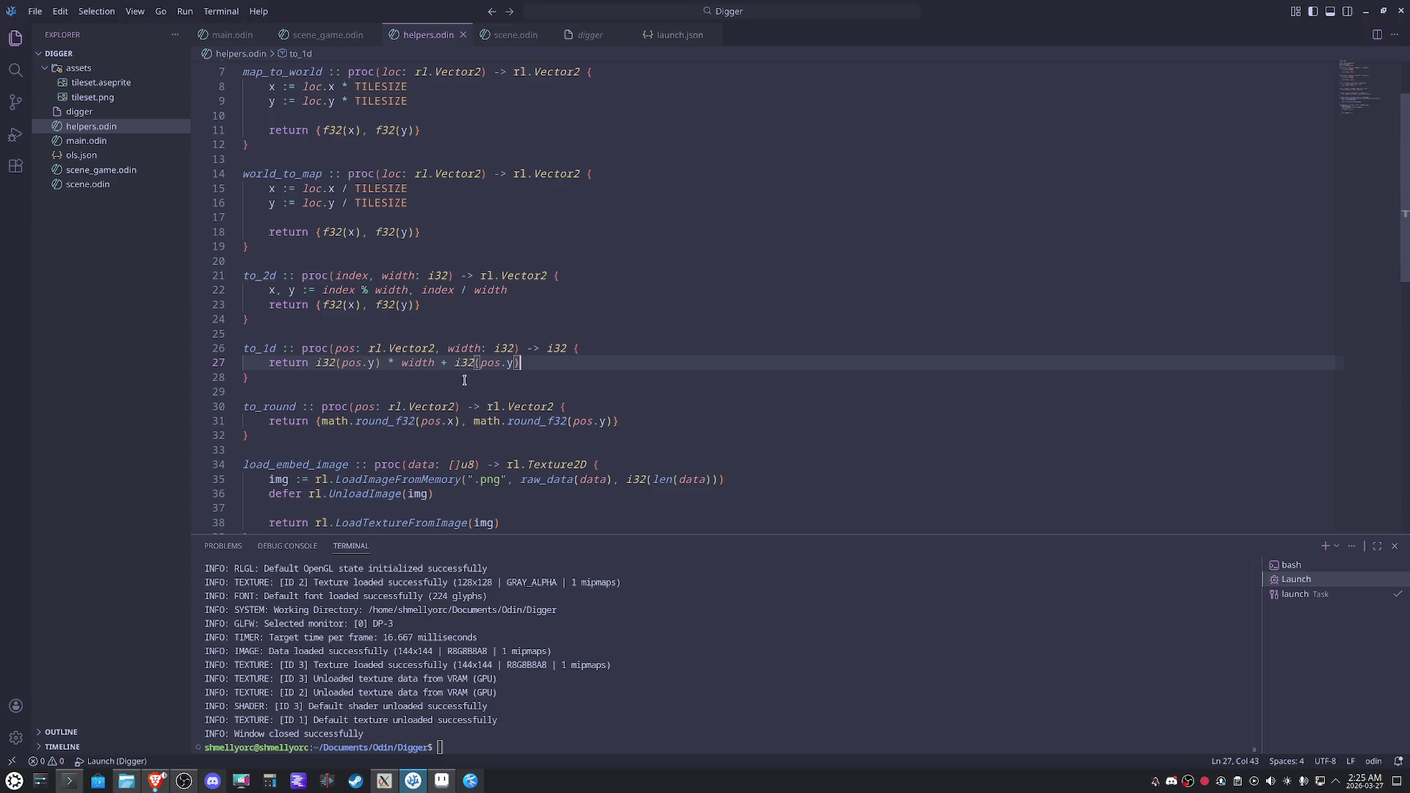
{"action": "key", "text": "Left"}
{"action": "key", "text": "BackSpace"}
{"action": "type", "text": "x"}
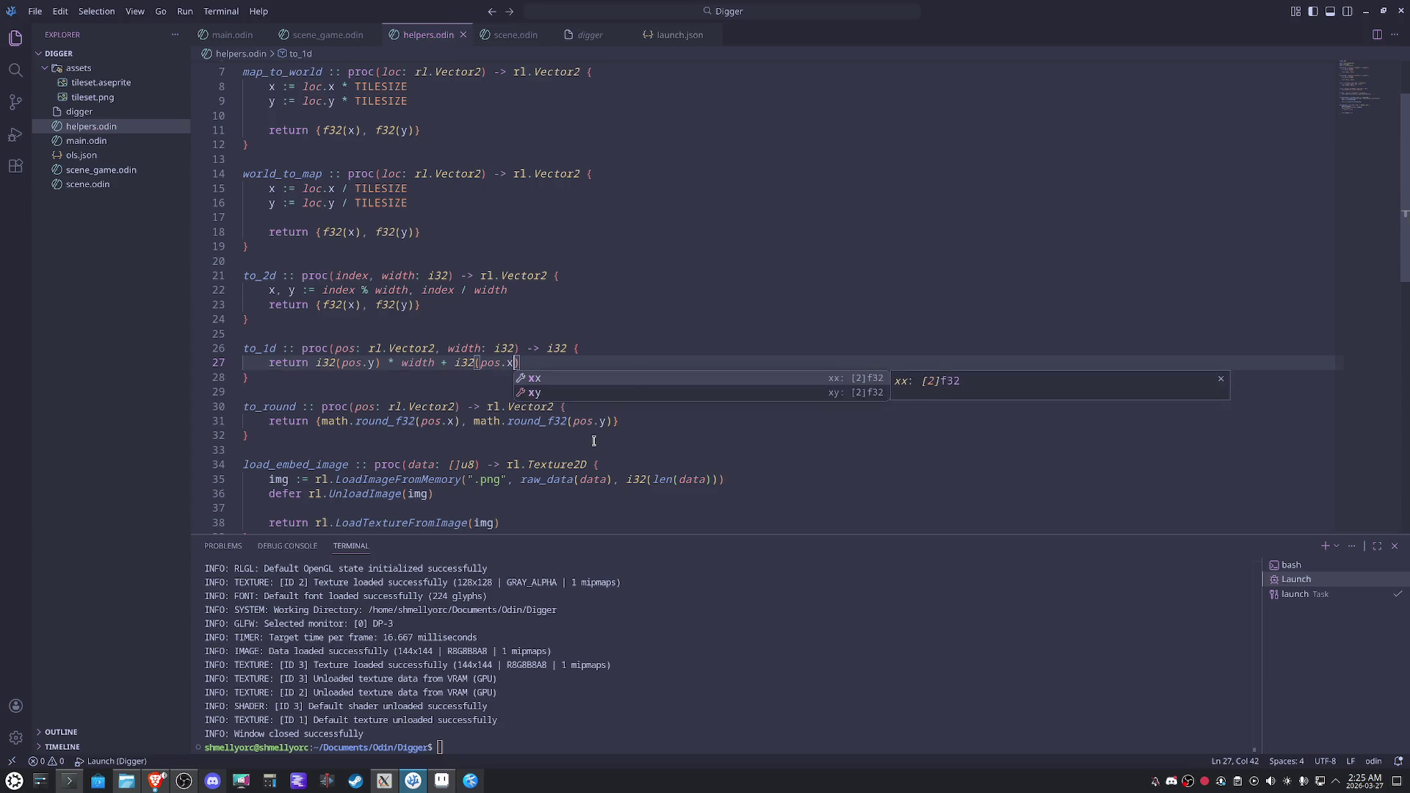
Change load_embed_map's return type from (MapData, bool) to just MapData.
{"action": "left_click", "coordinate": [790, 190]}
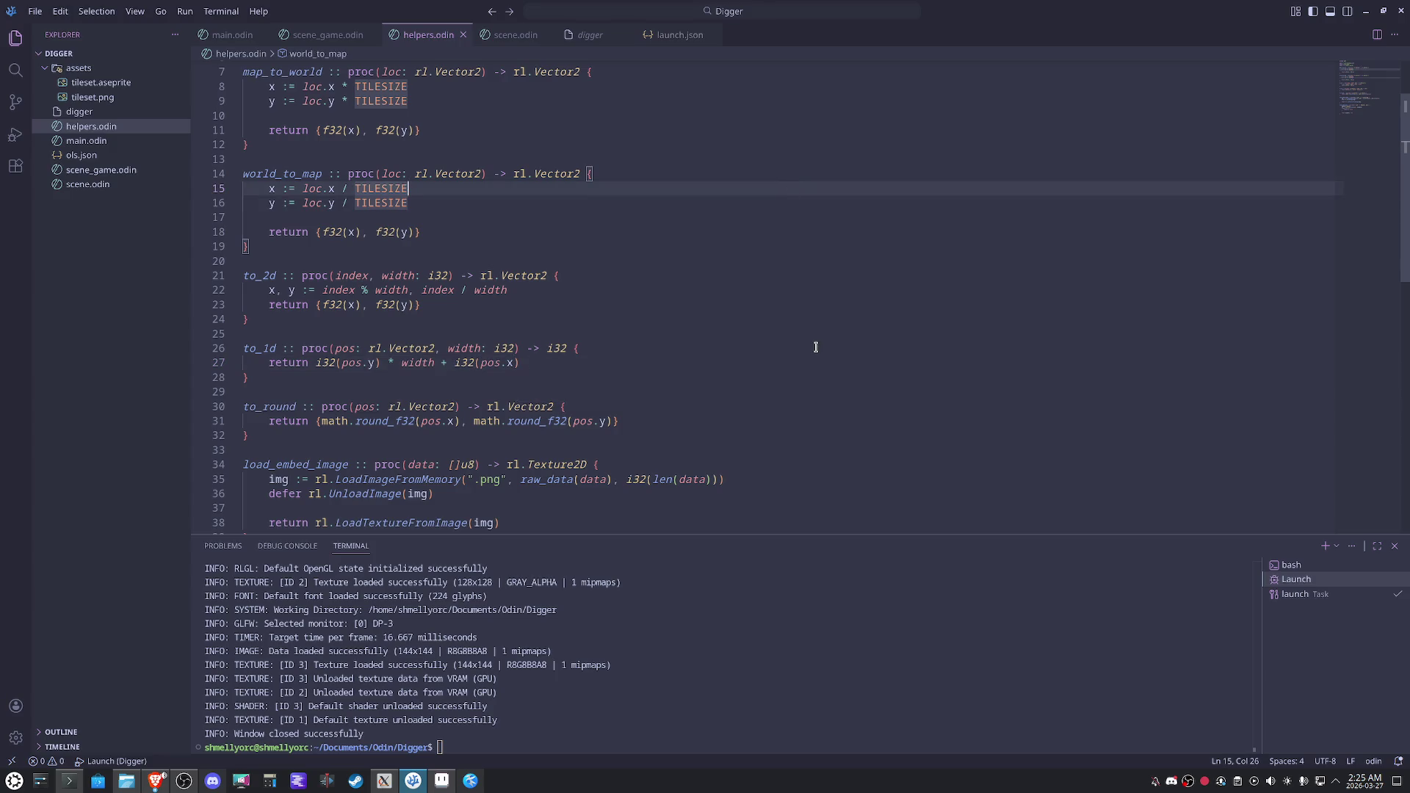
{"action": "scroll", "coordinate": [815, 347], "scroll_direction": "down", "scroll_amount": 2}
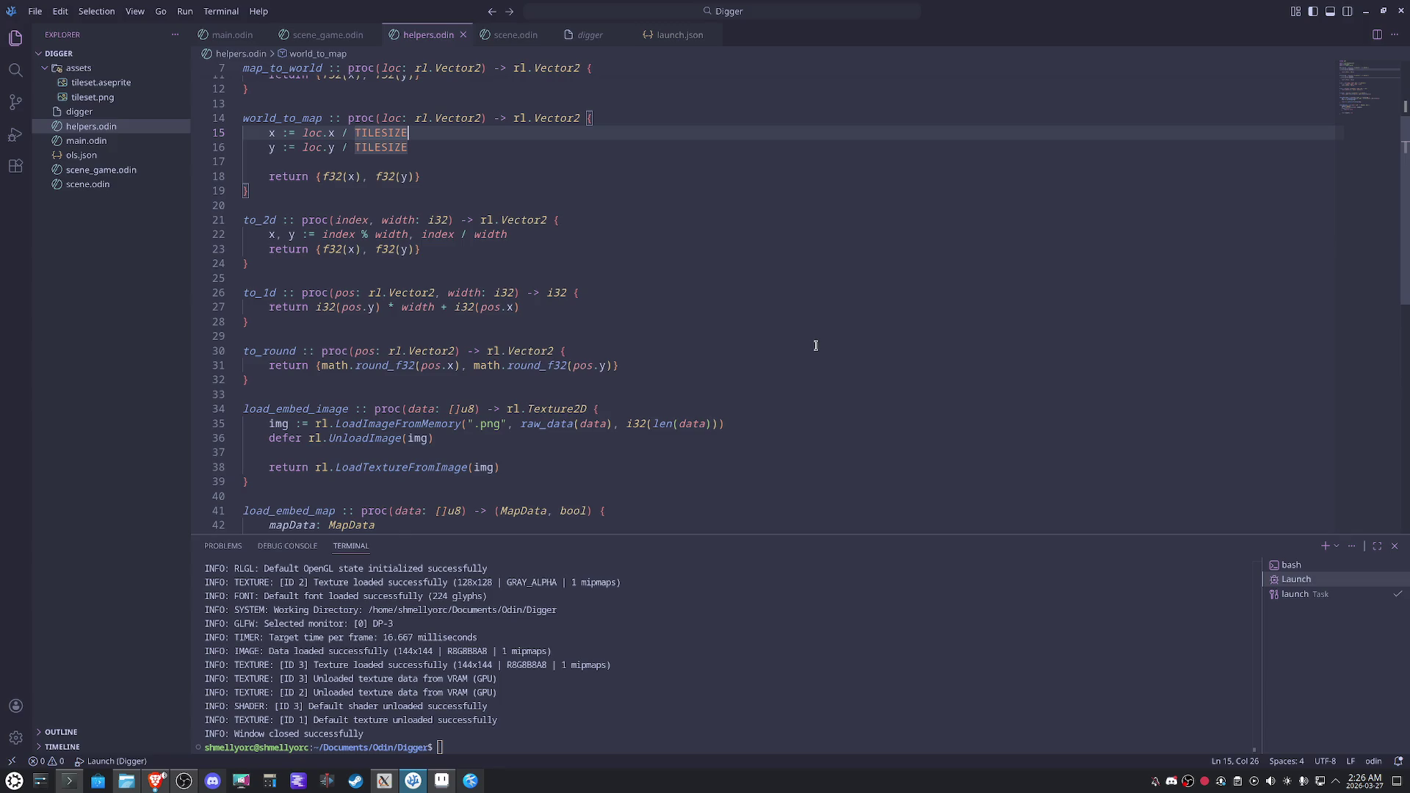
{"action": "scroll", "coordinate": [816, 345], "scroll_direction": "down", "scroll_amount": 4}
{"action": "scroll", "coordinate": [816, 343], "scroll_direction": "up", "scroll_amount": 3}
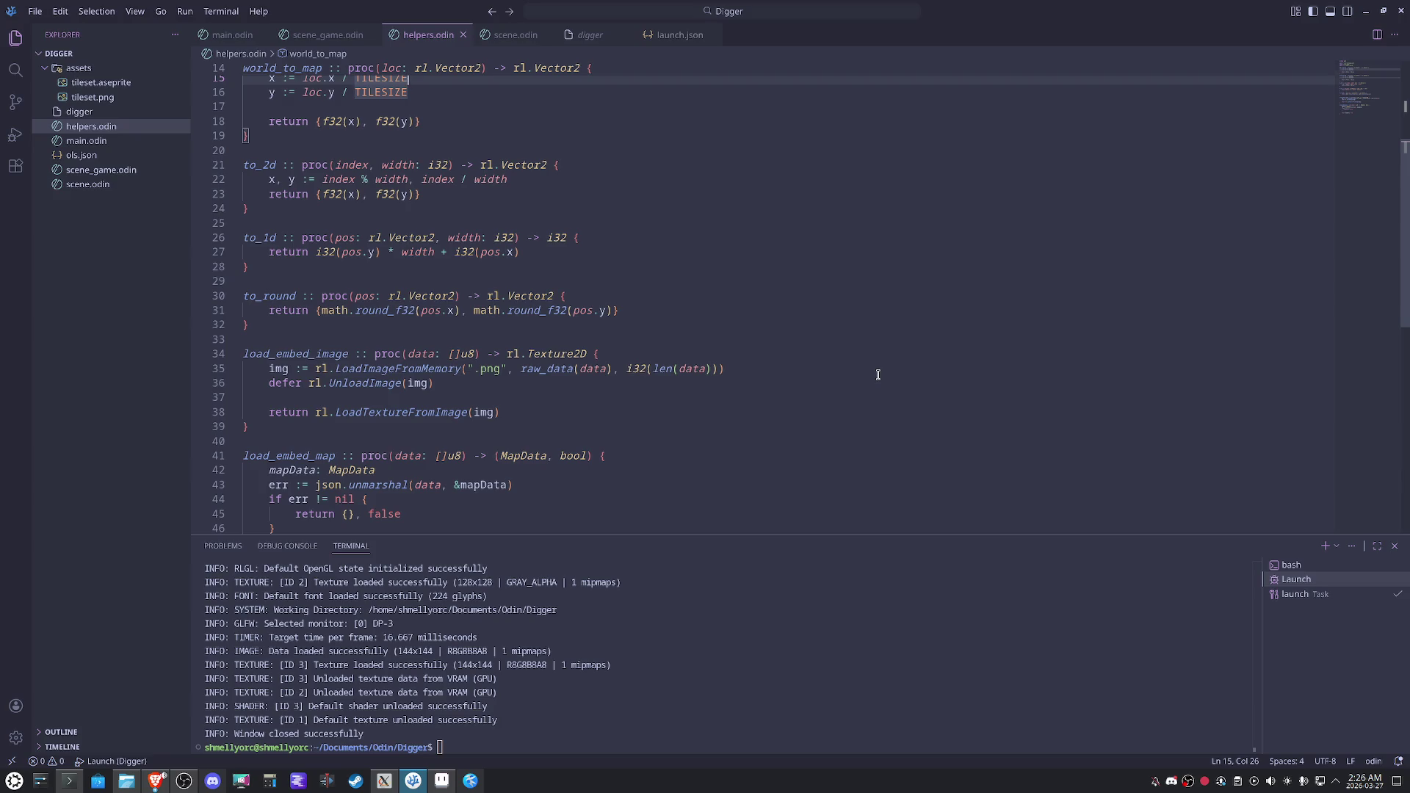
{"action": "mouse_move", "coordinate": [418, 372]}
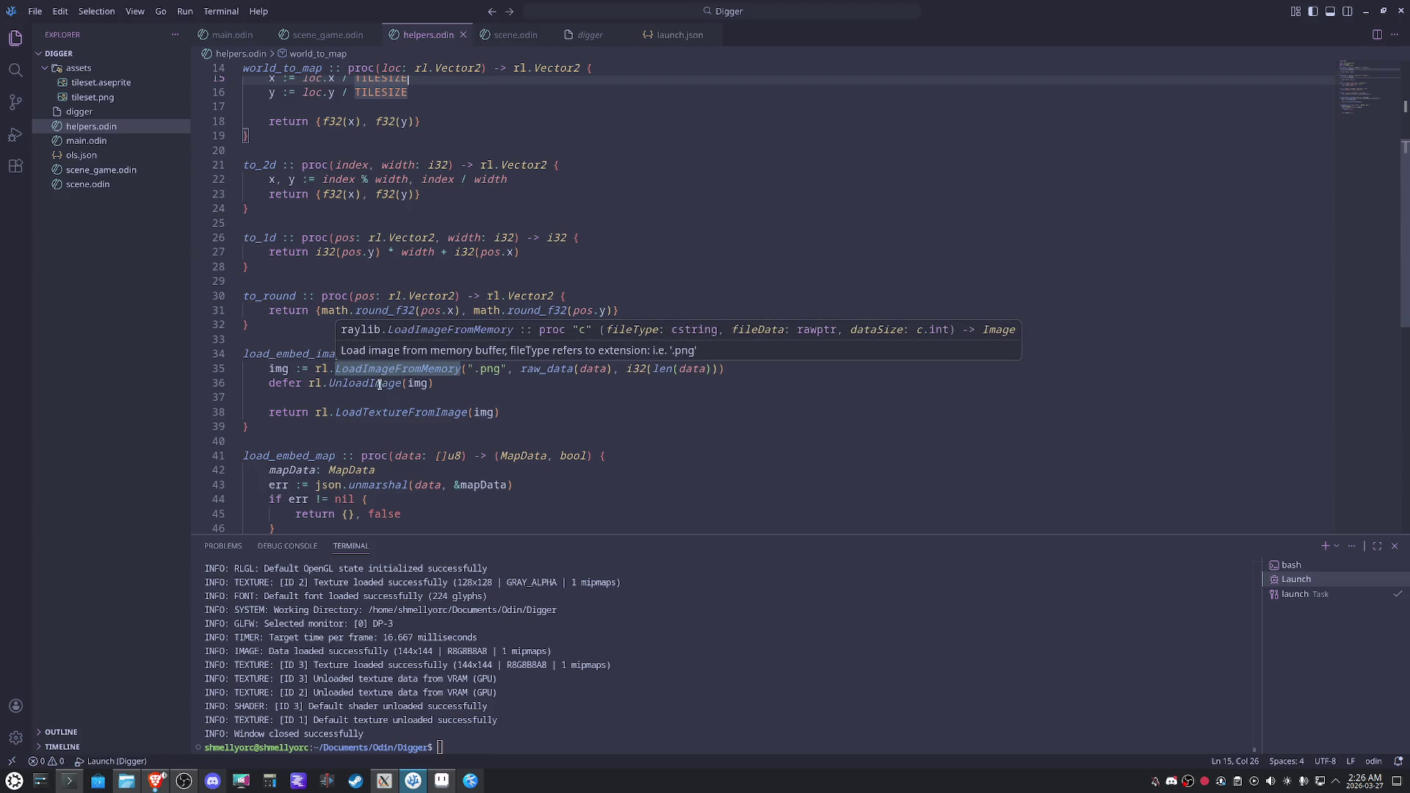
{"action": "mouse_move", "coordinate": [397, 413]}
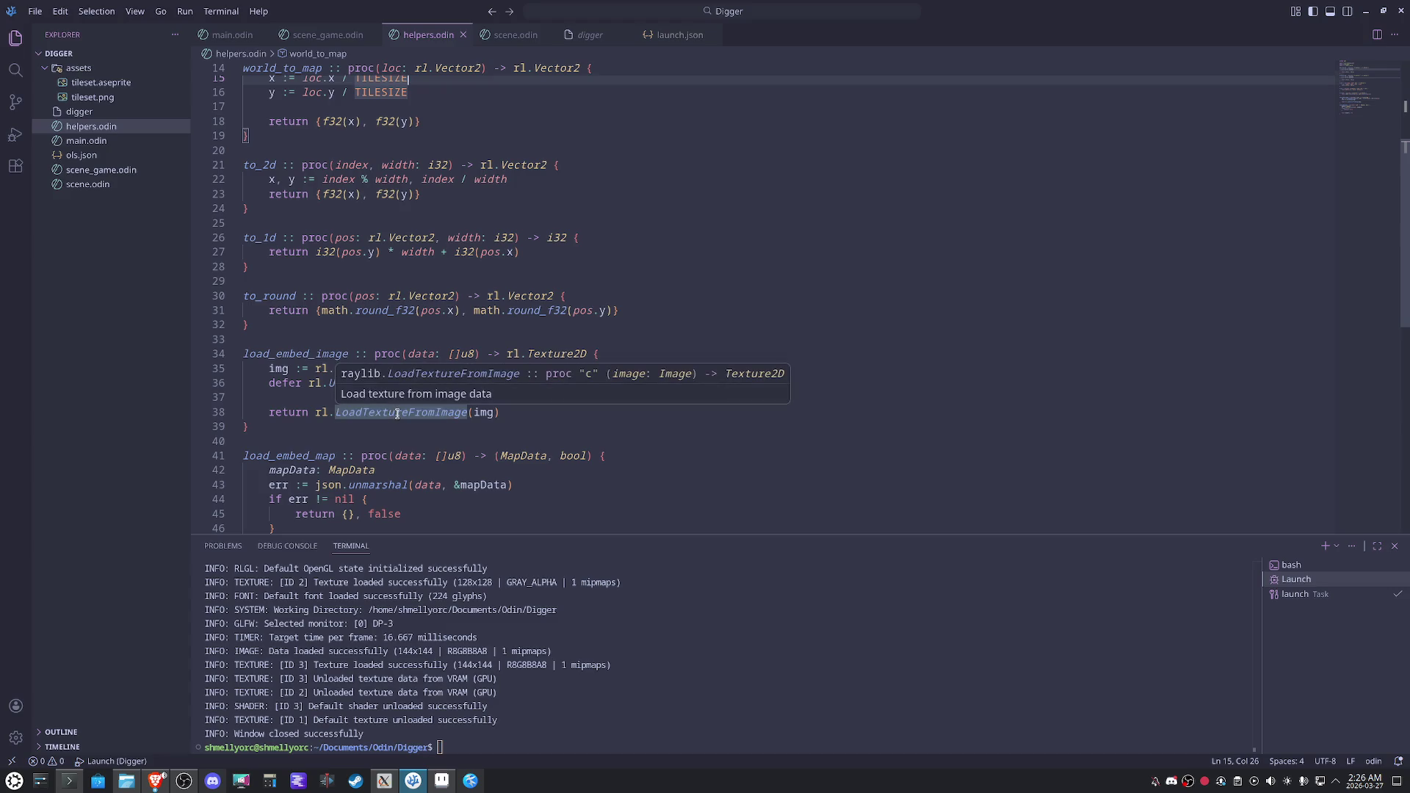
{"action": "left_click", "coordinate": [848, 455]}
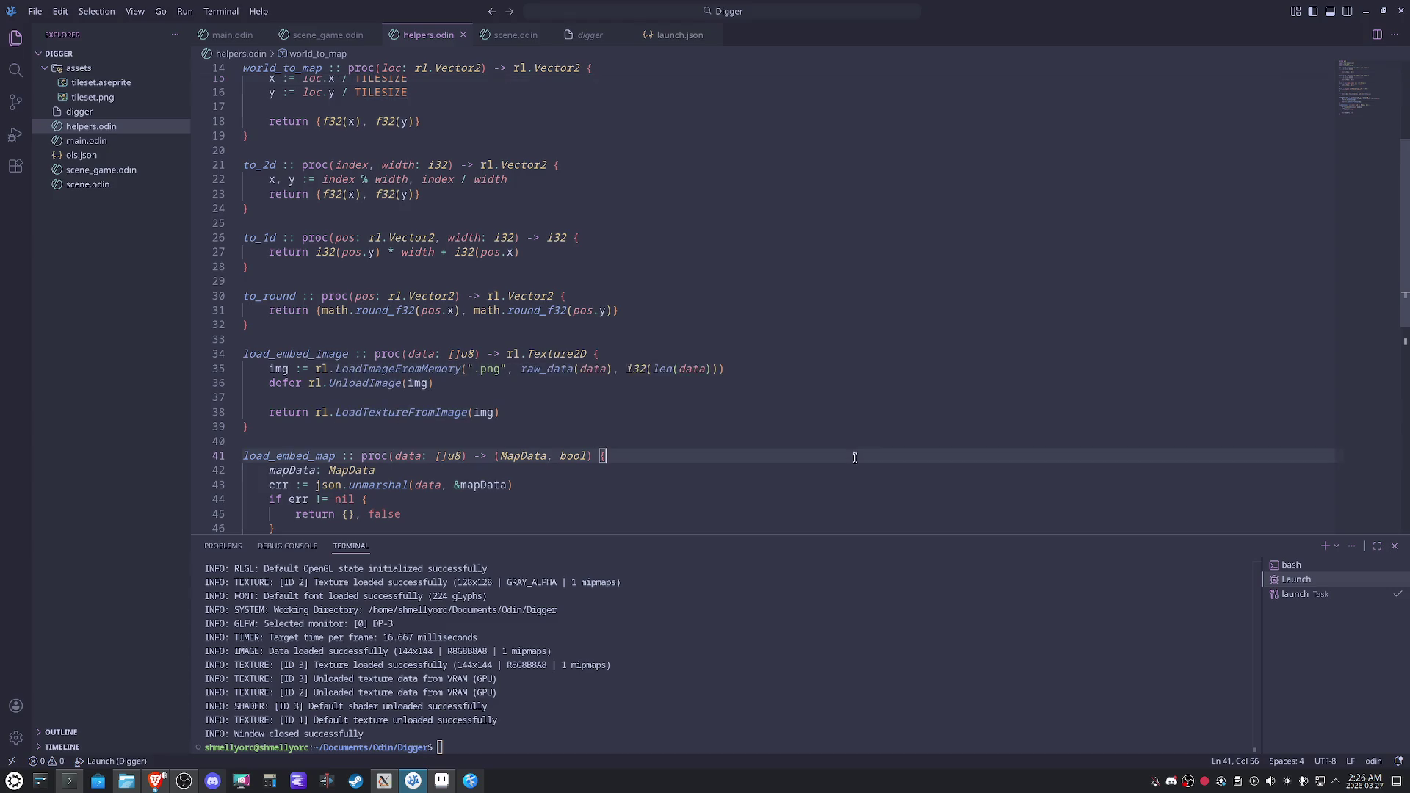
{"action": "scroll", "coordinate": [849, 455], "scroll_direction": "down", "scroll_amount": 2}
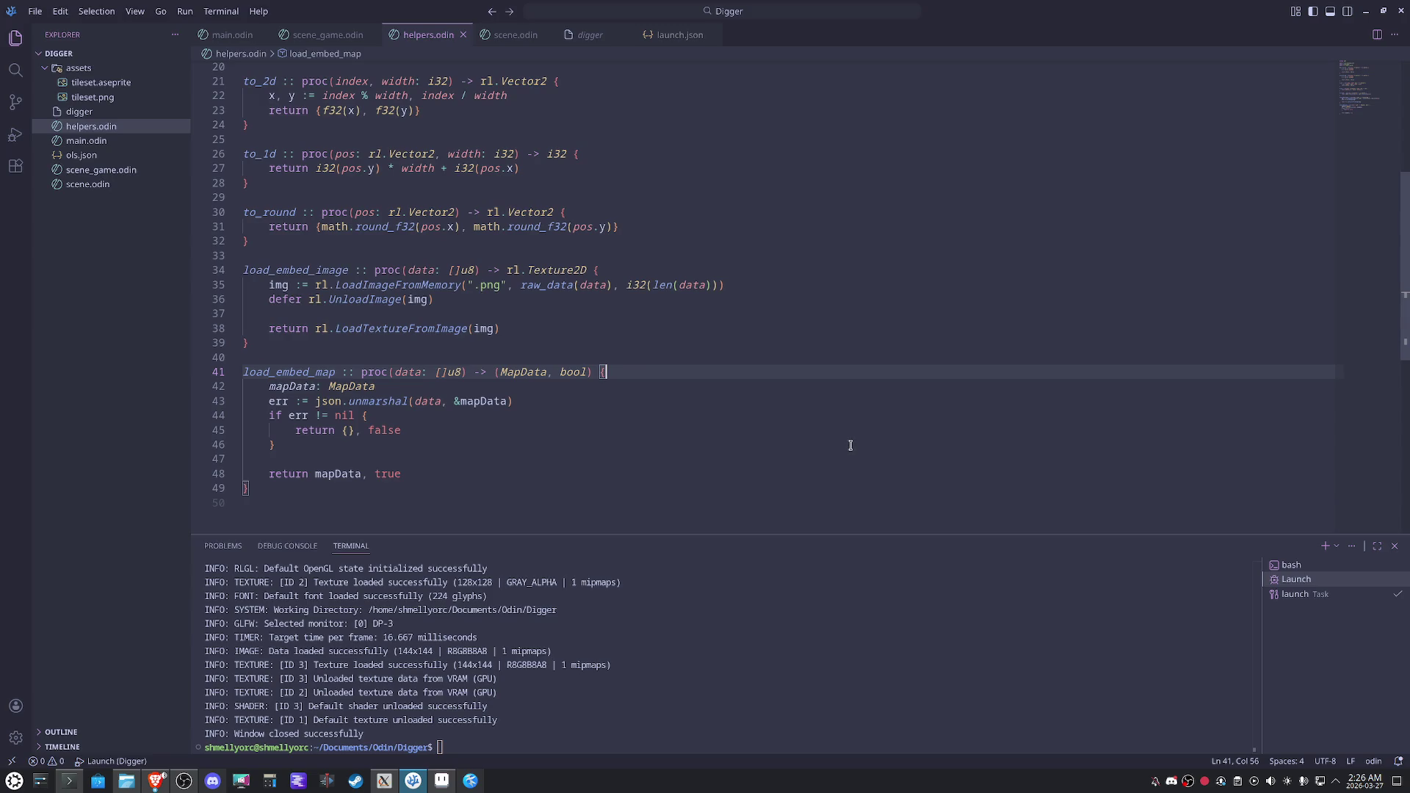
{"action": "left_click", "coordinate": [495, 372]}
{"action": "key", "text": "Delete"}
{"action": "key", "text": "ctrl+Right"}
{"action": "key", "text": "ctrl+shift+Right"}
{"action": "key", "text": "shift+Right"}
{"action": "key", "text": "BackSpace"}
Replace the error-branch return {}, false with panic("Json data is empty!").
{"action": "key", "text": "Down"}
{"action": "key", "text": "Down"}
{"action": "key", "text": "Down"}
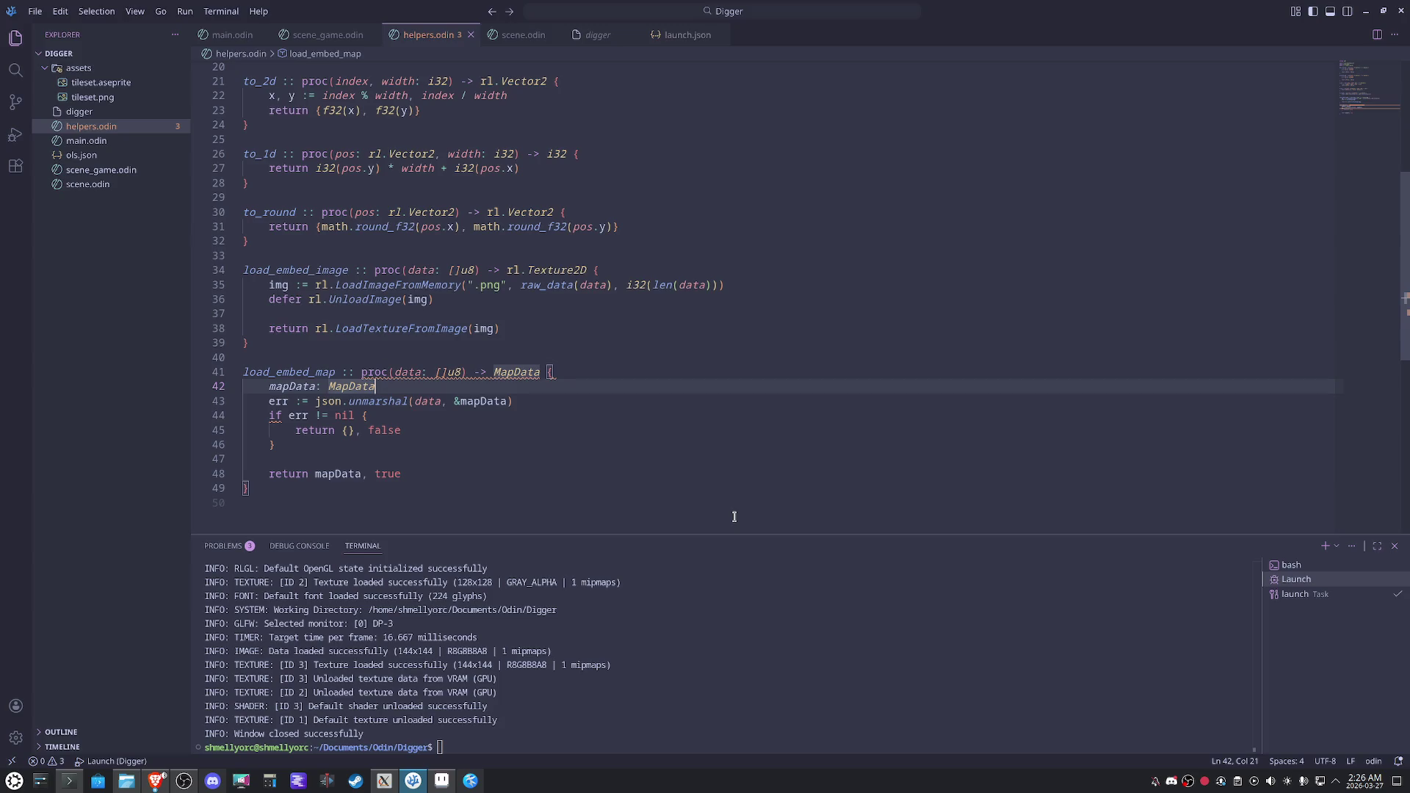
{"action": "key", "text": "Down"}
{"action": "key", "text": "ctrl+shift+Left"}
{"action": "key", "text": "ctrl+shift+Left"}
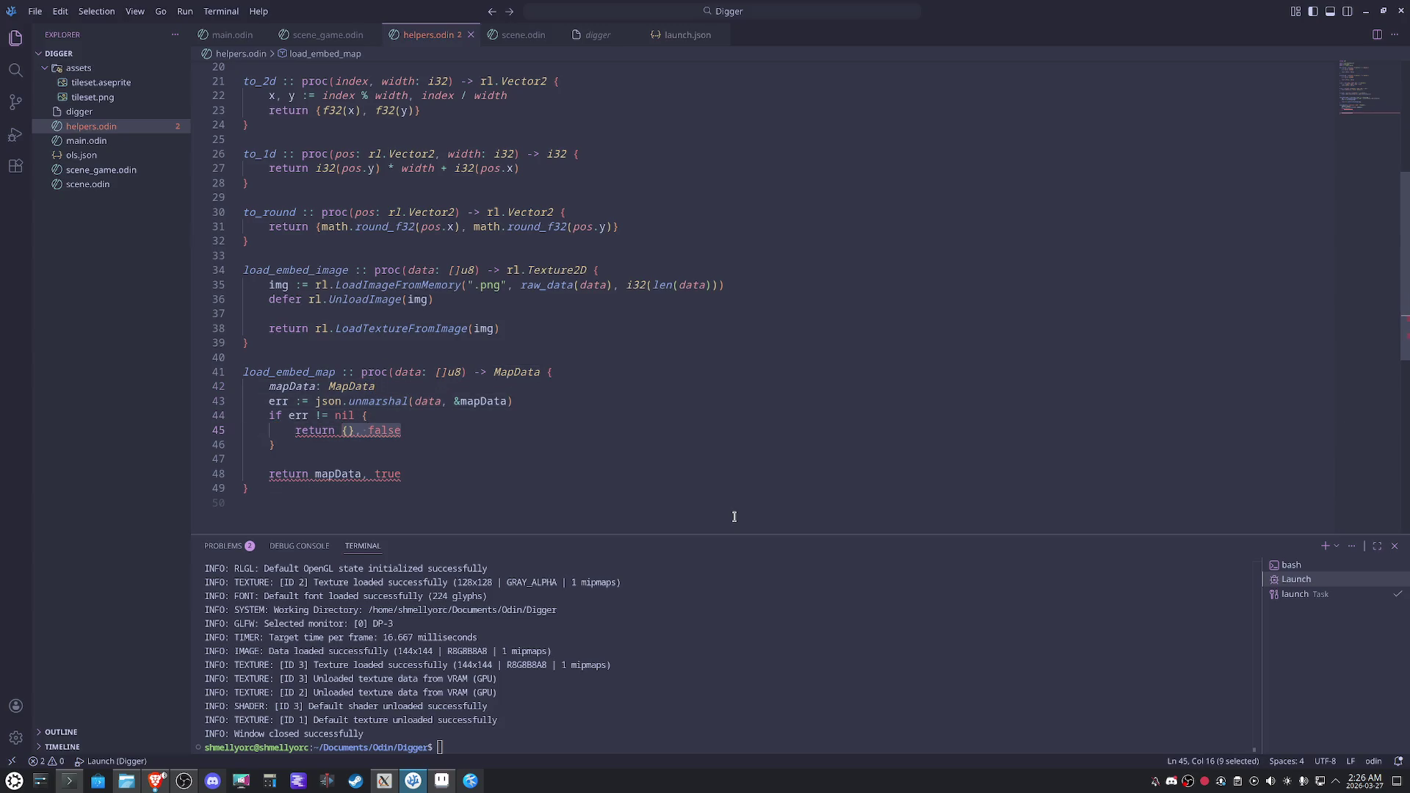
{"action": "key", "text": "BackSpace"}
{"action": "key", "text": "BackSpace"}
{"action": "key", "text": "BackSpace"}
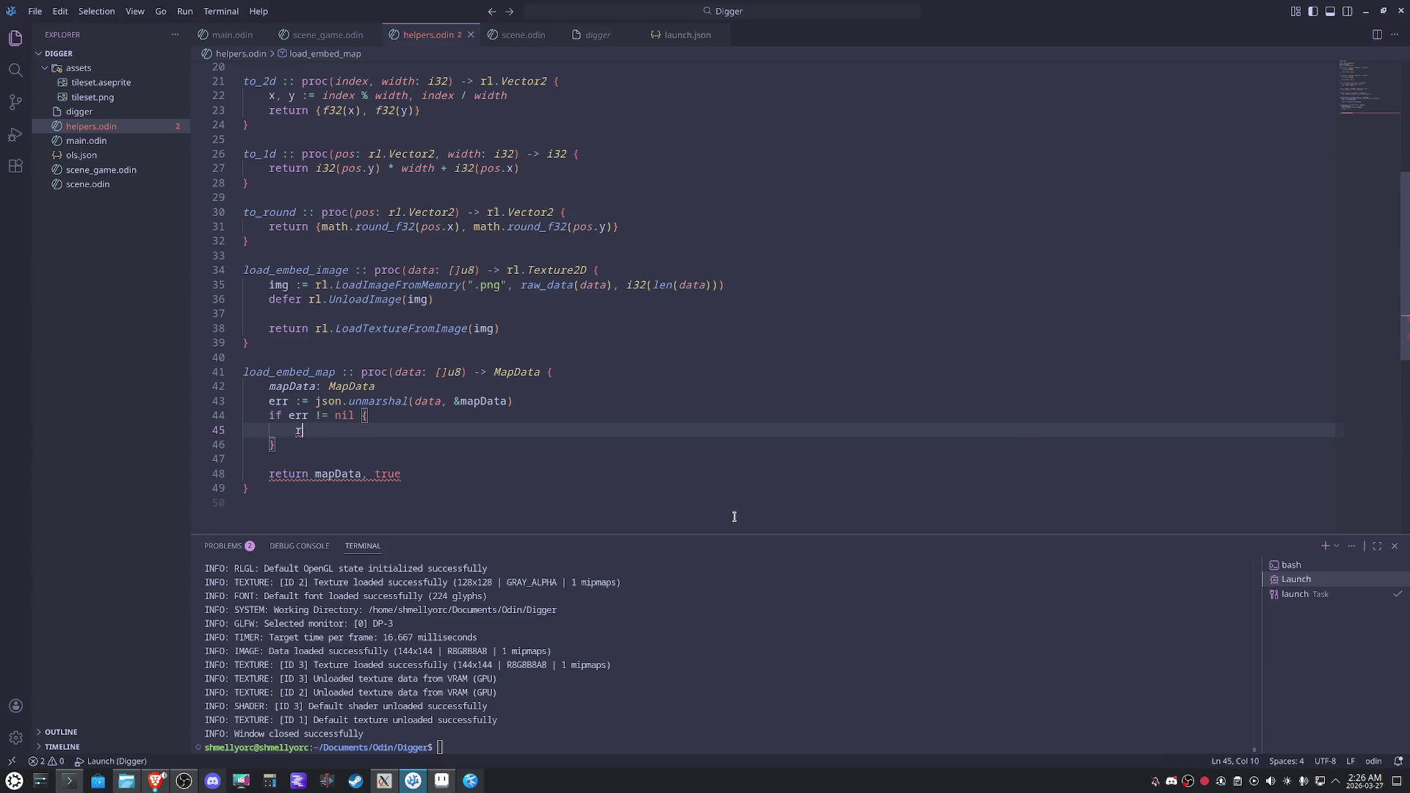
{"action": "type", "text": "panic"}
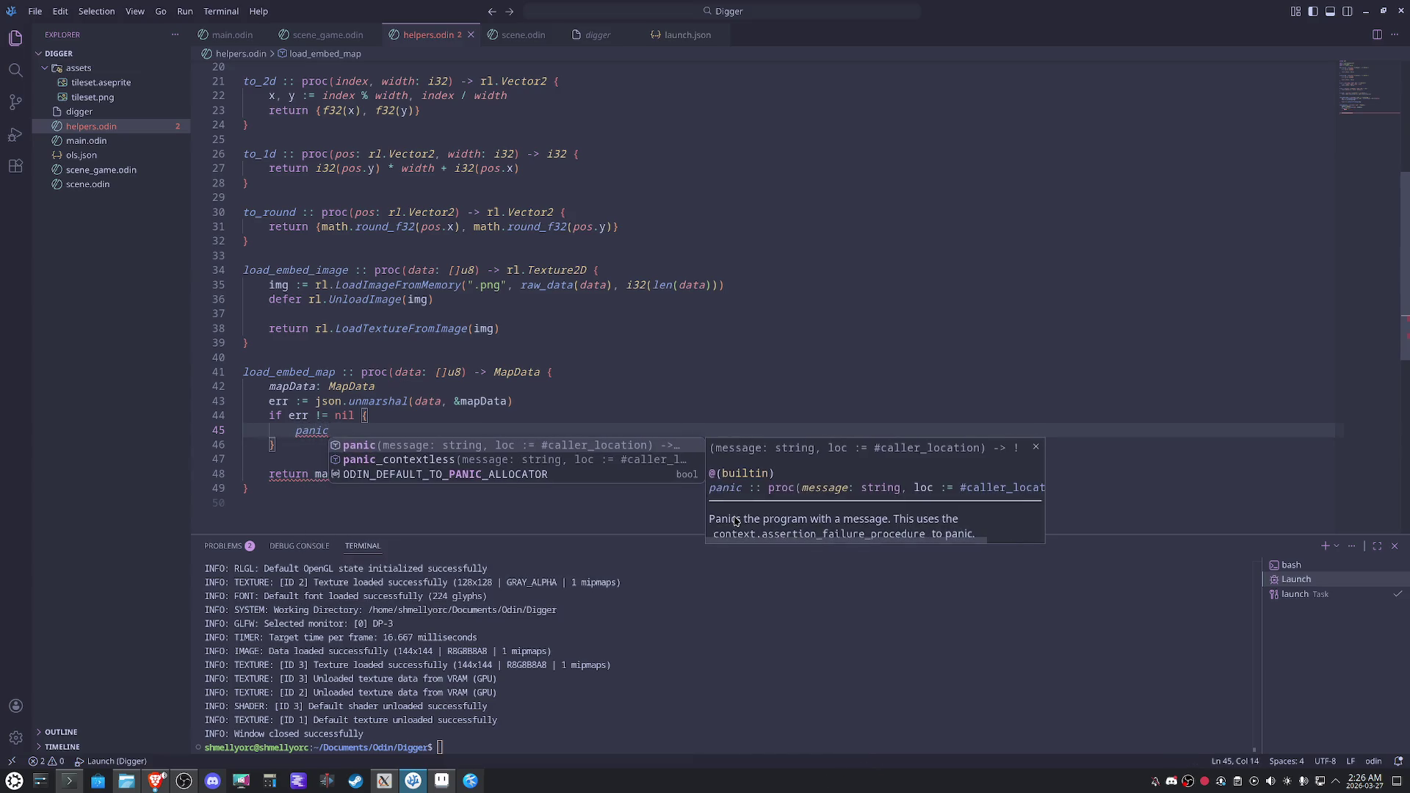
{"action": "type", "text": "(\"Json"}
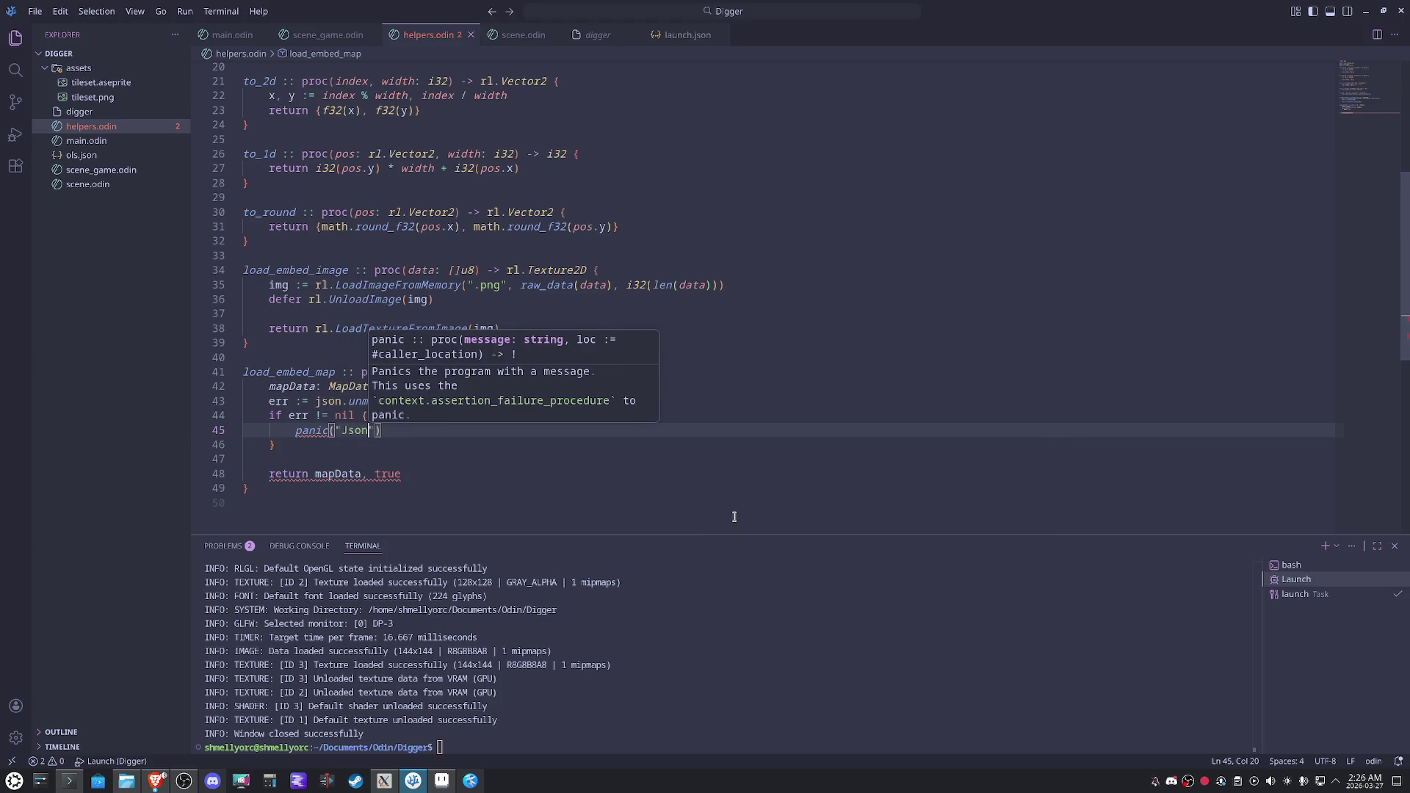
{"action": "type", "text": " data"}
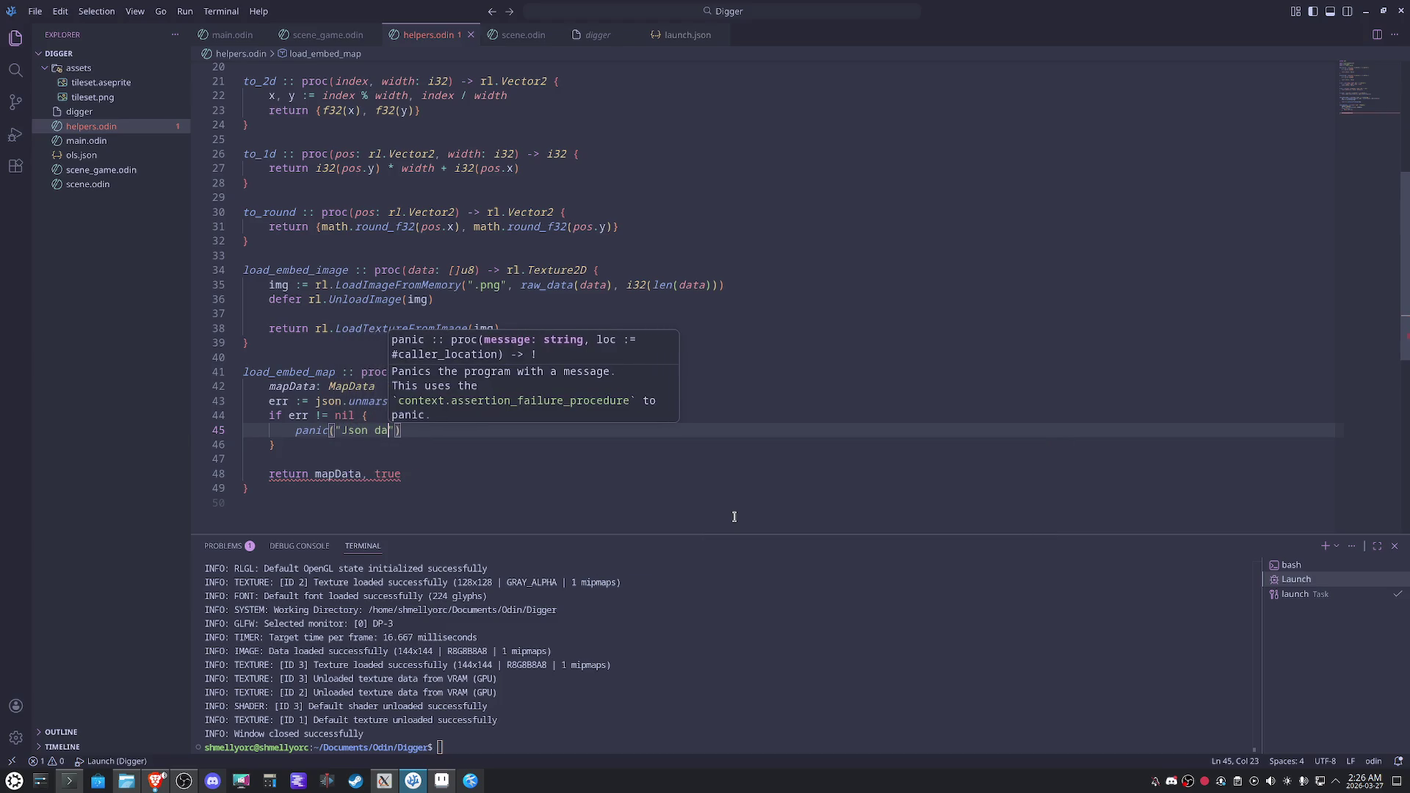
{"action": "type", "text": " is empty!"}
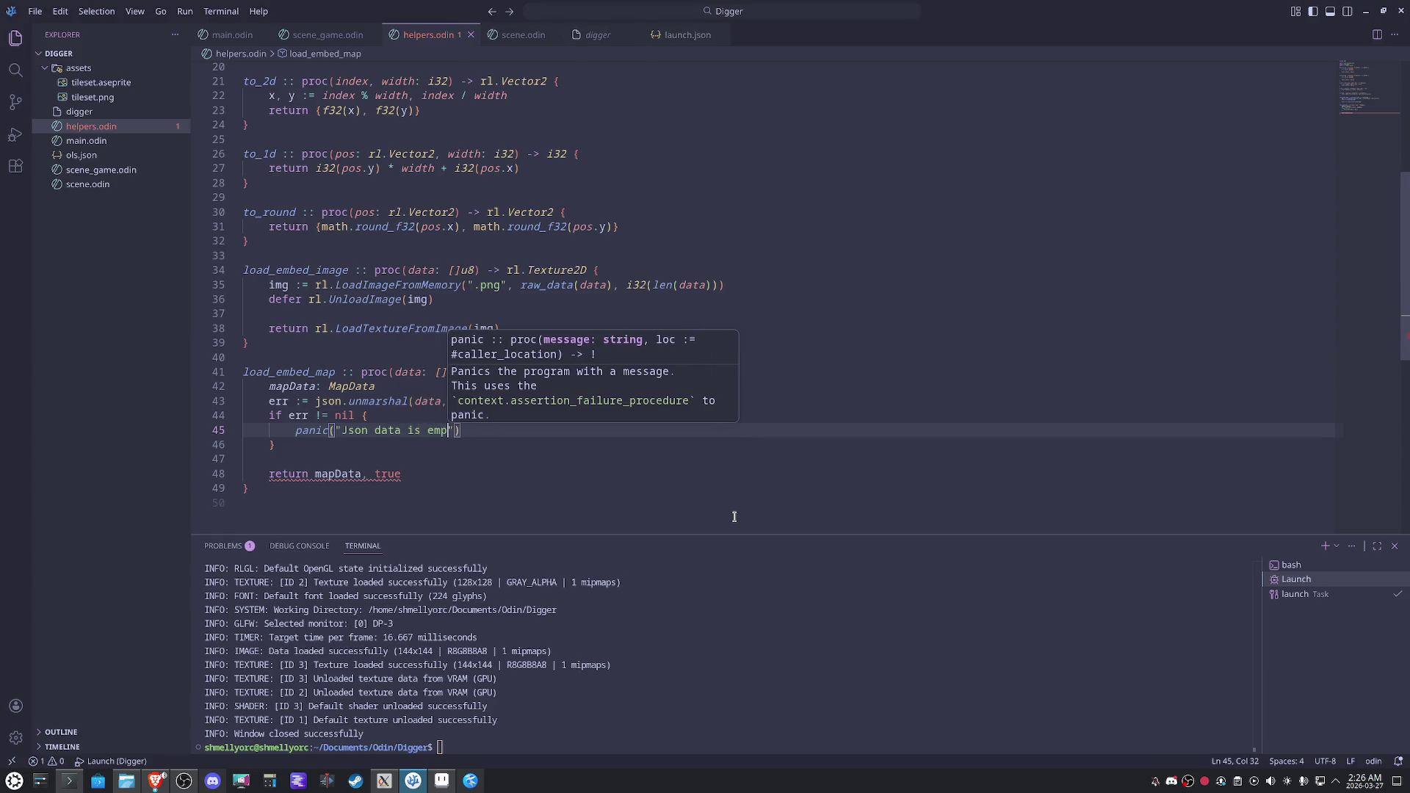
Drop ', true' from the final return and add a blank line after the mapData declaration.
{"action": "double_click", "coordinate": [396, 474]}
{"action": "key", "text": "BackSpace"}
{"action": "key", "text": "BackSpace"}
{"action": "key", "text": "BackSpace"}
{"action": "scroll", "coordinate": [456, 494], "scroll_direction": "down", "scroll_amount": 1}
{"action": "key", "text": "Down"}
{"action": "left_click", "coordinate": [655, 448]}
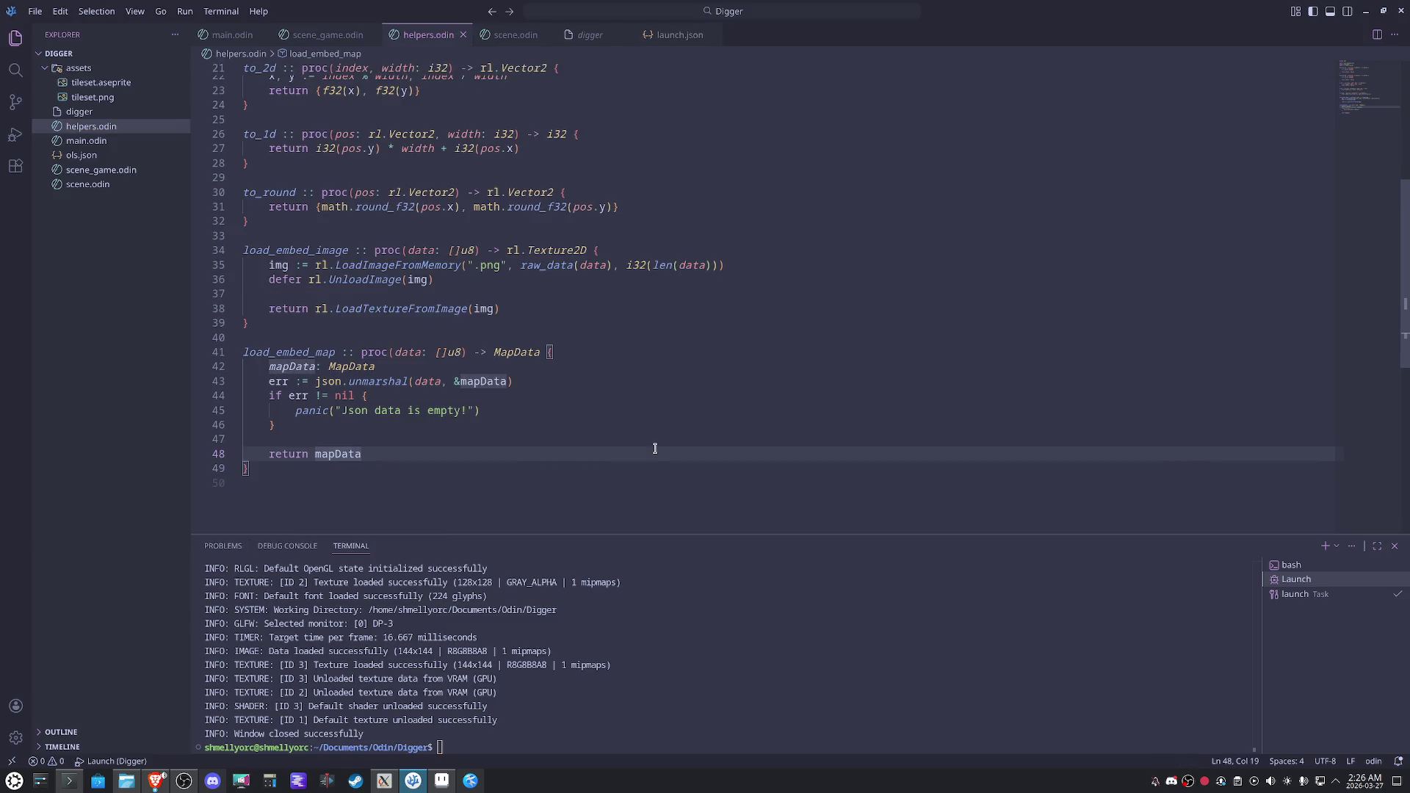
{"action": "left_click", "coordinate": [411, 365]}
{"action": "key", "text": "Return"}
{"action": "left_click", "coordinate": [606, 339]}
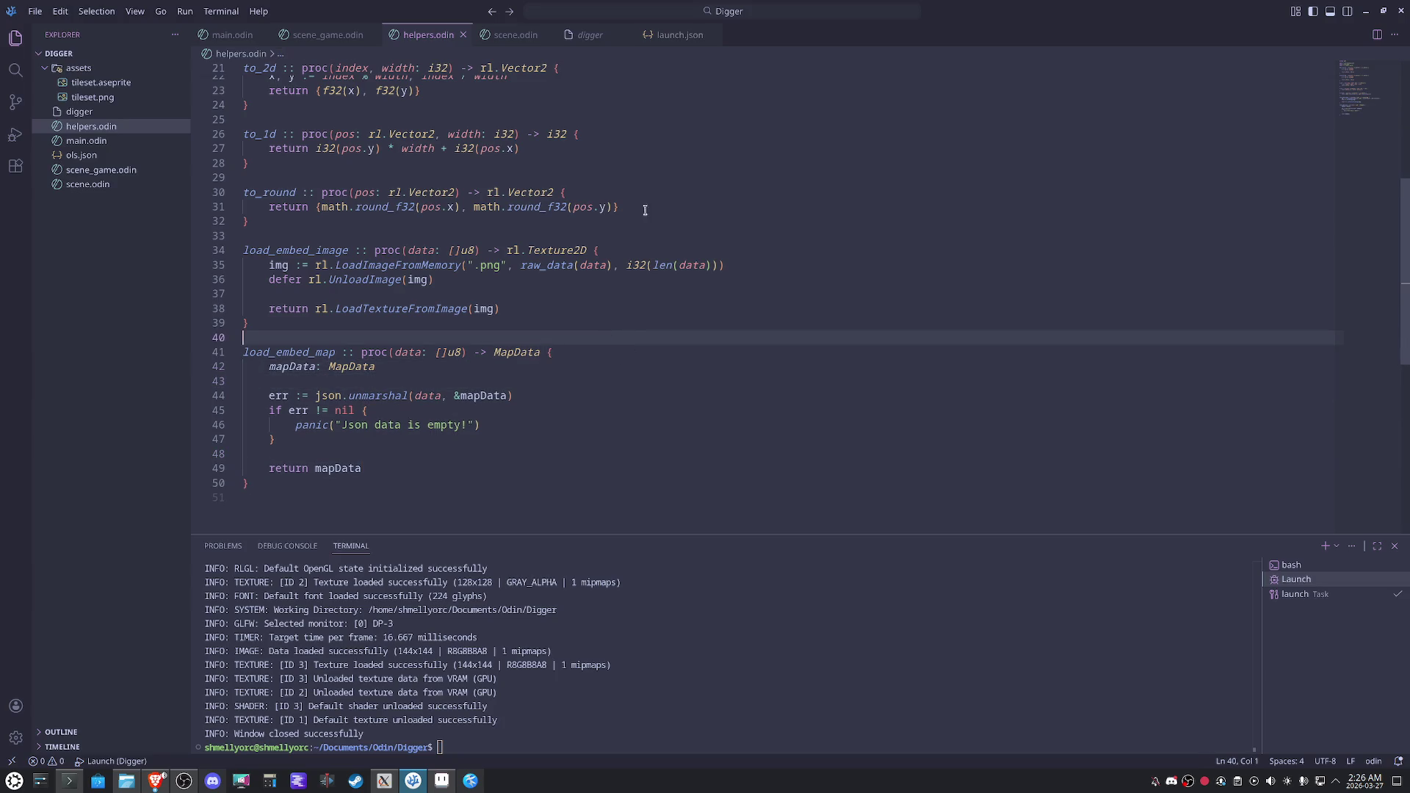
Close the helpers.odin, scene.odin, digger and launch.json tabs.
{"action": "left_click", "coordinate": [463, 34]}
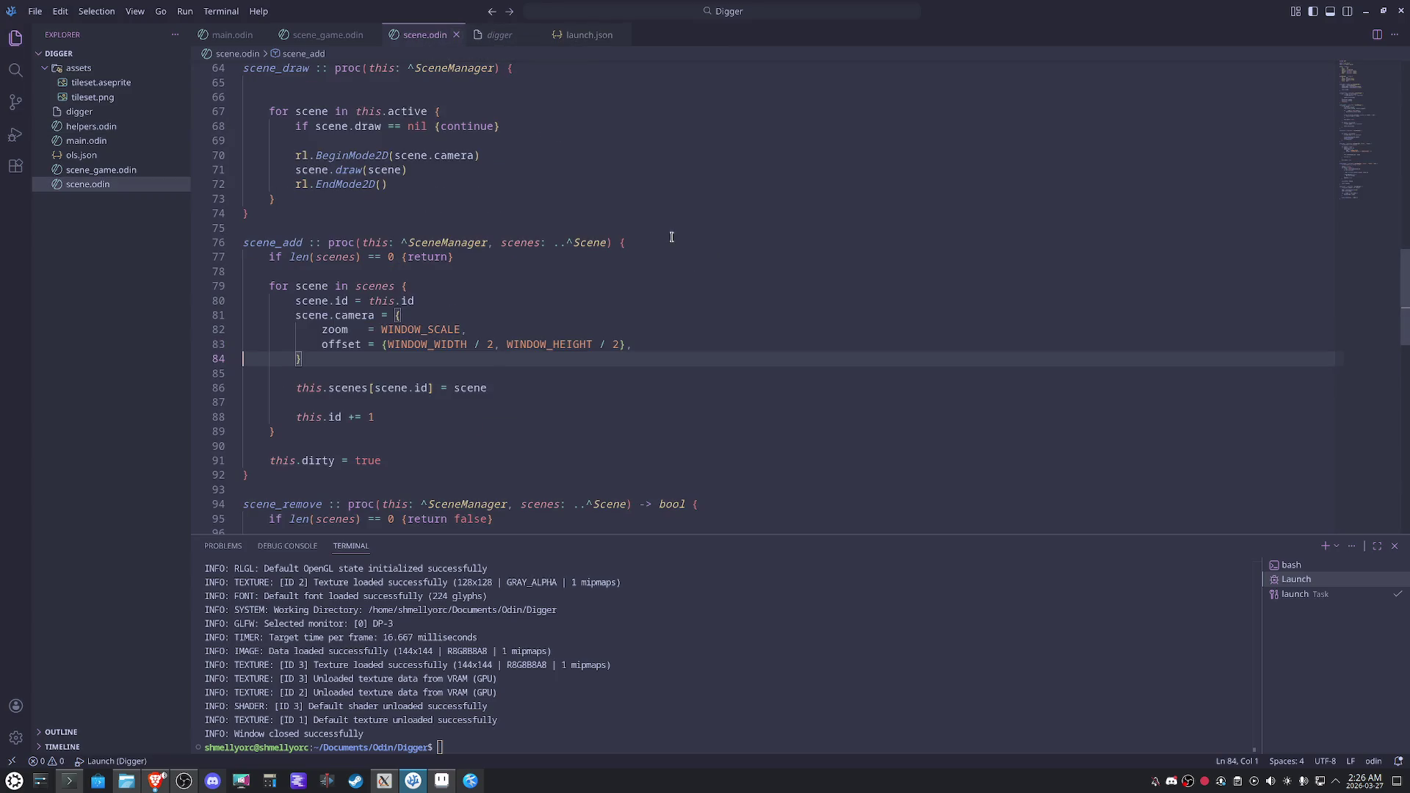
{"action": "left_click", "coordinate": [456, 35]}
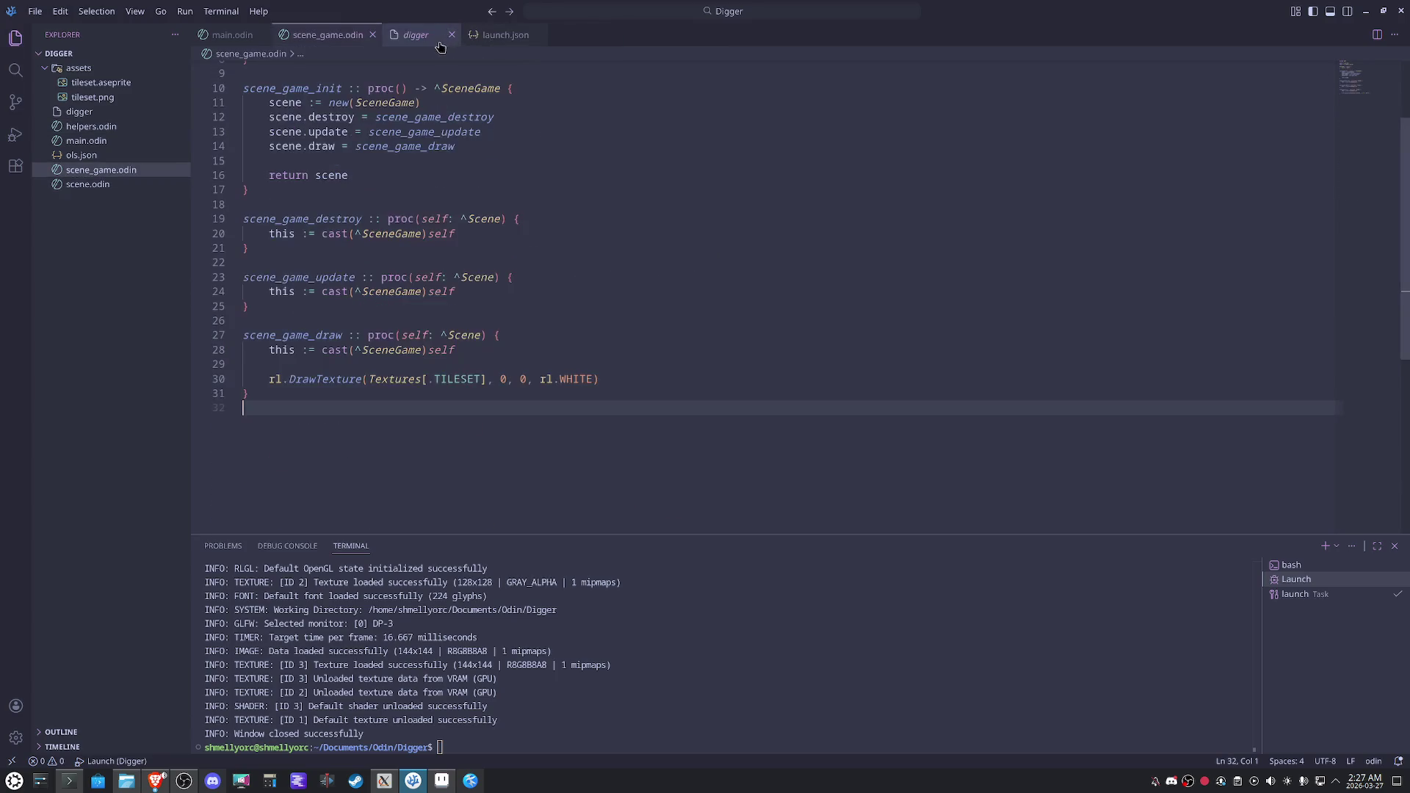
{"action": "left_click", "coordinate": [425, 38]}
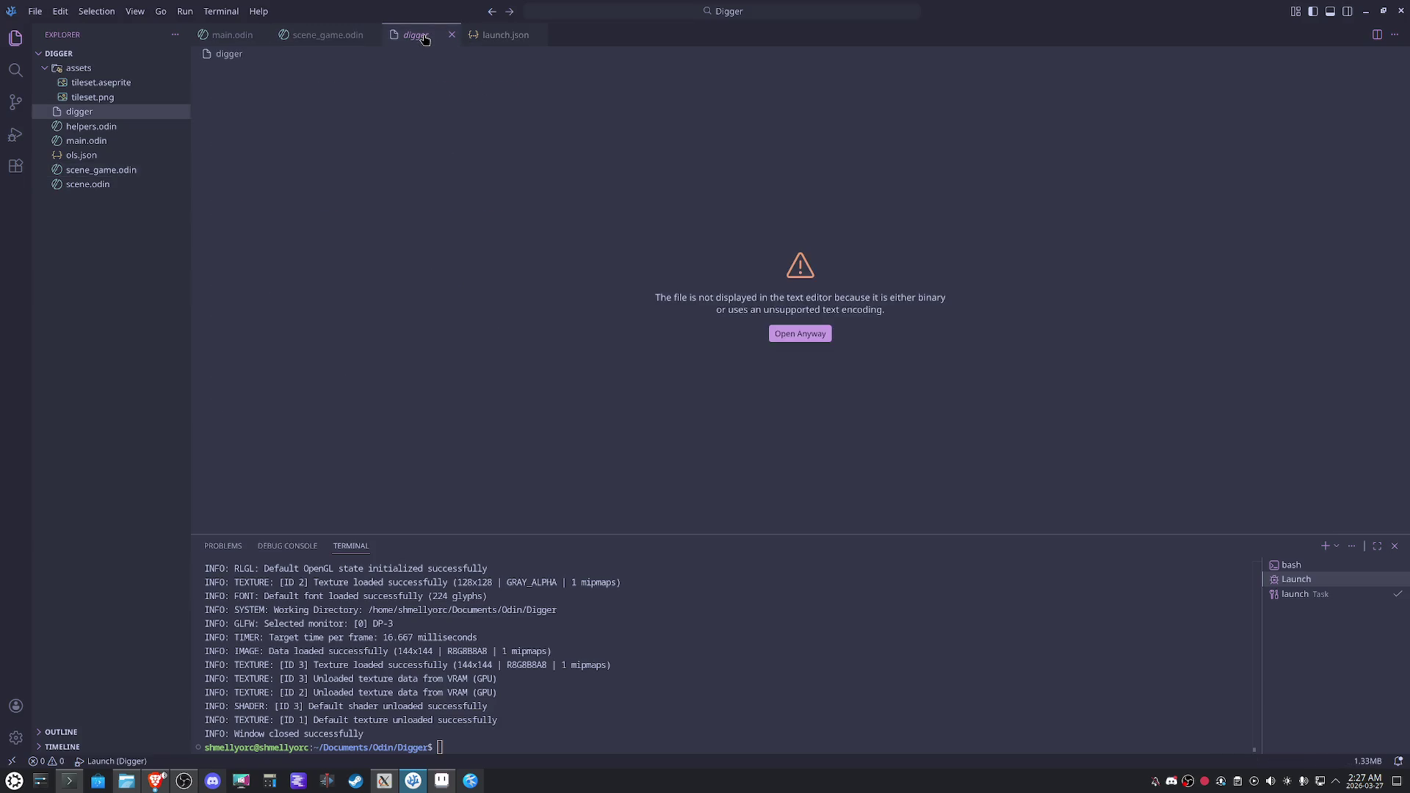
{"action": "left_click", "coordinate": [452, 35]}
{"action": "left_click", "coordinate": [426, 40]}
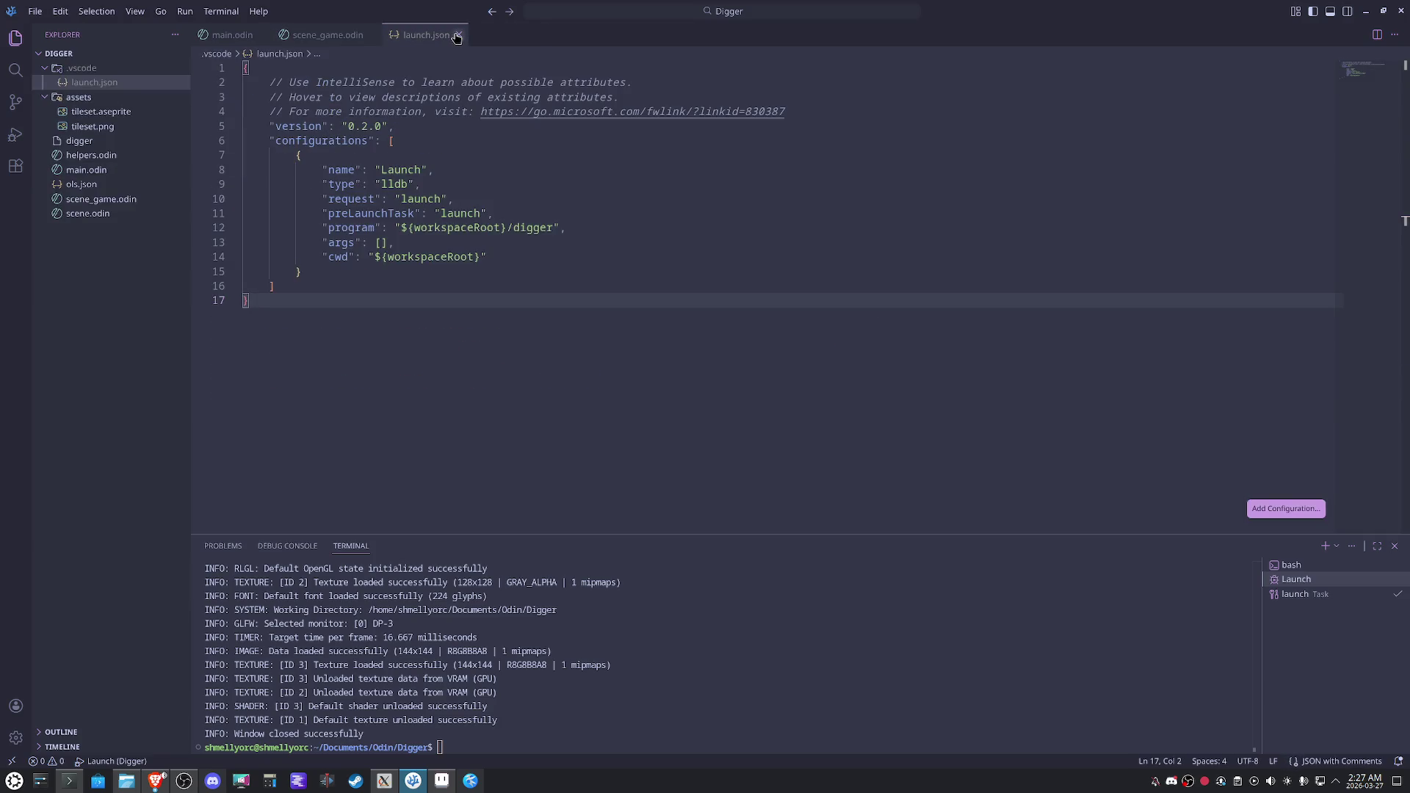
{"action": "left_click", "coordinate": [456, 37]}
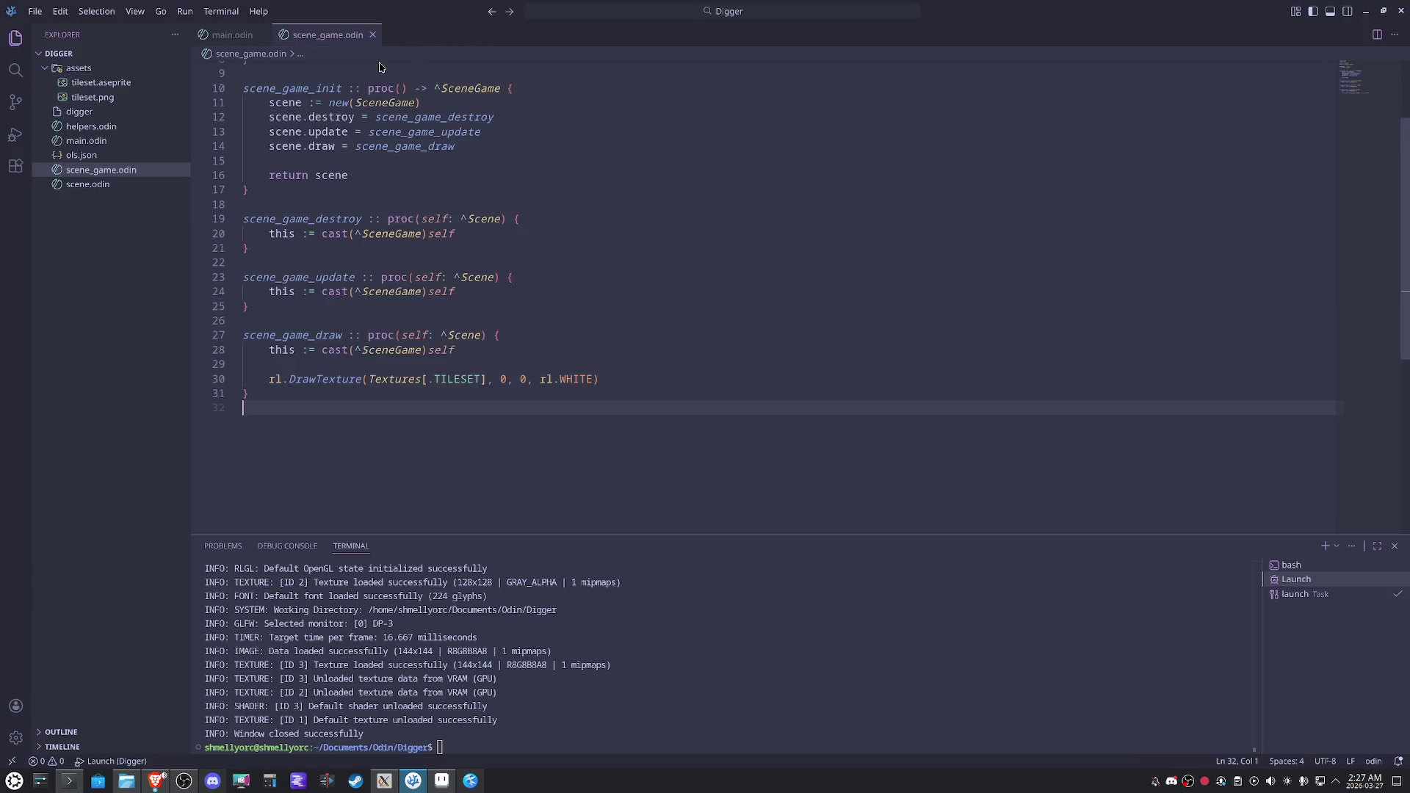
Review the MapData struct in main.odin, then switch to Ogmo Editor.
{"action": "left_click", "coordinate": [232, 35]}
{"action": "scroll", "coordinate": [629, 337], "scroll_direction": "up", "scroll_amount": 3}
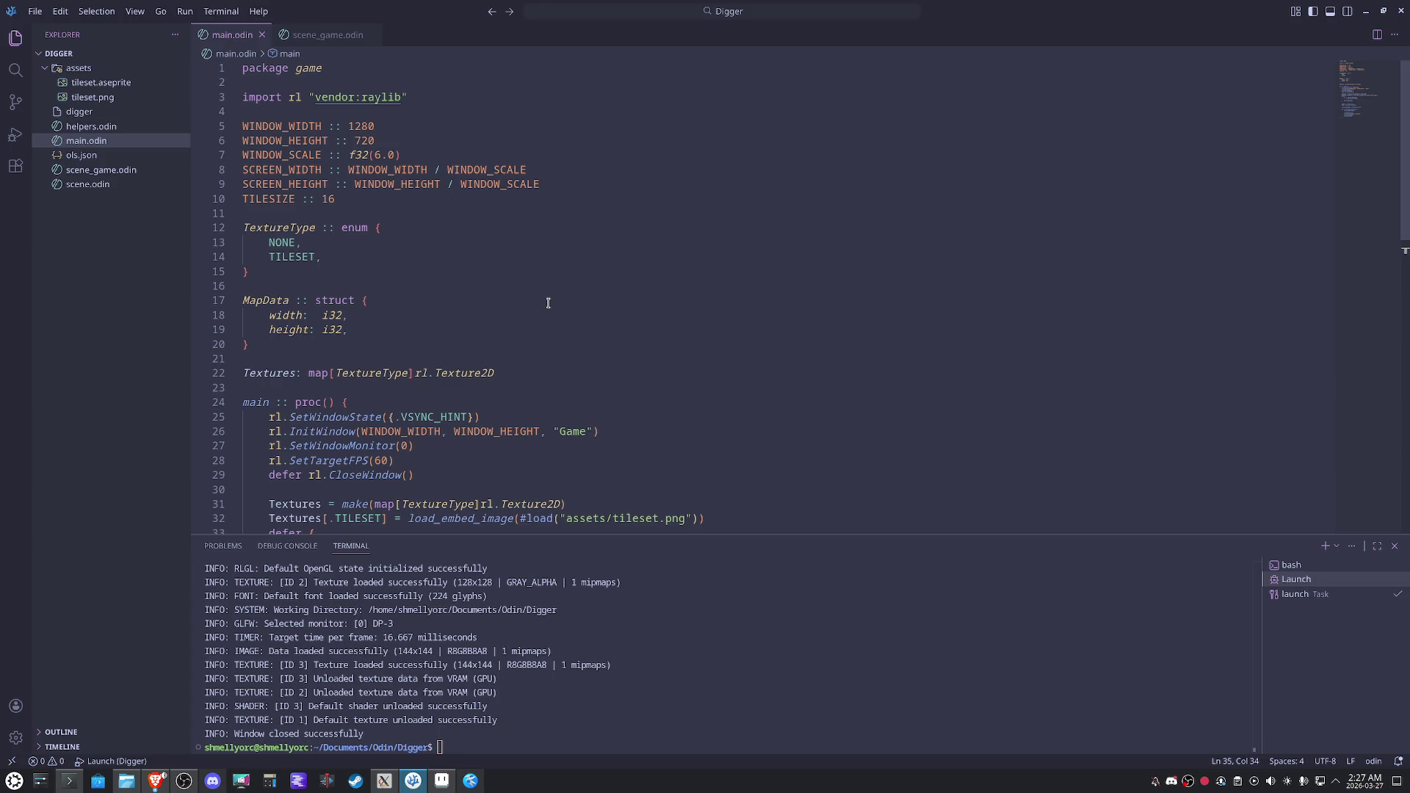
{"action": "left_click", "coordinate": [442, 342]}
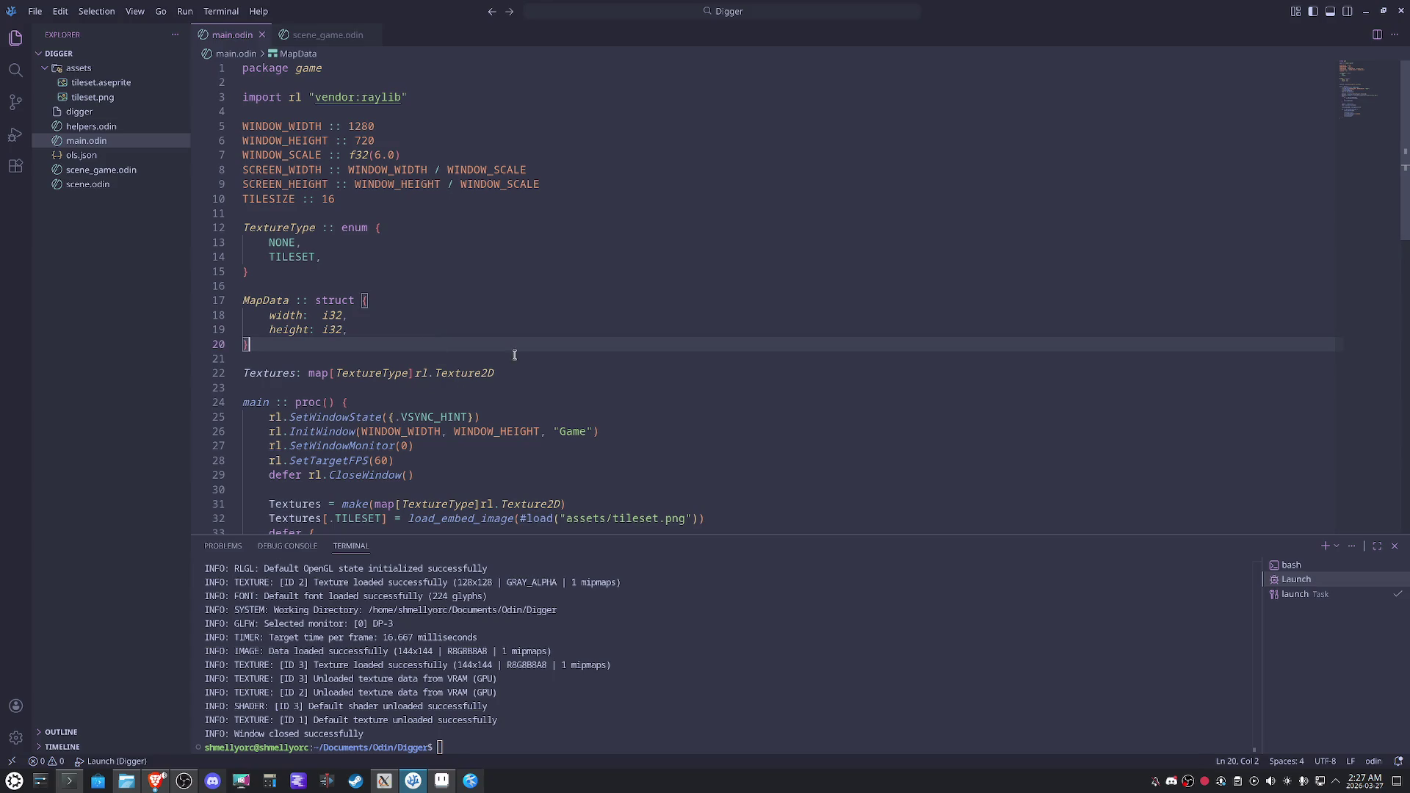
{"action": "left_click", "coordinate": [384, 781]}
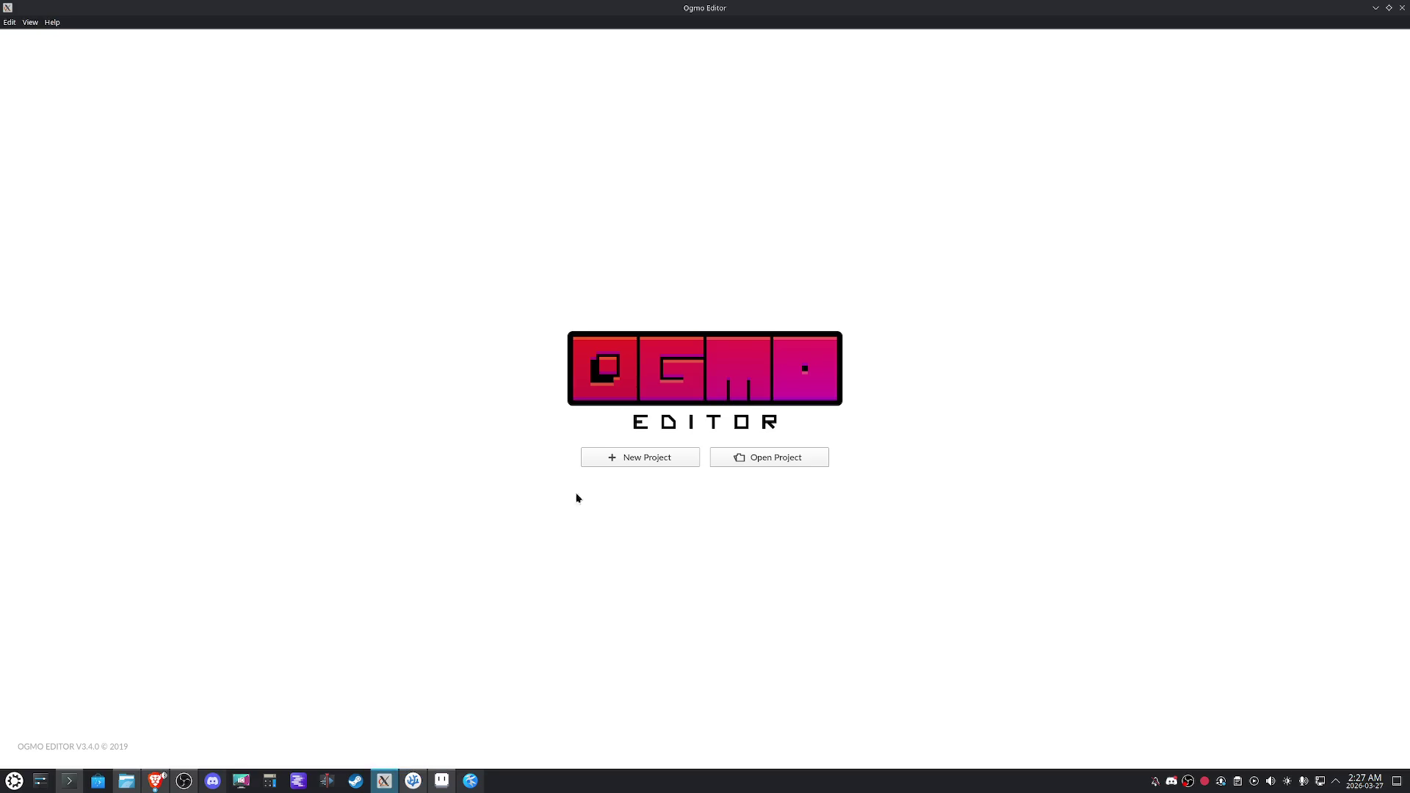
Start a new Ogmo project and create a maps folder under Odin/Digger/assets.
{"action": "left_click", "coordinate": [632, 463]}
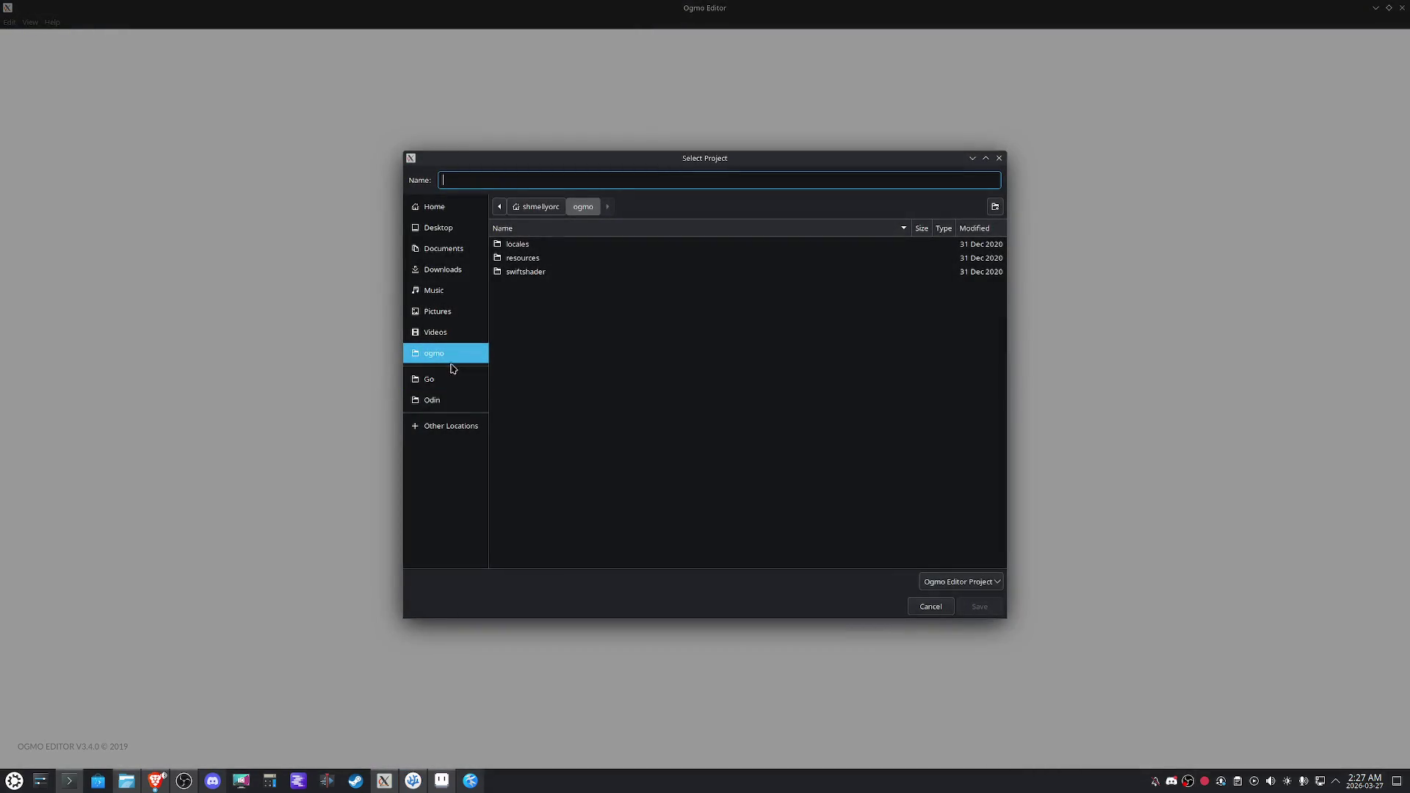
{"action": "left_click", "coordinate": [448, 399]}
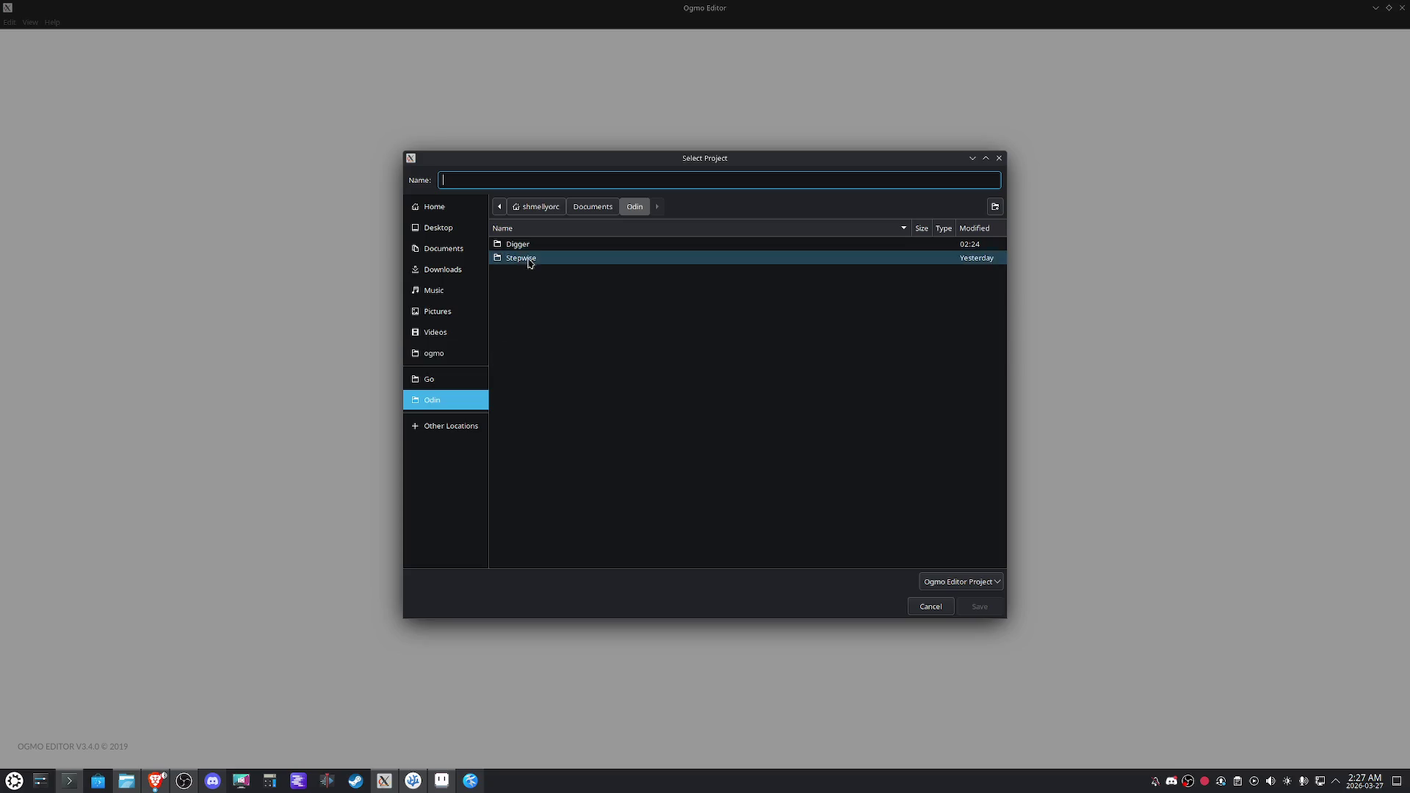
{"action": "double_click", "coordinate": [523, 245]}
{"action": "double_click", "coordinate": [542, 246]}
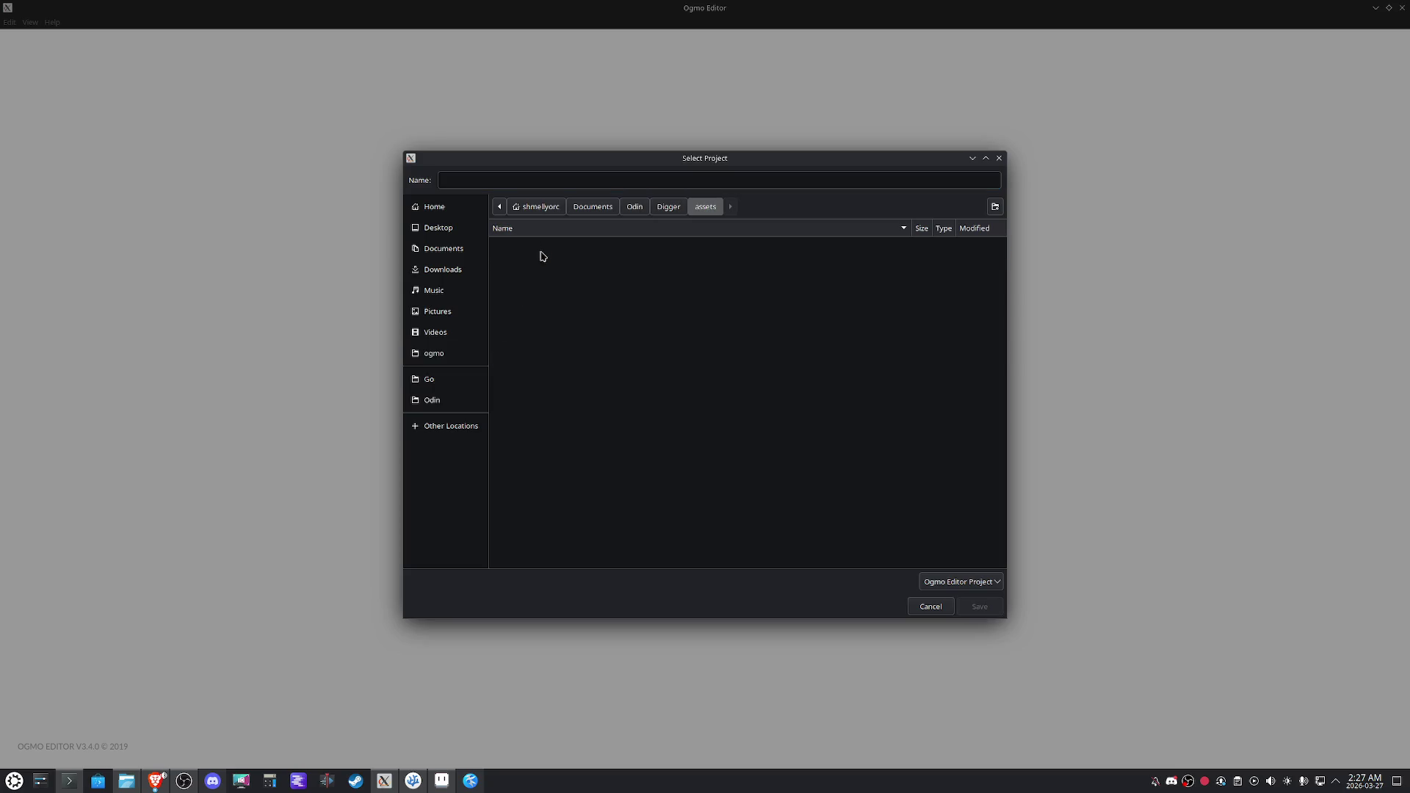
{"action": "left_click", "coordinate": [995, 207]}
{"action": "type", "text": "ma"}
{"action": "type", "text": "s"}
{"action": "key", "text": "Return"}
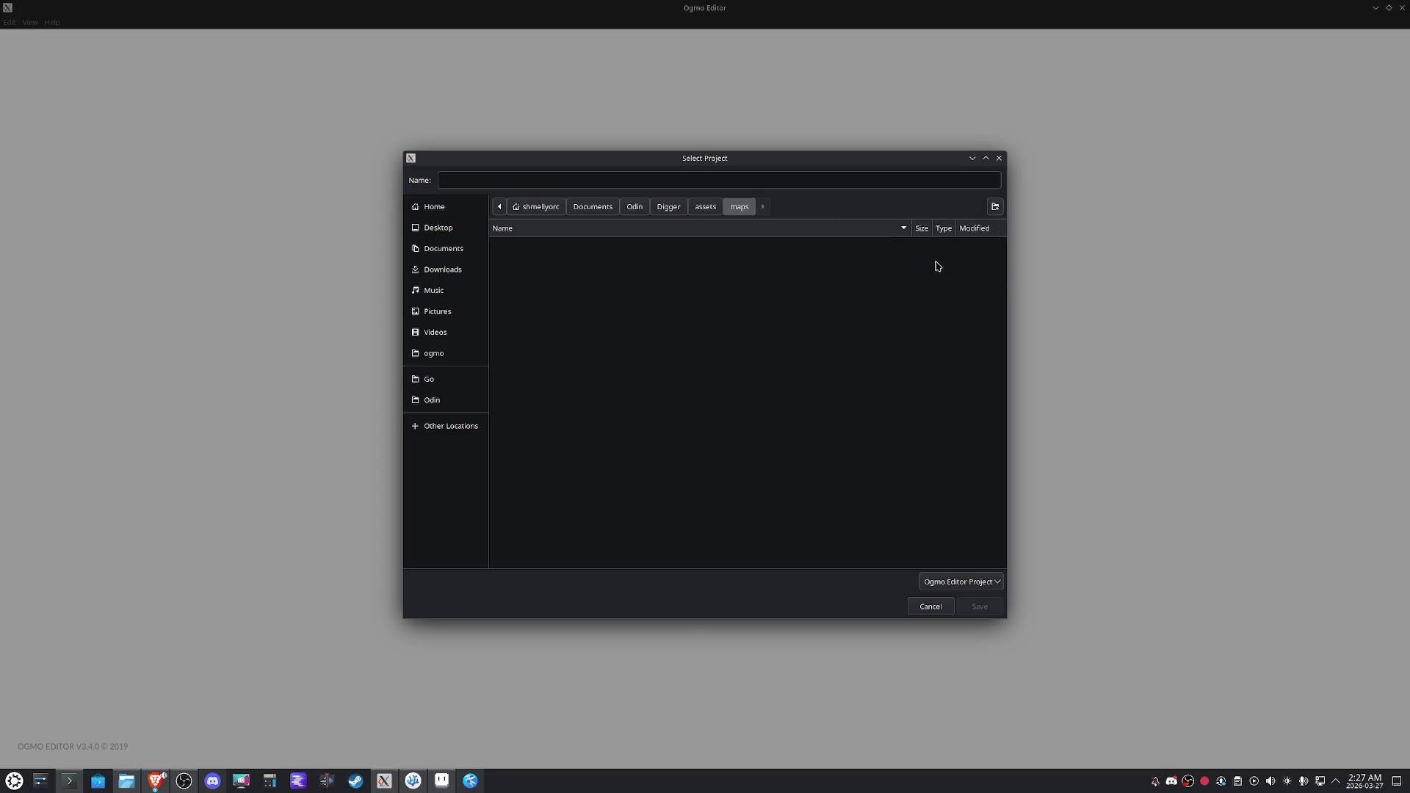
Name the project file map and save it in the maps folder.
{"action": "left_click", "coordinate": [542, 180]}
{"action": "type", "text": "map"}
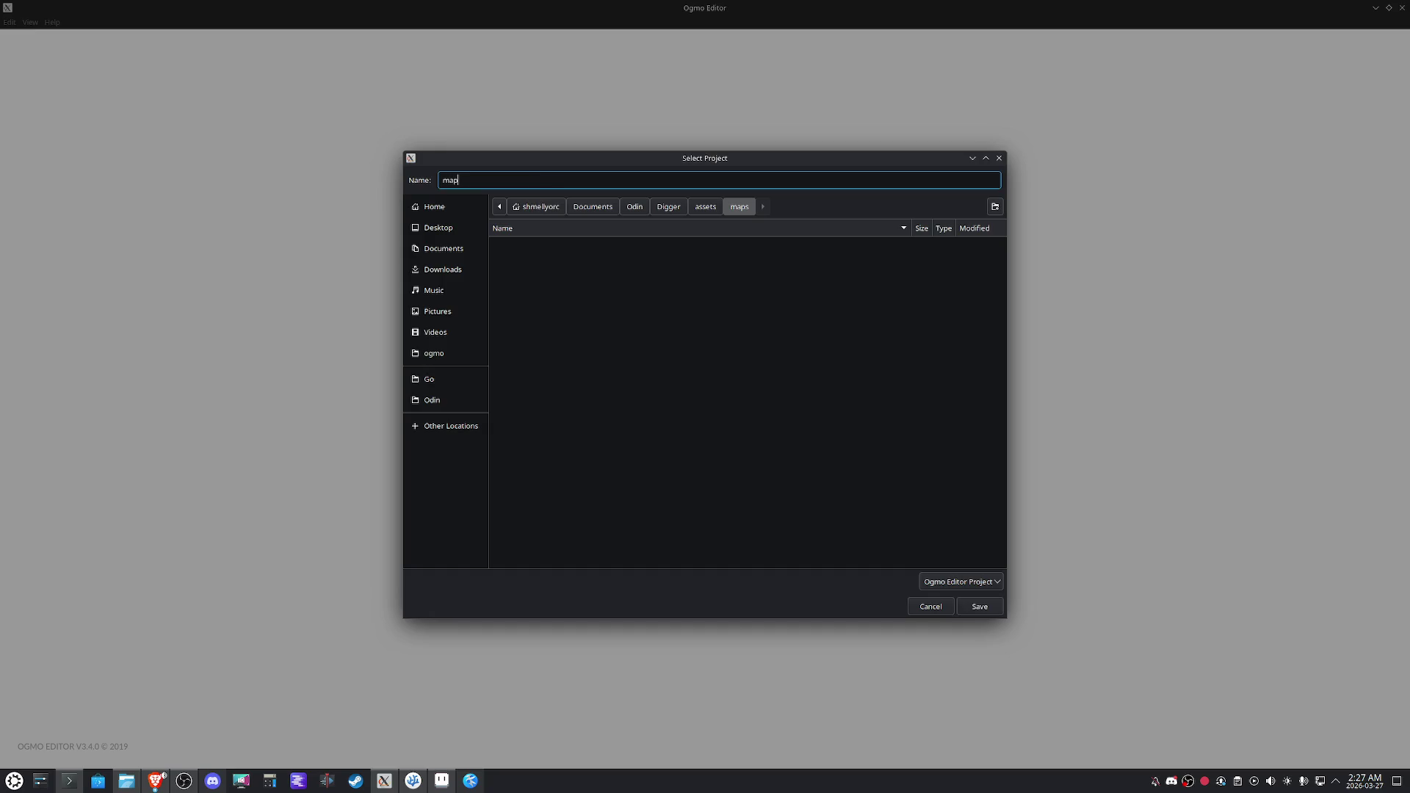
{"action": "left_click", "coordinate": [980, 606]}
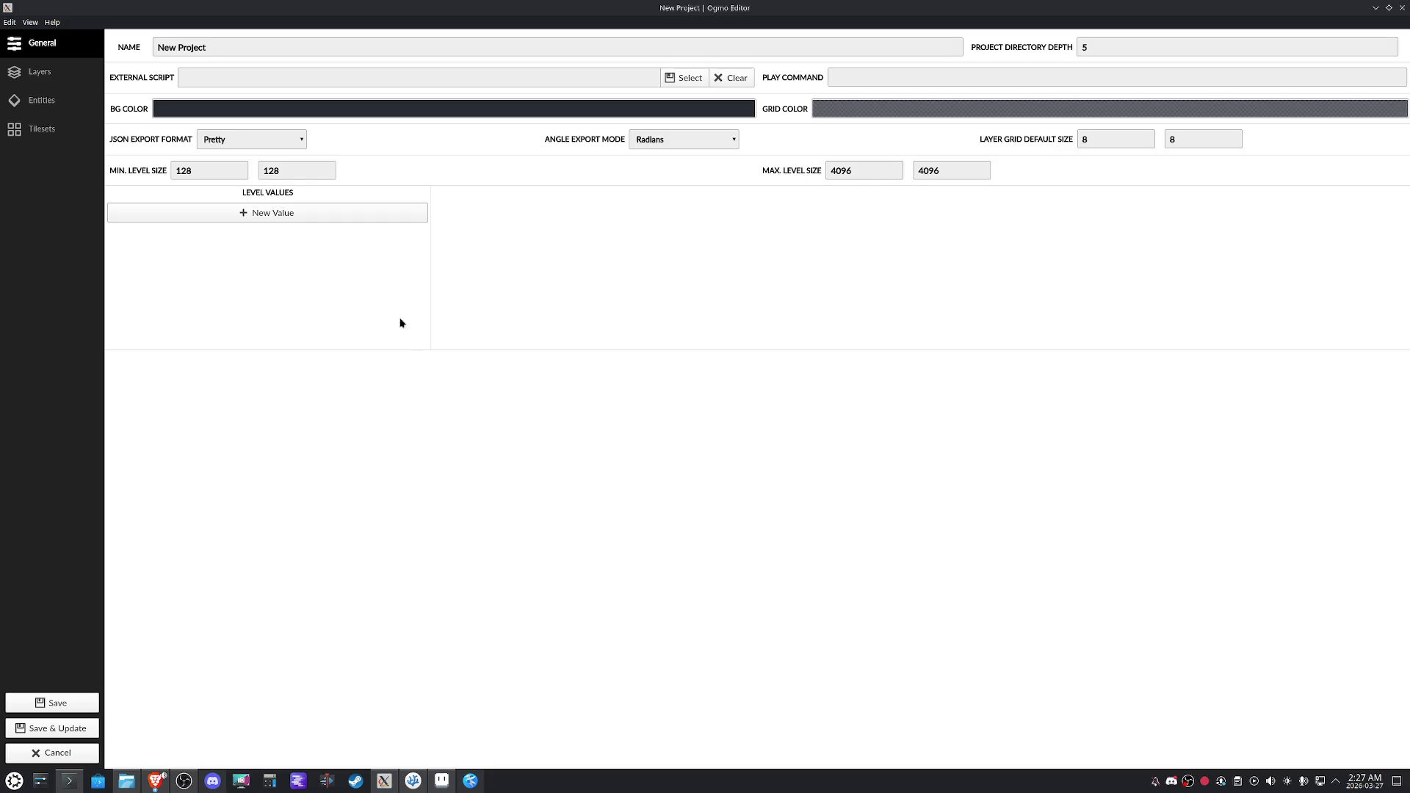
Set the minimum level size to 64×64 and dismiss the no-layers warning on saving.
{"action": "double_click", "coordinate": [217, 166]}
{"action": "type", "text": "64"}
{"action": "double_click", "coordinate": [272, 172]}
{"action": "type", "text": "64"}
{"action": "type", "text": "16"}
{"action": "type", "text": "6"}
{"action": "left_click", "coordinate": [58, 703]}
{"action": "left_click", "coordinate": [838, 428]}
Set the project background to Aseprite's dark purple hex, 393457.
{"action": "left_click", "coordinate": [439, 783]}
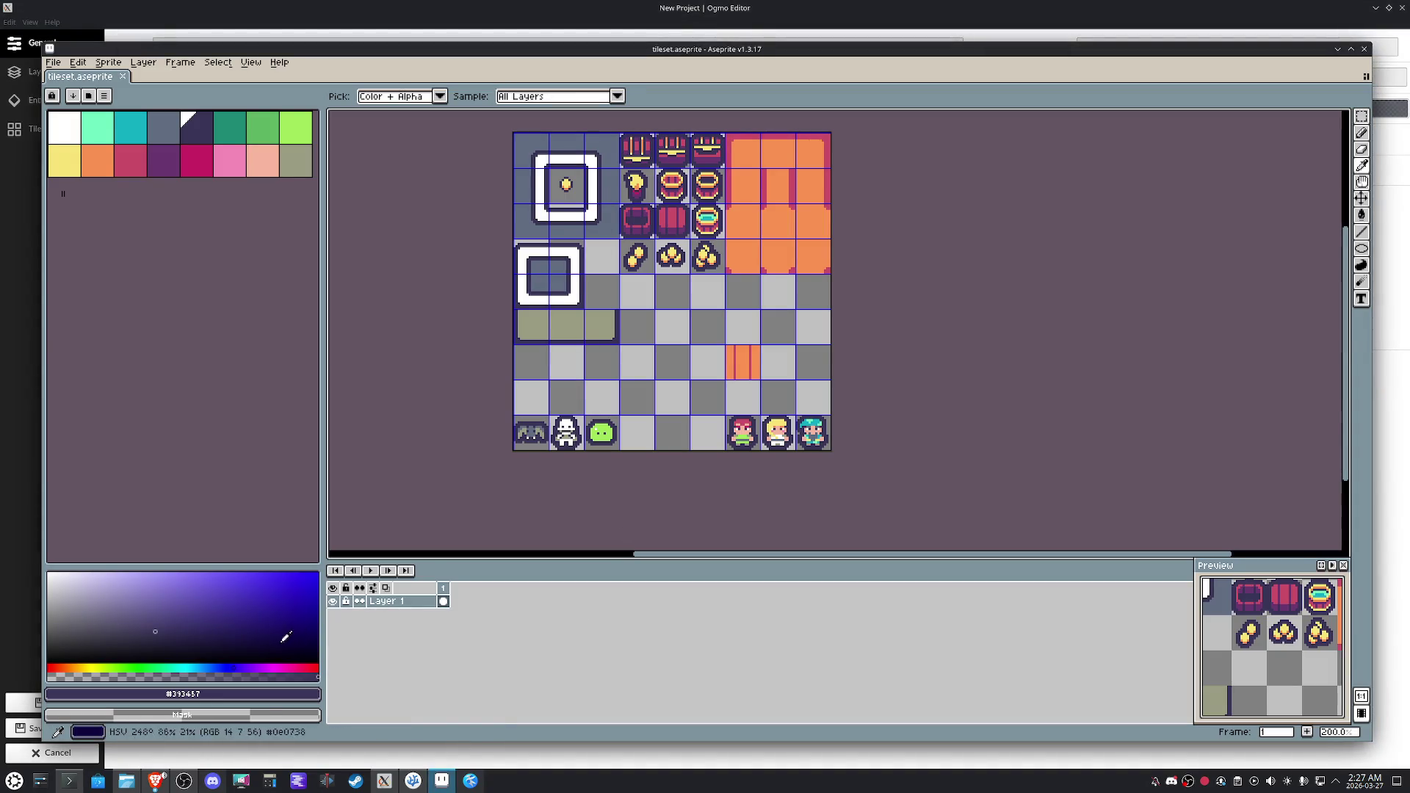
{"action": "left_click", "coordinate": [183, 693]}
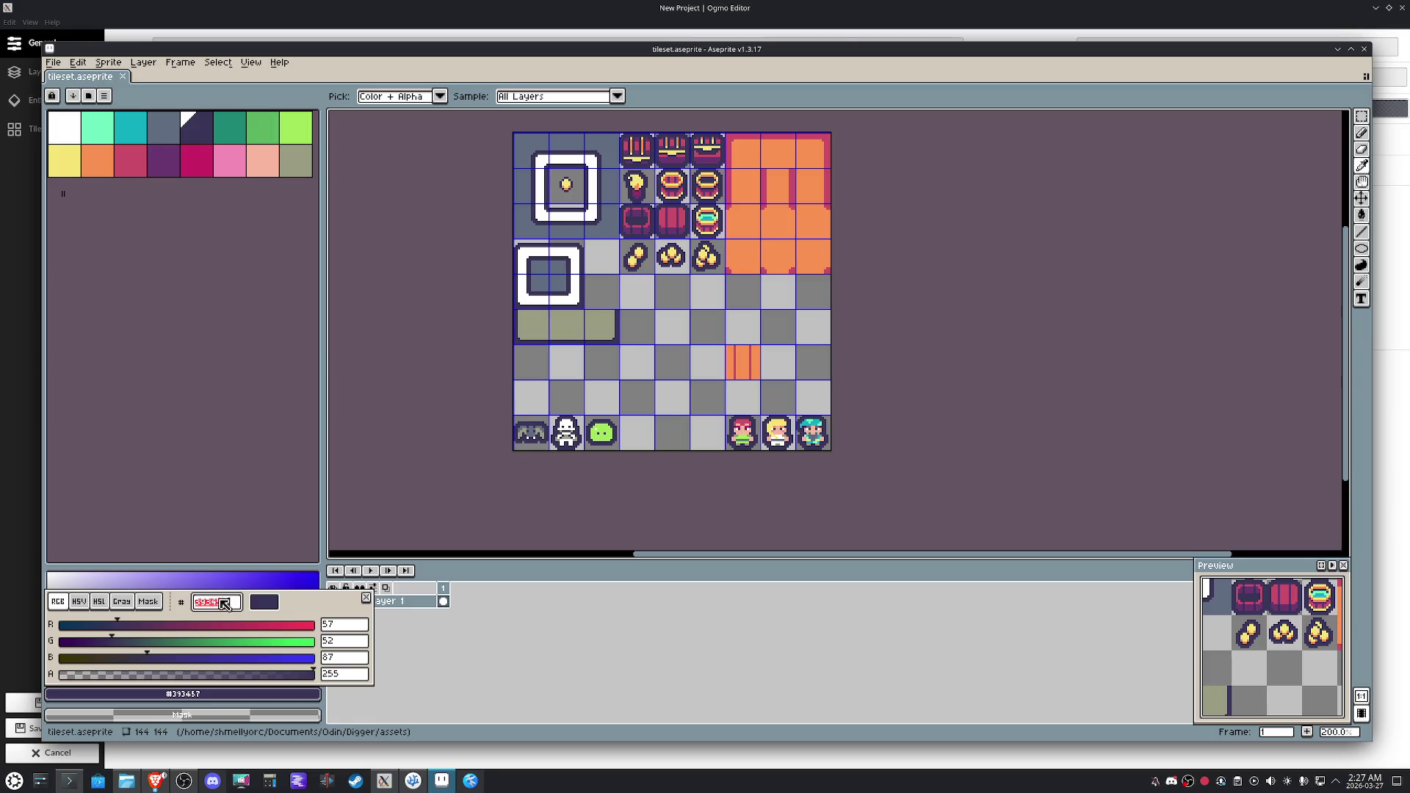
{"action": "left_click", "coordinate": [387, 783]}
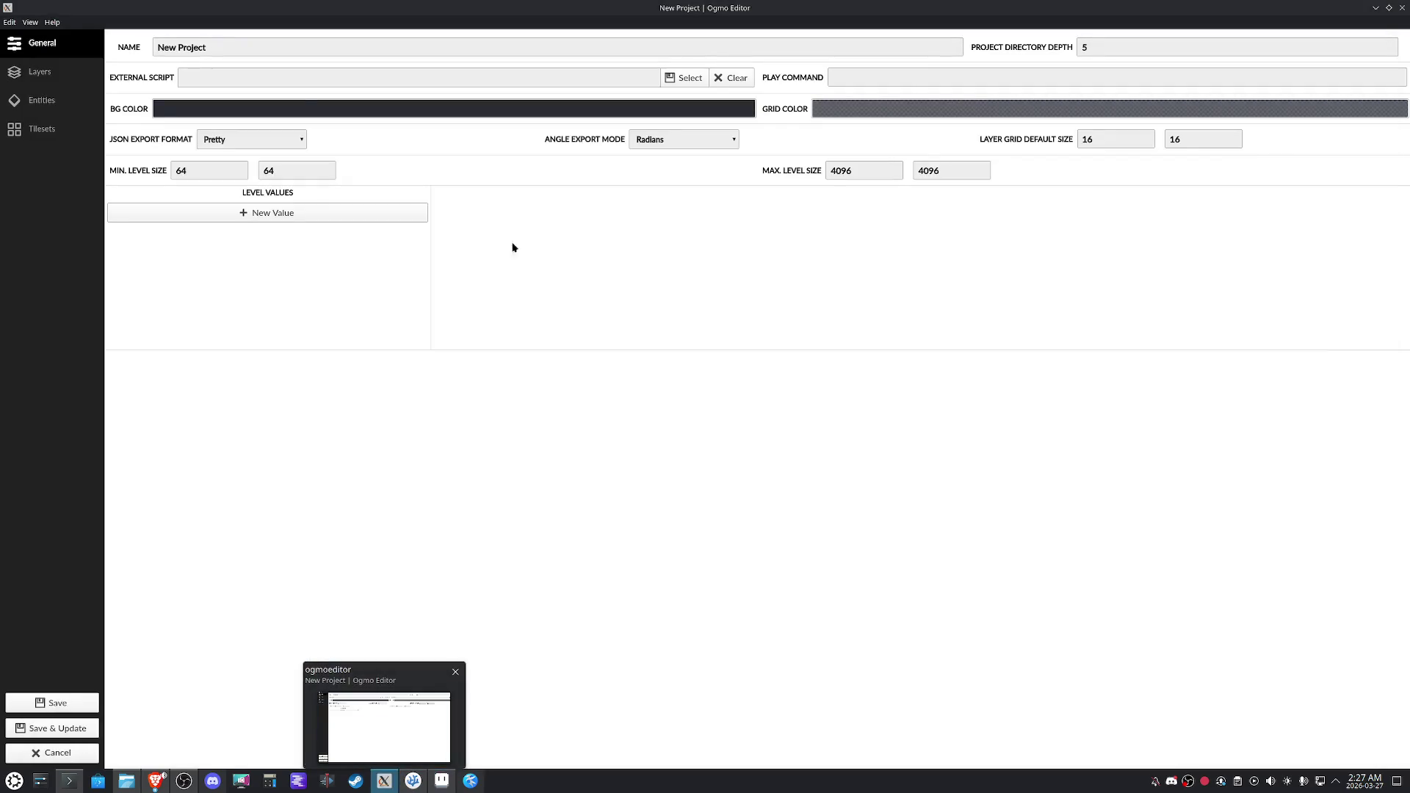
{"action": "left_click", "coordinate": [239, 112]}
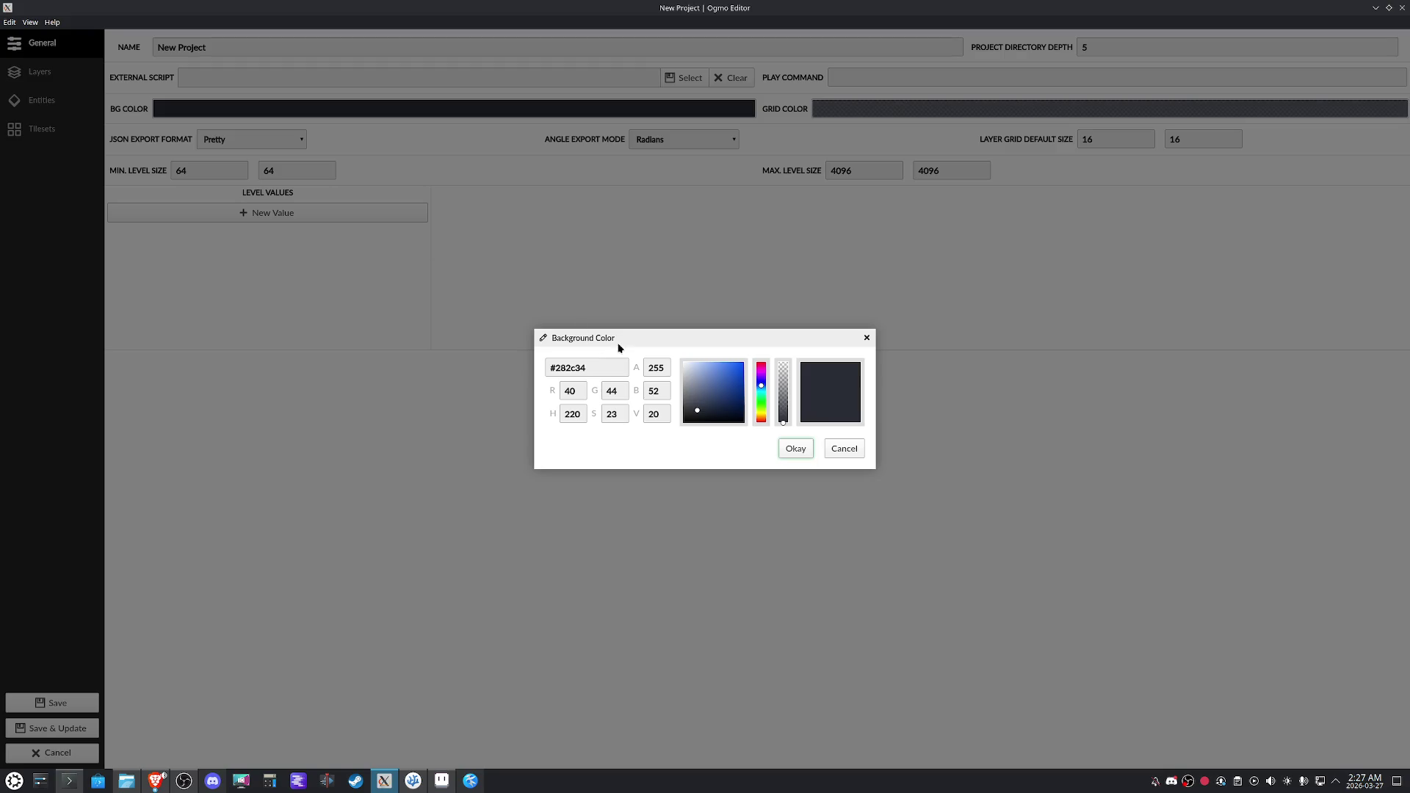
{"action": "key", "text": "ctrl+a"}
{"action": "type", "text": "393457"}
{"action": "left_click", "coordinate": [795, 448]}
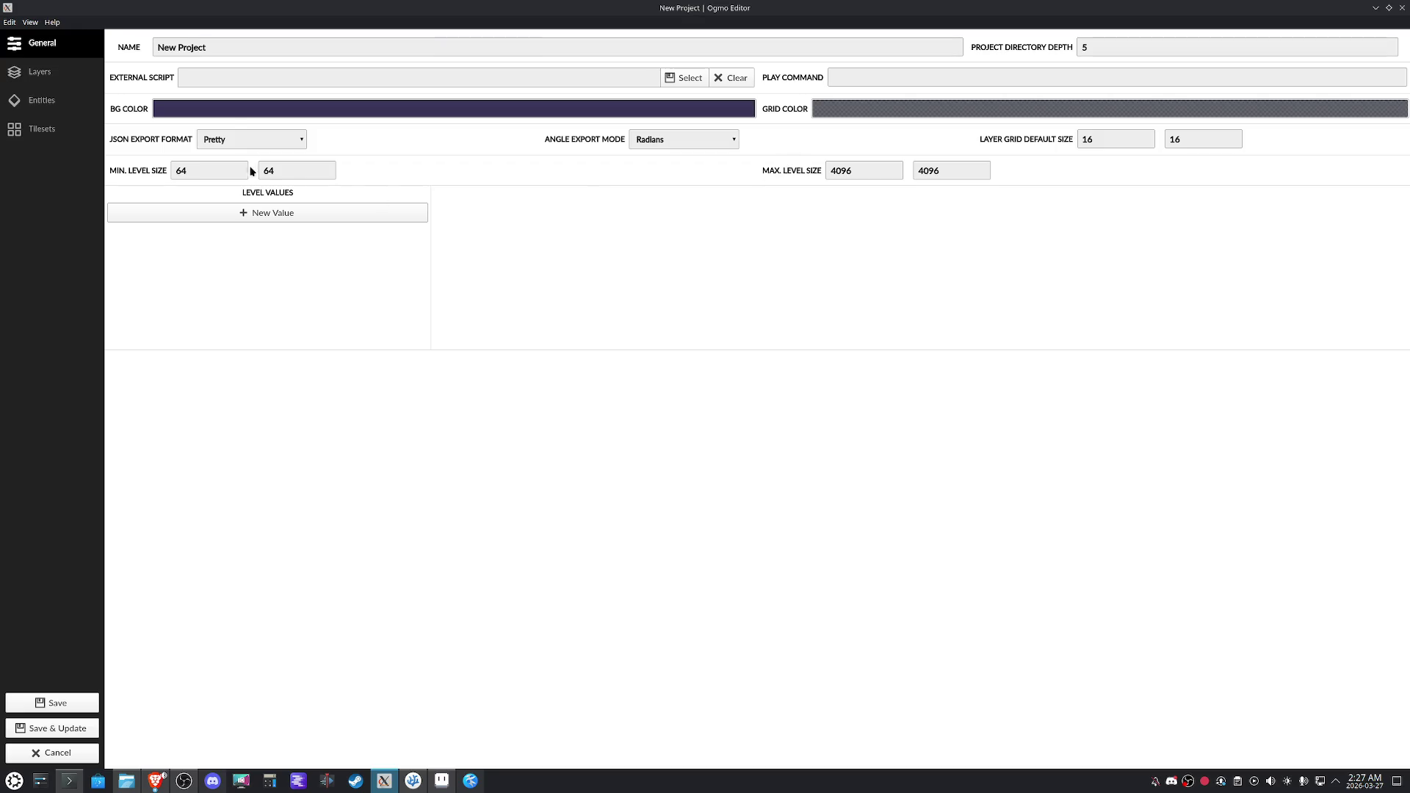
Retype the project name starting with 'P' and go to the Layers settings.
{"action": "left_click_drag", "start_coordinate": [207, 47], "coordinate": [138, 47]}
{"action": "type", "text": "P"}
{"action": "left_click", "coordinate": [9, 69]}
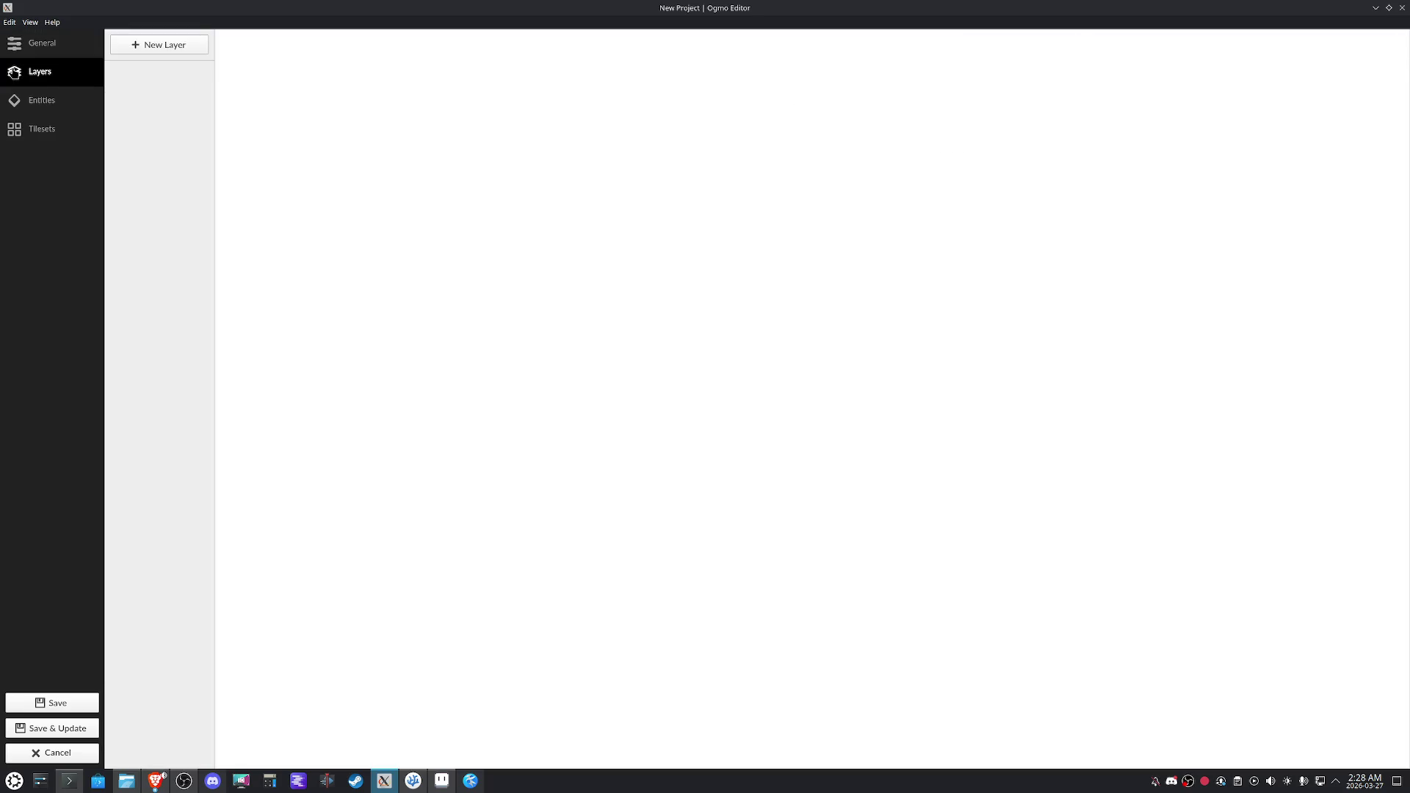
Create two tile layers named 'ground' and 'upper'.
{"action": "left_click", "coordinate": [153, 45]}
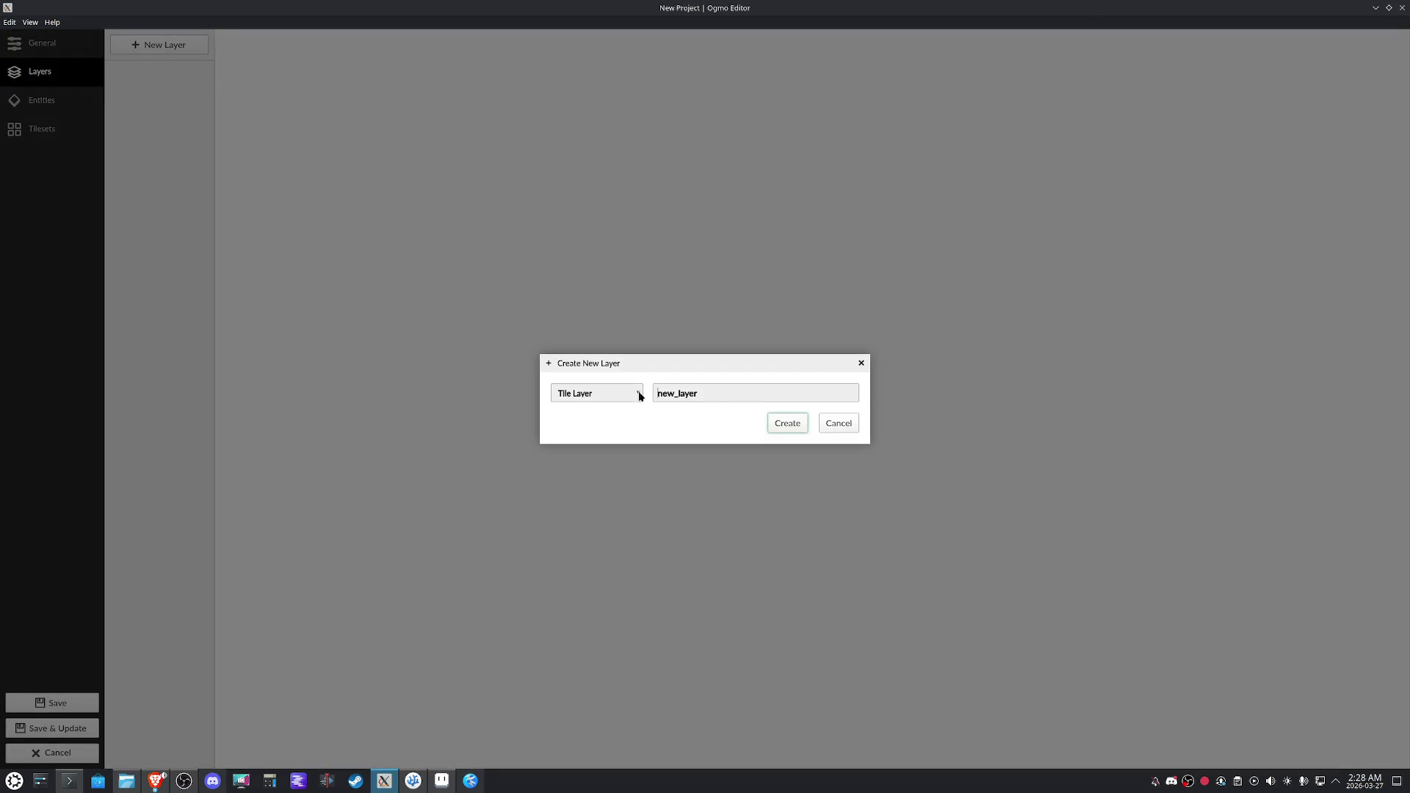
{"action": "double_click", "coordinate": [714, 394]}
{"action": "type", "text": "gr"}
{"action": "left_click", "coordinate": [785, 426]}
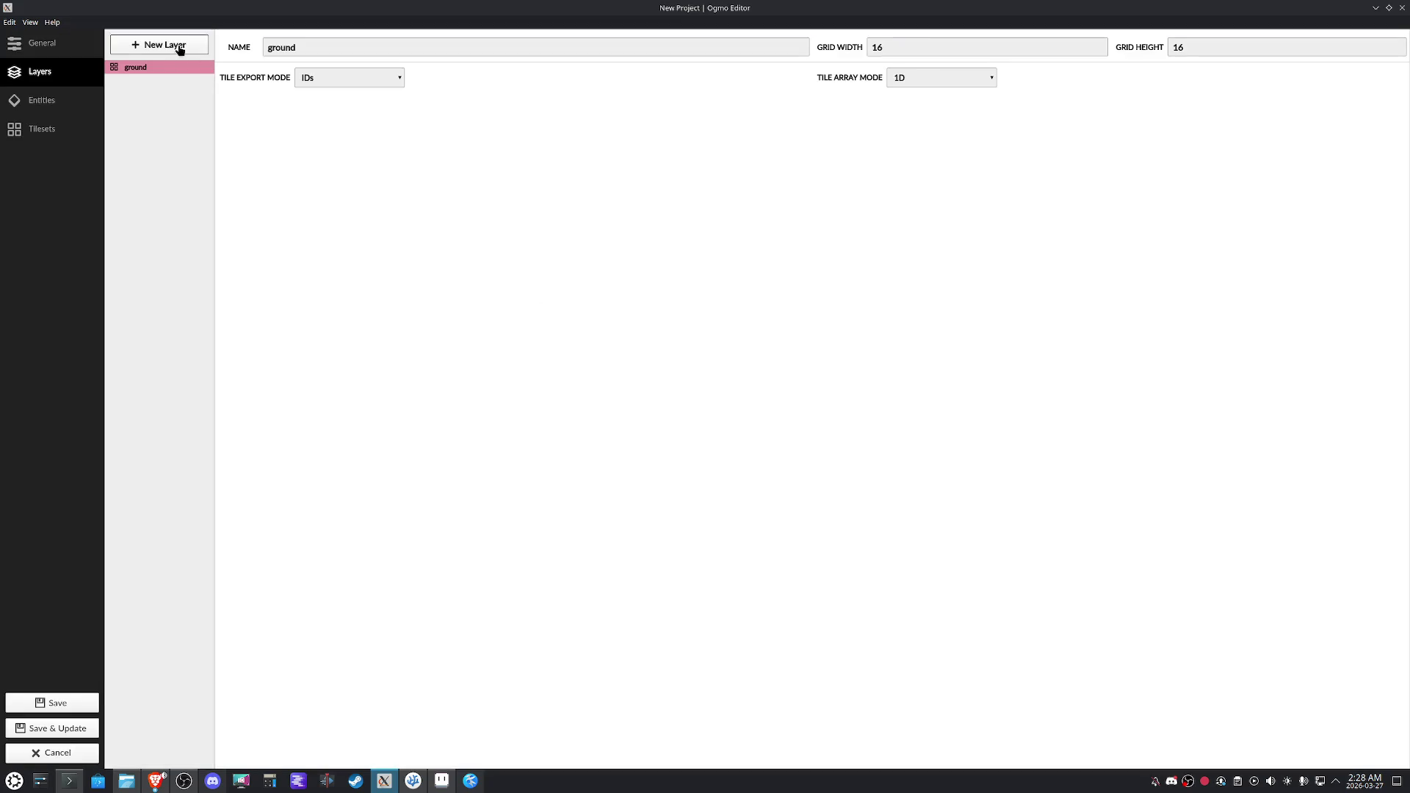
{"action": "left_click", "coordinate": [179, 46]}
{"action": "type", "text": "up"}
{"action": "left_click", "coordinate": [778, 422]}
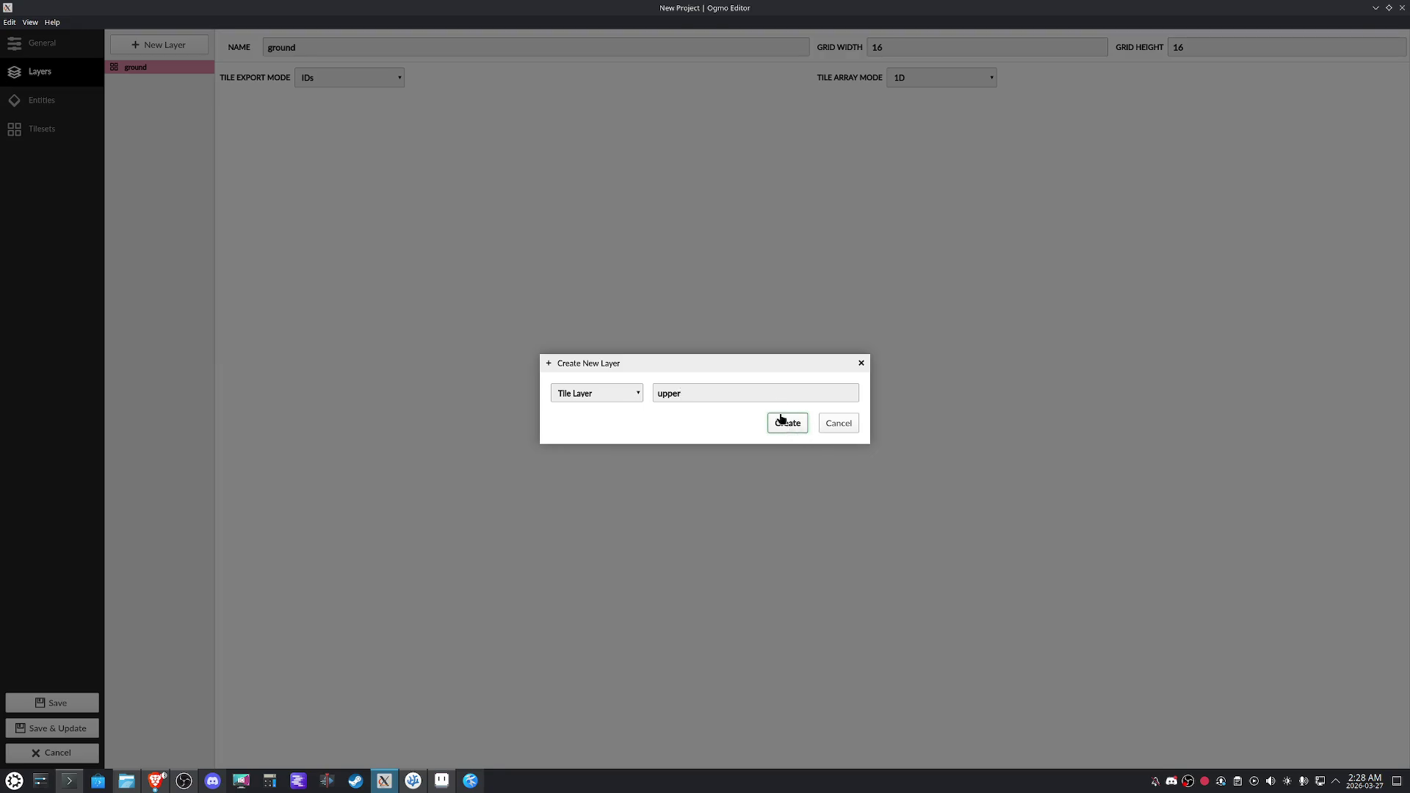
Enlarge the Ogmo Editor window and review the ground and upper layer settings.
{"action": "mouse_move", "coordinate": [555, 9]}
{"action": "left_mouse_down"}
{"action": "mouse_move", "coordinate": [593, 89]}
{"action": "mouse_move", "coordinate": [382, 70]}
{"action": "left_mouse_up"}
{"action": "mouse_move", "coordinate": [893, 660]}
{"action": "left_mouse_down"}
{"action": "mouse_move", "coordinate": [1366, 745]}
{"action": "mouse_move", "coordinate": [1351, 748]}
{"action": "left_mouse_up"}
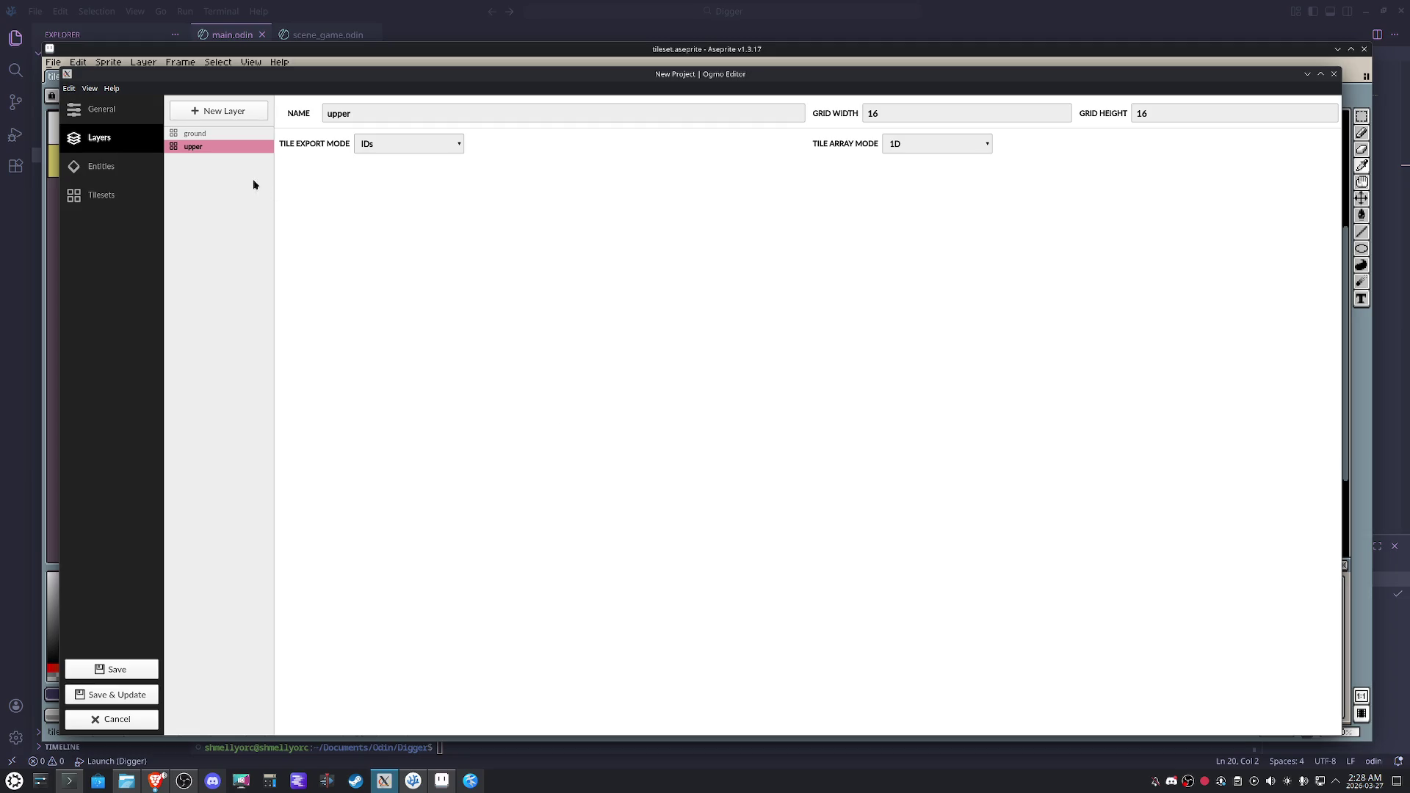
{"action": "left_click", "coordinate": [224, 134]}
{"action": "left_click", "coordinate": [213, 149]}
Add two more layers named 'entity' and 'intgrid'.
{"action": "left_click", "coordinate": [220, 111]}
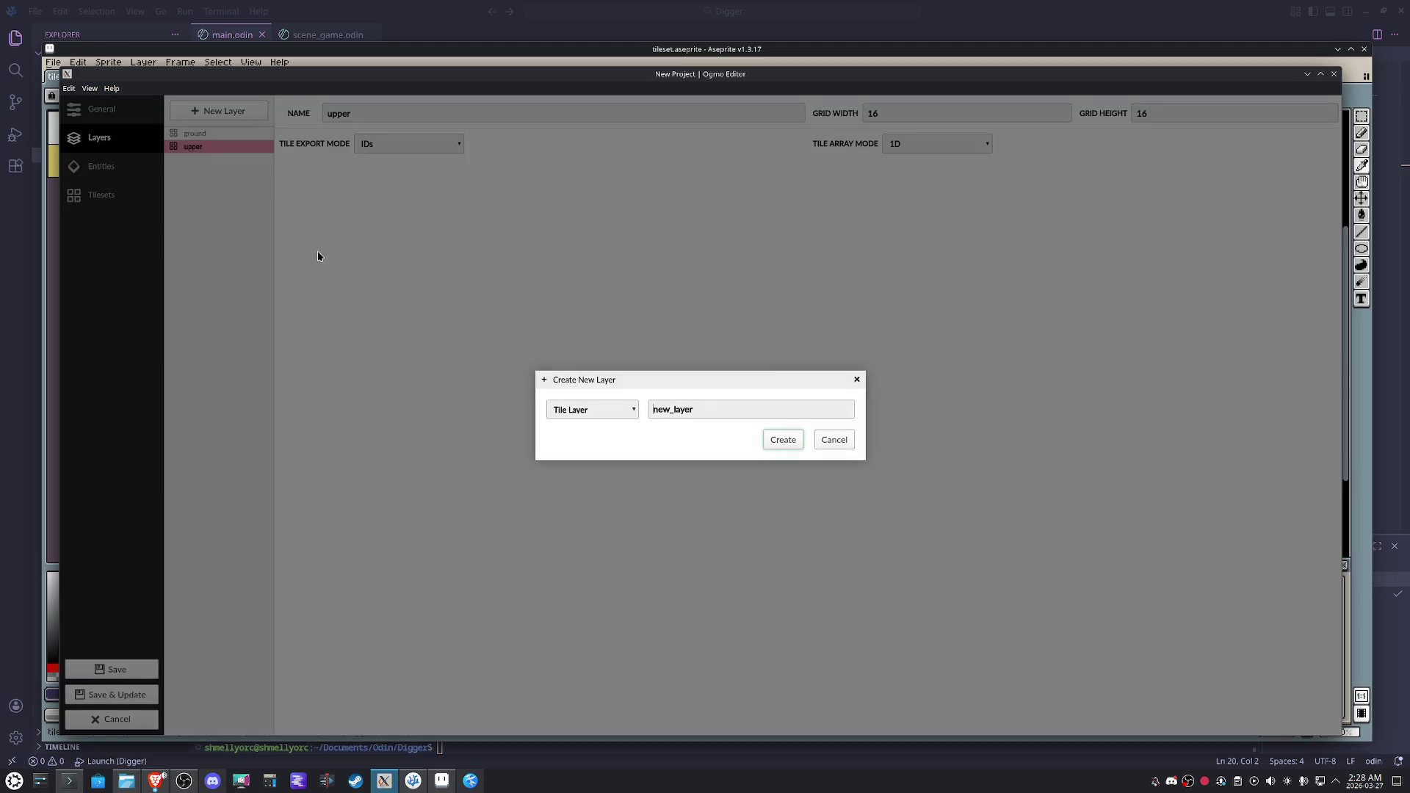
{"action": "double_click", "coordinate": [658, 409]}
{"action": "type", "text": "entity"}
{"action": "key", "text": "Return"}
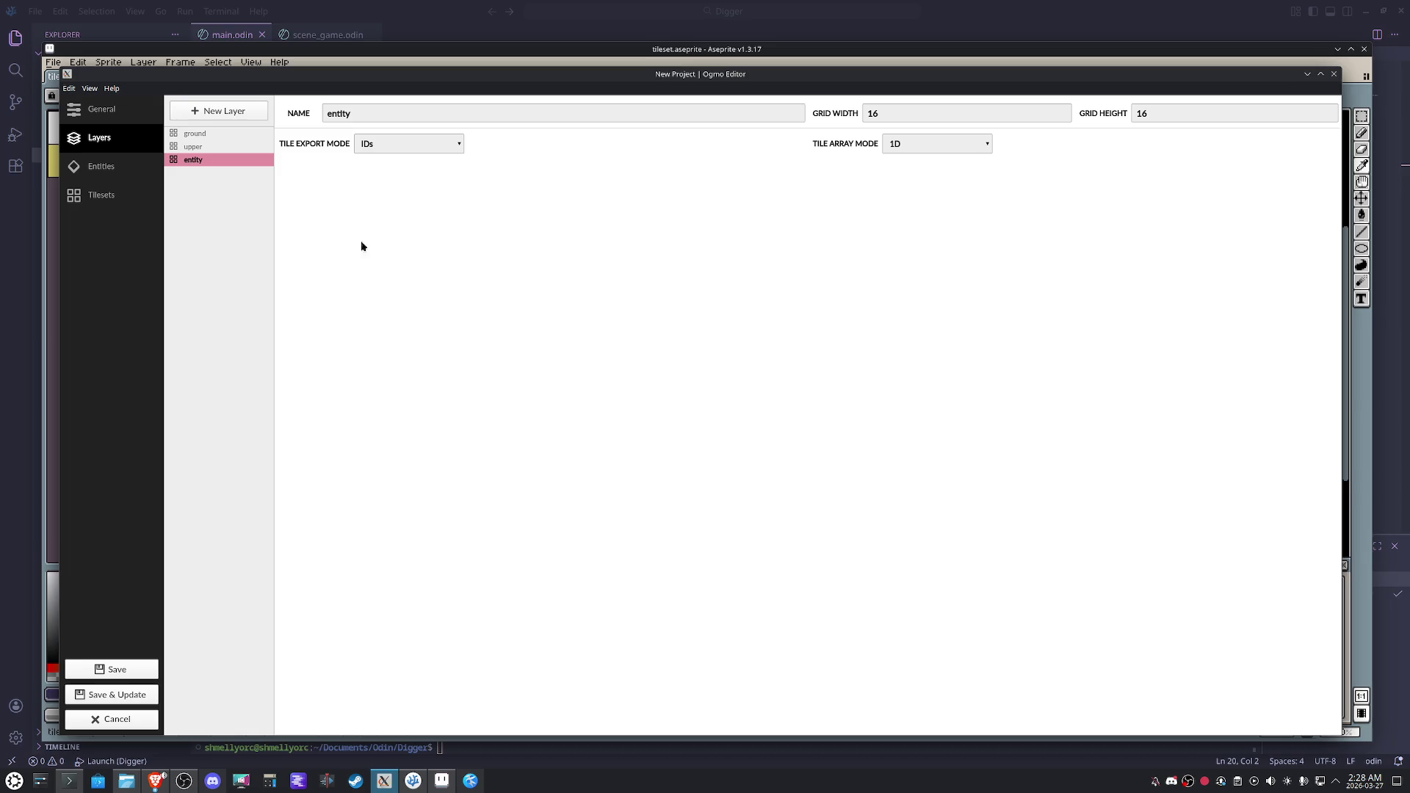
{"action": "left_click", "coordinate": [233, 111]}
{"action": "key", "text": "ctrl+a"}
{"action": "type", "text": "ld"}
{"action": "key", "text": "Return"}
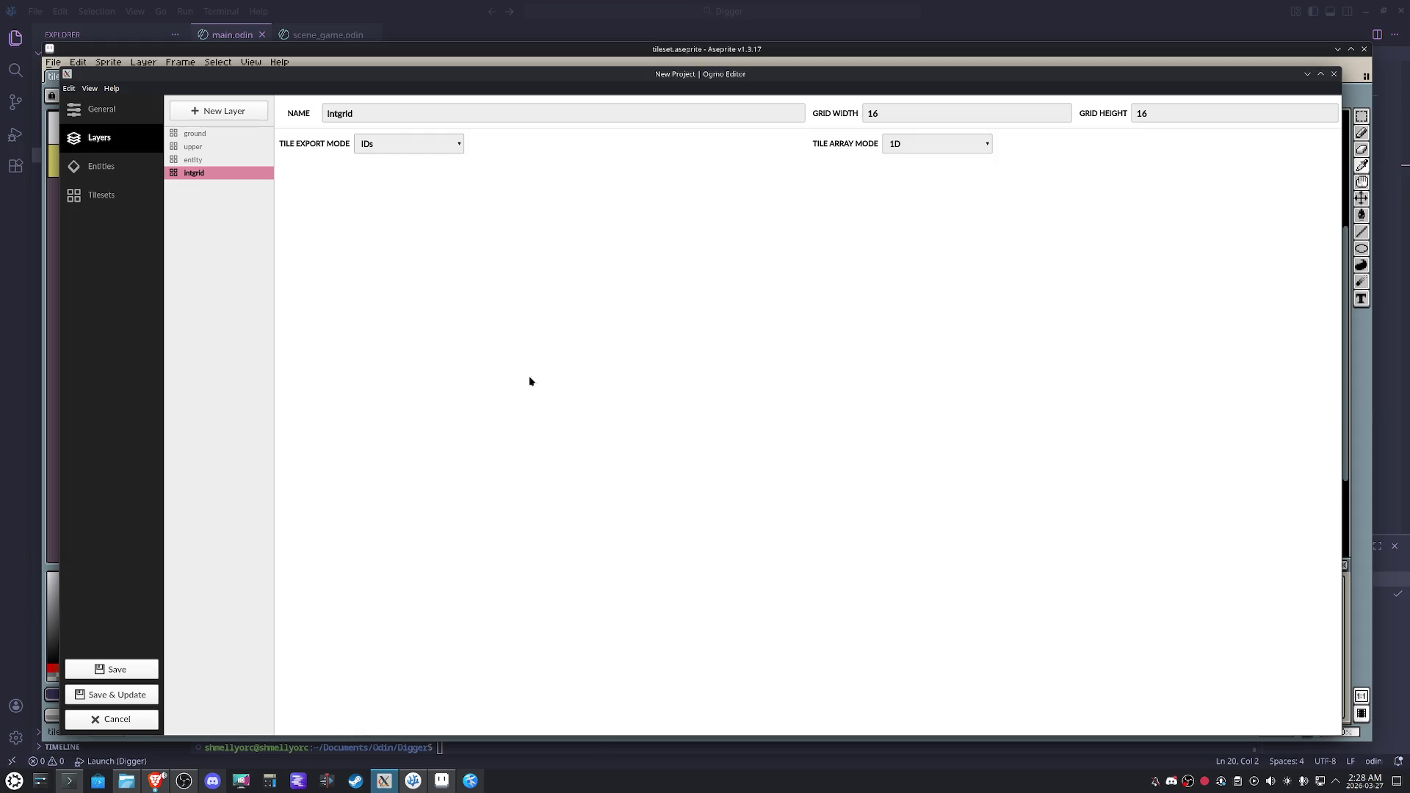
Delete the intgrid and entity layers.
{"action": "right_click", "coordinate": [189, 181]}
{"action": "left_click", "coordinate": [214, 185]}
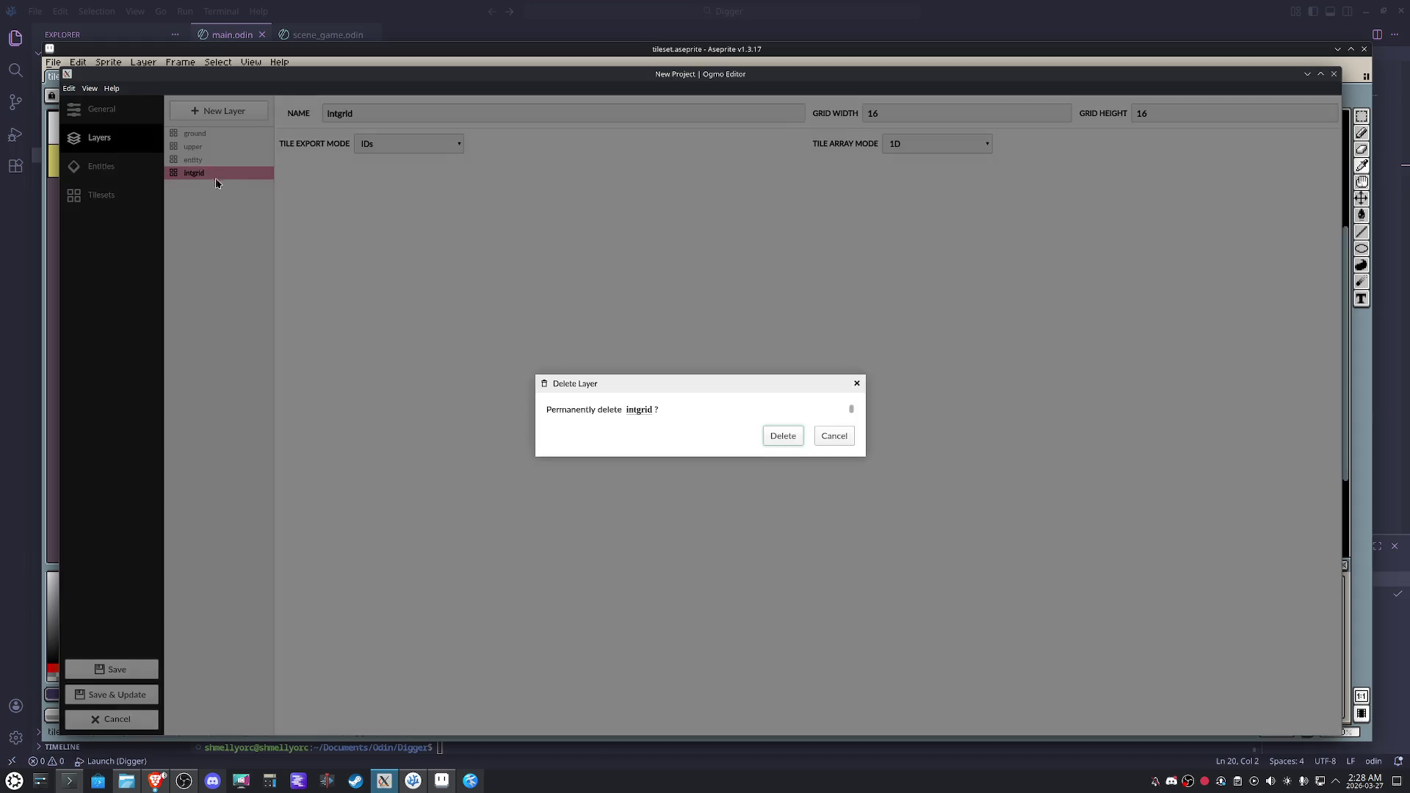
{"action": "left_click", "coordinate": [775, 441]}
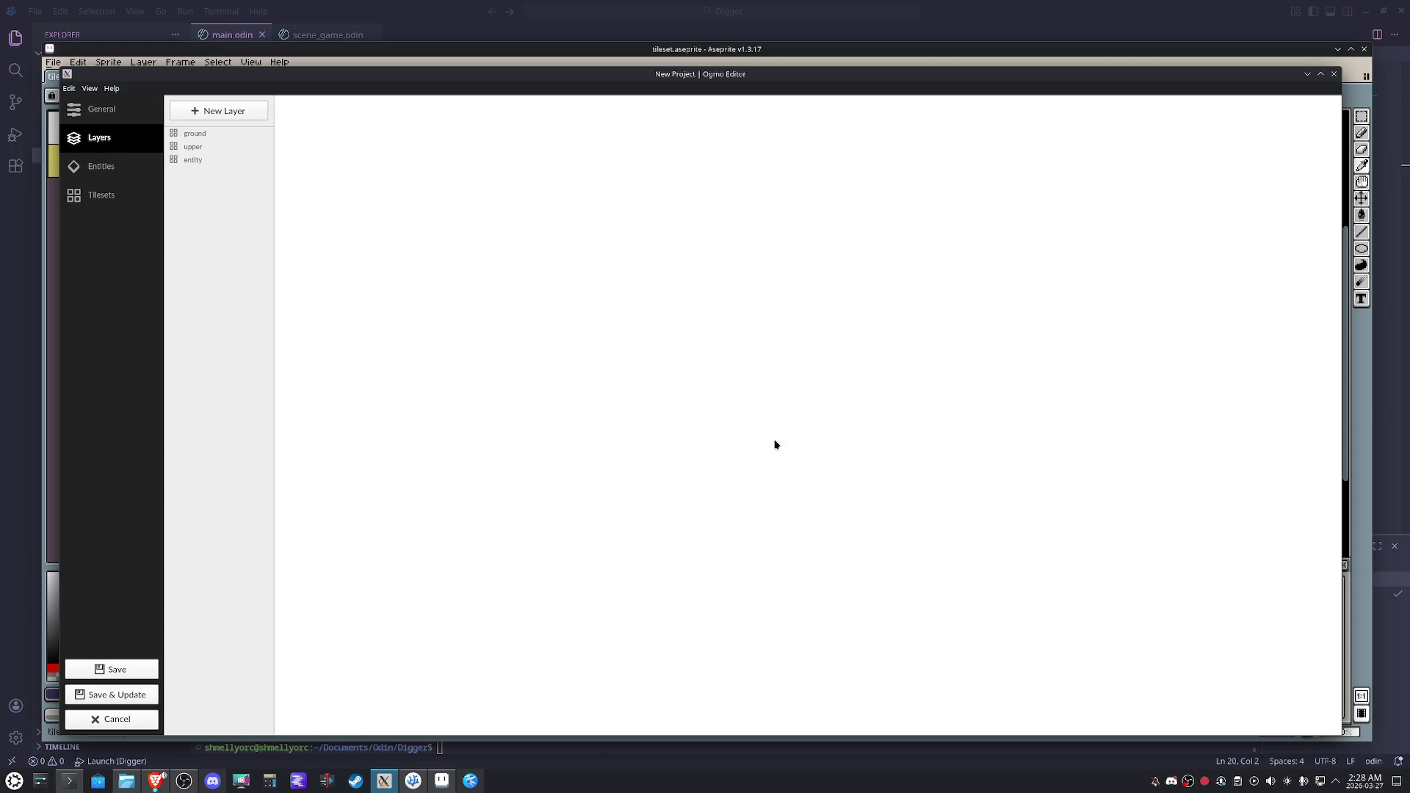
{"action": "right_click", "coordinate": [187, 161]}
{"action": "left_click", "coordinate": [217, 175]}
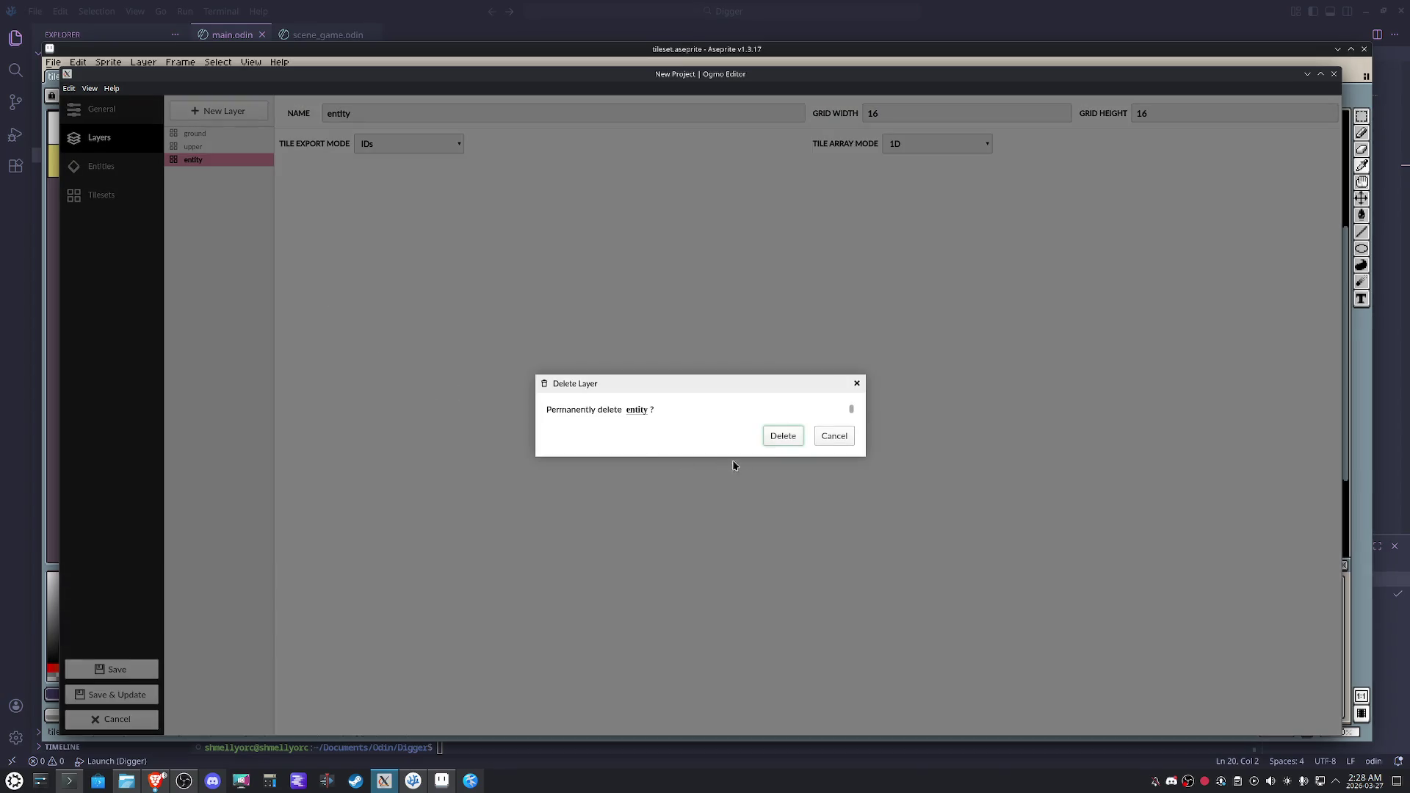
{"action": "left_click", "coordinate": [773, 437]}
Start a new layer and set its type to Grid Layer.
{"action": "left_click", "coordinate": [233, 111]}
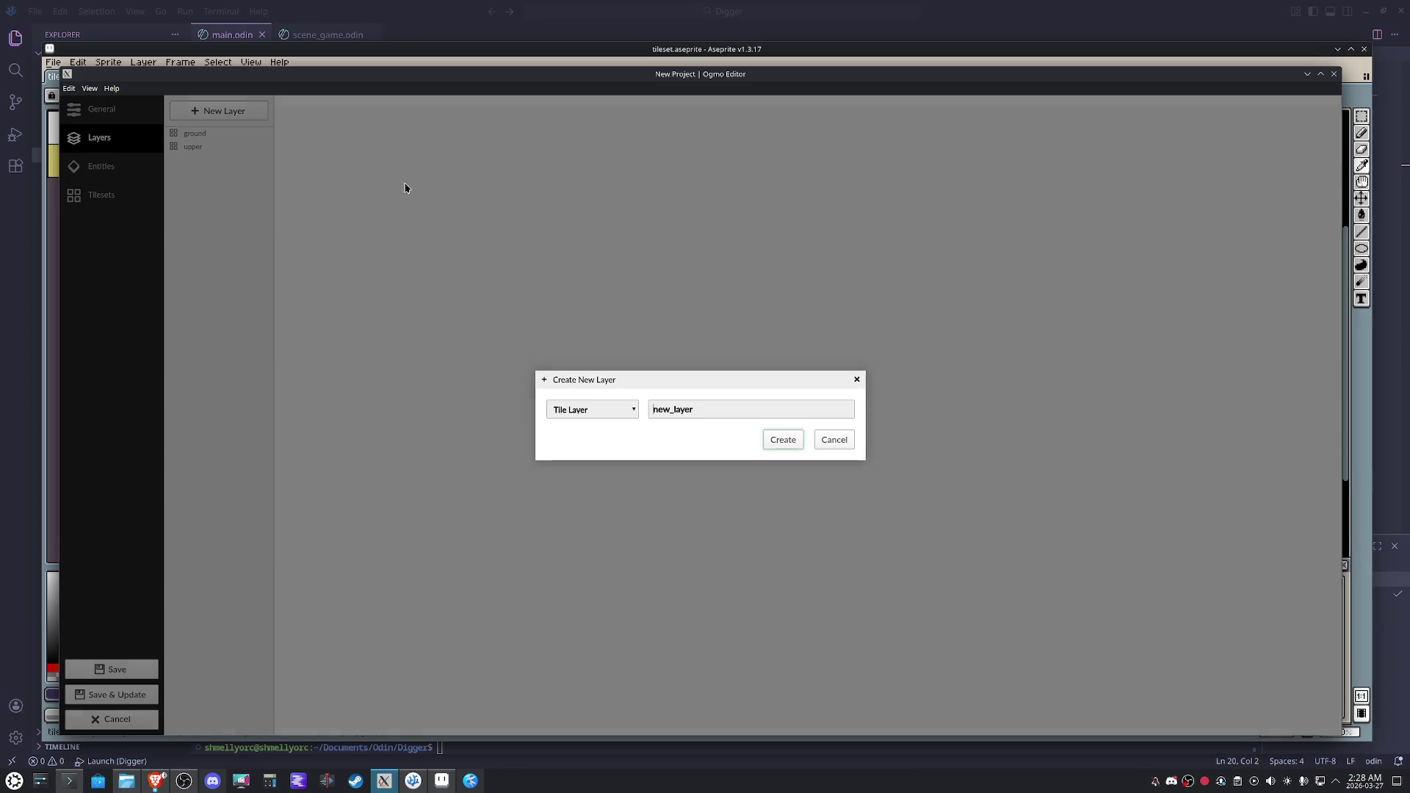
{"action": "left_click", "coordinate": [577, 409]}
{"action": "left_click", "coordinate": [615, 431]}
Create the 'intgrid' grid layer and give value 1 a semi-transparent teal colour.
{"action": "type", "text": "Int"}
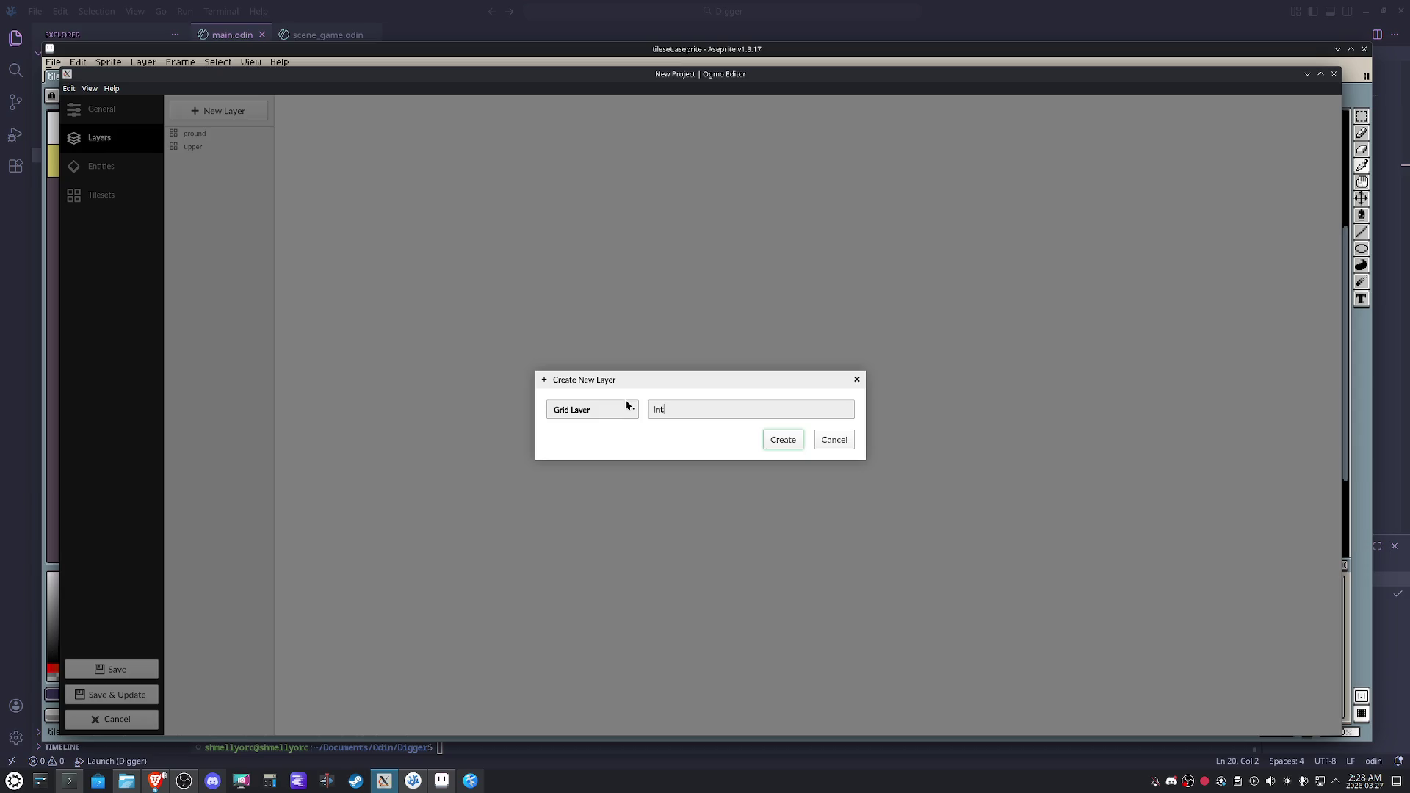
{"action": "key", "text": "Return"}
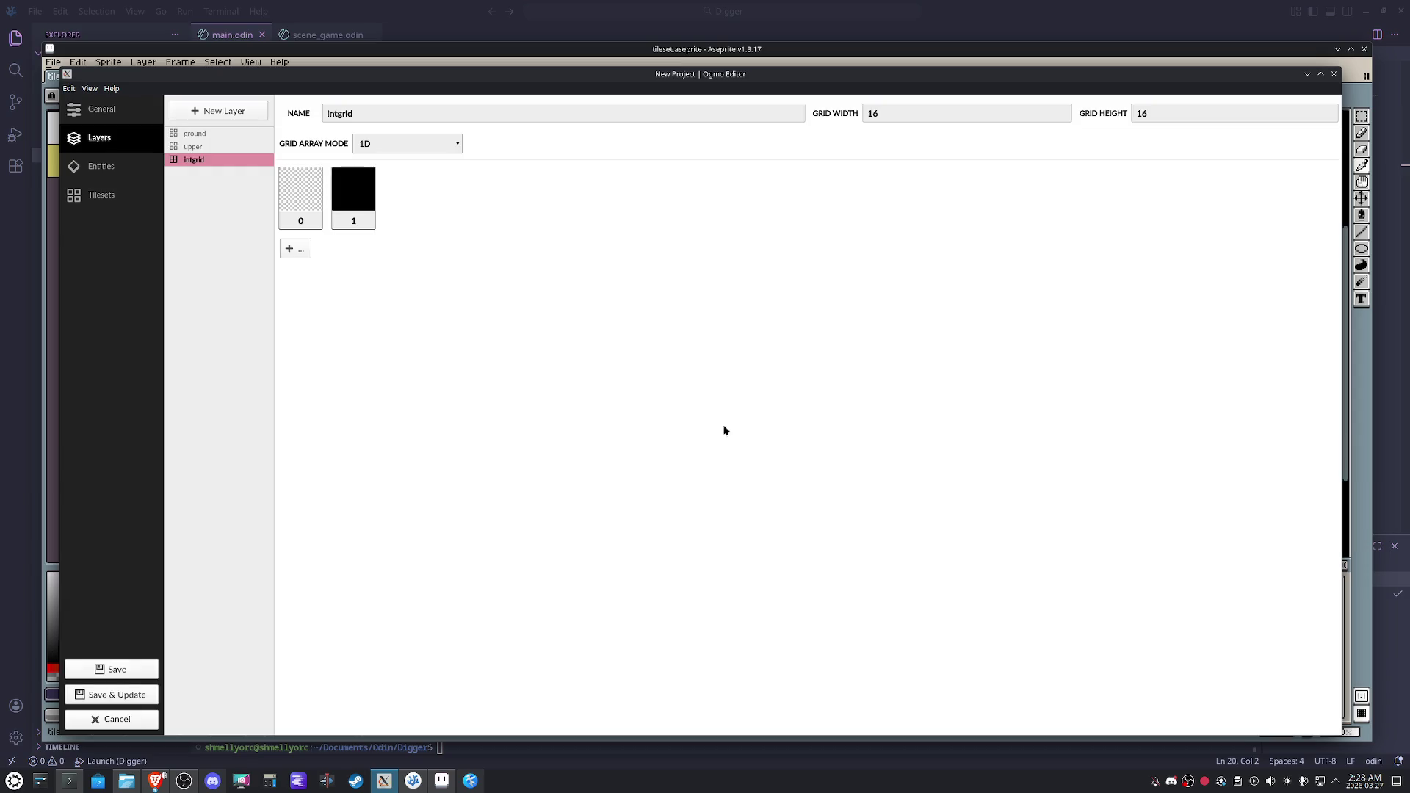
{"action": "left_click", "coordinate": [360, 205]}
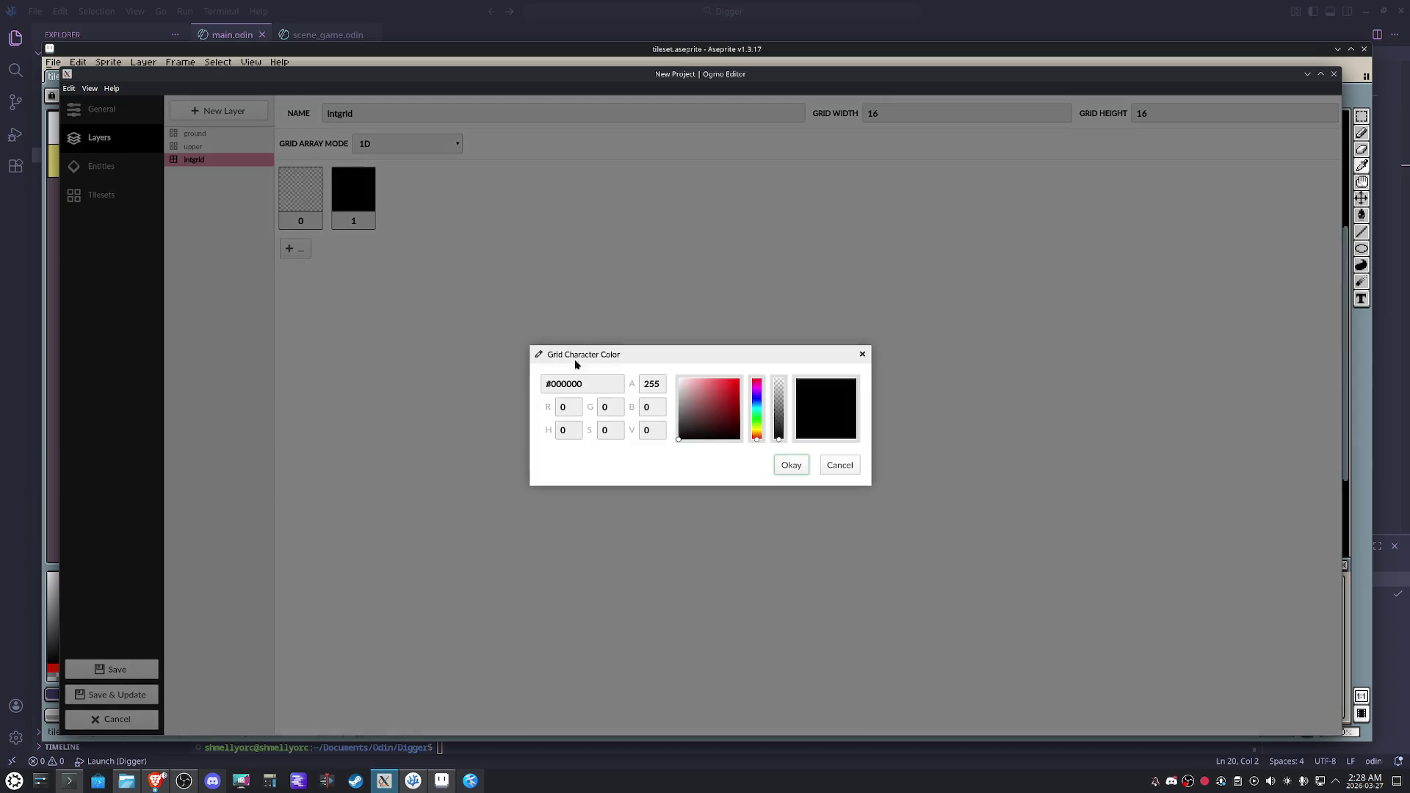
{"action": "left_click", "coordinate": [756, 413]}
{"action": "left_click_drag", "start_coordinate": [728, 404], "coordinate": [722, 381]}
{"action": "left_click_drag", "start_coordinate": [776, 438], "coordinate": [777, 415]}
{"action": "double_click", "coordinate": [654, 383]}
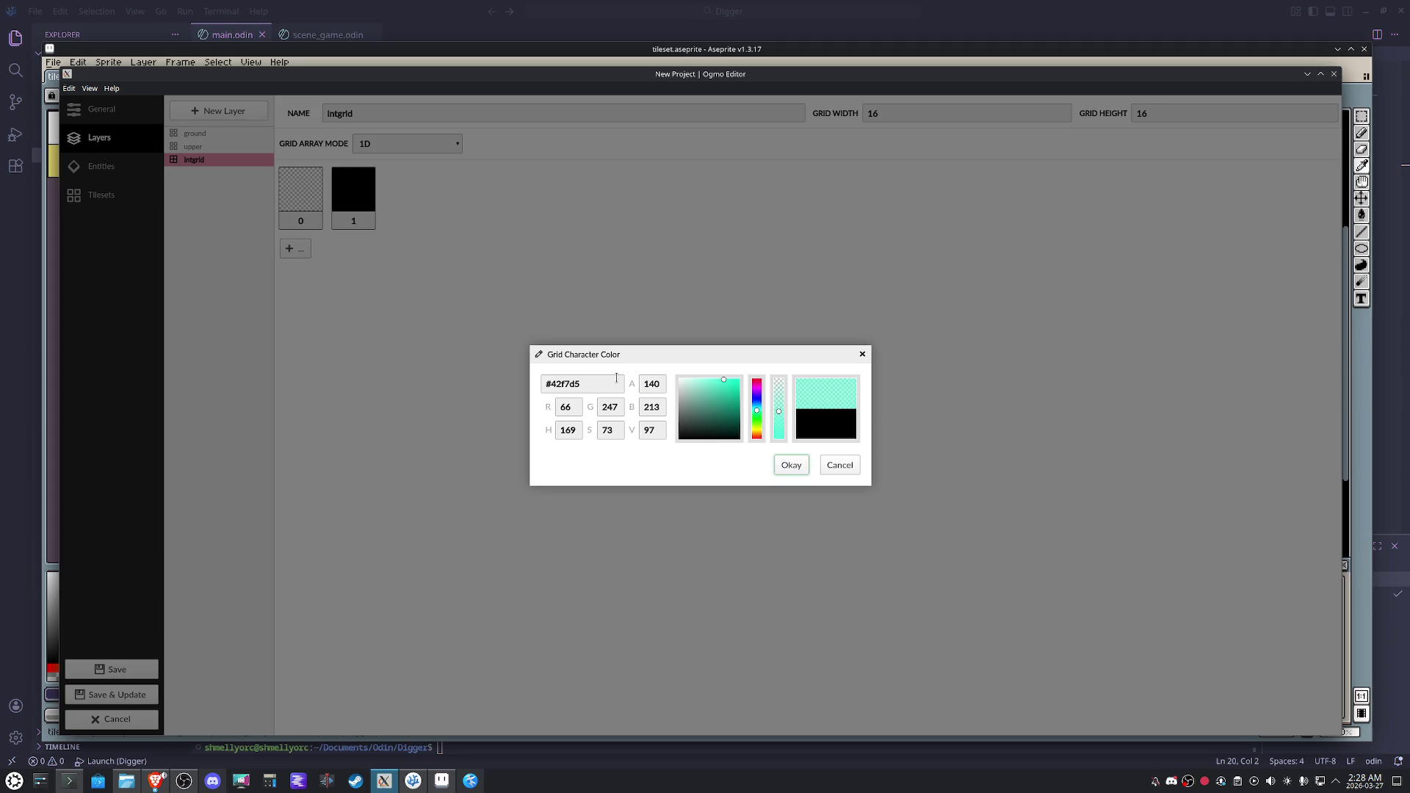
{"action": "left_click", "coordinate": [791, 465]}
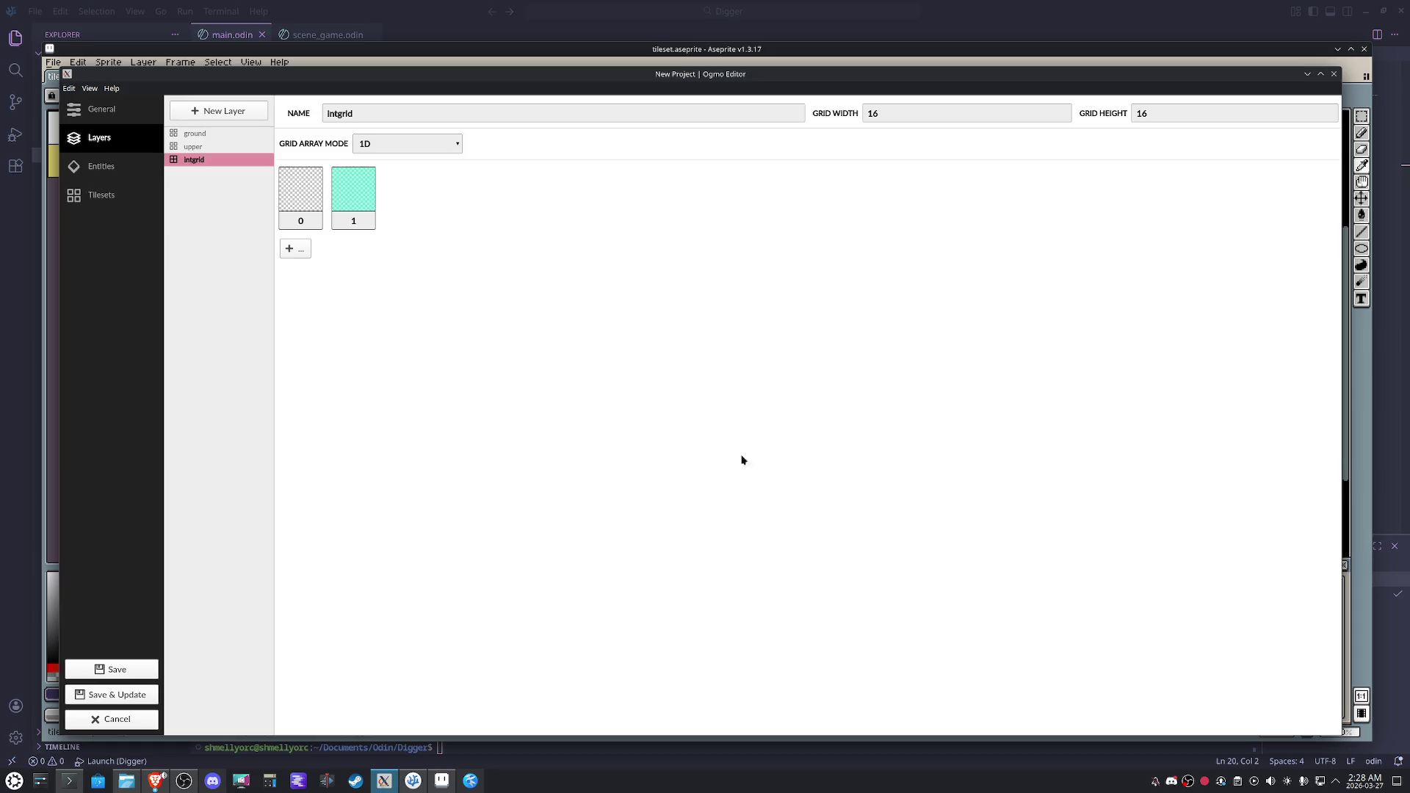
Add intgrid value 2 coloured light yellow (#eeff50) with alpha 100.
{"action": "left_click", "coordinate": [307, 252]}
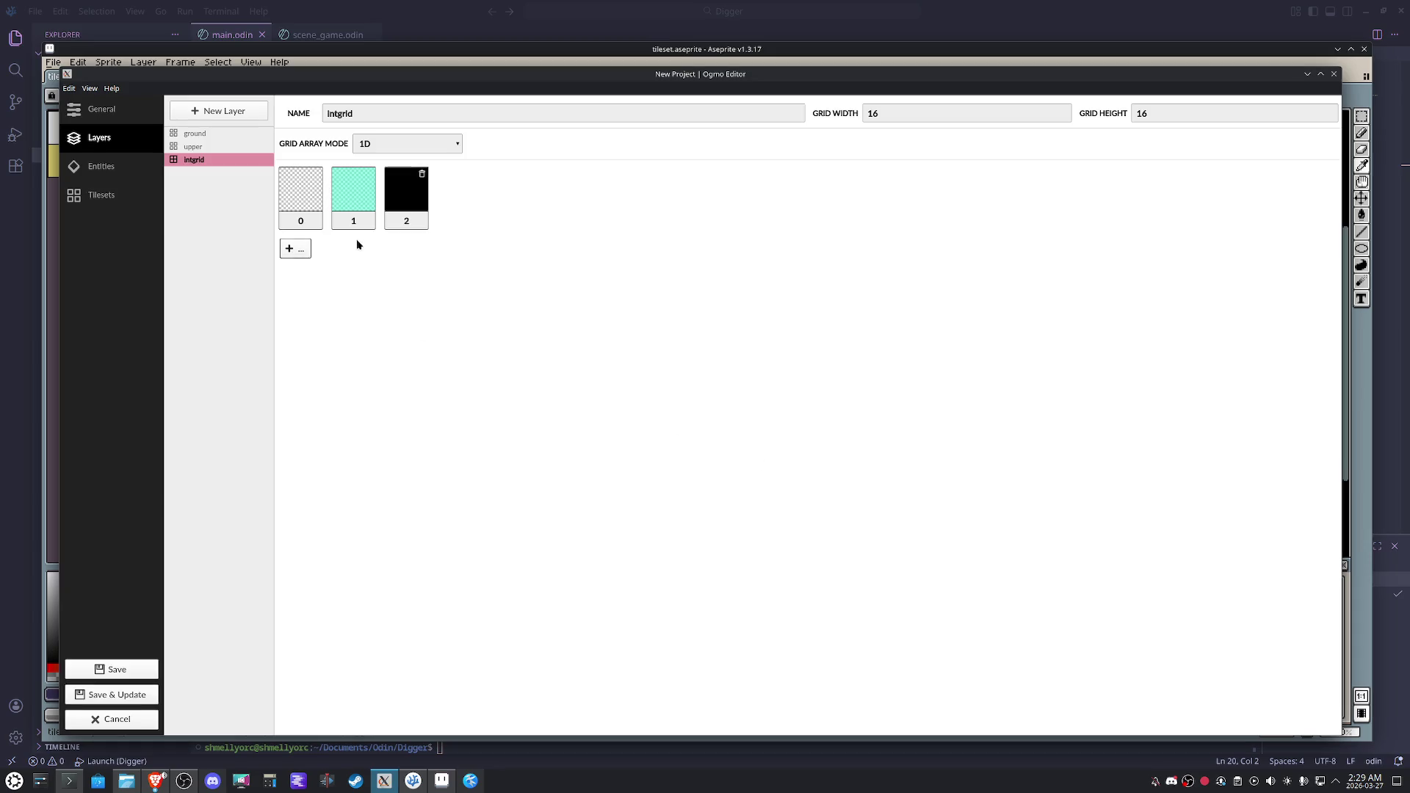
{"action": "left_click", "coordinate": [410, 203]}
{"action": "left_click_drag", "start_coordinate": [759, 436], "coordinate": [720, 377]}
{"action": "left_click_drag", "start_coordinate": [778, 426], "coordinate": [781, 409]}
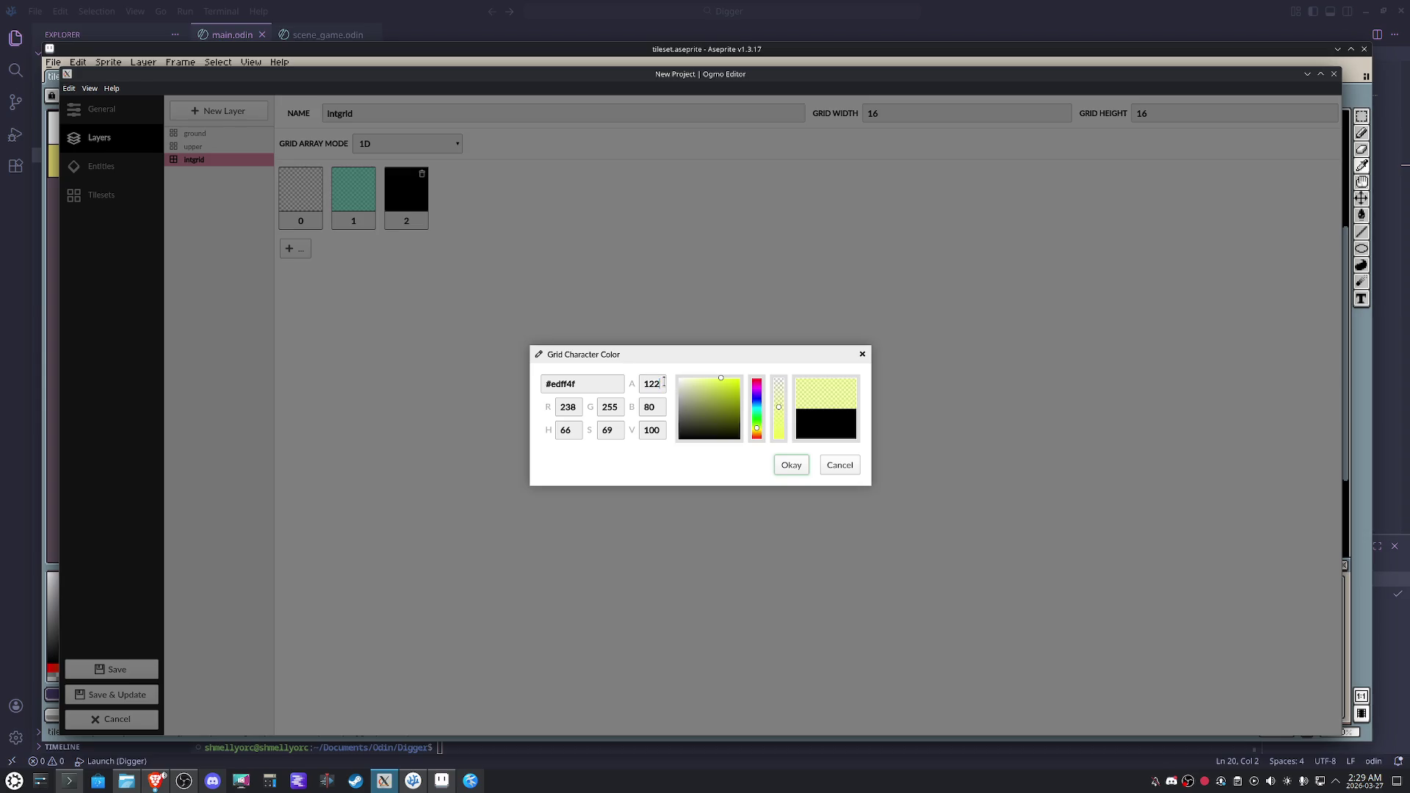
{"action": "left_click_drag", "start_coordinate": [664, 382], "coordinate": [615, 384]}
{"action": "type", "text": "100"}
{"action": "left_click", "coordinate": [788, 467]}
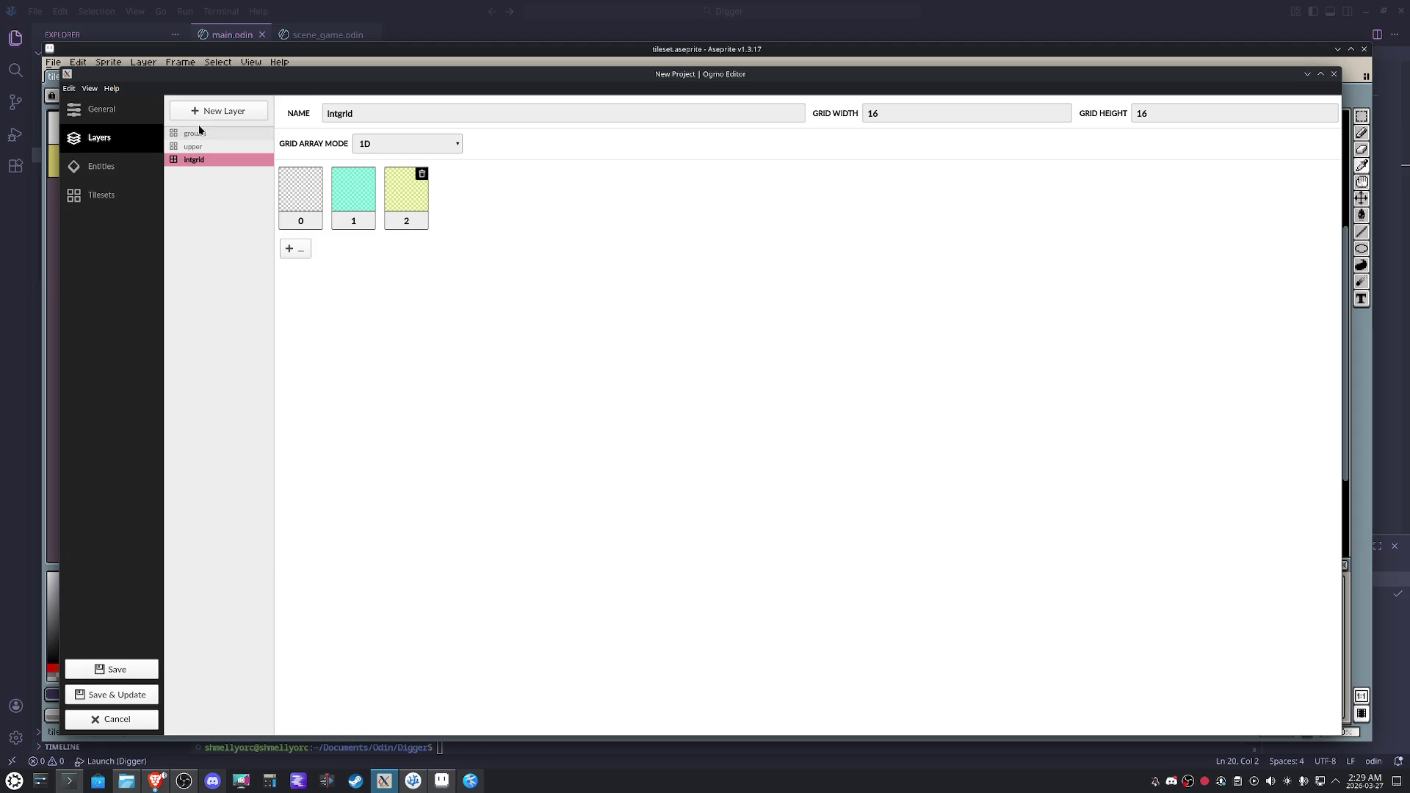
Move intgrid to the top of the layers and add an Entity Layer named 'entity'.
{"action": "left_click_drag", "start_coordinate": [199, 164], "coordinate": [193, 132]}
{"action": "left_click", "coordinate": [217, 110]}
{"action": "left_click", "coordinate": [579, 409]}
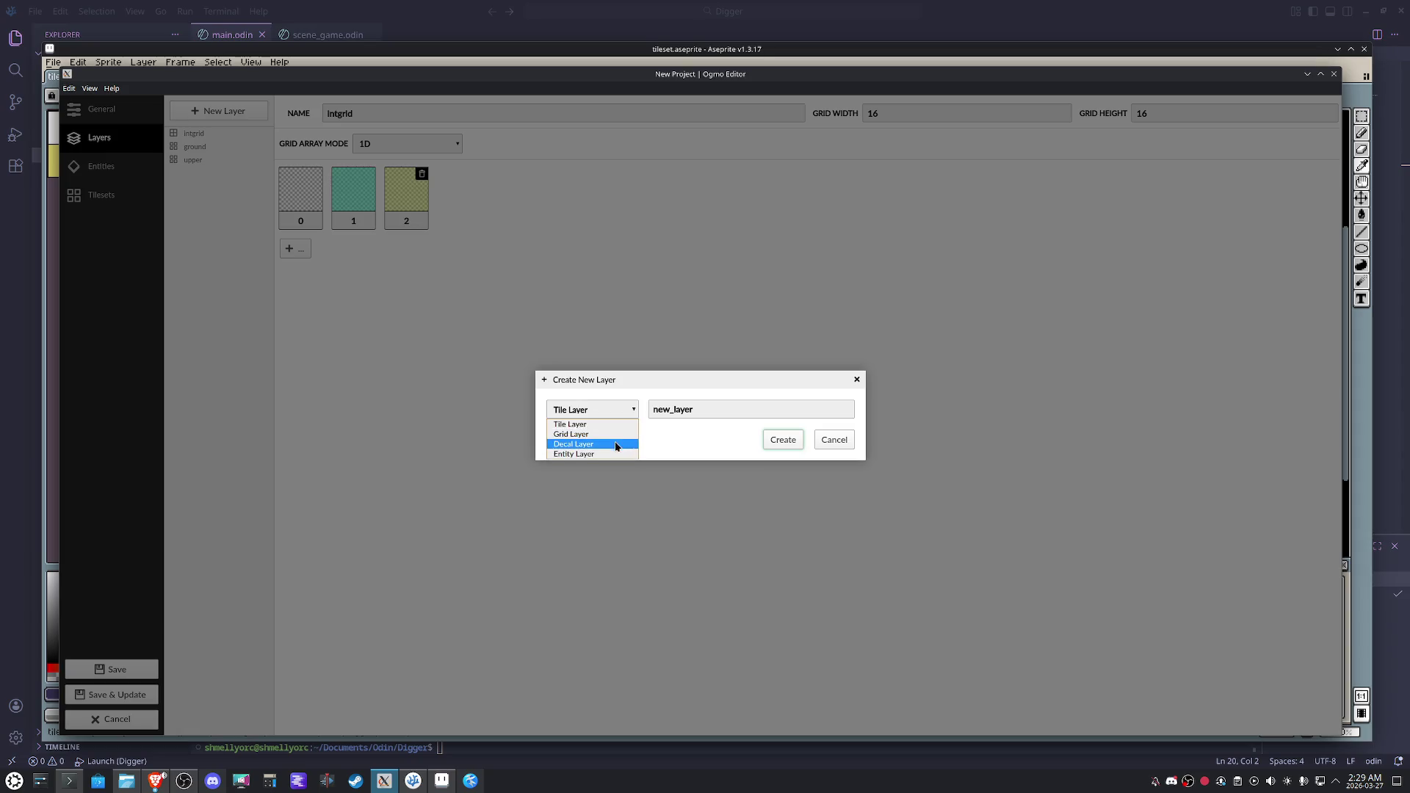
{"action": "left_click", "coordinate": [583, 454]}
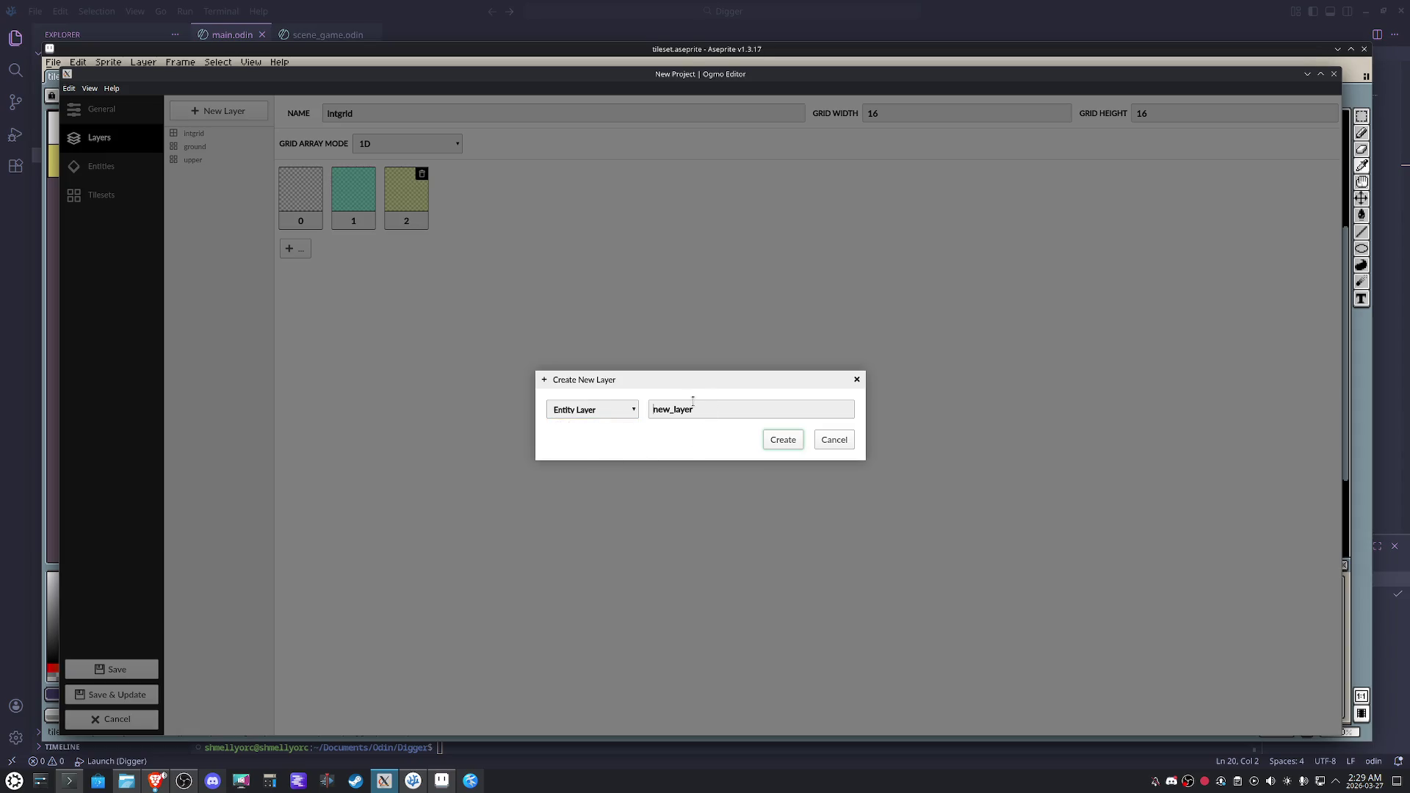
{"action": "double_click", "coordinate": [683, 403]}
{"action": "type", "text": "entl"}
{"action": "left_click", "coordinate": [765, 440]}
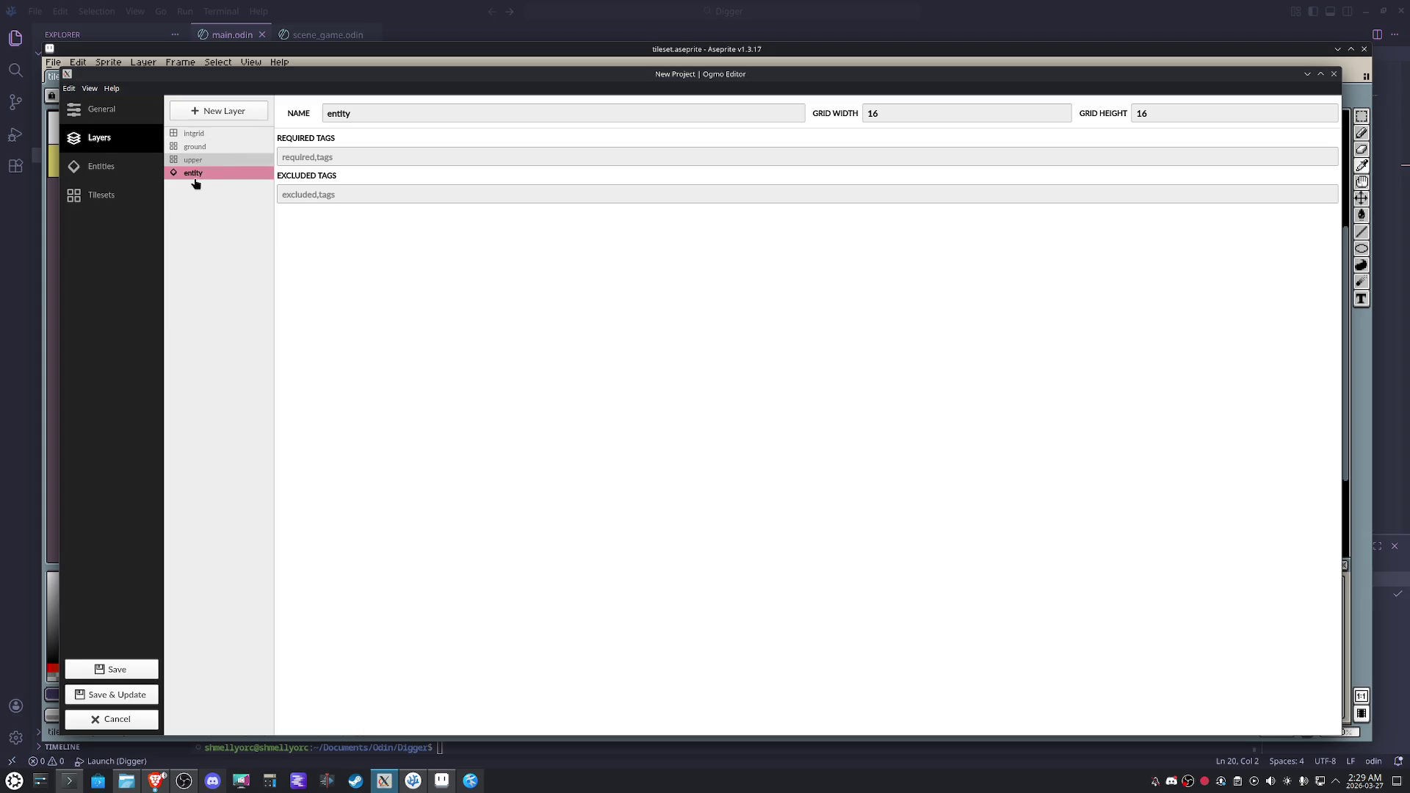
Browse for a new tileset image in Digger's assets folder, cancel, and switch to VS Code.
{"action": "left_click", "coordinate": [124, 169]}
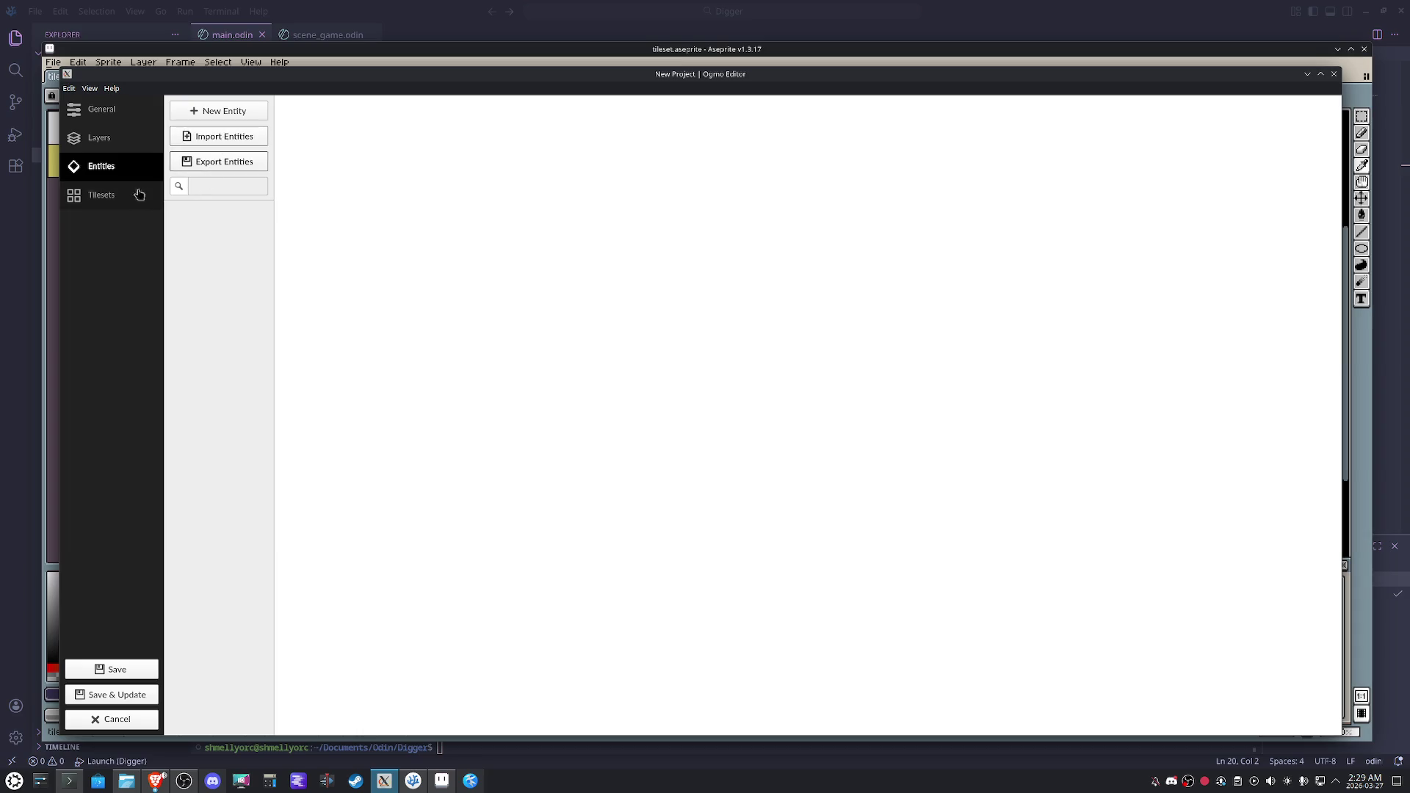
{"action": "left_click", "coordinate": [125, 195]}
{"action": "left_click", "coordinate": [242, 117]}
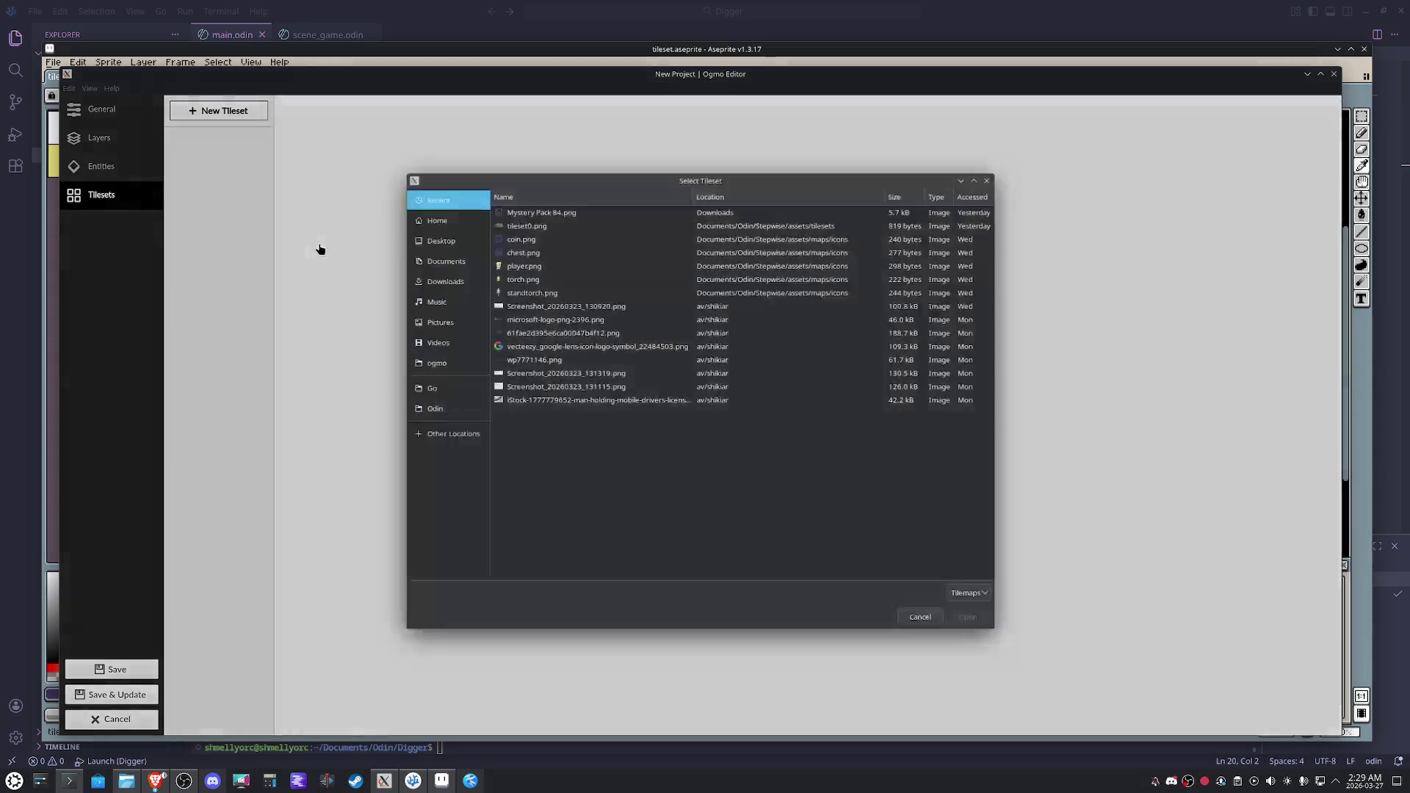
{"action": "left_click", "coordinate": [427, 408]}
{"action": "double_click", "coordinate": [537, 232]}
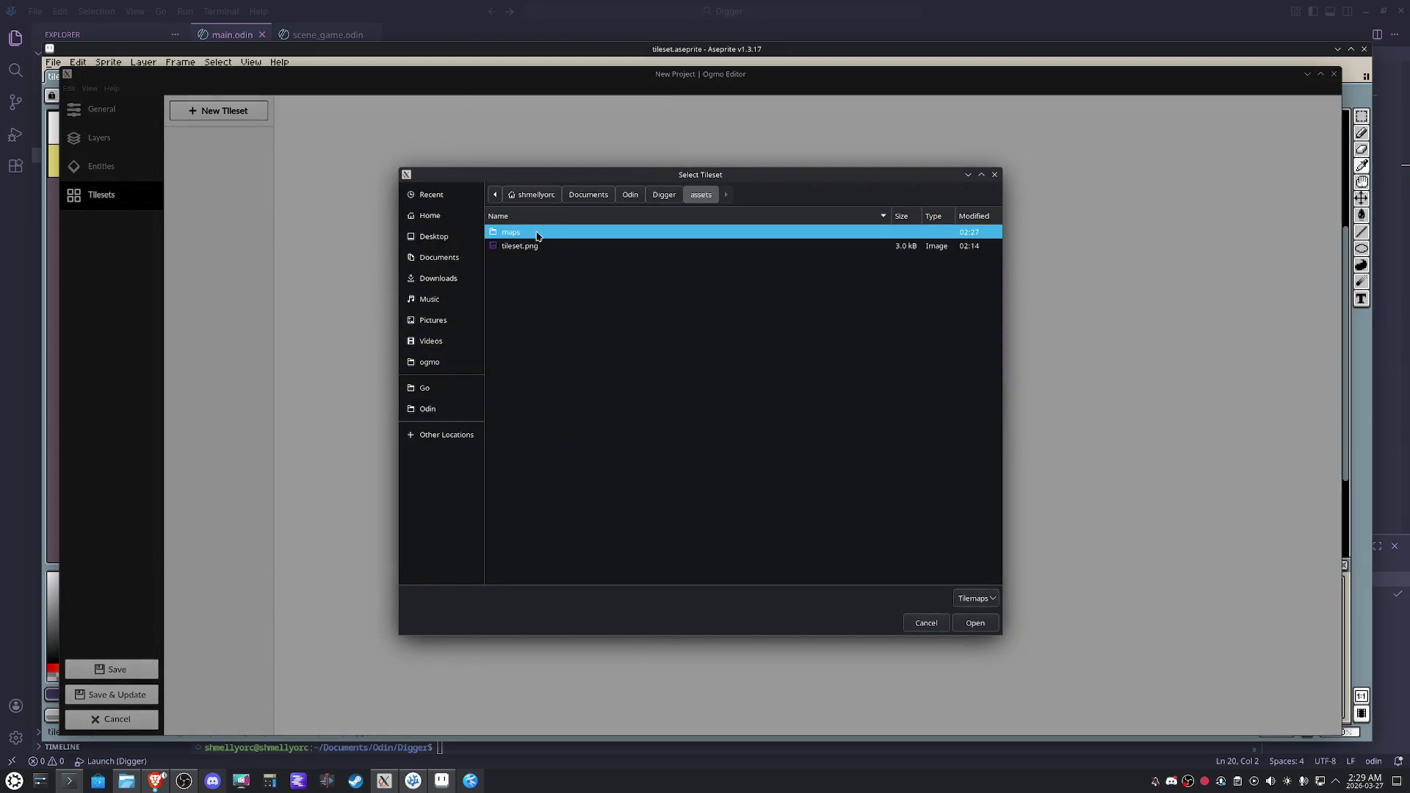
{"action": "left_click", "coordinate": [927, 623]}
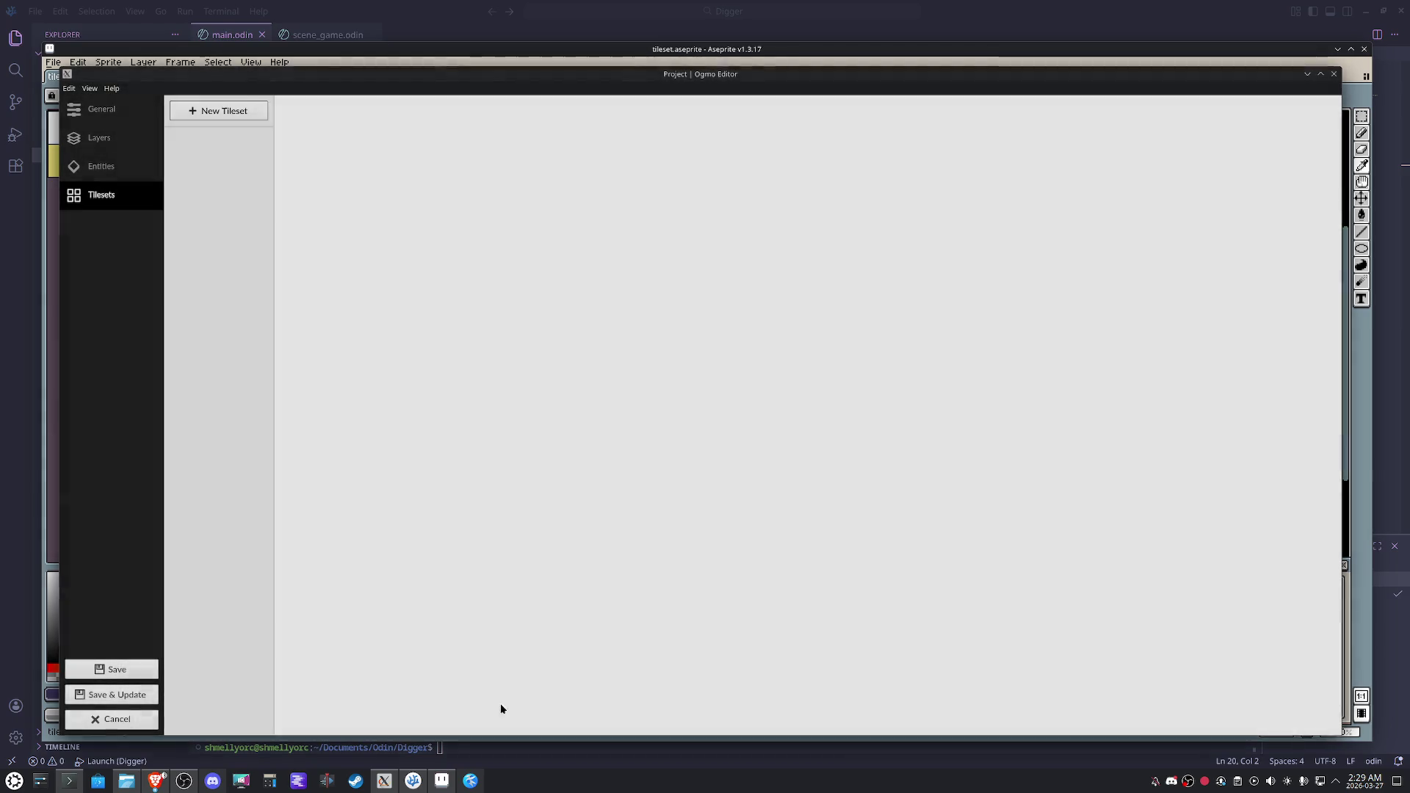
{"action": "left_click", "coordinate": [415, 782]}
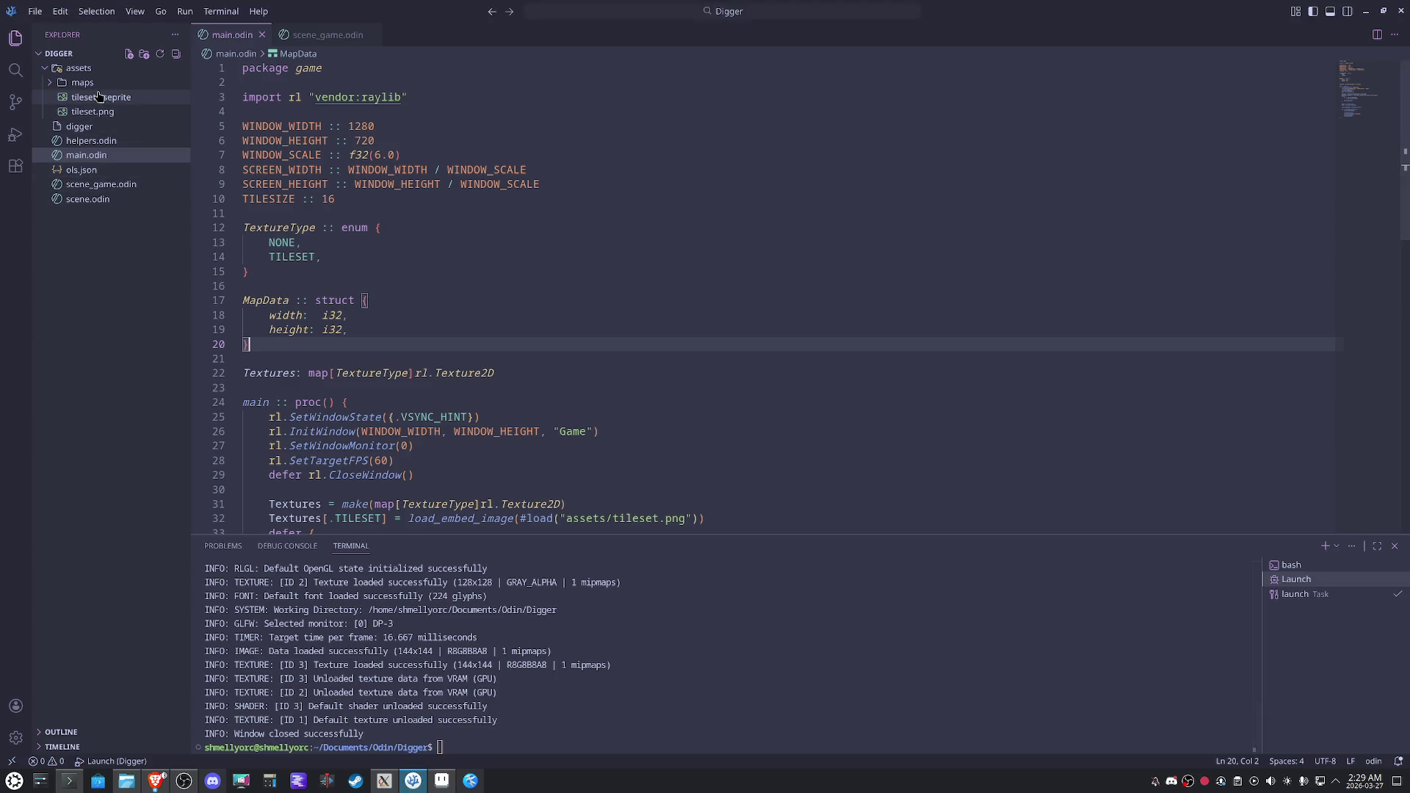
Create new folders inside assets and rename the tileset image to tileset0.png.
{"action": "right_click", "coordinate": [81, 69]}
{"action": "left_click", "coordinate": [112, 99]}
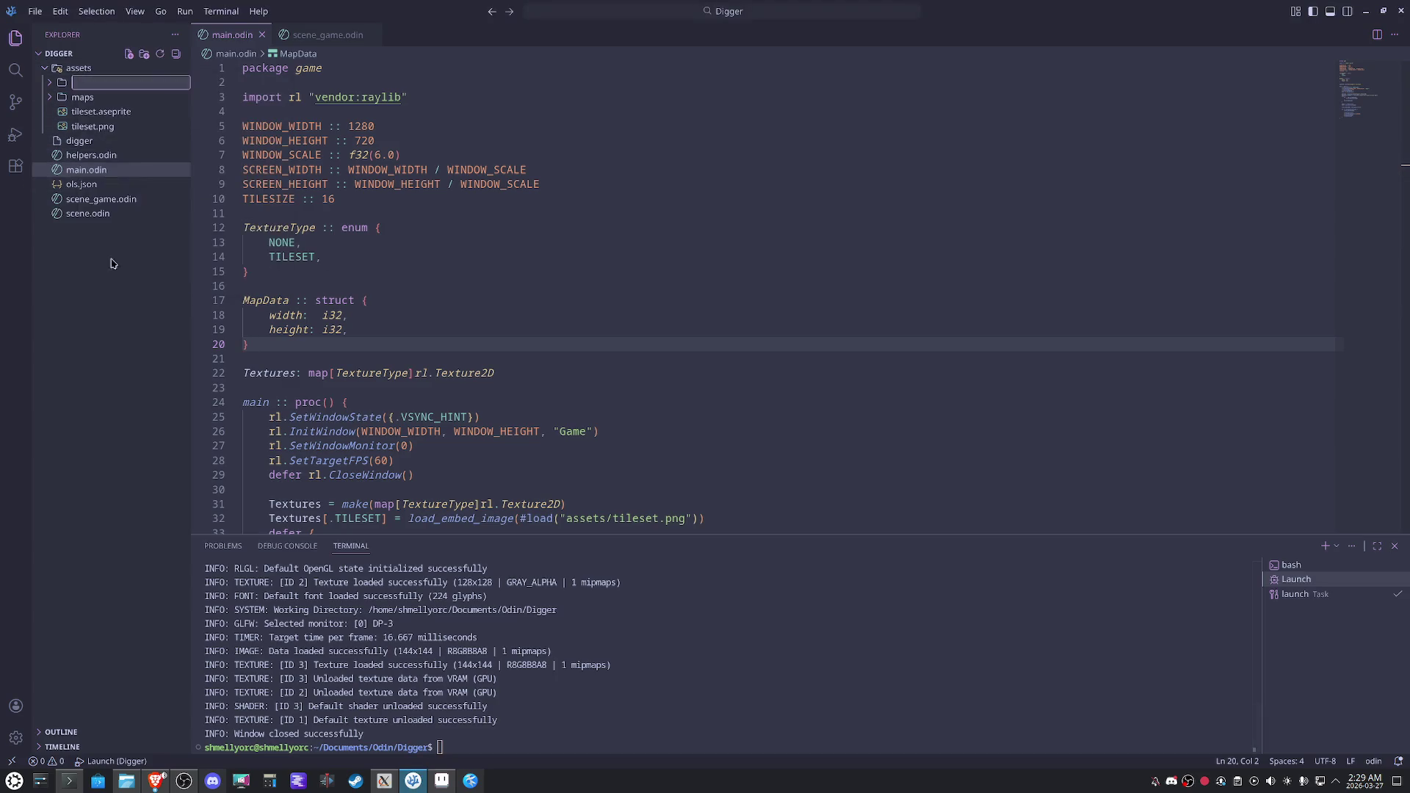
{"action": "type", "text": "graphics"}
{"action": "key", "text": "Return"}
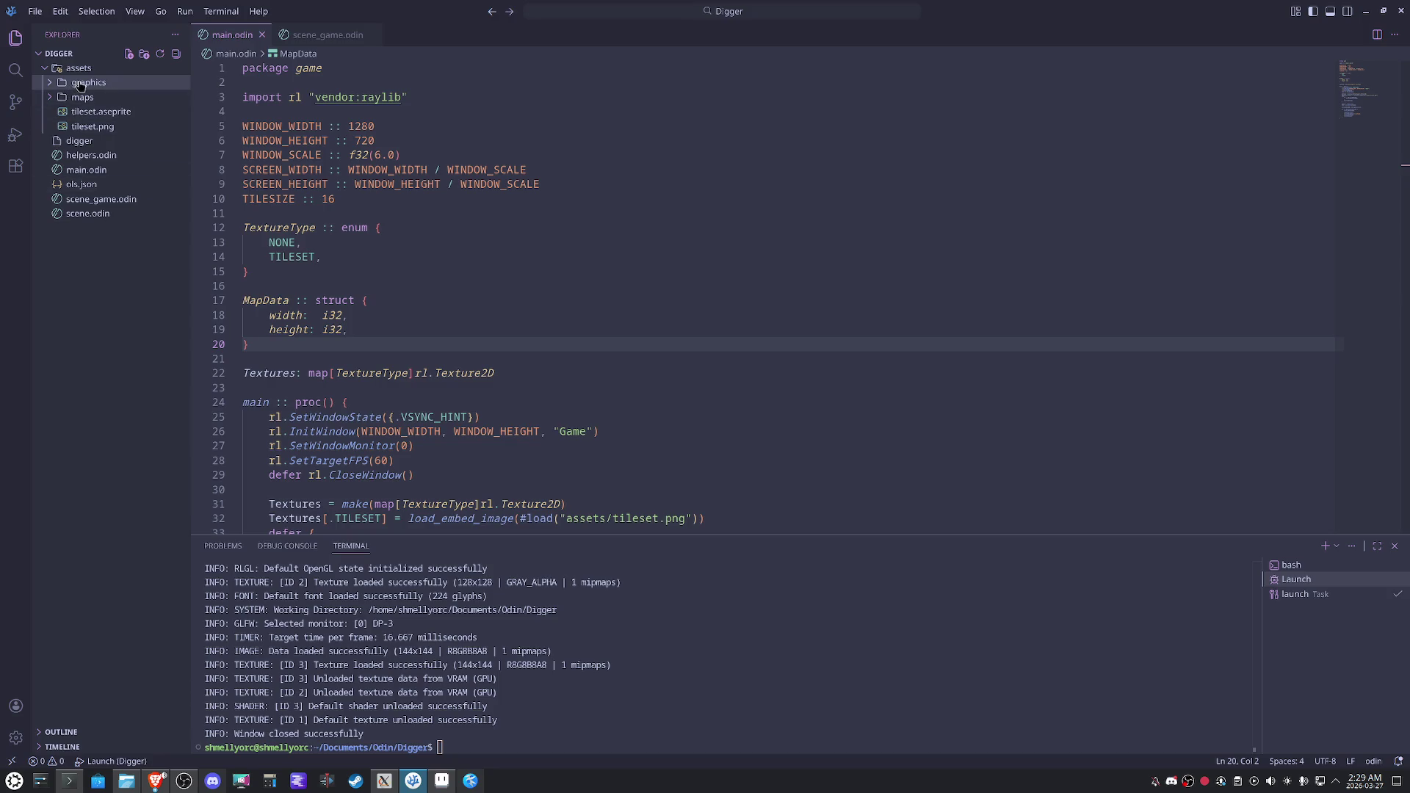
{"action": "right_click", "coordinate": [83, 71]}
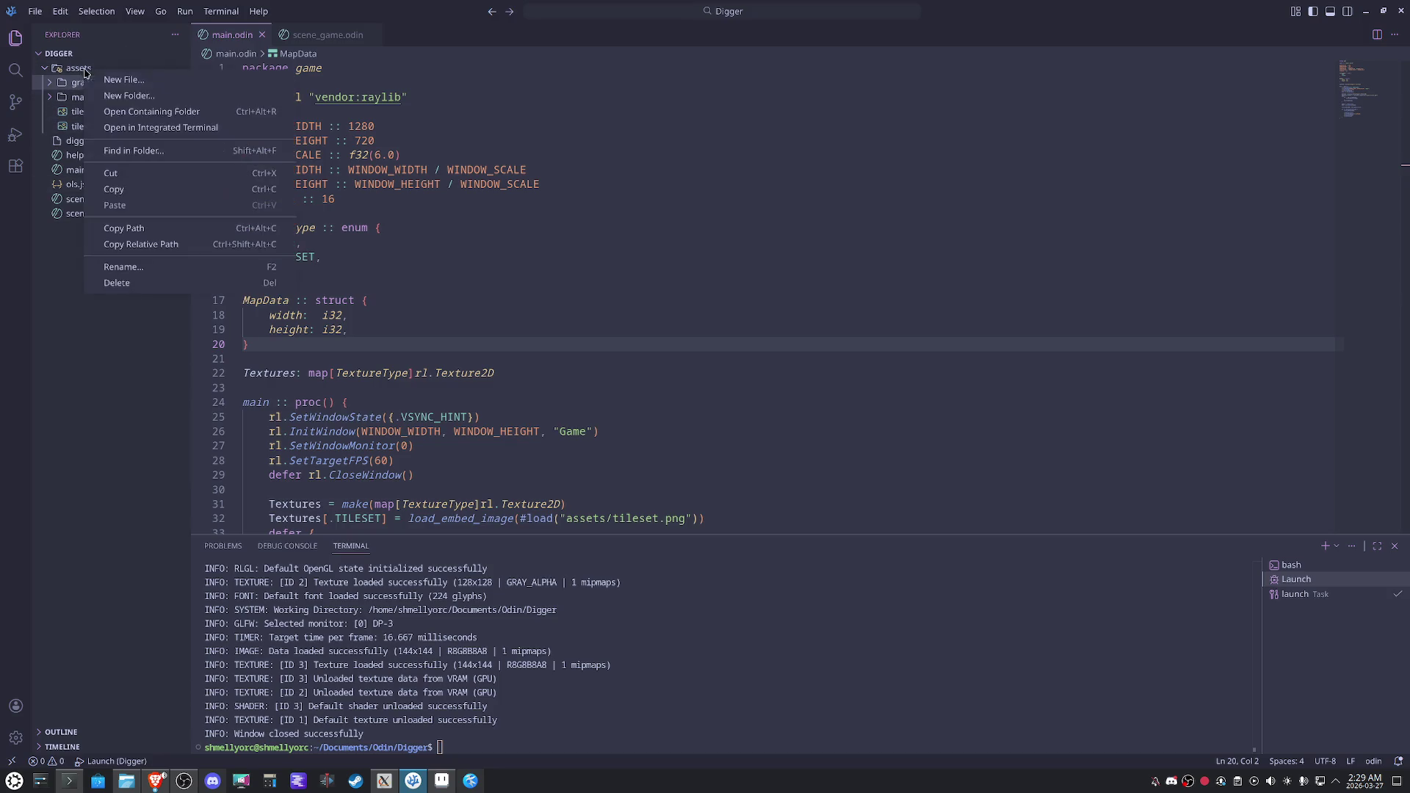
{"action": "left_click", "coordinate": [136, 96]}
{"action": "type", "text": "tilesets"}
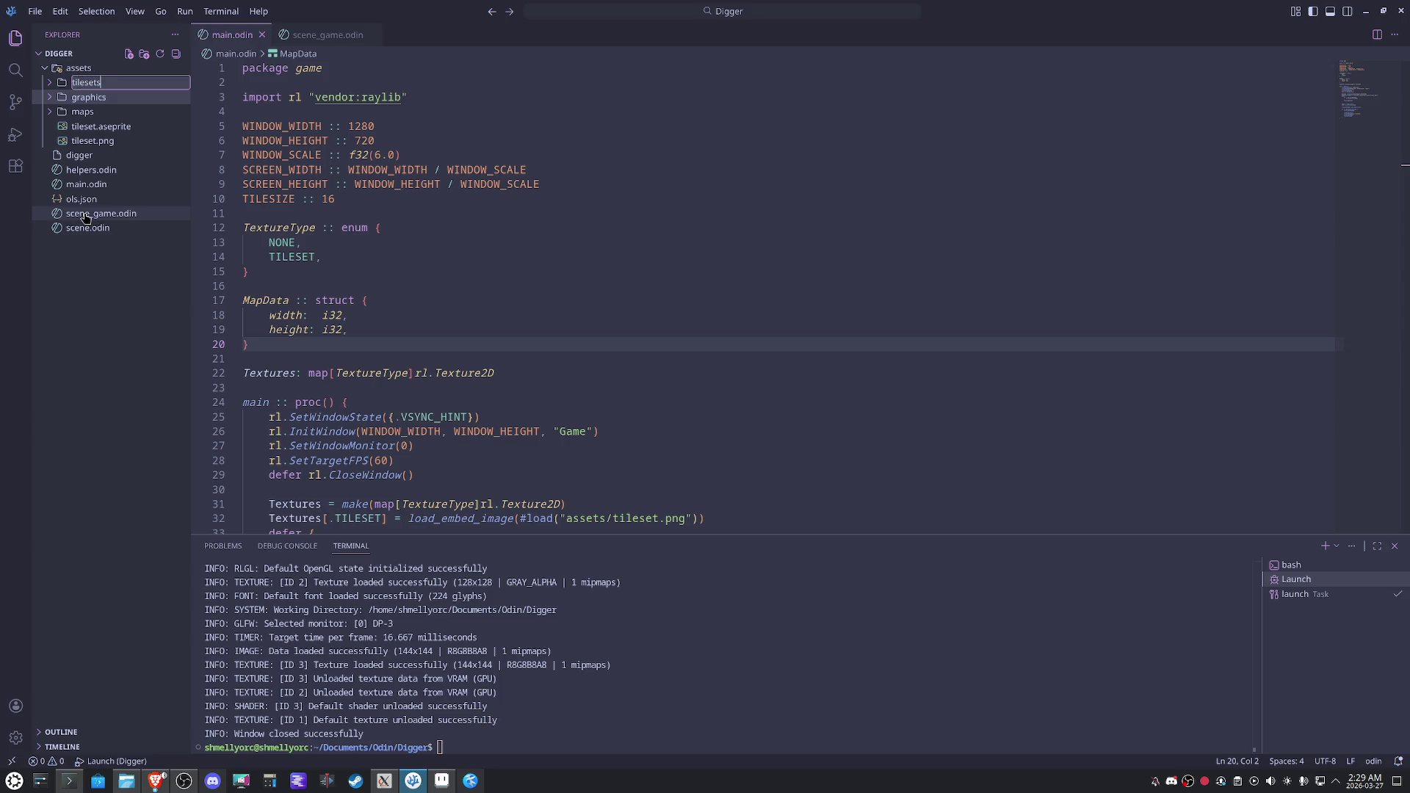
{"action": "key", "text": "Return"}
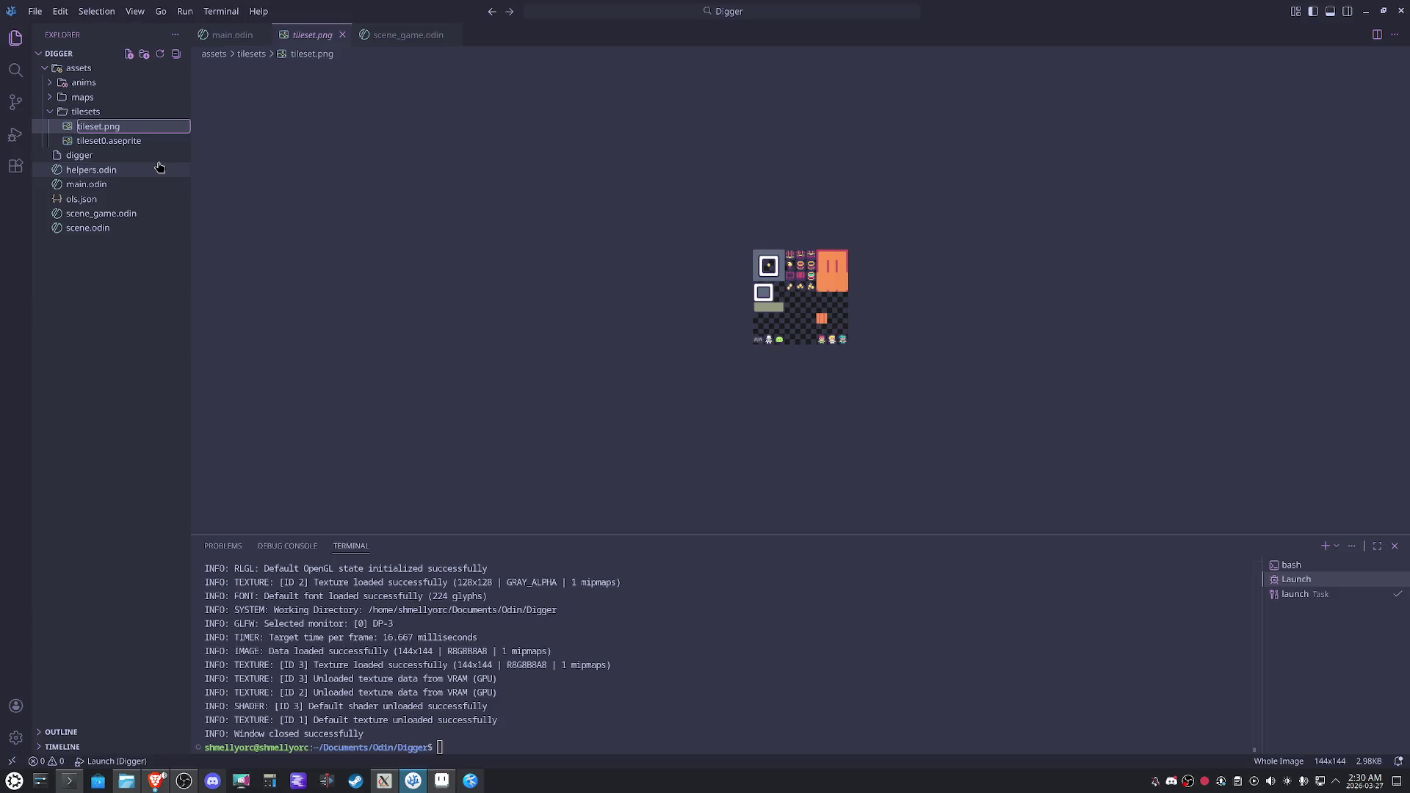
{"action": "type", "text": "0"}
{"action": "key", "text": "Return"}
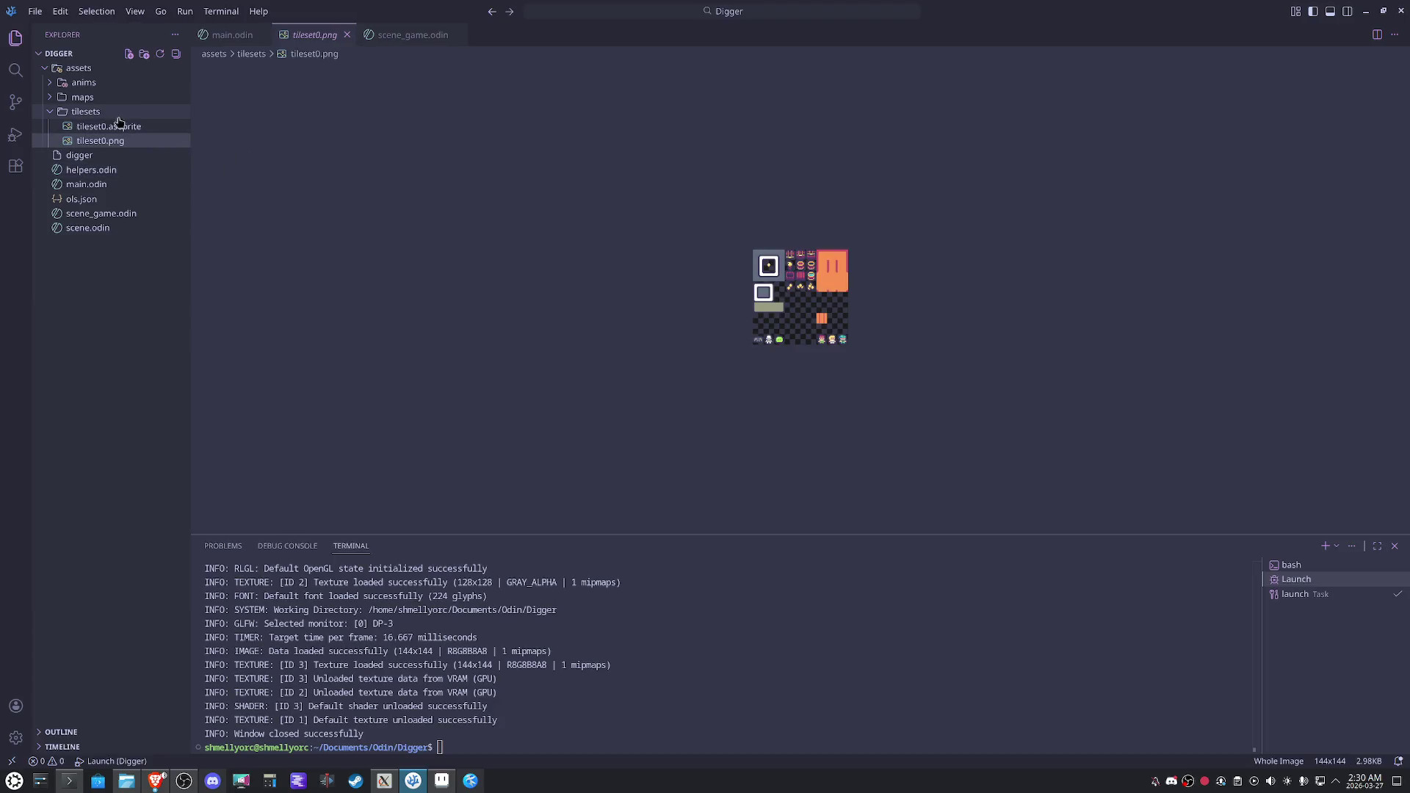
Check the tilesets, maps and anims folders, then return to Ogmo Editor.
{"action": "left_click", "coordinate": [114, 113]}
{"action": "left_click", "coordinate": [93, 101]}
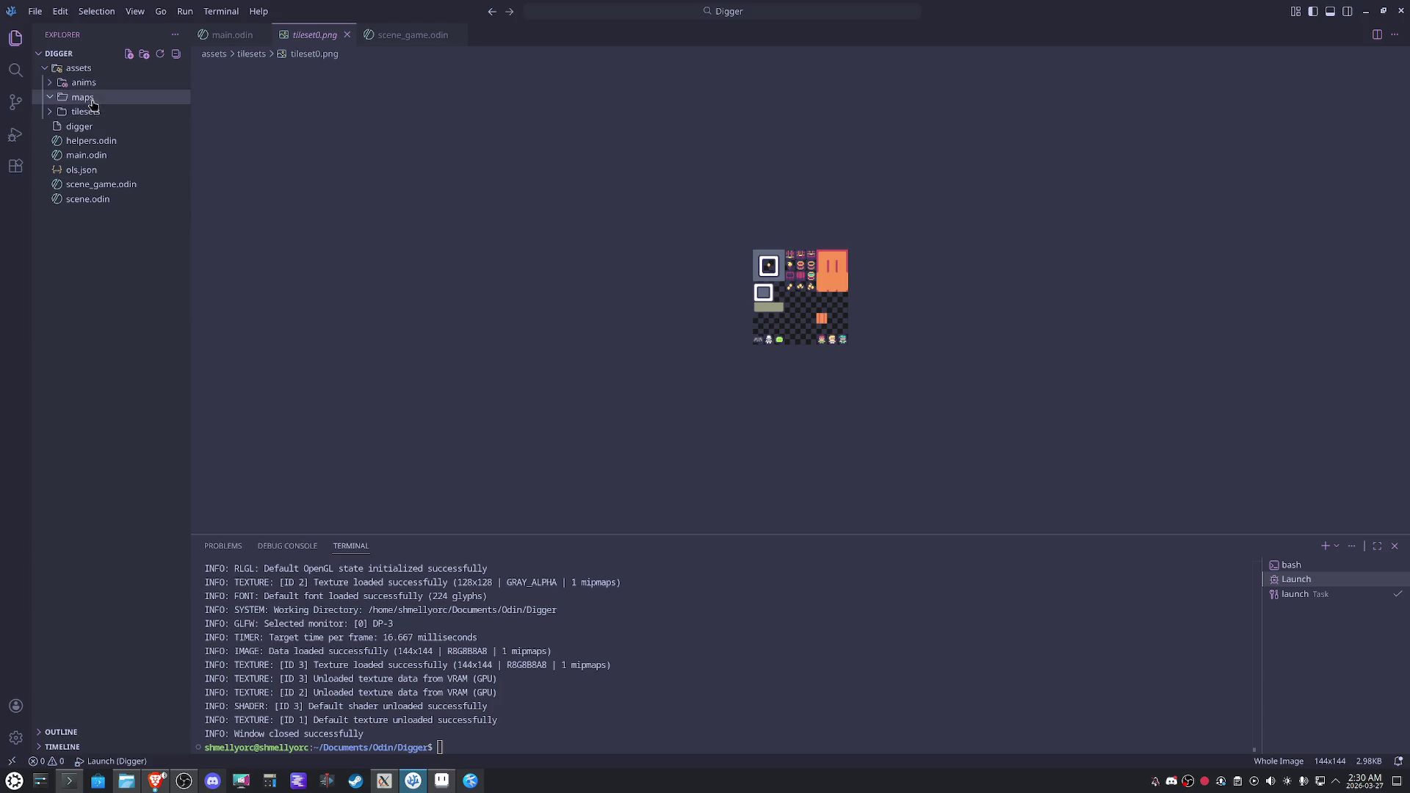
{"action": "left_click", "coordinate": [95, 100]}
{"action": "left_click", "coordinate": [103, 112]}
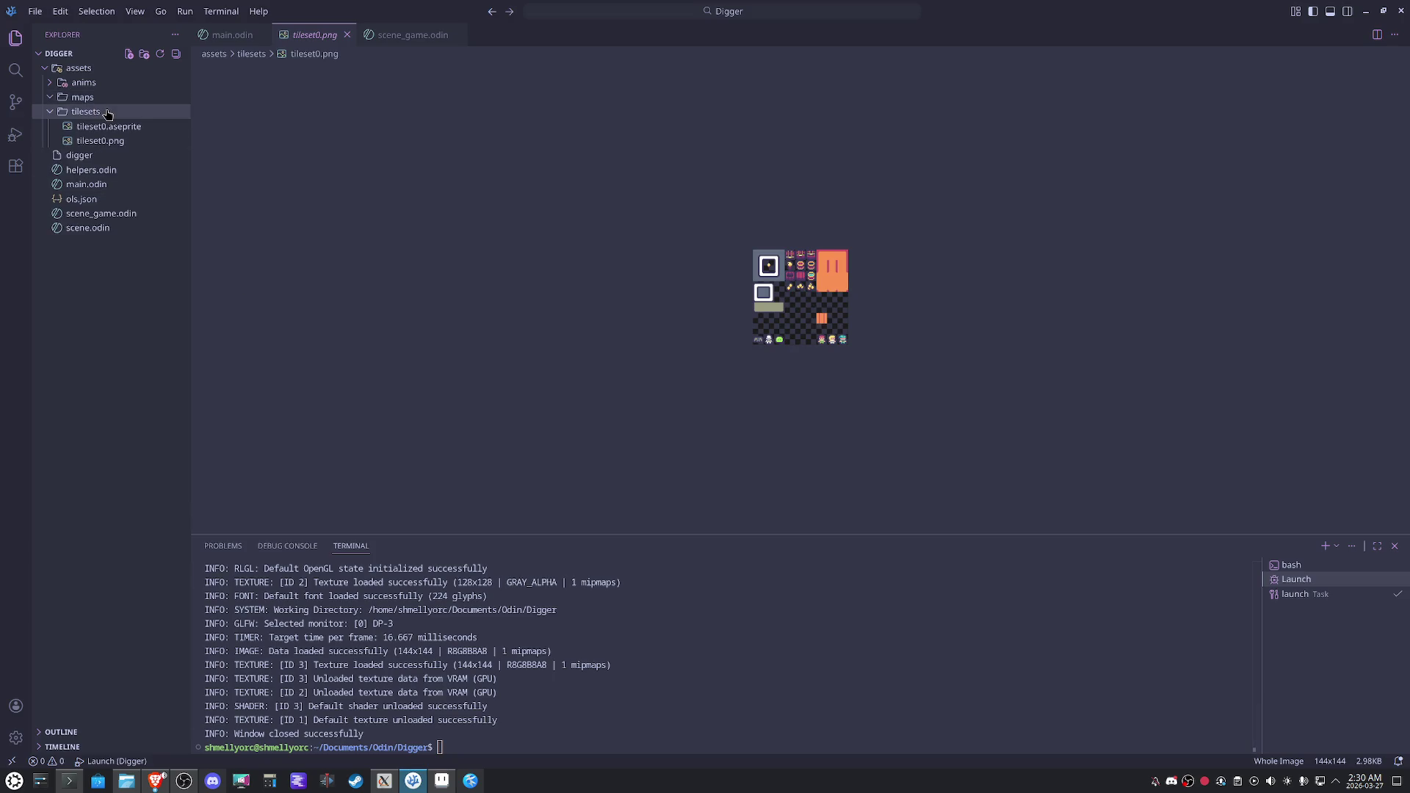
{"action": "left_click", "coordinate": [110, 83]}
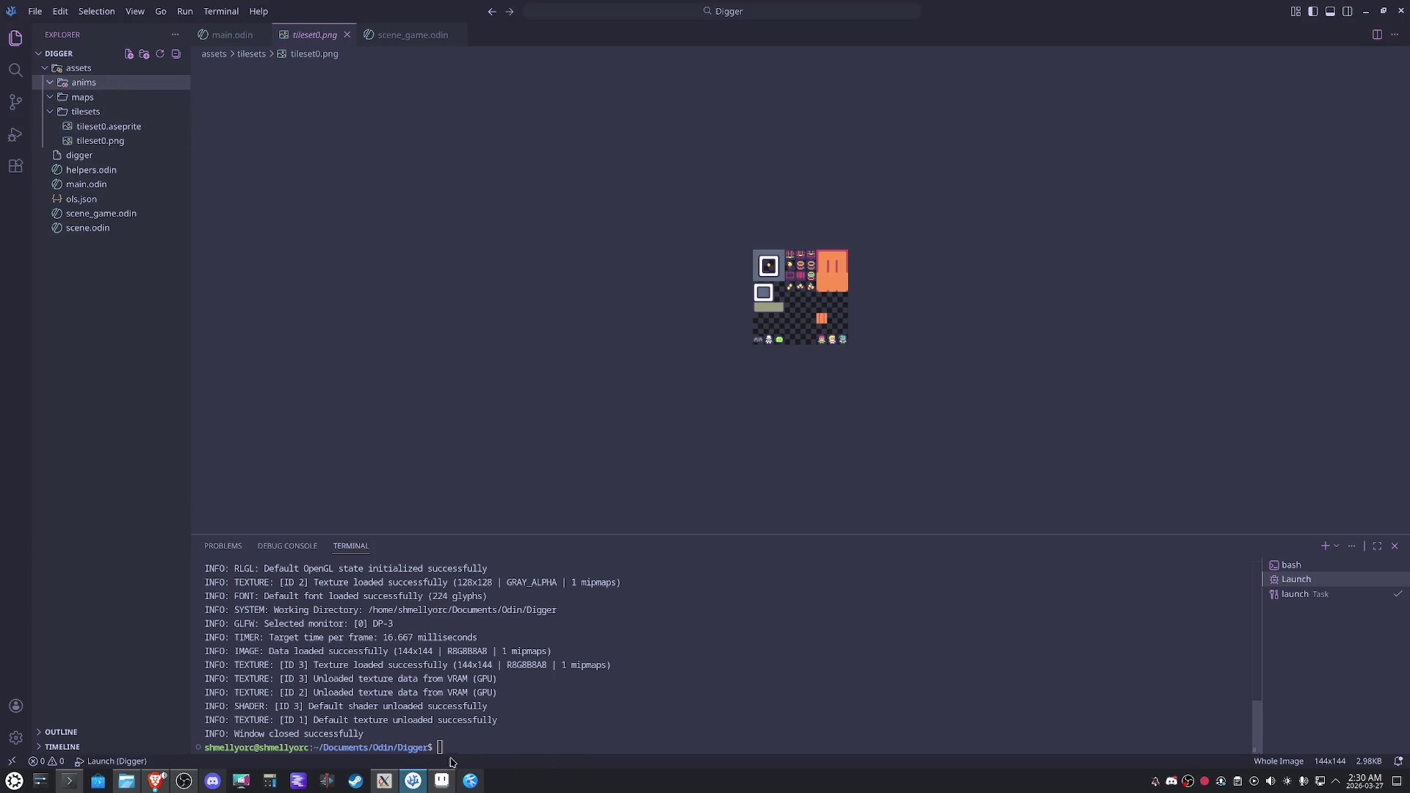
{"action": "left_click", "coordinate": [439, 783]}
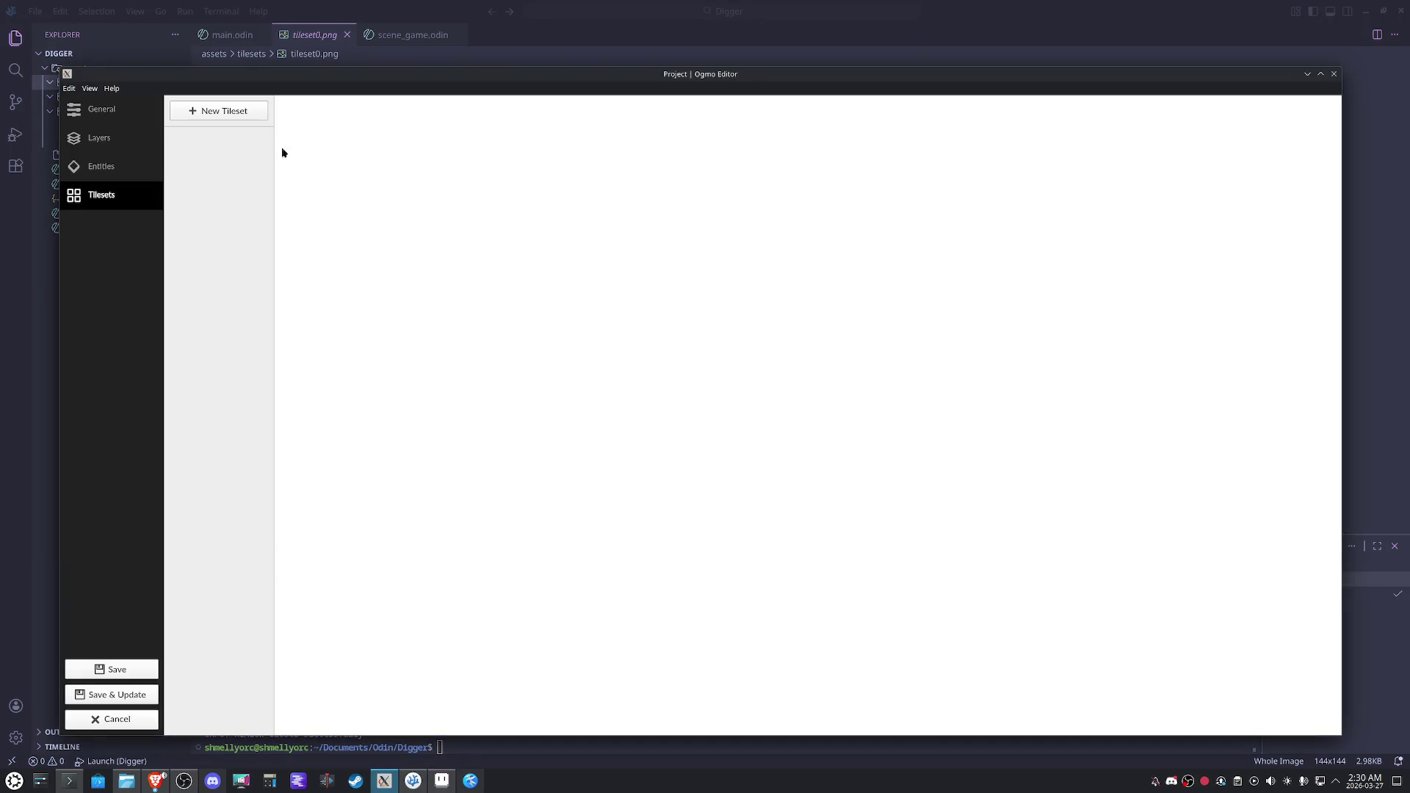
Add a new tileset using Digger/assets/tilesets/tileset0.png.
{"action": "left_click", "coordinate": [254, 115]}
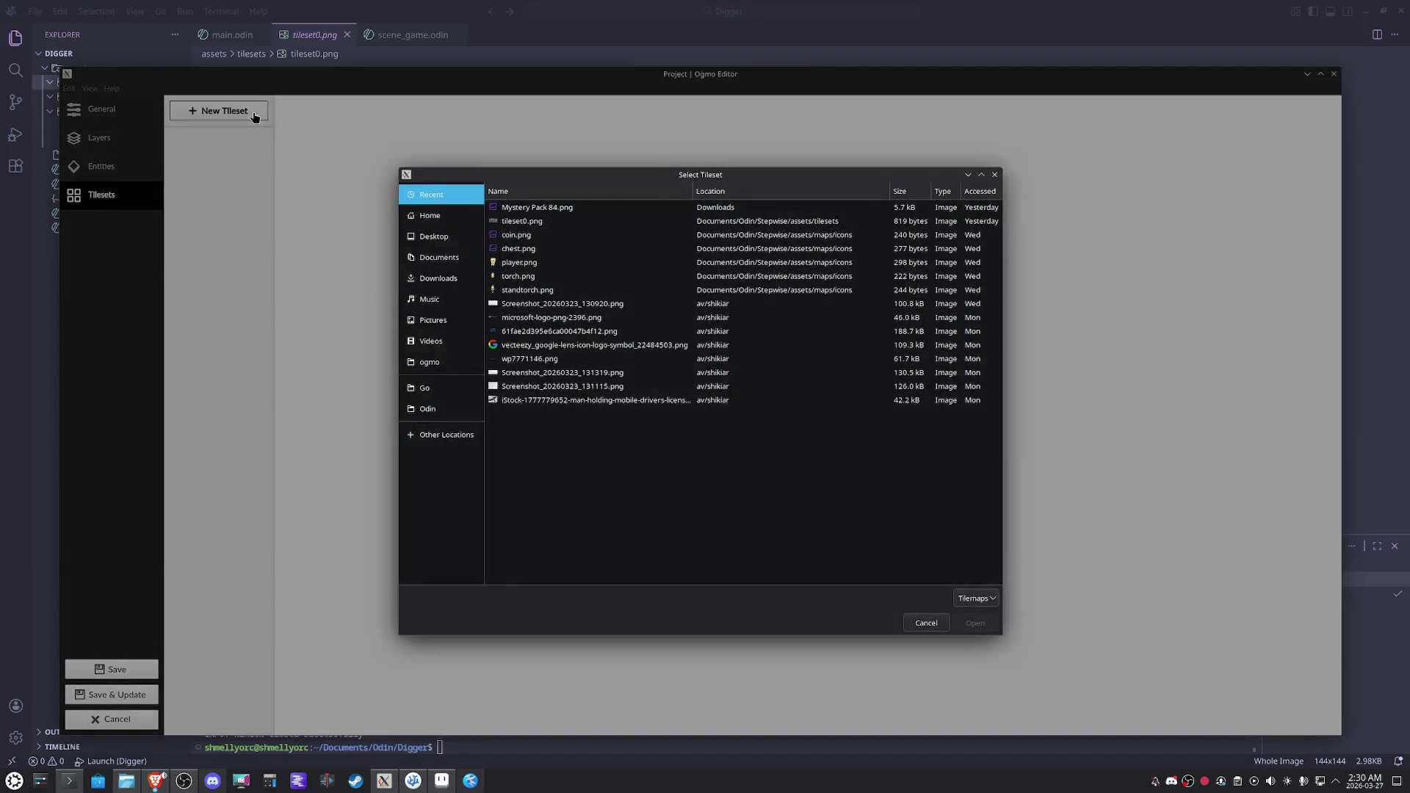
{"action": "left_click", "coordinate": [427, 409]}
{"action": "double_click", "coordinate": [518, 233]}
{"action": "double_click", "coordinate": [518, 233]}
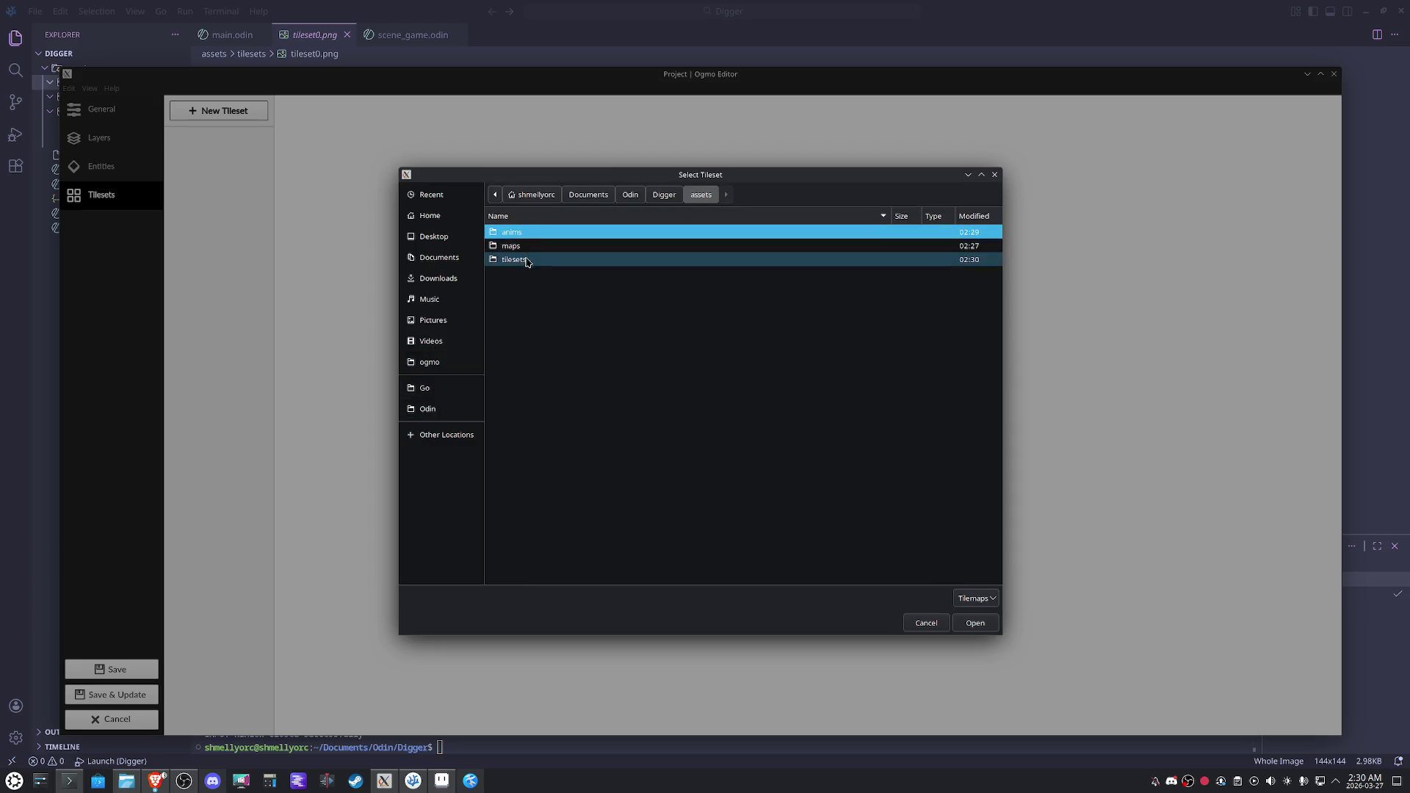
{"action": "double_click", "coordinate": [526, 261]}
{"action": "double_click", "coordinate": [532, 235]}
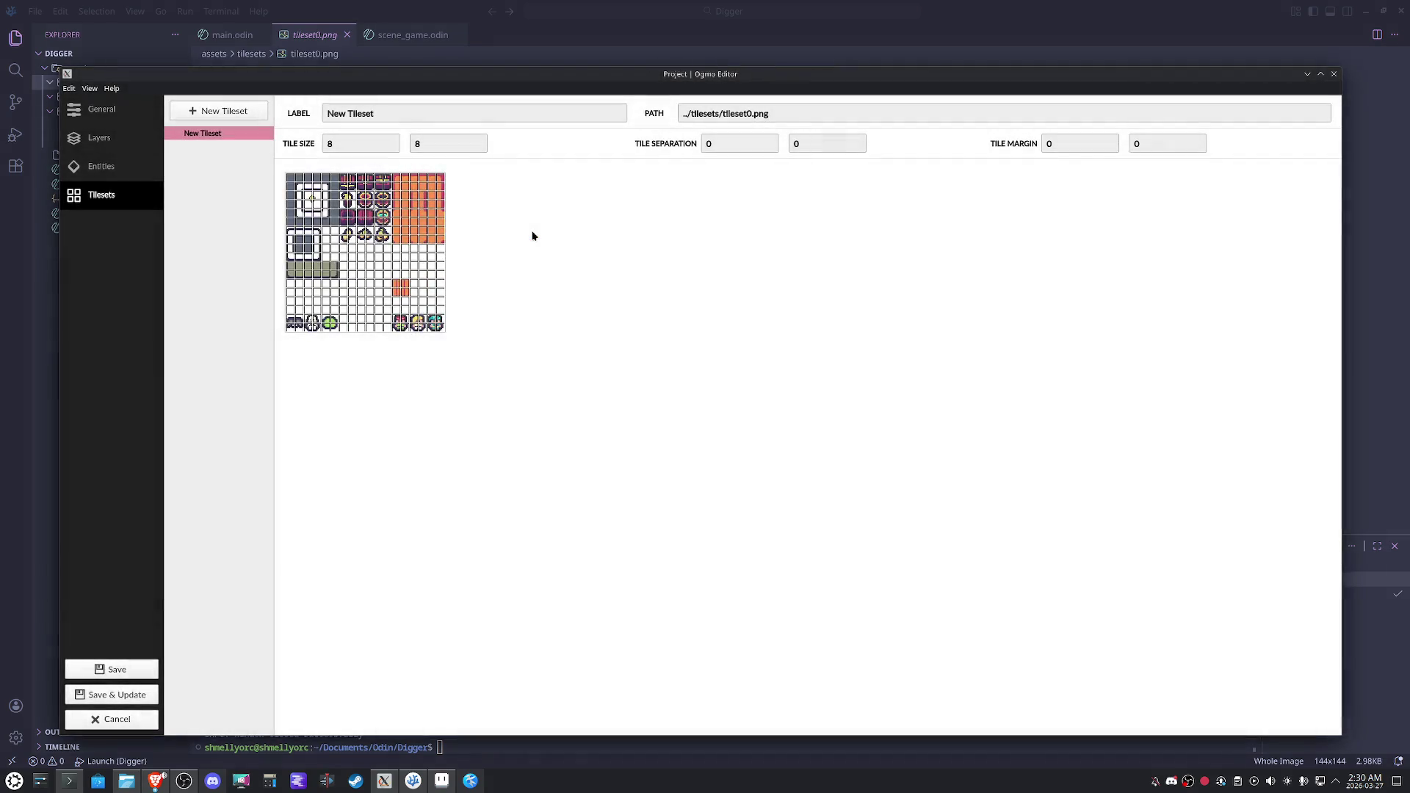
Set the tile size to 16×16, label it 'tileset', and save and update the project.
{"action": "left_click", "coordinate": [441, 142]}
{"action": "key", "text": "BackSpace"}
{"action": "type", "text": "16"}
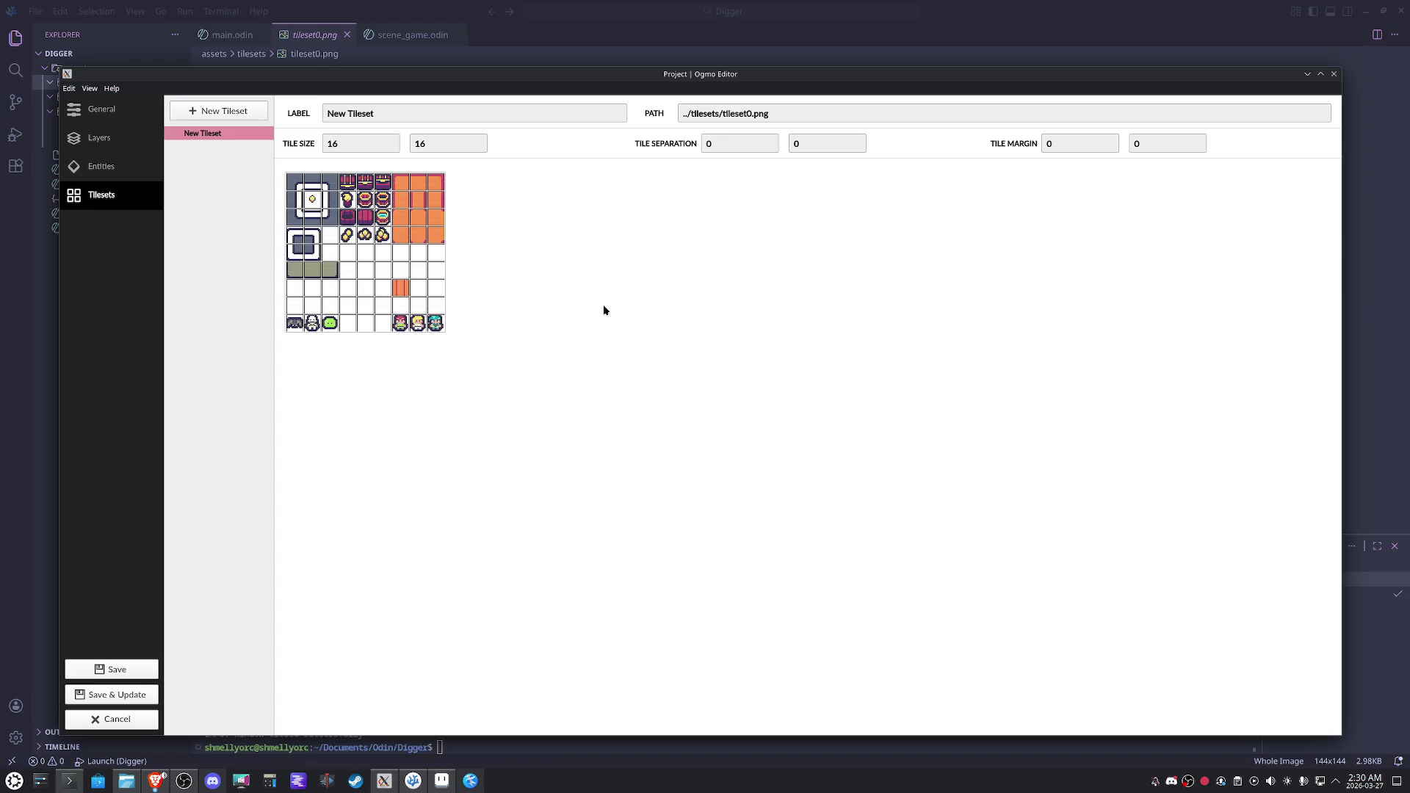
{"action": "left_click_drag", "start_coordinate": [404, 116], "coordinate": [290, 120]}
{"action": "type", "text": "t"}
{"action": "left_click", "coordinate": [113, 694]}
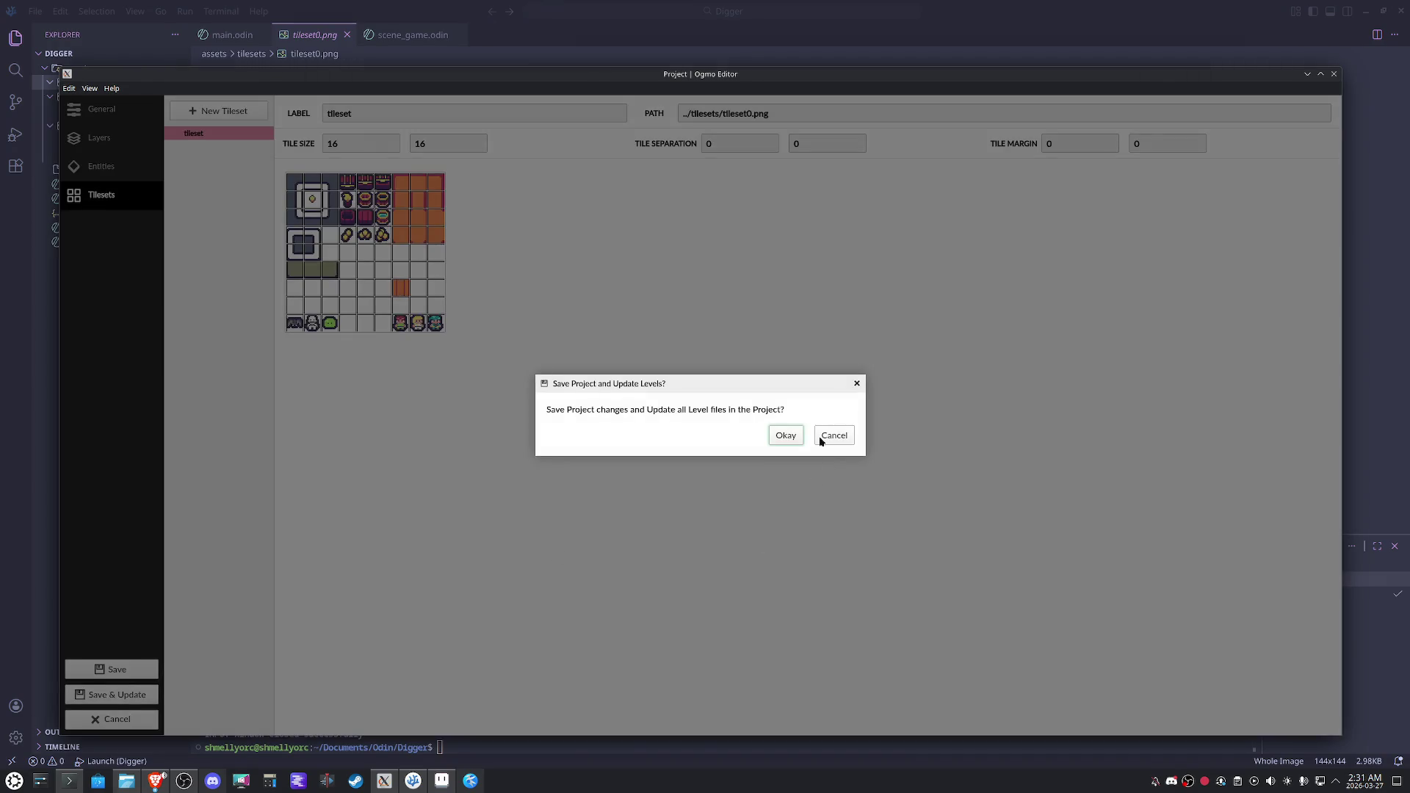
{"action": "left_click", "coordinate": [786, 435]}
{"action": "scroll", "coordinate": [672, 416], "scroll_direction": "up", "scroll_amount": 3}
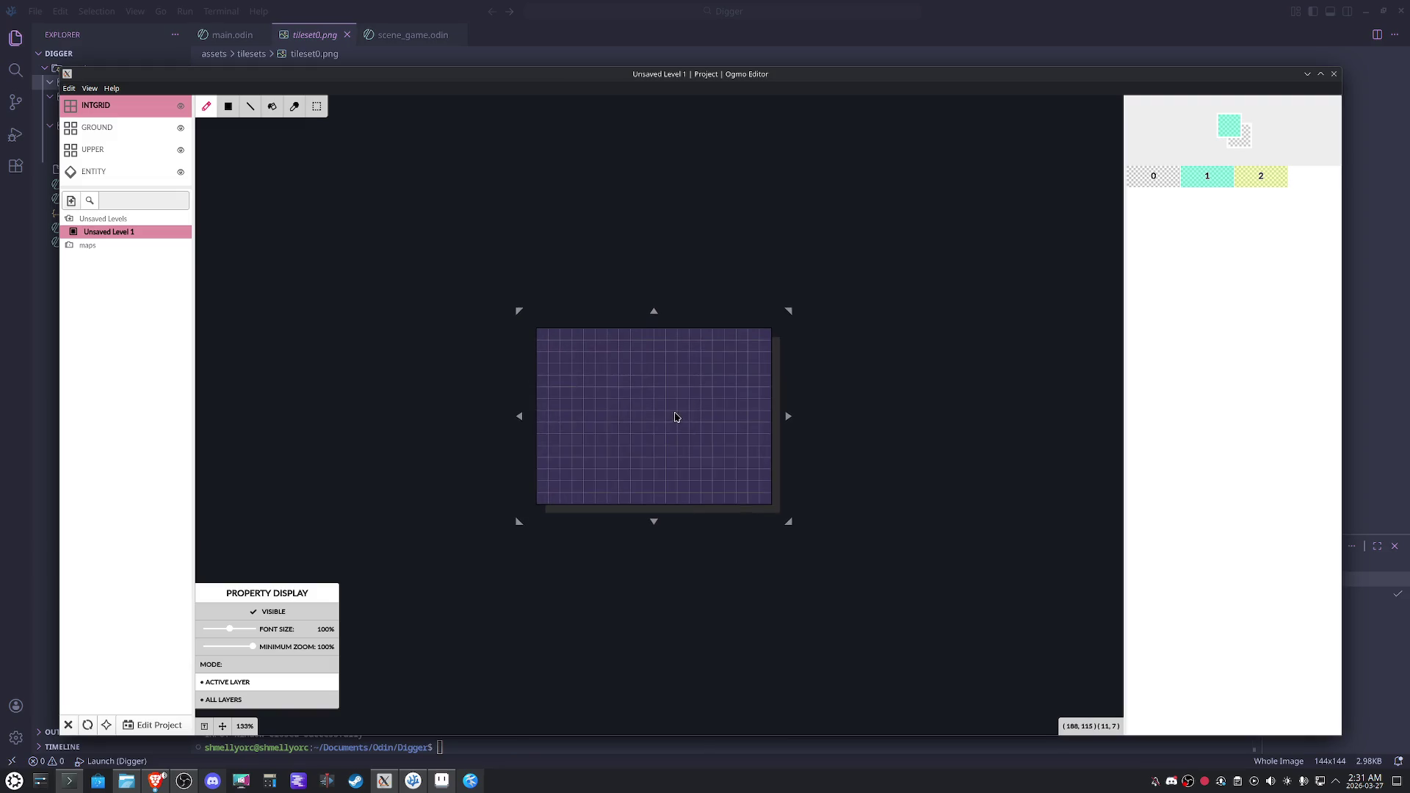
Move the entity layer up to second place and save the project.
{"action": "scroll", "coordinate": [669, 419], "scroll_direction": "up", "scroll_amount": 1}
{"action": "left_click", "coordinate": [94, 173]}
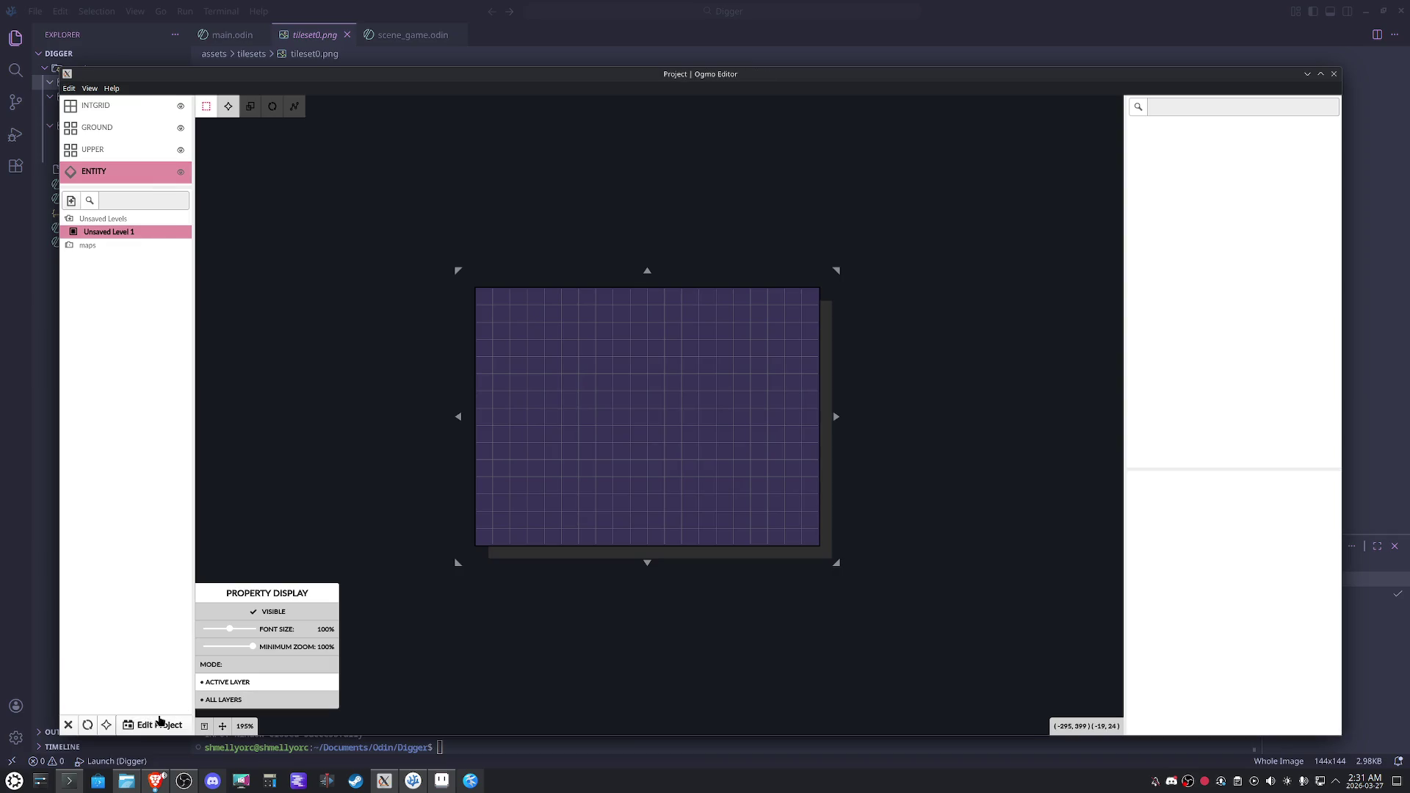
{"action": "left_click", "coordinate": [156, 725]}
{"action": "left_click", "coordinate": [110, 194]}
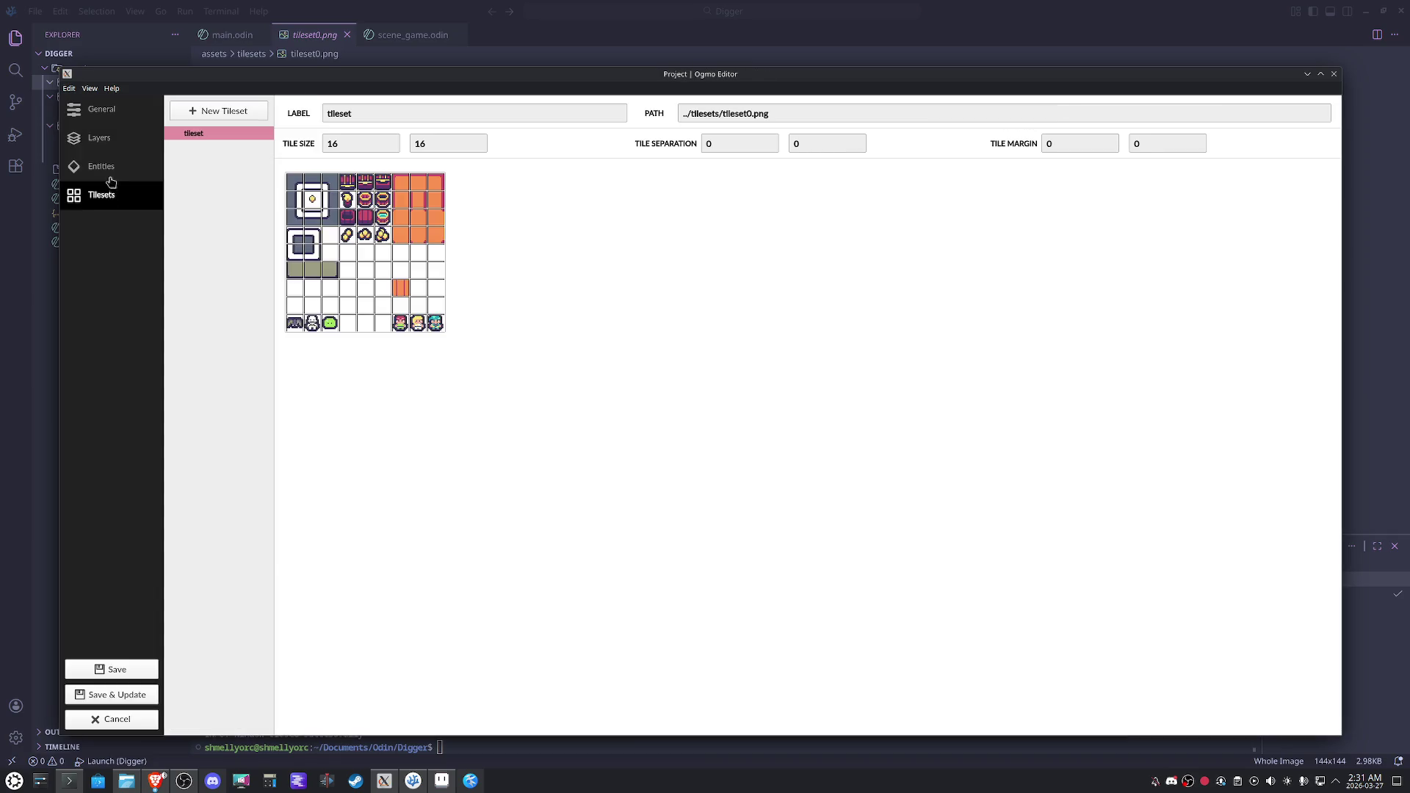
{"action": "left_click", "coordinate": [111, 167]}
{"action": "left_click", "coordinate": [110, 141]}
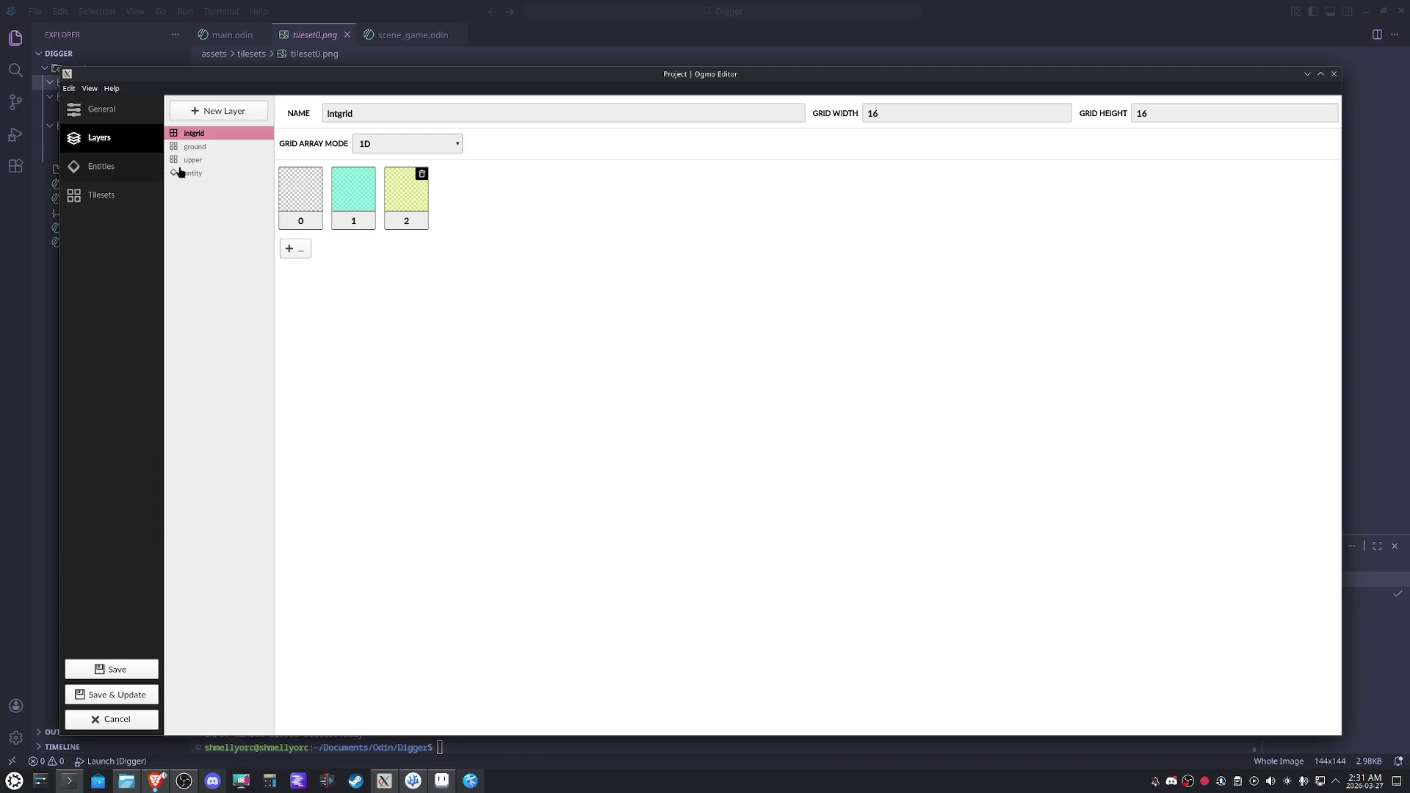
{"action": "left_click_drag", "start_coordinate": [200, 176], "coordinate": [216, 155]}
{"action": "left_click", "coordinate": [107, 697]}
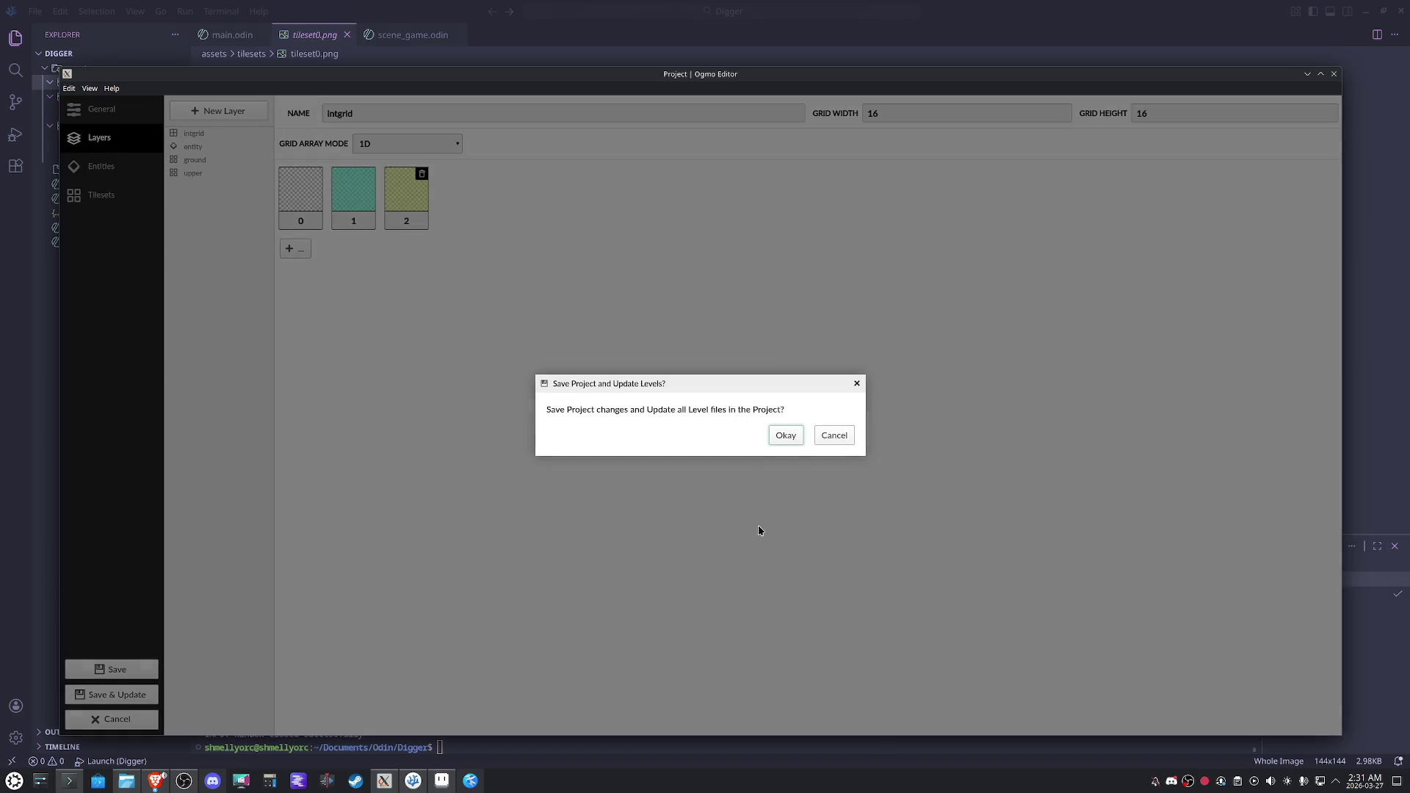
{"action": "left_click", "coordinate": [800, 440]}
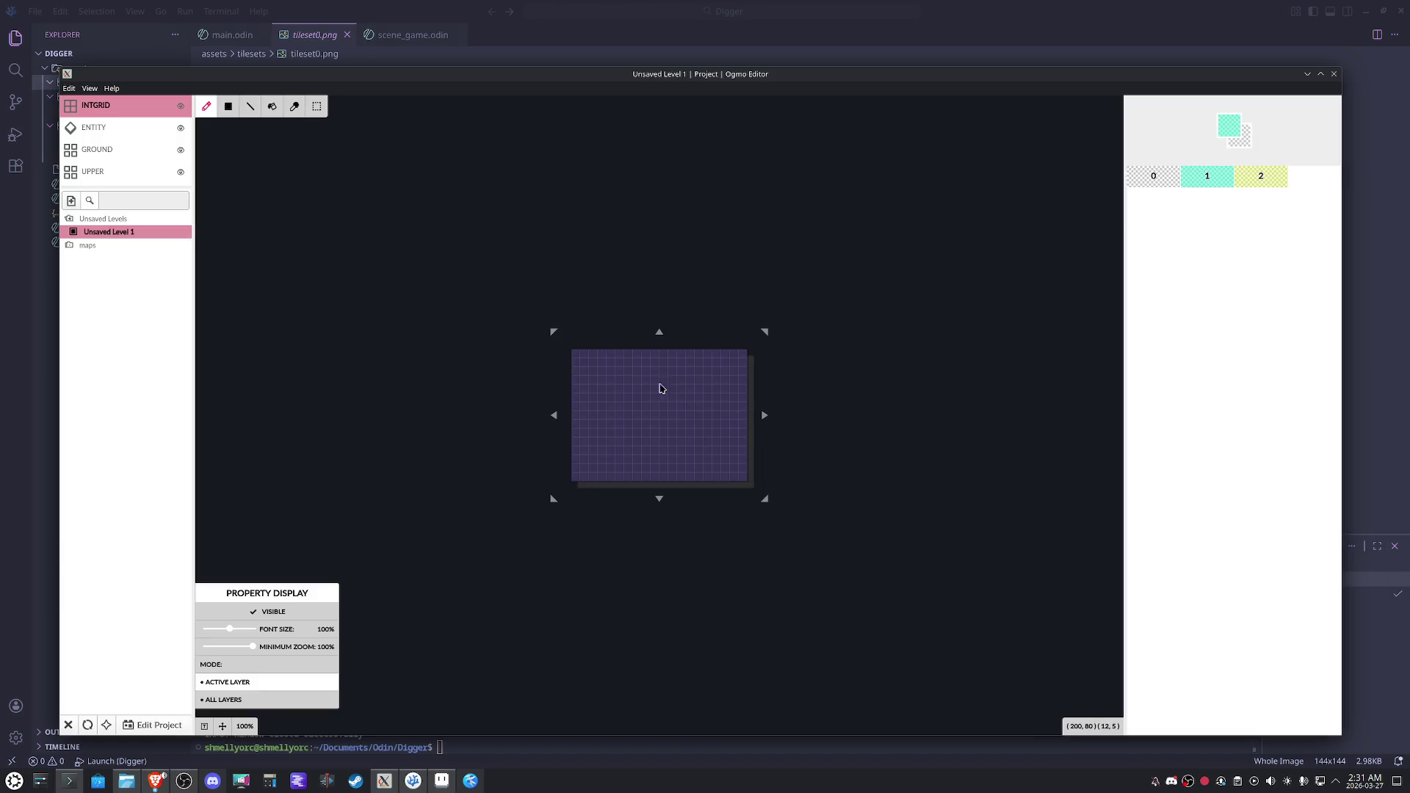
Move the ground layer below upper, cancelling the save prompt.
{"action": "scroll", "coordinate": [668, 418], "scroll_direction": "up", "scroll_amount": 3}
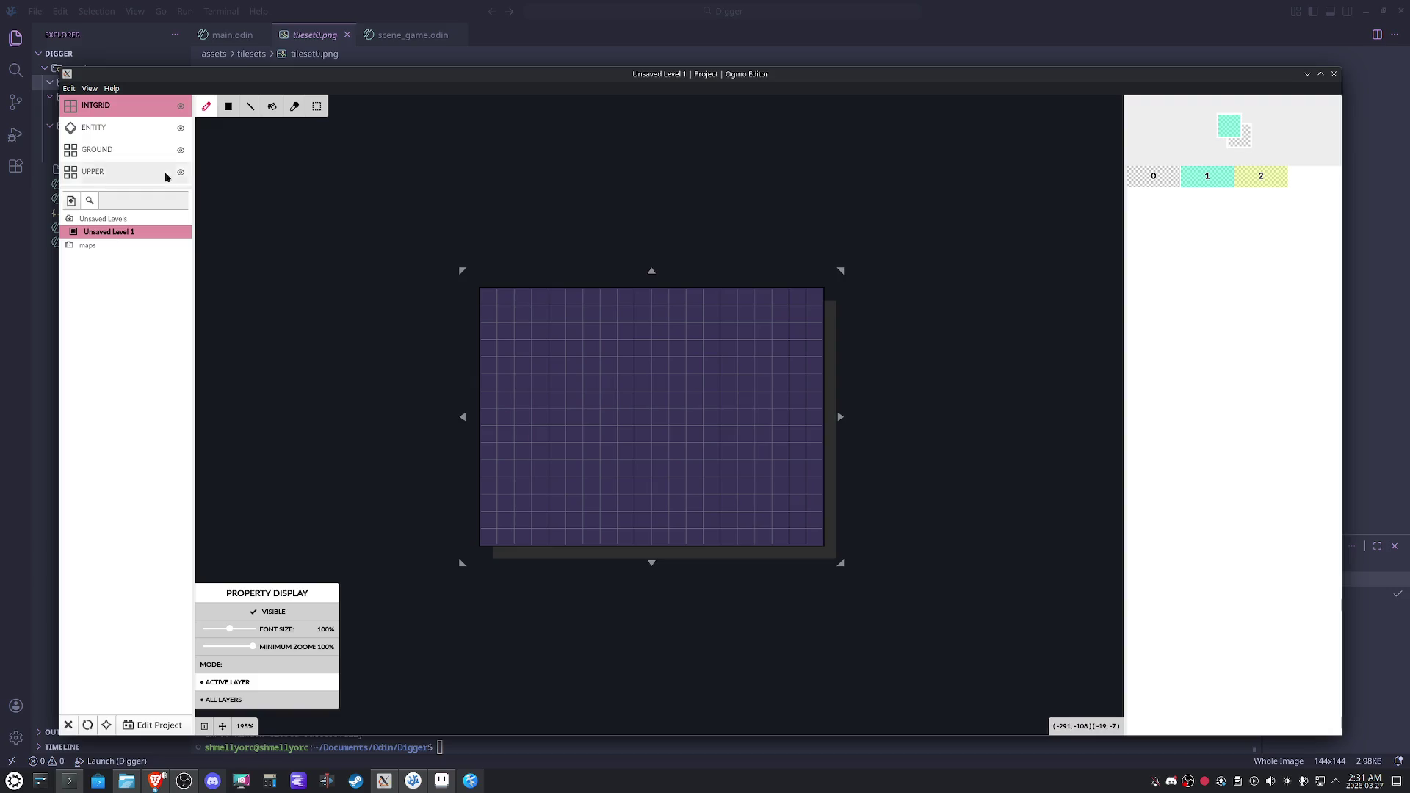
{"action": "left_click", "coordinate": [96, 171]}
{"action": "left_click", "coordinate": [158, 725]}
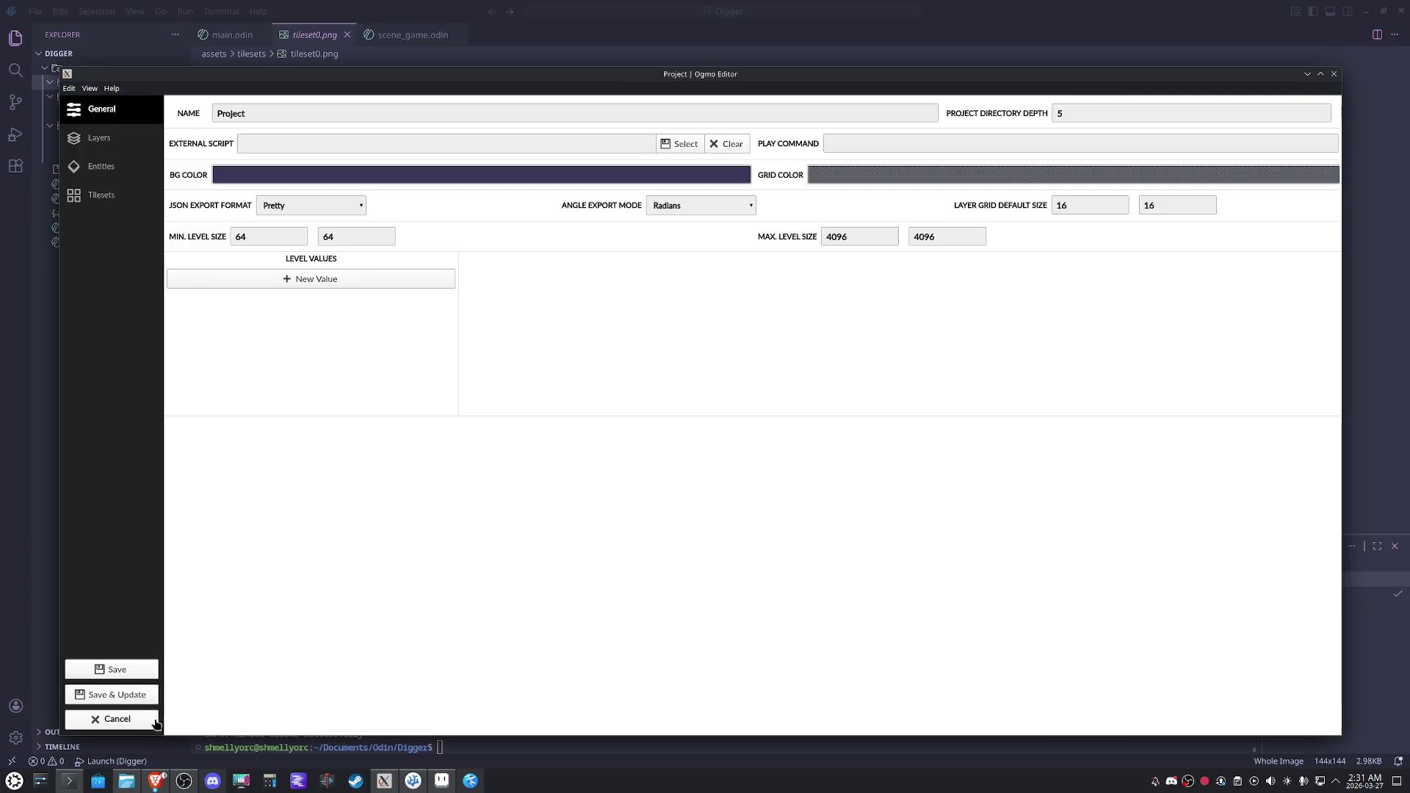
{"action": "left_click", "coordinate": [107, 138]}
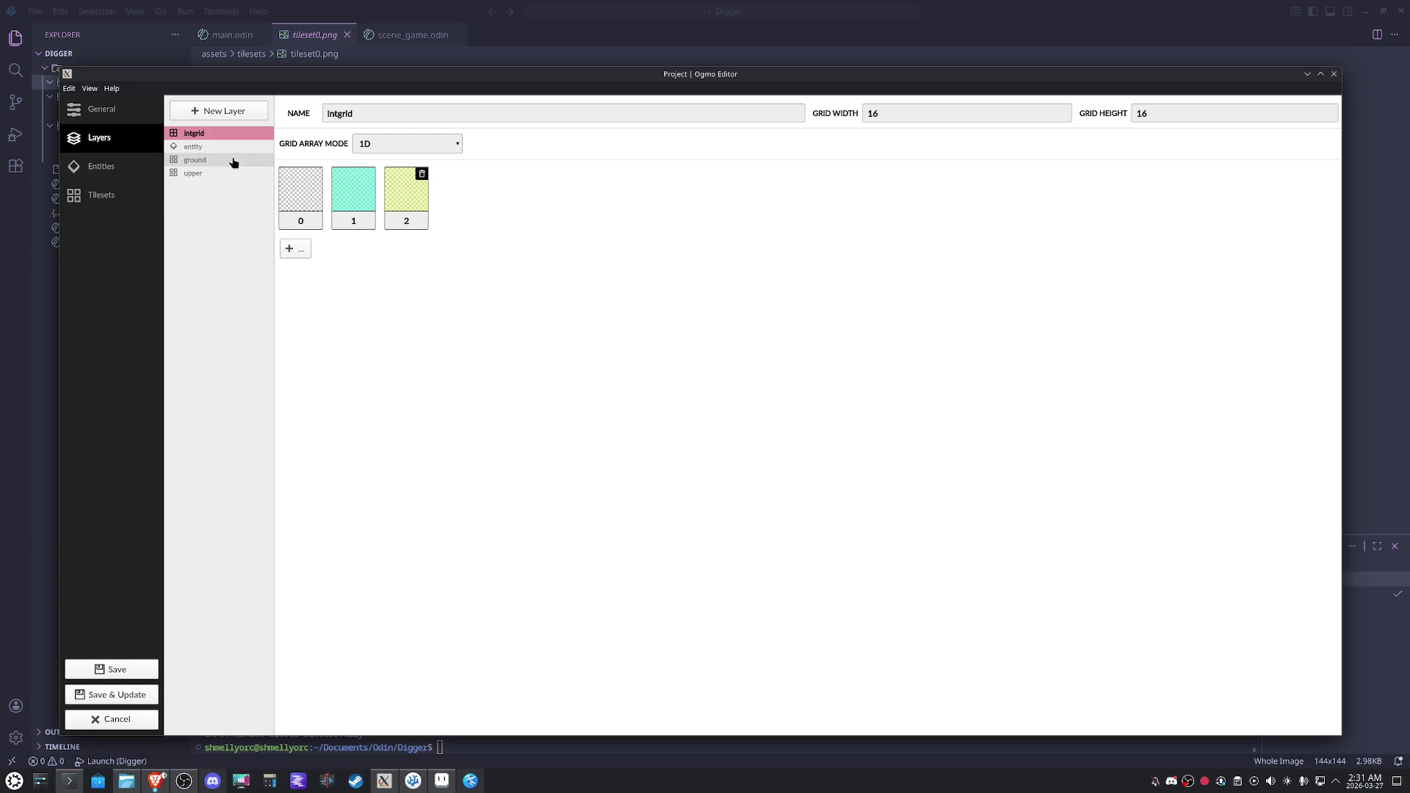
{"action": "left_click_drag", "start_coordinate": [211, 165], "coordinate": [210, 178]}
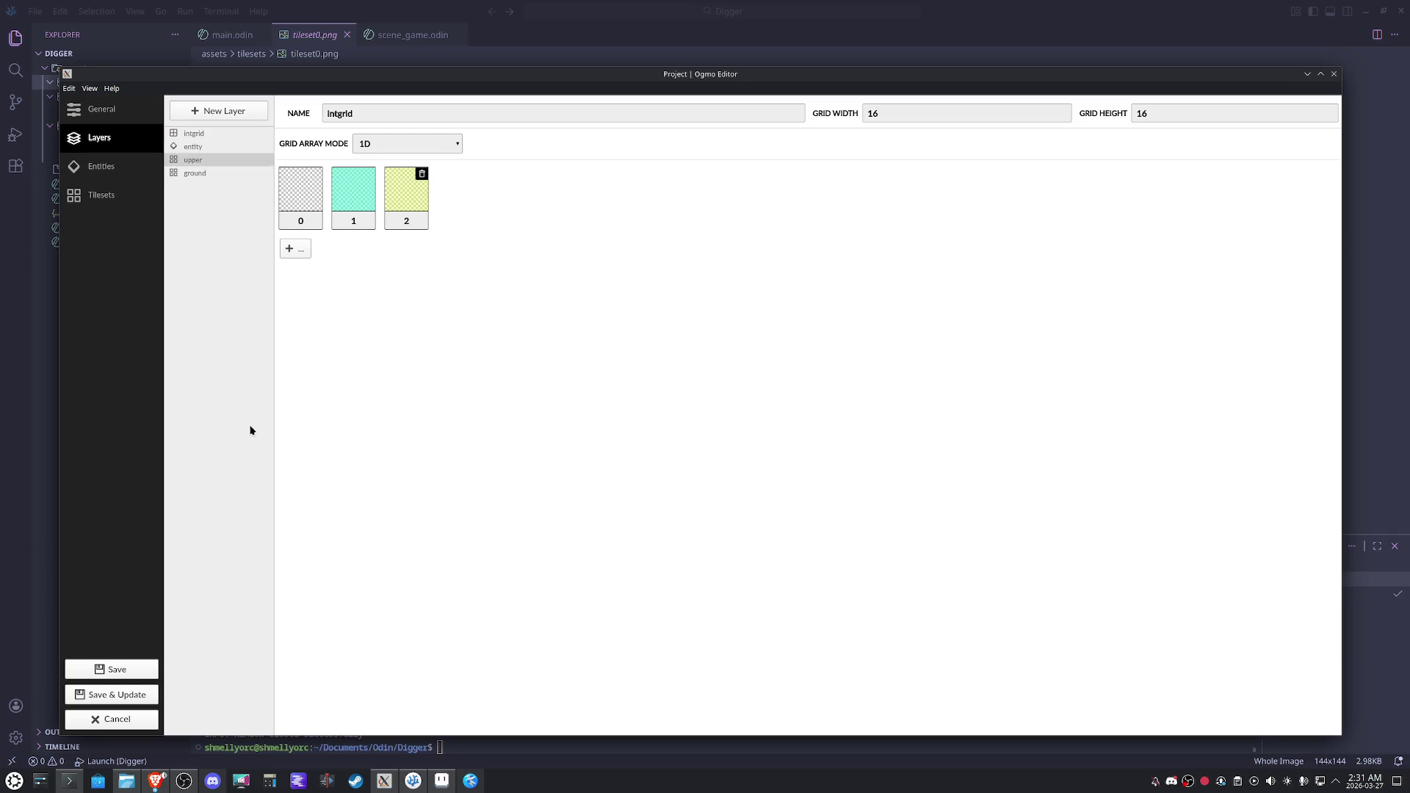
{"action": "left_click", "coordinate": [119, 703]}
{"action": "left_click", "coordinate": [841, 438]}
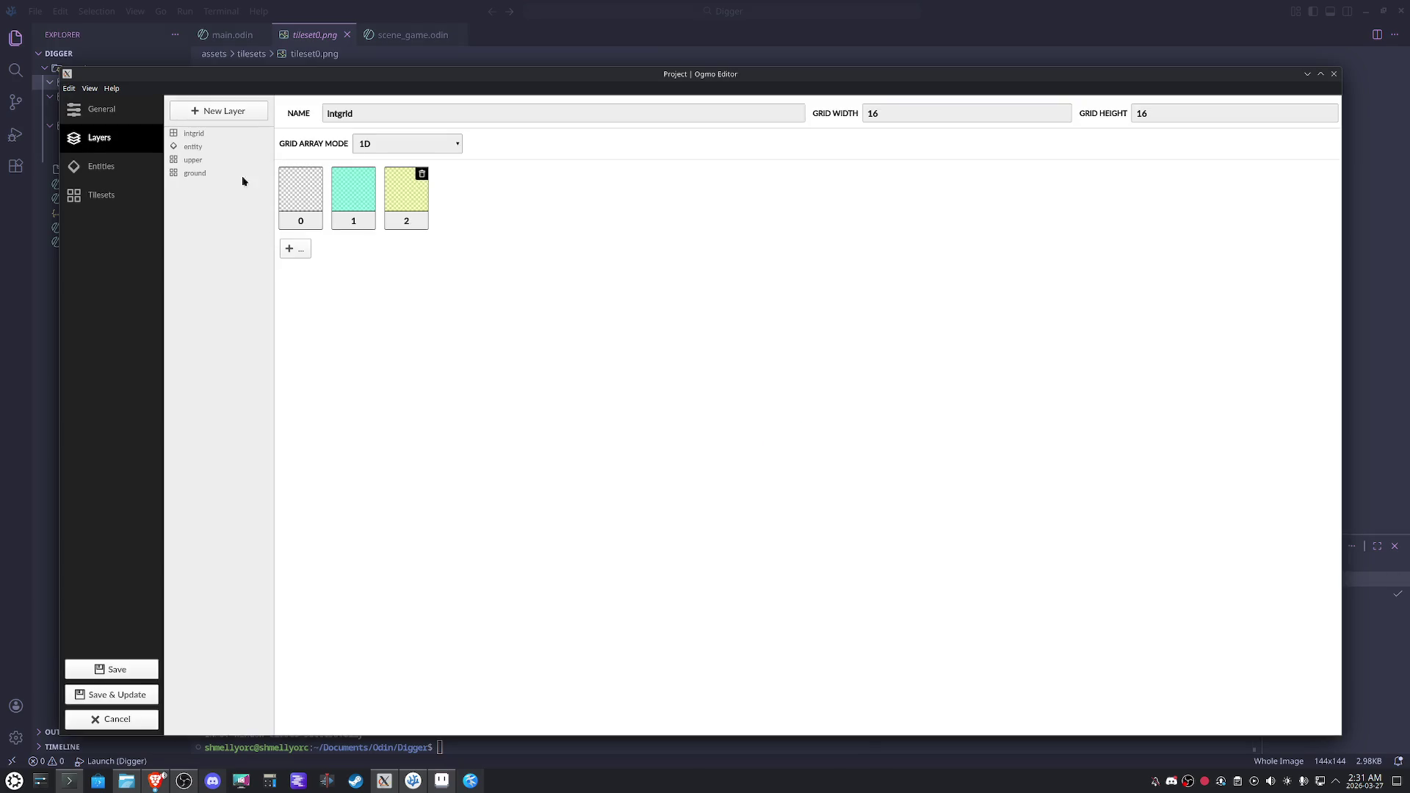
Move entity to the top and delete the duplicate entity layer.
{"action": "left_click_drag", "start_coordinate": [204, 144], "coordinate": [218, 151]}
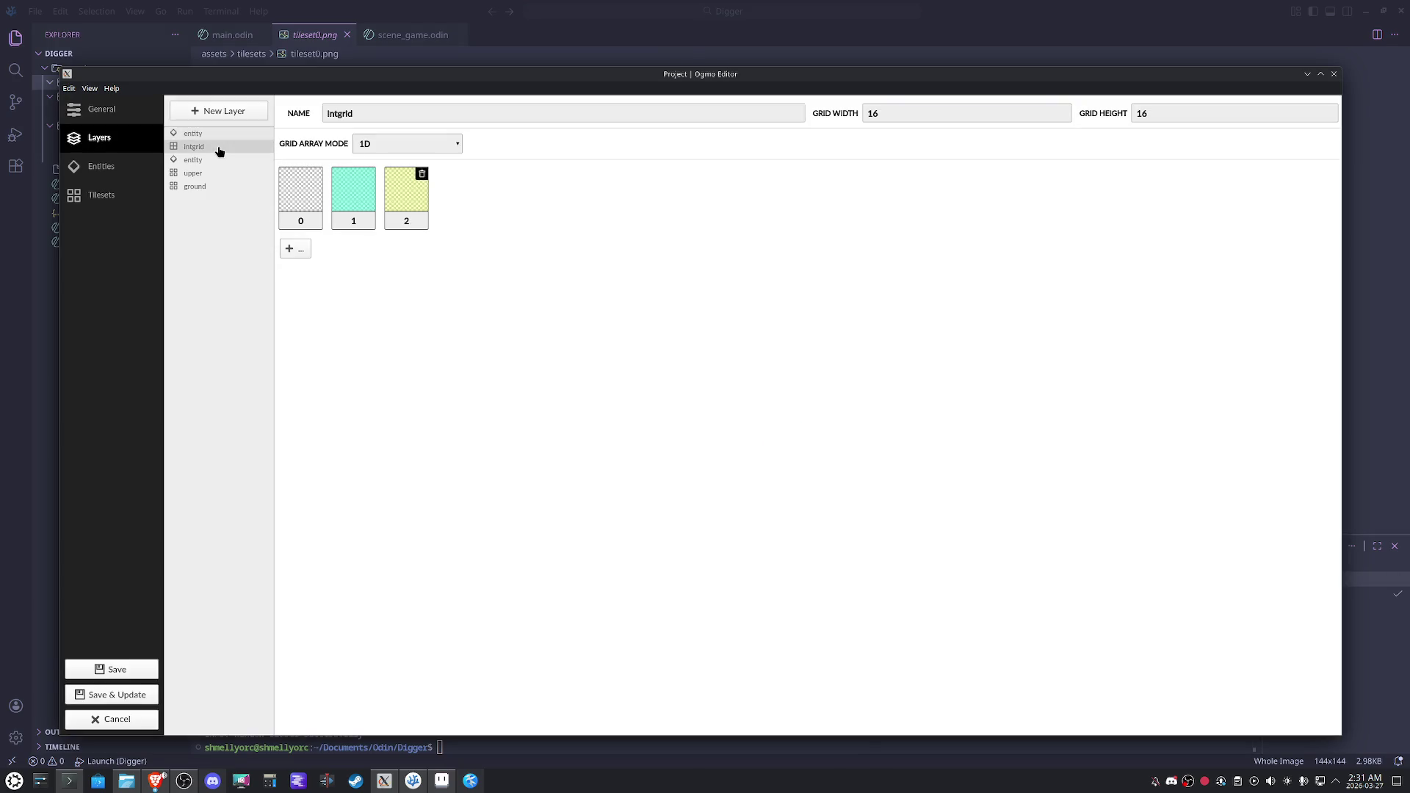
{"action": "left_click", "coordinate": [209, 136]}
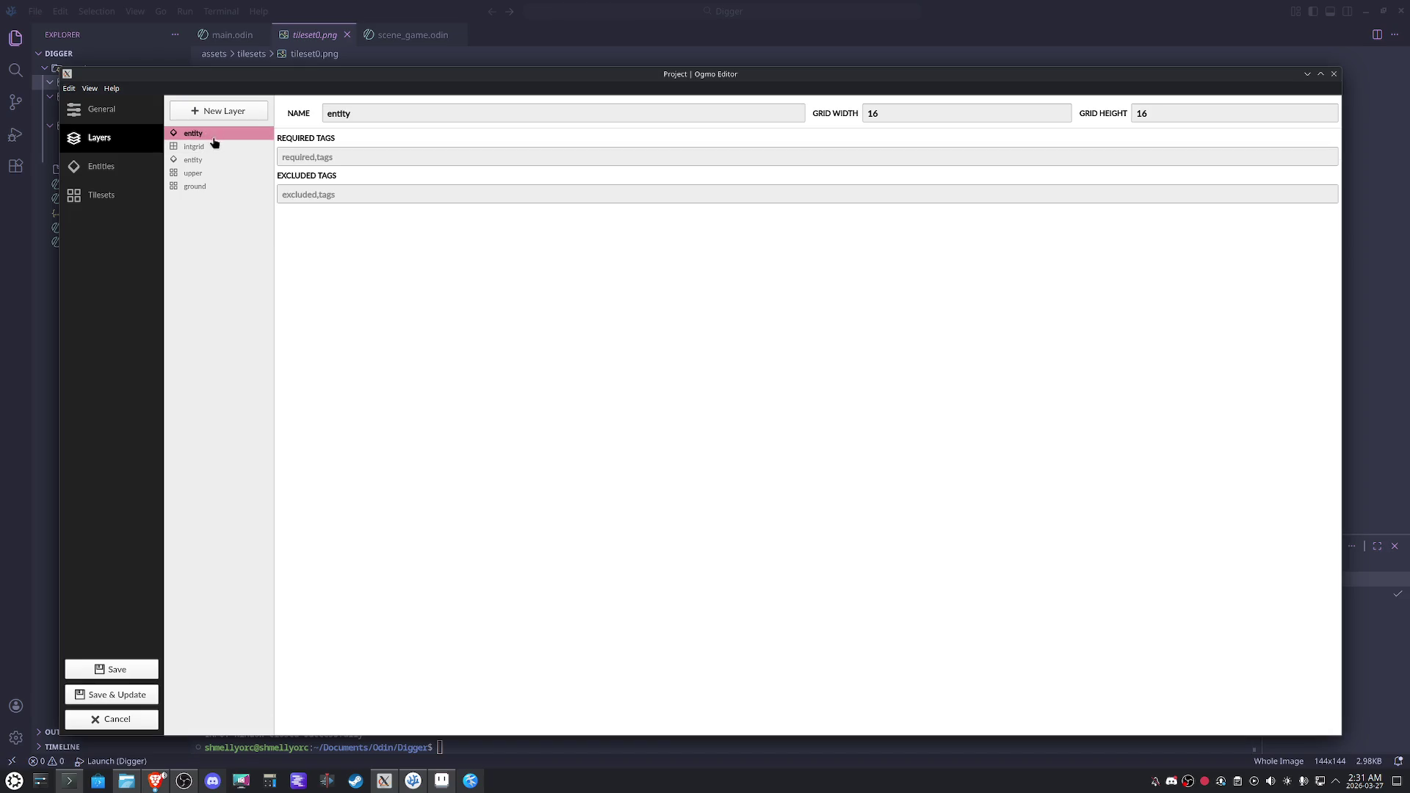
{"action": "right_click", "coordinate": [207, 157]}
{"action": "left_click", "coordinate": [225, 163]}
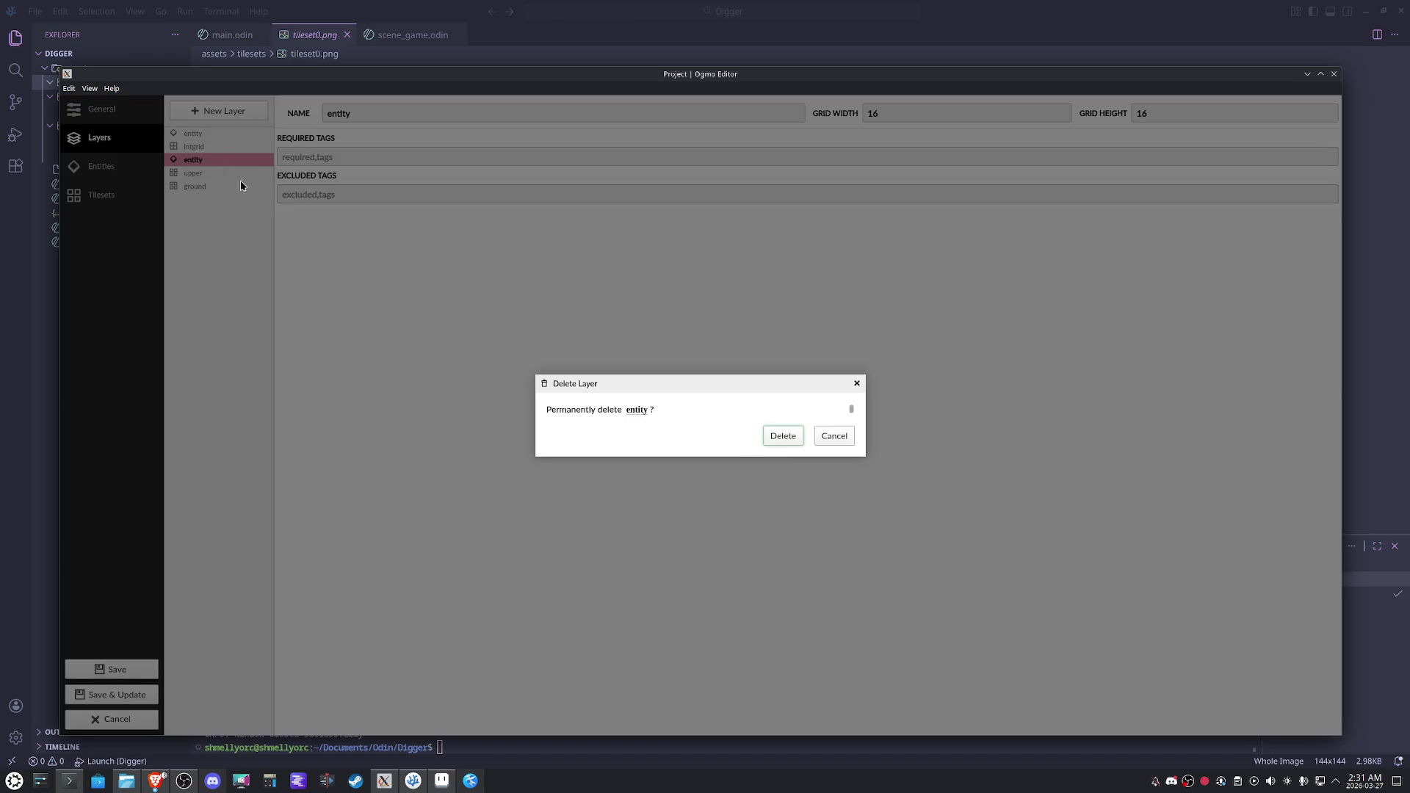
{"action": "left_click", "coordinate": [781, 437]}
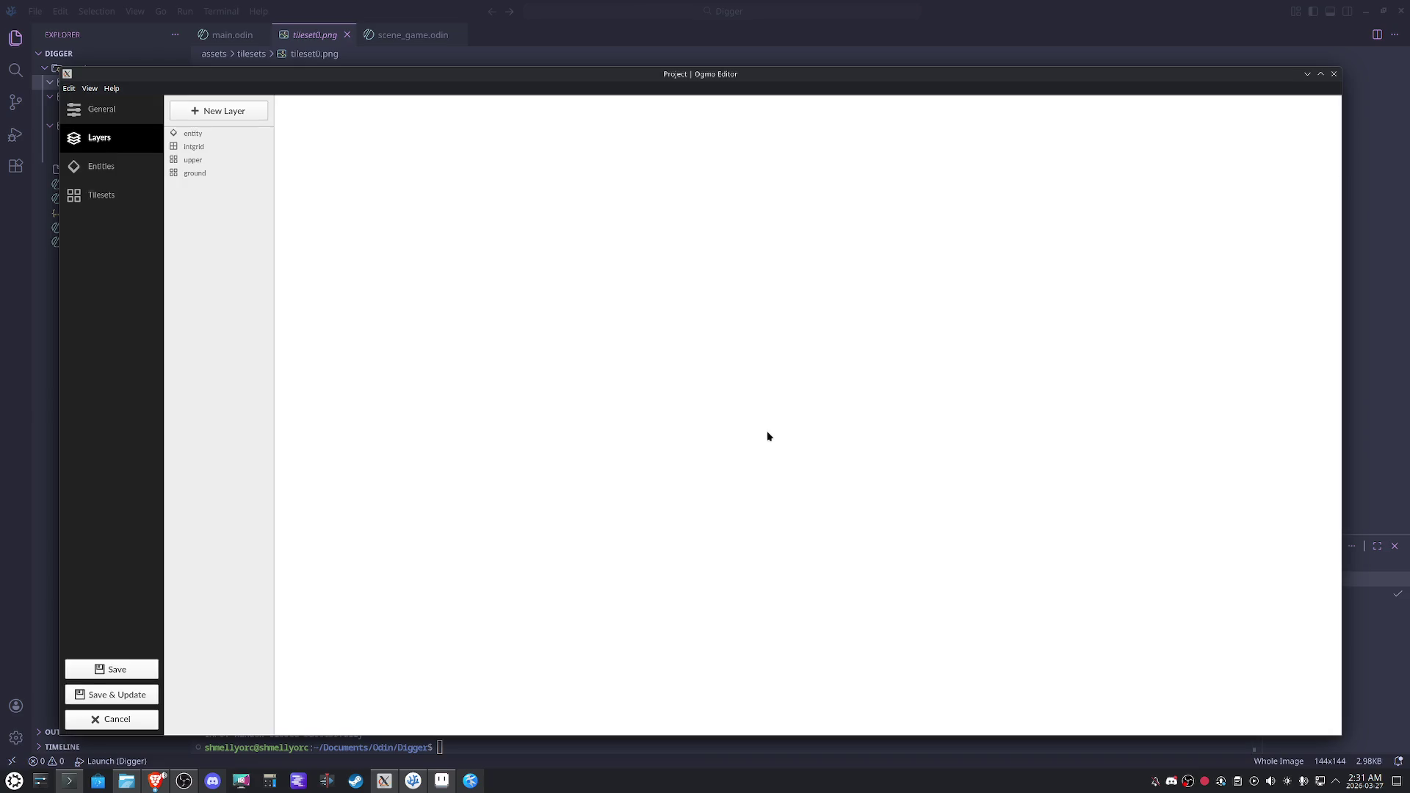
Review the entity, intgrid, upper and ground layer settings, then save and update levels.
{"action": "left_click", "coordinate": [194, 133]}
{"action": "left_click", "coordinate": [205, 147]}
{"action": "left_click", "coordinate": [207, 160]}
{"action": "left_click", "coordinate": [206, 172]}
{"action": "left_click", "coordinate": [112, 694]}
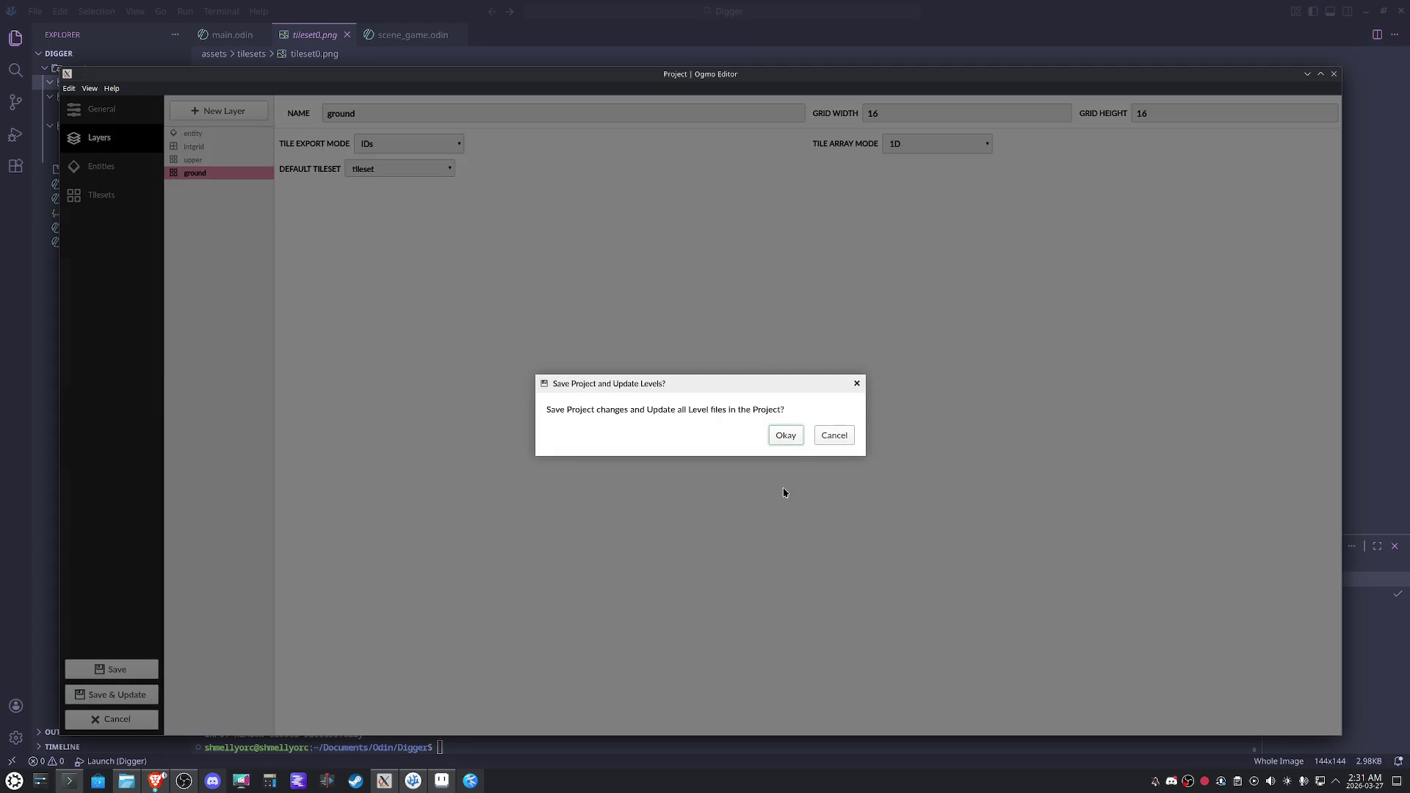
{"action": "left_click", "coordinate": [783, 436]}
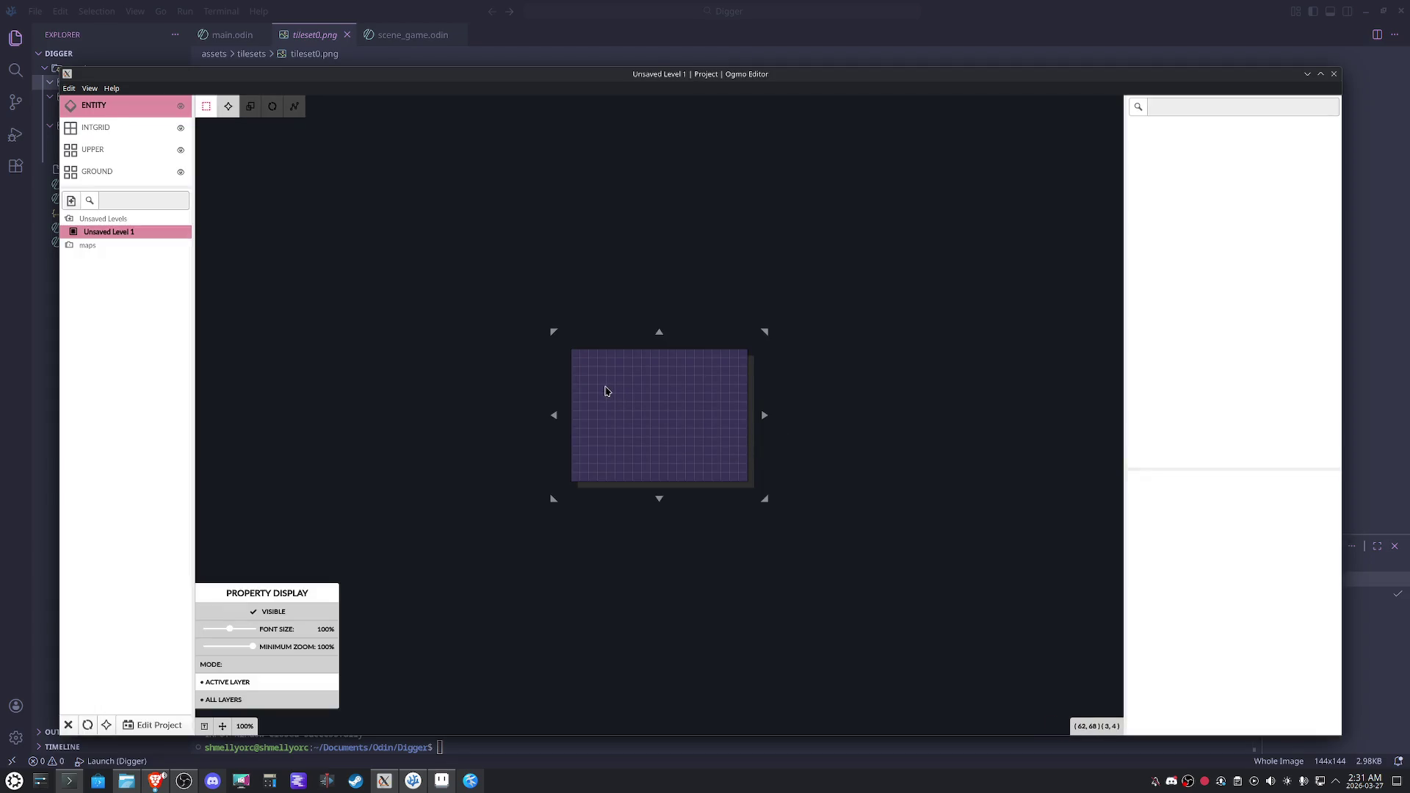
Select the GROUND layer and zoom the canvas and tileset palette for picking tiles.
{"action": "scroll", "coordinate": [588, 390], "scroll_direction": "up", "scroll_amount": 1}
{"action": "left_click", "coordinate": [147, 171]}
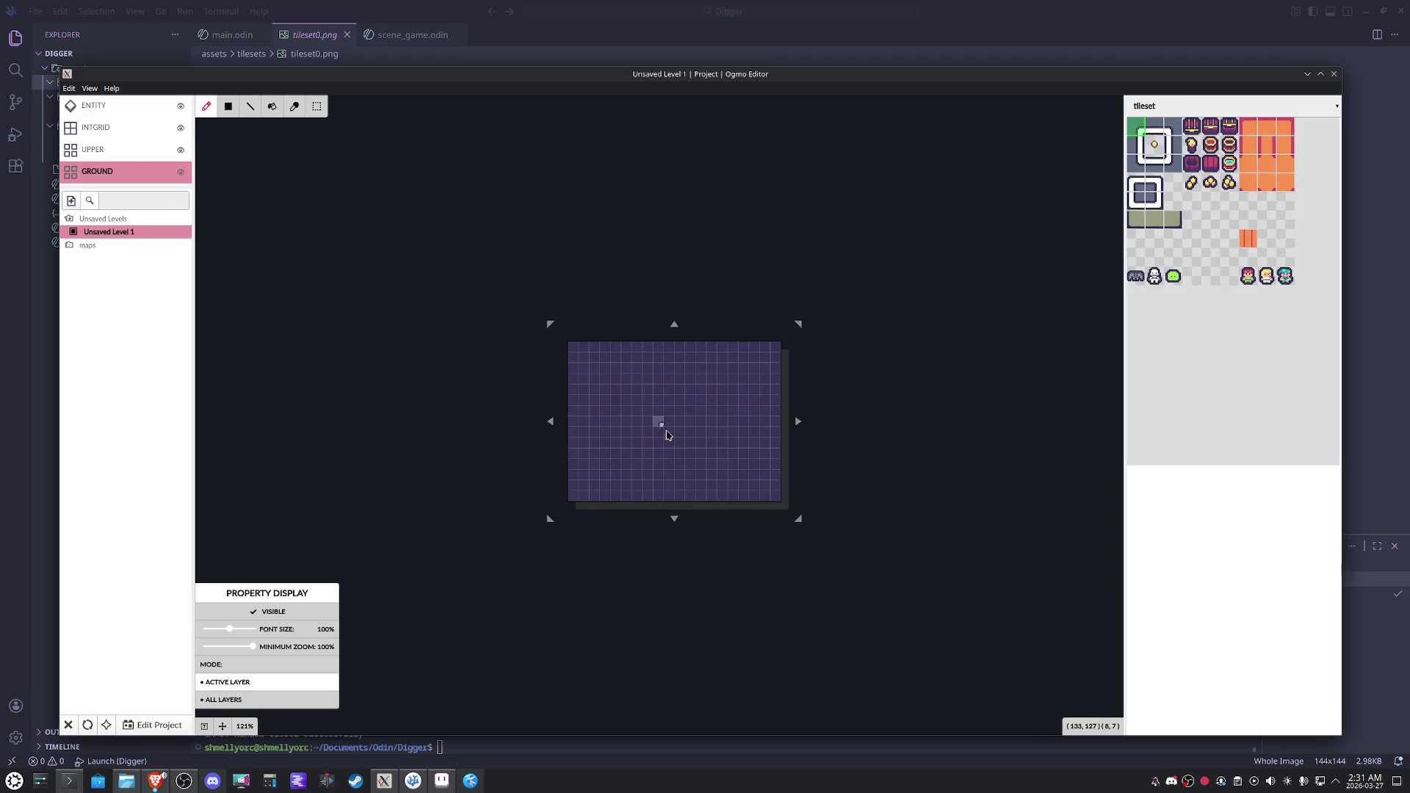
{"action": "scroll", "coordinate": [692, 422], "scroll_direction": "up", "scroll_amount": 1}
{"action": "scroll", "coordinate": [692, 422], "scroll_direction": "up", "scroll_amount": 1}
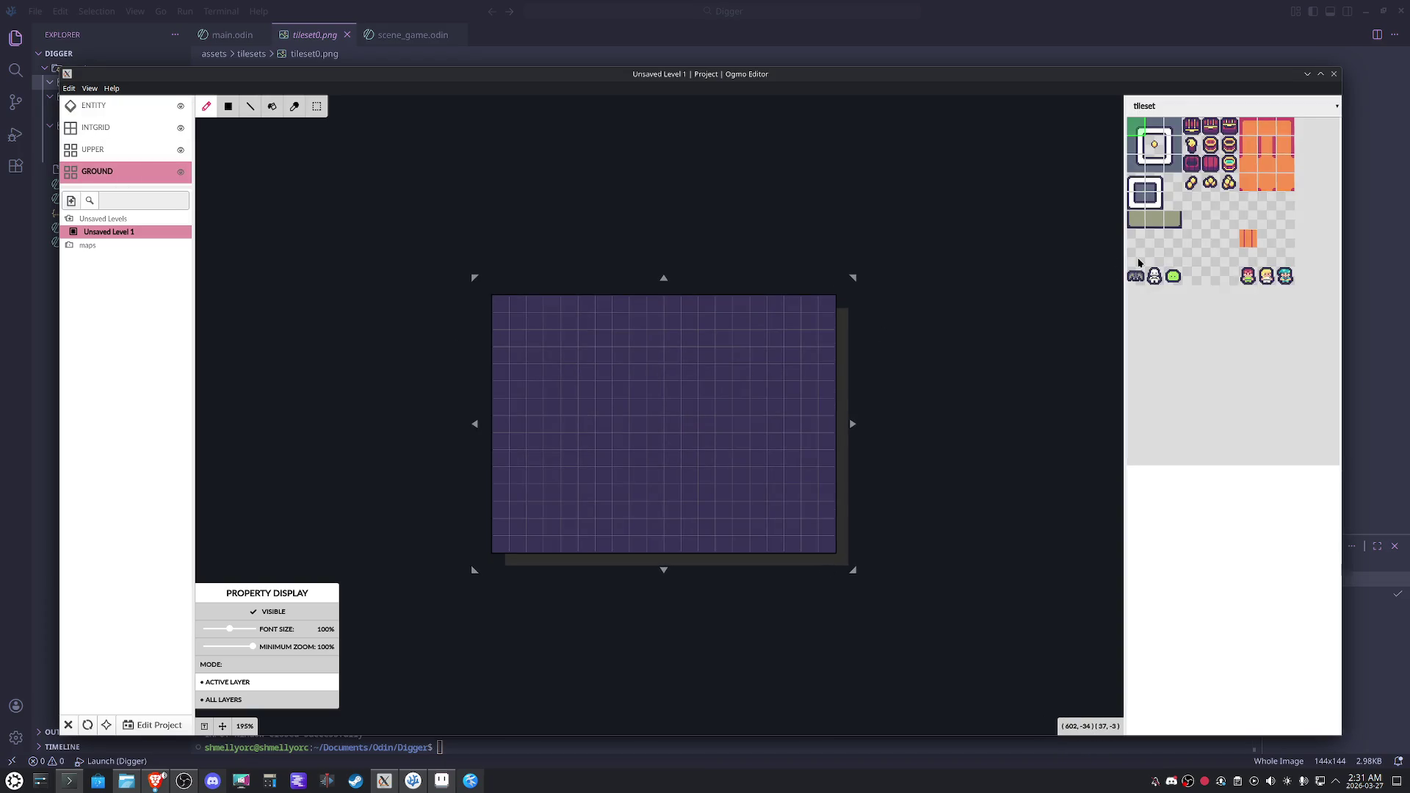
{"action": "scroll", "coordinate": [1142, 275], "scroll_direction": "up", "scroll_amount": 2}
{"action": "scroll", "coordinate": [1150, 273], "scroll_direction": "down", "scroll_amount": 1}
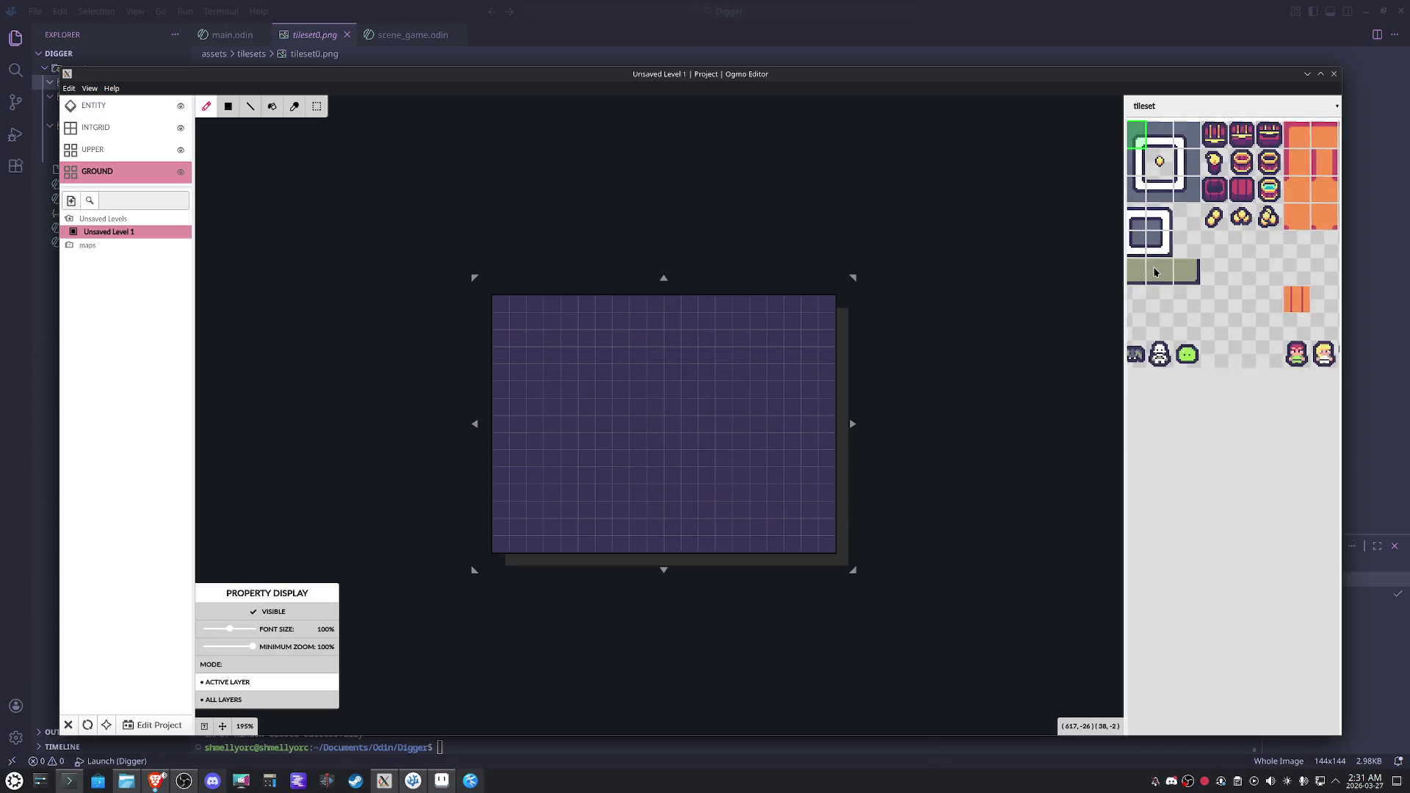
{"action": "scroll", "coordinate": [1124, 288], "scroll_direction": "up", "scroll_amount": 1}
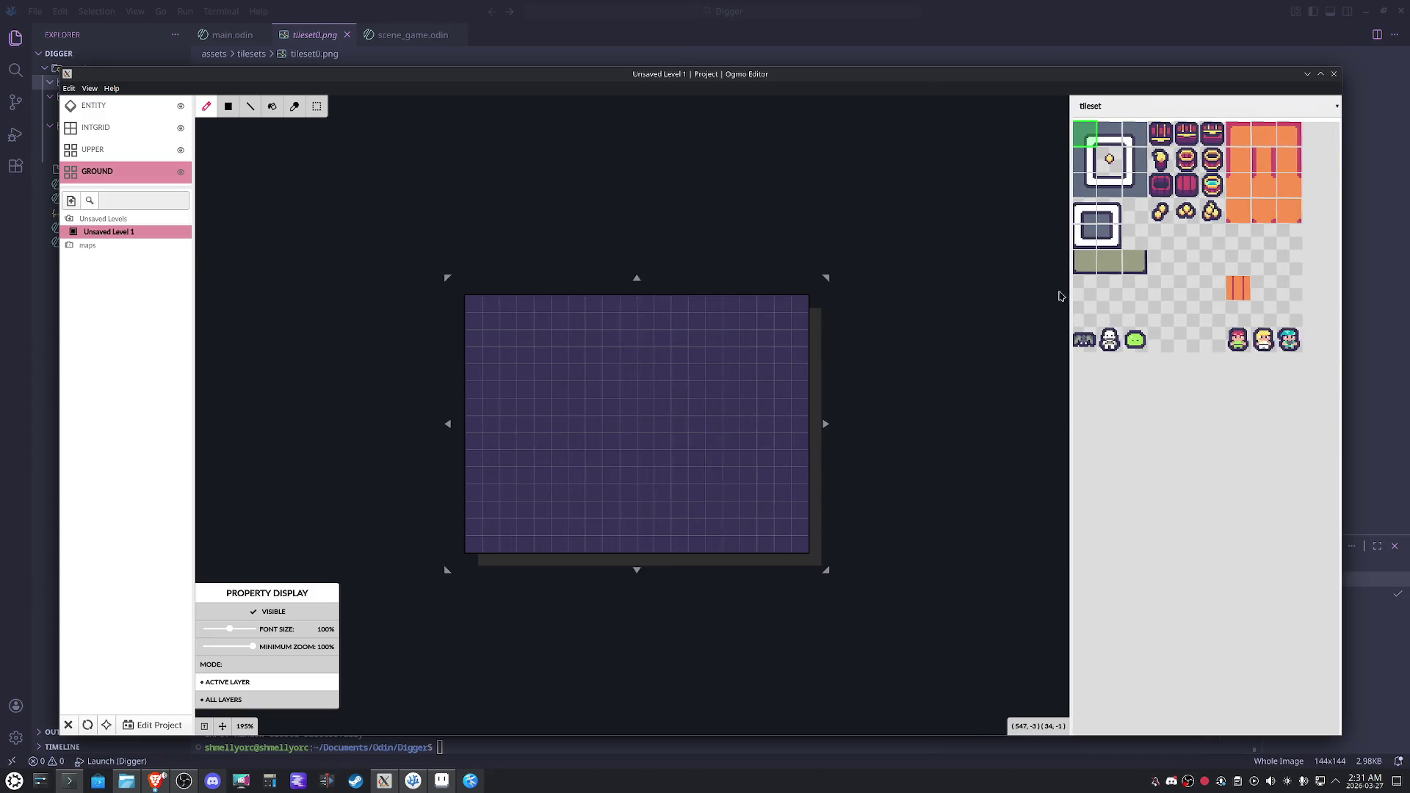
{"action": "scroll", "coordinate": [1079, 294], "scroll_direction": "down", "scroll_amount": 2}
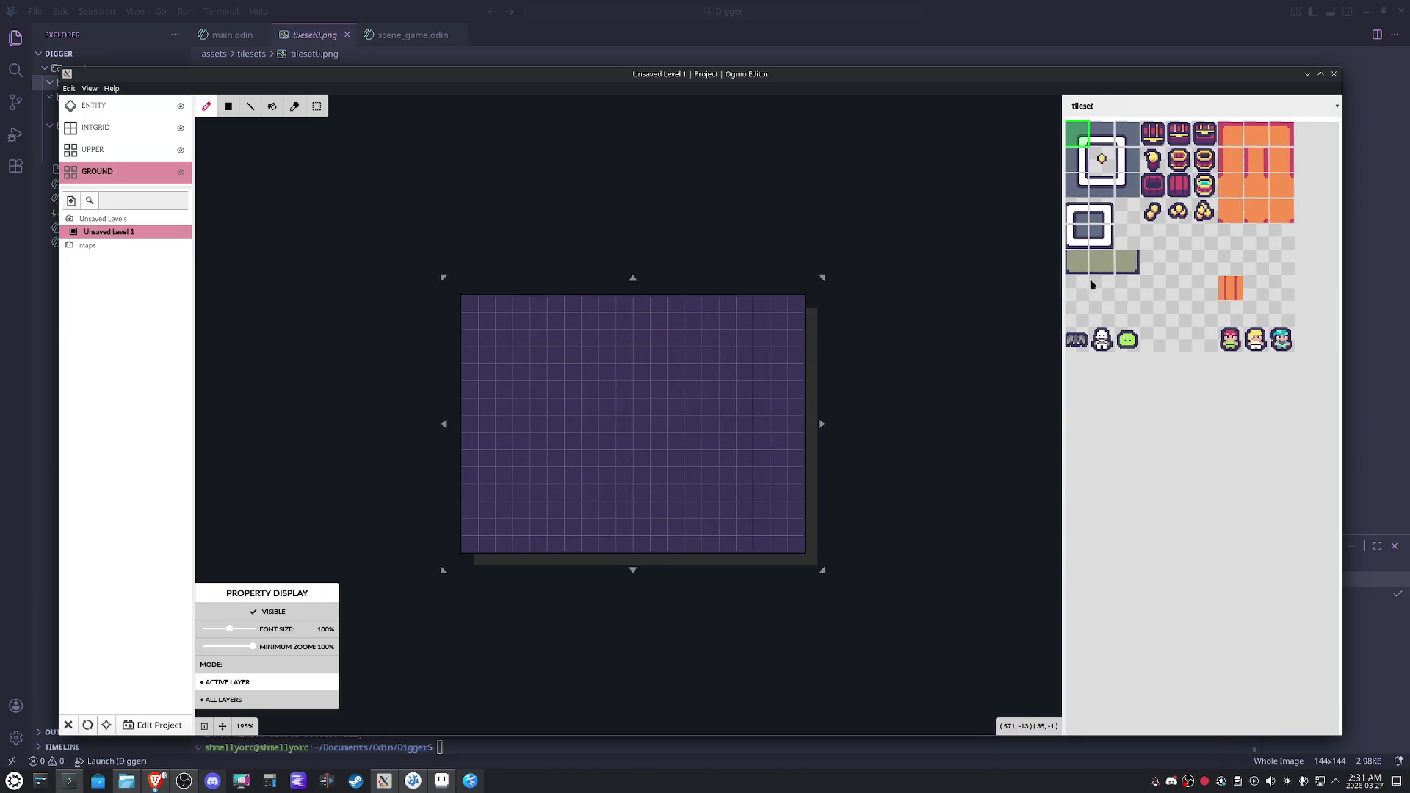
{"action": "scroll", "coordinate": [1096, 285], "scroll_direction": "up", "scroll_amount": 1}
{"action": "scroll", "coordinate": [1096, 285], "scroll_direction": "down", "scroll_amount": 1}
{"action": "scroll", "coordinate": [1096, 285], "scroll_direction": "up", "scroll_amount": 2}
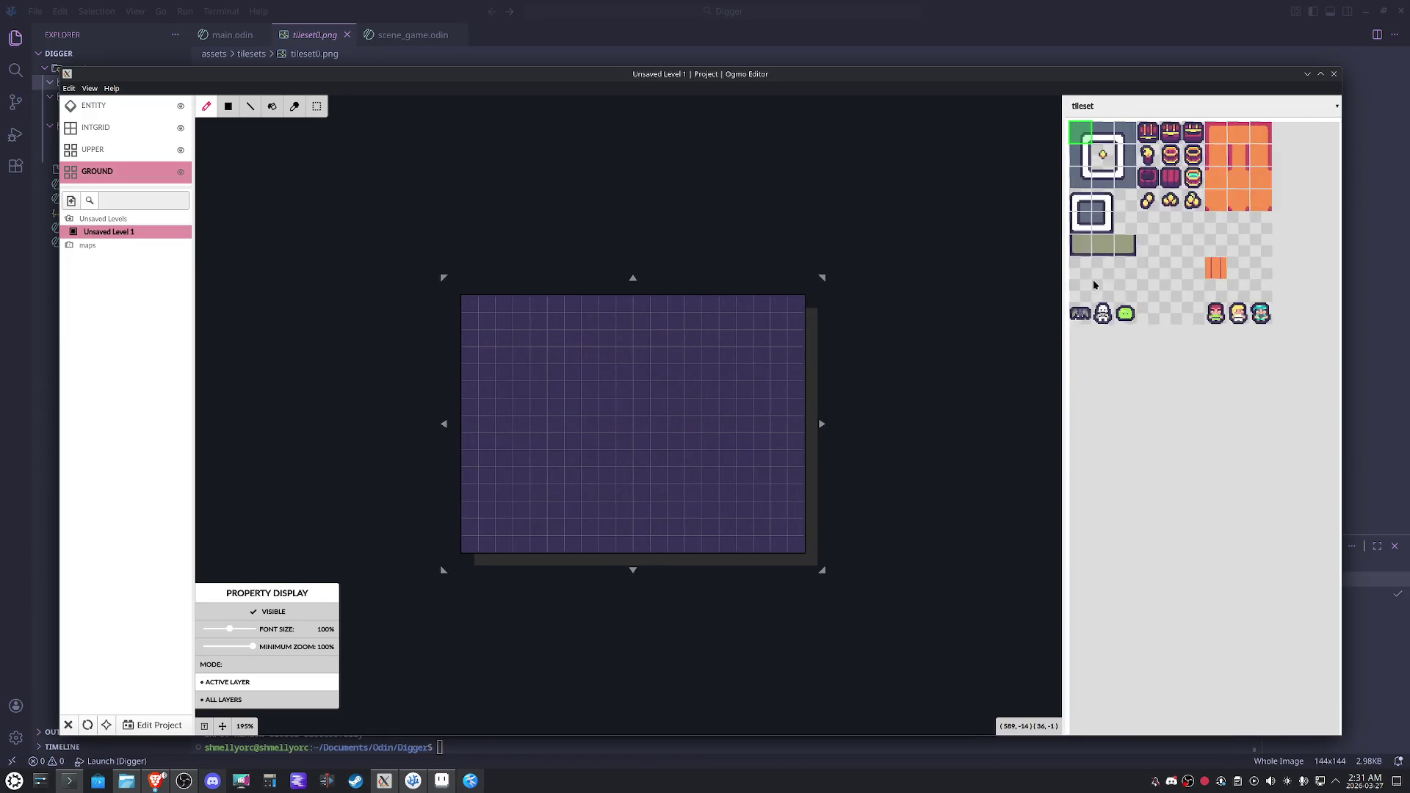
Widen the tileset panel and wall in the first room at the top-left.
{"action": "scroll", "coordinate": [1094, 285], "scroll_direction": "up", "scroll_amount": 1}
{"action": "mouse_move", "coordinate": [1063, 278]}
{"action": "left_mouse_down"}
{"action": "mouse_move", "coordinate": [1001, 283]}
{"action": "mouse_move", "coordinate": [1023, 283]}
{"action": "left_mouse_up"}
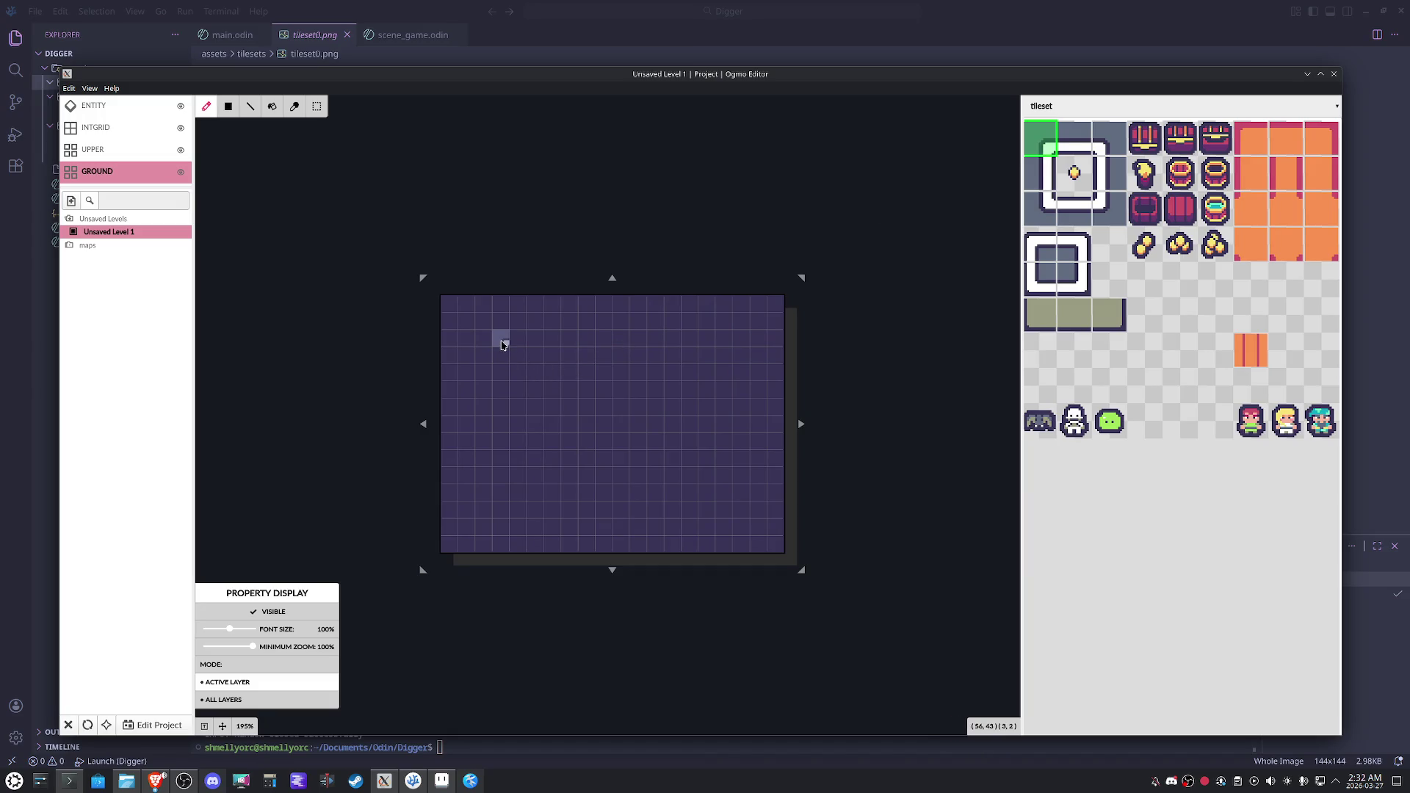
{"action": "mouse_move", "coordinate": [451, 305]}
{"action": "left_mouse_down"}
{"action": "mouse_move", "coordinate": [453, 389]}
{"action": "mouse_move", "coordinate": [558, 394]}
{"action": "mouse_move", "coordinate": [558, 309]}
{"action": "mouse_move", "coordinate": [471, 308]}
{"action": "left_mouse_up"}
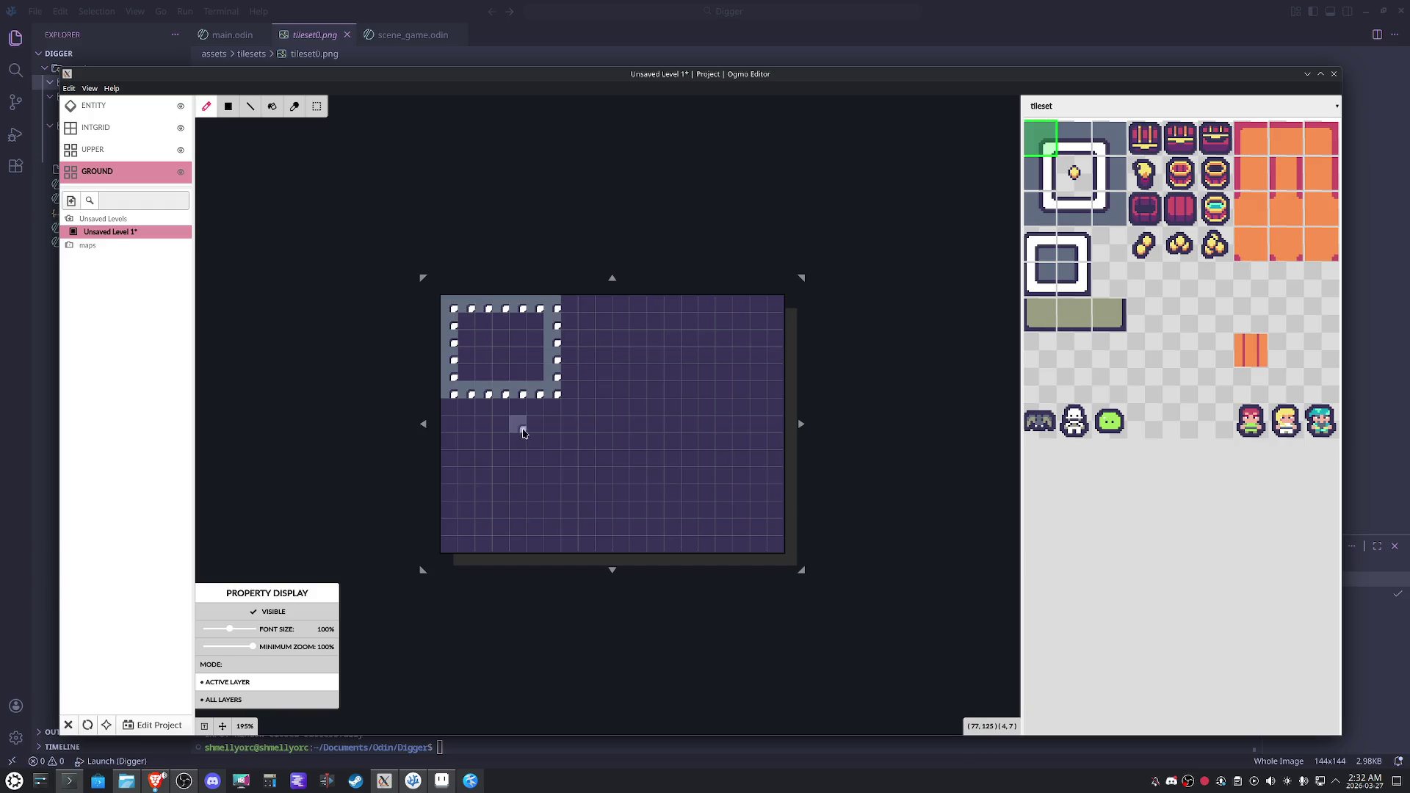
{"action": "mouse_move", "coordinate": [479, 410]}
{"action": "left_mouse_down"}
{"action": "mouse_move", "coordinate": [489, 459]}
{"action": "mouse_move", "coordinate": [523, 430]}
{"action": "mouse_move", "coordinate": [523, 459]}
{"action": "mouse_move", "coordinate": [465, 459]}
{"action": "mouse_move", "coordinate": [452, 544]}
{"action": "mouse_move", "coordinate": [543, 547]}
{"action": "mouse_move", "coordinate": [565, 474]}
{"action": "mouse_move", "coordinate": [607, 462]}
{"action": "mouse_move", "coordinate": [599, 540]}
{"action": "mouse_move", "coordinate": [606, 518]}
{"action": "mouse_move", "coordinate": [566, 545]}
{"action": "mouse_move", "coordinate": [552, 494]}
{"action": "mouse_move", "coordinate": [555, 513]}
{"action": "mouse_move", "coordinate": [579, 507]}
{"action": "mouse_move", "coordinate": [511, 442]}
{"action": "mouse_move", "coordinate": [506, 384]}
{"action": "mouse_move", "coordinate": [647, 390]}
{"action": "mouse_move", "coordinate": [656, 309]}
{"action": "mouse_move", "coordinate": [565, 308]}
{"action": "left_mouse_up"}
Paint walls for the second room along the top, erasing its extra inner column.
{"action": "mouse_move", "coordinate": [679, 394]}
{"action": "left_mouse_down"}
{"action": "mouse_move", "coordinate": [702, 395]}
{"action": "mouse_move", "coordinate": [712, 312]}
{"action": "mouse_move", "coordinate": [661, 309]}
{"action": "mouse_move", "coordinate": [656, 384]}
{"action": "mouse_move", "coordinate": [661, 324]}
{"action": "left_mouse_up"}
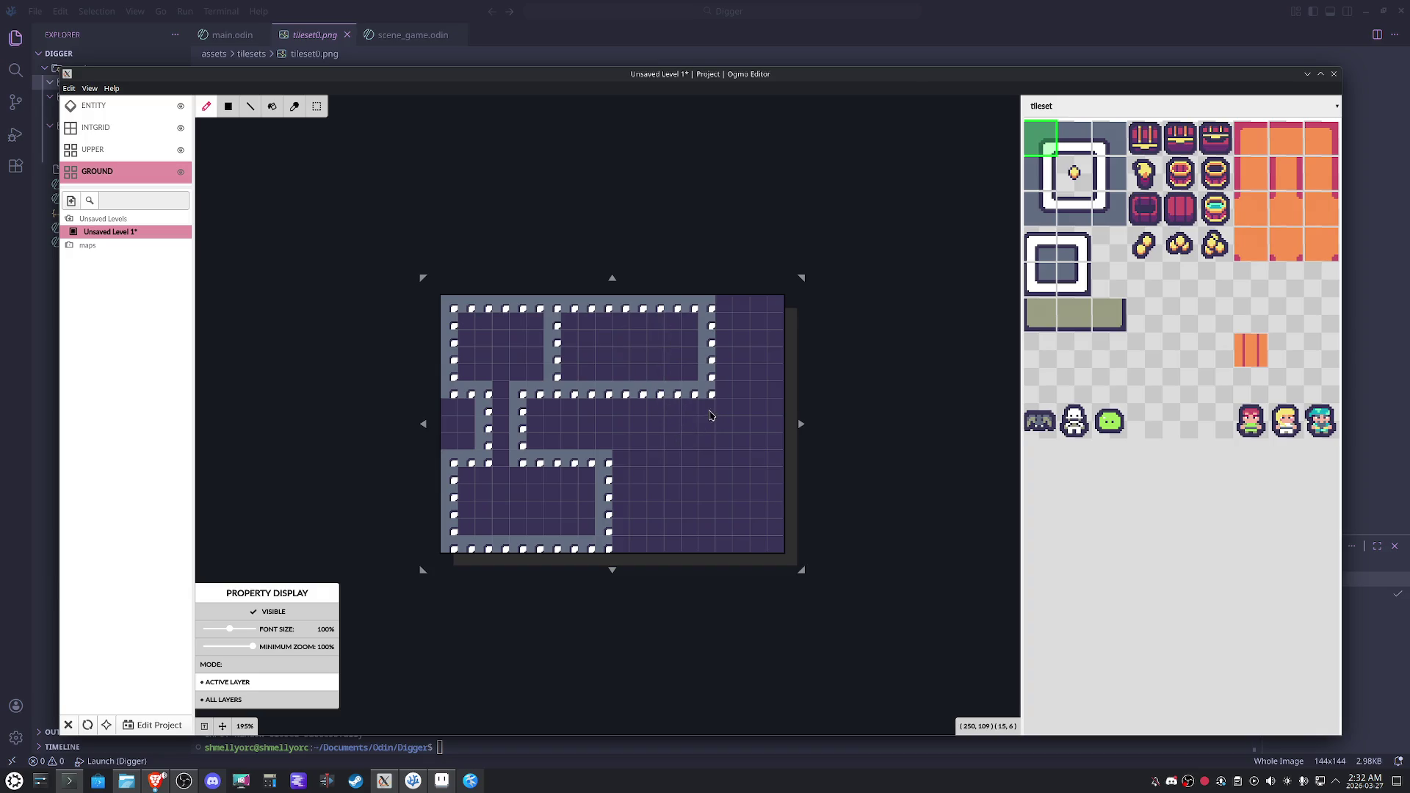
{"action": "mouse_move", "coordinate": [732, 385]}
{"action": "left_mouse_down"}
{"action": "mouse_move", "coordinate": [731, 308]}
{"action": "mouse_move", "coordinate": [731, 363]}
{"action": "mouse_move", "coordinate": [750, 328]}
{"action": "mouse_move", "coordinate": [744, 376]}
{"action": "left_mouse_up"}
{"action": "left_click_drag", "start_coordinate": [696, 374], "coordinate": [711, 320]}
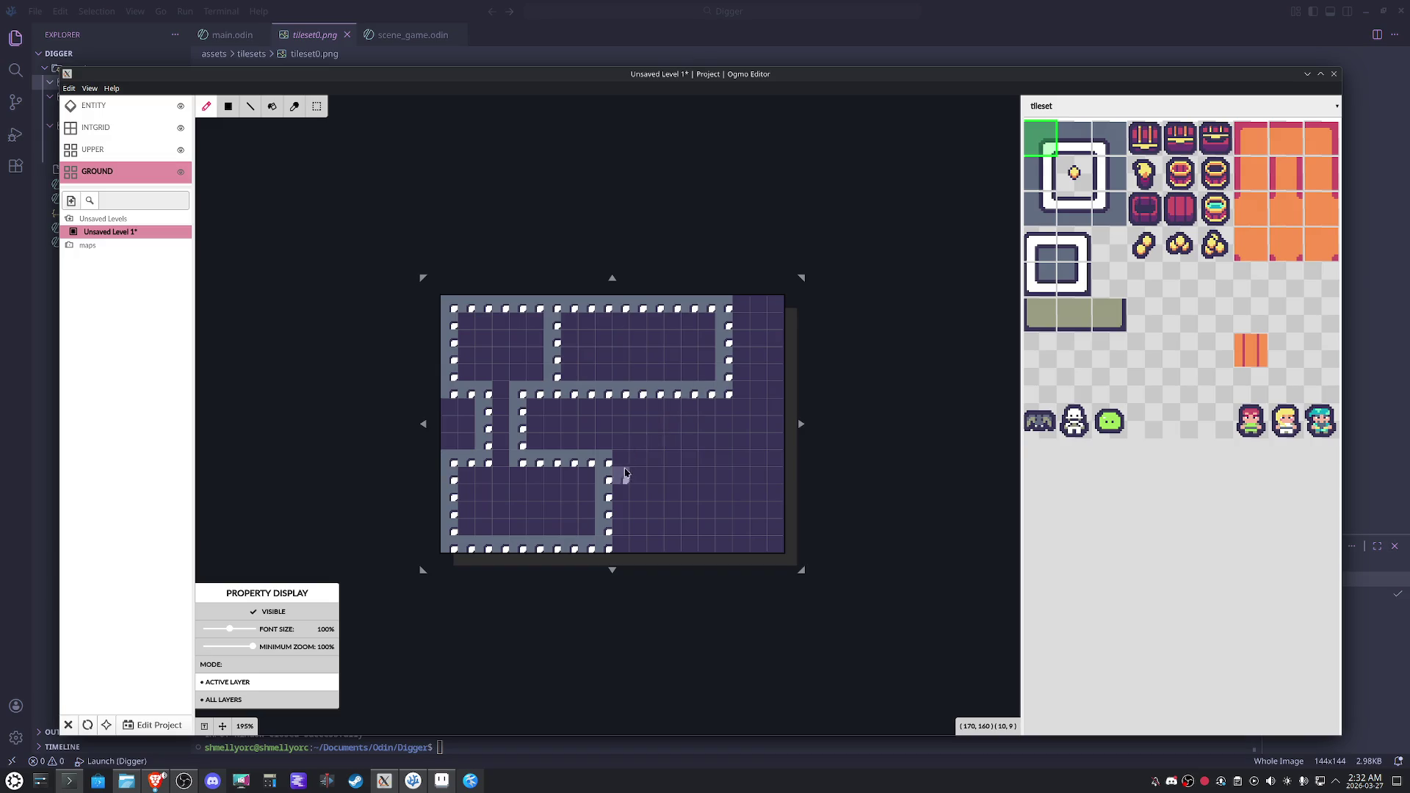
Paint right walls of the lower and middle rooms, fix the doubled column, and narrow the level one column.
{"action": "mouse_move", "coordinate": [644, 463]}
{"action": "left_mouse_down"}
{"action": "mouse_move", "coordinate": [651, 547]}
{"action": "mouse_move", "coordinate": [729, 548]}
{"action": "mouse_move", "coordinate": [747, 511]}
{"action": "mouse_move", "coordinate": [730, 461]}
{"action": "mouse_move", "coordinate": [657, 457]}
{"action": "mouse_move", "coordinate": [736, 494]}
{"action": "mouse_move", "coordinate": [727, 528]}
{"action": "mouse_move", "coordinate": [742, 476]}
{"action": "mouse_move", "coordinate": [711, 470]}
{"action": "mouse_move", "coordinate": [693, 402]}
{"action": "mouse_move", "coordinate": [659, 402]}
{"action": "mouse_move", "coordinate": [661, 441]}
{"action": "left_mouse_up"}
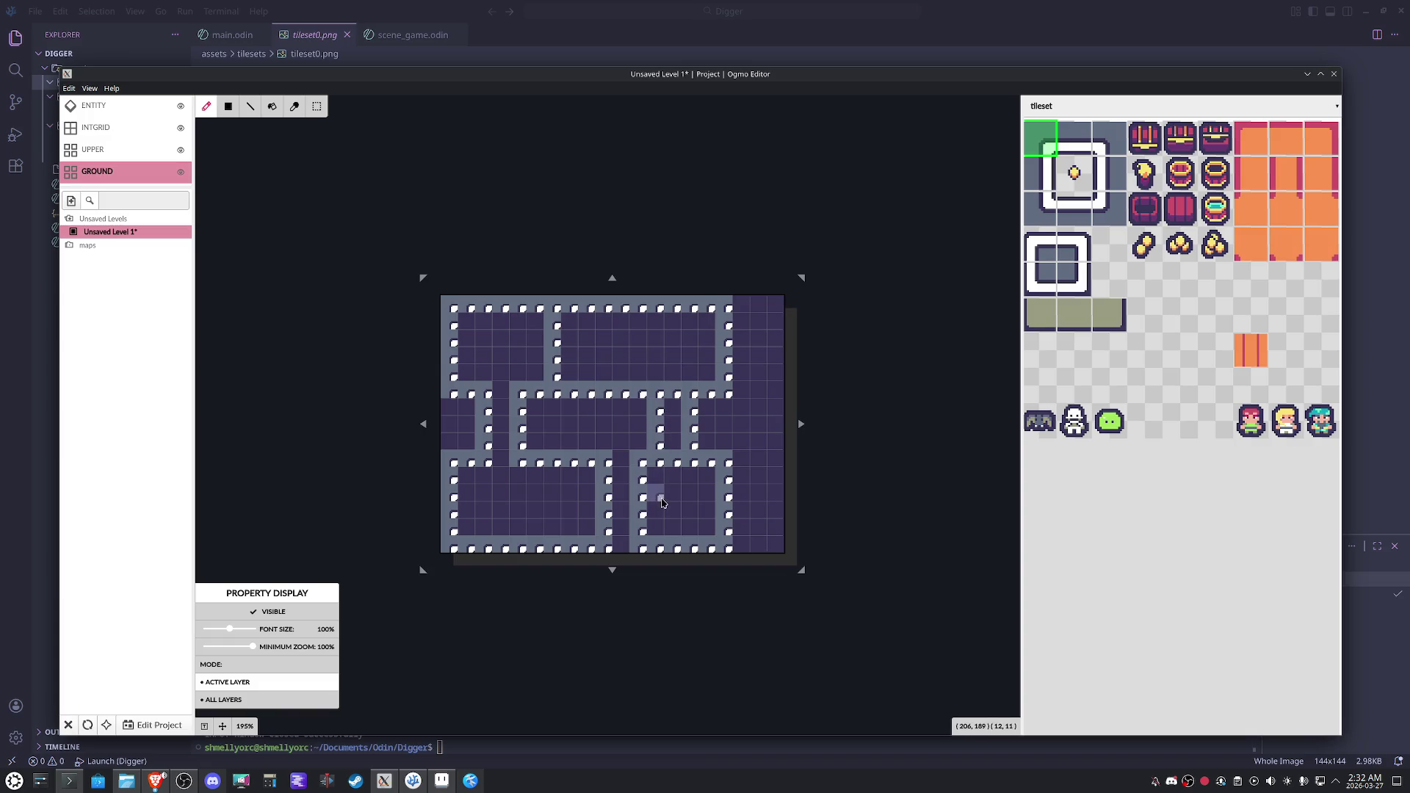
{"action": "left_click_drag", "start_coordinate": [741, 463], "coordinate": [743, 549]}
{"action": "left_click_drag", "start_coordinate": [740, 383], "coordinate": [740, 305]}
{"action": "mouse_move", "coordinate": [674, 434]}
{"action": "left_mouse_down"}
{"action": "mouse_move", "coordinate": [657, 412]}
{"action": "mouse_move", "coordinate": [712, 445]}
{"action": "mouse_move", "coordinate": [695, 389]}
{"action": "mouse_move", "coordinate": [694, 470]}
{"action": "mouse_move", "coordinate": [728, 532]}
{"action": "left_mouse_up"}
{"action": "left_click_drag", "start_coordinate": [730, 378], "coordinate": [729, 323]}
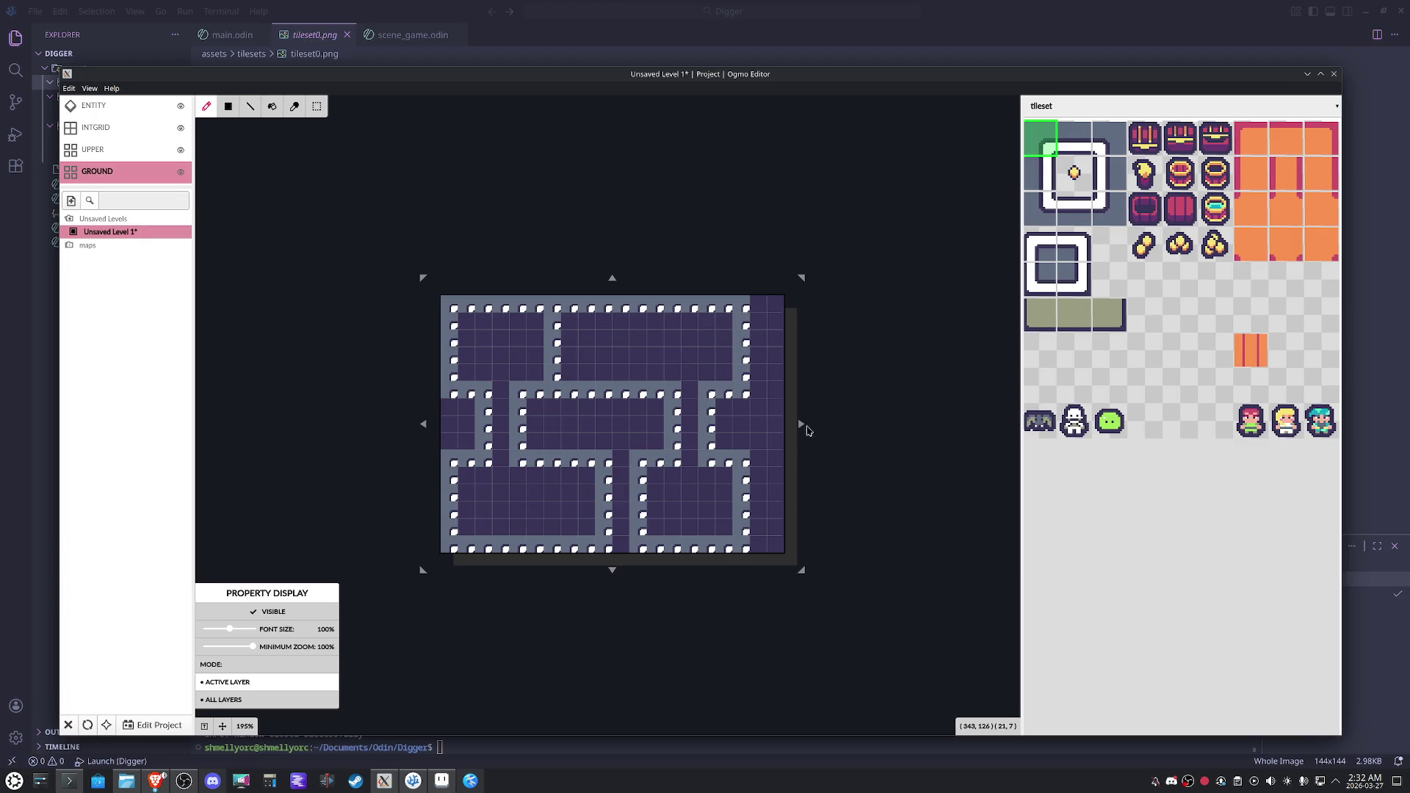
{"action": "left_click_drag", "start_coordinate": [801, 424], "coordinate": [777, 427]}
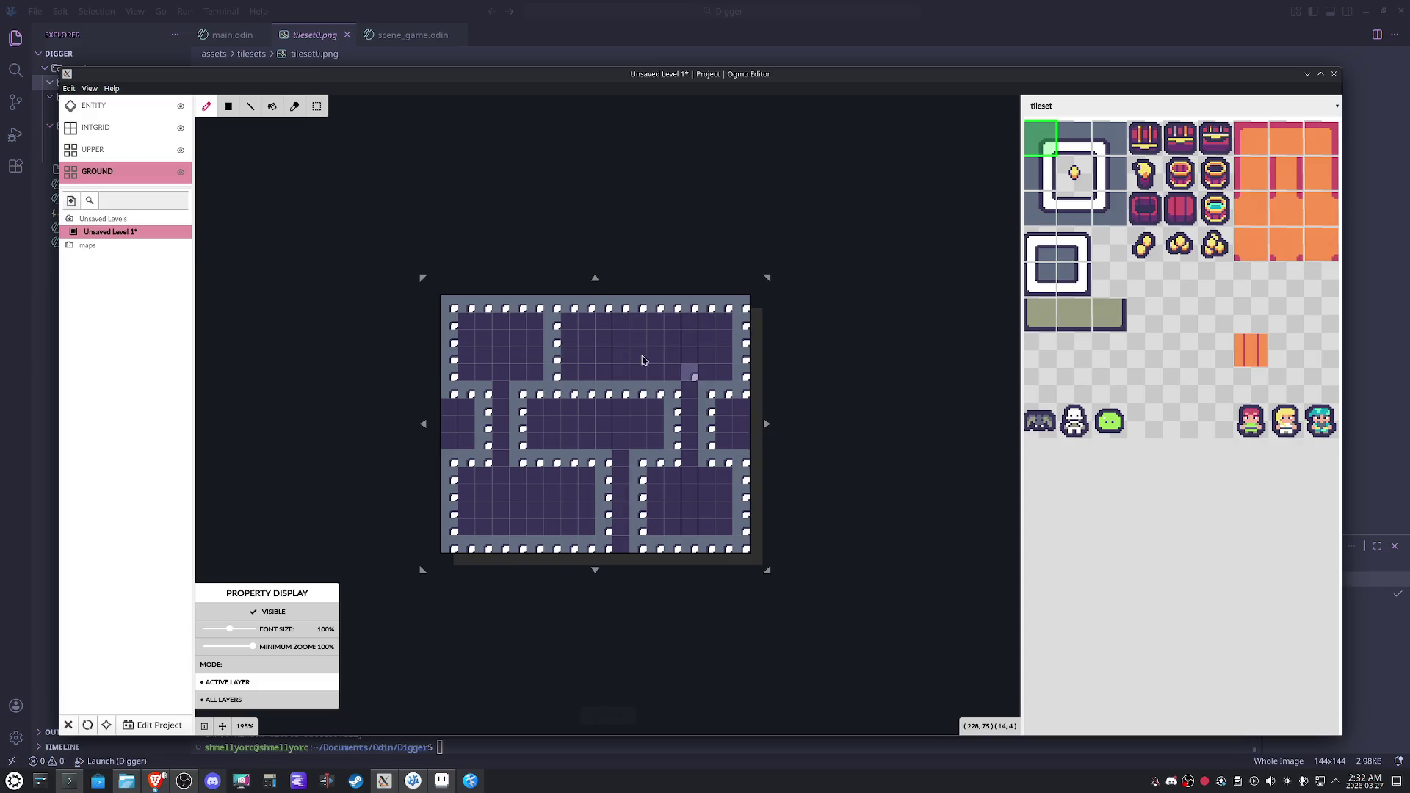
Clean up the wall and floor tiles in and around the top rooms.
{"action": "scroll", "coordinate": [620, 355], "scroll_direction": "up", "scroll_amount": 1}
{"action": "mouse_move", "coordinate": [553, 365]}
{"action": "left_mouse_down"}
{"action": "mouse_move", "coordinate": [551, 339]}
{"action": "mouse_move", "coordinate": [553, 376]}
{"action": "left_mouse_up"}
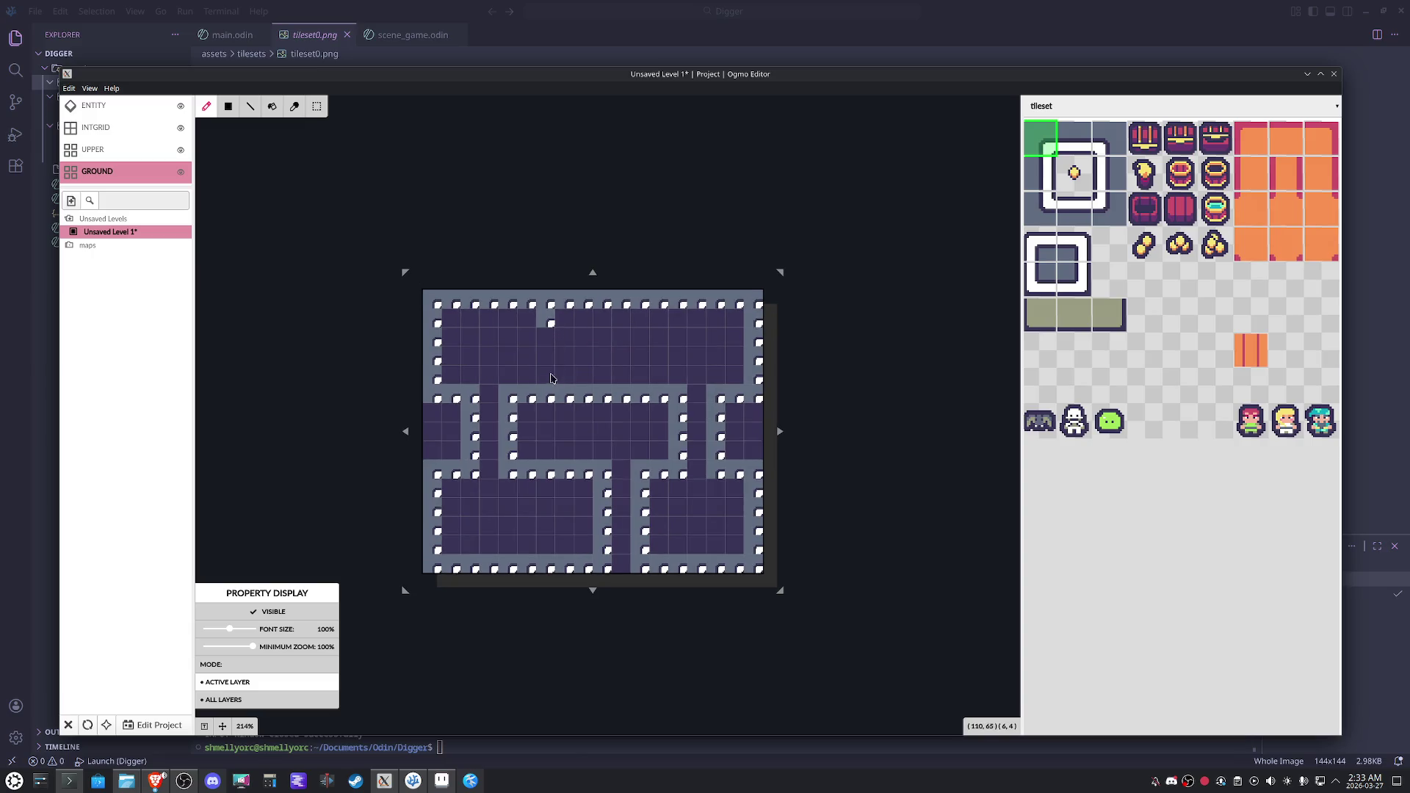
{"action": "left_click", "coordinate": [552, 332]}
{"action": "mouse_move", "coordinate": [604, 375]}
{"action": "left_mouse_down"}
{"action": "mouse_move", "coordinate": [579, 377]}
{"action": "mouse_move", "coordinate": [587, 402]}
{"action": "left_mouse_up"}
{"action": "mouse_move", "coordinate": [629, 323]}
{"action": "left_mouse_down"}
{"action": "mouse_move", "coordinate": [566, 323]}
{"action": "mouse_move", "coordinate": [604, 301]}
{"action": "left_mouse_up"}
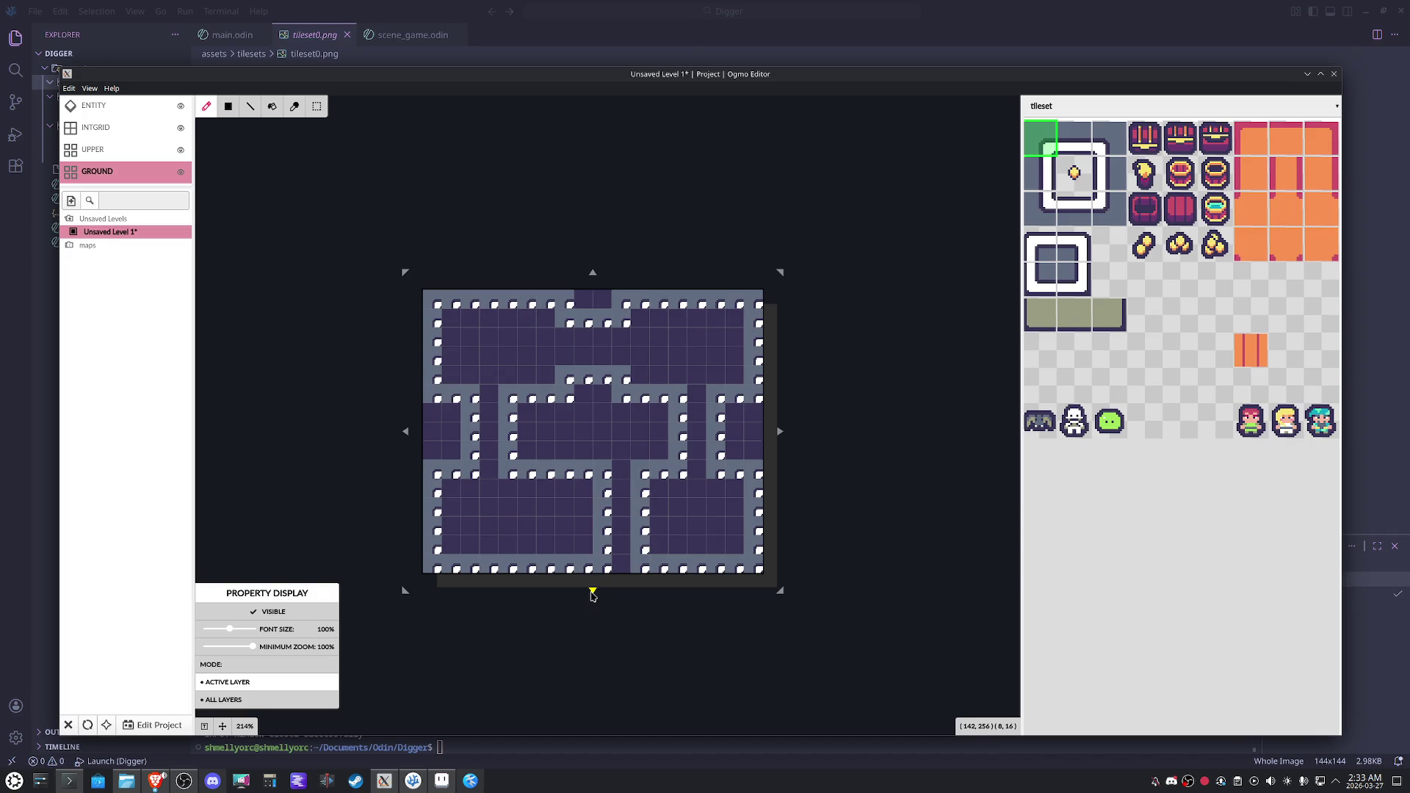
Add one tile row to the level height, shift the layout down a row, and wall the new top row.
{"action": "left_click_drag", "start_coordinate": [592, 592], "coordinate": [592, 611]}
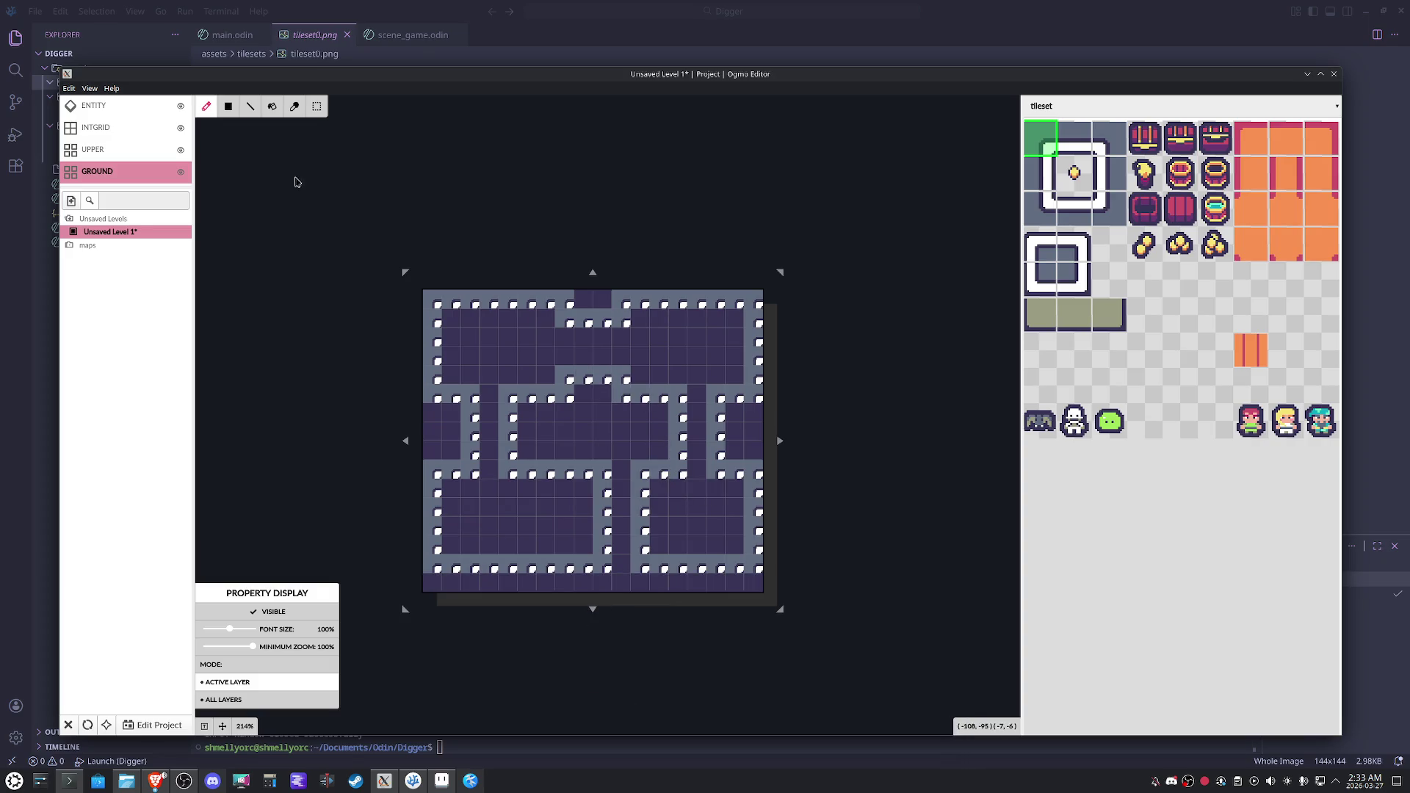
{"action": "left_click", "coordinate": [315, 108]}
{"action": "mouse_move", "coordinate": [424, 292]}
{"action": "left_mouse_down"}
{"action": "mouse_move", "coordinate": [668, 518]}
{"action": "mouse_move", "coordinate": [751, 571]}
{"action": "mouse_move", "coordinate": [681, 581]}
{"action": "left_mouse_up"}
{"action": "left_click", "coordinate": [205, 108]}
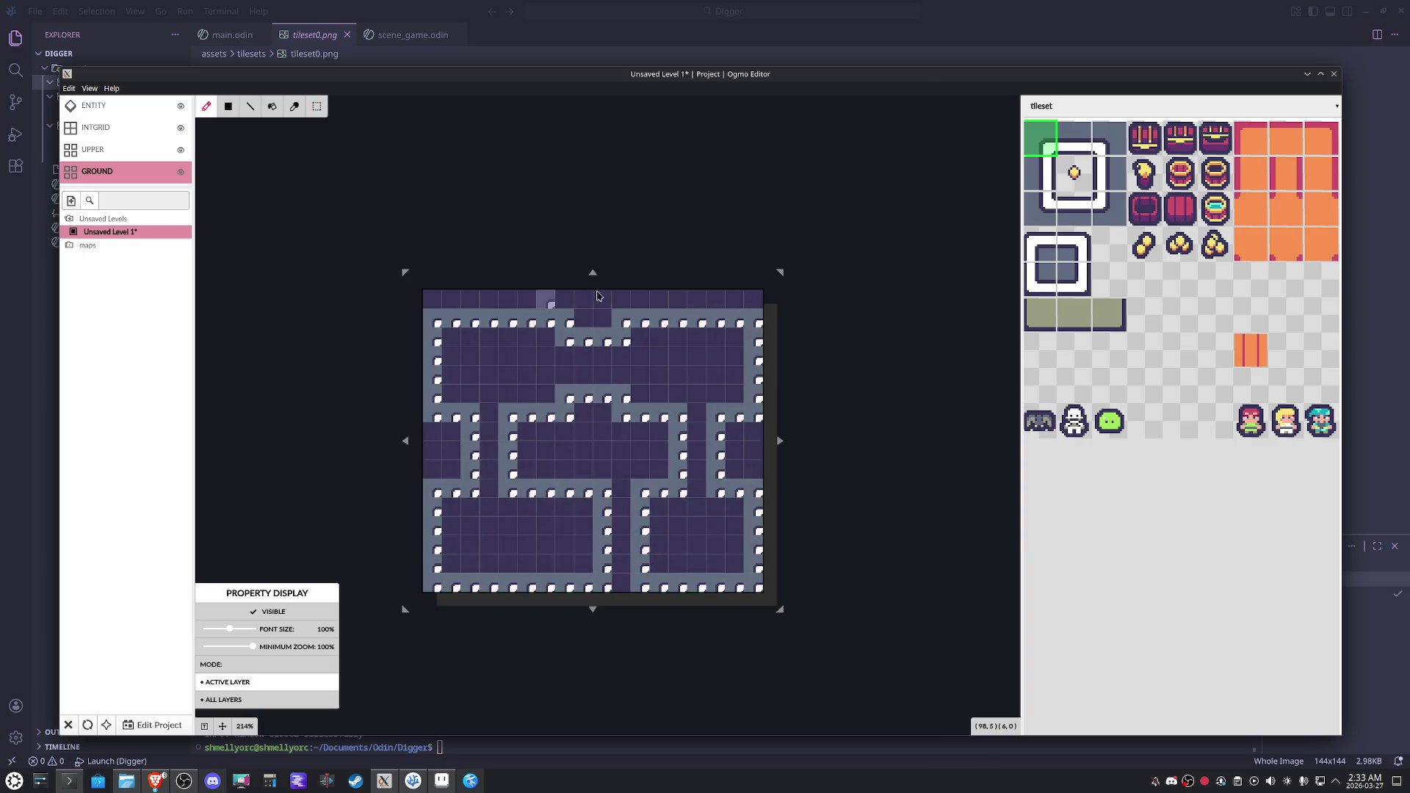
{"action": "mouse_move", "coordinate": [742, 302]}
{"action": "left_mouse_down"}
{"action": "mouse_move", "coordinate": [755, 301]}
{"action": "mouse_move", "coordinate": [580, 321]}
{"action": "mouse_move", "coordinate": [564, 303]}
{"action": "mouse_move", "coordinate": [434, 303]}
{"action": "mouse_move", "coordinate": [454, 327]}
{"action": "mouse_move", "coordinate": [547, 323]}
{"action": "mouse_move", "coordinate": [462, 324]}
{"action": "mouse_move", "coordinate": [484, 334]}
{"action": "mouse_move", "coordinate": [617, 343]}
{"action": "mouse_move", "coordinate": [719, 329]}
{"action": "mouse_move", "coordinate": [699, 330]}
{"action": "left_mouse_up"}
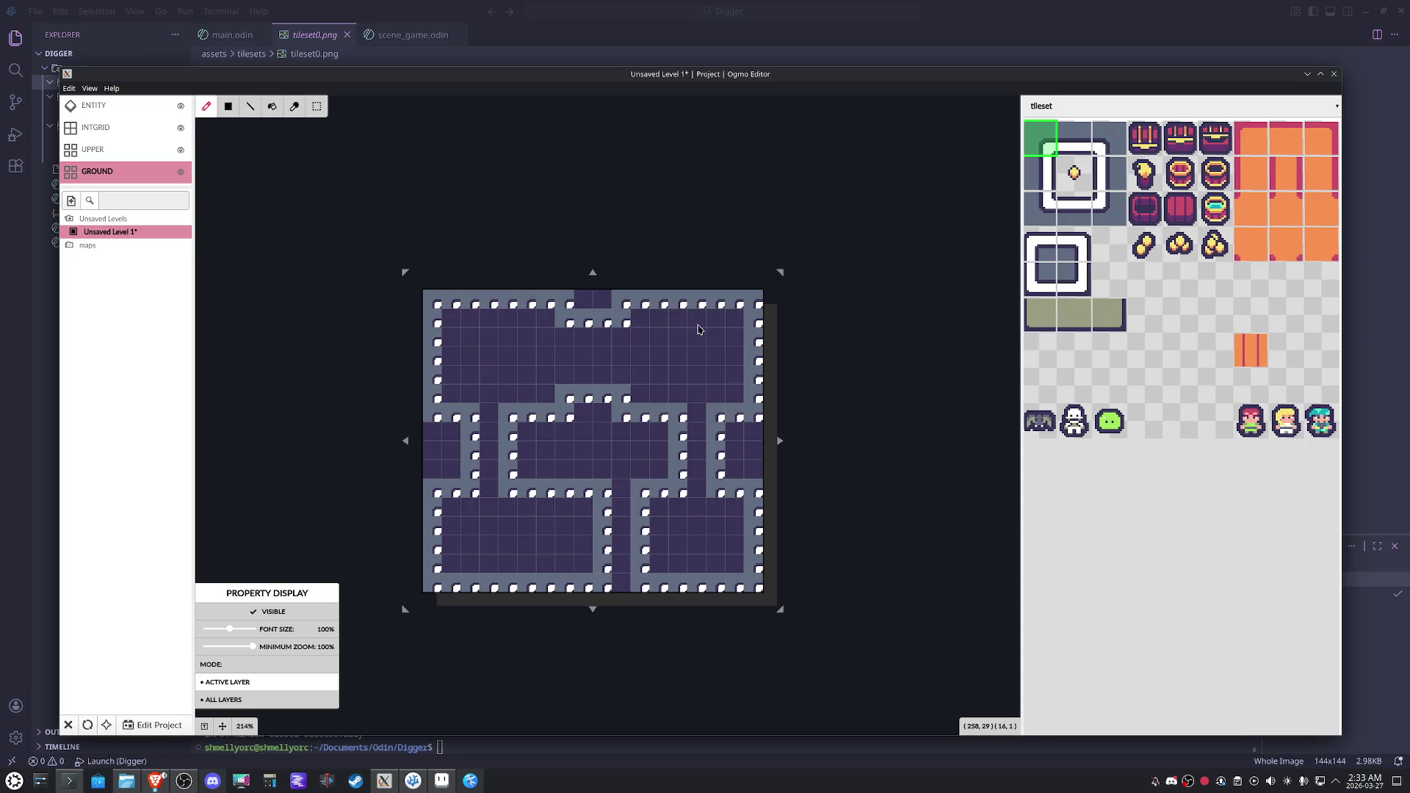
Line the top walls of the upper and lower rooms with the white top-edge tile.
{"action": "left_click", "coordinate": [1070, 149]}
{"action": "mouse_move", "coordinate": [482, 297]}
{"action": "left_mouse_down"}
{"action": "mouse_move", "coordinate": [441, 301]}
{"action": "mouse_move", "coordinate": [738, 301]}
{"action": "left_mouse_up"}
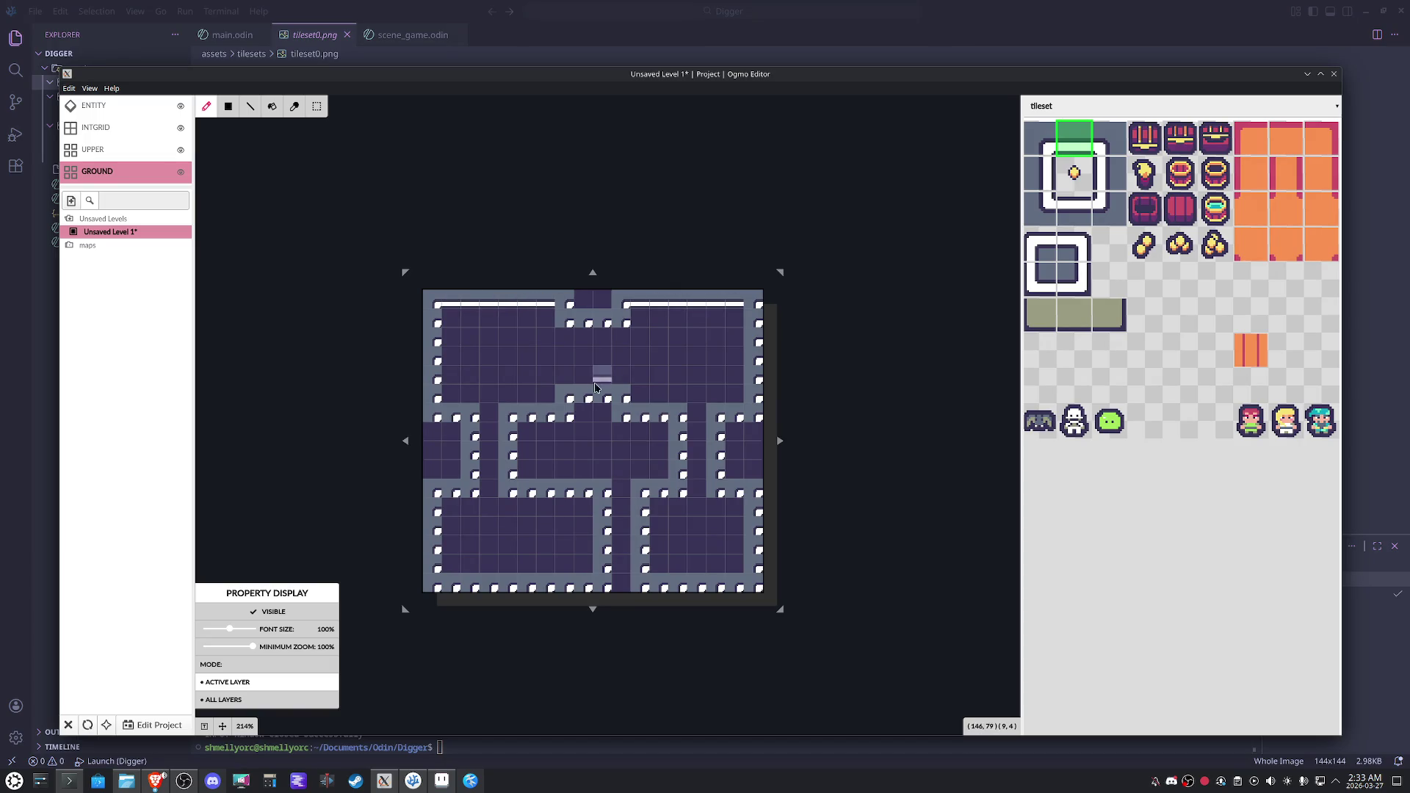
{"action": "left_click_drag", "start_coordinate": [531, 492], "coordinate": [573, 491]}
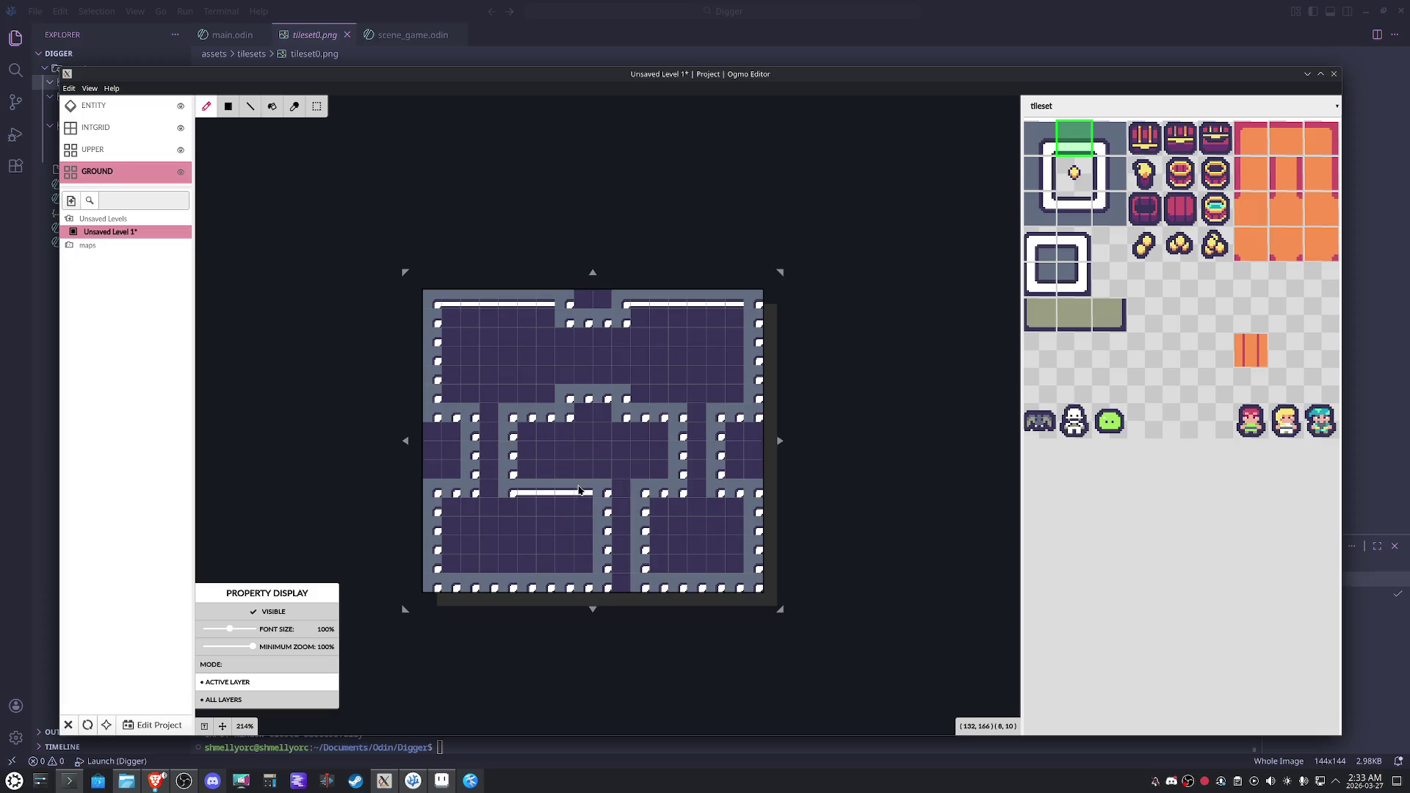
{"action": "left_click", "coordinate": [657, 492]}
{"action": "left_click_drag", "start_coordinate": [716, 493], "coordinate": [741, 492]}
Paint white left-edge and right-edge tiles down the side walls of the rooms.
{"action": "left_click", "coordinate": [1110, 218]}
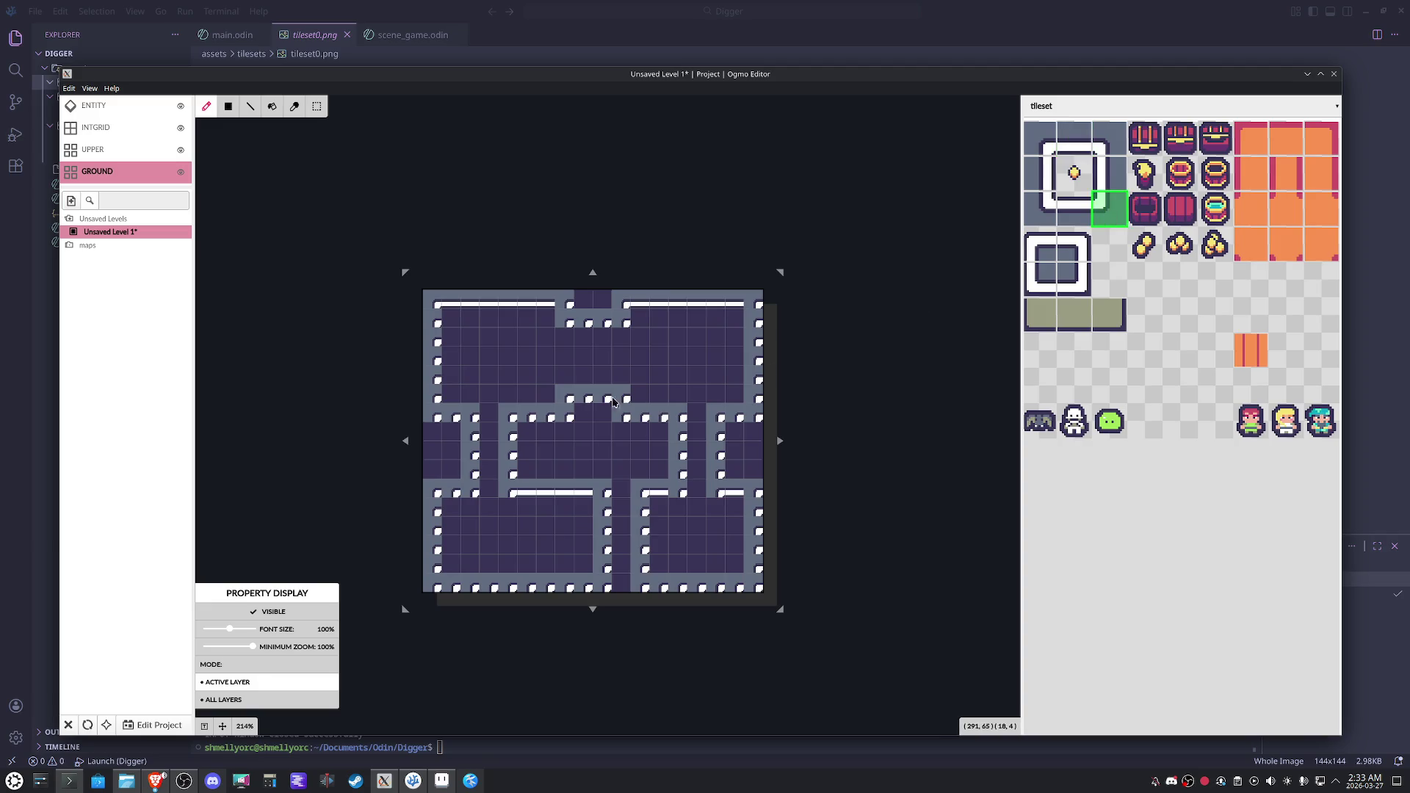
{"action": "left_click", "coordinate": [1036, 210]}
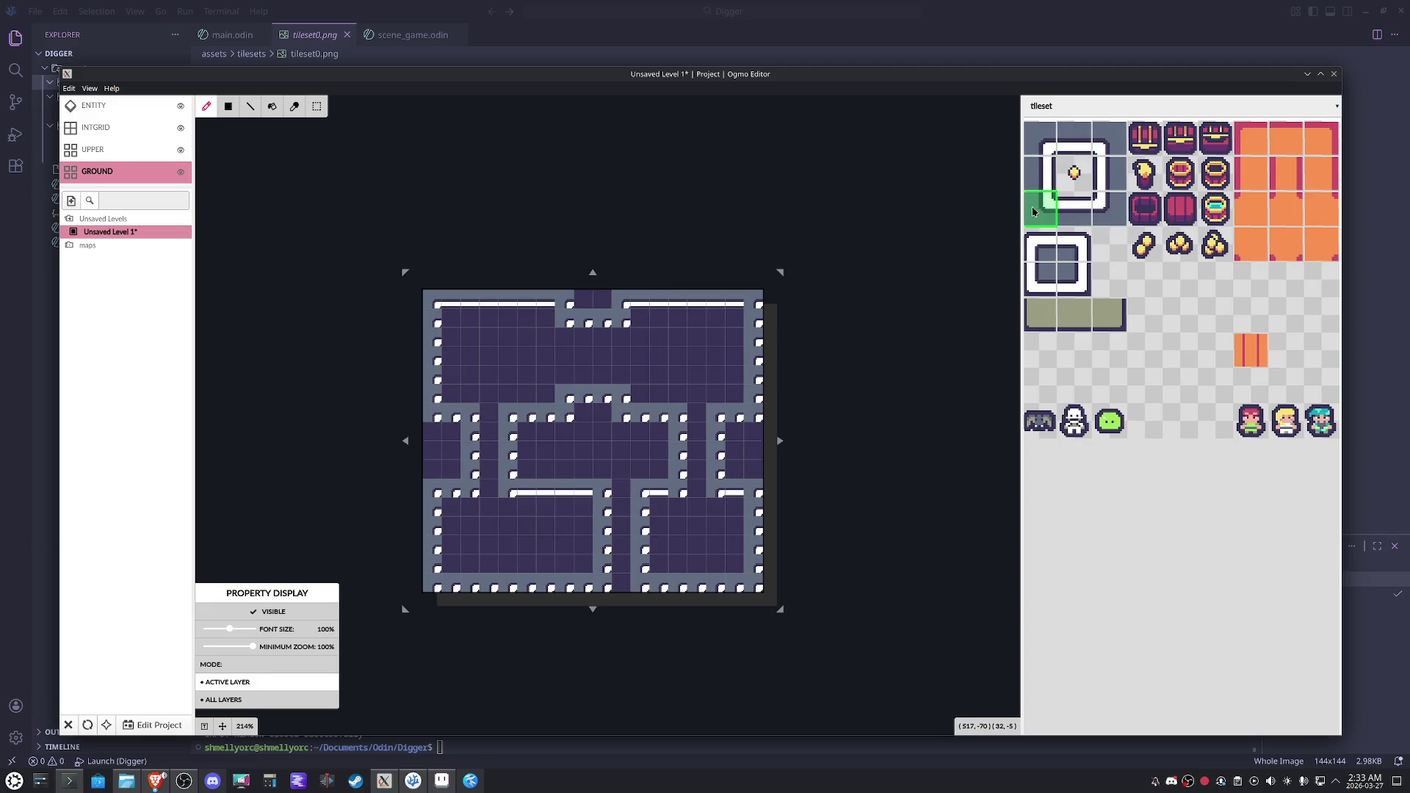
{"action": "left_click", "coordinate": [1041, 174]}
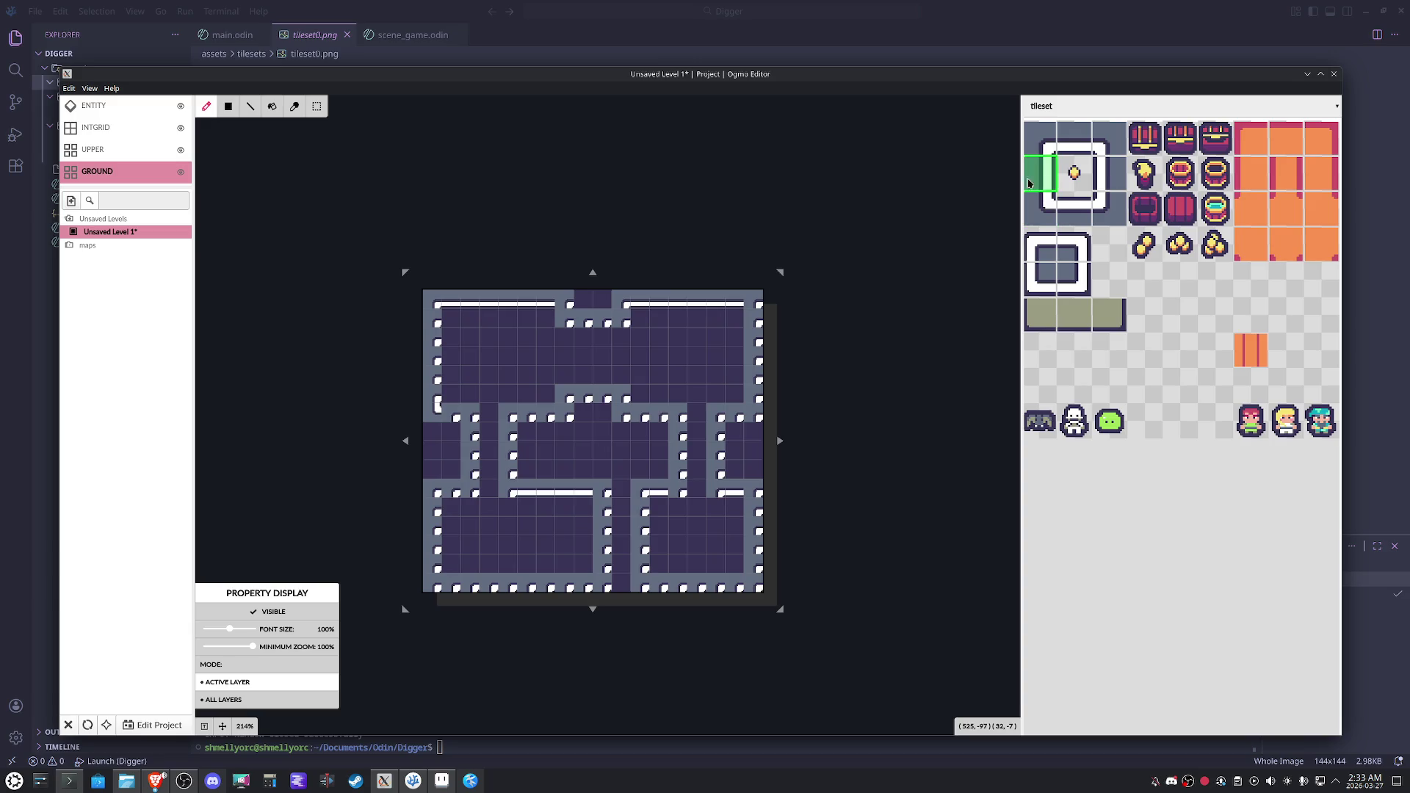
{"action": "left_click_drag", "start_coordinate": [440, 316], "coordinate": [431, 387]}
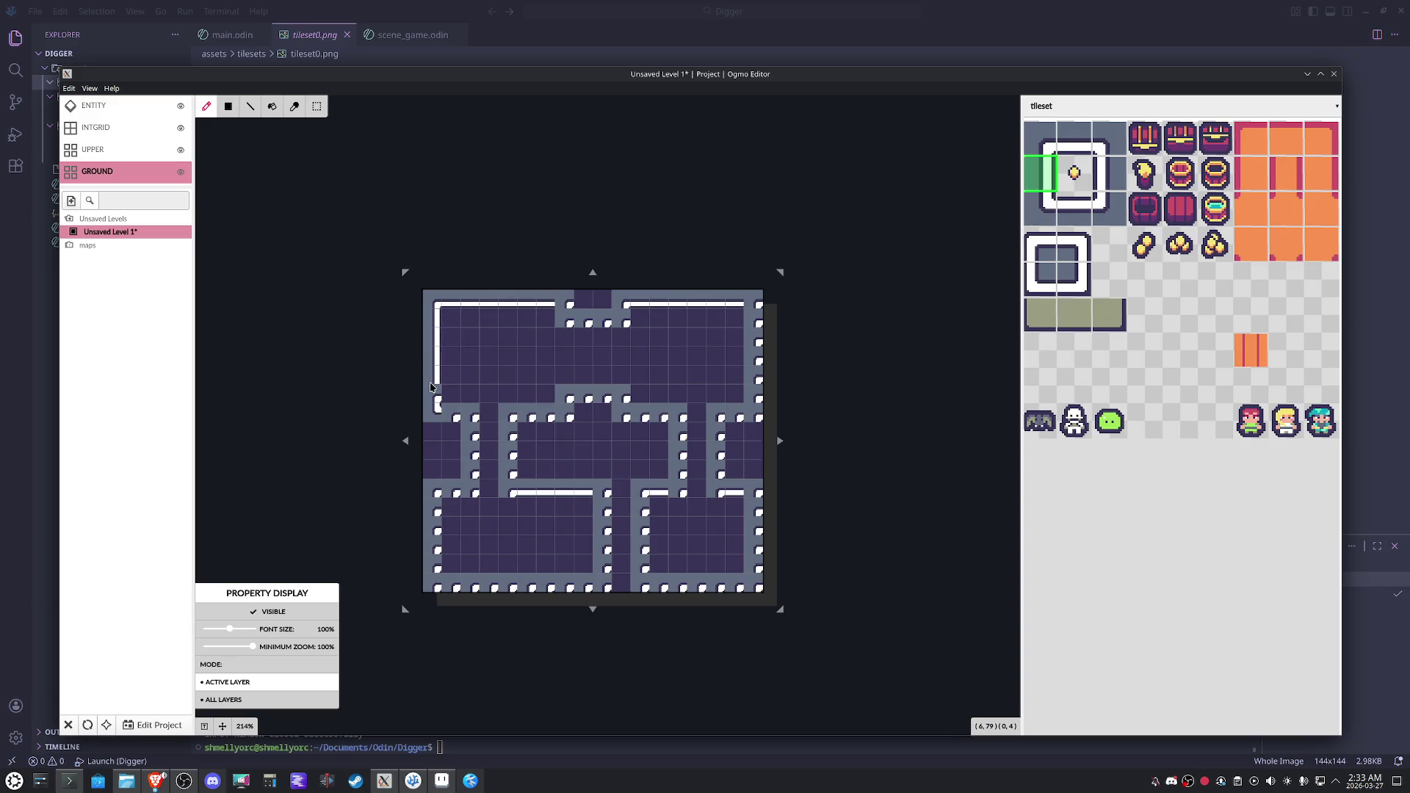
{"action": "left_click_drag", "start_coordinate": [435, 498], "coordinate": [436, 570]}
{"action": "left_click_drag", "start_coordinate": [644, 500], "coordinate": [639, 564]}
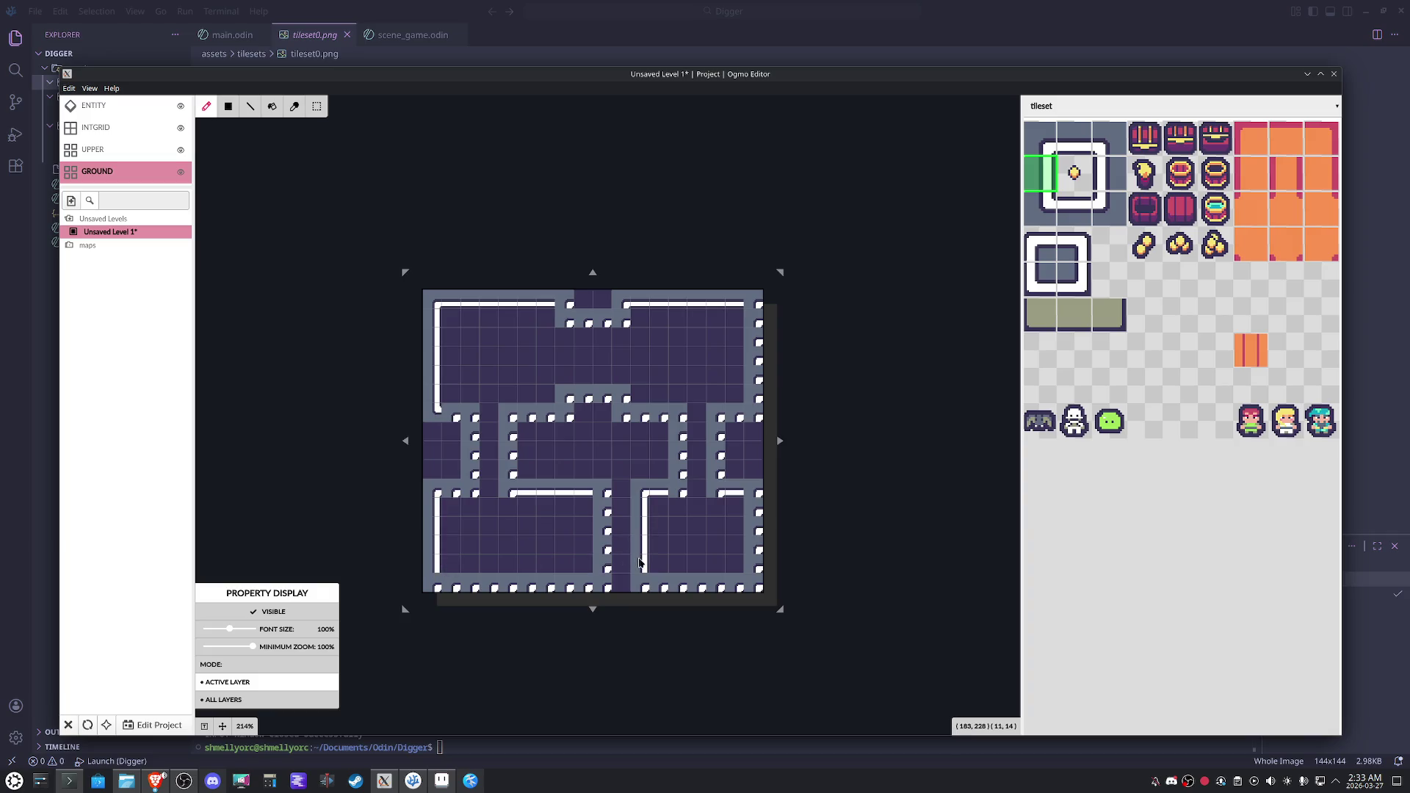
{"action": "left_click", "coordinate": [1119, 190]}
{"action": "left_click_drag", "start_coordinate": [758, 507], "coordinate": [765, 548]}
{"action": "left_click_drag", "start_coordinate": [604, 509], "coordinate": [604, 570]}
{"action": "left_click_drag", "start_coordinate": [762, 320], "coordinate": [755, 400]}
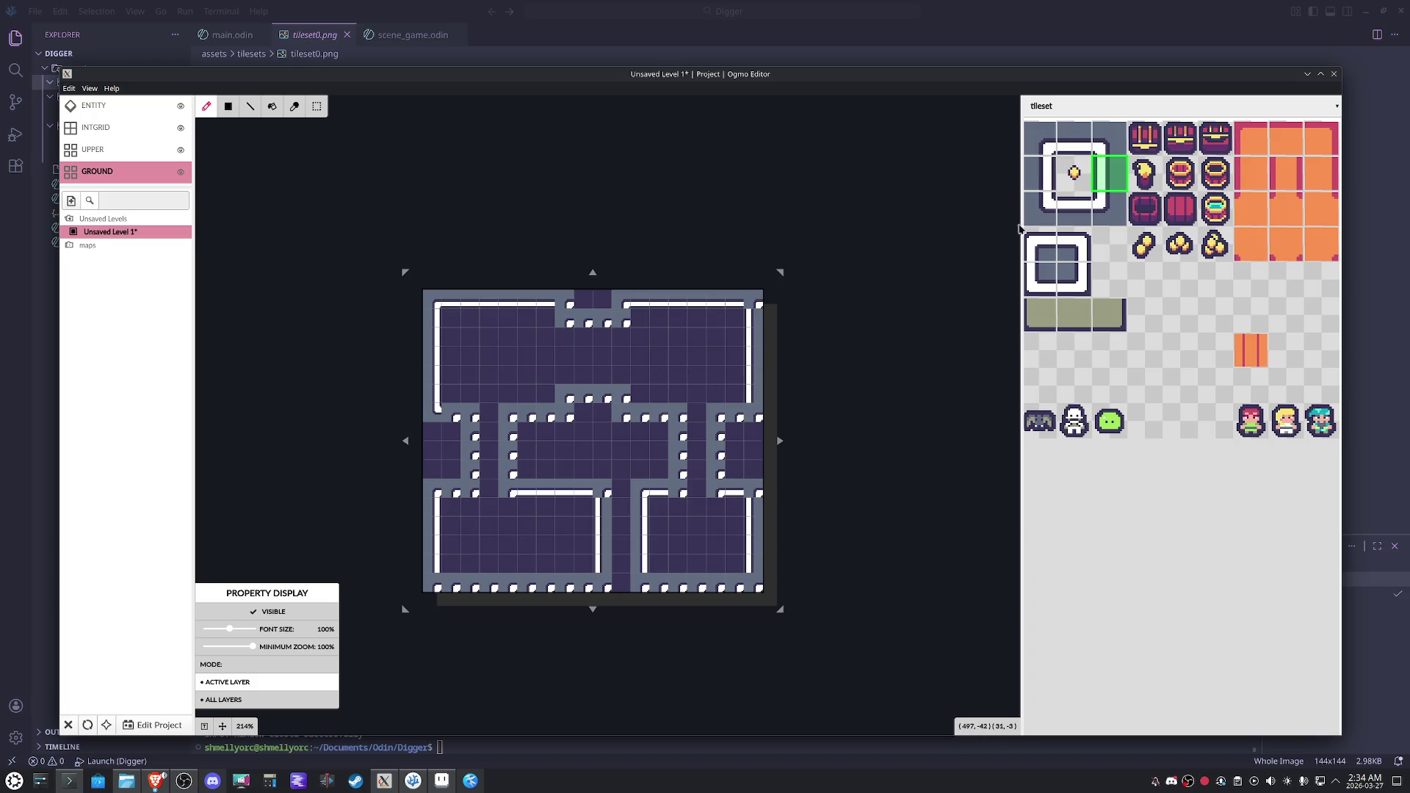
Place inner-corner and edge tiles around the top doorway notch.
{"action": "left_click", "coordinate": [1049, 215]}
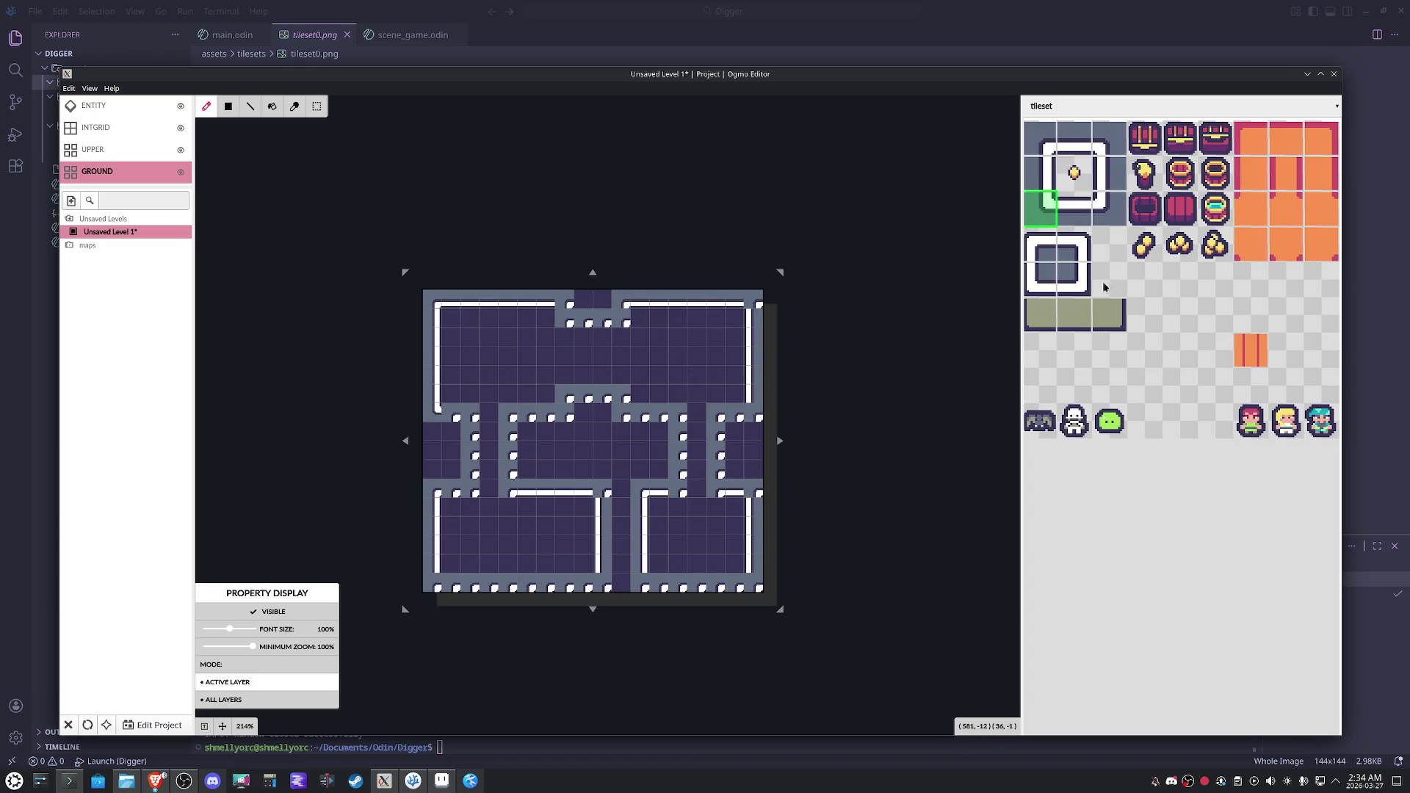
{"action": "left_click", "coordinate": [1074, 282]}
{"action": "left_click", "coordinate": [621, 324]}
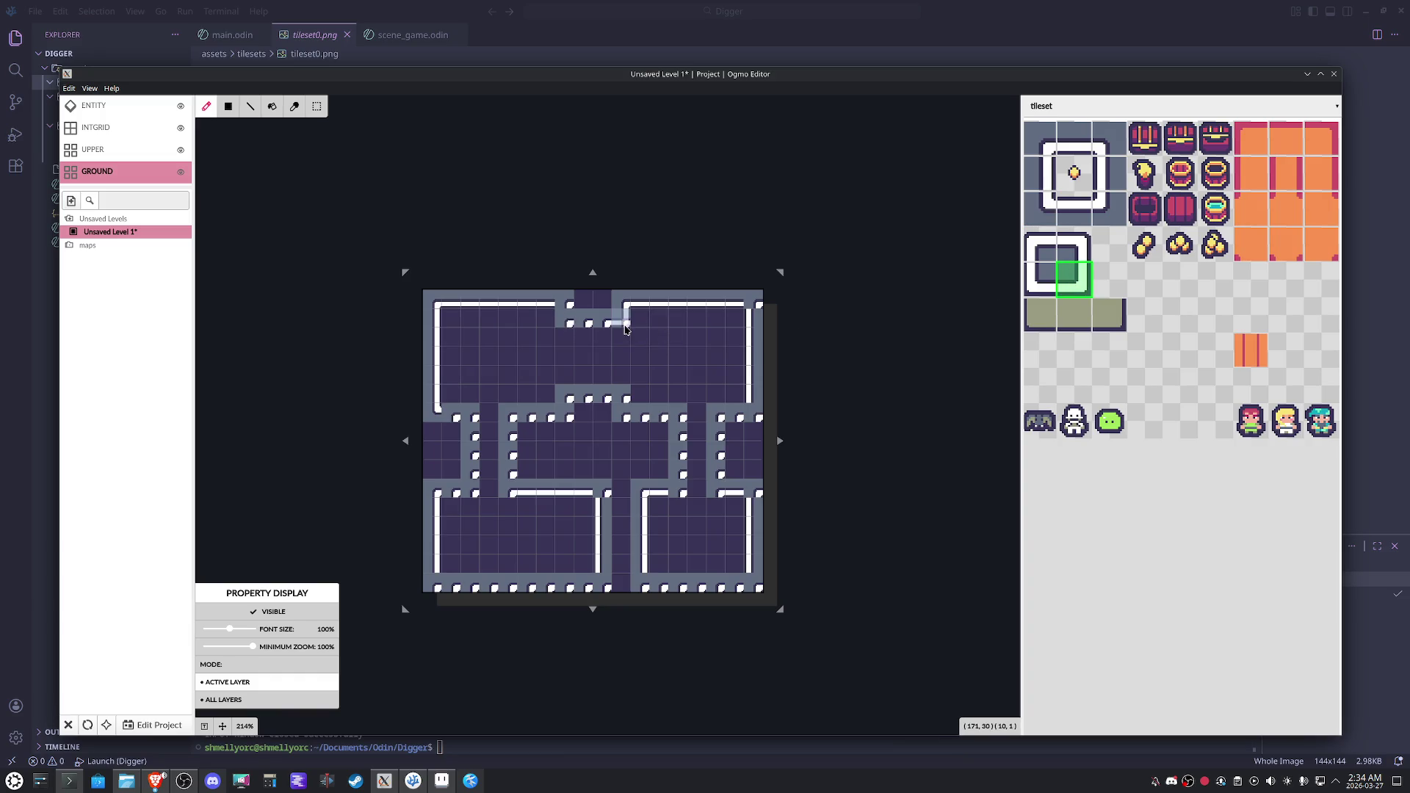
{"action": "left_click", "coordinate": [1050, 276]}
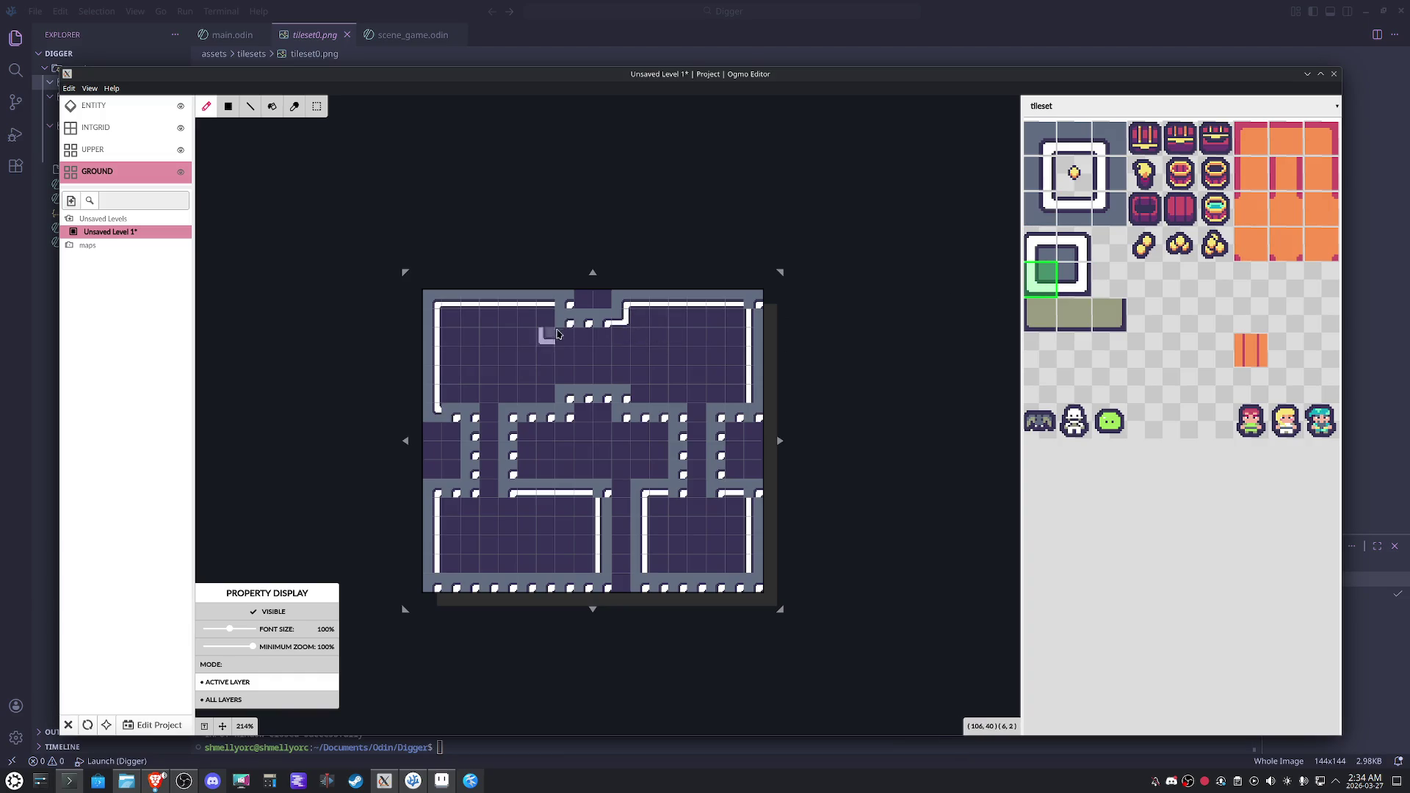
{"action": "left_click", "coordinate": [1075, 219]}
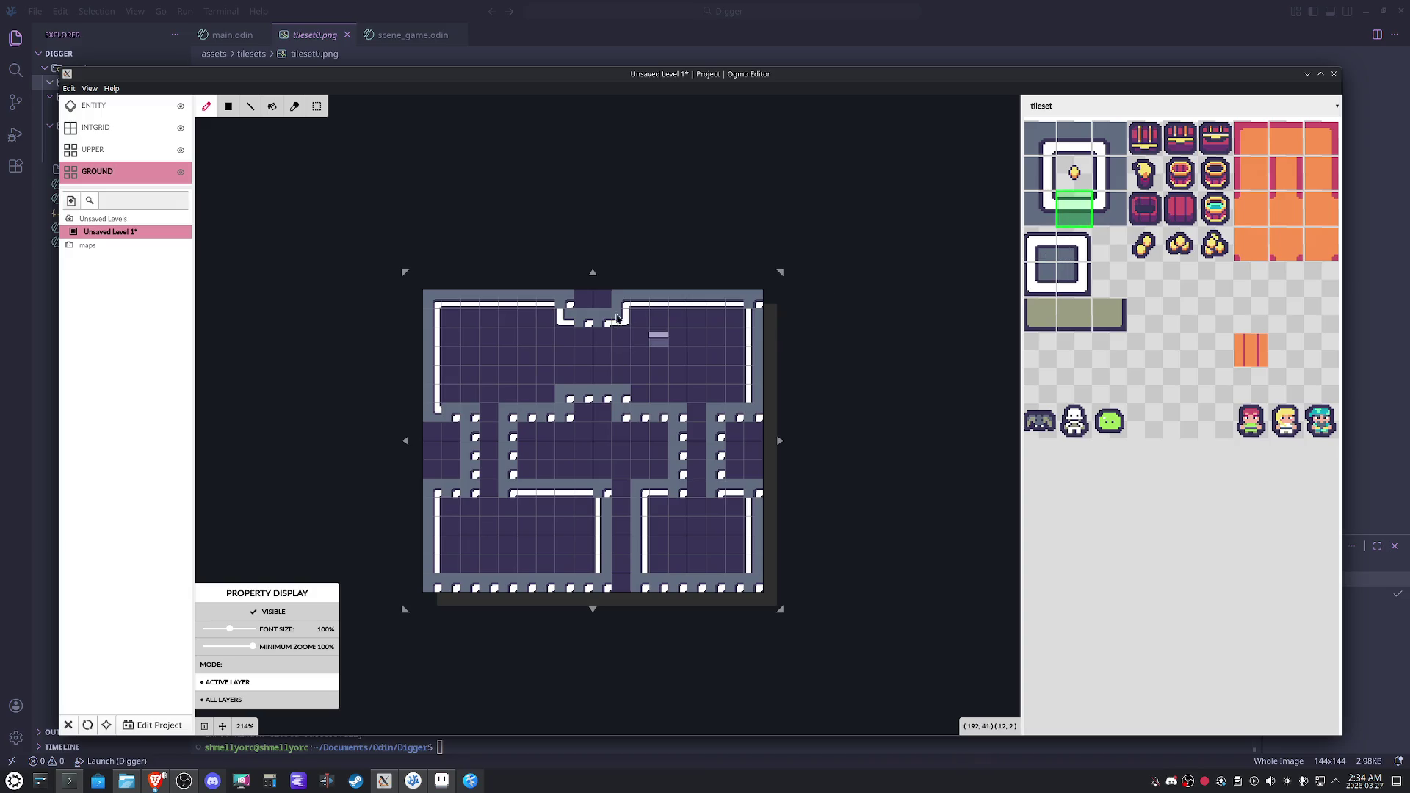
{"action": "left_click", "coordinate": [1062, 142]}
{"action": "left_click", "coordinate": [583, 318]}
{"action": "left_click", "coordinate": [602, 318]}
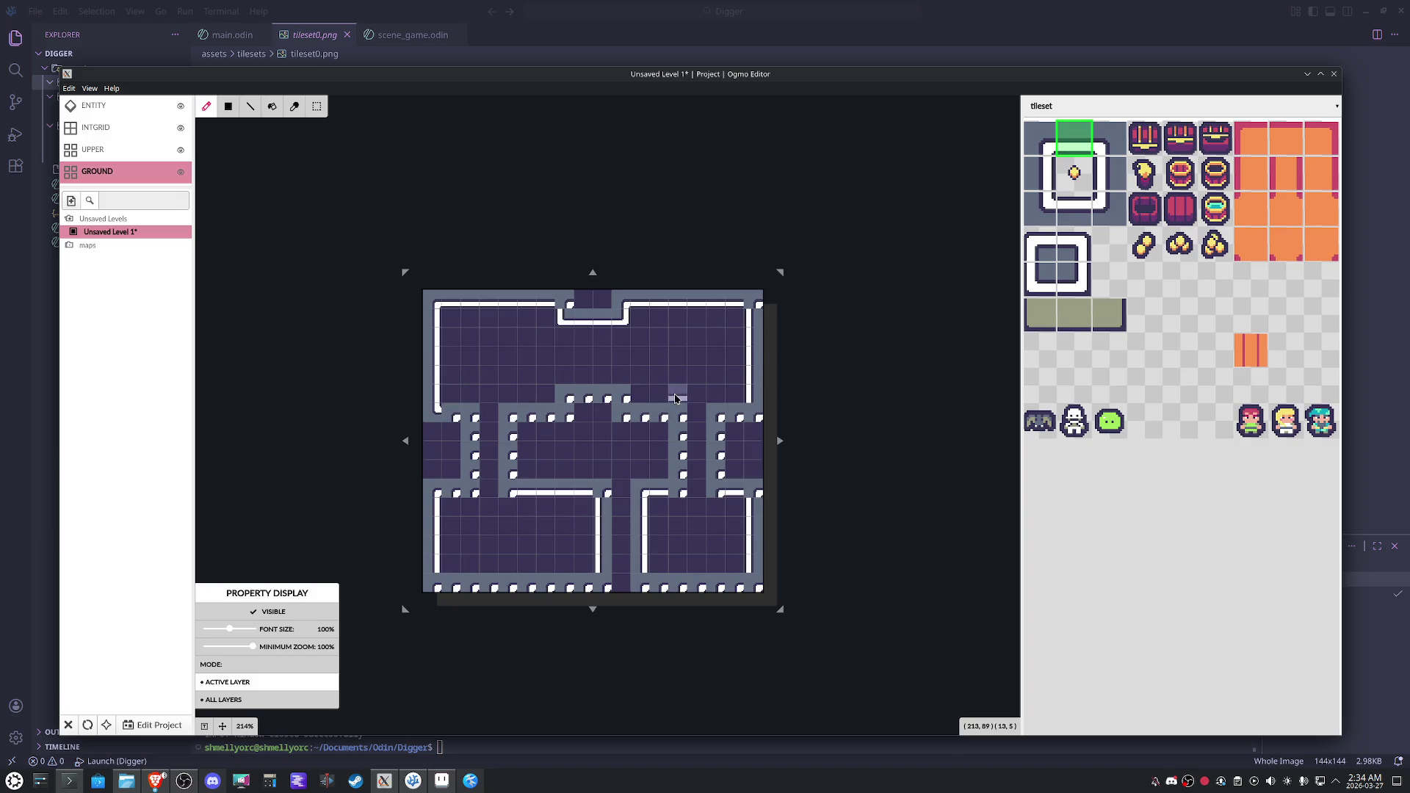
Paint bottom-edge tiles above the left and right columns.
{"action": "left_click", "coordinate": [1111, 144]}
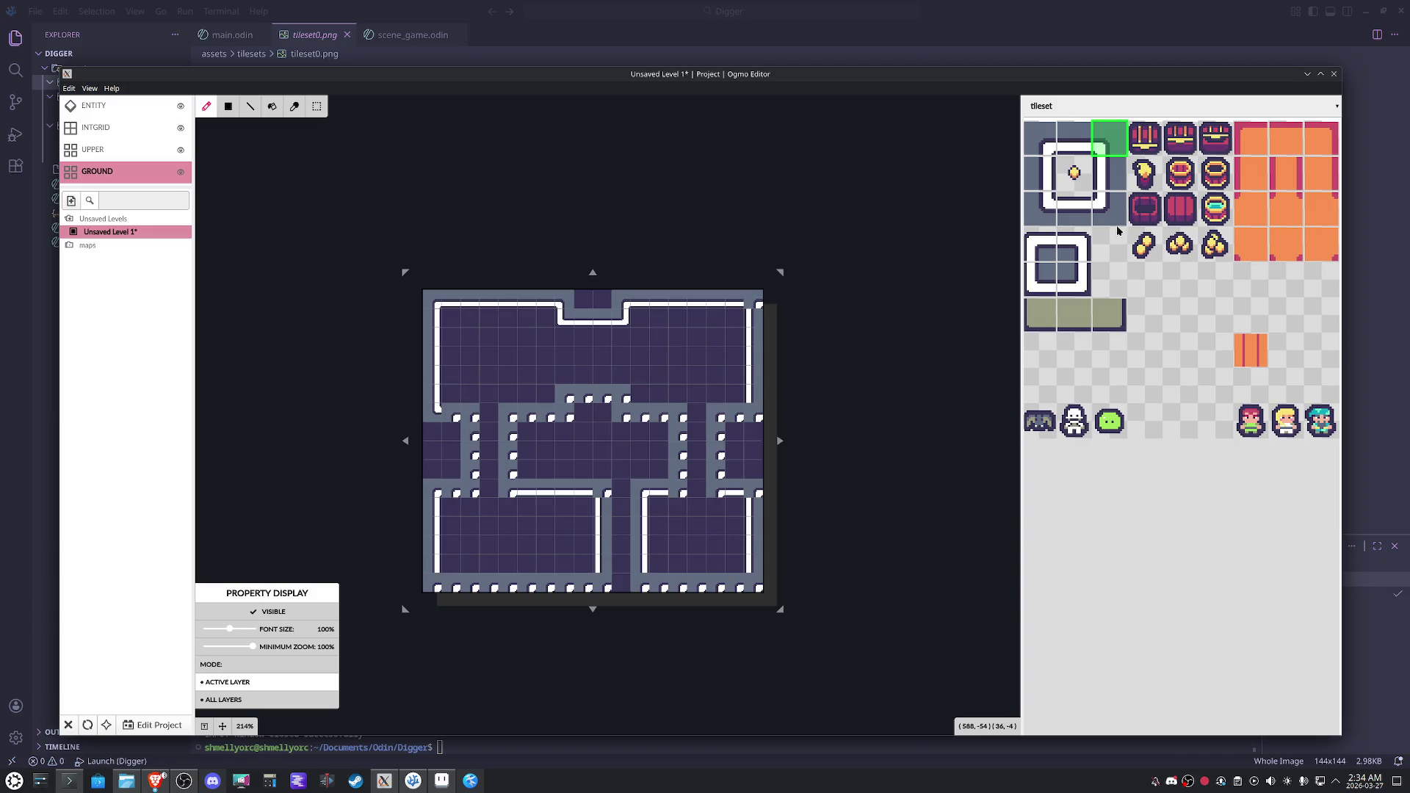
{"action": "left_click", "coordinate": [1083, 218]}
{"action": "left_click", "coordinate": [452, 414]}
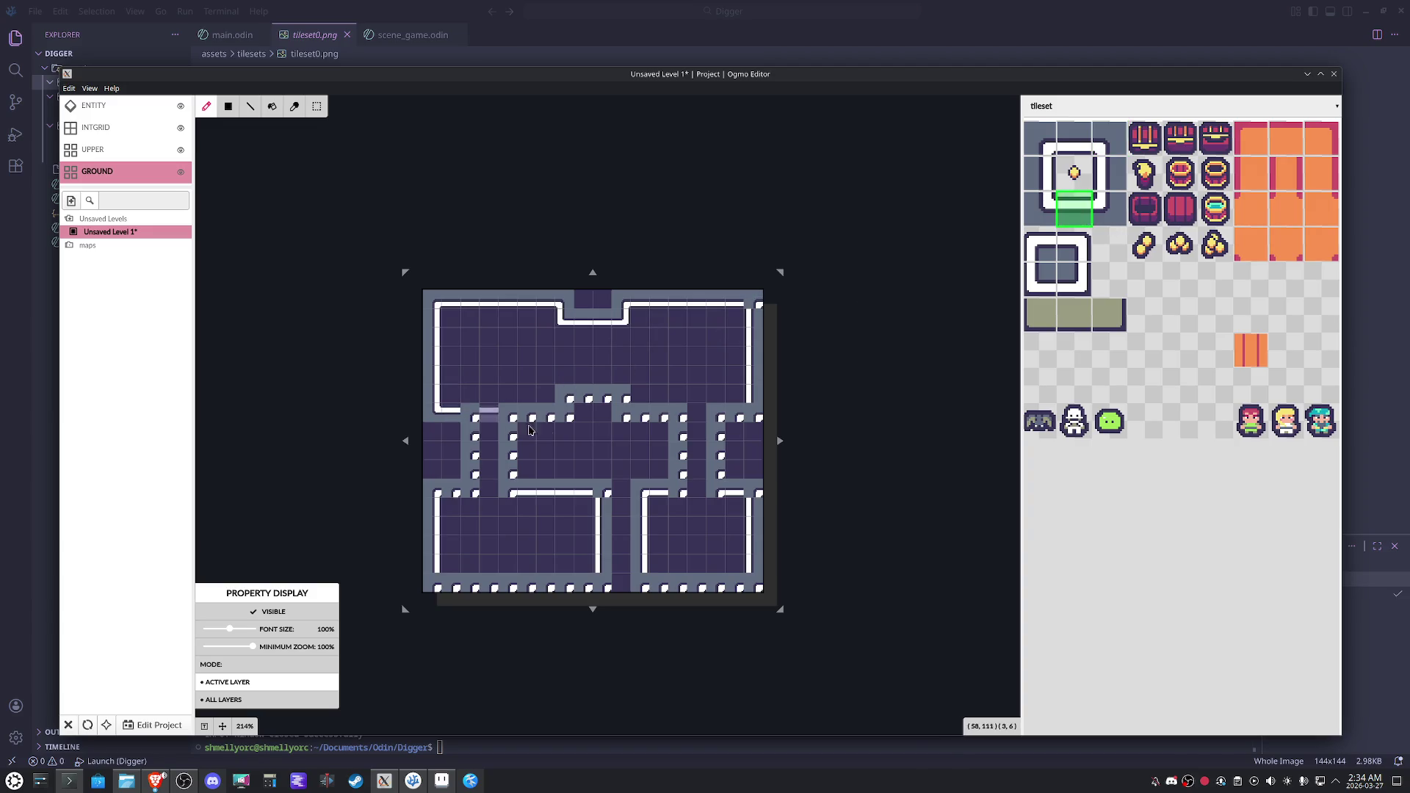
{"action": "left_click", "coordinate": [728, 422]}
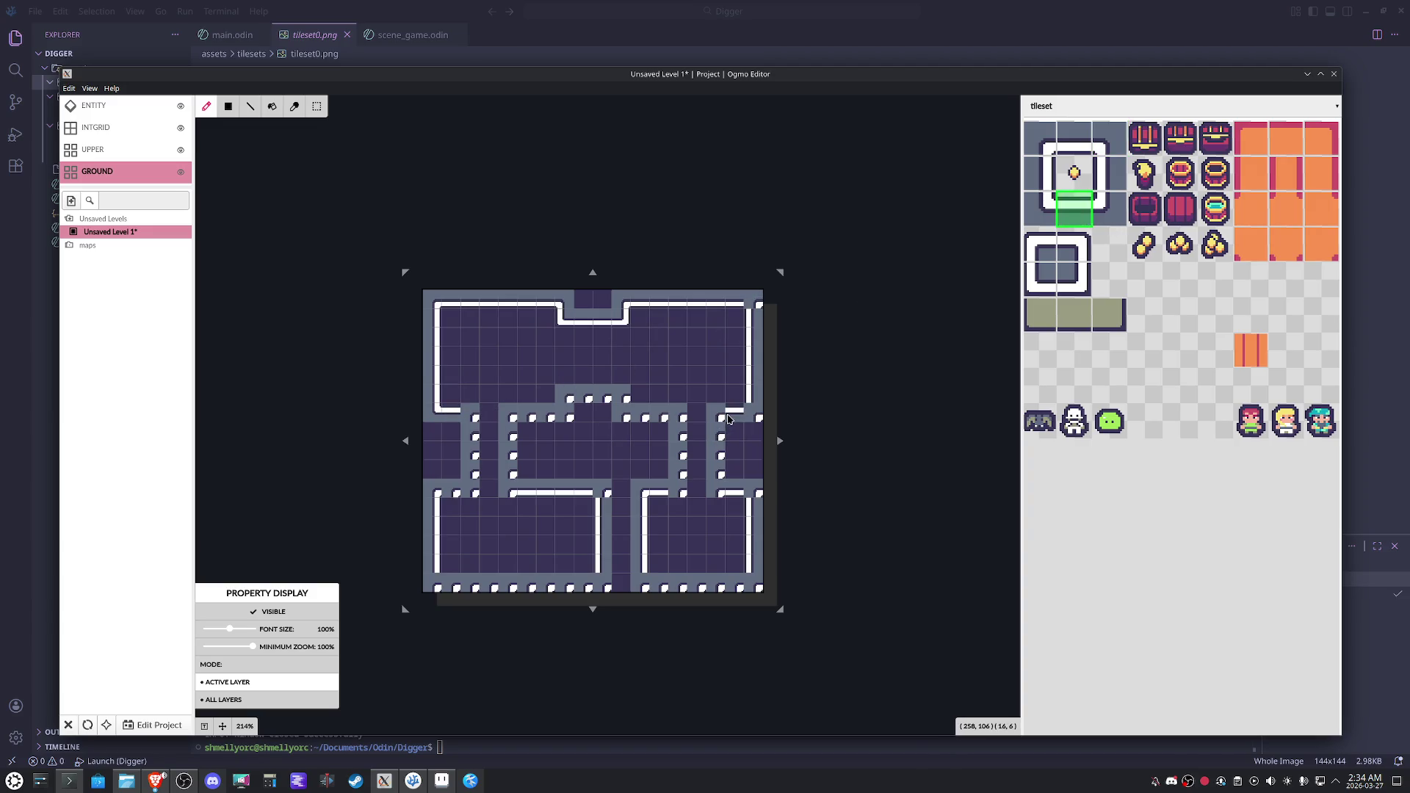
Put top-left and top-right corner tiles on the middle wall and extend its white edge two cells.
{"action": "left_click", "coordinate": [1052, 261]}
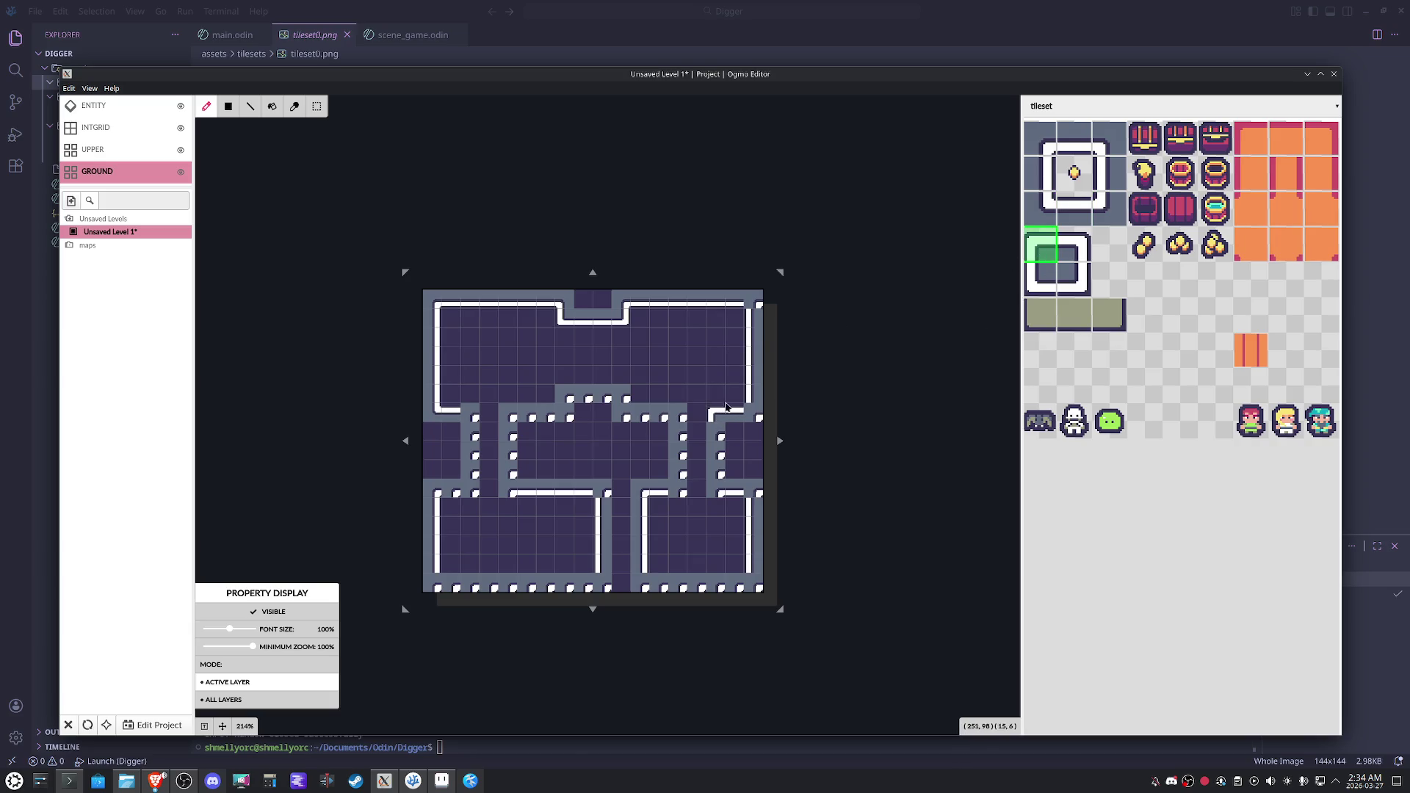
{"action": "left_click", "coordinate": [566, 396]}
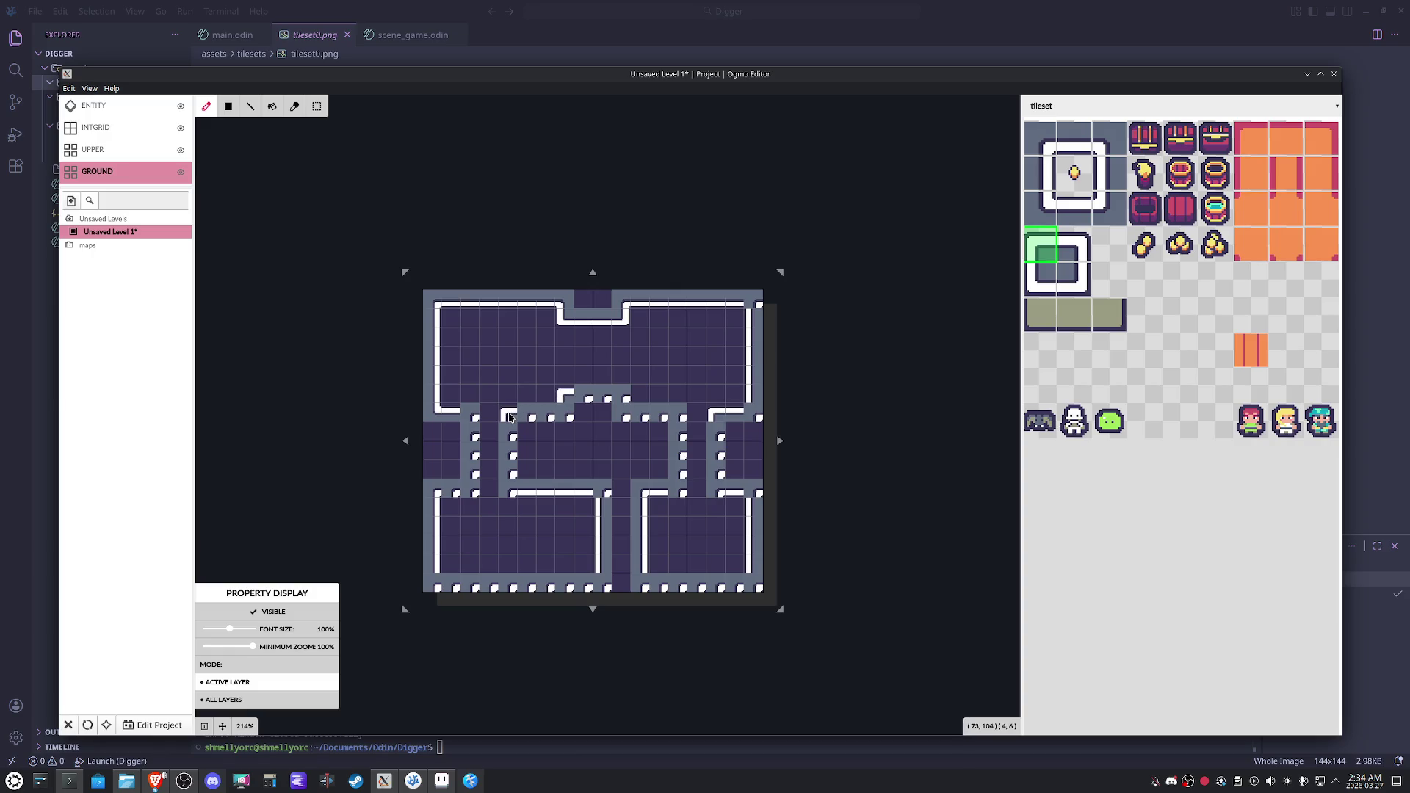
{"action": "left_click", "coordinate": [1075, 246]}
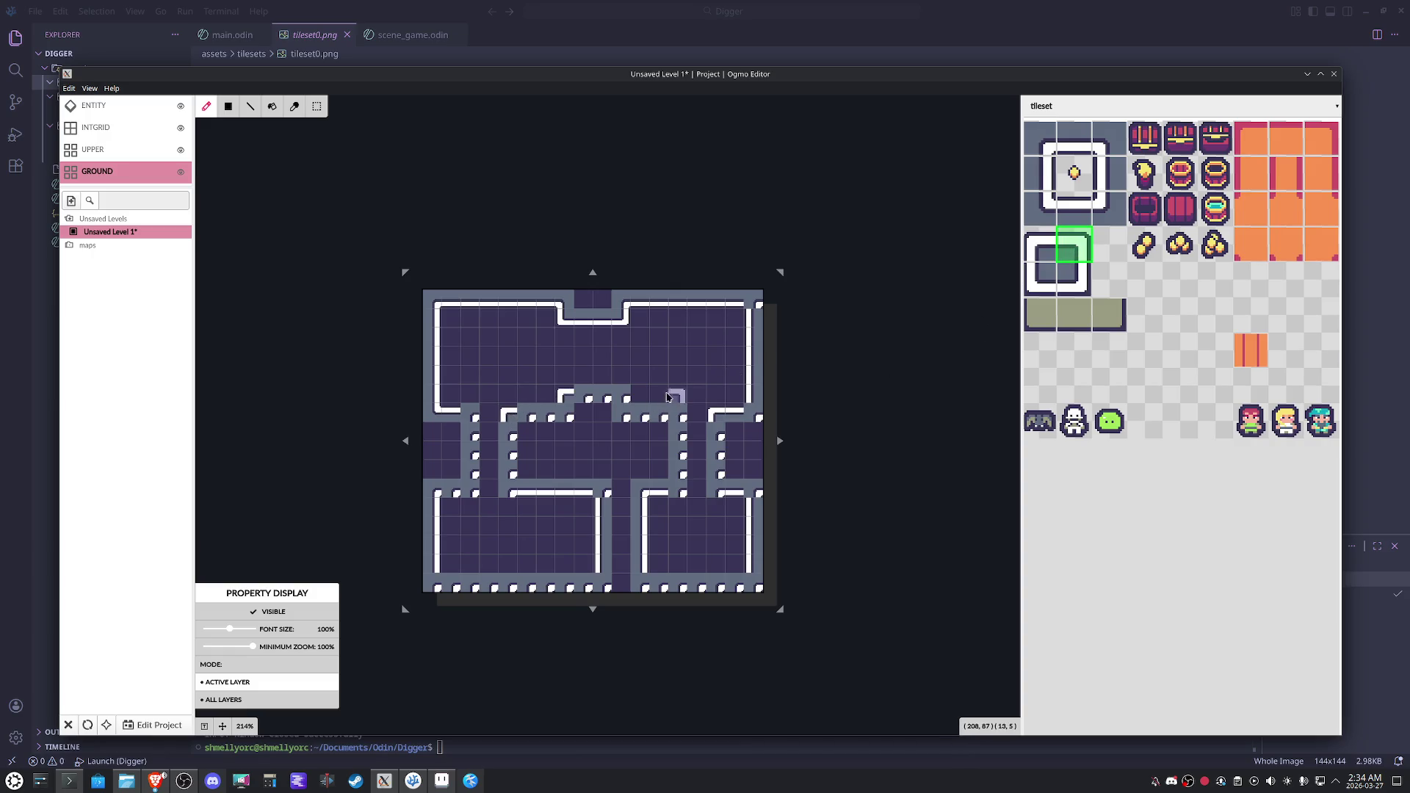
{"action": "left_click", "coordinate": [621, 395]}
{"action": "left_click", "coordinate": [1077, 207]}
{"action": "left_click_drag", "start_coordinate": [658, 415], "coordinate": [641, 420]}
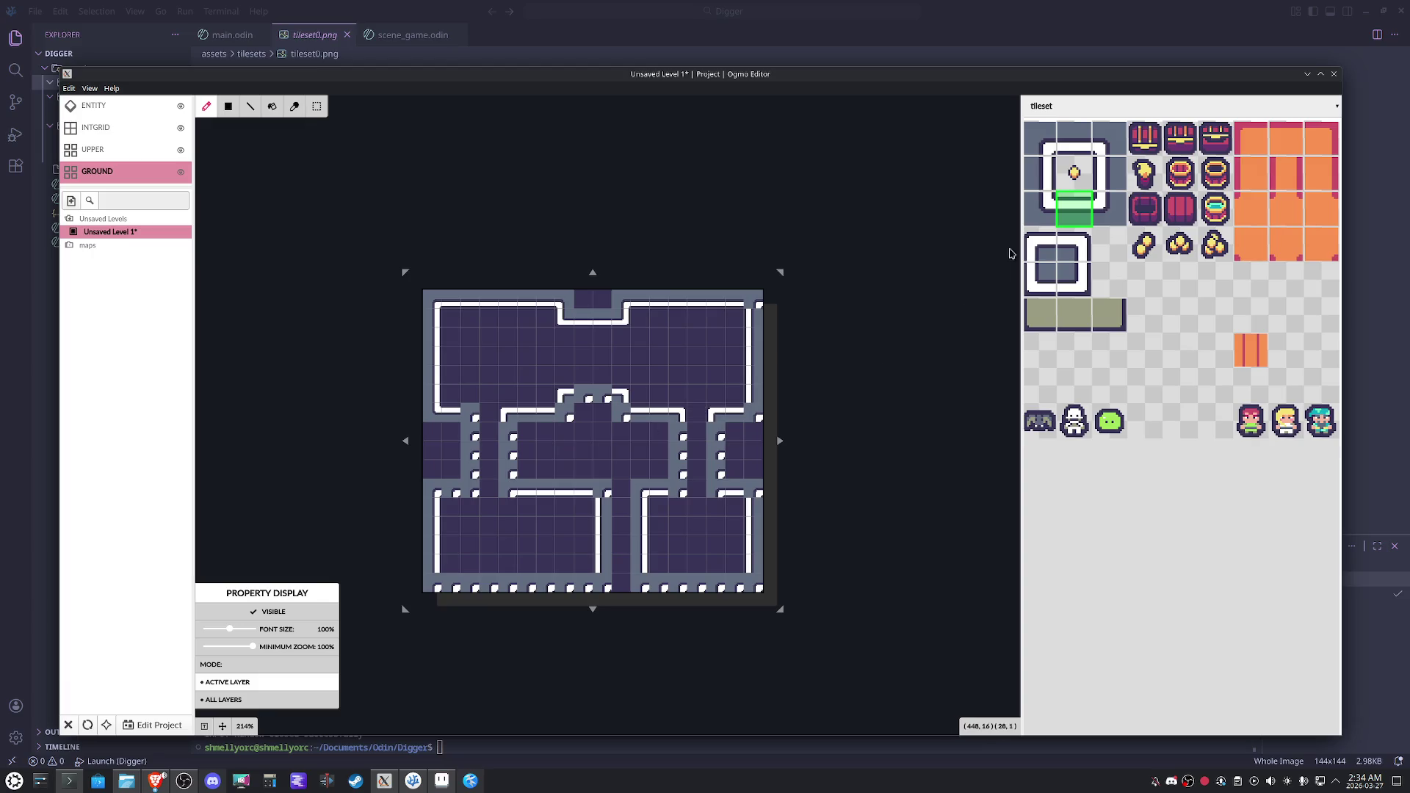
Repaint the dotted left and right columns as solid left-edge walls.
{"action": "left_click", "coordinate": [1070, 250]}
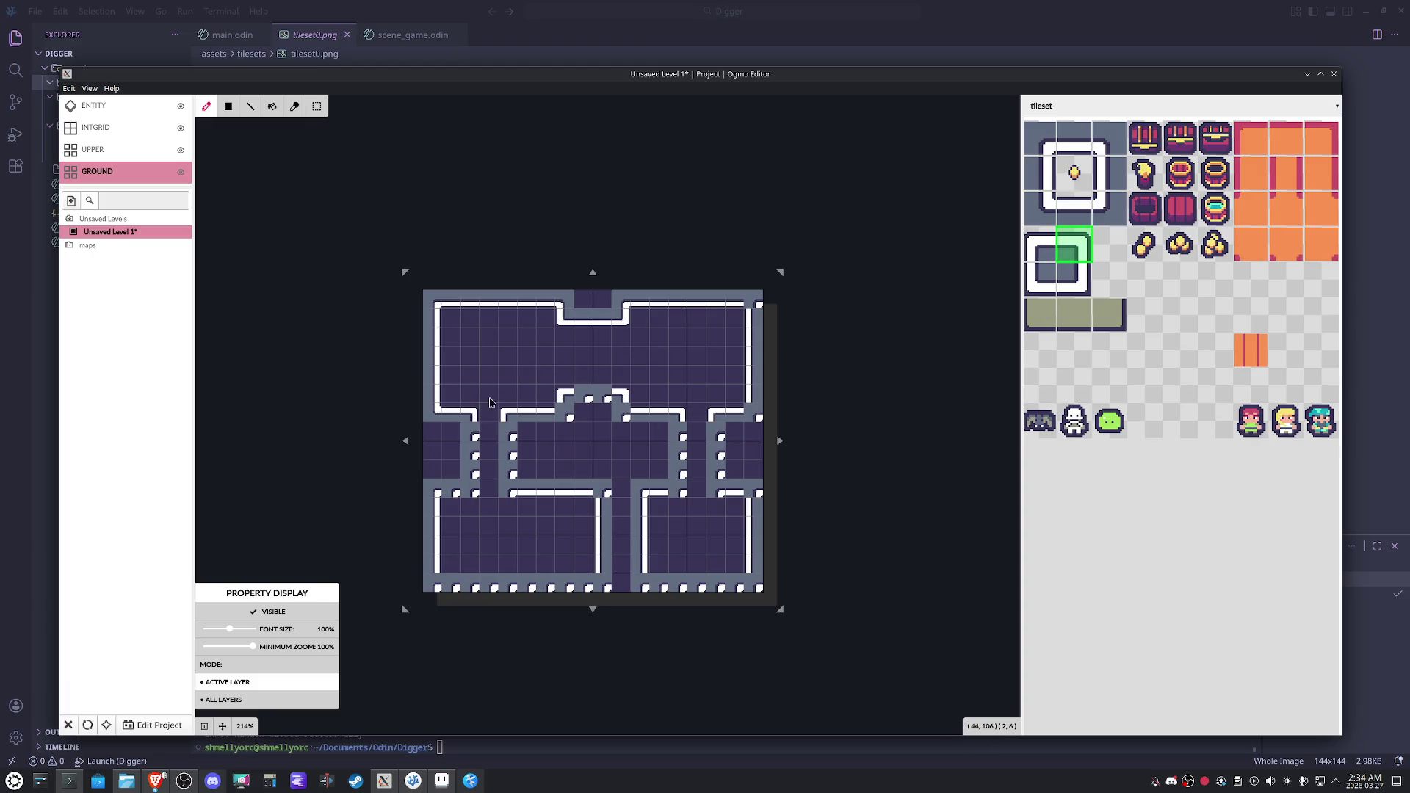
{"action": "left_click", "coordinate": [1045, 172]}
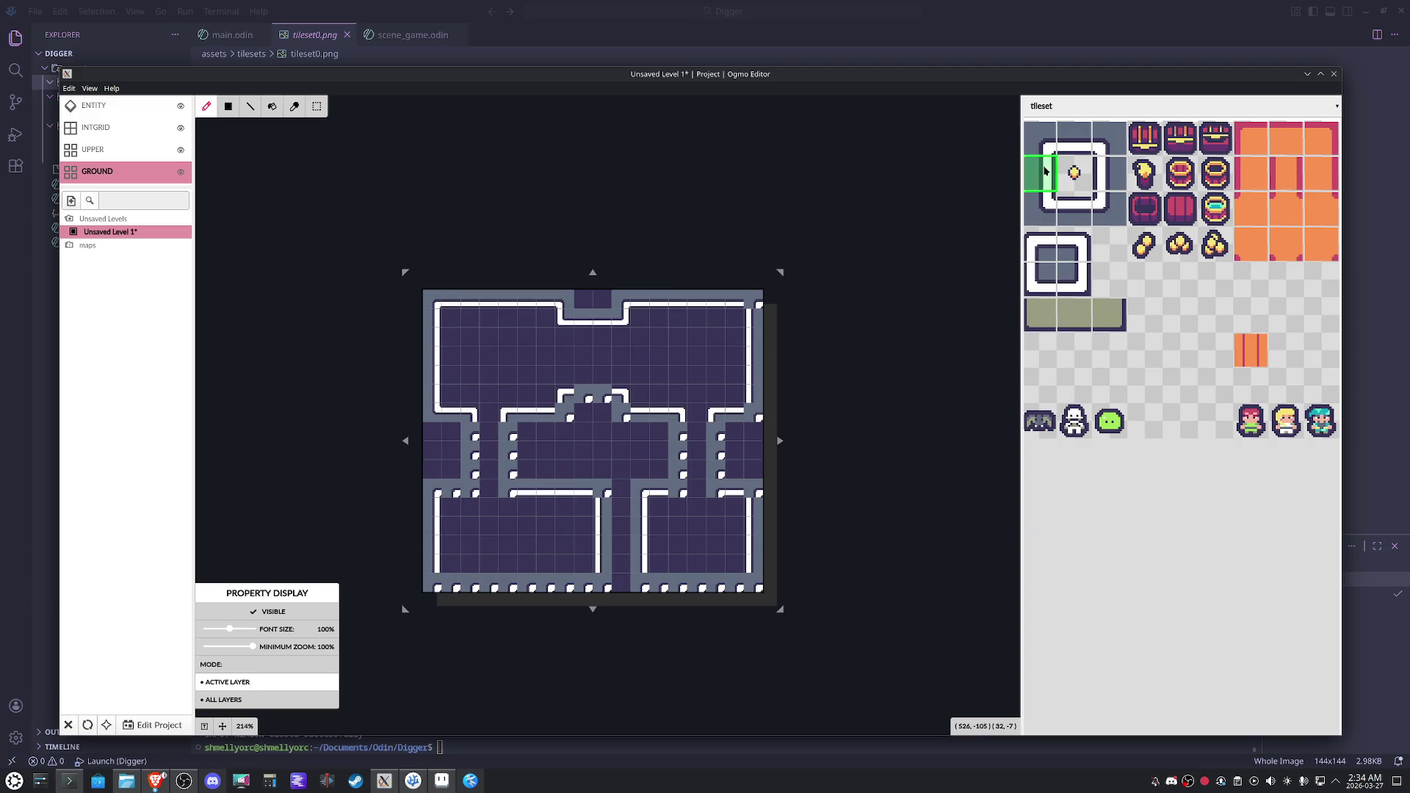
{"action": "left_click_drag", "start_coordinate": [472, 434], "coordinate": [474, 476]}
{"action": "left_click_drag", "start_coordinate": [678, 430], "coordinate": [677, 461]}
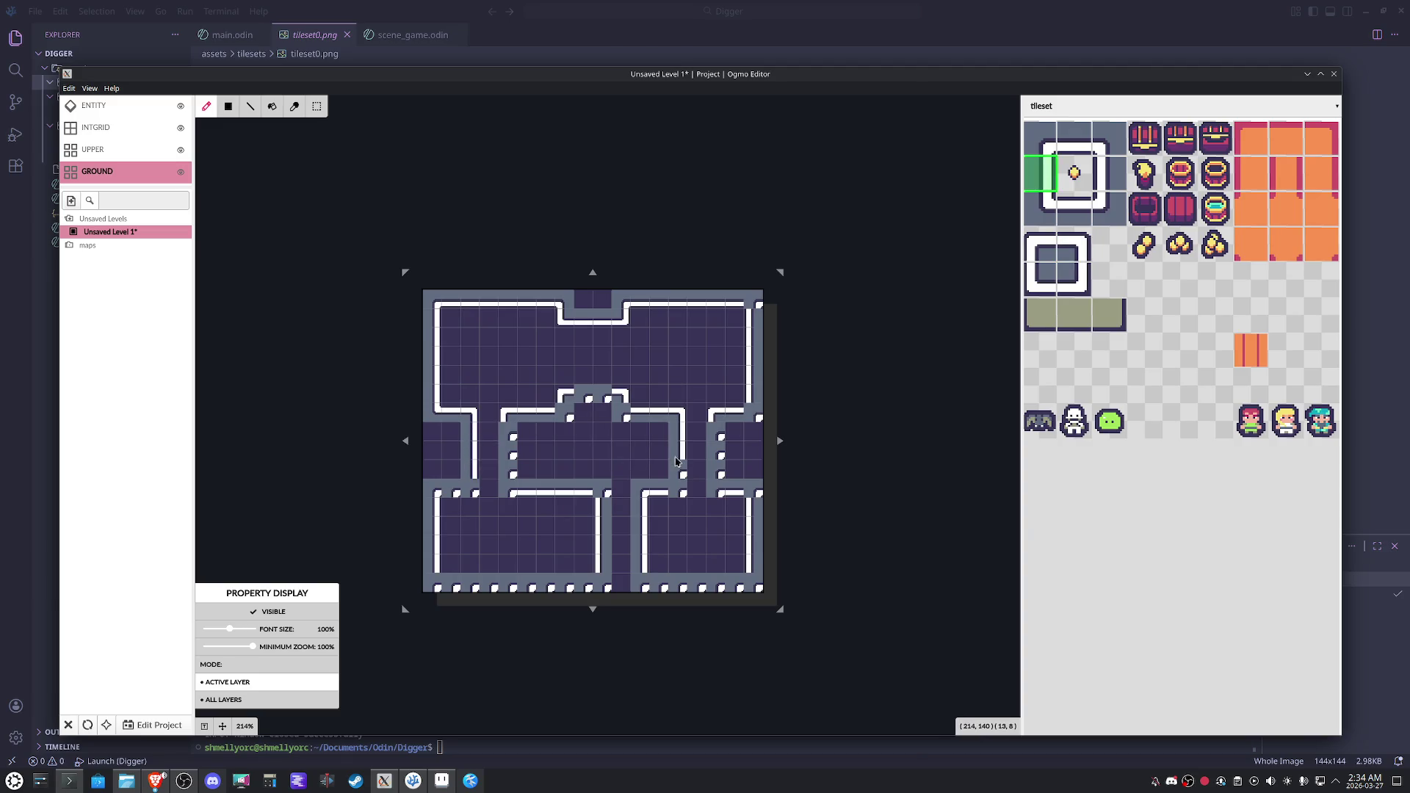
Place inner-corner and edge tiles where the left walls meet the lower row.
{"action": "left_click", "coordinate": [1074, 283]}
{"action": "left_click", "coordinate": [475, 496]}
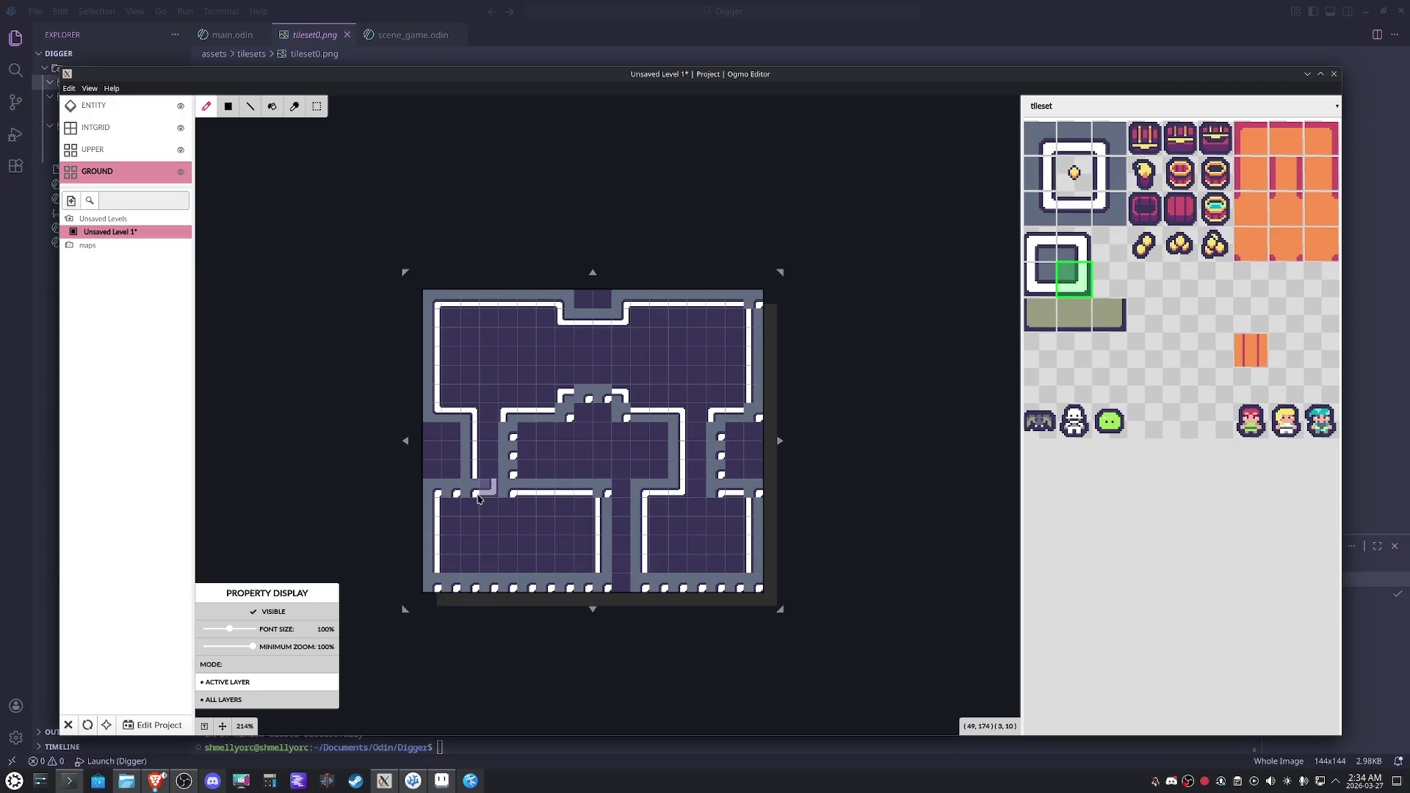
{"action": "left_click", "coordinate": [1079, 211]}
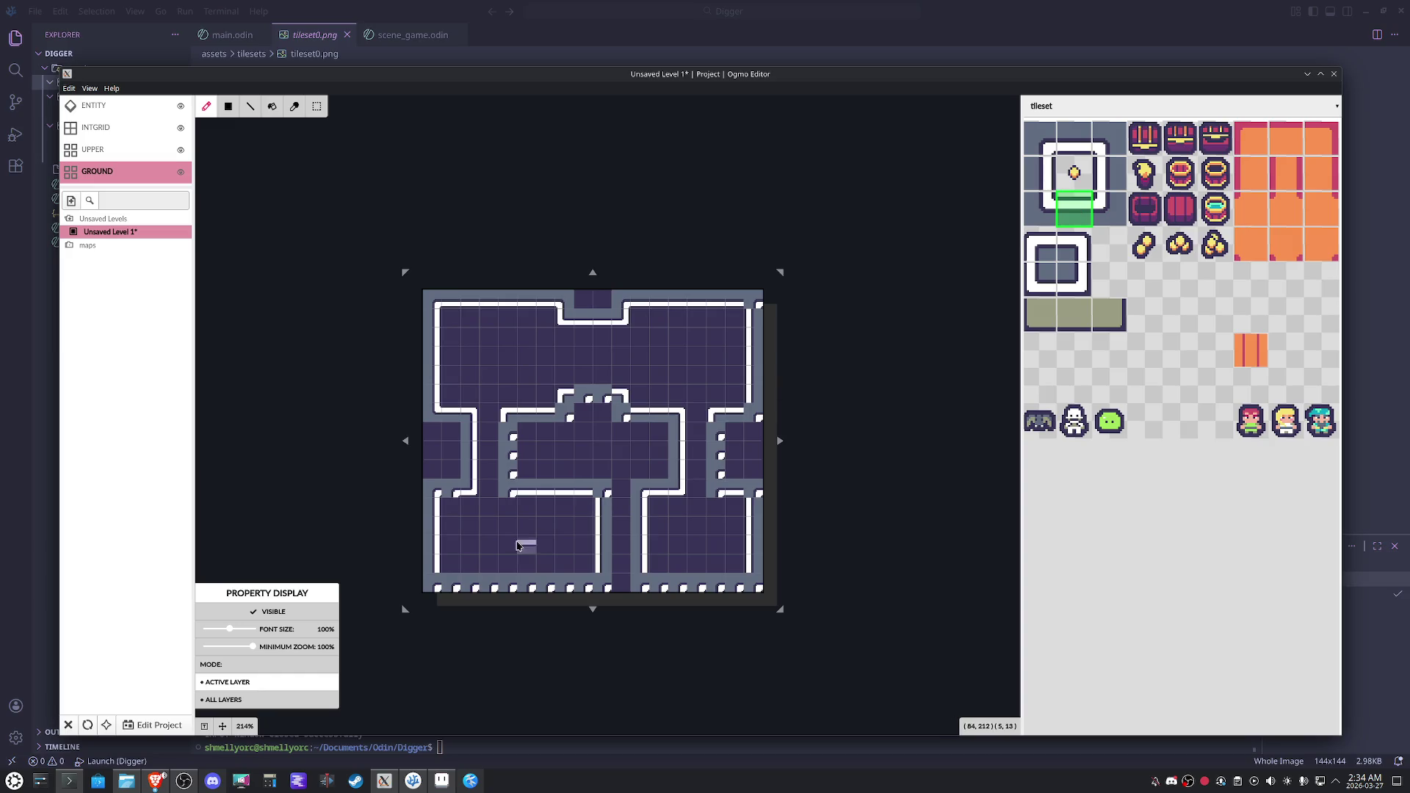
{"action": "left_click", "coordinate": [1081, 141]}
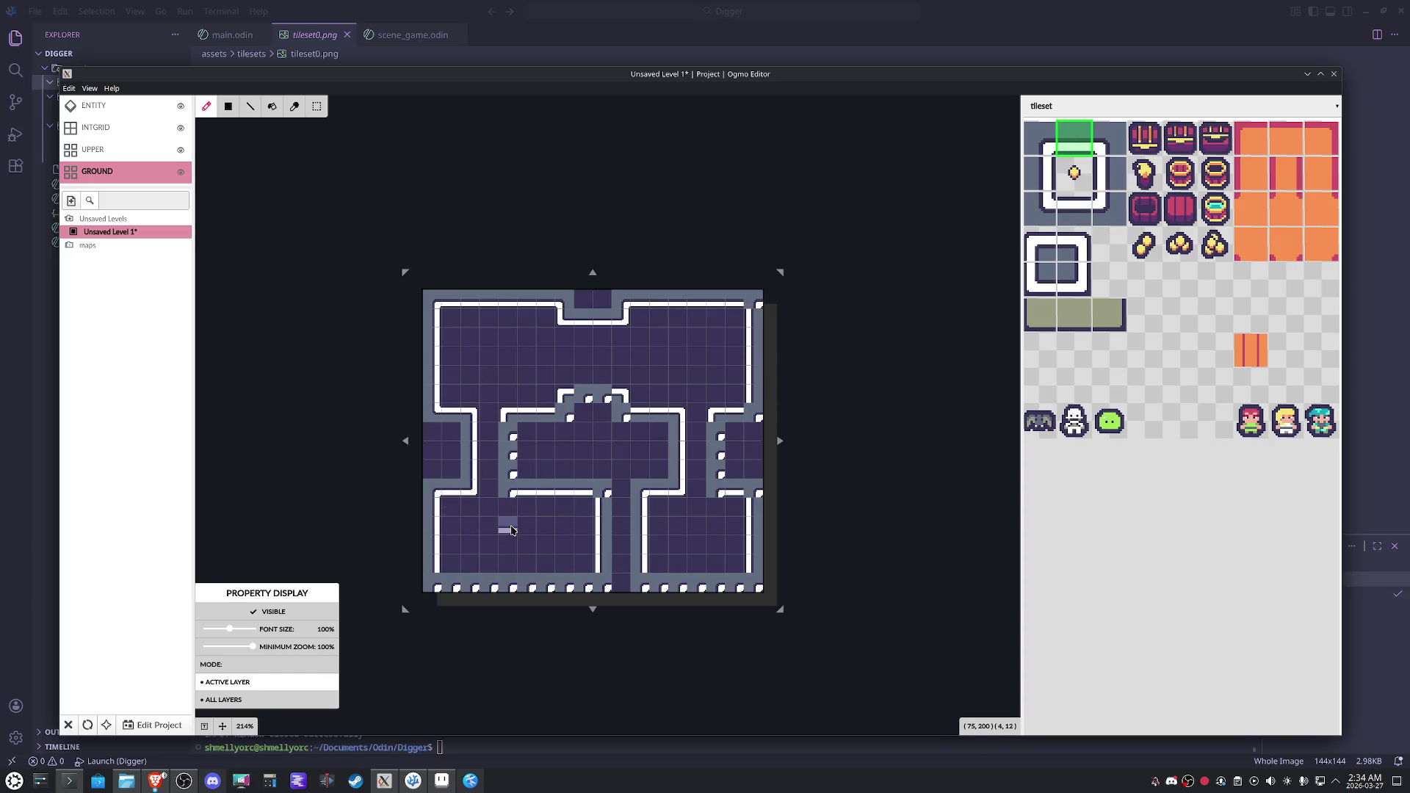
{"action": "left_click", "coordinate": [1042, 221]}
{"action": "left_click", "coordinate": [509, 485]}
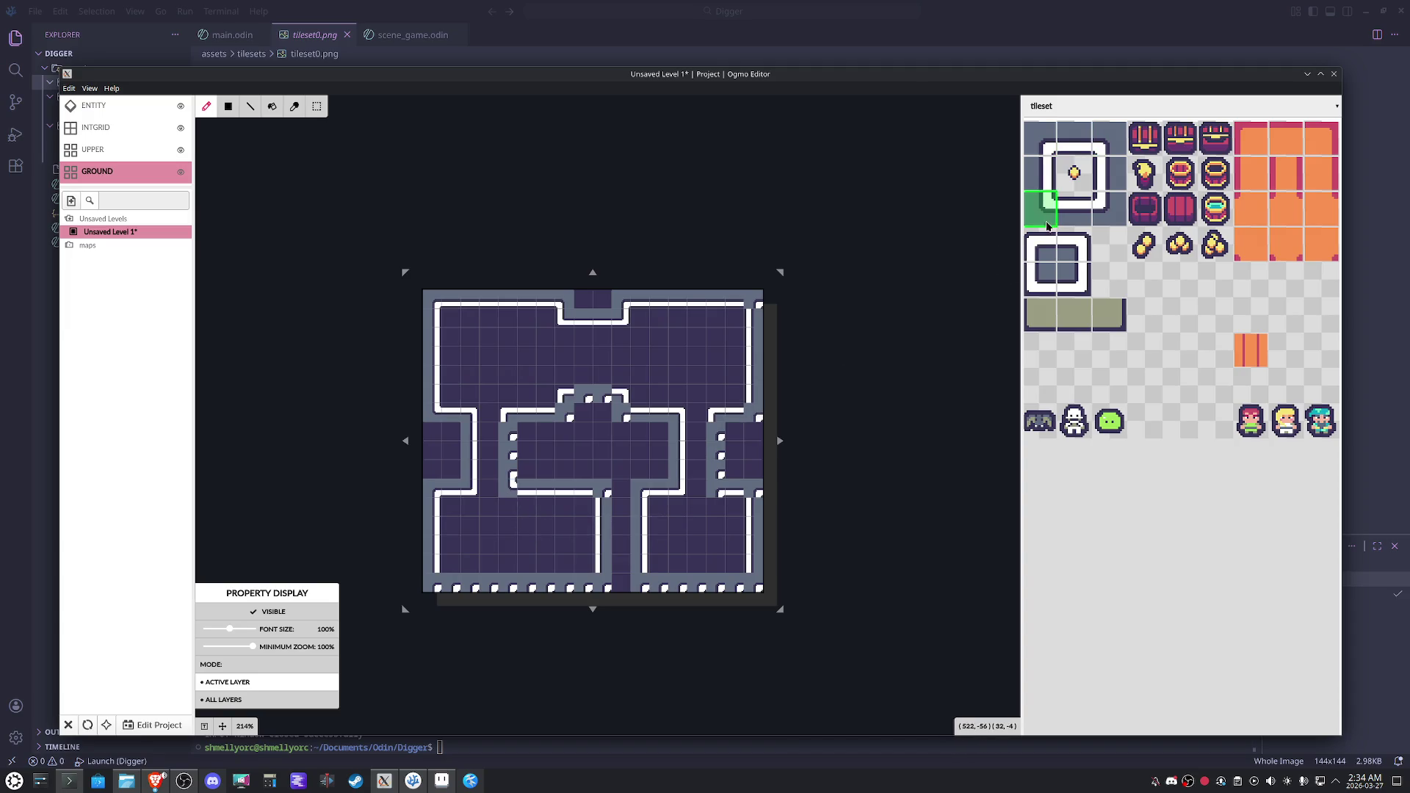
{"action": "left_click", "coordinate": [1038, 279]}
{"action": "left_click", "coordinate": [526, 491]}
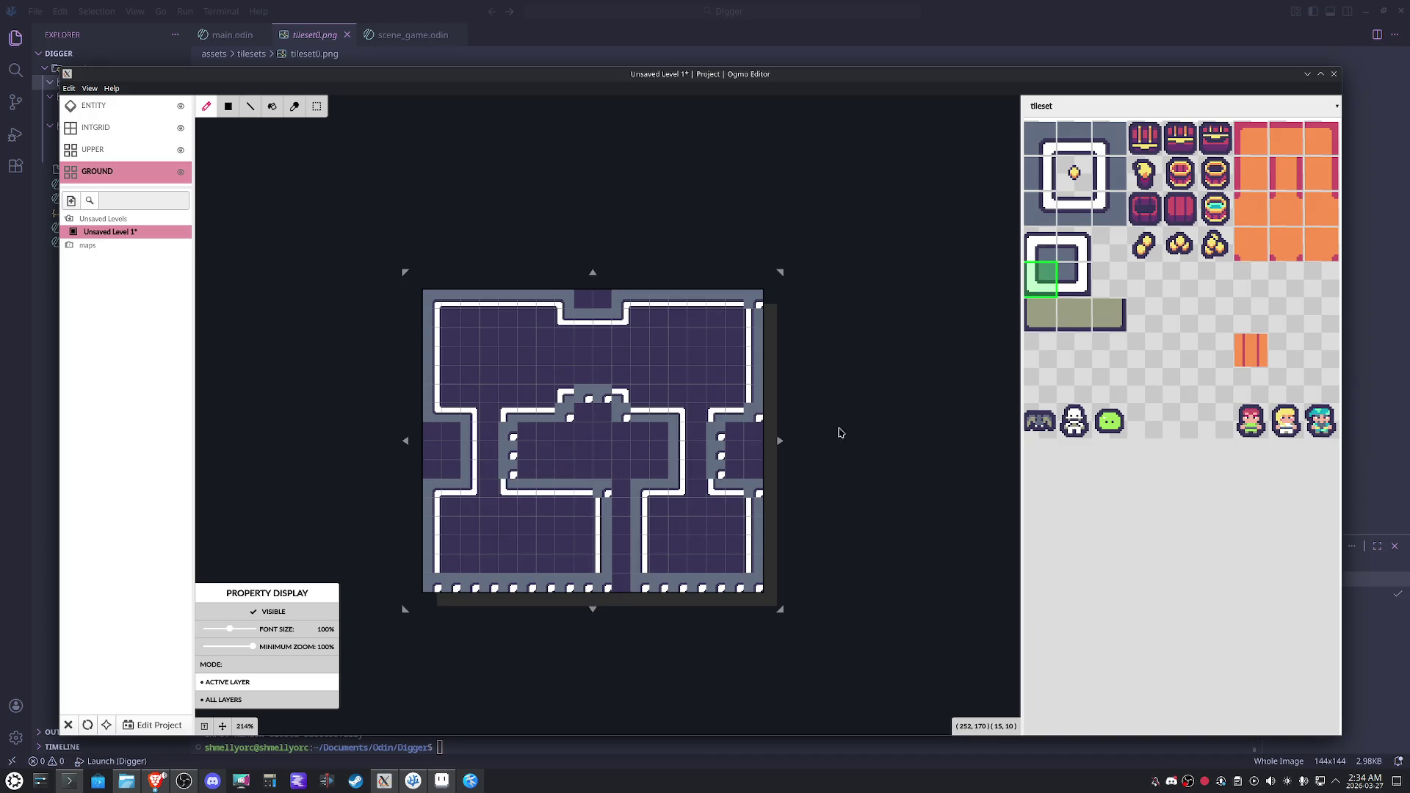
Make the inner room's left wall solid, fix its top wall, and turn the cell under the notch into floor.
{"action": "left_click", "coordinate": [1113, 149]}
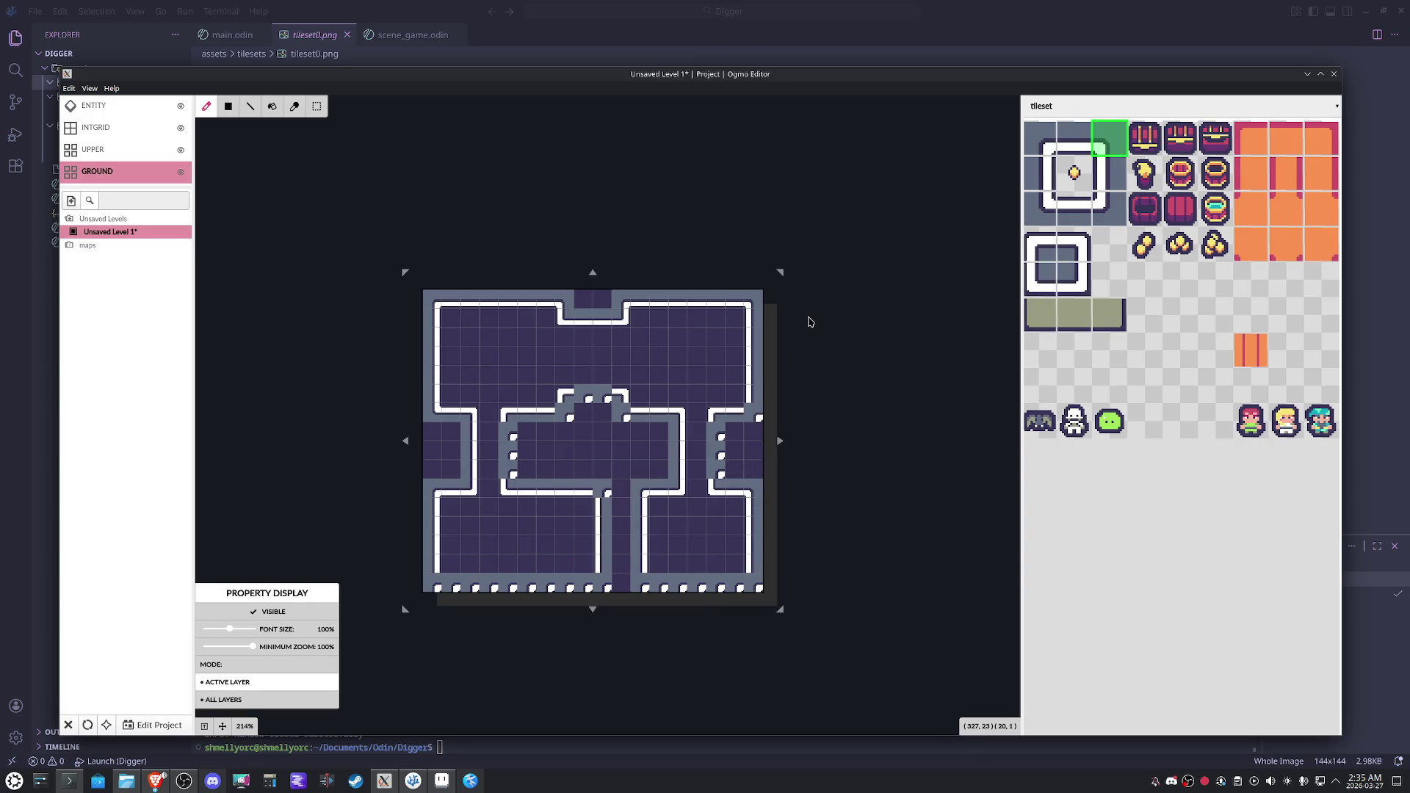
{"action": "left_click", "coordinate": [1052, 213]}
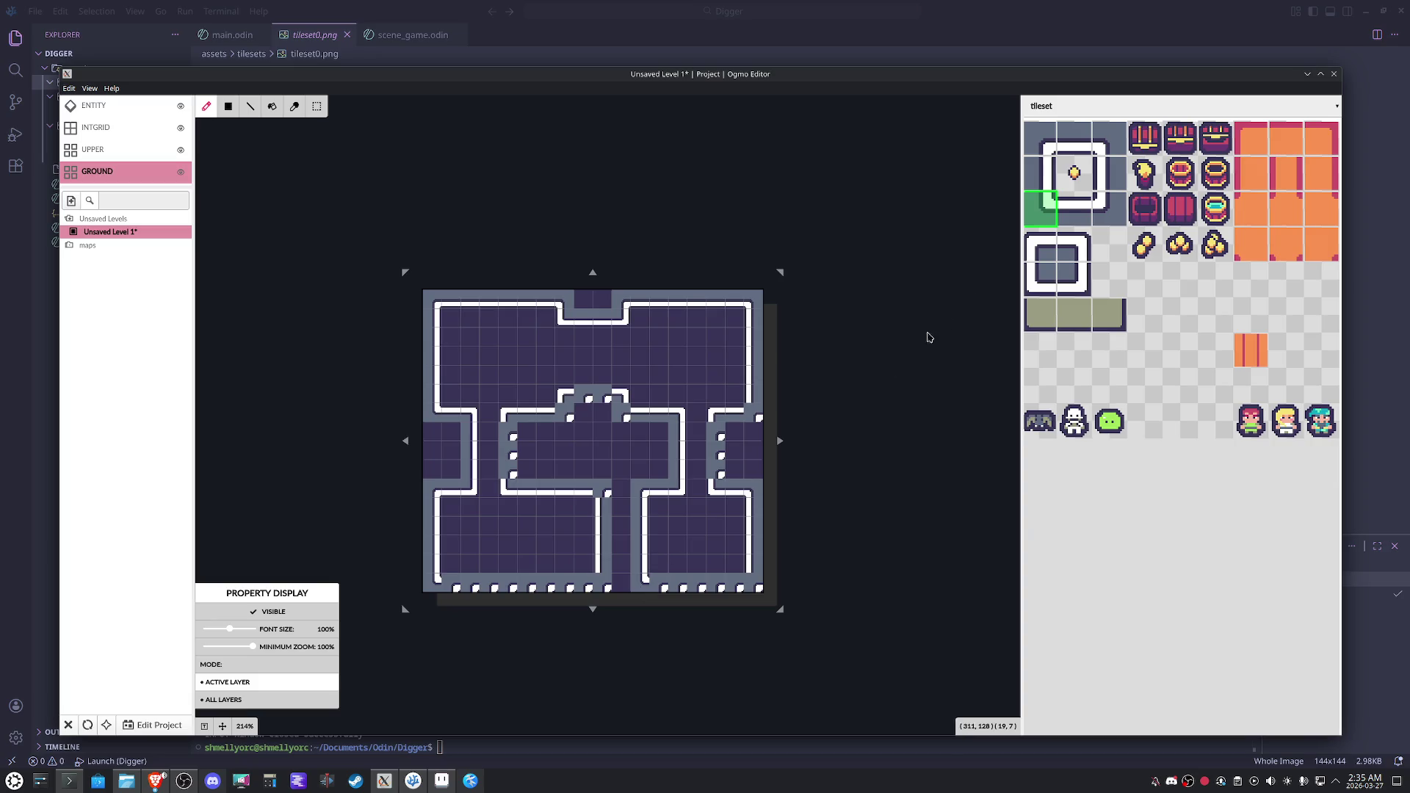
{"action": "left_click", "coordinate": [1099, 186]}
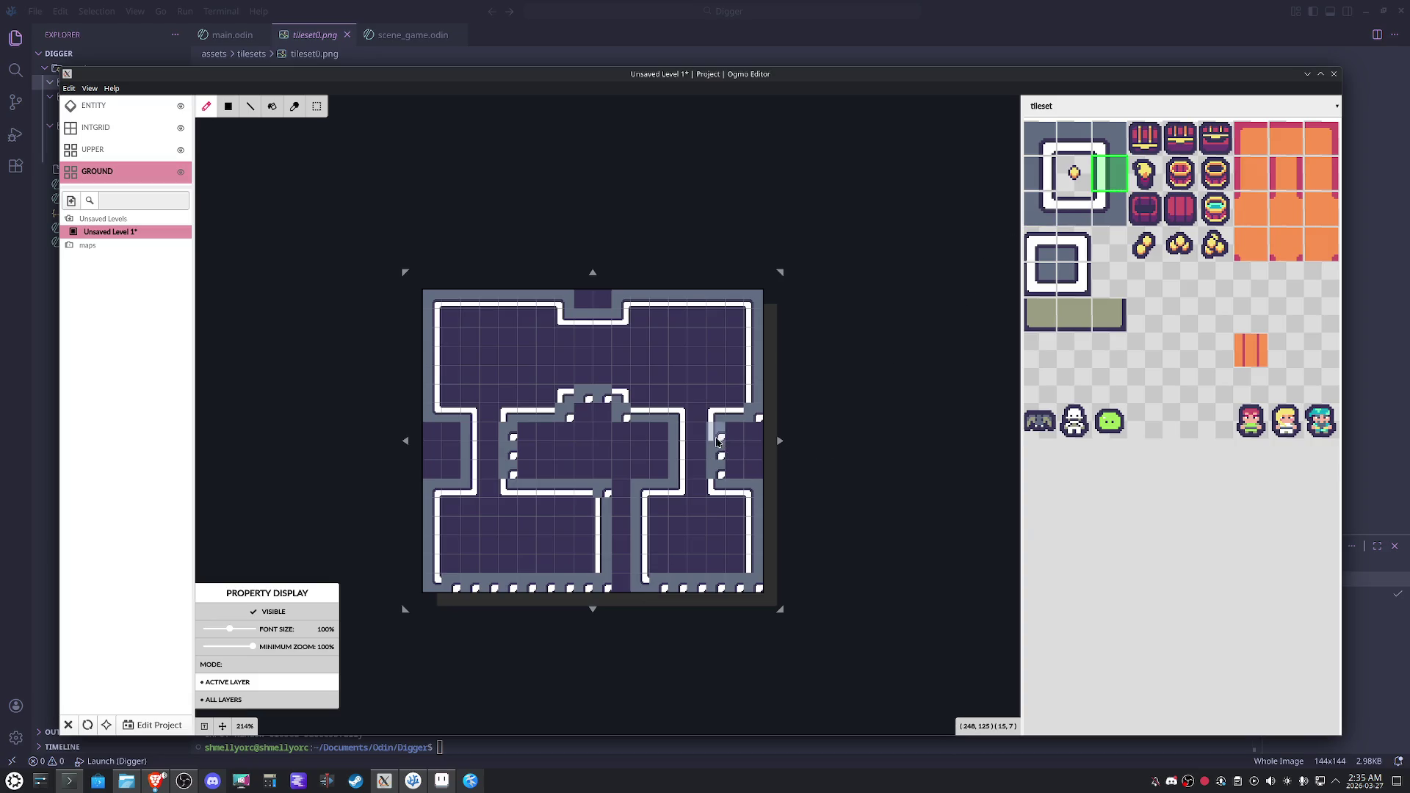
{"action": "left_click_drag", "start_coordinate": [505, 434], "coordinate": [502, 460]}
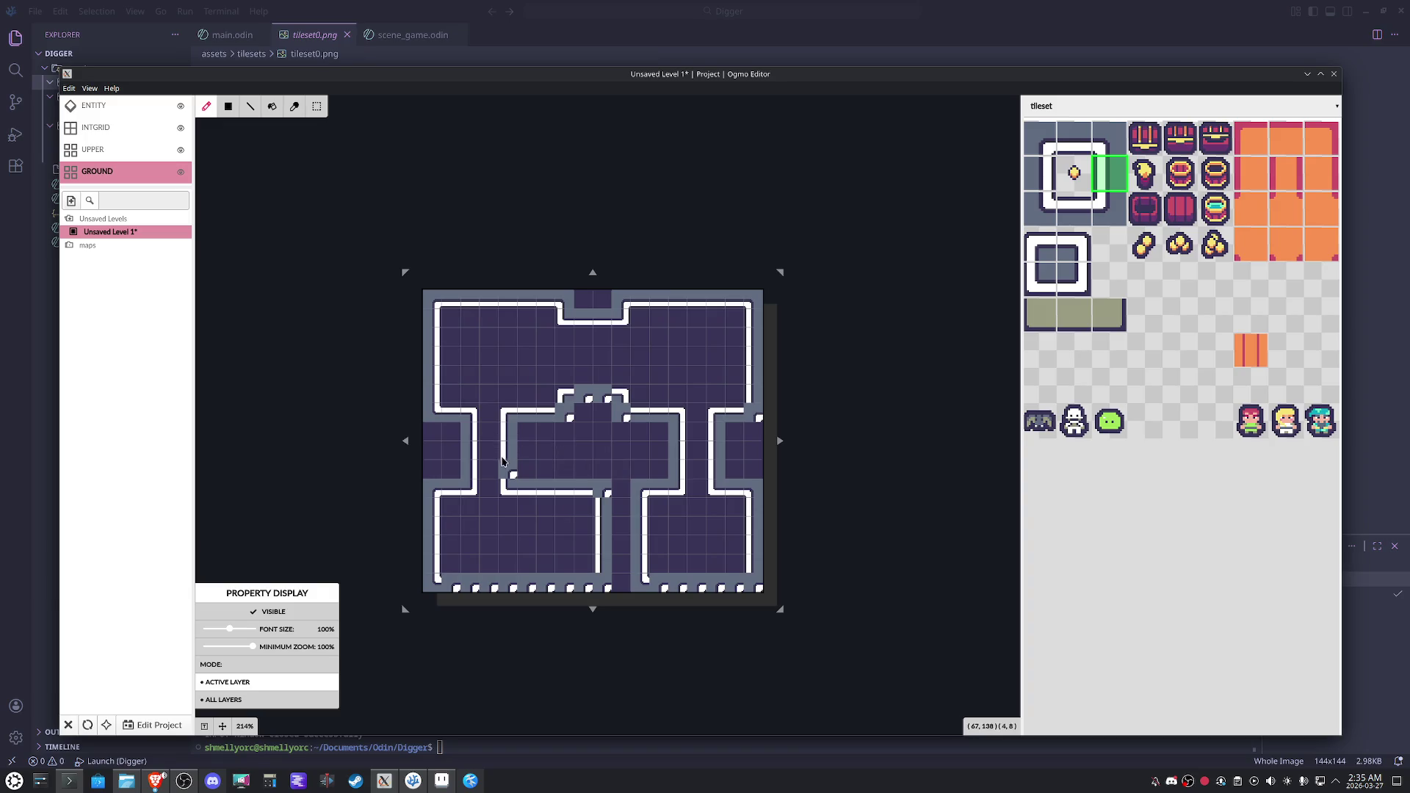
{"action": "left_click", "coordinate": [1109, 208]}
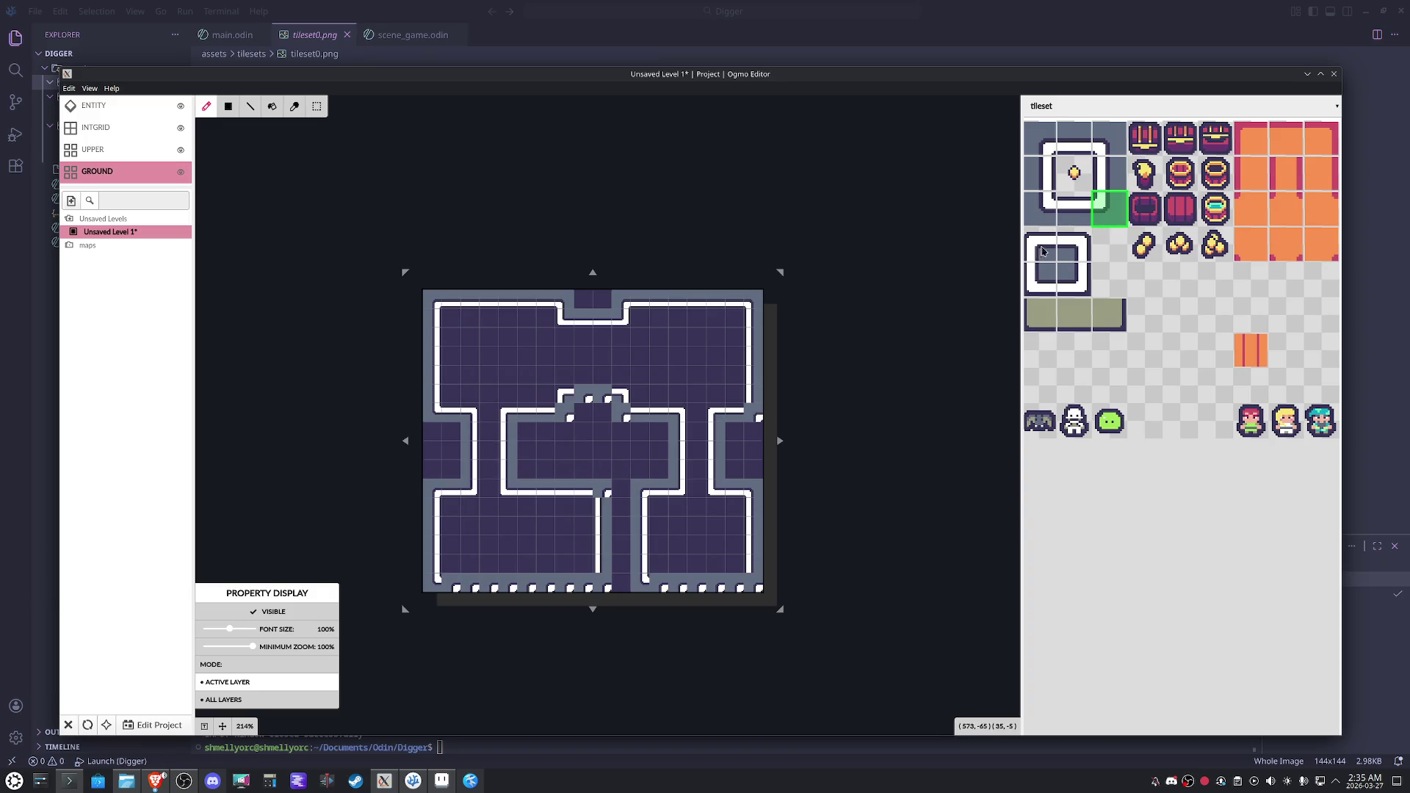
{"action": "left_click", "coordinate": [580, 409]}
{"action": "left_click", "coordinate": [1051, 219]}
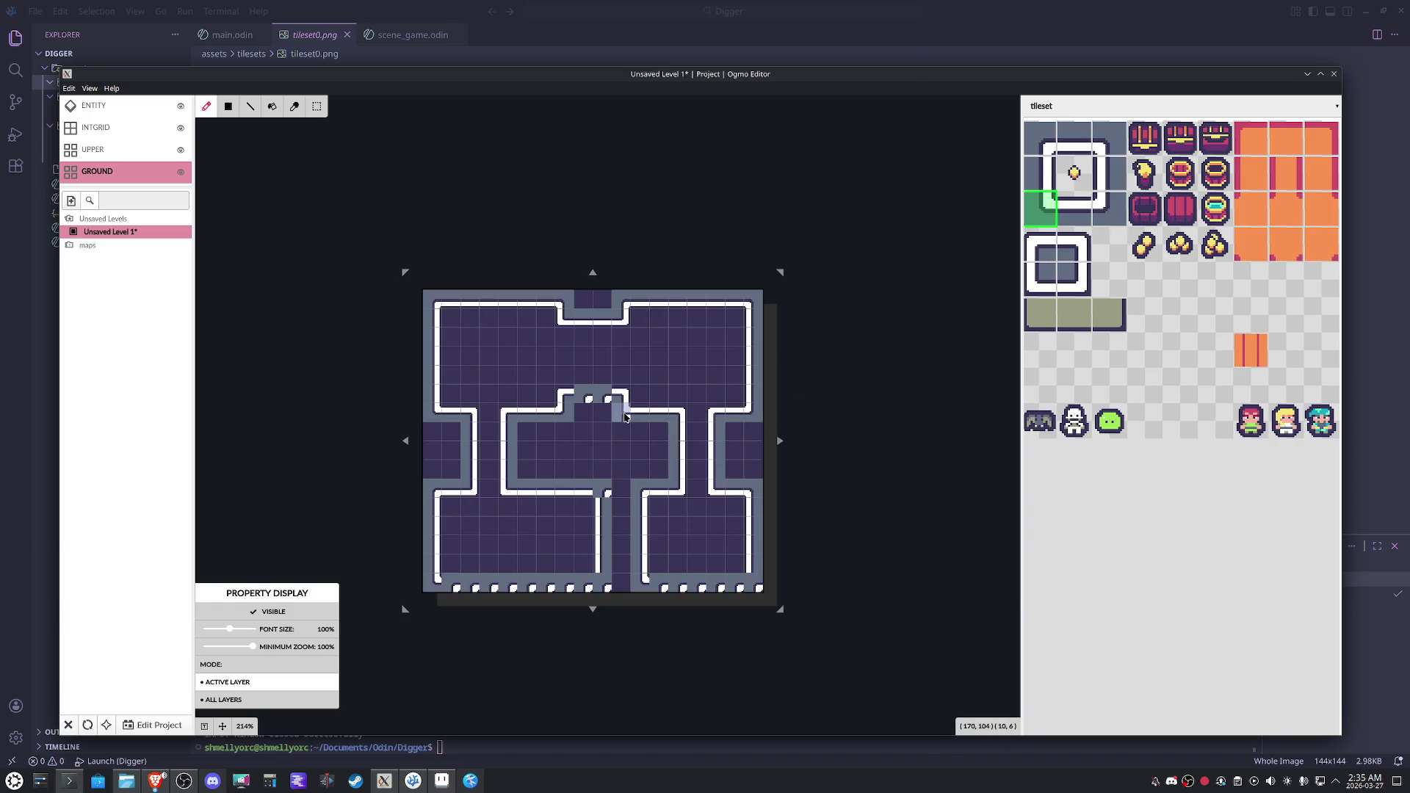
{"action": "left_click", "coordinate": [1076, 204]}
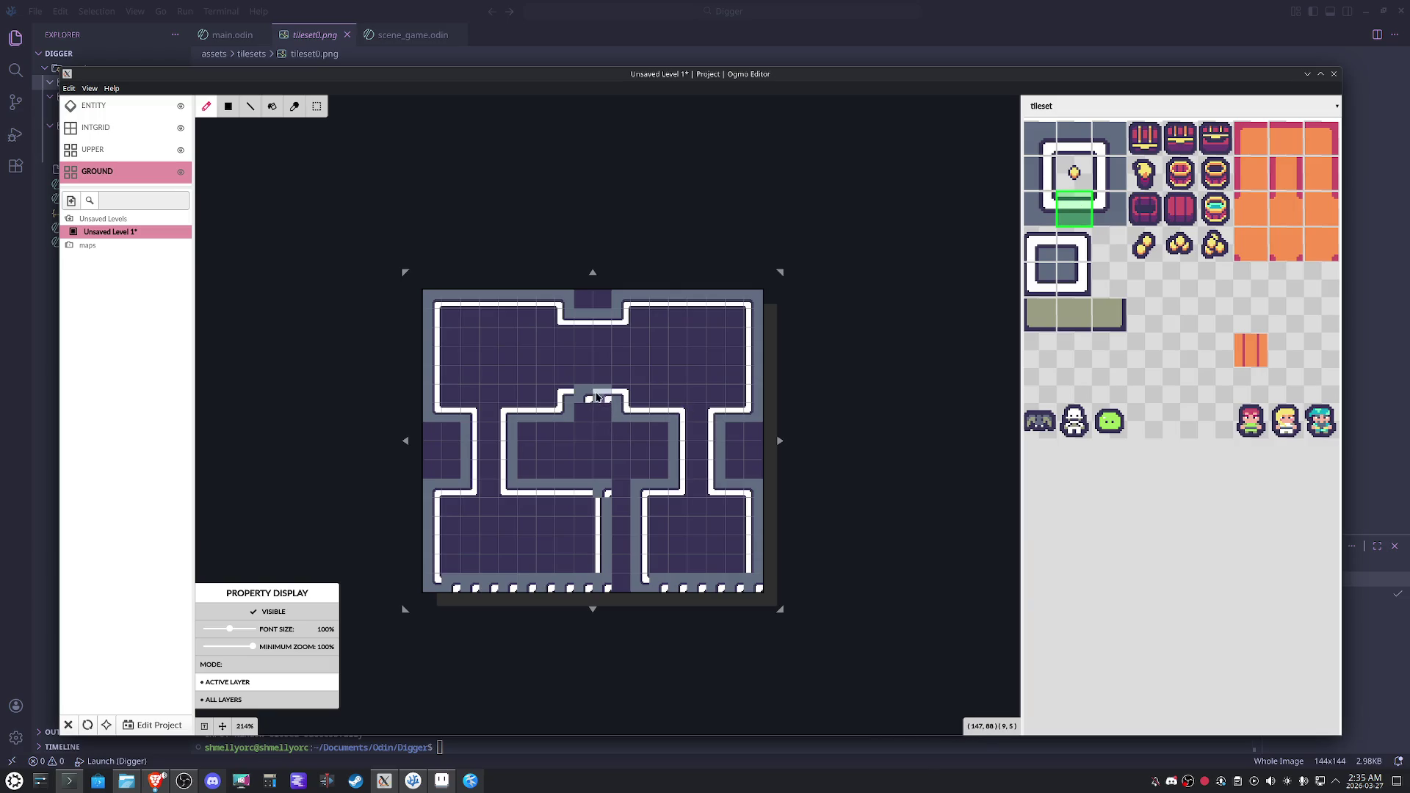
{"action": "left_click", "coordinate": [588, 407]}
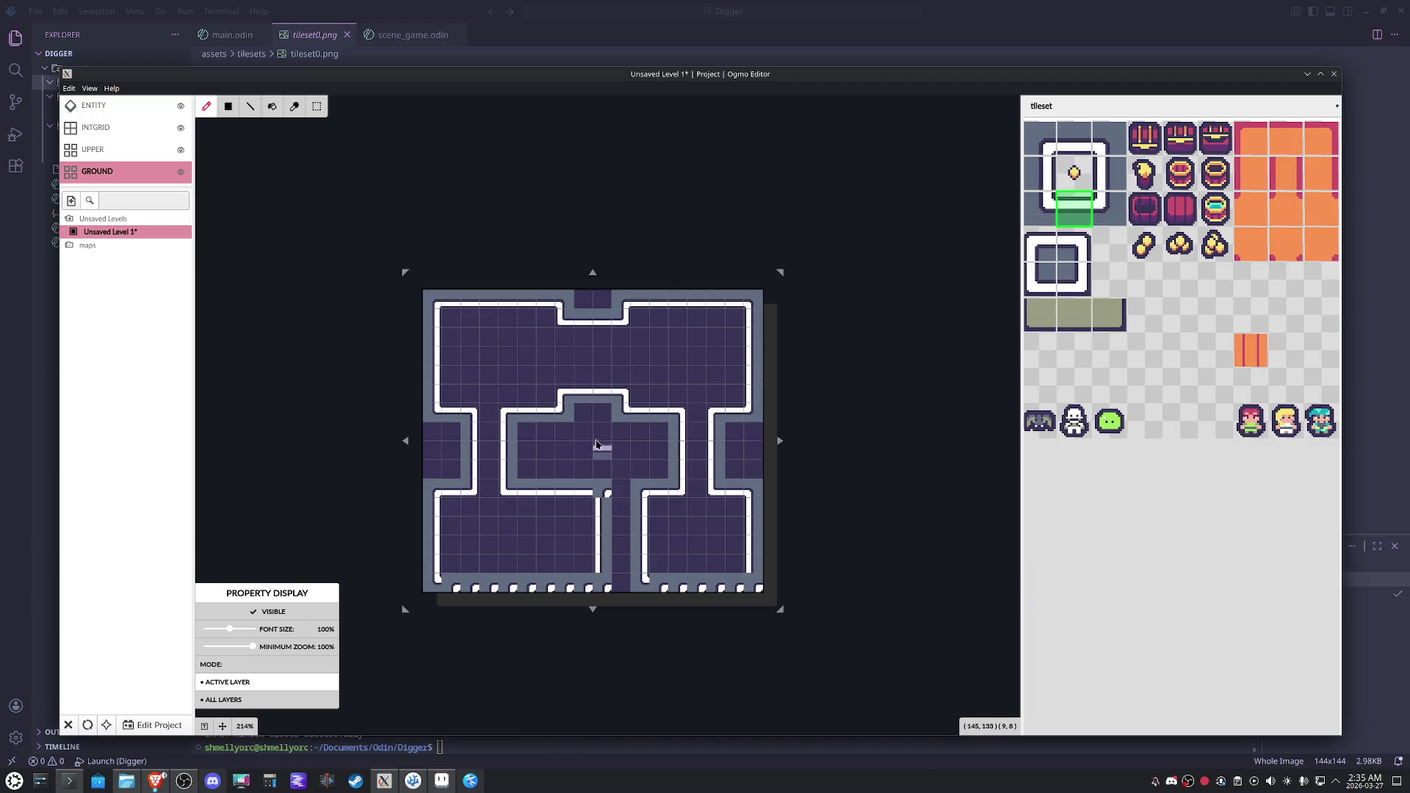
Repaint the bottom walls of the bottom-right and left rooms as solid bottom-edge tiles.
{"action": "left_click", "coordinate": [1105, 147]}
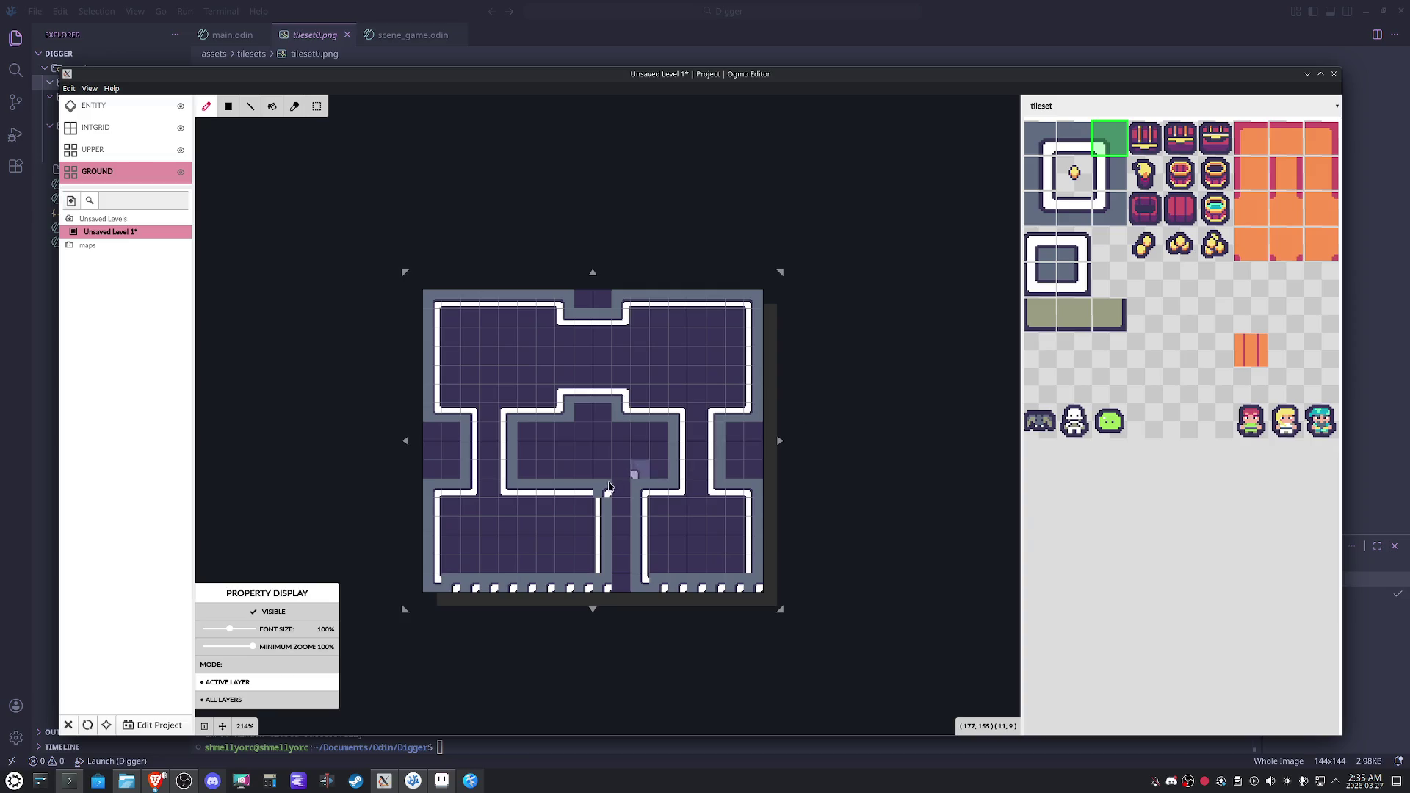
{"action": "left_click", "coordinate": [1110, 212]}
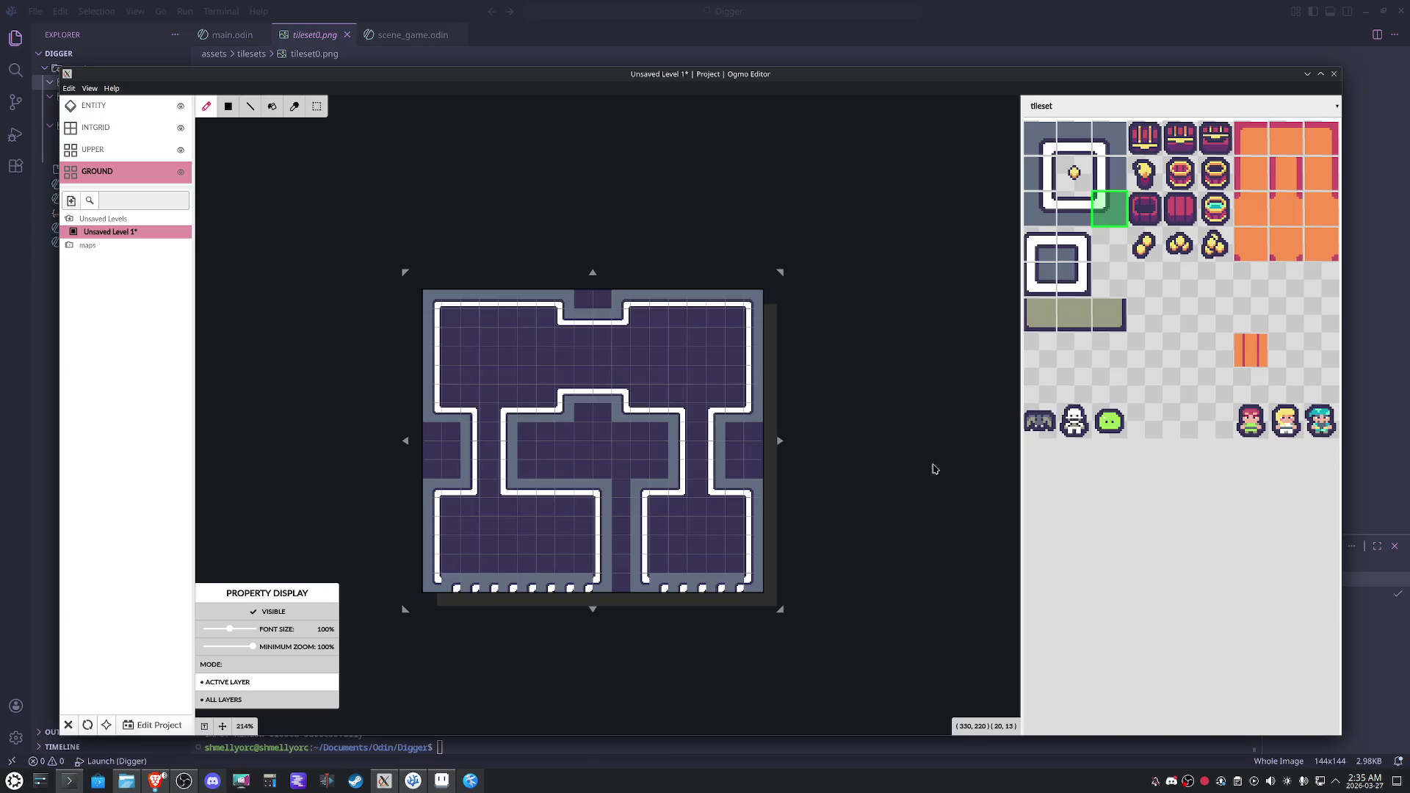
{"action": "left_click", "coordinate": [1078, 212]}
{"action": "left_click_drag", "start_coordinate": [732, 581], "coordinate": [674, 588]}
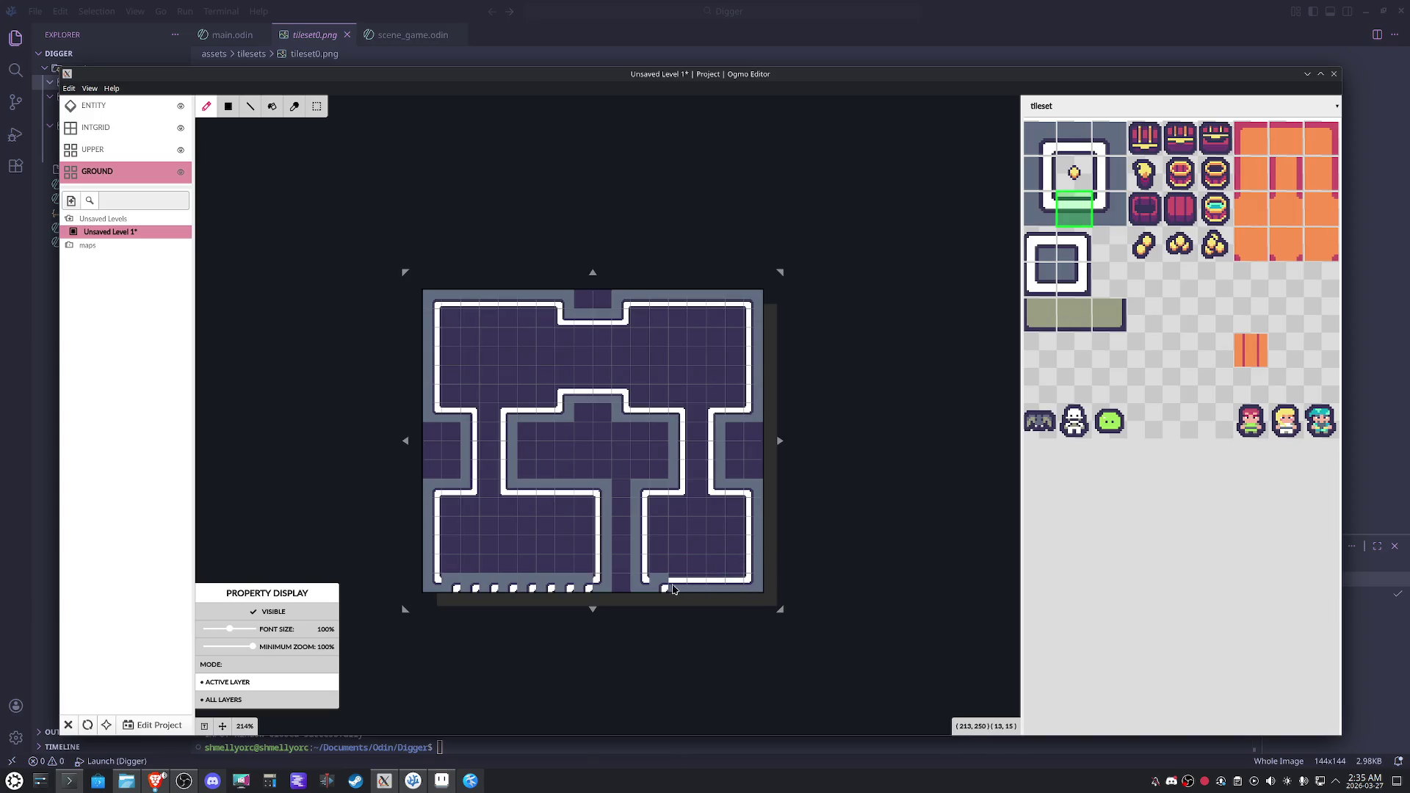
{"action": "left_click_drag", "start_coordinate": [577, 586], "coordinate": [444, 585]}
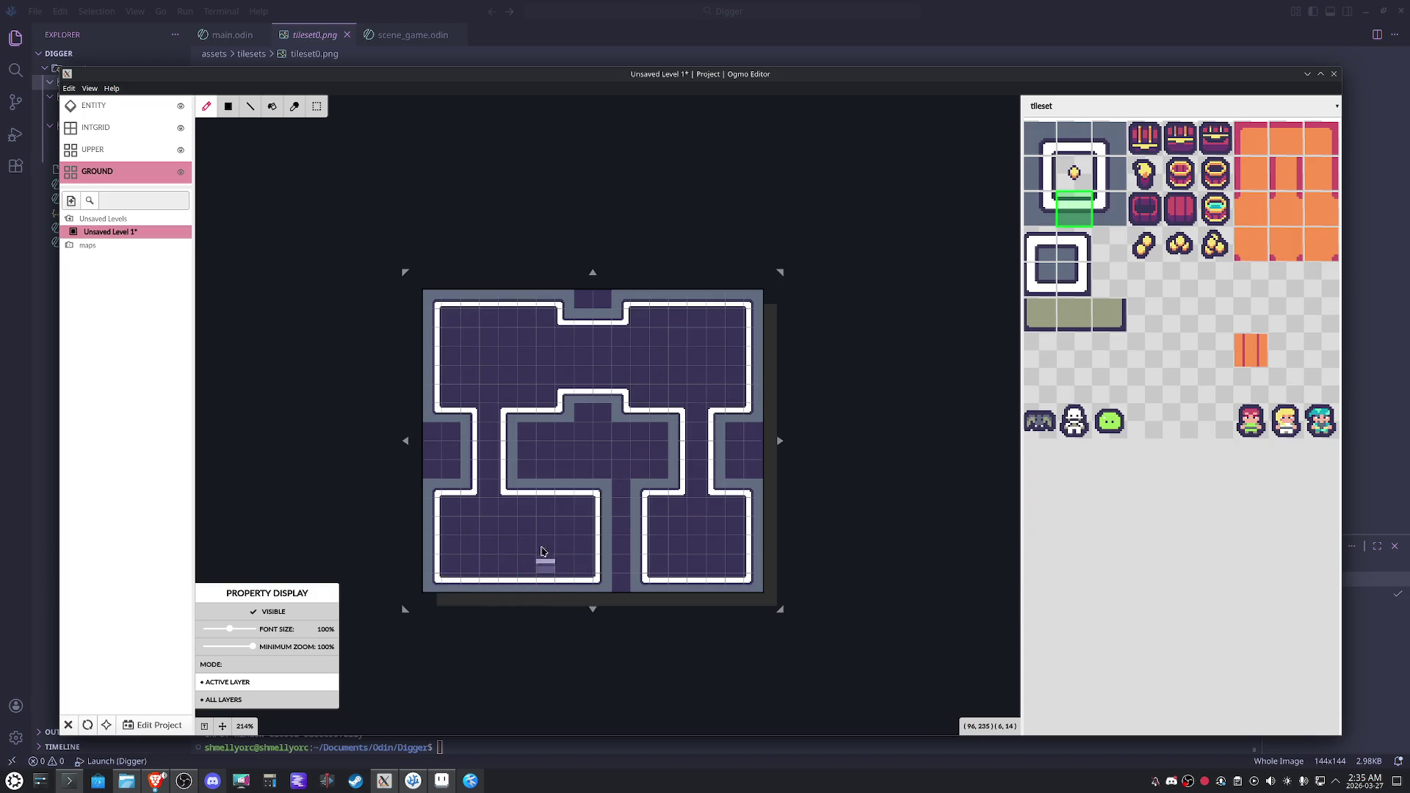
{"action": "left_click", "coordinate": [1250, 350]}
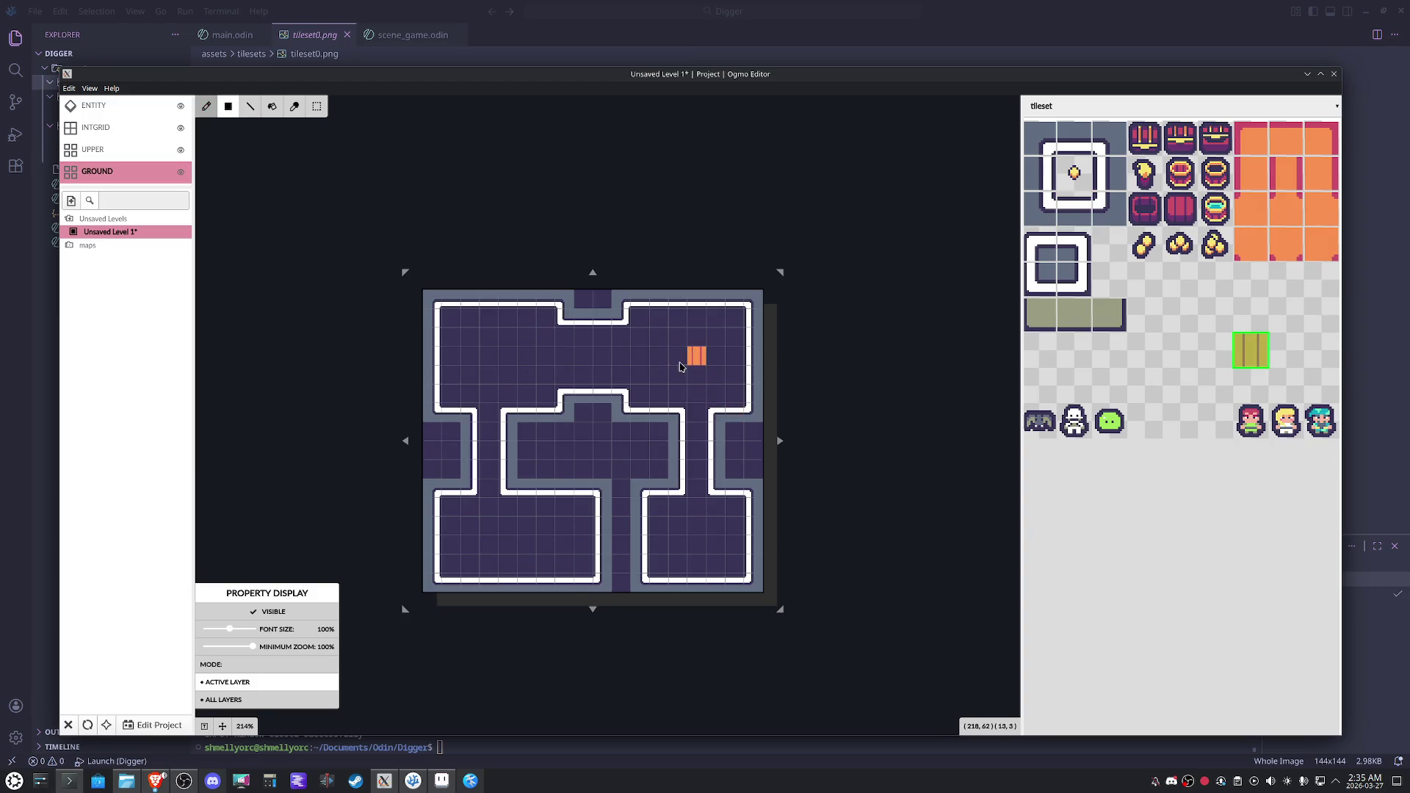
Try an orange Bucket Fill on the room floors, erase it again, and bring Aseprite to the front.
{"action": "left_click_drag", "start_coordinate": [681, 365], "coordinate": [672, 364]}
{"action": "left_click", "coordinate": [271, 106]}
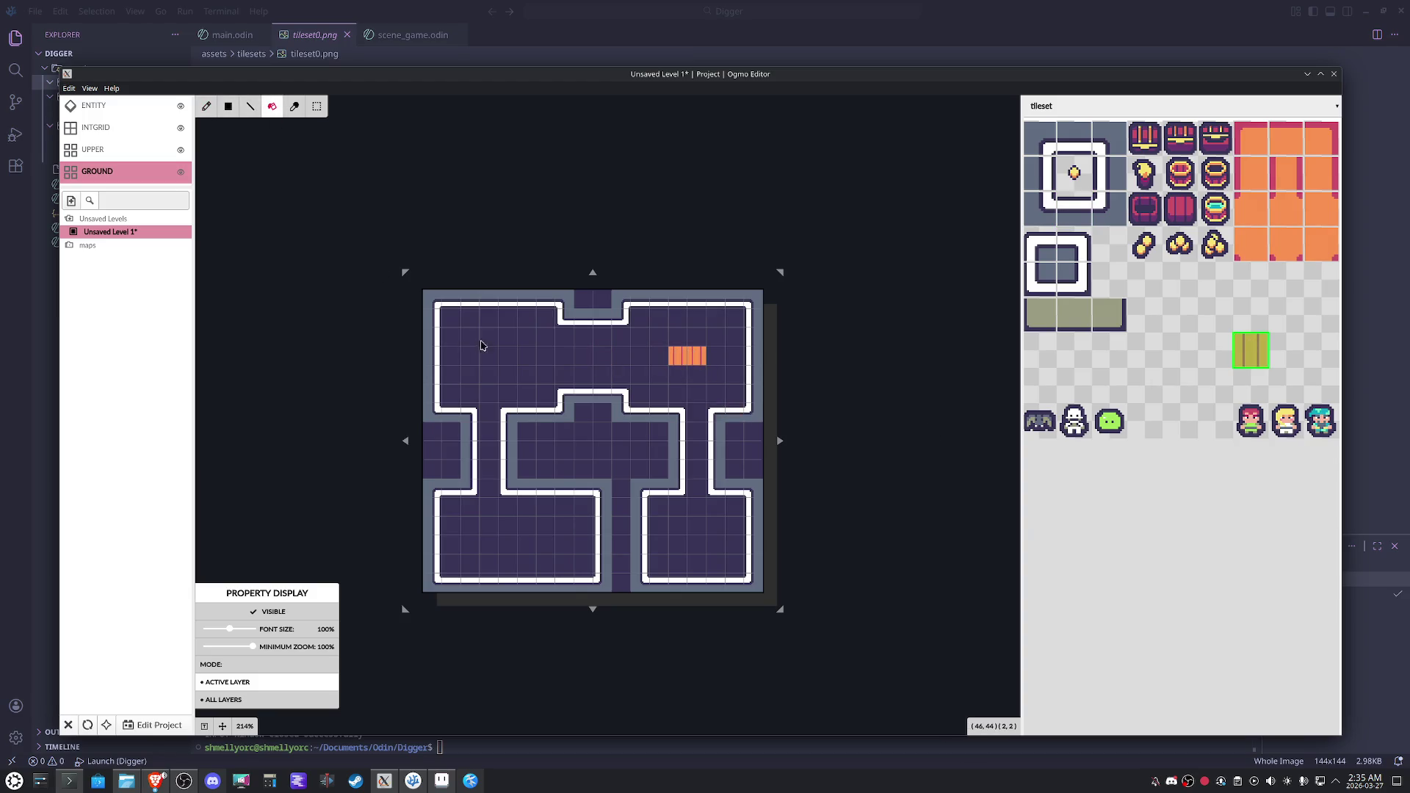
{"action": "left_click", "coordinate": [480, 345]}
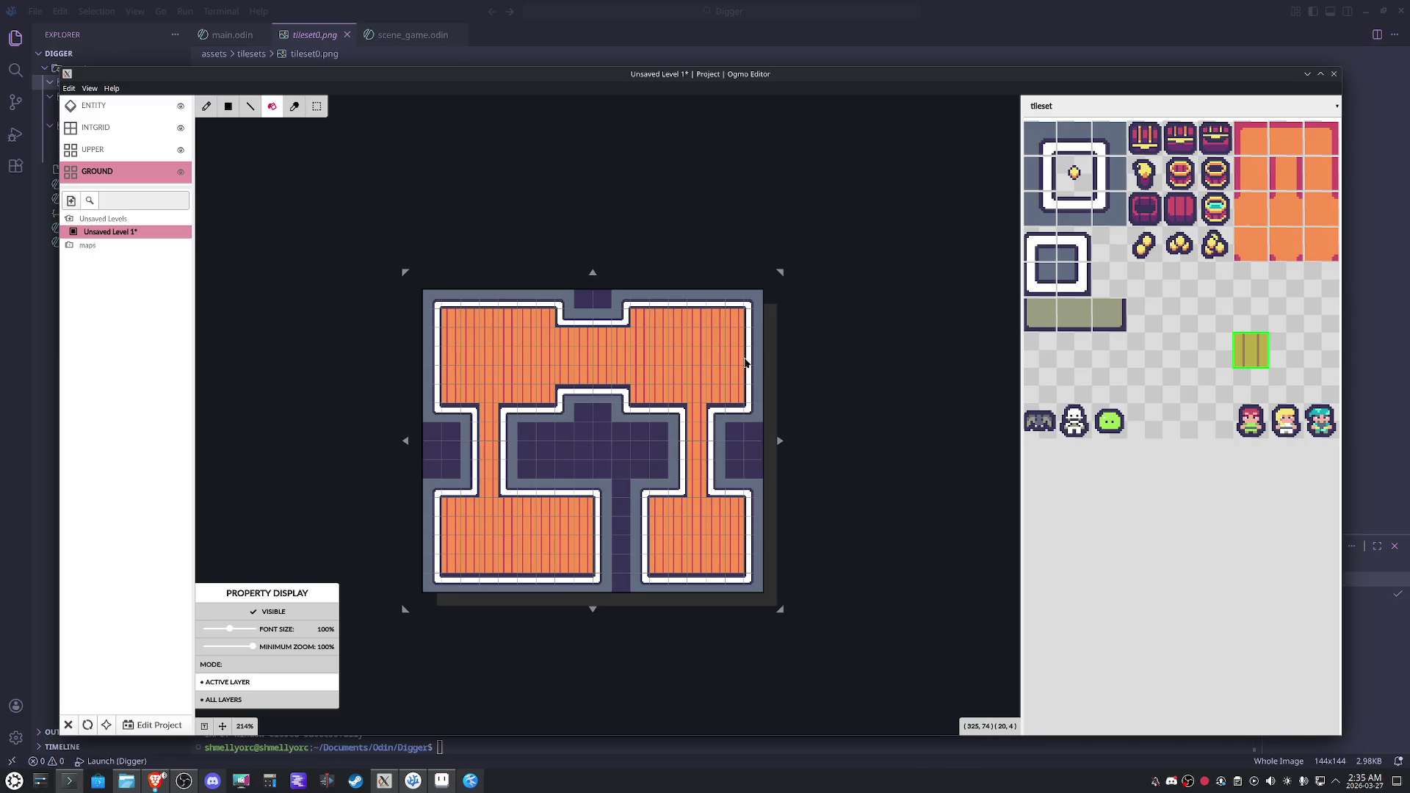
{"action": "right_click", "coordinate": [679, 354]}
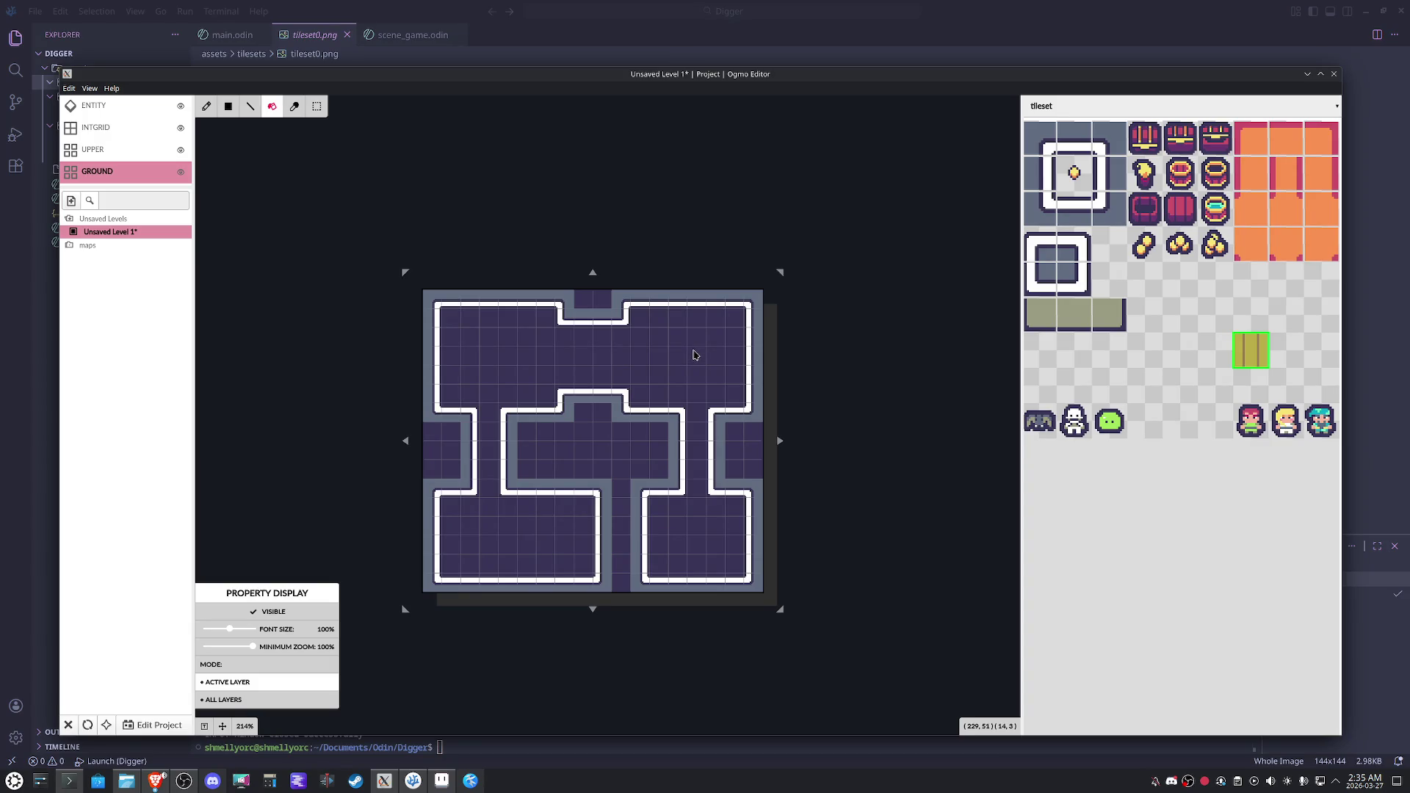
{"action": "left_click", "coordinate": [442, 783]}
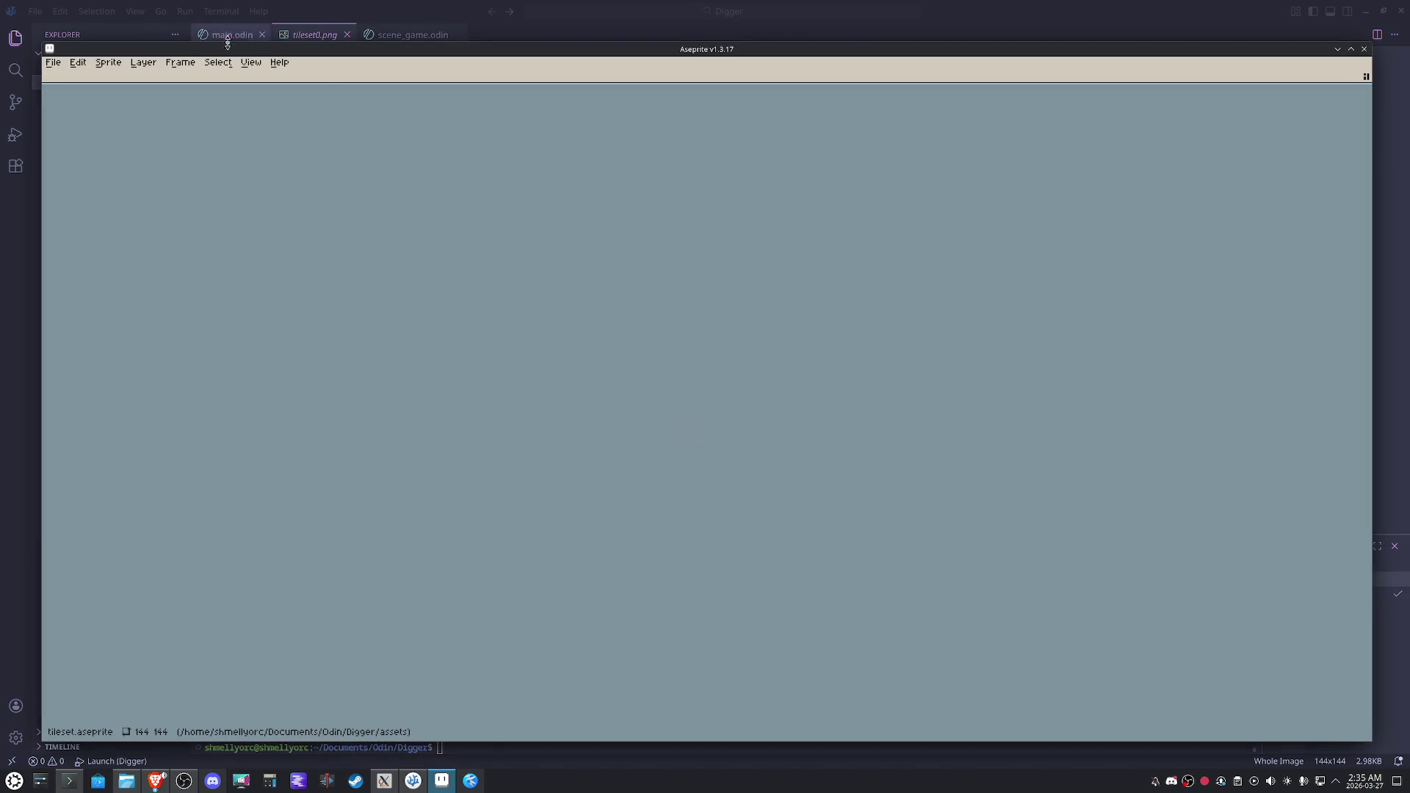
Open tileset0.aseprite from the assets tilesets folder.
{"action": "left_click", "coordinate": [53, 63]}
{"action": "left_click", "coordinate": [69, 90]}
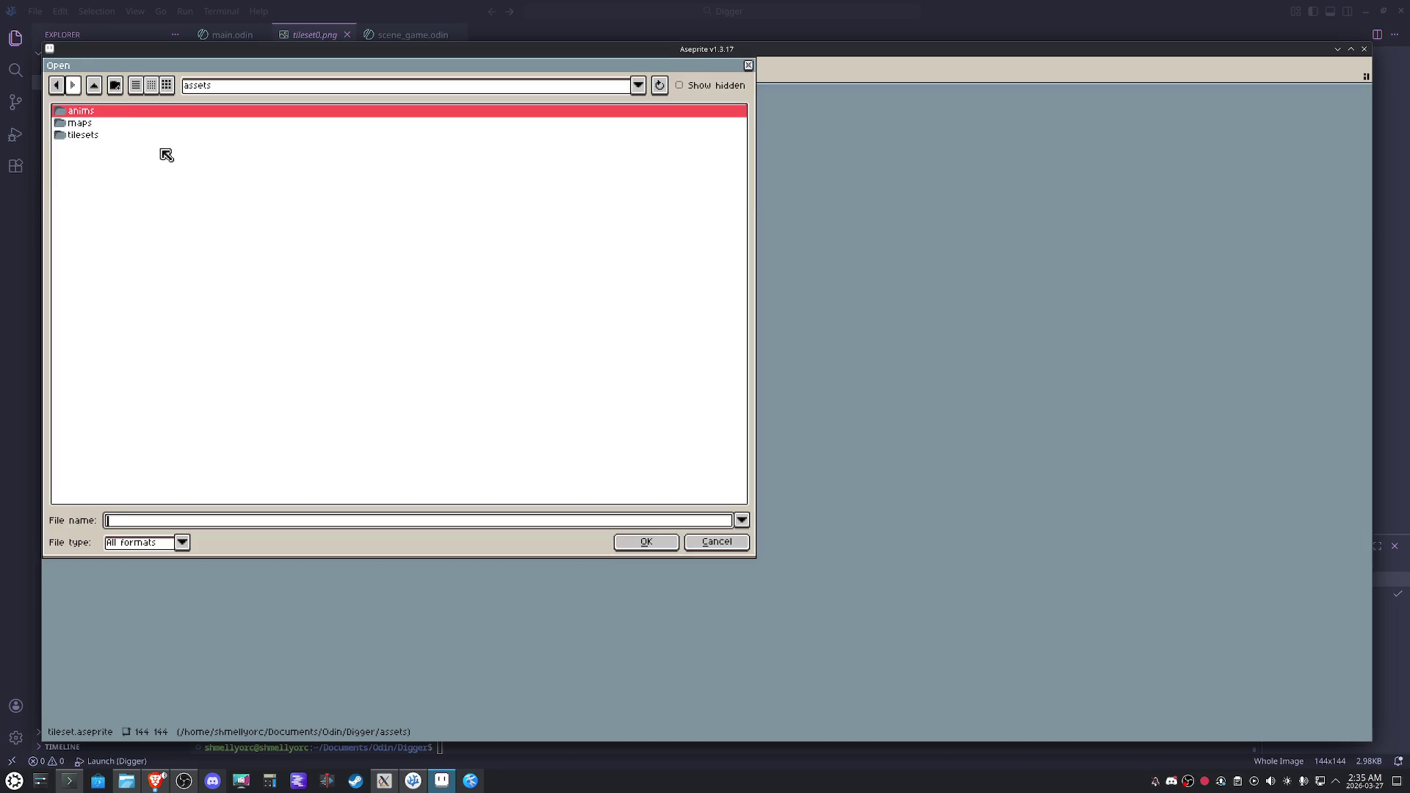
{"action": "left_click", "coordinate": [98, 136]}
{"action": "double_click", "coordinate": [107, 113]}
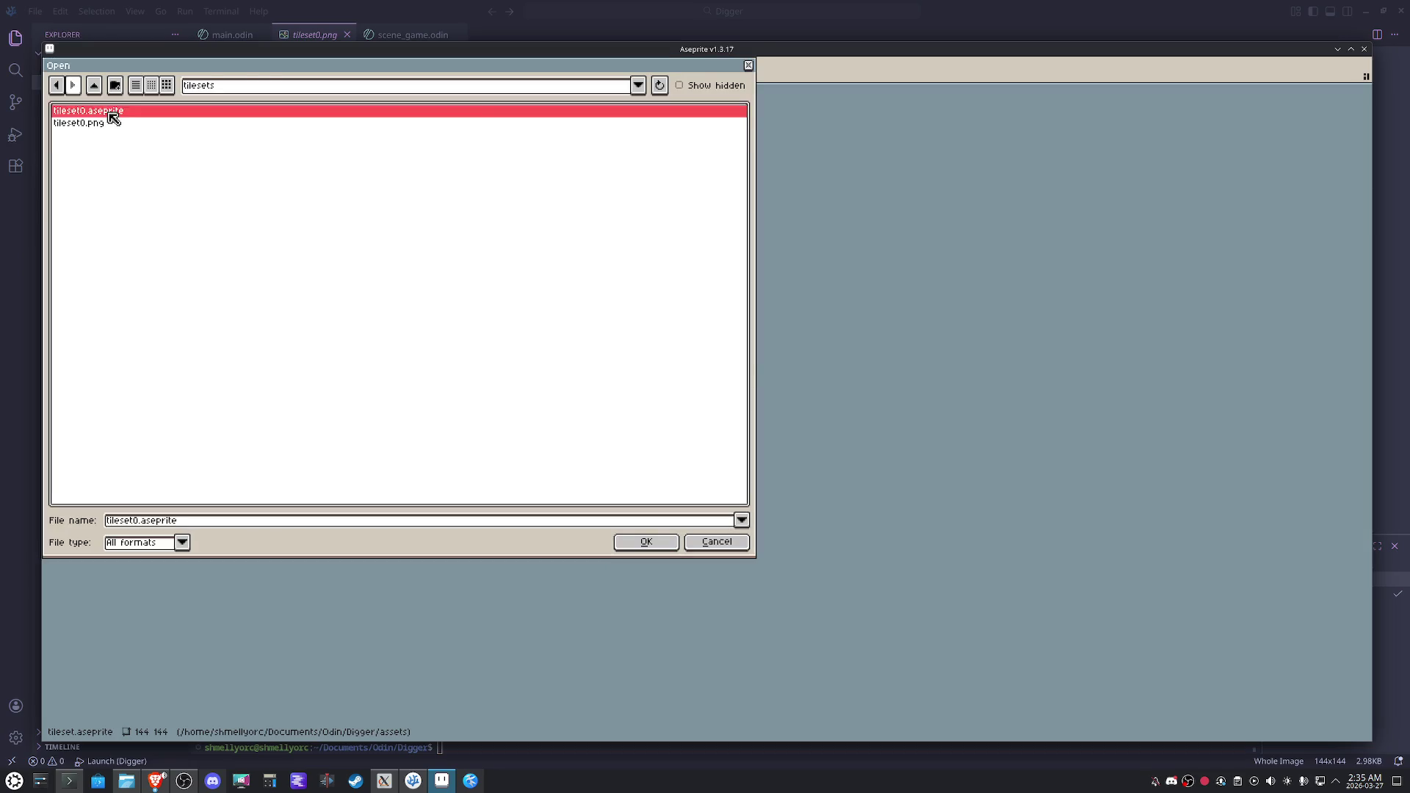
{"action": "scroll", "coordinate": [864, 347], "scroll_direction": "up", "scroll_amount": 3}
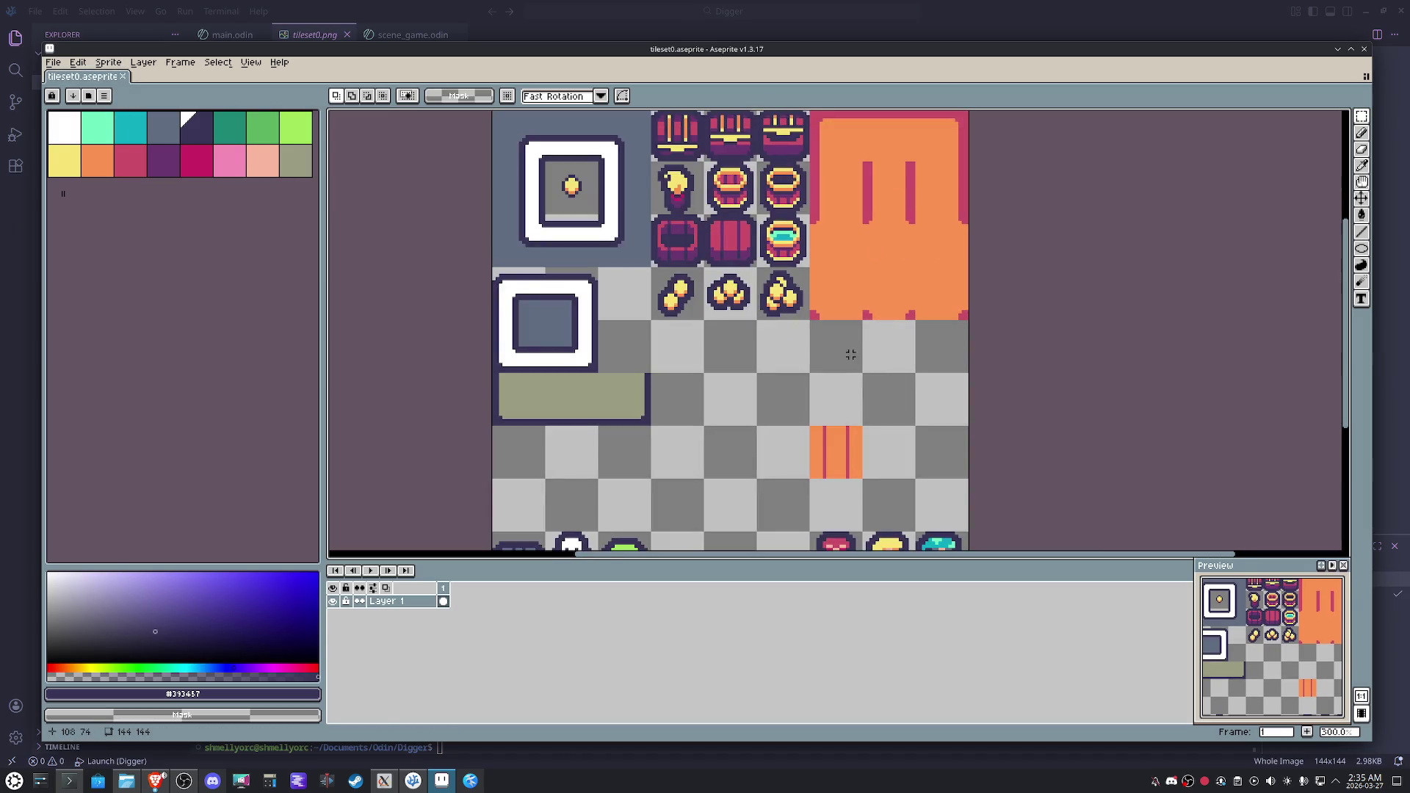
Fill the empty tile beside the orange tile with orange, mirror both horizontally, and save.
{"action": "left_click_drag", "start_coordinate": [865, 428], "coordinate": [914, 477]}
{"action": "key", "text": "i"}
{"action": "left_click", "coordinate": [836, 452]}
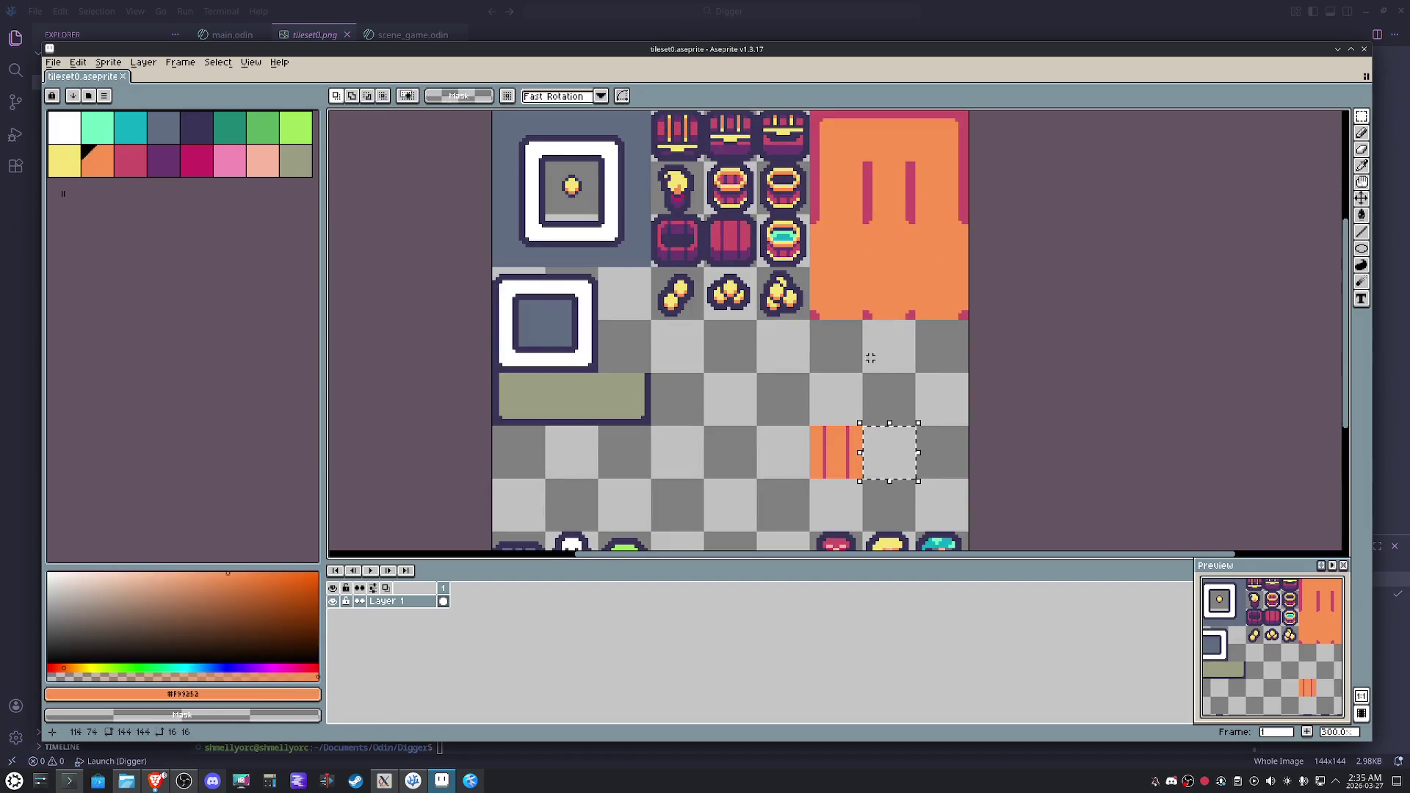
{"action": "key", "text": "g"}
{"action": "left_click", "coordinate": [879, 430]}
{"action": "key", "text": "m"}
{"action": "left_click_drag", "start_coordinate": [811, 429], "coordinate": [914, 477]}
{"action": "key", "text": "shift+h"}
{"action": "key", "text": "ctrl+d"}
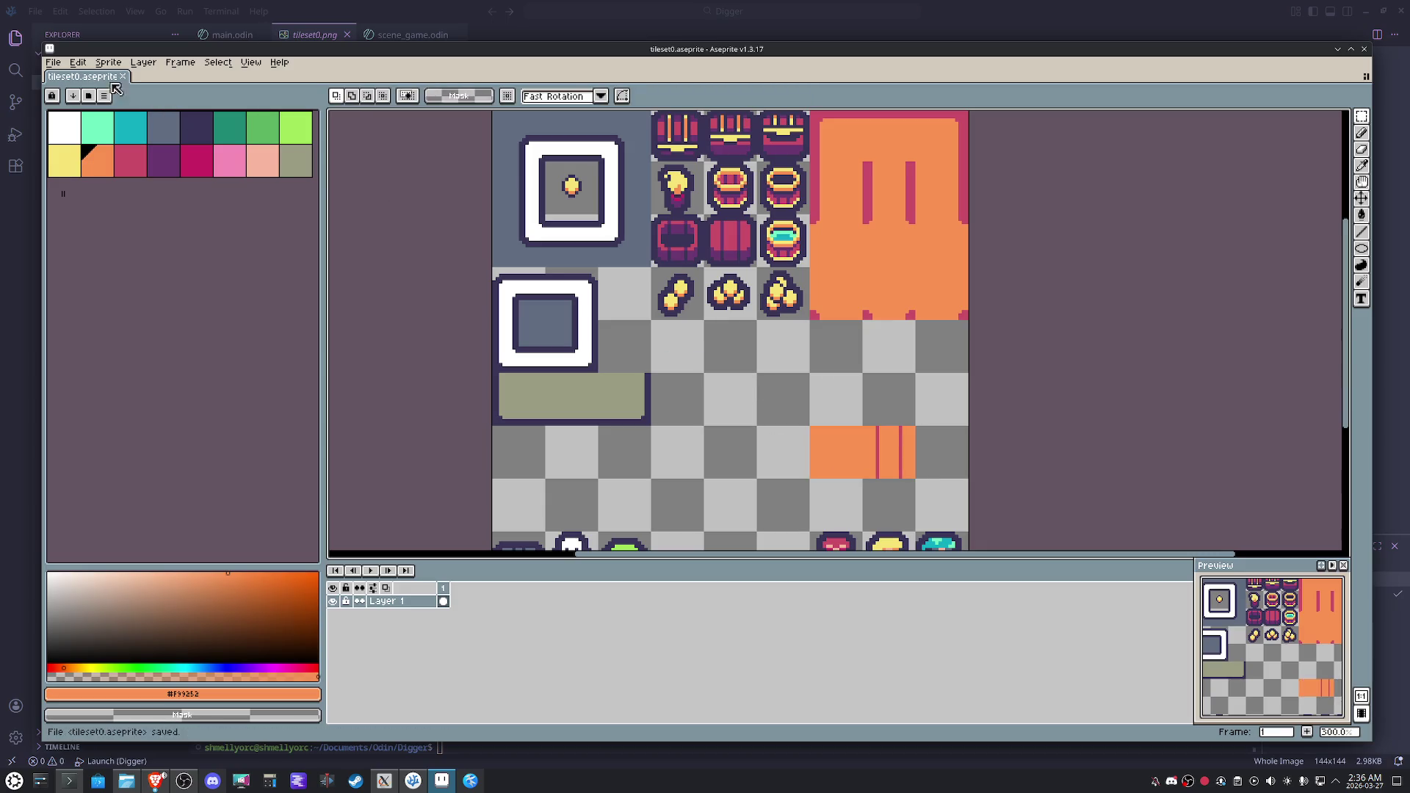
Export the sprite as tileset0.png and return to Ogmo Editor.
{"action": "left_click", "coordinate": [52, 63]}
{"action": "left_click", "coordinate": [51, 64]}
{"action": "left_click", "coordinate": [51, 64]}
{"action": "mouse_move", "coordinate": [128, 175]}
{"action": "left_click", "coordinate": [213, 174]}
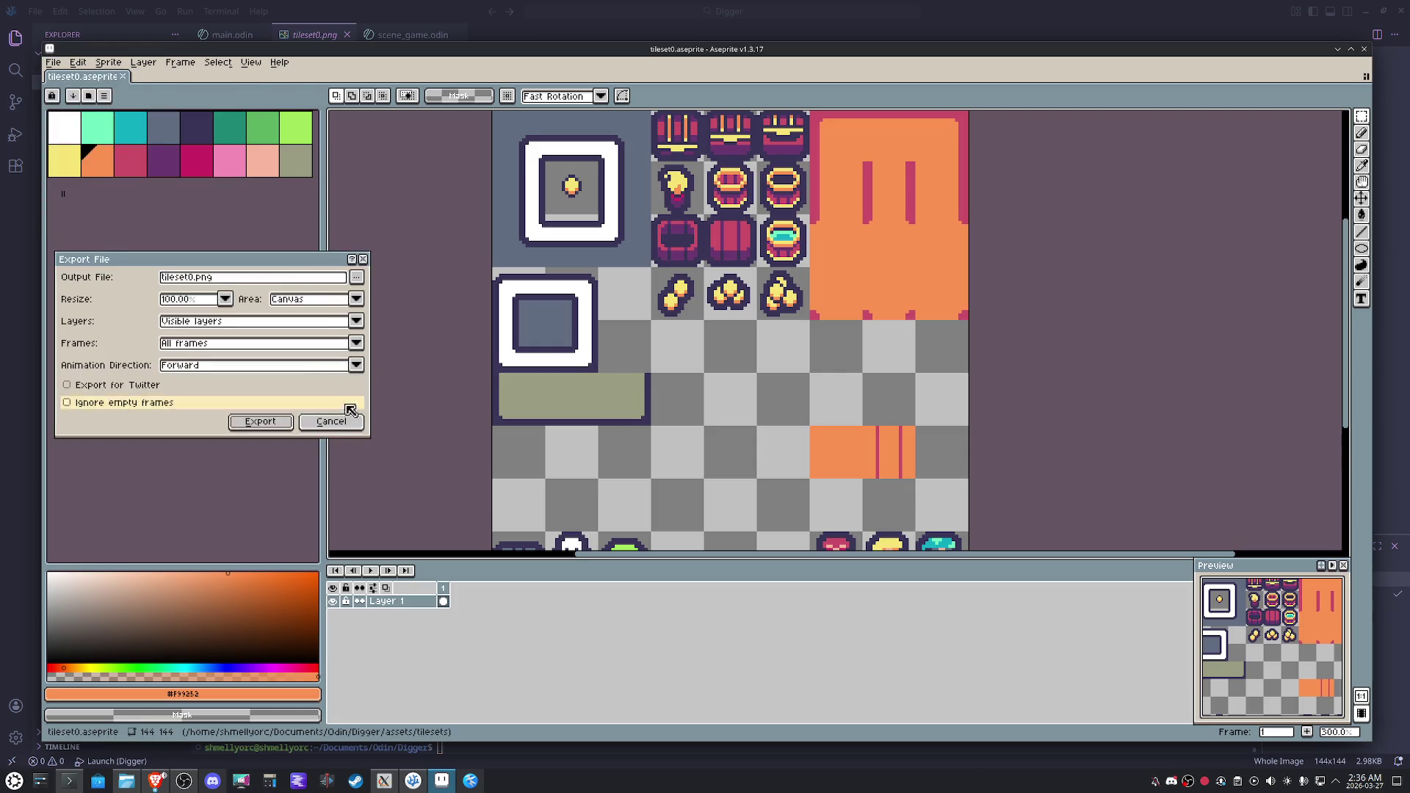
{"action": "left_click", "coordinate": [279, 423]}
{"action": "left_click", "coordinate": [412, 781]}
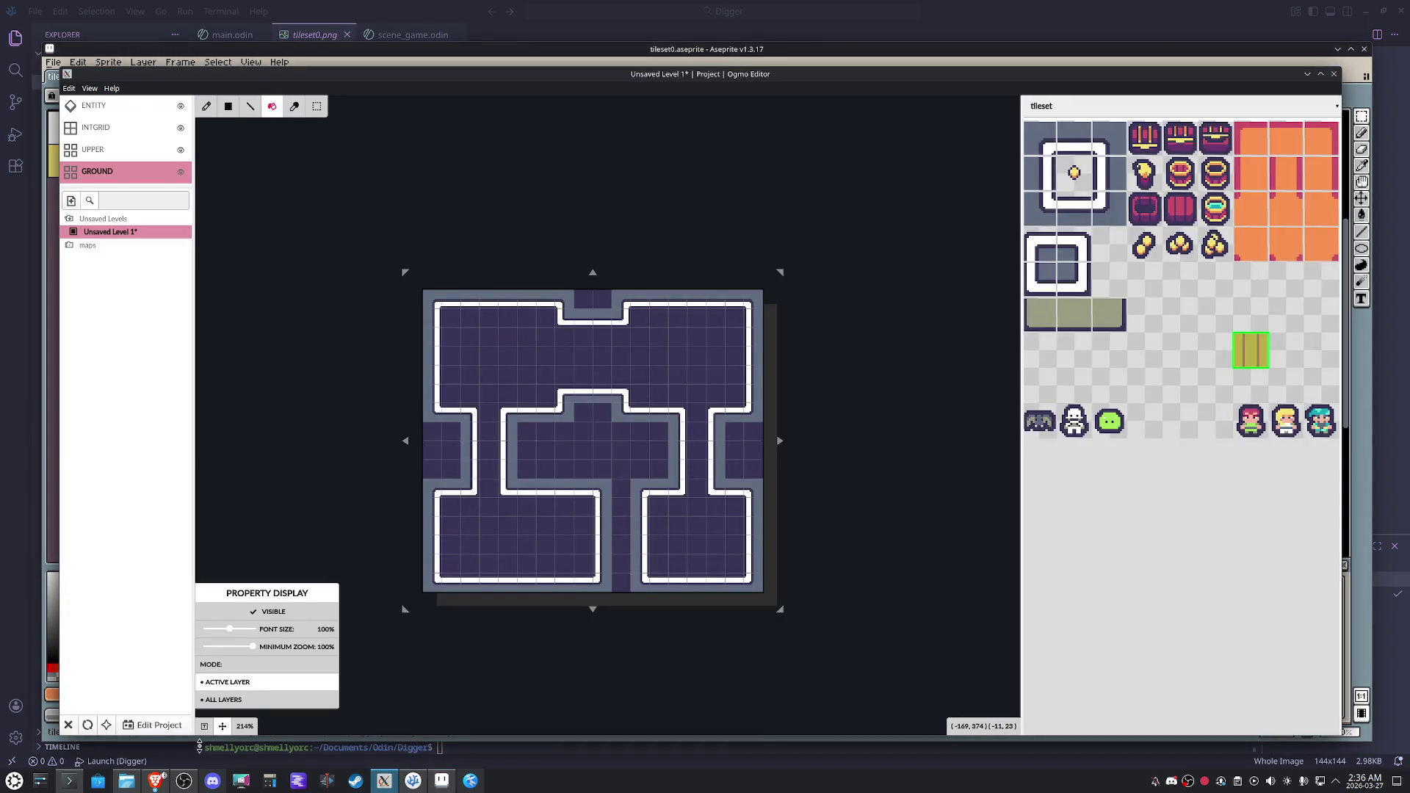
Close the current level, saving it as map0.
{"action": "left_click", "coordinate": [69, 724]}
{"action": "left_click", "coordinate": [709, 435]}
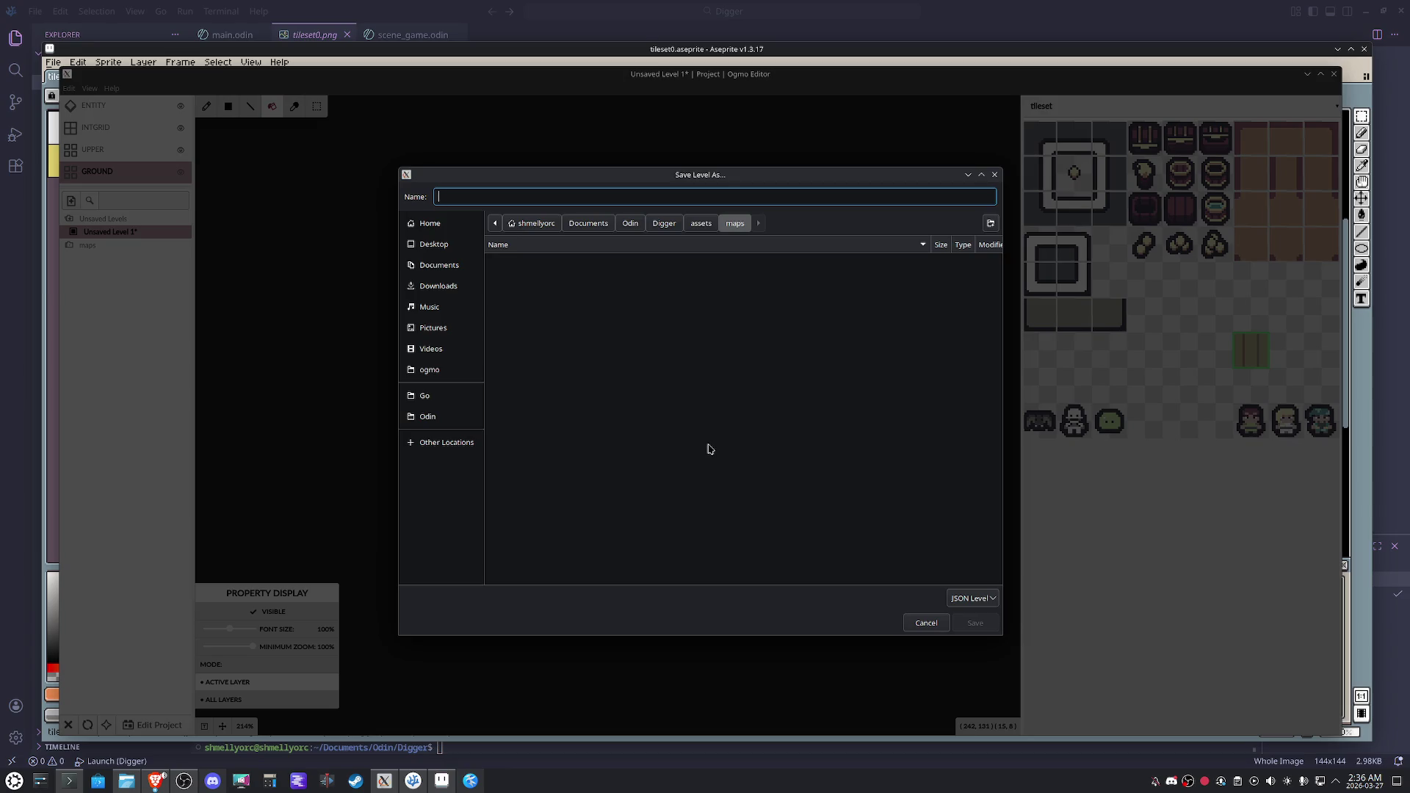
{"action": "type", "text": "map0"}
{"action": "key", "text": "Return"}
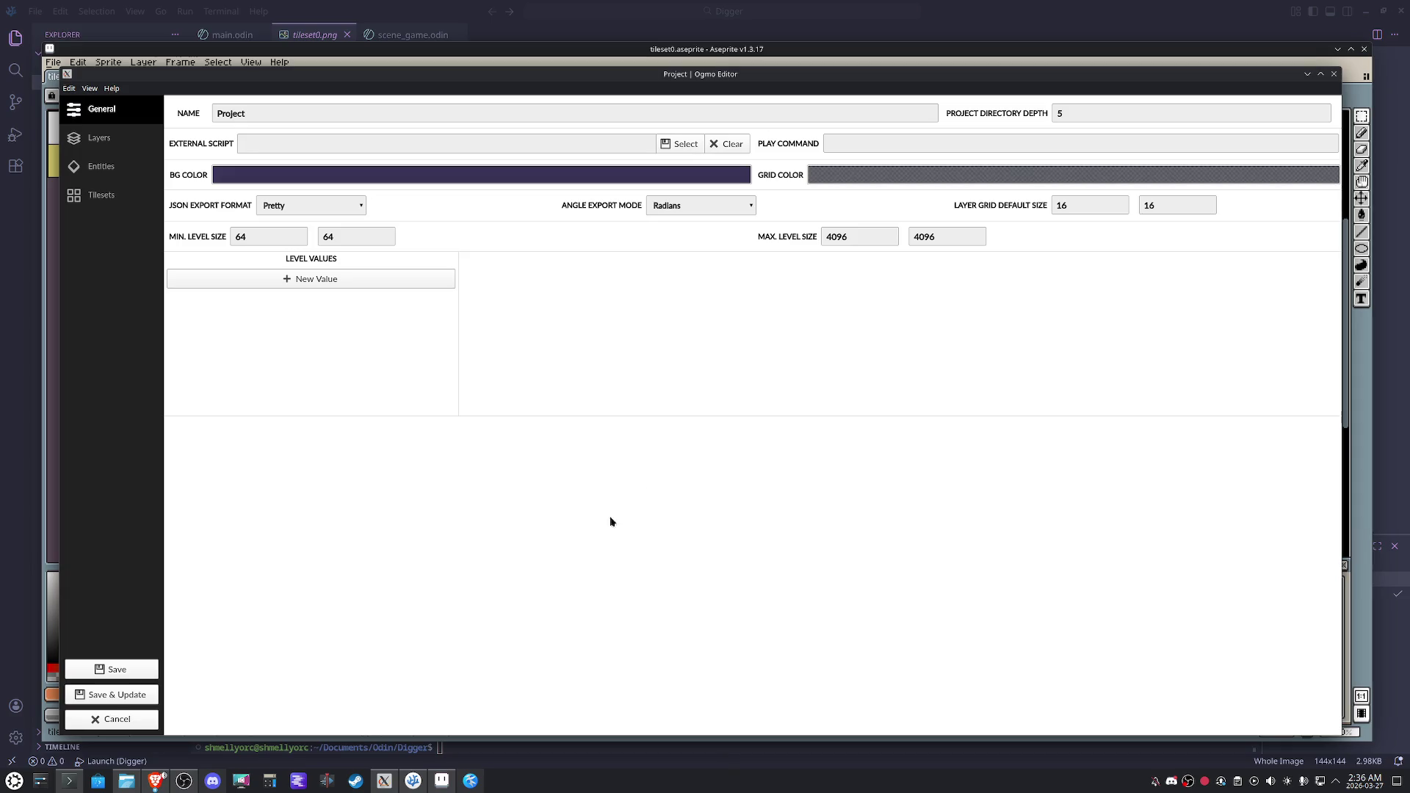
Save the project updating all levels, reopen maps/map0.json, and select the GROUND layer.
{"action": "left_click", "coordinate": [88, 696]}
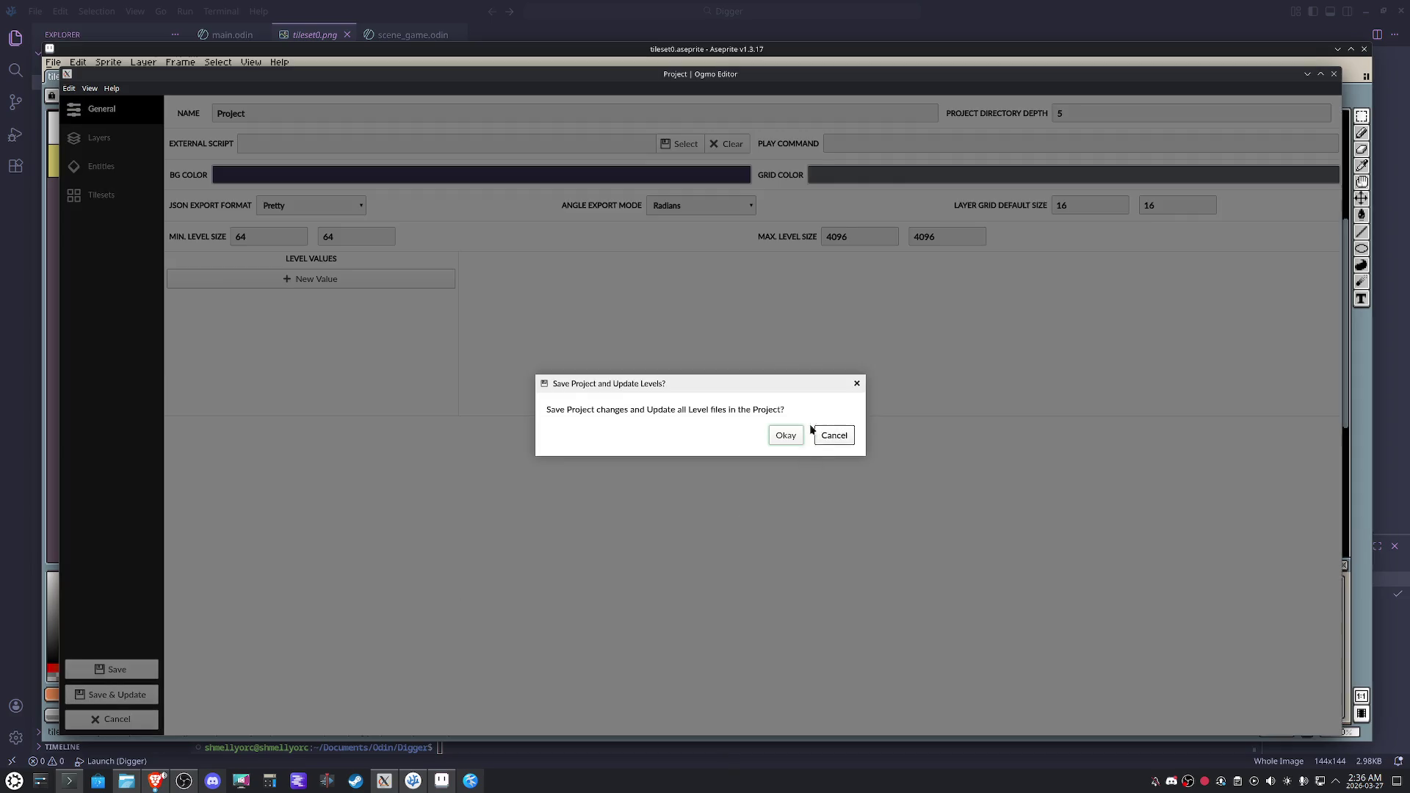
{"action": "left_click", "coordinate": [787, 437]}
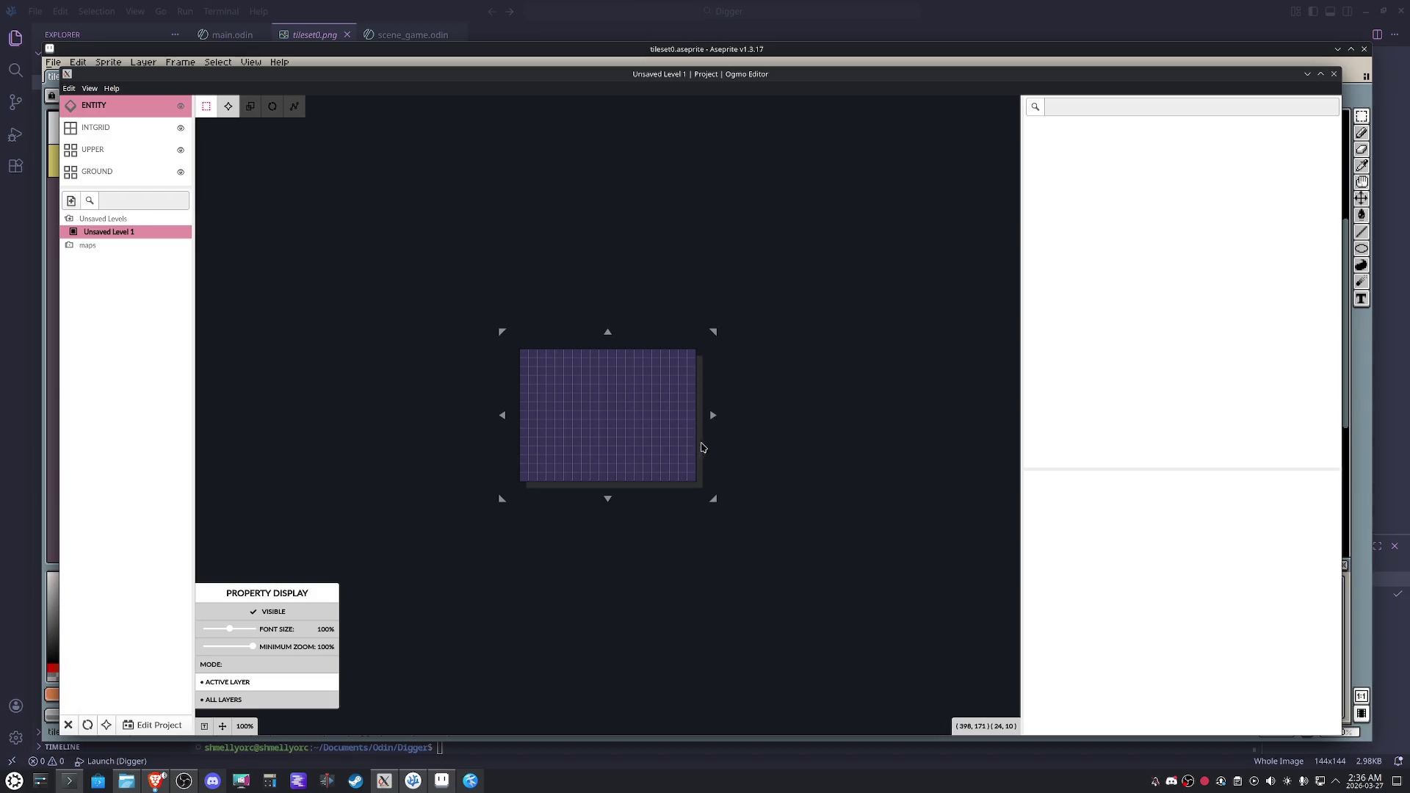
{"action": "left_click", "coordinate": [87, 245]}
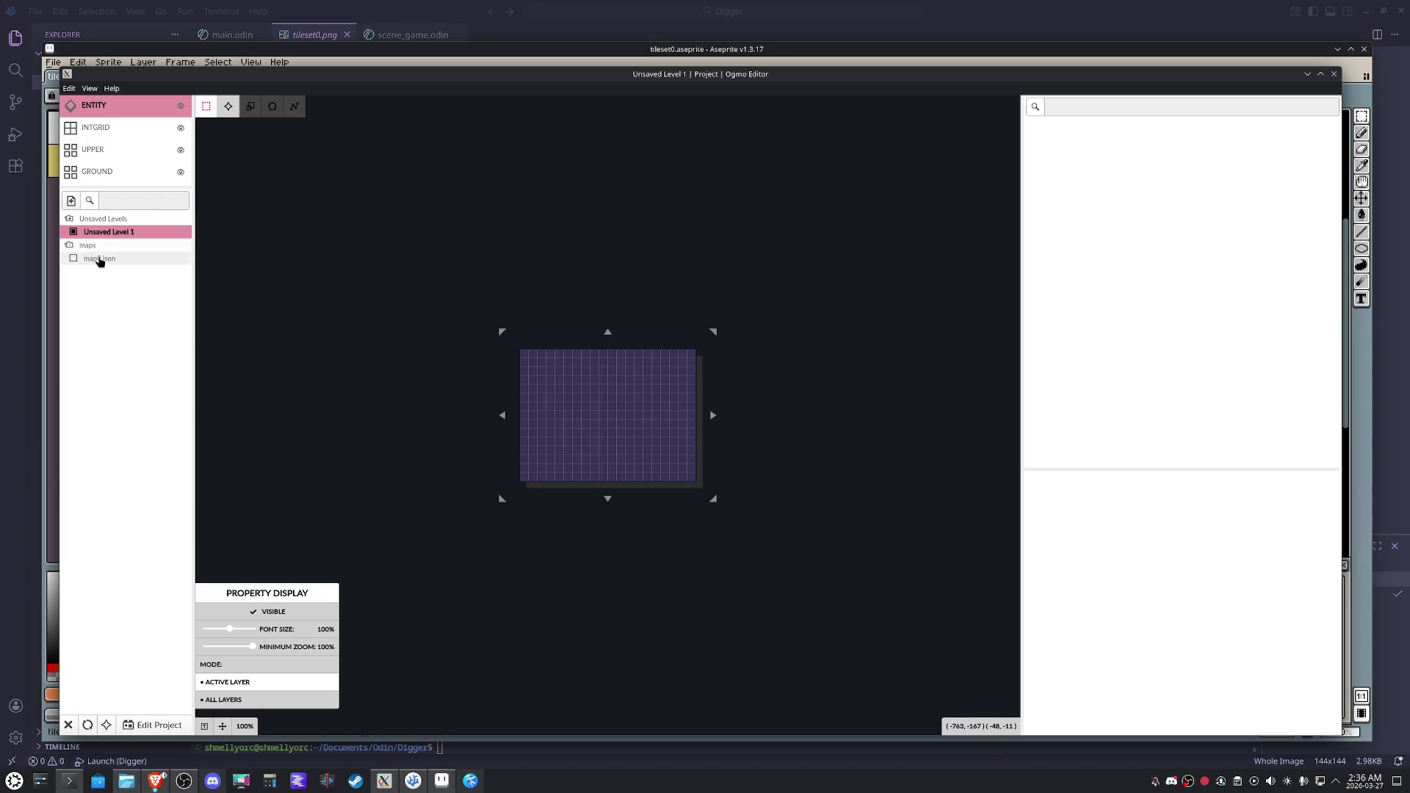
{"action": "left_click", "coordinate": [99, 259]}
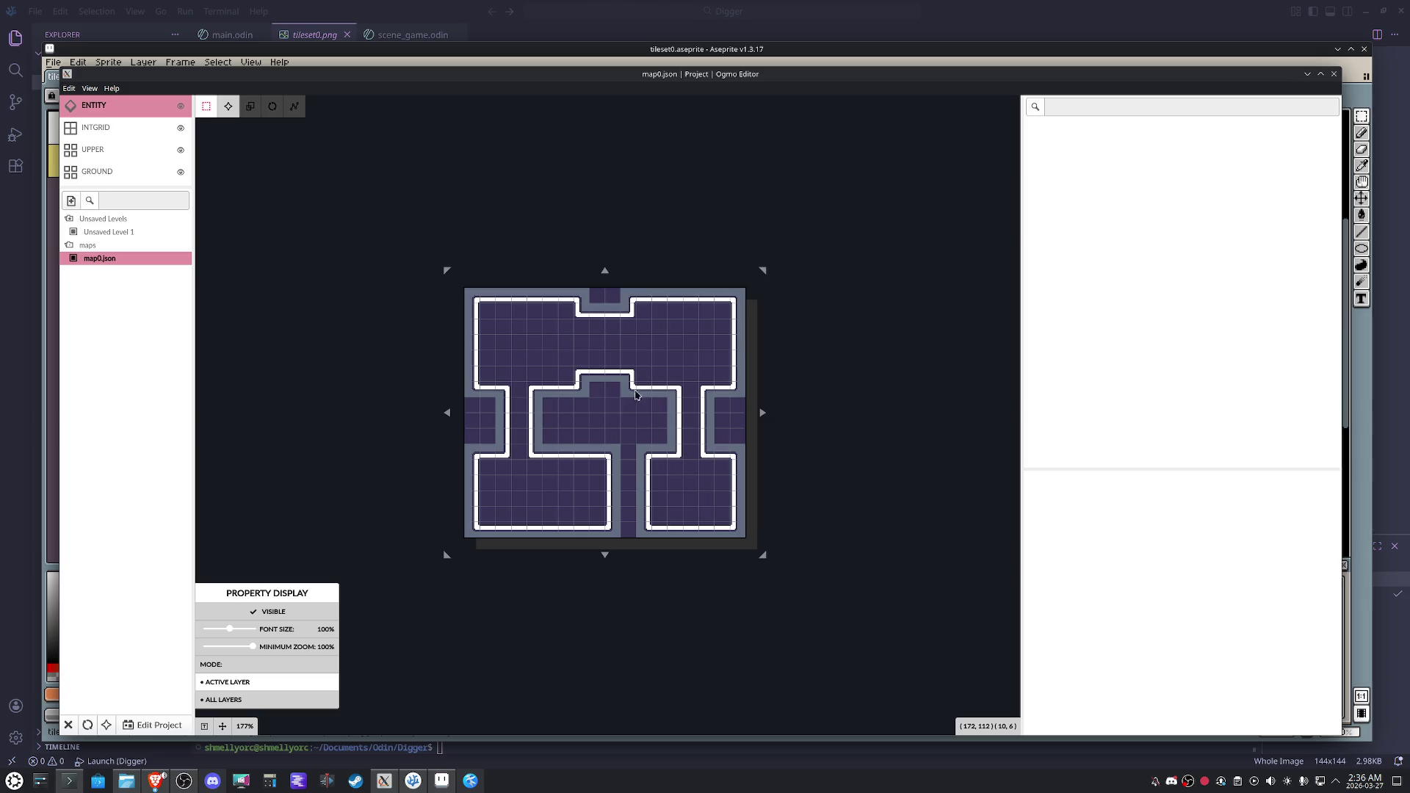
{"action": "left_click", "coordinate": [111, 175]}
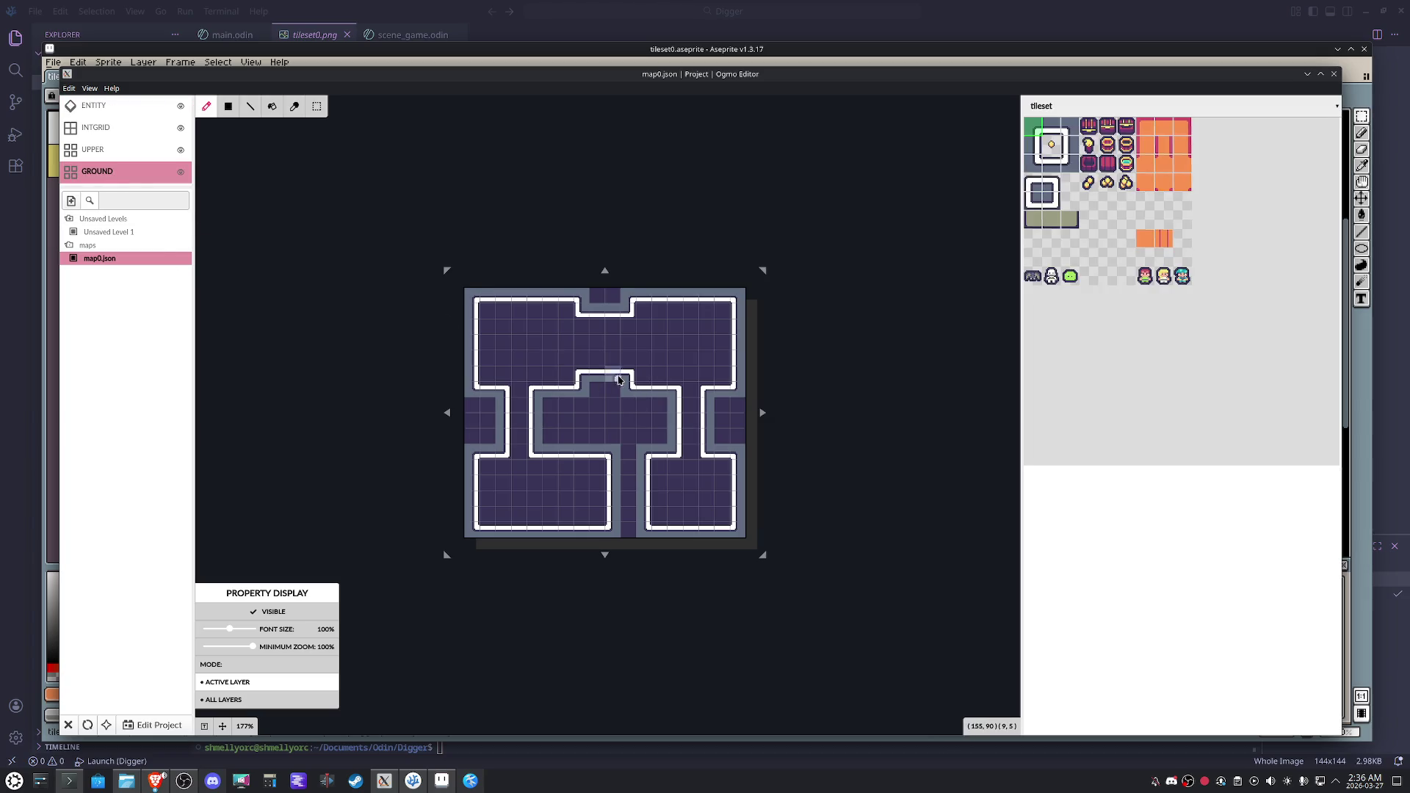
Flood-fill the room floors with the orange floor tiles, then select the UPPER layer.
{"action": "scroll", "coordinate": [619, 380], "scroll_direction": "up", "scroll_amount": 1}
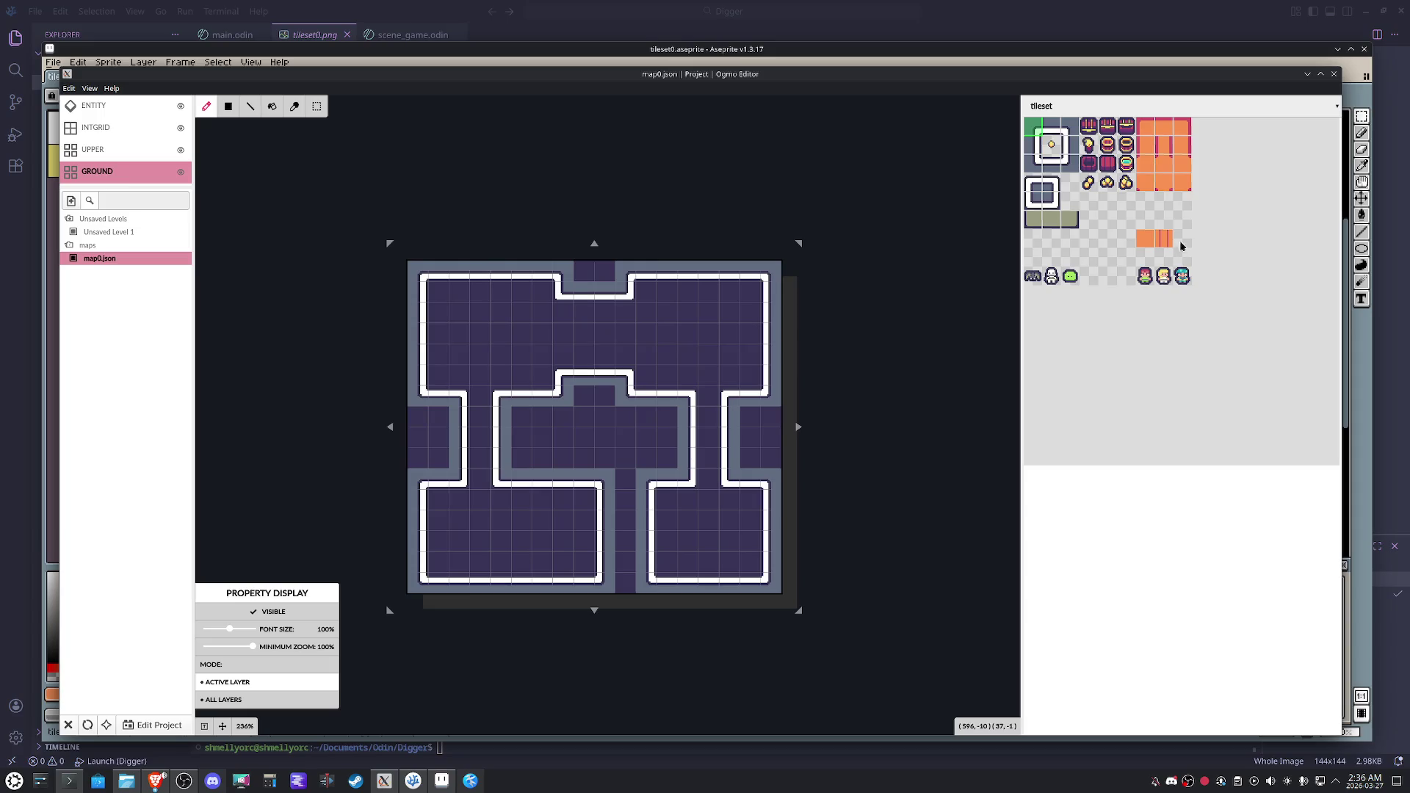
{"action": "left_click_drag", "start_coordinate": [1145, 220], "coordinate": [1145, 238]}
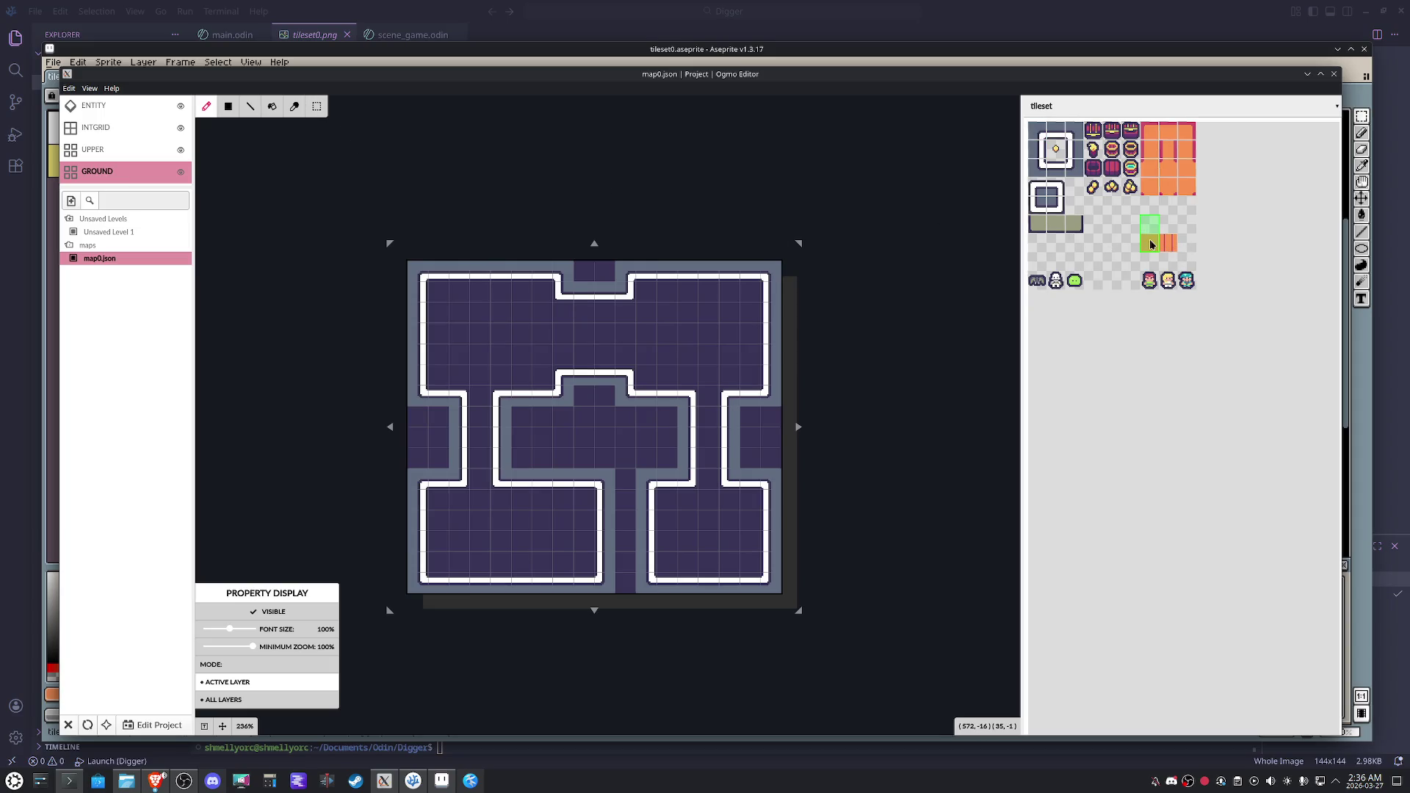
{"action": "left_click", "coordinate": [272, 106]}
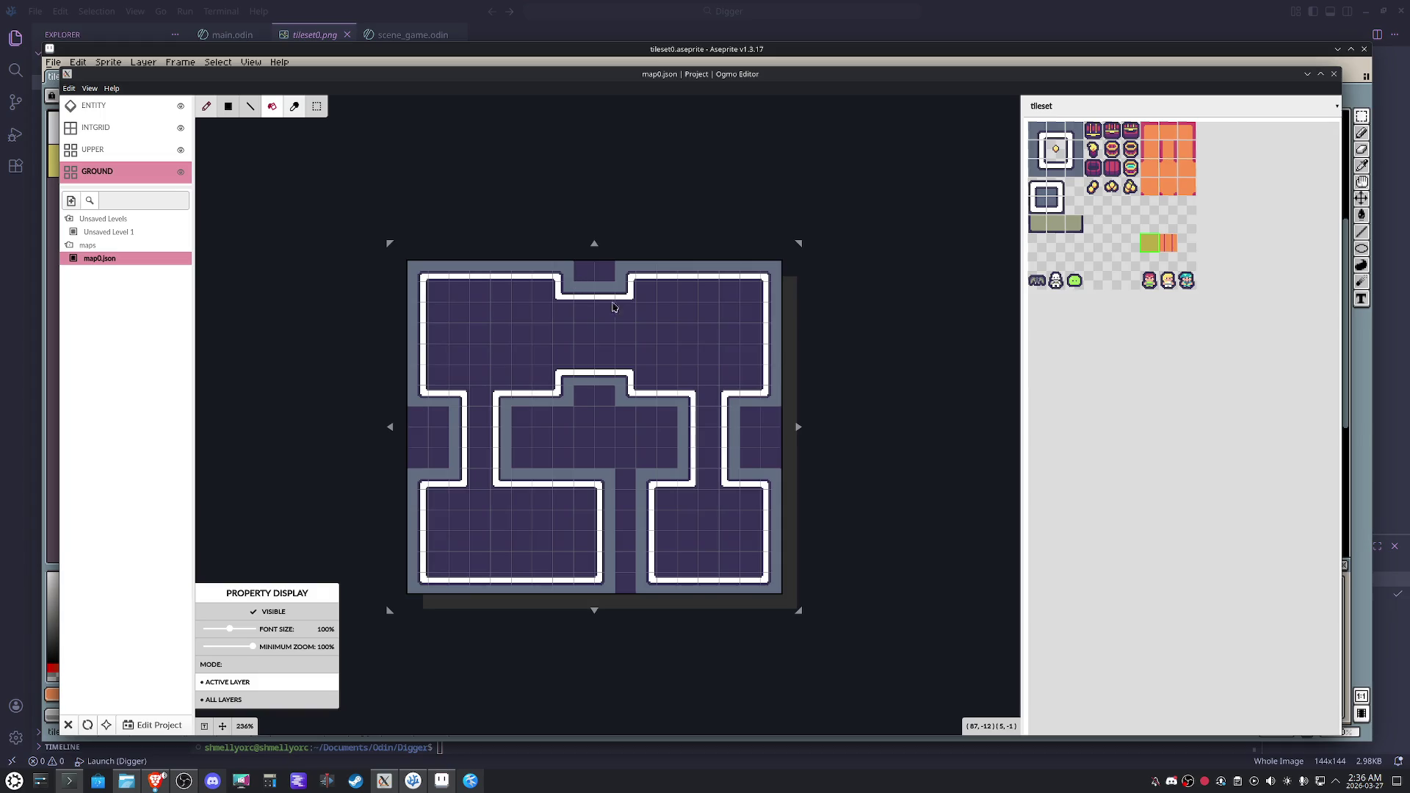
{"action": "left_click", "coordinate": [663, 325]}
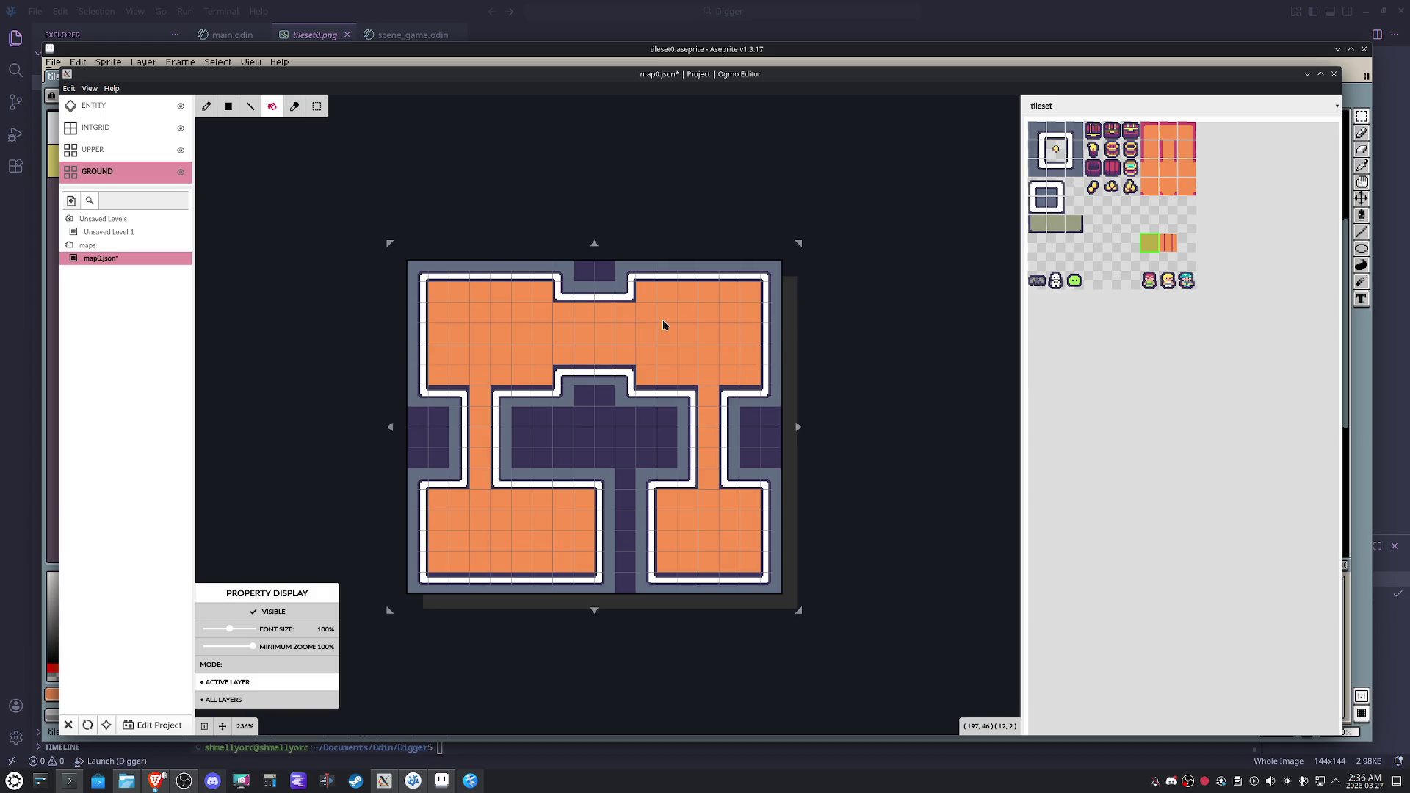
{"action": "scroll", "coordinate": [663, 322], "scroll_direction": "up", "scroll_amount": 2}
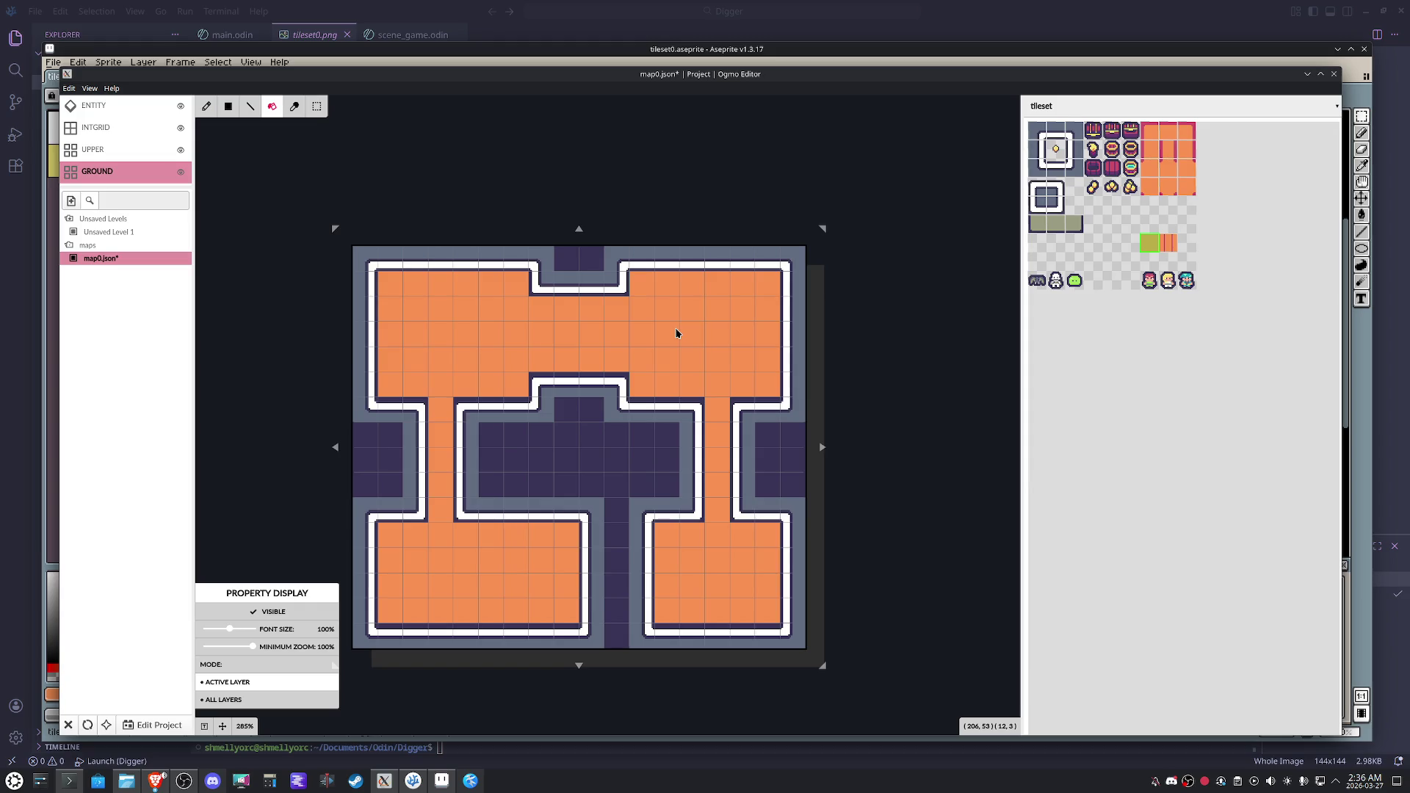
{"action": "left_click", "coordinate": [139, 149]}
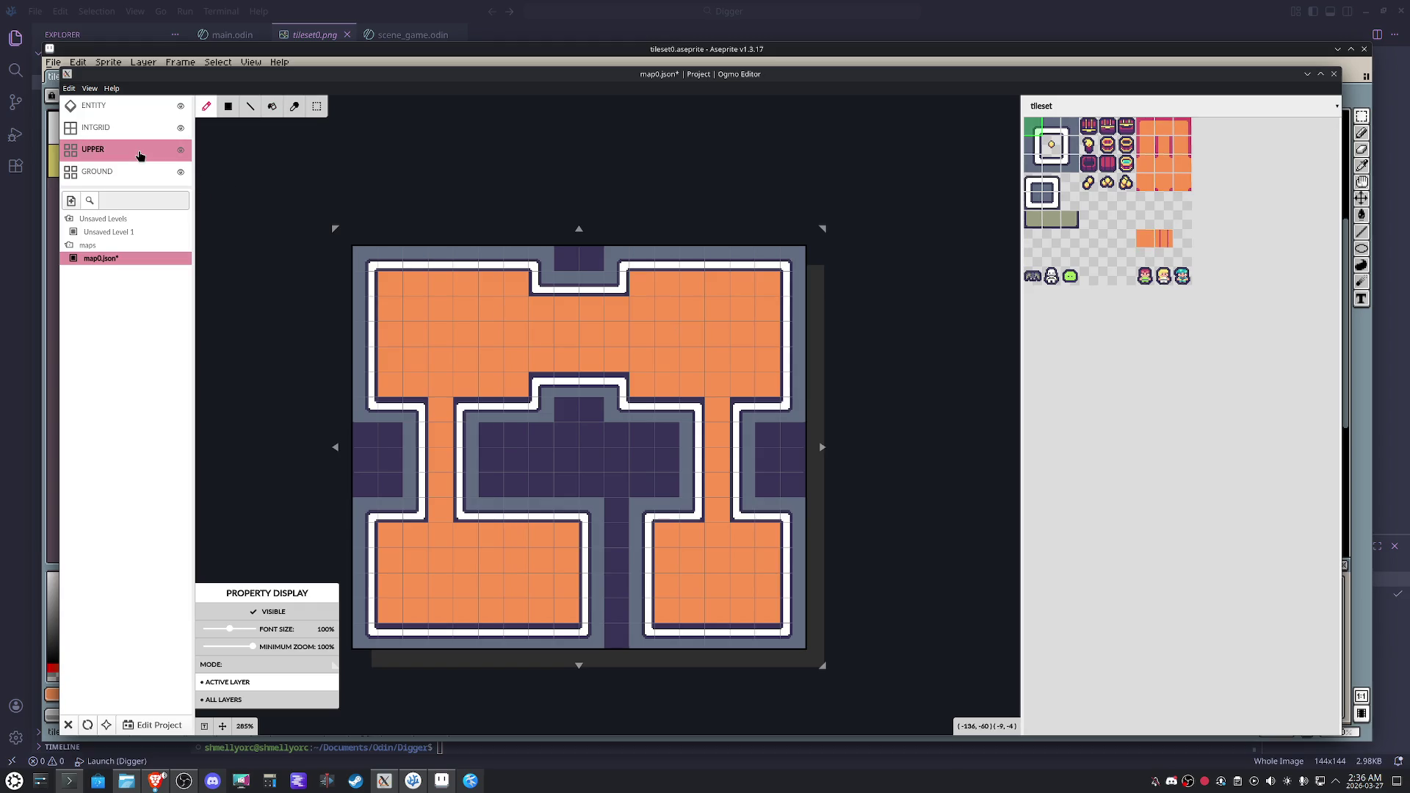
Set Property Display to All Layers and pick the framed square tile for the UPPER layer.
{"action": "left_click", "coordinate": [1053, 166]}
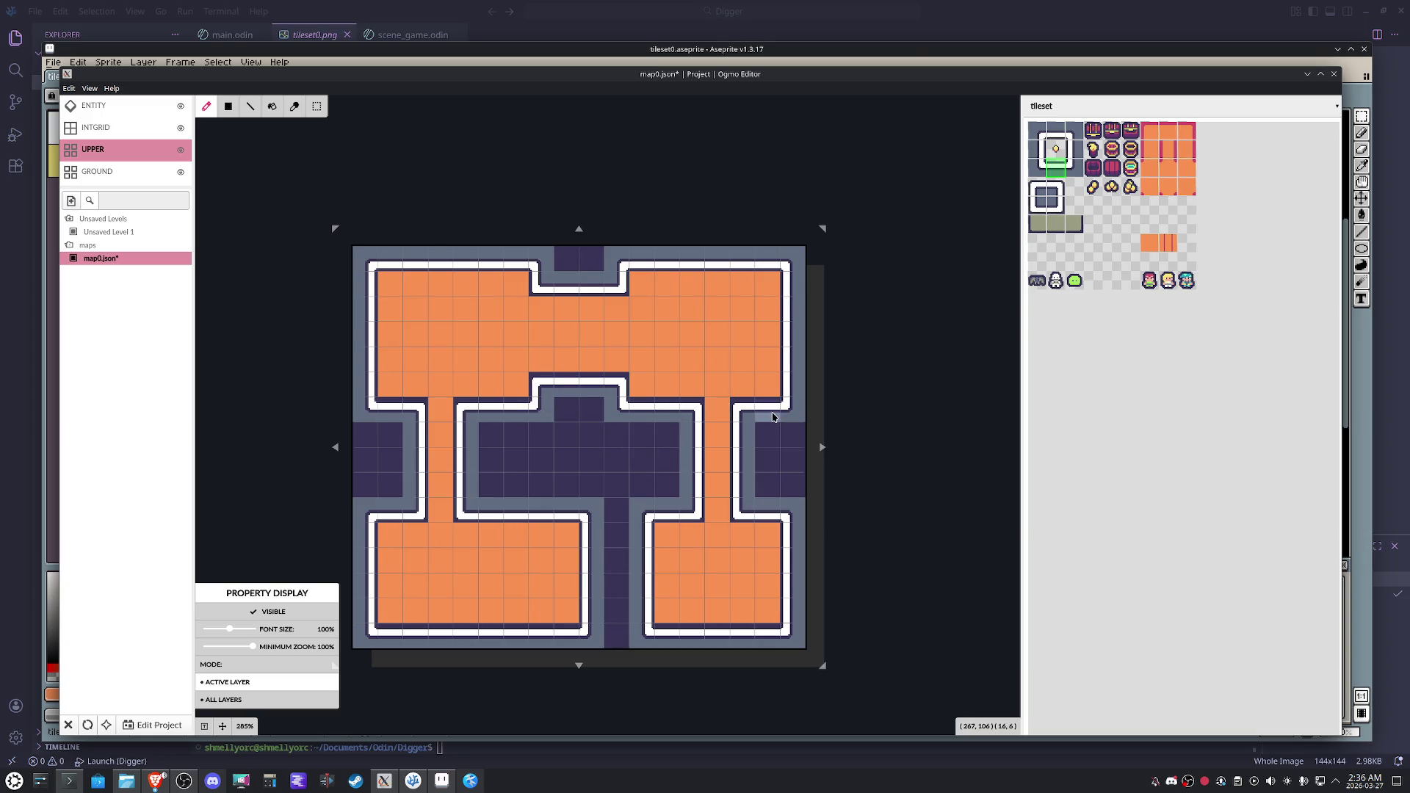
{"action": "left_click", "coordinate": [272, 702]}
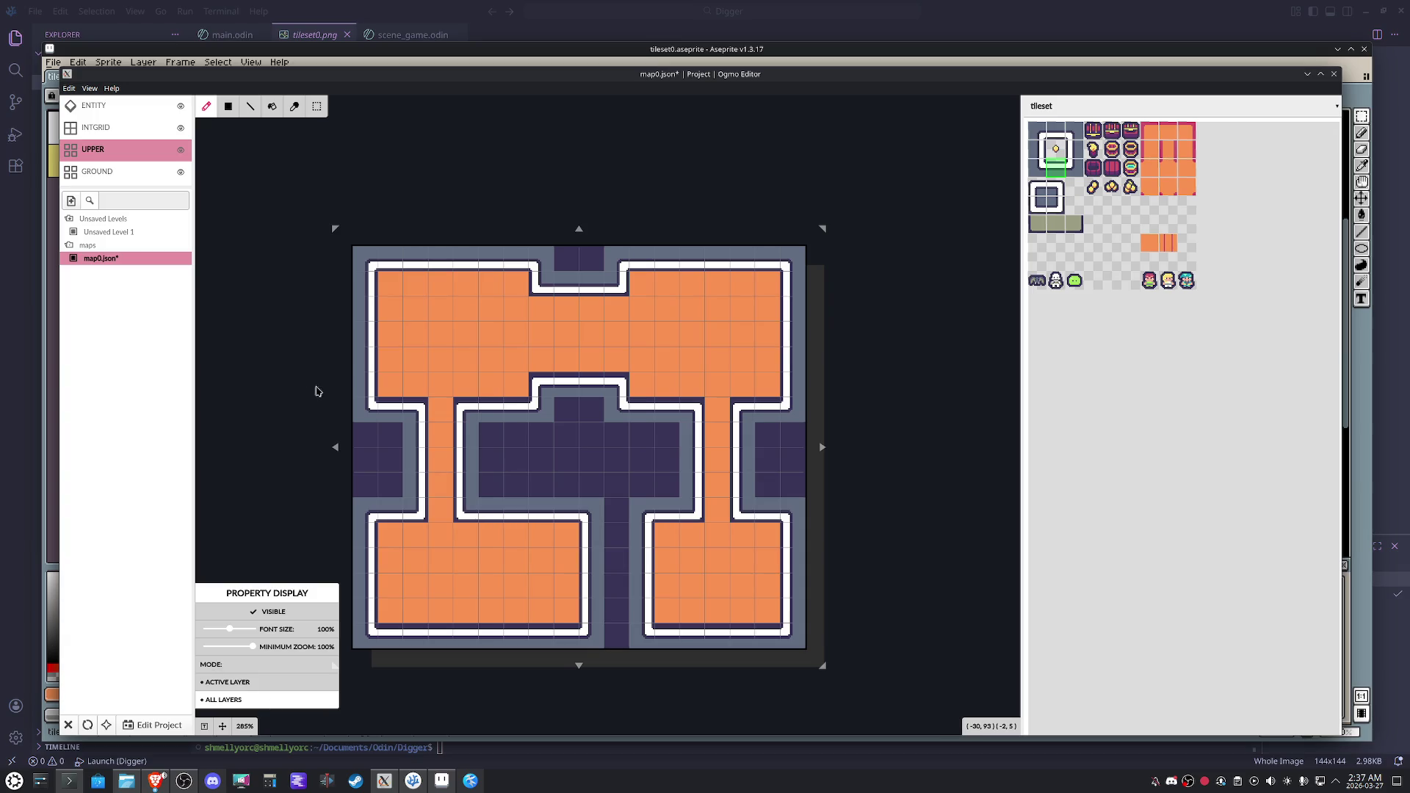
{"action": "left_click", "coordinate": [1062, 186]}
{"action": "left_click", "coordinate": [1033, 190]}
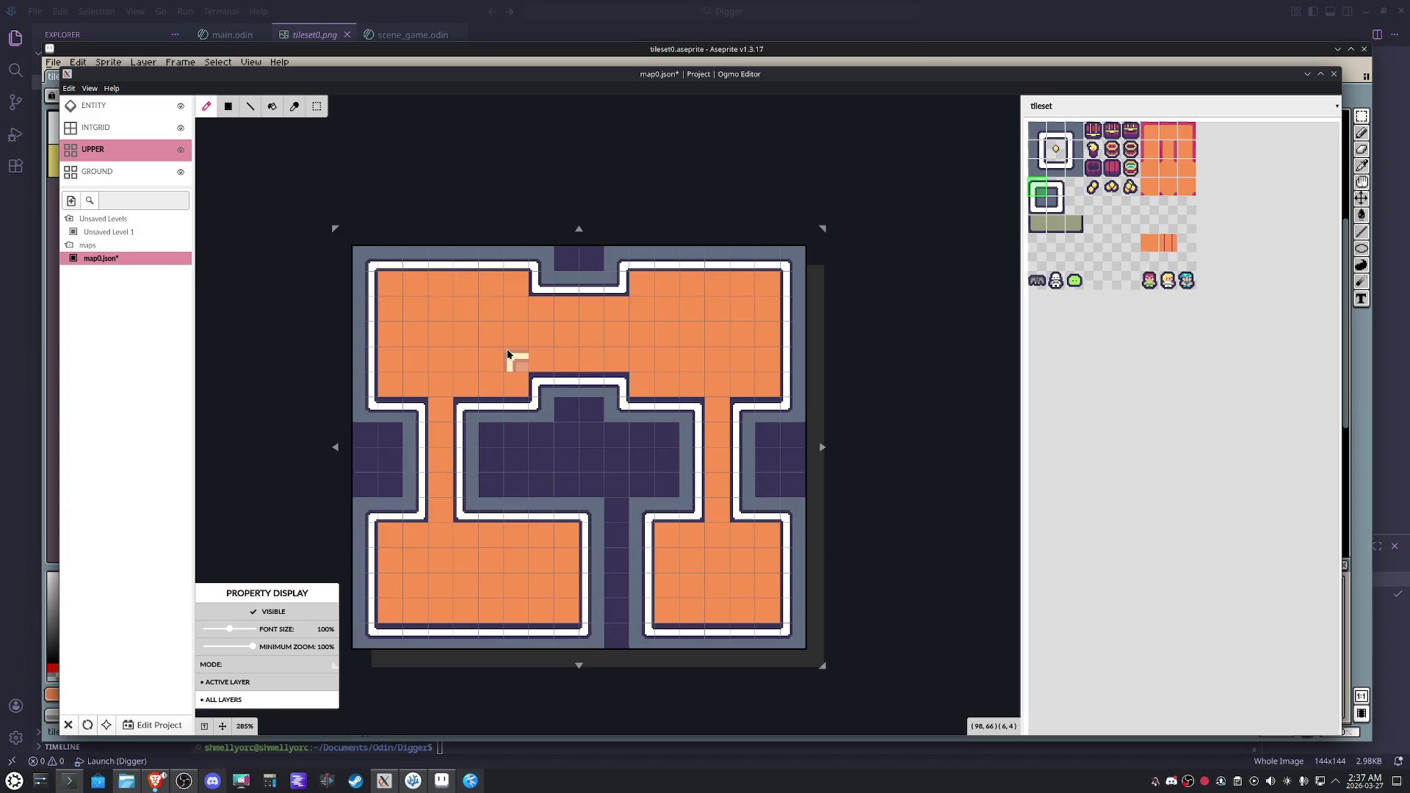
{"action": "scroll", "coordinate": [499, 352], "scroll_direction": "up", "scroll_amount": 3}
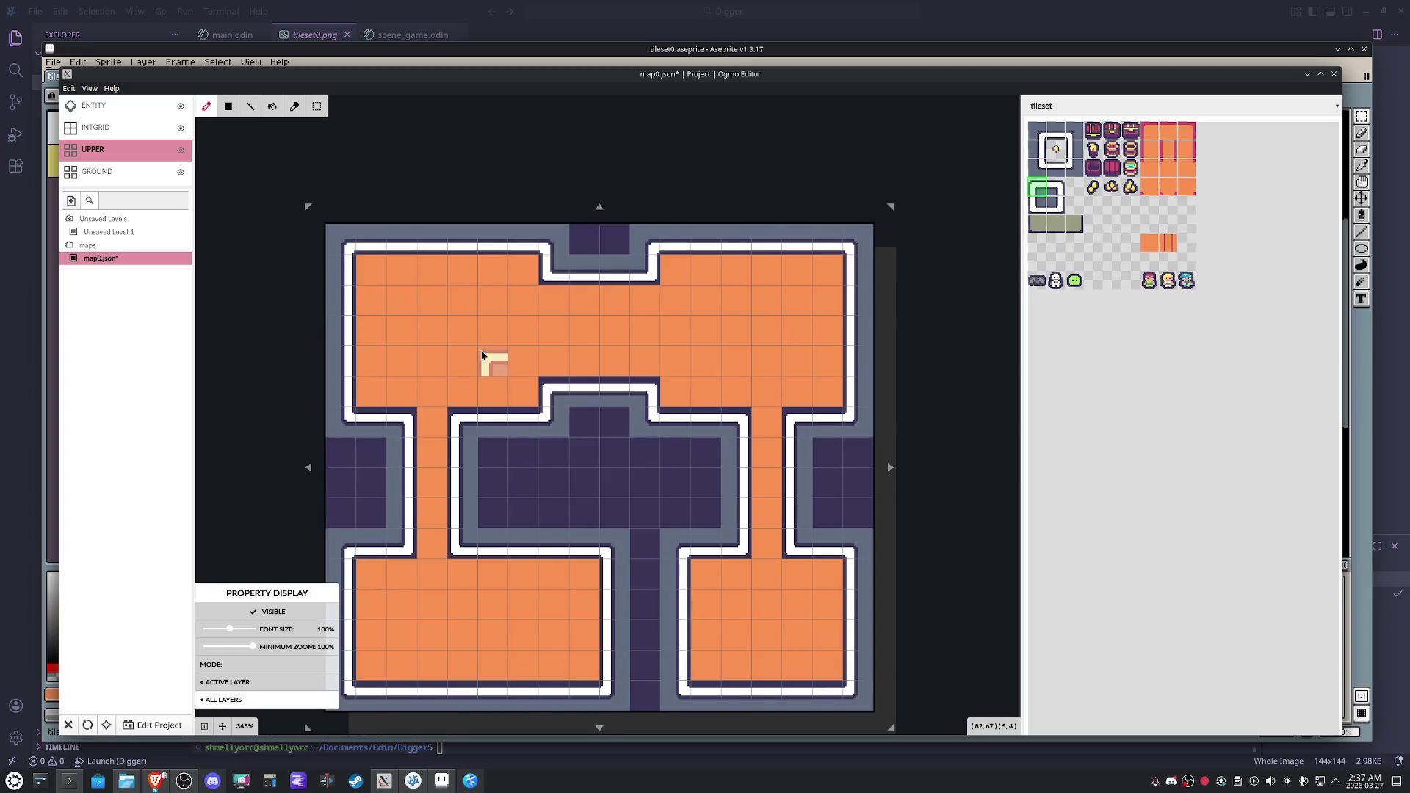
{"action": "left_click_drag", "start_coordinate": [528, 289], "coordinate": [548, 294]}
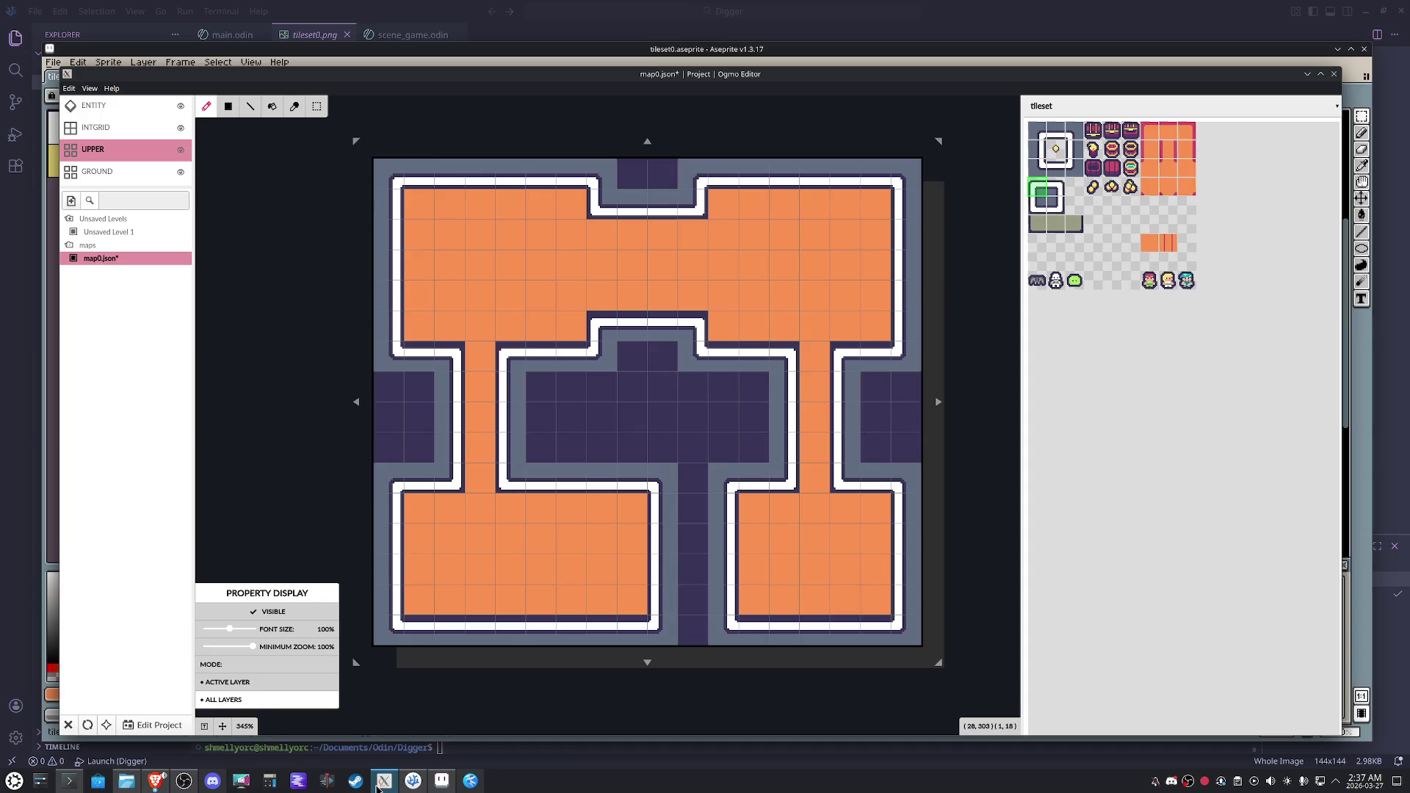
{"action": "mouse_move", "coordinate": [384, 780]}
On GROUND, paint light wall-top tiles below the top room, then return to UPPER.
{"action": "left_click", "coordinate": [139, 183]}
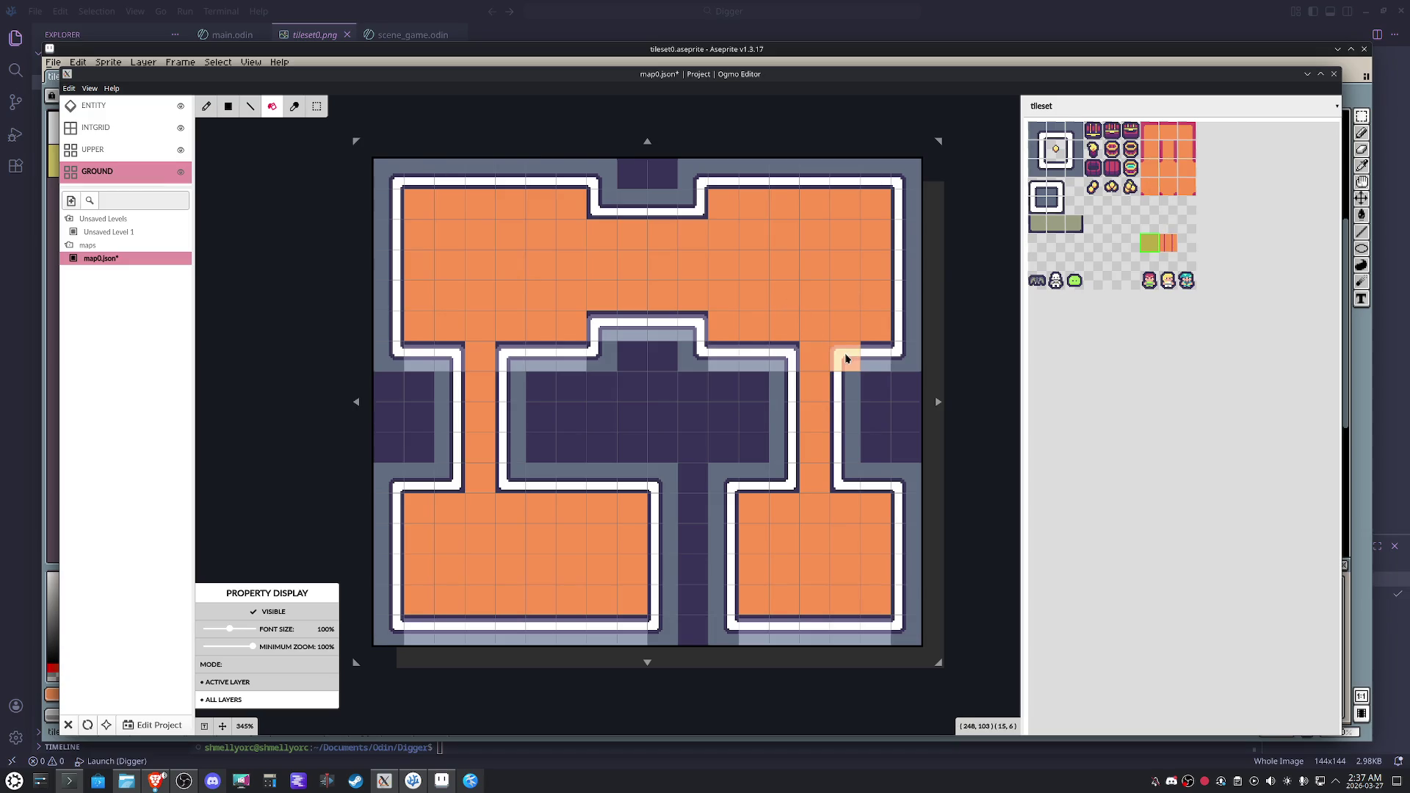
{"action": "mouse_move", "coordinate": [818, 324]}
{"action": "left_mouse_down"}
{"action": "mouse_move", "coordinate": [786, 352]}
{"action": "mouse_move", "coordinate": [742, 358]}
{"action": "mouse_move", "coordinate": [704, 325]}
{"action": "mouse_move", "coordinate": [608, 324]}
{"action": "mouse_move", "coordinate": [537, 356]}
{"action": "mouse_move", "coordinate": [425, 358]}
{"action": "left_mouse_up"}
{"action": "left_click", "coordinate": [206, 107]}
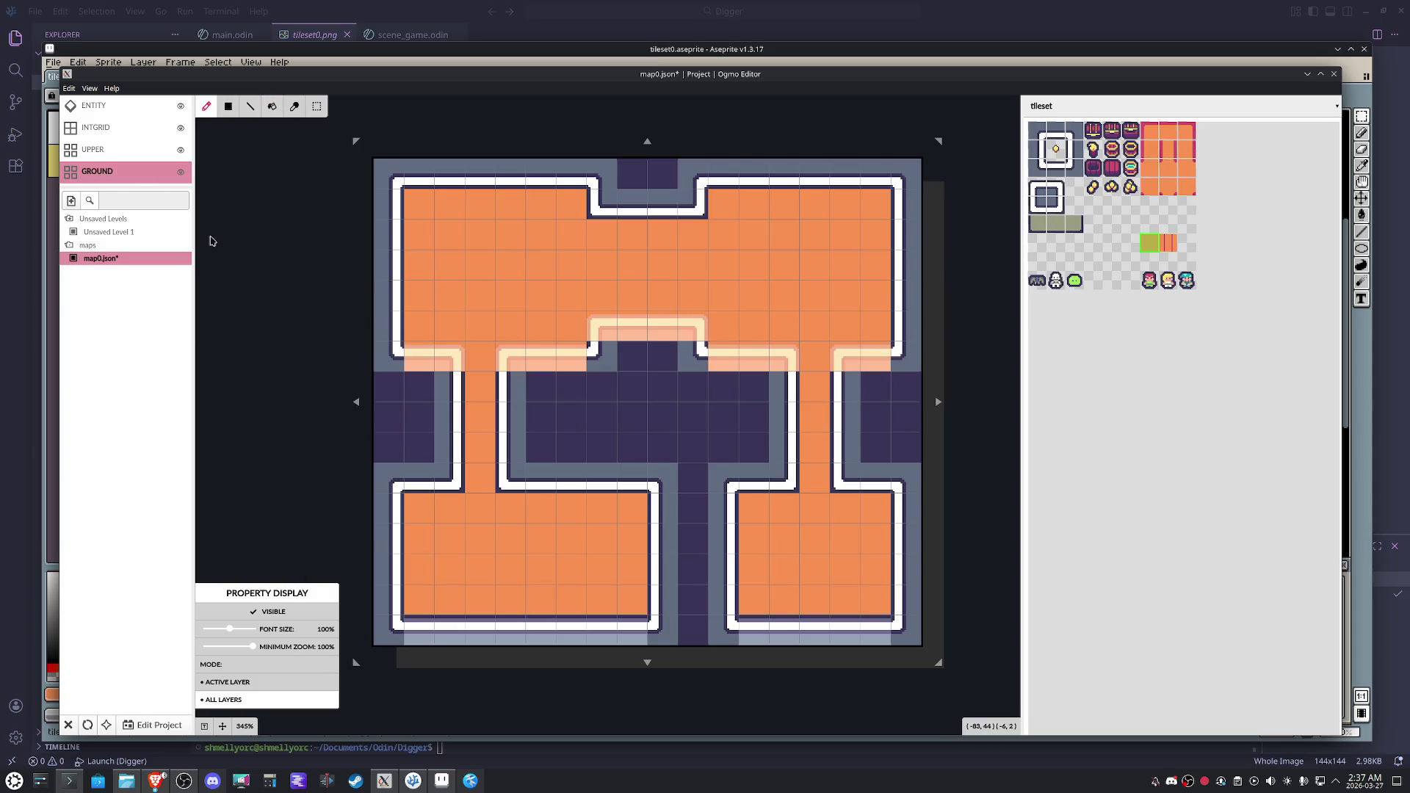
{"action": "left_click", "coordinate": [116, 150]}
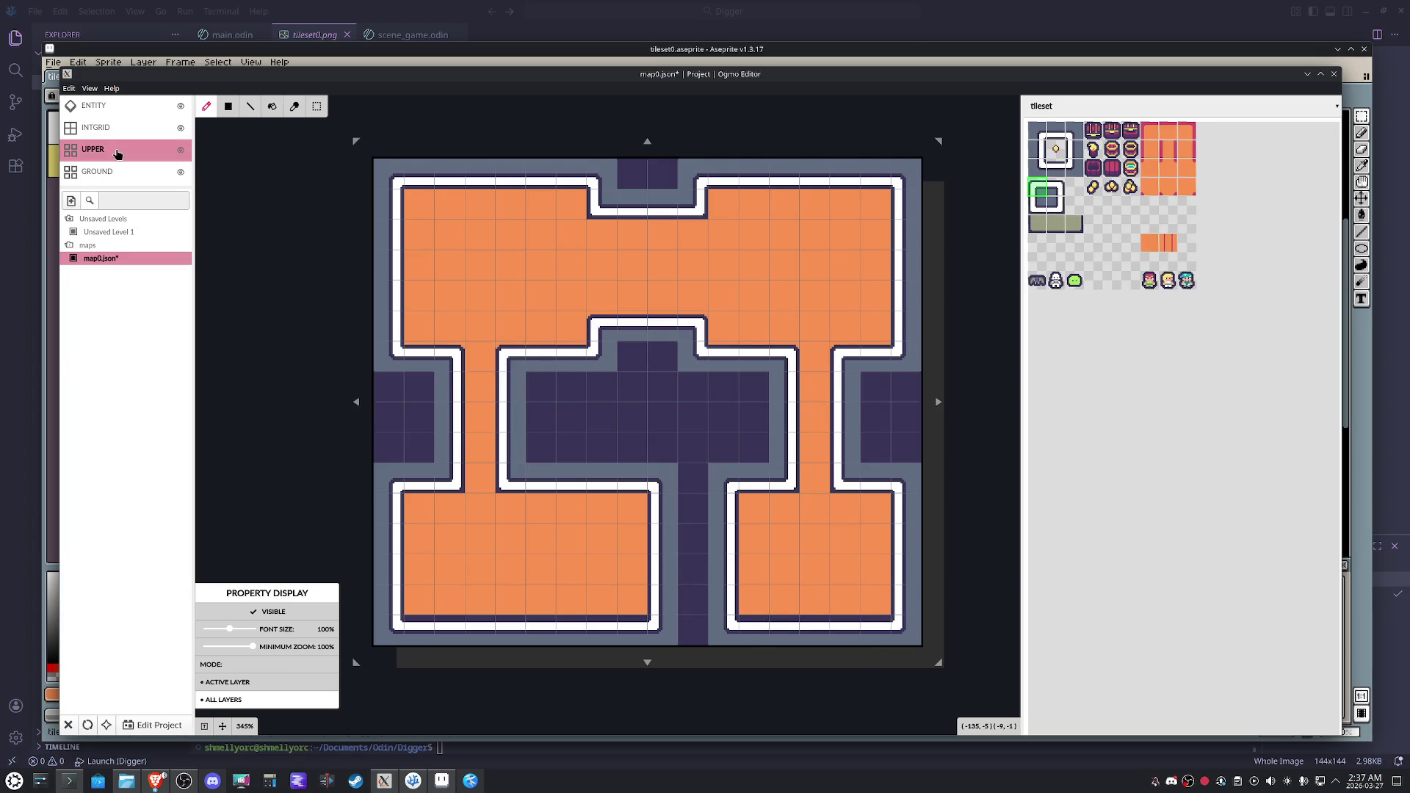
Paint olive wall-face strips along the top walls of the top room and both lower rooms.
{"action": "left_click", "coordinate": [1153, 134]}
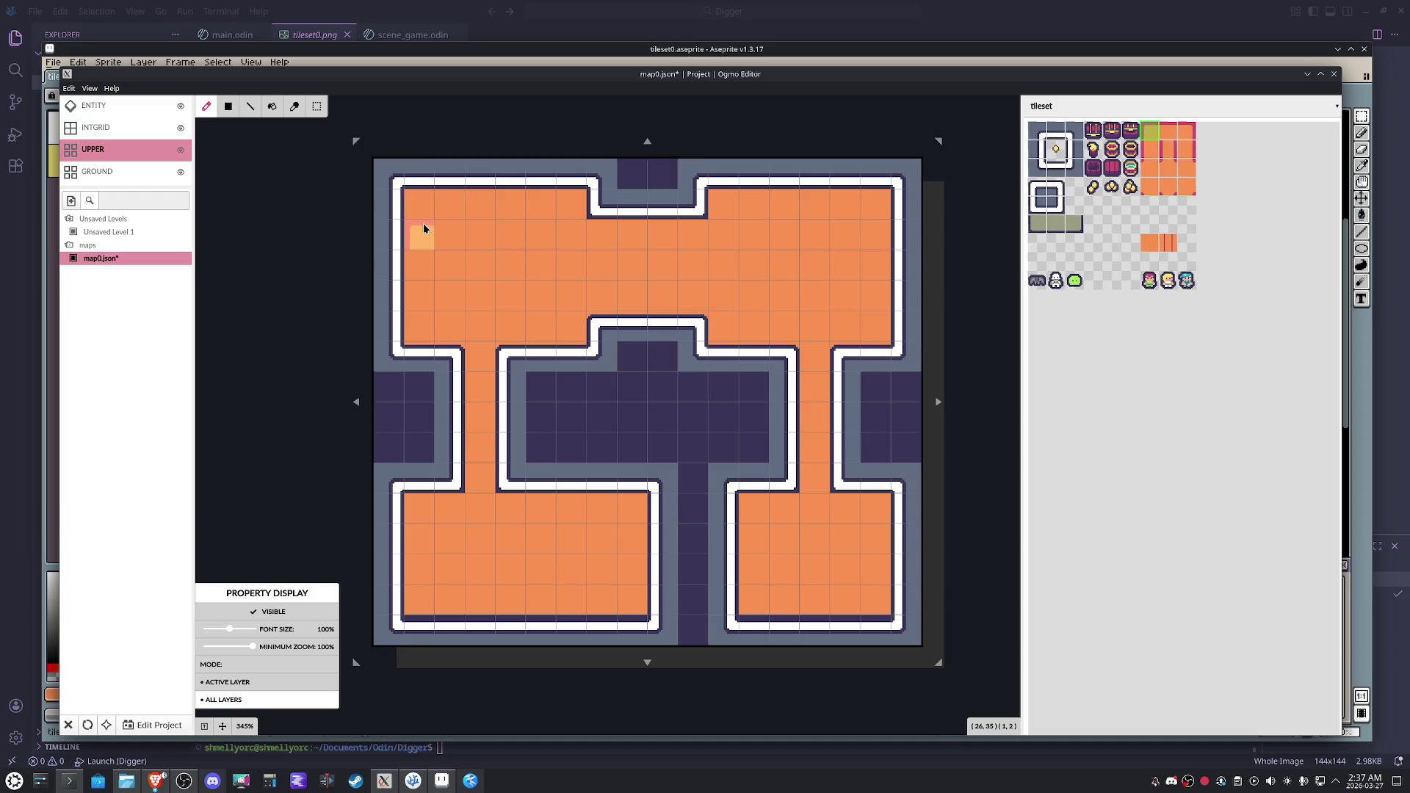
{"action": "left_click", "coordinate": [1061, 226]}
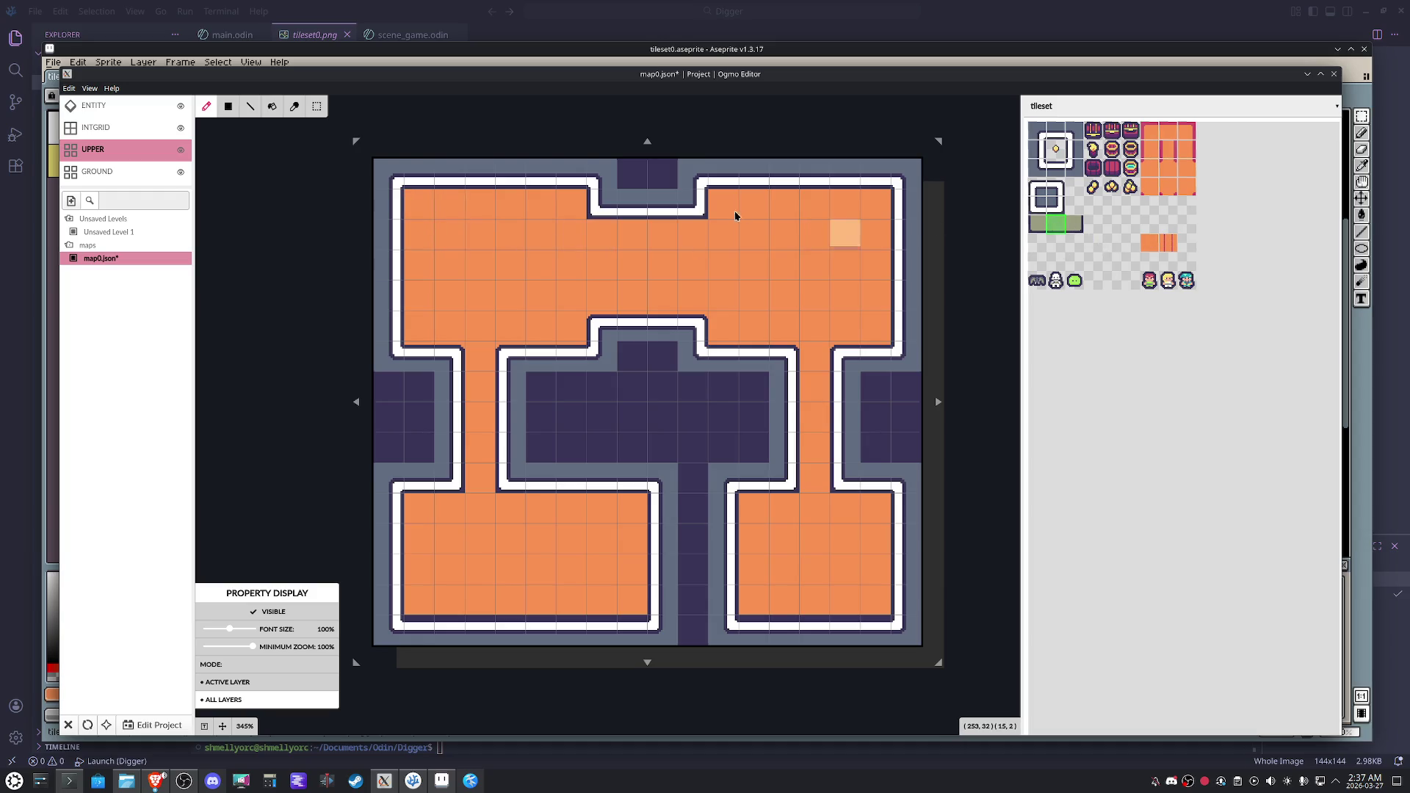
{"action": "left_click_drag", "start_coordinate": [721, 203], "coordinate": [882, 210]}
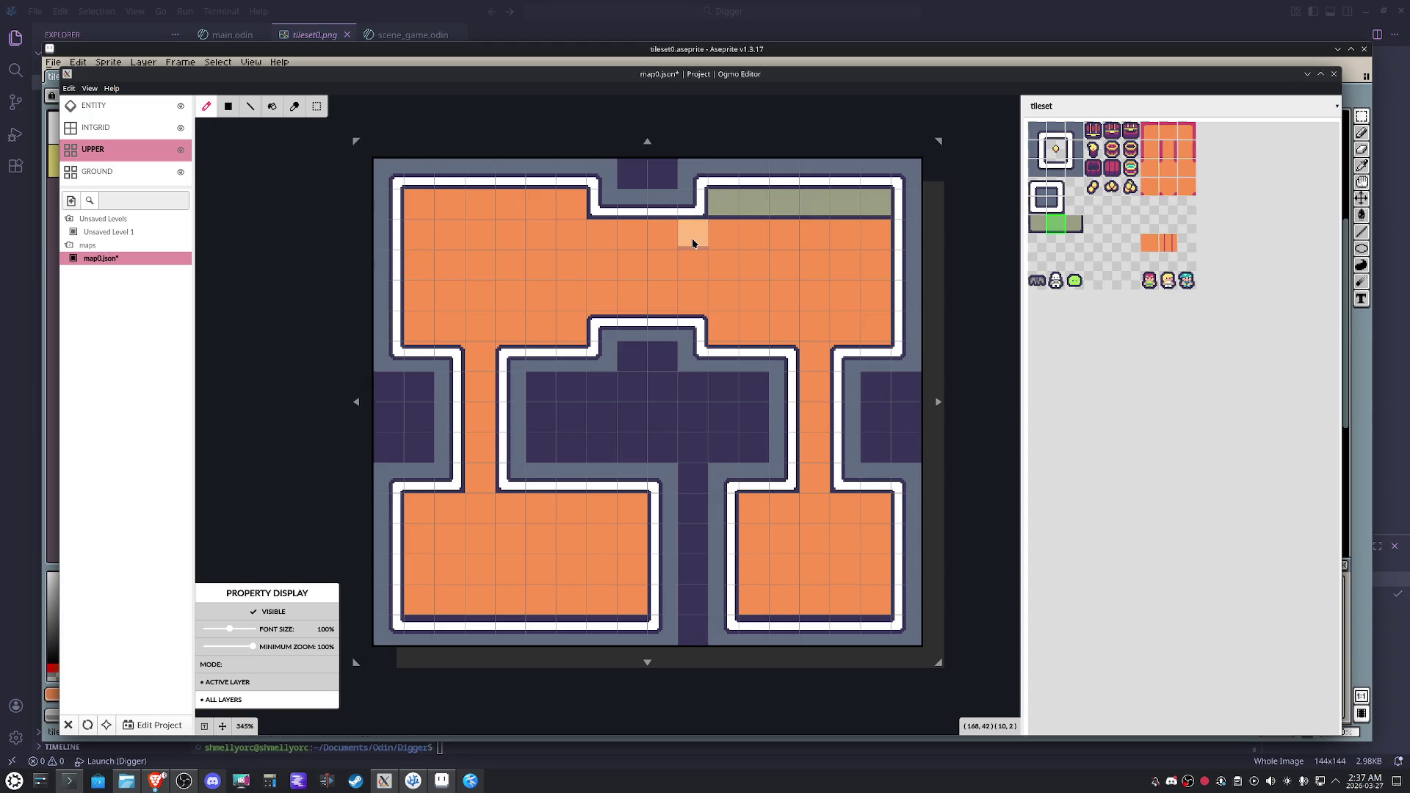
{"action": "left_click", "coordinate": [648, 241]}
{"action": "left_click_drag", "start_coordinate": [574, 207], "coordinate": [431, 205]}
{"action": "left_click_drag", "start_coordinate": [542, 506], "coordinate": [626, 506]}
{"action": "left_click_drag", "start_coordinate": [770, 522], "coordinate": [878, 509]}
Place end-variant wall-face tiles at the strip ends and fill the gap in the top room's strip.
{"action": "left_click", "coordinate": [1073, 223]}
{"action": "left_click", "coordinate": [785, 507]}
{"action": "left_click", "coordinate": [449, 509]}
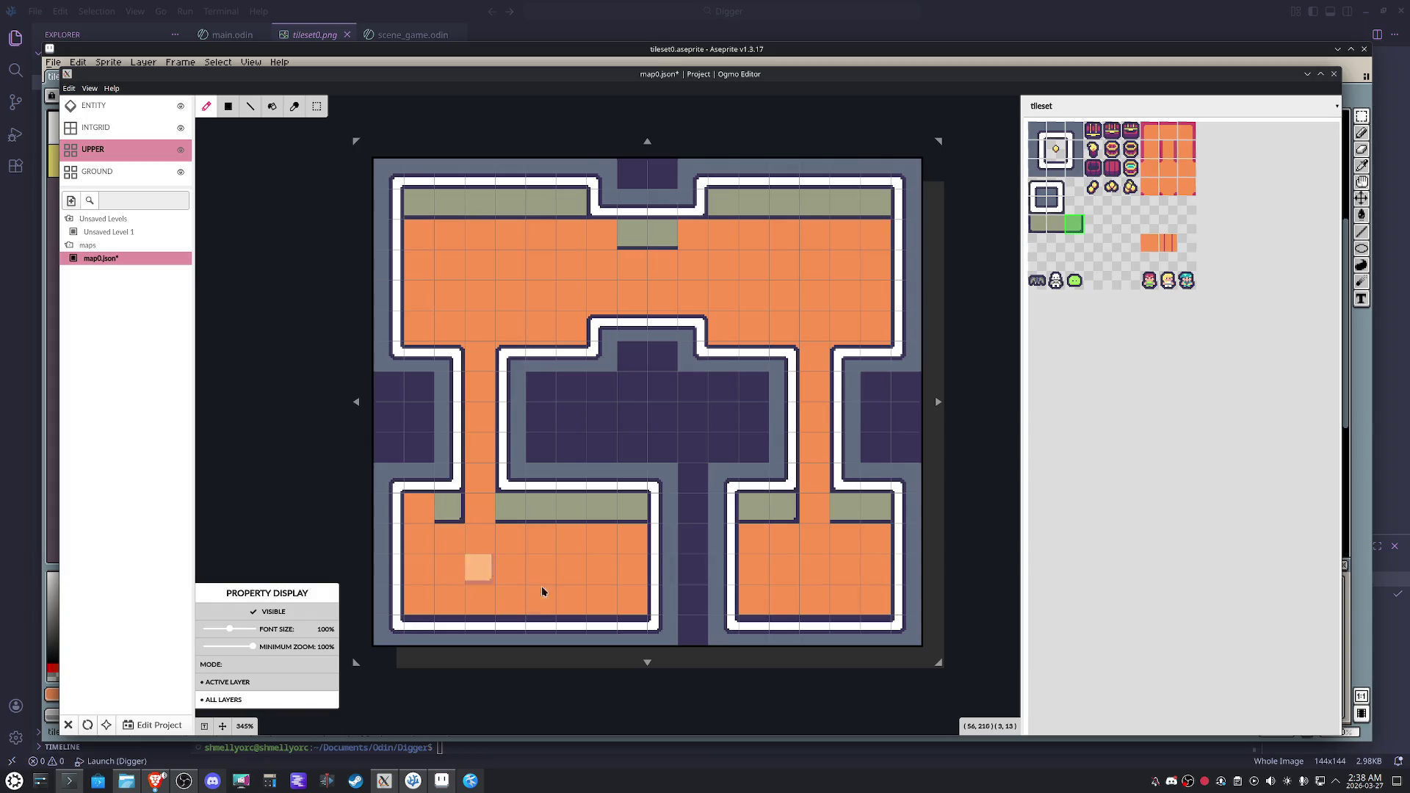
{"action": "left_click", "coordinate": [691, 234]}
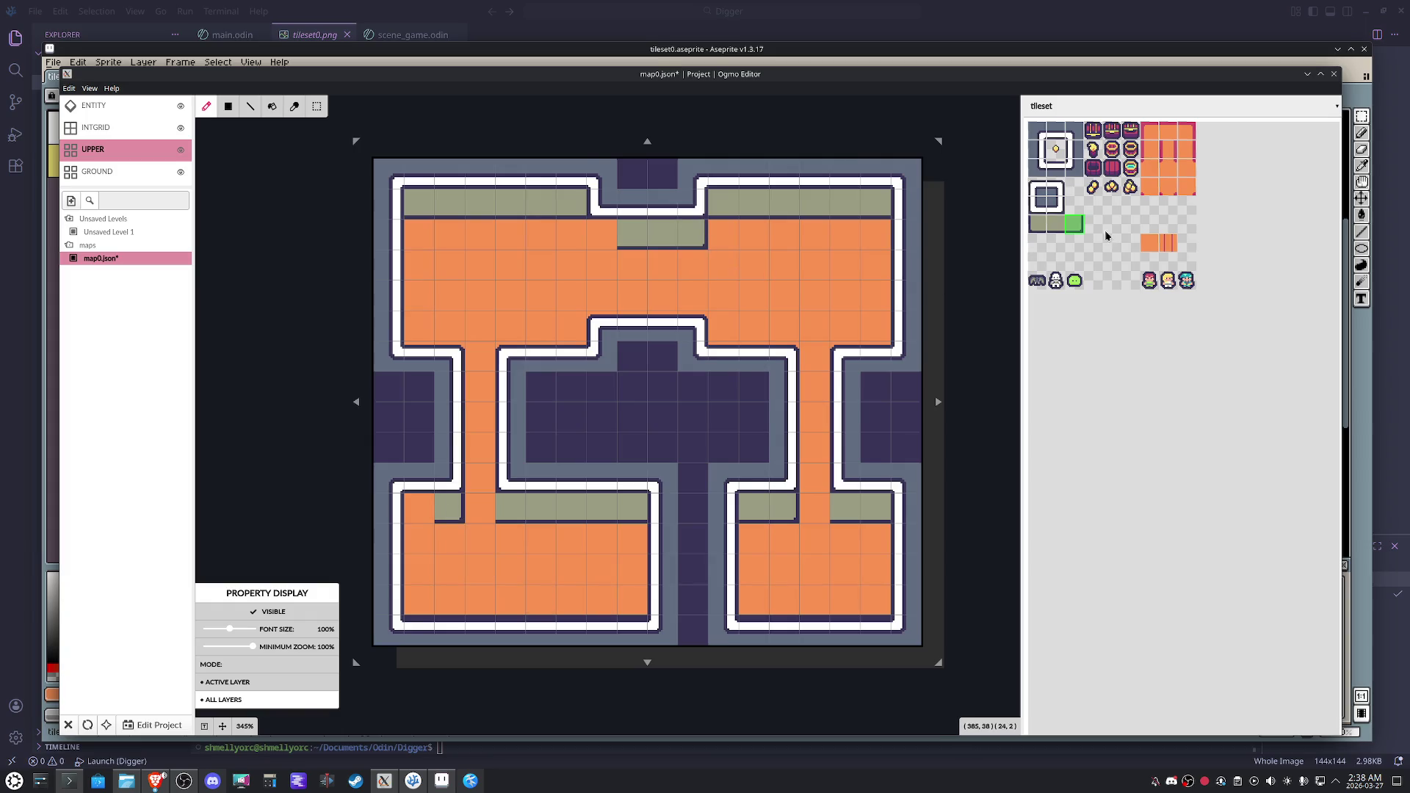
{"action": "left_click", "coordinate": [1037, 223]}
{"action": "left_click", "coordinate": [600, 232]}
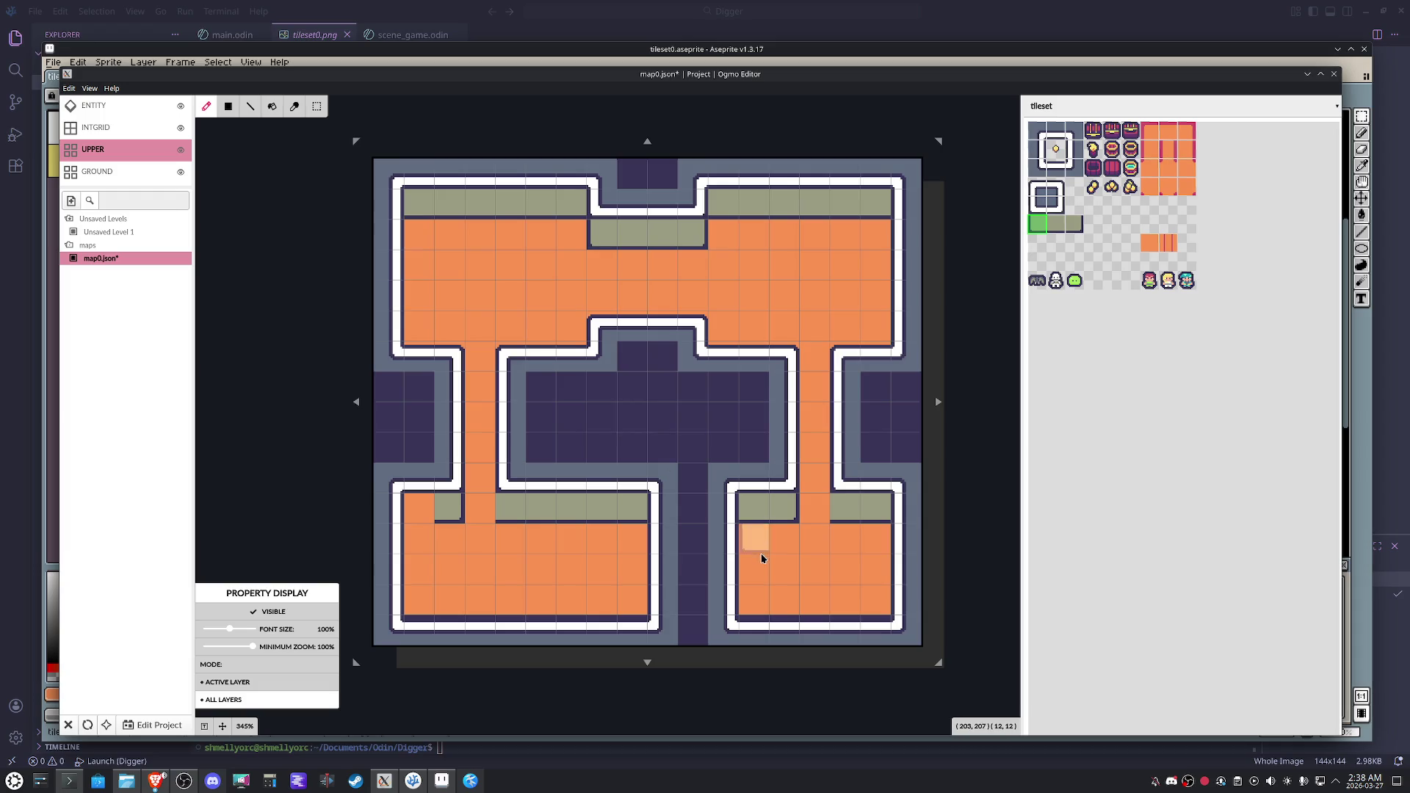
{"action": "left_click", "coordinate": [837, 512]}
{"action": "left_click", "coordinate": [506, 506]}
{"action": "left_click", "coordinate": [1065, 230]}
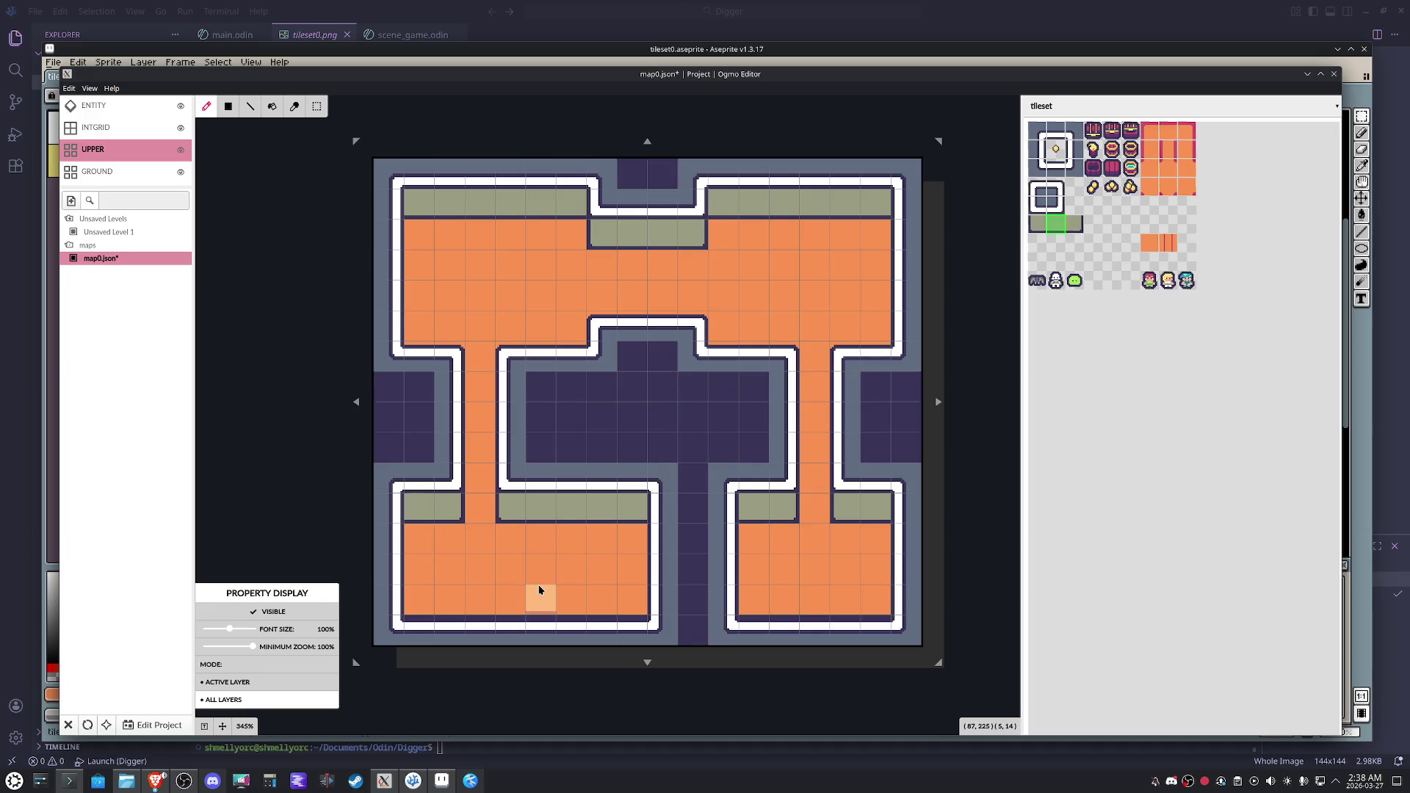
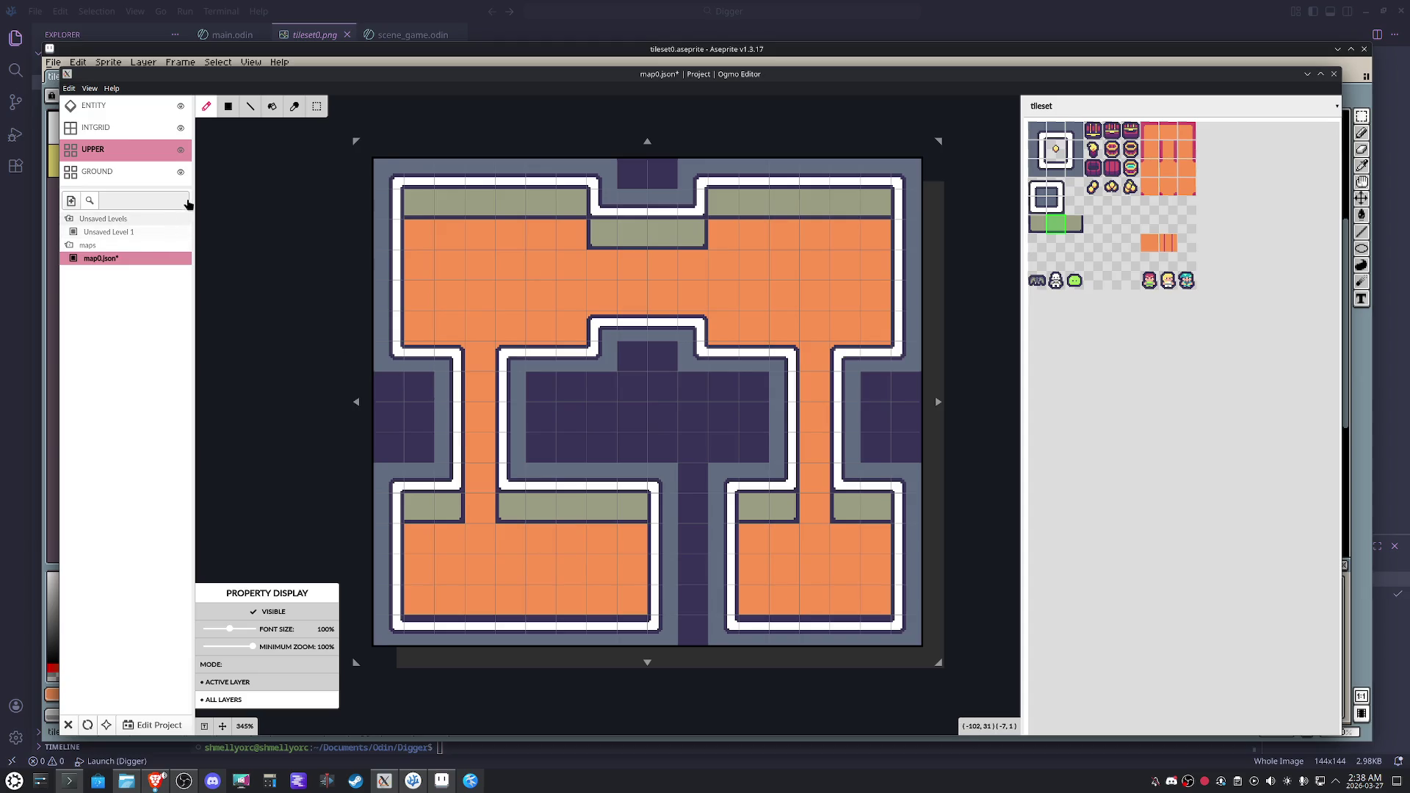
Erase the raised top-centre block and the sage ledge rows in all four rooms on the UPPER layer.
{"action": "mouse_move", "coordinate": [686, 257]}
{"action": "left_mouse_down"}
{"action": "mouse_move", "coordinate": [692, 236]}
{"action": "mouse_move", "coordinate": [600, 242]}
{"action": "mouse_move", "coordinate": [562, 208]}
{"action": "mouse_move", "coordinate": [426, 210]}
{"action": "left_mouse_up"}
{"action": "mouse_move", "coordinate": [749, 209]}
{"action": "left_mouse_down"}
{"action": "mouse_move", "coordinate": [711, 208]}
{"action": "mouse_move", "coordinate": [874, 213]}
{"action": "left_mouse_up"}
{"action": "mouse_move", "coordinate": [797, 612]}
{"action": "left_mouse_down"}
{"action": "mouse_move", "coordinate": [784, 507]}
{"action": "mouse_move", "coordinate": [869, 507]}
{"action": "left_mouse_up"}
{"action": "left_click_drag", "start_coordinate": [632, 510], "coordinate": [419, 510]}
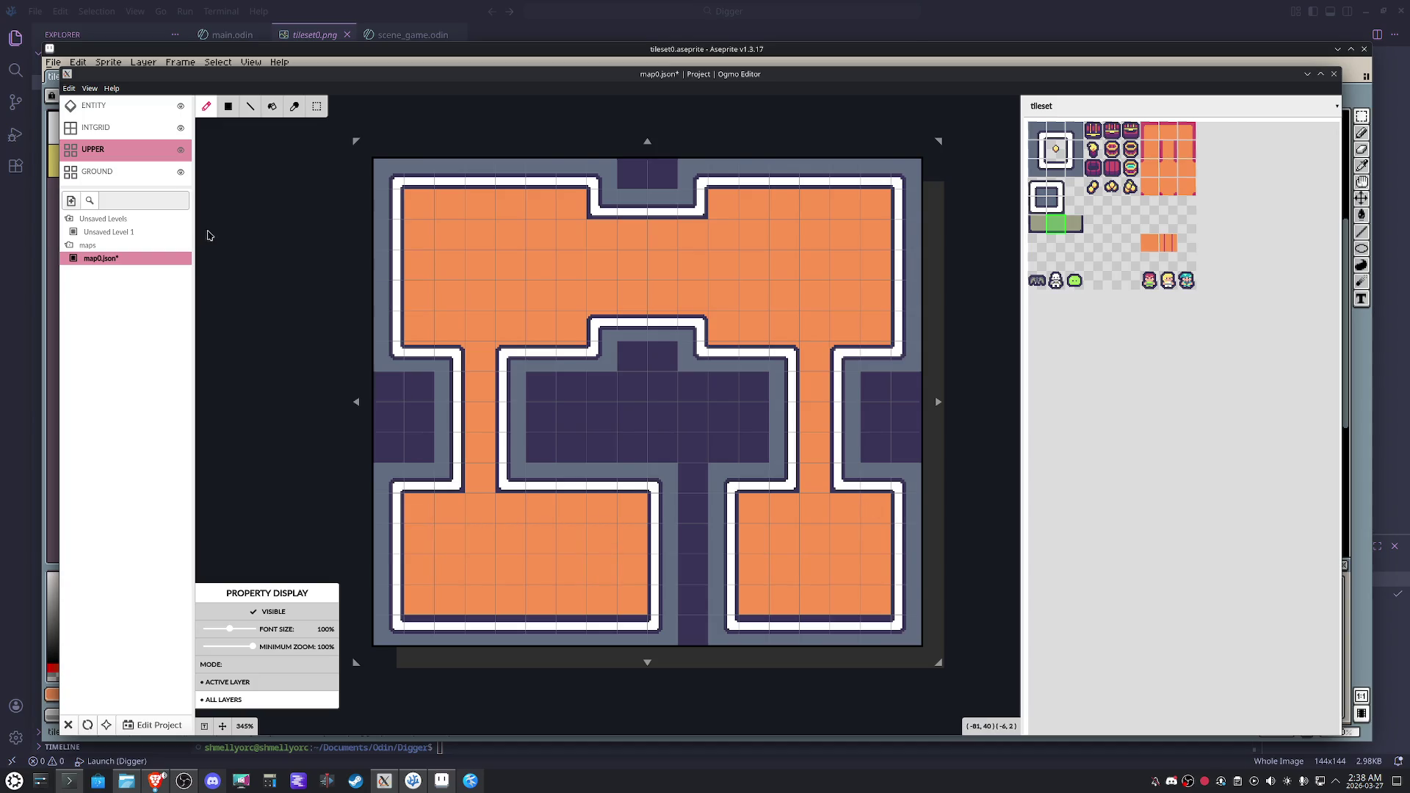
{"action": "left_click", "coordinate": [123, 173]}
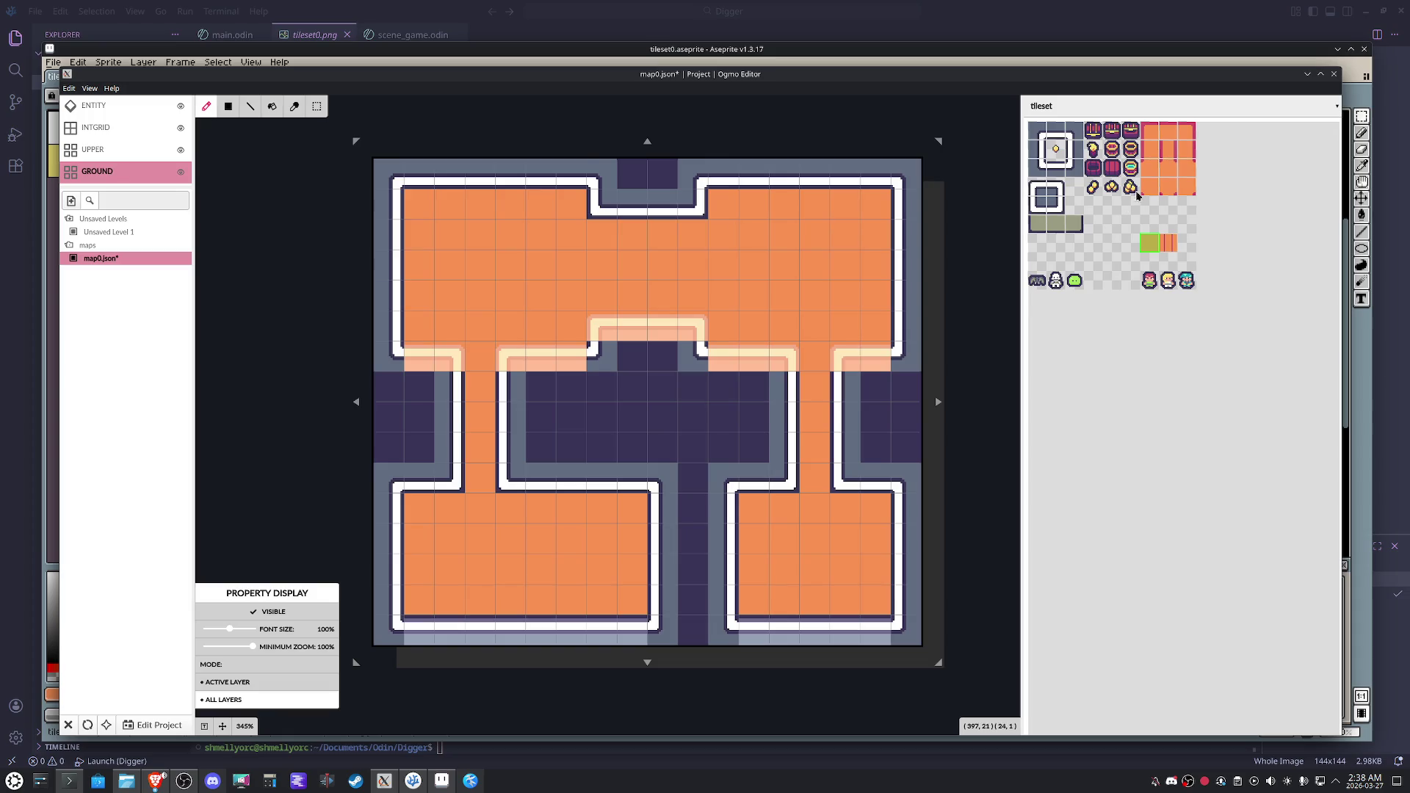
Place sage ledge tiles at the top-centre block and along the lower rooms' tops on the GROUND layer.
{"action": "left_click", "coordinate": [1074, 223]}
{"action": "left_click", "coordinate": [694, 236]}
{"action": "left_click", "coordinate": [783, 509]}
{"action": "left_click", "coordinate": [449, 508]}
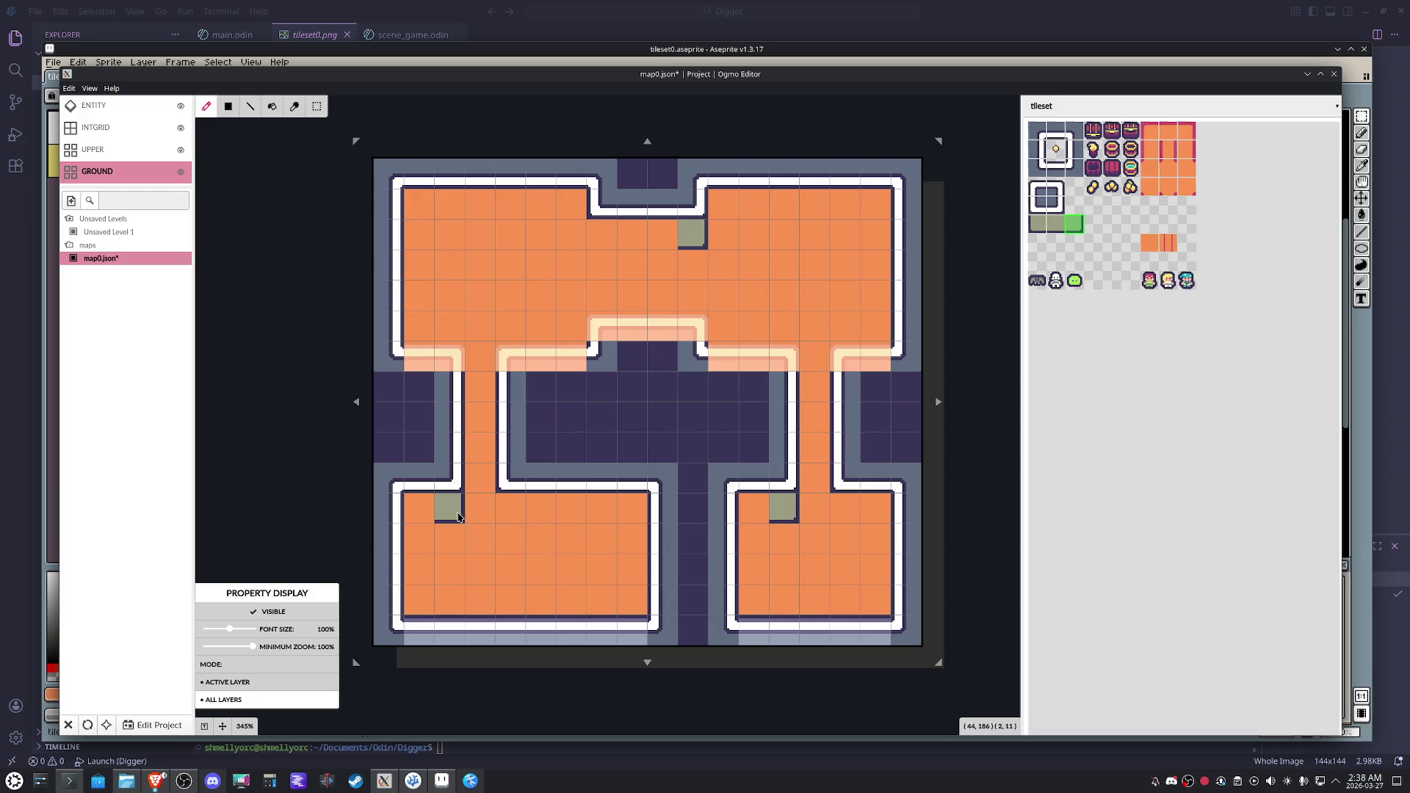
{"action": "left_click", "coordinate": [1039, 224]}
{"action": "left_click", "coordinate": [600, 241]}
{"action": "left_click", "coordinate": [512, 511]}
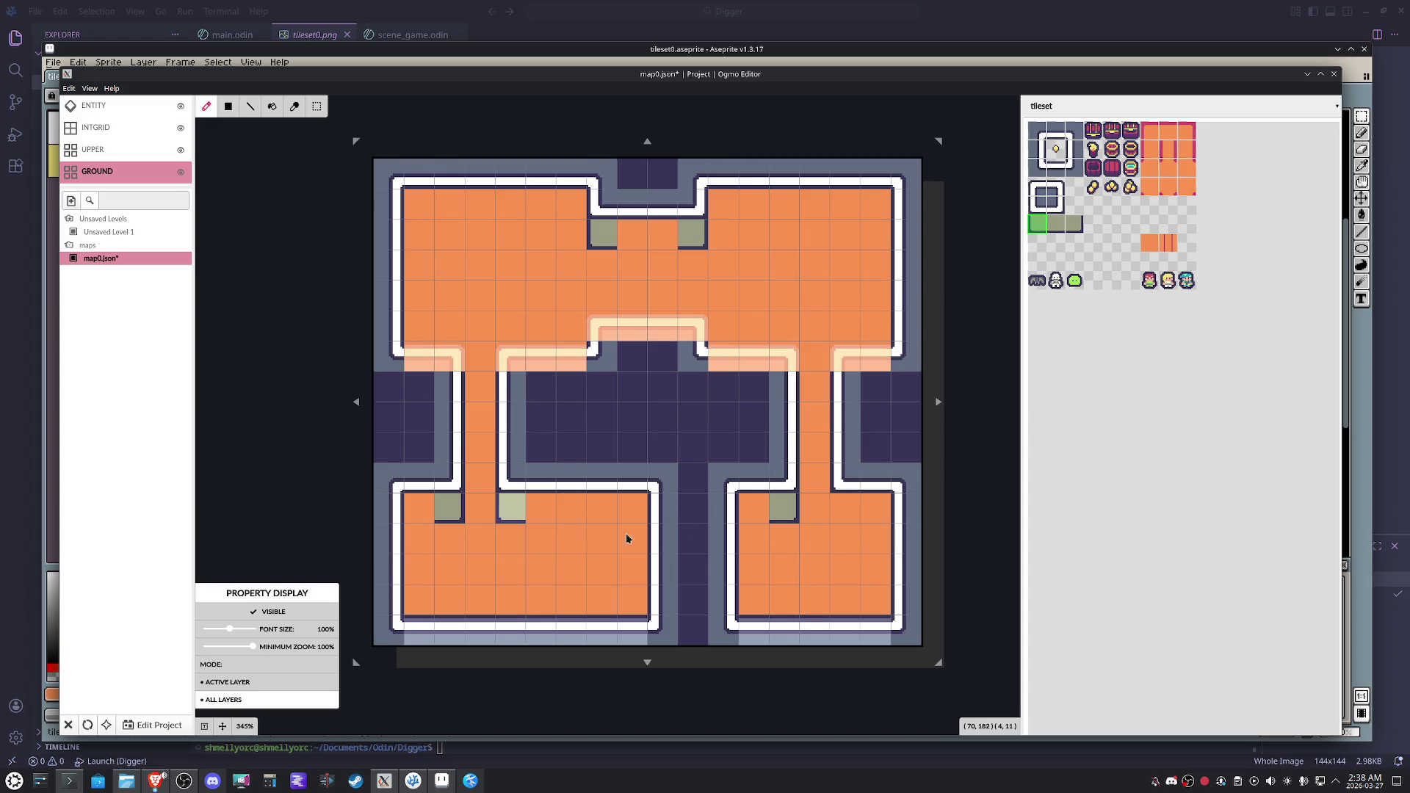
{"action": "left_click", "coordinate": [839, 519]}
{"action": "left_click", "coordinate": [1057, 228]}
Paint full sage ledge rows across the upper and lower rooms' top edges.
{"action": "mouse_move", "coordinate": [879, 206]}
{"action": "left_mouse_down"}
{"action": "mouse_move", "coordinate": [633, 233]}
{"action": "mouse_move", "coordinate": [420, 204]}
{"action": "left_mouse_up"}
{"action": "left_click", "coordinate": [425, 506]}
{"action": "left_click_drag", "start_coordinate": [541, 506], "coordinate": [636, 514]}
{"action": "left_click", "coordinate": [756, 508]}
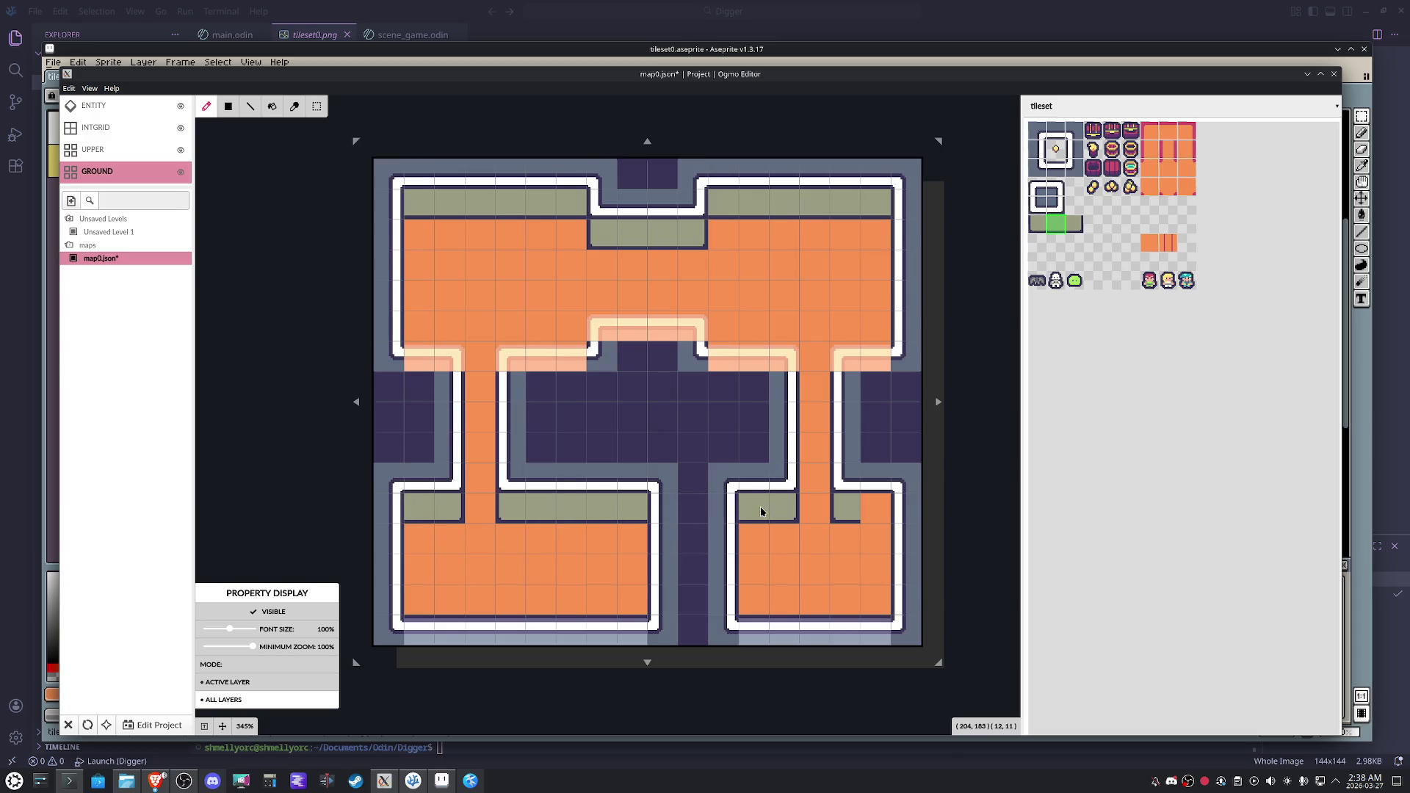
{"action": "left_click", "coordinate": [872, 520]}
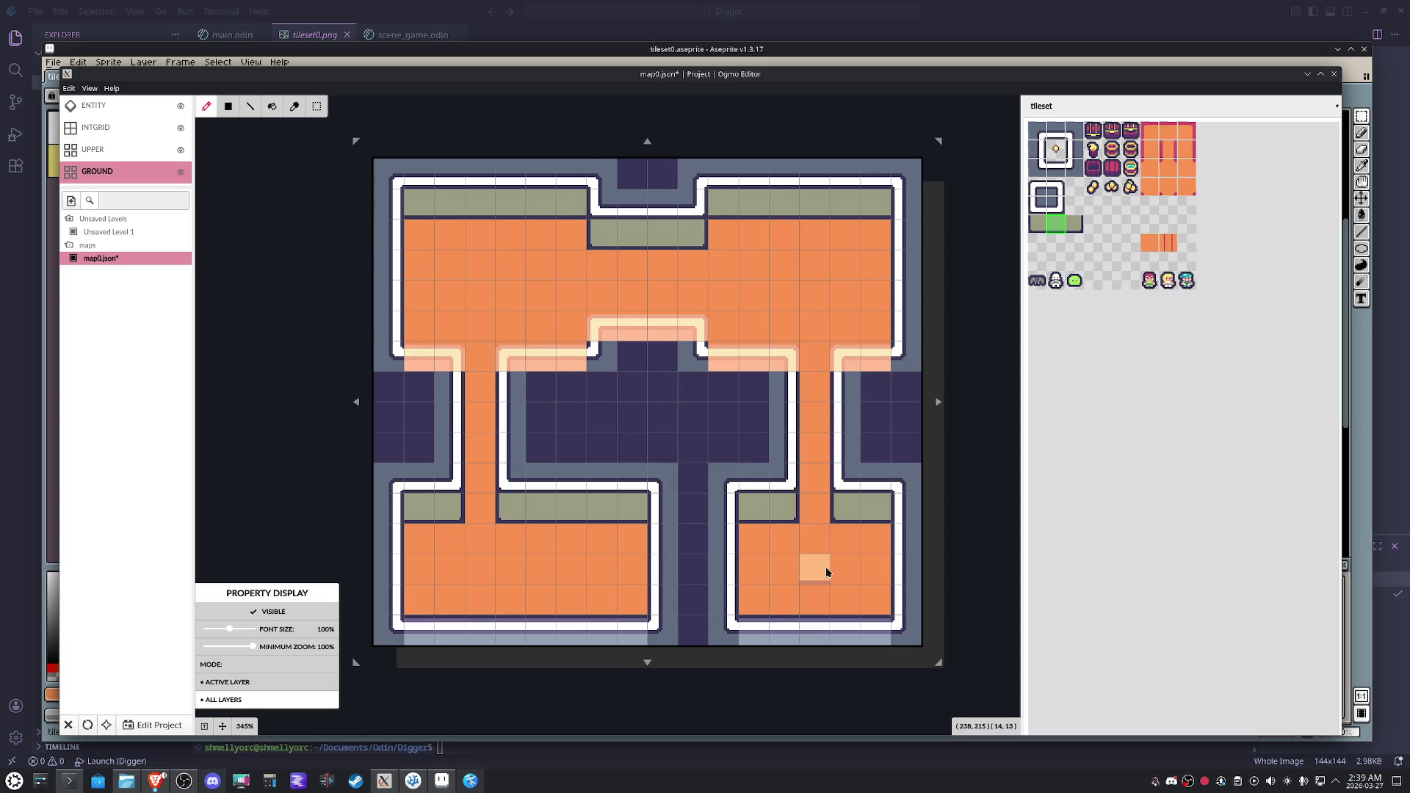
Put an orange tile with a pink top-left corner in each of the four rooms.
{"action": "left_click", "coordinate": [1150, 130]}
{"action": "left_click", "coordinate": [423, 244]}
{"action": "left_click", "coordinate": [723, 235]}
{"action": "left_click", "coordinate": [423, 544]}
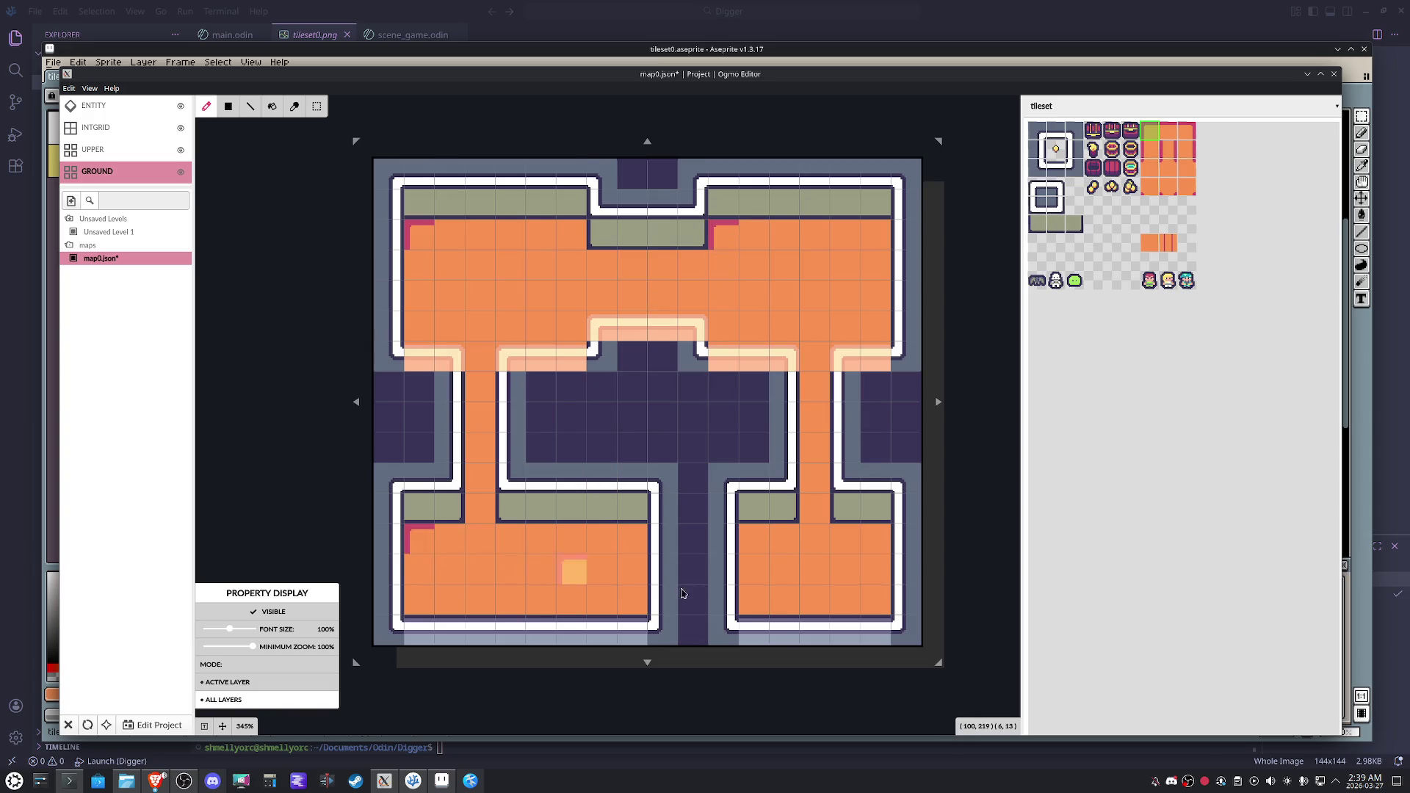
{"action": "left_click", "coordinate": [756, 543]}
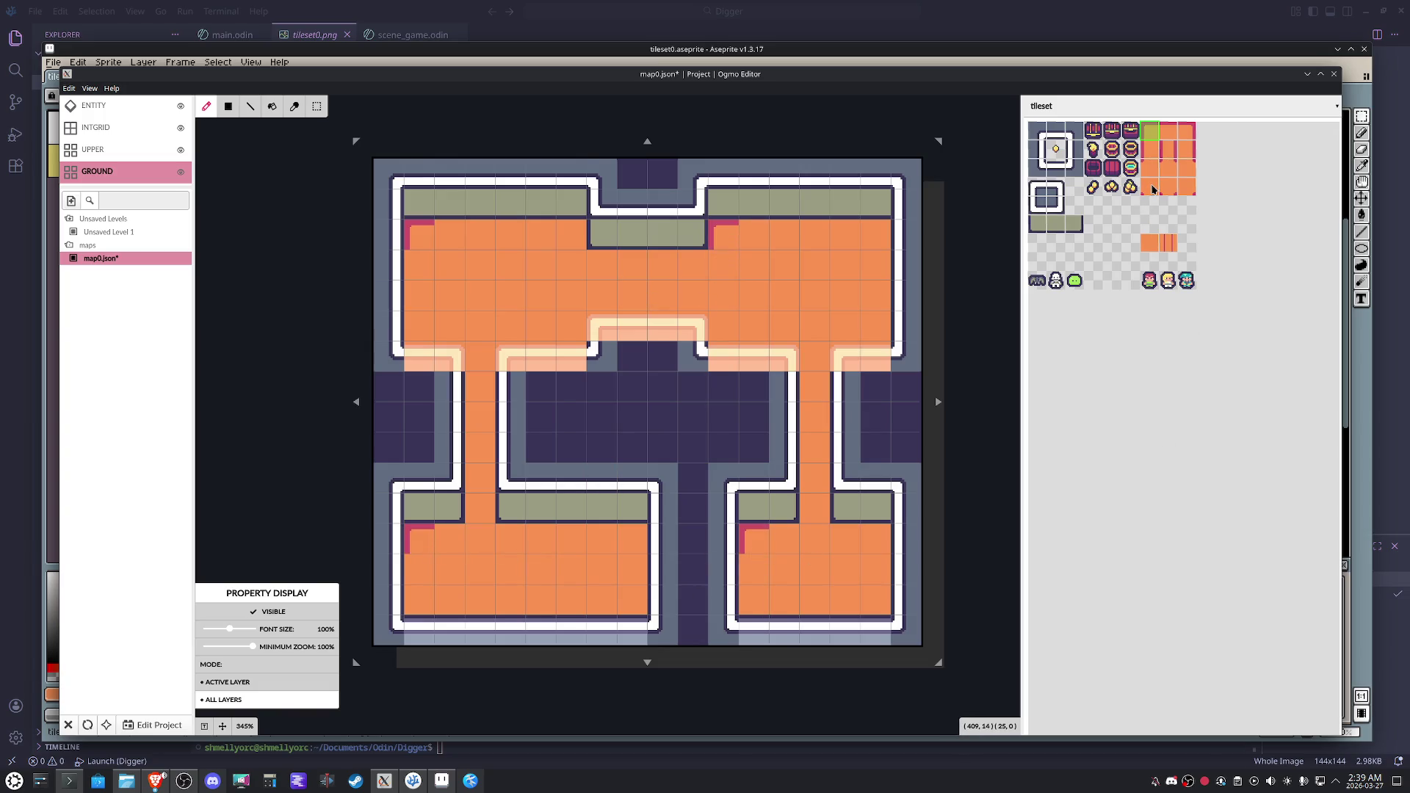
Add pink top-edge orange tiles along the lower-right room's top row.
{"action": "left_click", "coordinate": [1169, 136]}
{"action": "left_click", "coordinate": [784, 542]}
{"action": "left_click", "coordinate": [866, 549]}
{"action": "left_click", "coordinate": [846, 543]}
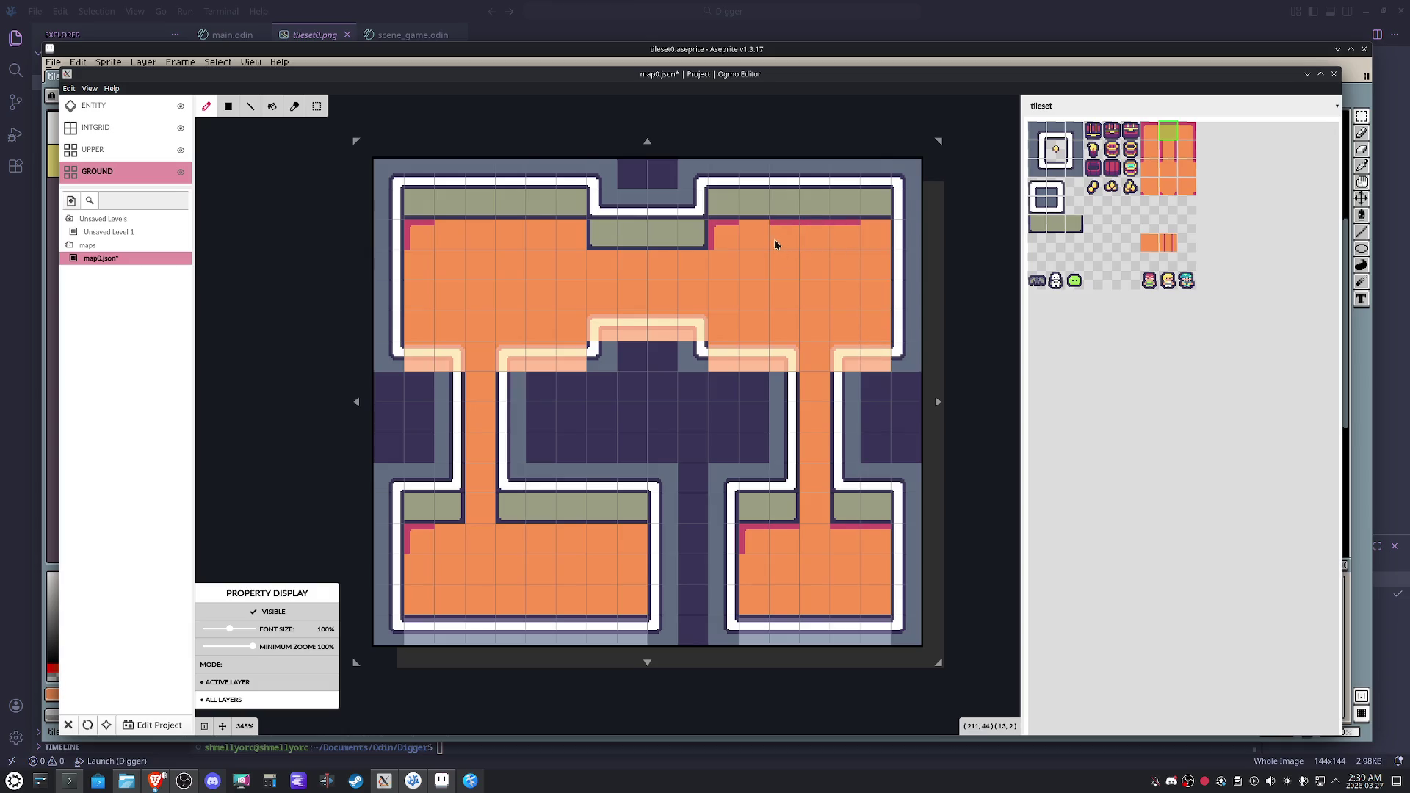
Paint pink top edges across the upper-right, upper-left and lower-left rooms, fixing one lower-left tile.
{"action": "left_click", "coordinate": [753, 235]}
{"action": "left_click_drag", "start_coordinate": [540, 244], "coordinate": [456, 236]}
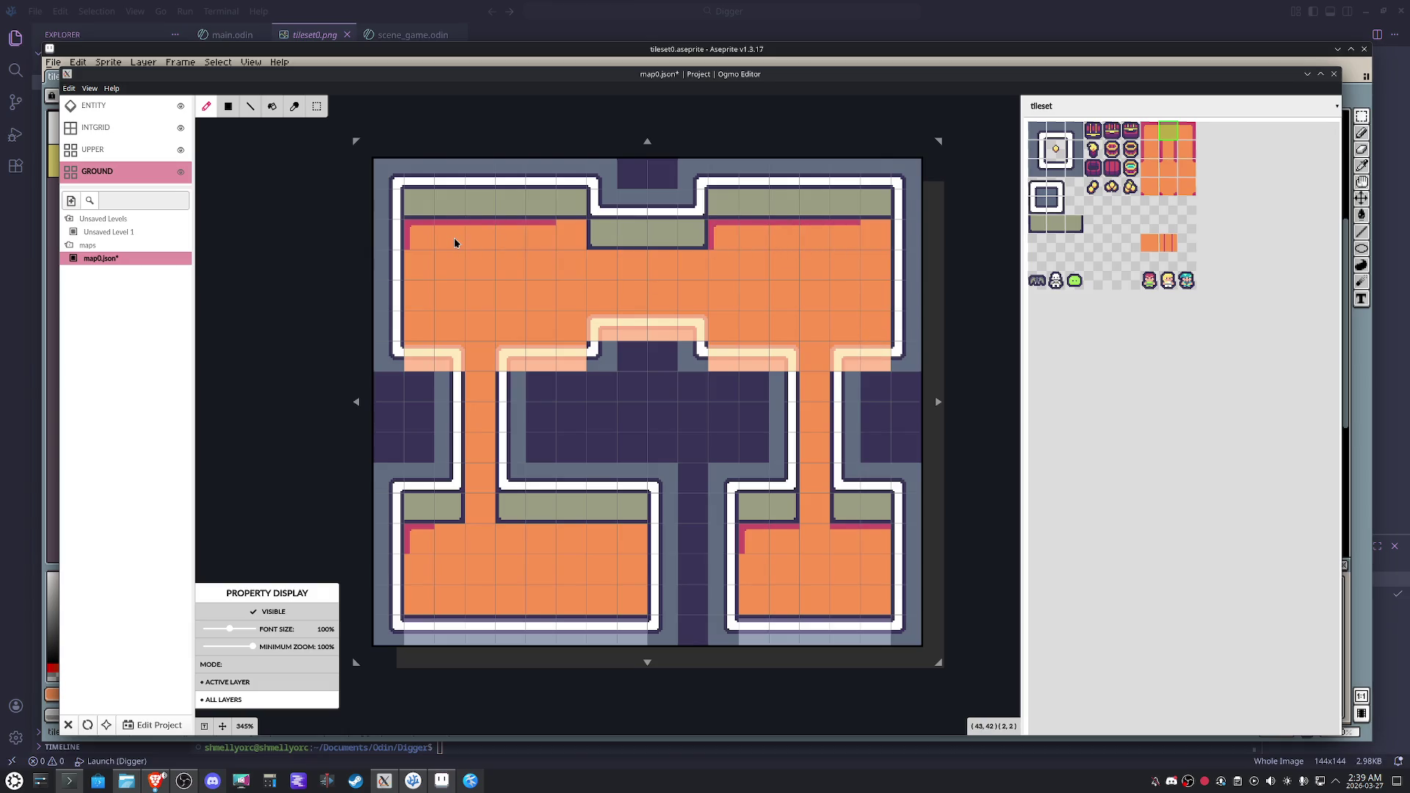
{"action": "left_click_drag", "start_coordinate": [489, 540], "coordinate": [616, 545]}
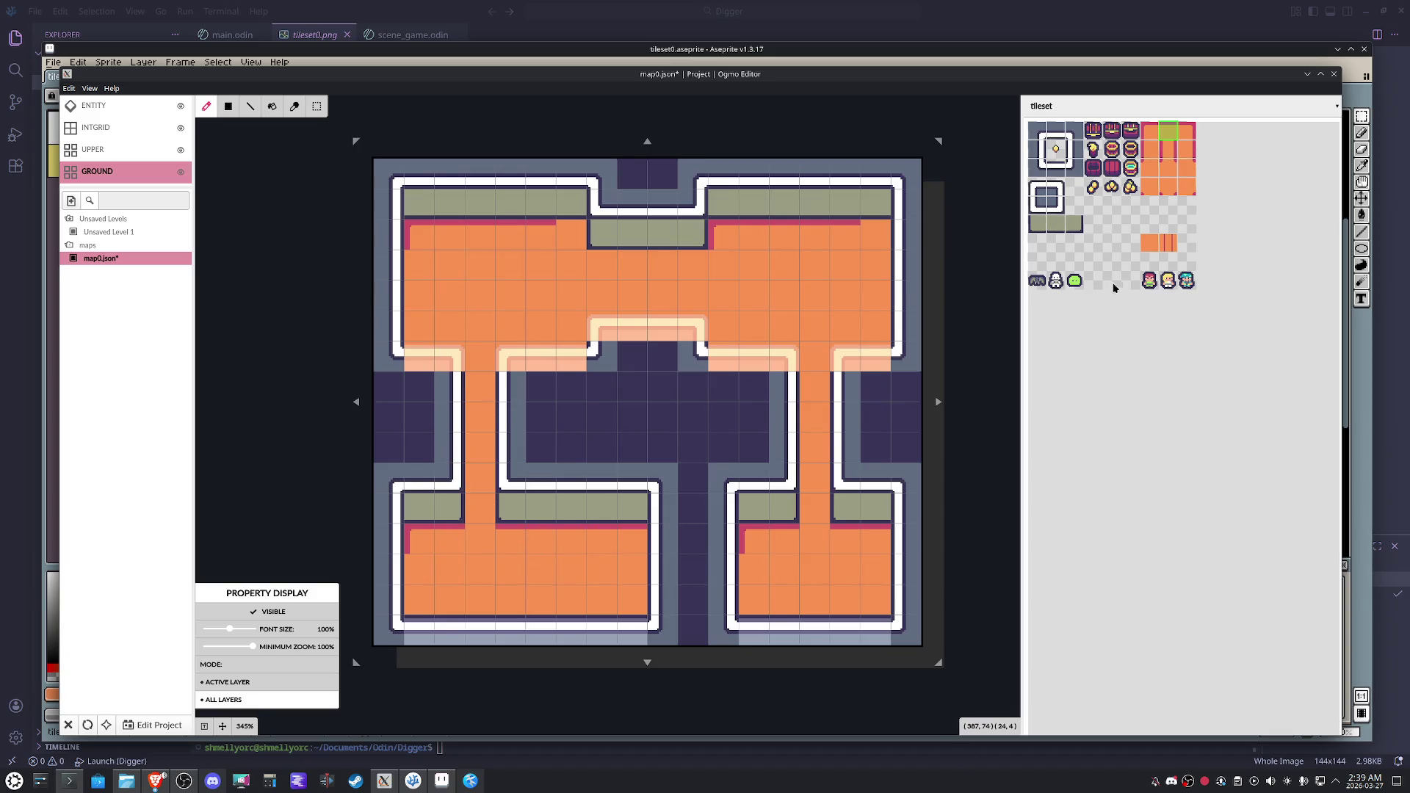
{"action": "left_click", "coordinate": [1169, 169]}
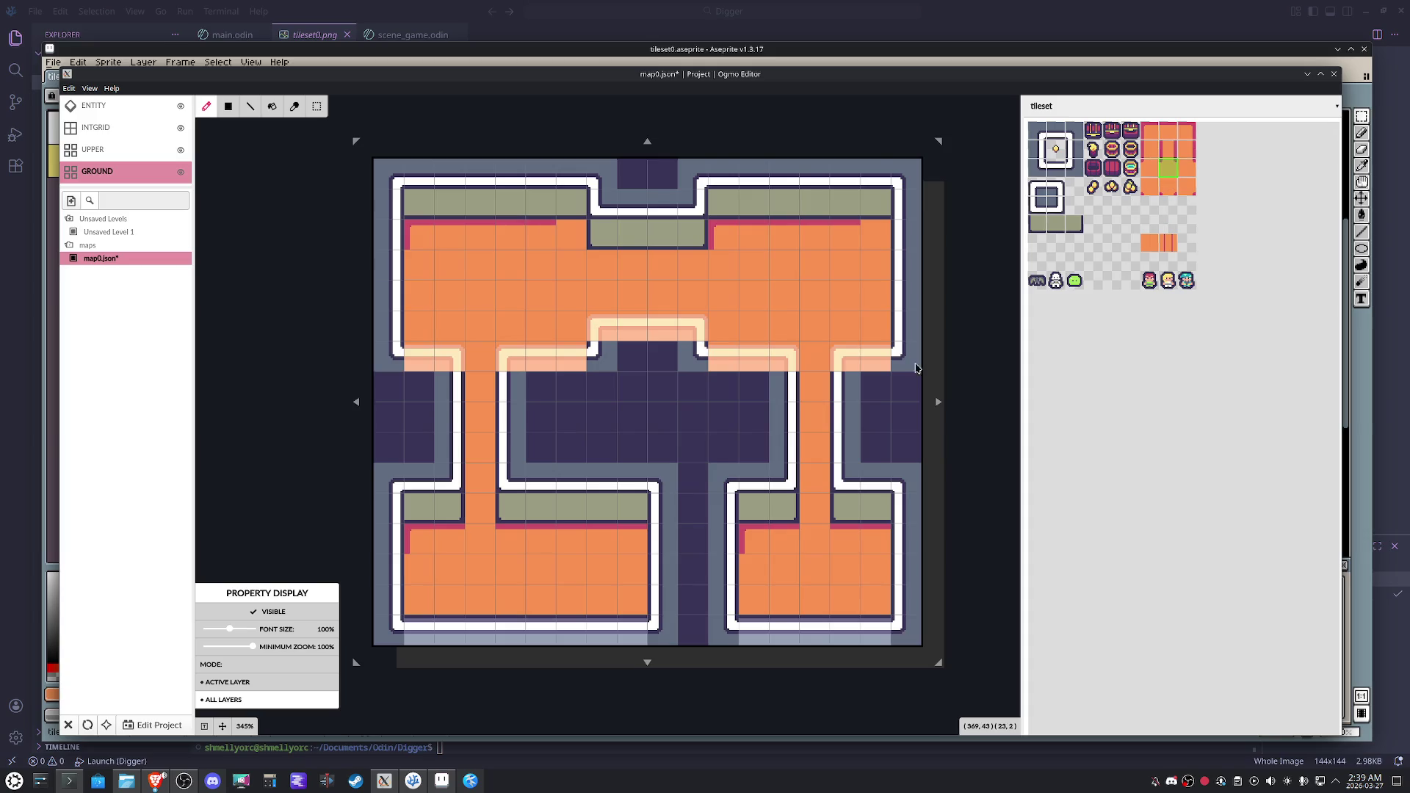
{"action": "left_click", "coordinate": [491, 541]}
Place a right-edge tile in the upper-right room and a left-edge tile in the upper-left room.
{"action": "left_click", "coordinate": [1179, 134]}
{"action": "left_click", "coordinate": [874, 226]}
{"action": "left_click", "coordinate": [1150, 150]}
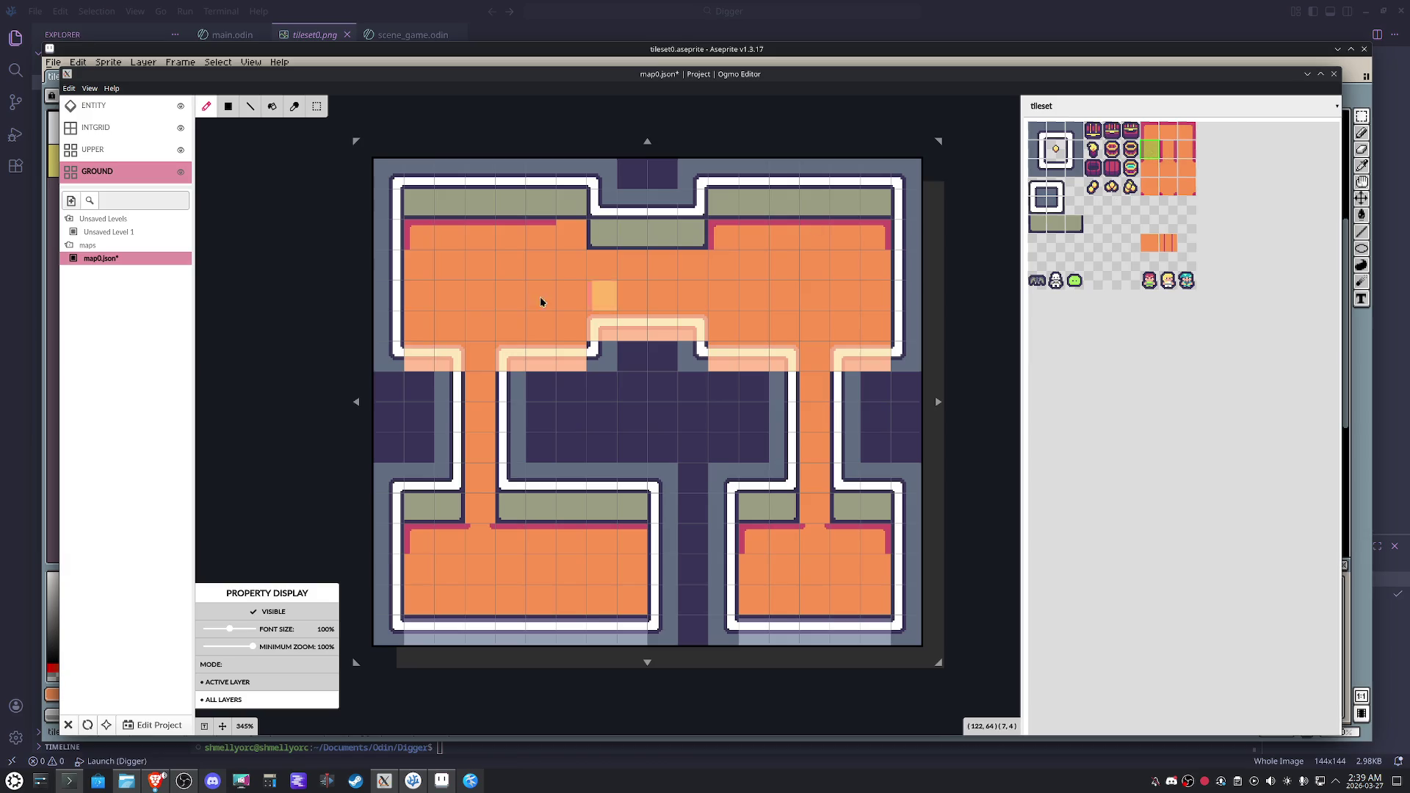
{"action": "left_click", "coordinate": [430, 273]}
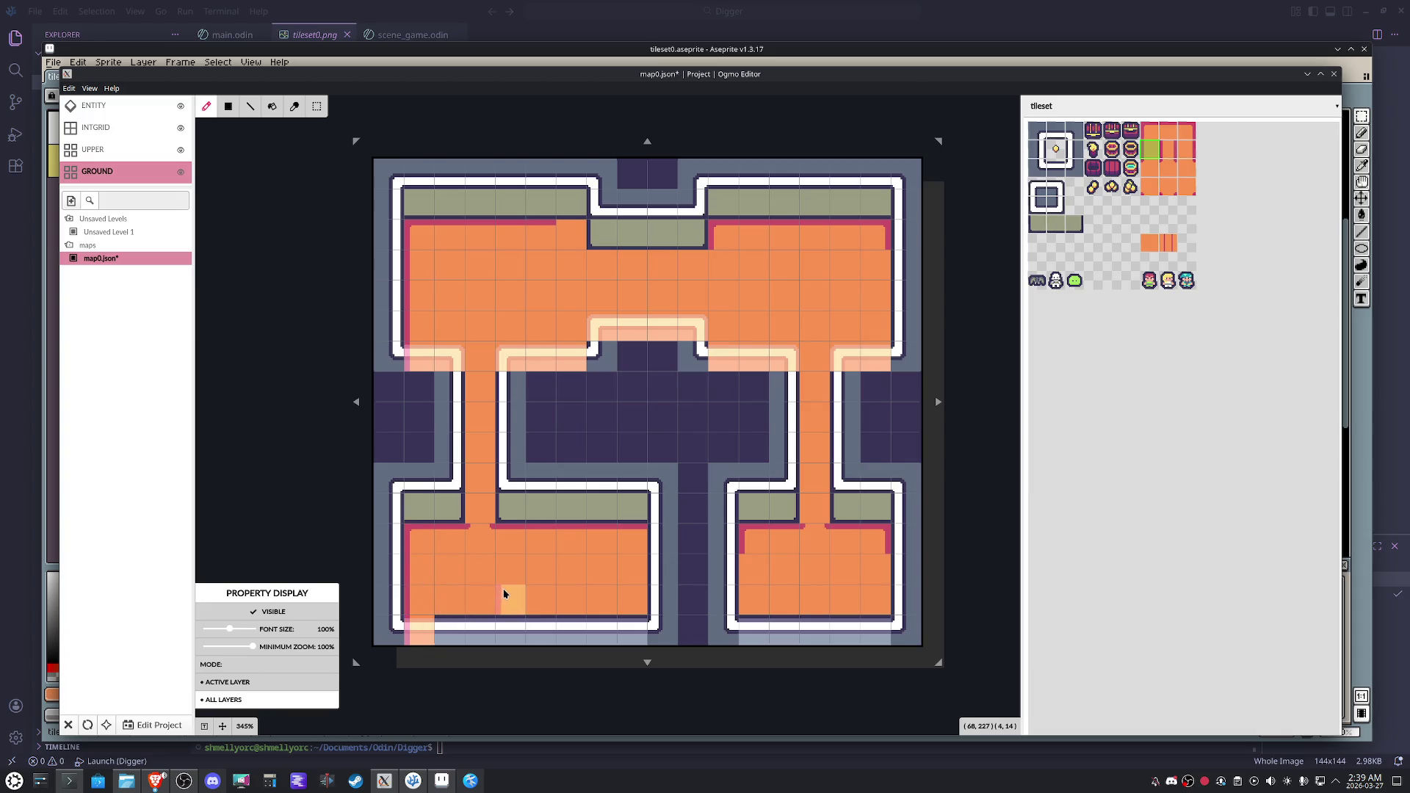
Paint light orange strips along the bottoms of both lower rooms.
{"action": "left_click", "coordinate": [1150, 243]}
{"action": "left_click_drag", "start_coordinate": [868, 645], "coordinate": [743, 636]}
{"action": "left_click_drag", "start_coordinate": [616, 633], "coordinate": [422, 636]}
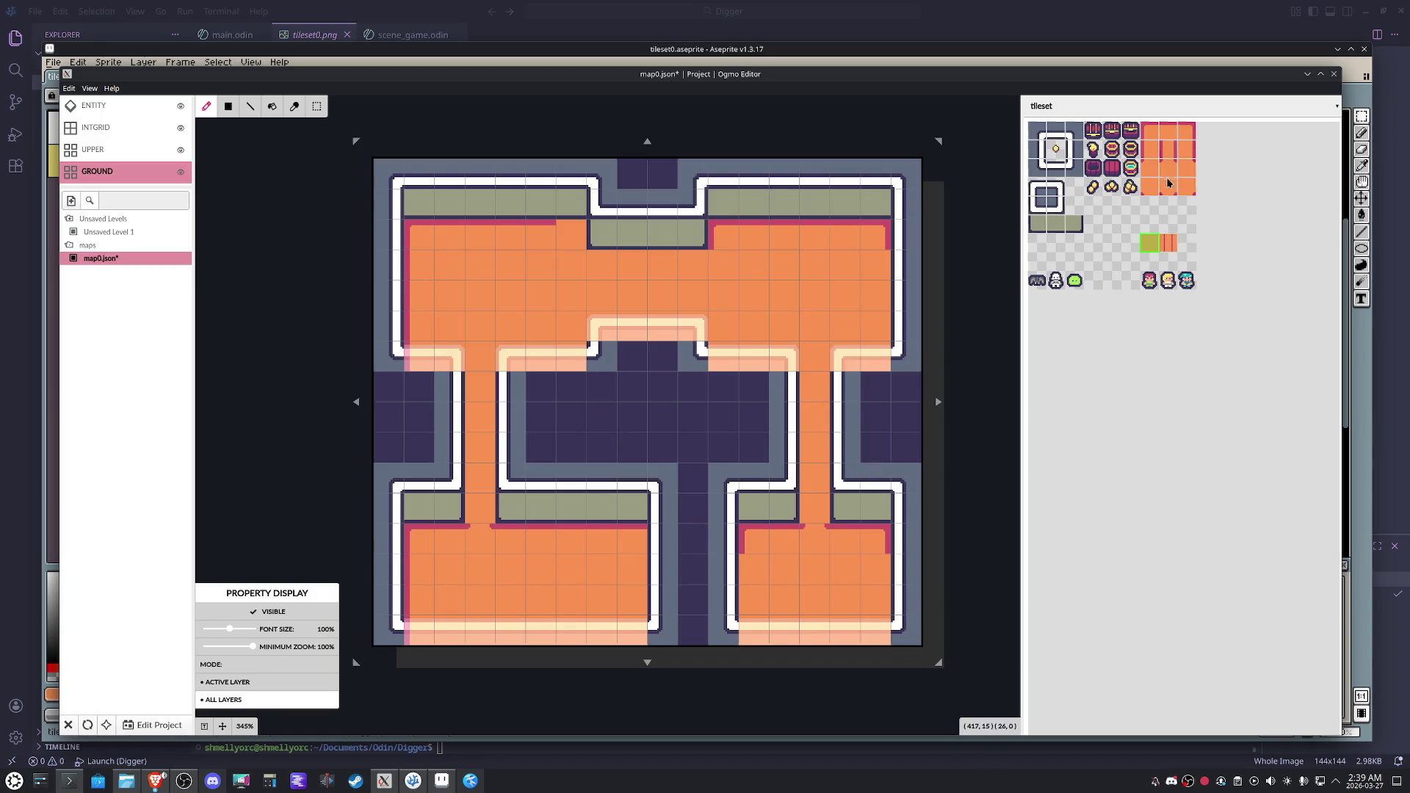
Run pink edges down the lower-right room's sides and beside the left corridor.
{"action": "left_click", "coordinate": [1186, 149]}
{"action": "left_click", "coordinate": [874, 573]}
{"action": "left_click_drag", "start_coordinate": [874, 598], "coordinate": [877, 630]}
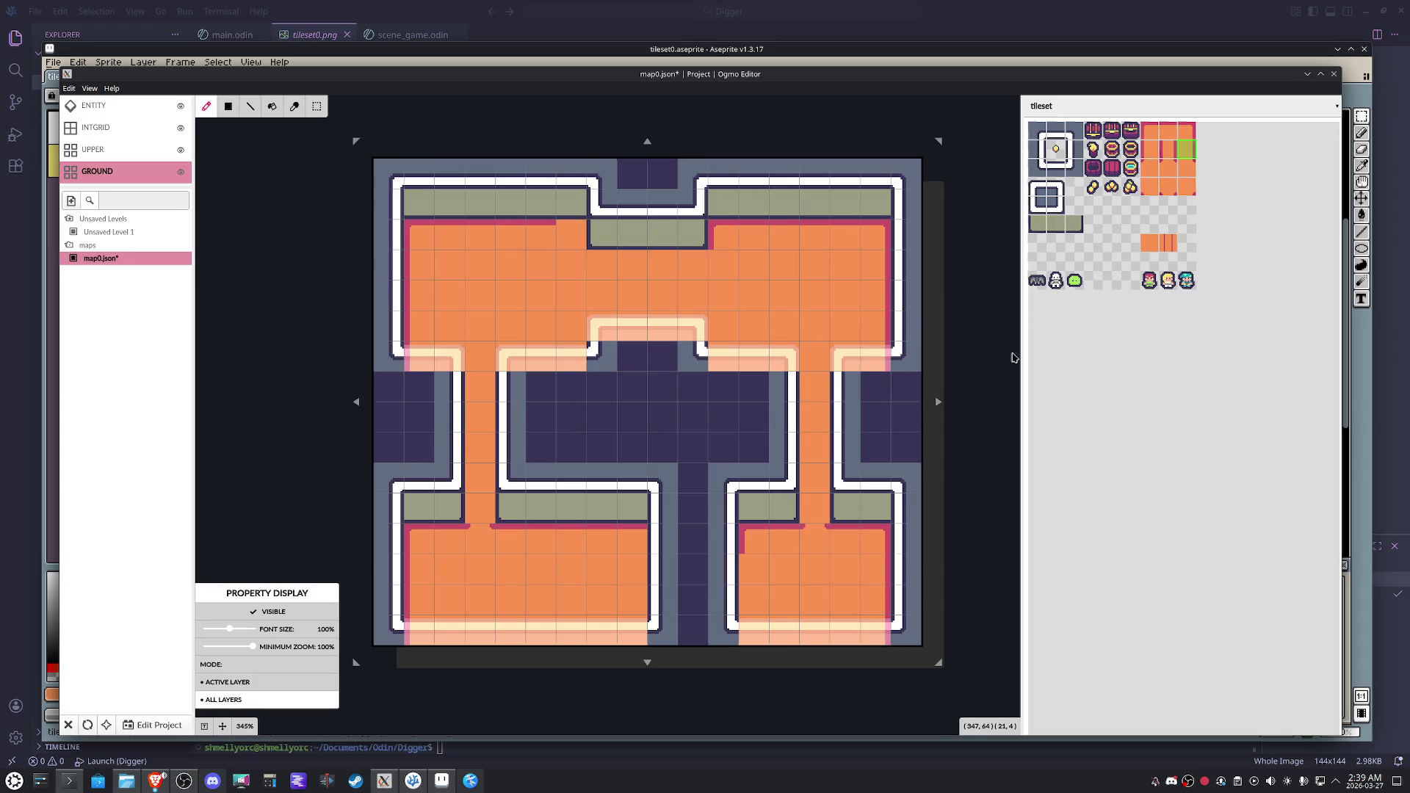
{"action": "left_click", "coordinate": [1150, 149]}
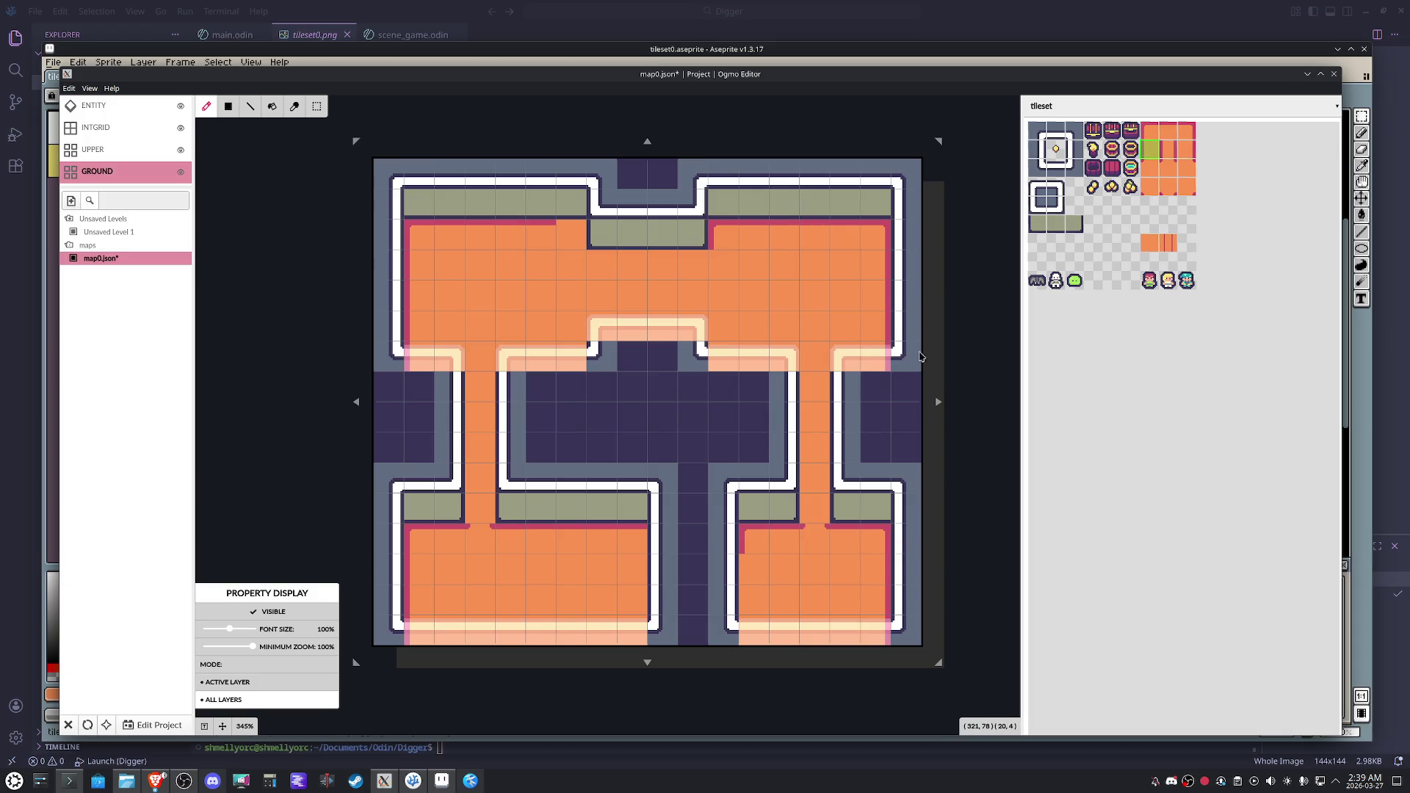
{"action": "left_click", "coordinate": [734, 356]}
{"action": "left_click_drag", "start_coordinate": [760, 578], "coordinate": [758, 625]}
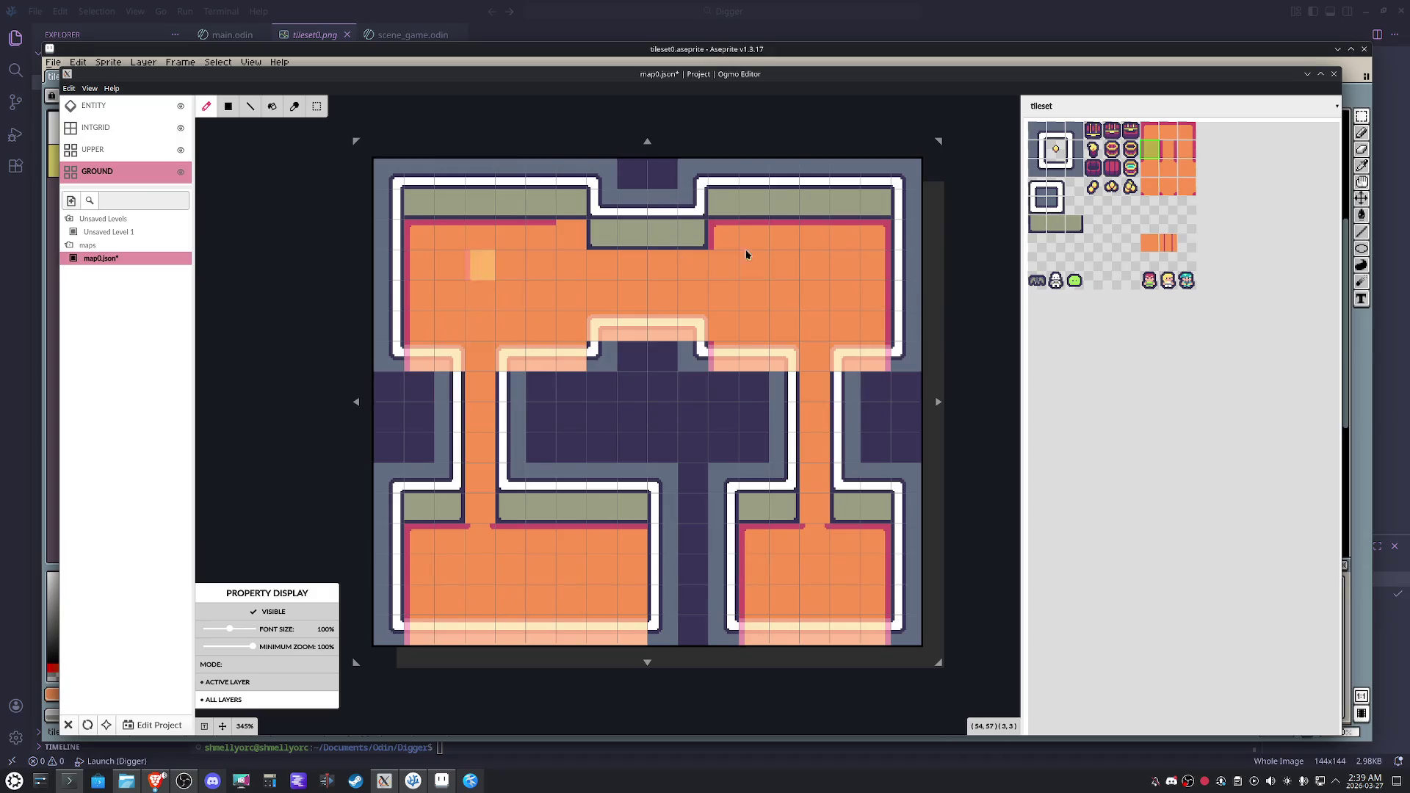
{"action": "left_click", "coordinate": [1186, 149]}
{"action": "left_click", "coordinate": [565, 362]}
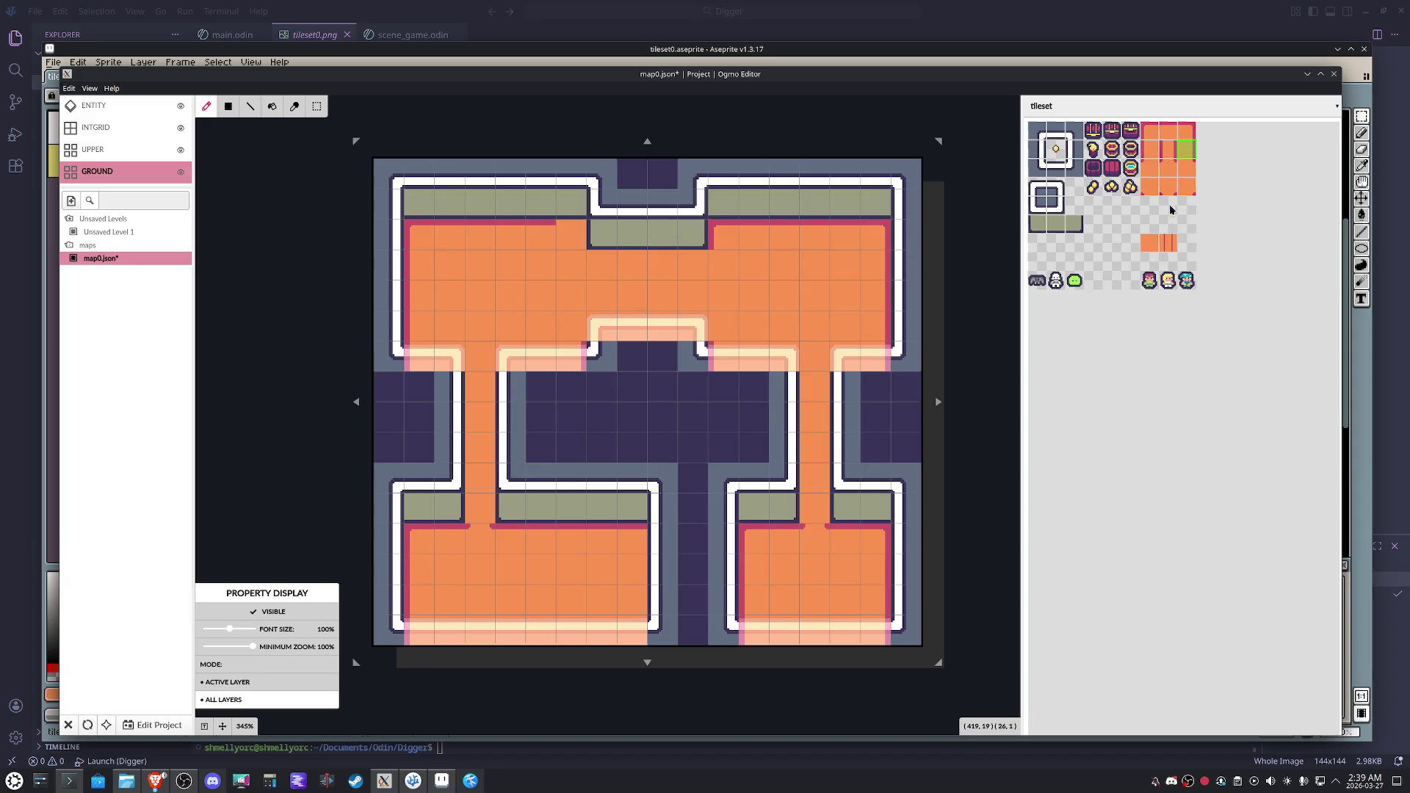
{"action": "left_click", "coordinate": [1186, 186]}
Cap the right corridor's top and paint red edges down both vertical corridors.
{"action": "left_click", "coordinate": [1168, 186]}
{"action": "left_click", "coordinate": [822, 364]}
{"action": "left_click", "coordinate": [1169, 150]}
{"action": "left_click_drag", "start_coordinate": [822, 386], "coordinate": [823, 514]}
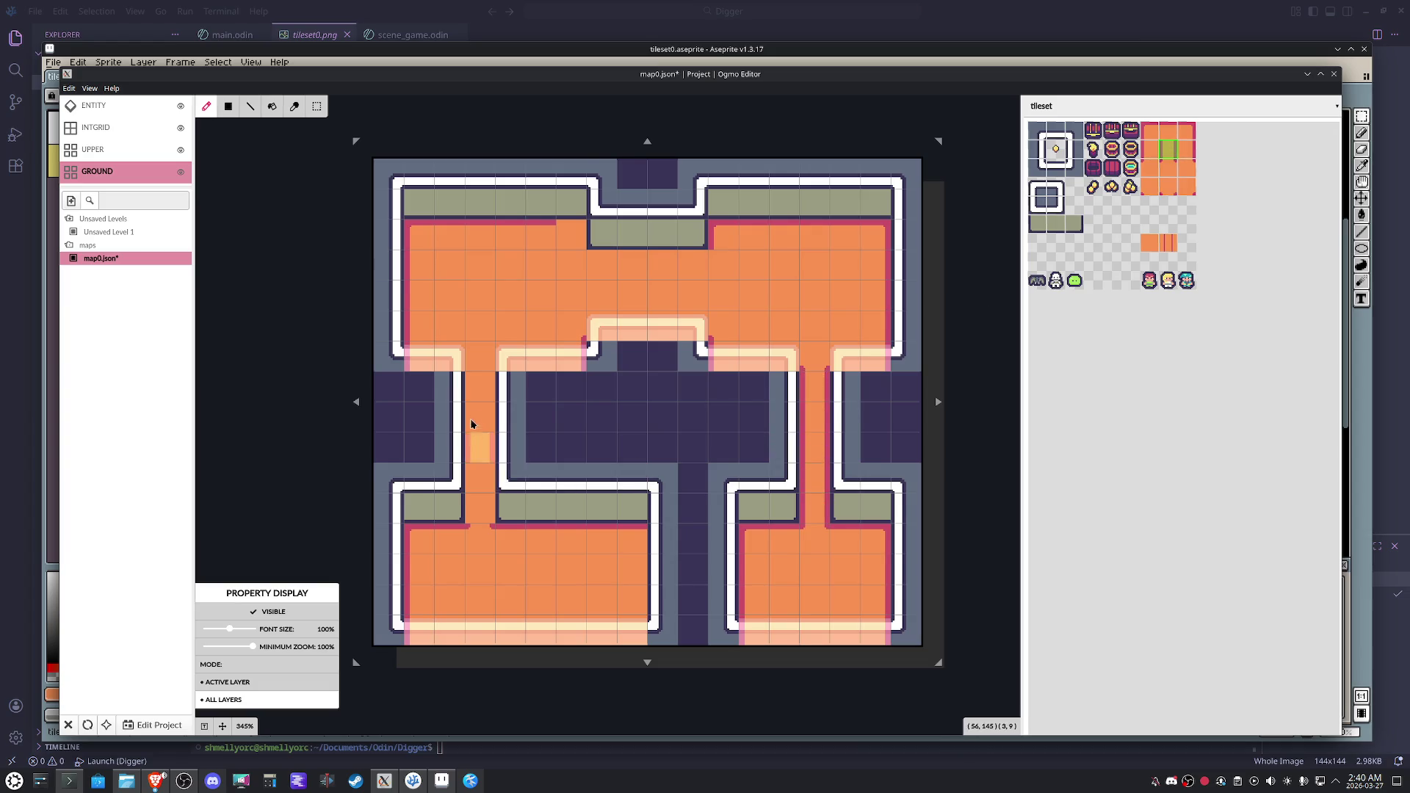
{"action": "left_click_drag", "start_coordinate": [477, 479], "coordinate": [477, 501]}
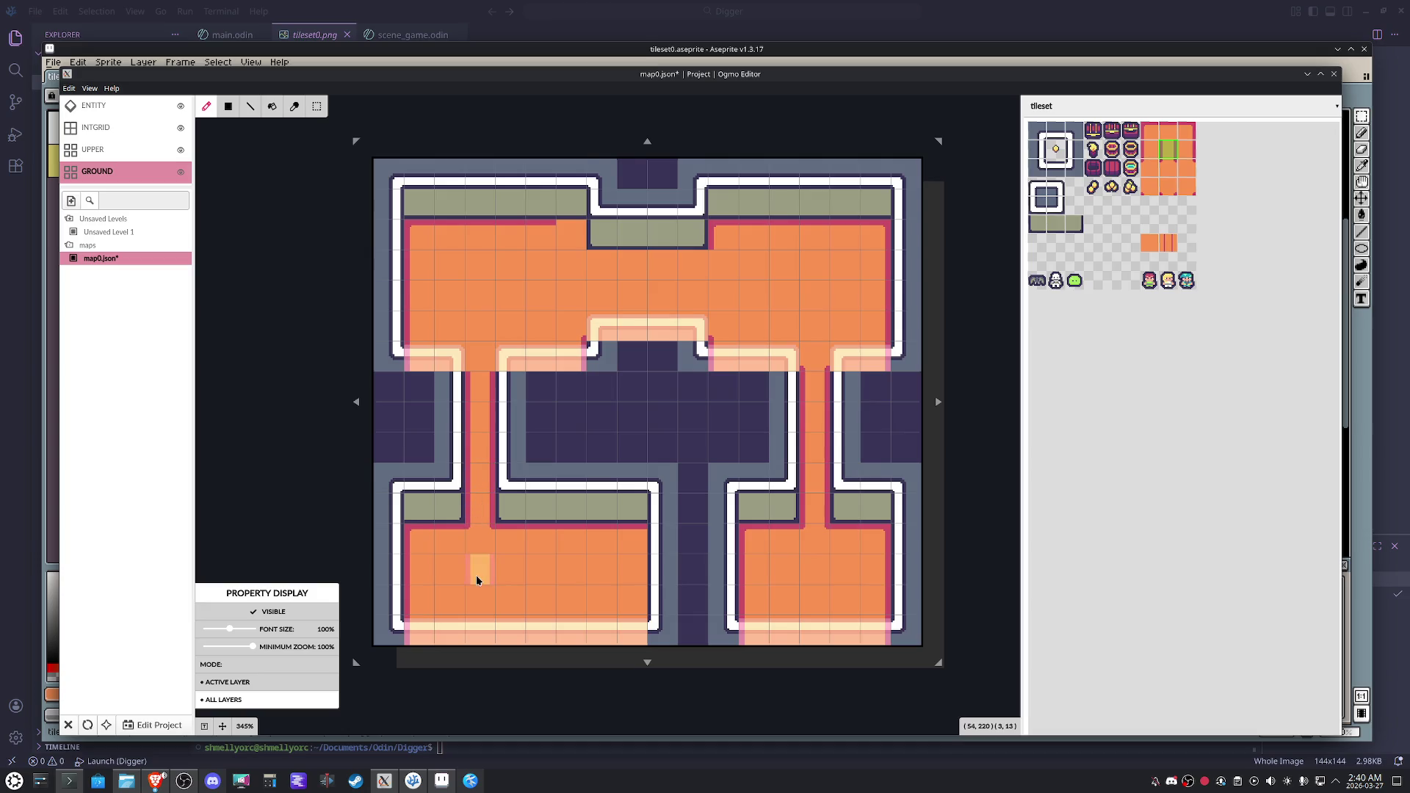
Patch the upper-left room corner and central passage with red-edged tiles, then save map0.json.
{"action": "left_click", "coordinate": [1169, 187]}
{"action": "left_click", "coordinate": [1178, 138]}
{"action": "left_click", "coordinate": [567, 237]}
{"action": "left_click", "coordinate": [1147, 169]}
{"action": "left_click", "coordinate": [1186, 168]}
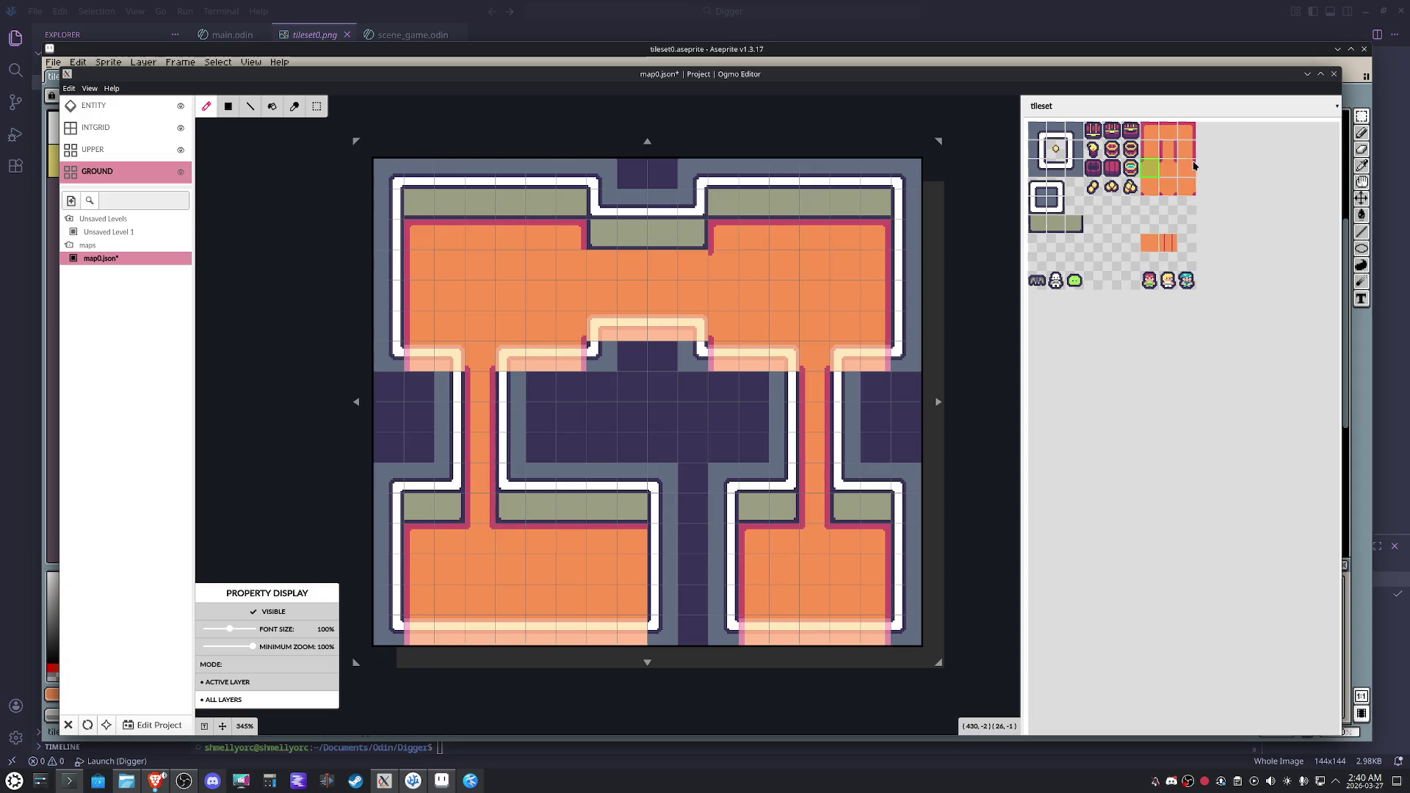
{"action": "left_click", "coordinate": [1169, 134]}
{"action": "left_click", "coordinate": [687, 272]}
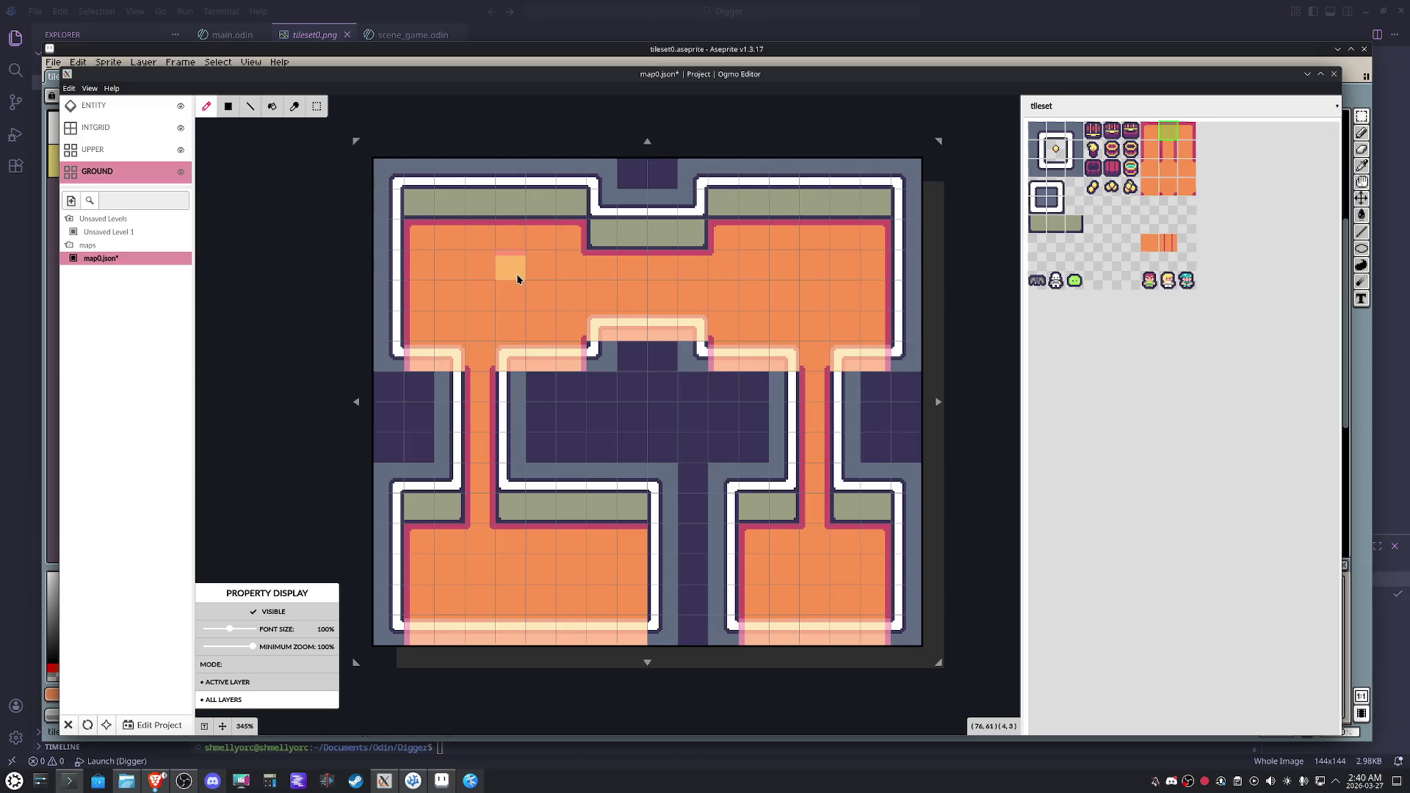
{"action": "key", "text": "ctrl+s"}
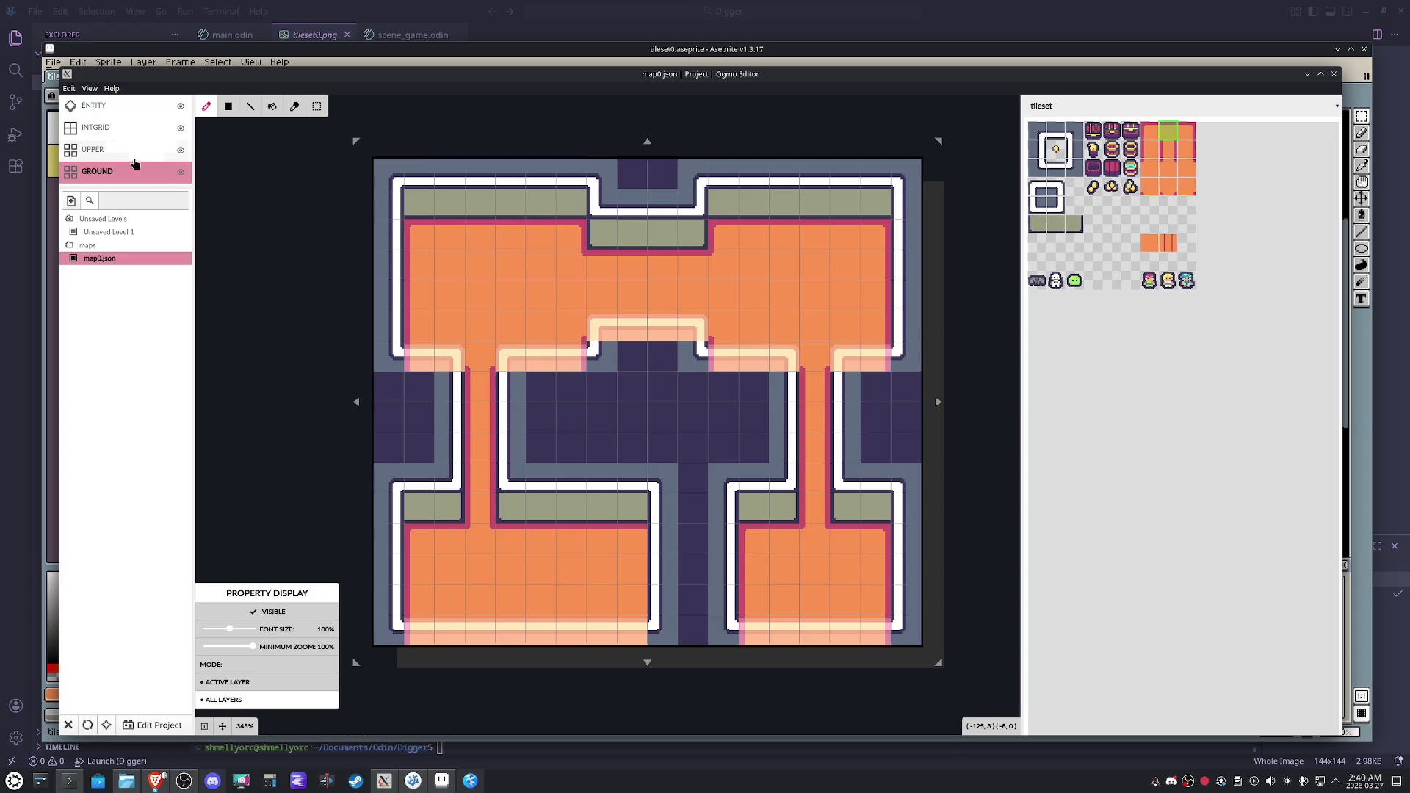
{"action": "key", "text": "ctrl+3"}
Place barrel tiles in the upper-right, lower-right, bottom-left and top-left rooms.
{"action": "left_click", "coordinate": [1131, 150]}
{"action": "left_click", "coordinate": [736, 240]}
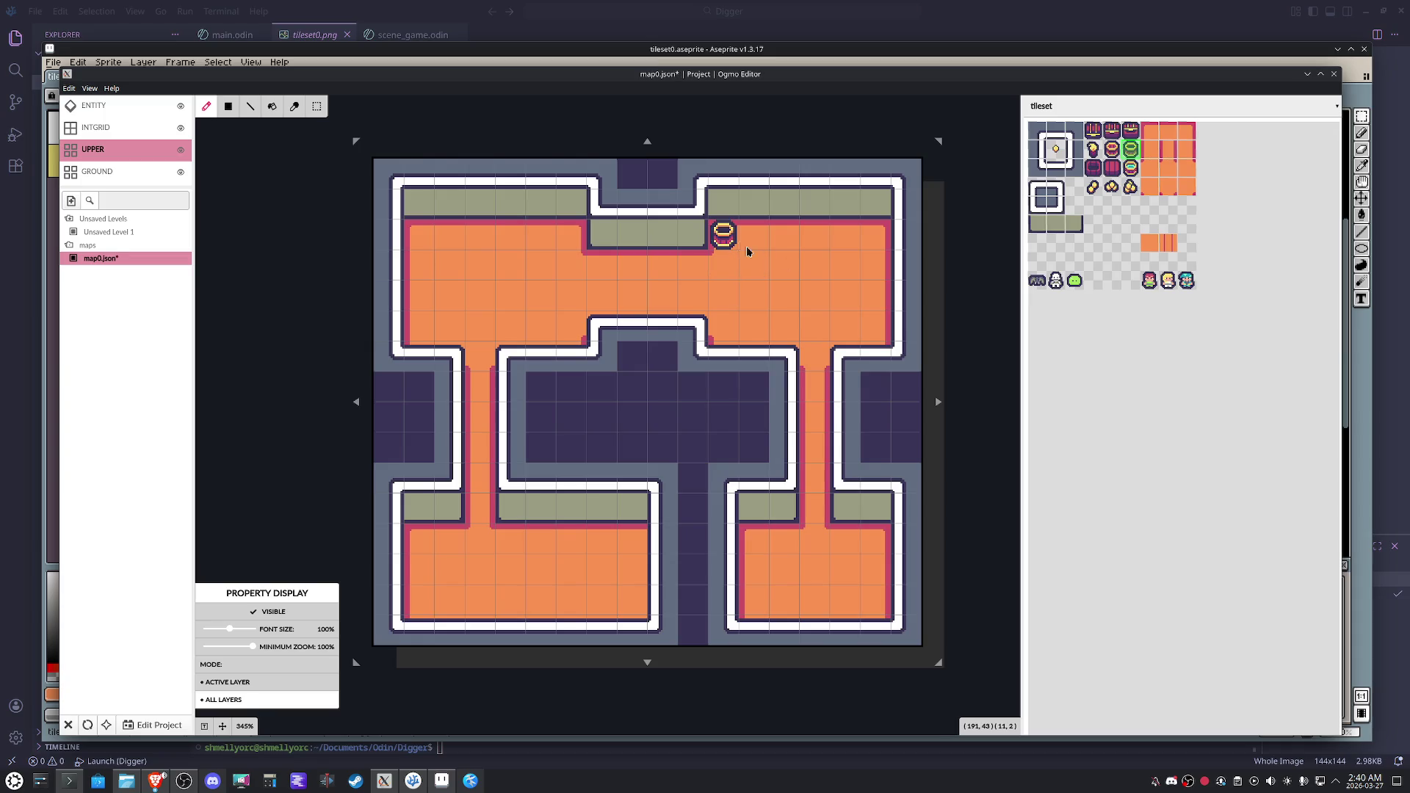
{"action": "left_click", "coordinate": [754, 540]}
{"action": "left_click", "coordinate": [1095, 168]}
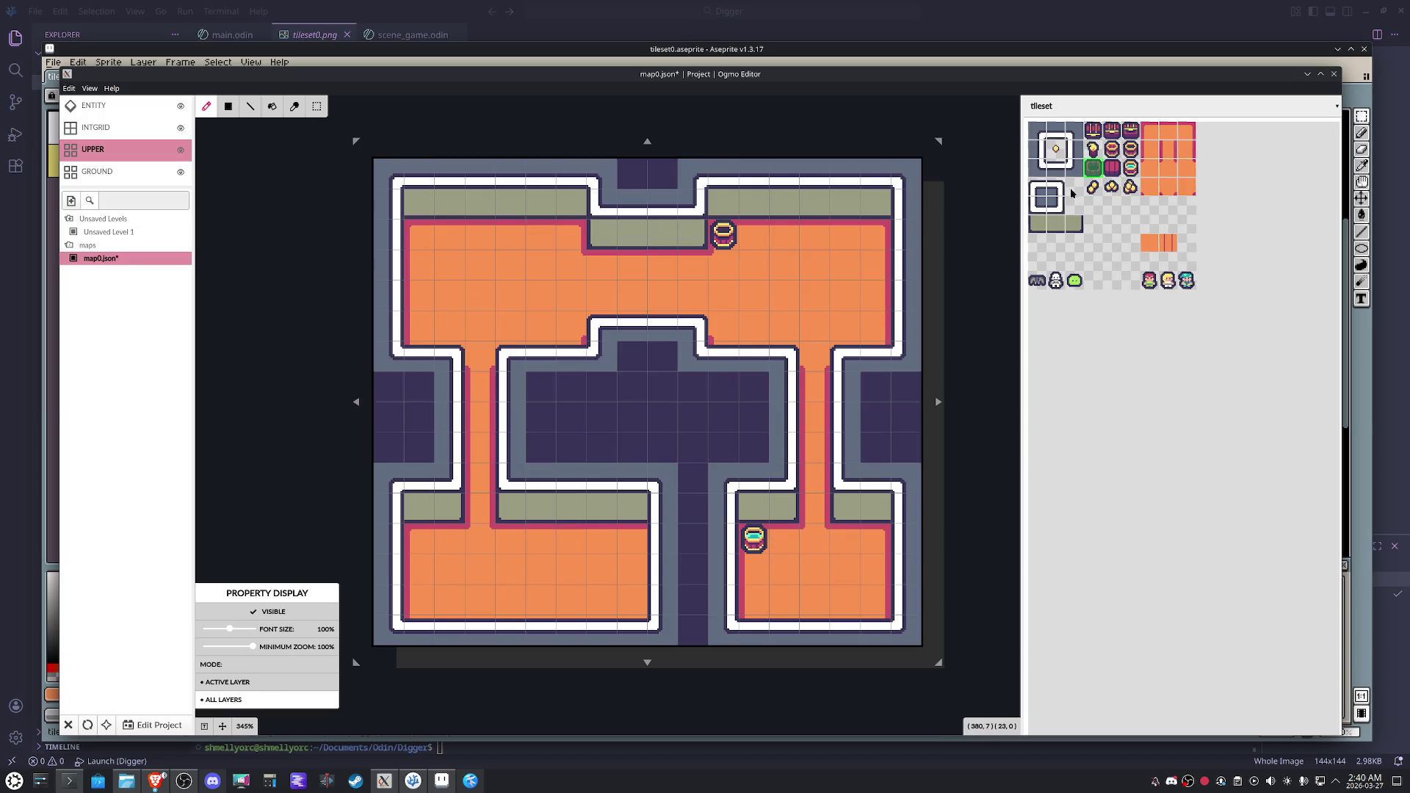
{"action": "left_click", "coordinate": [419, 538]}
{"action": "left_click", "coordinate": [1112, 168]}
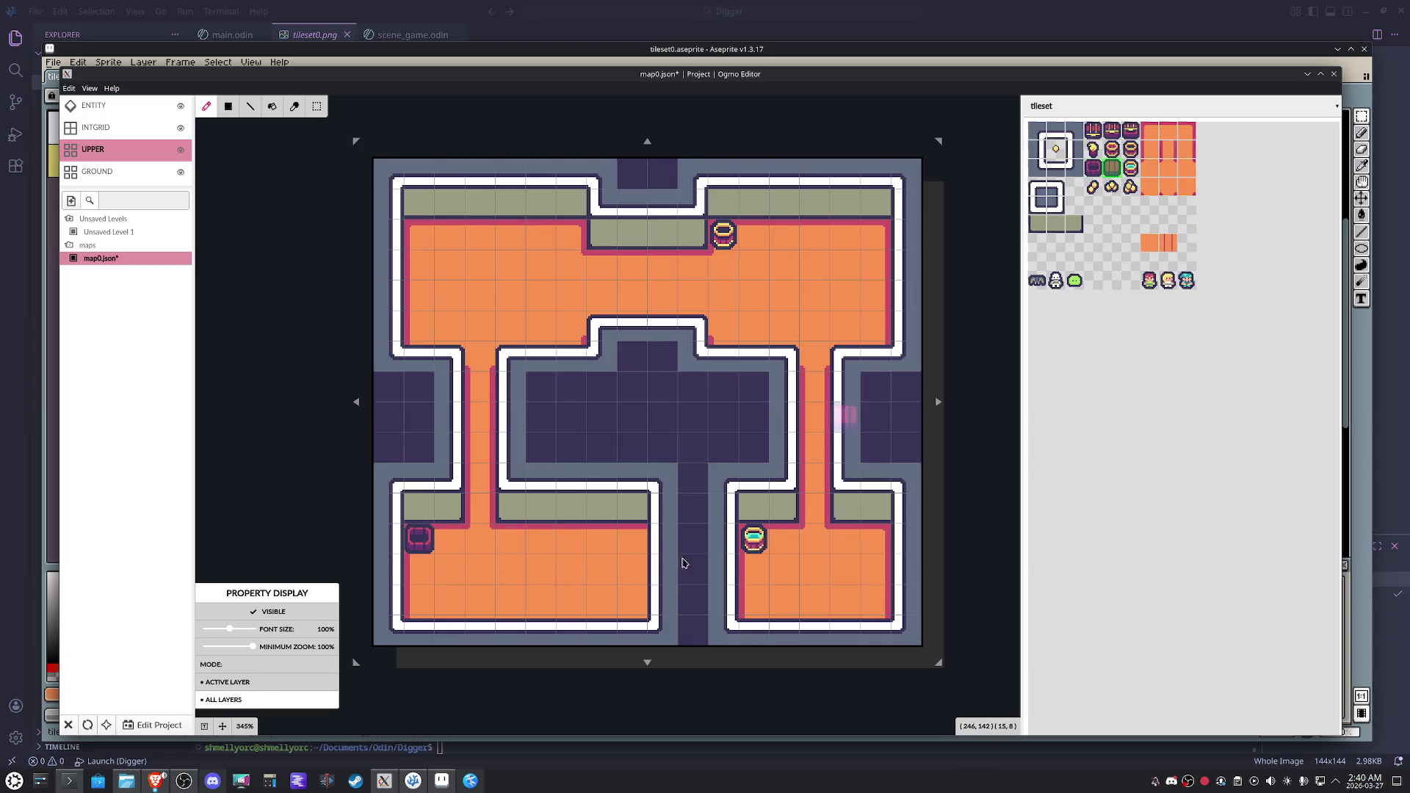
{"action": "left_click", "coordinate": [421, 230]}
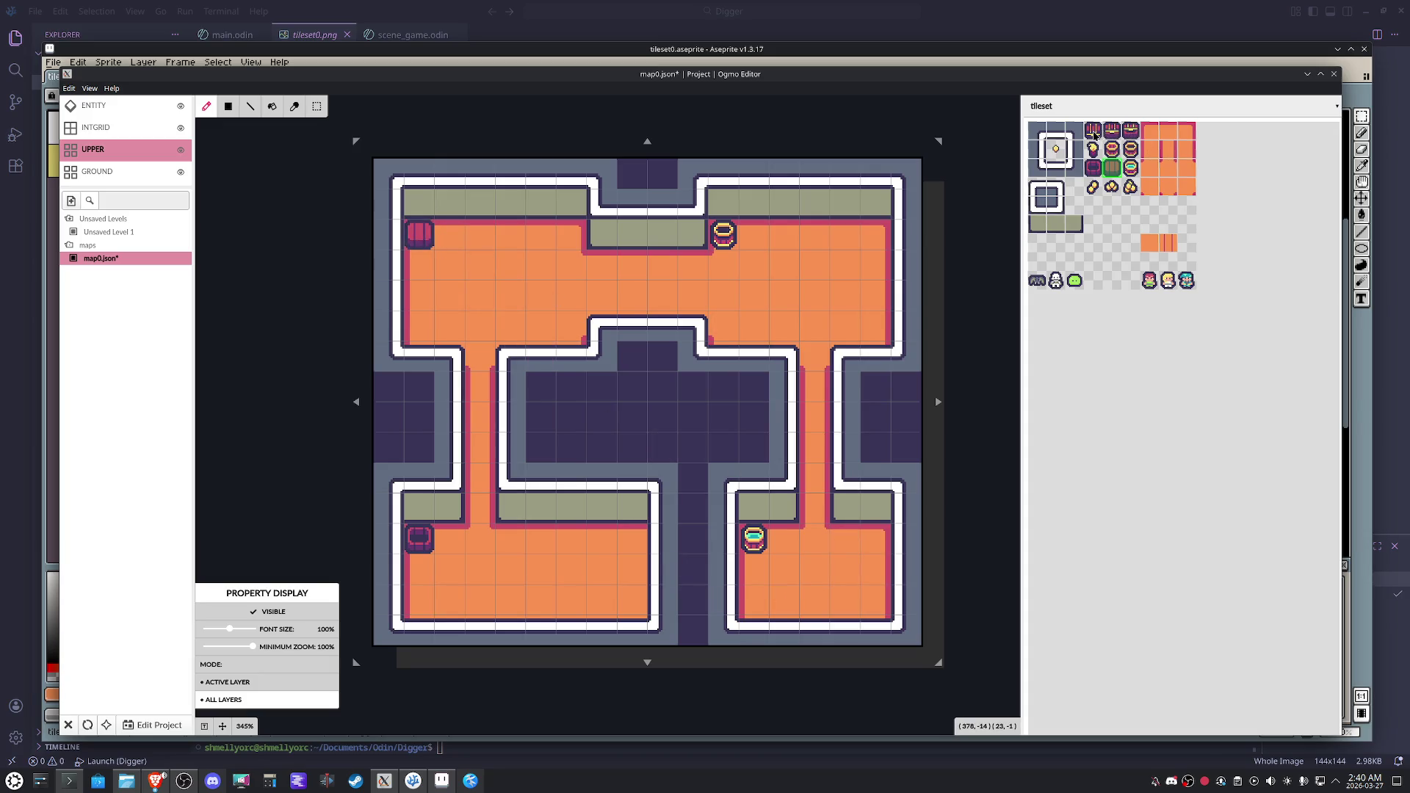
Try placing a chest below the top corridor twice, undoing both placements.
{"action": "left_click", "coordinate": [1132, 132]}
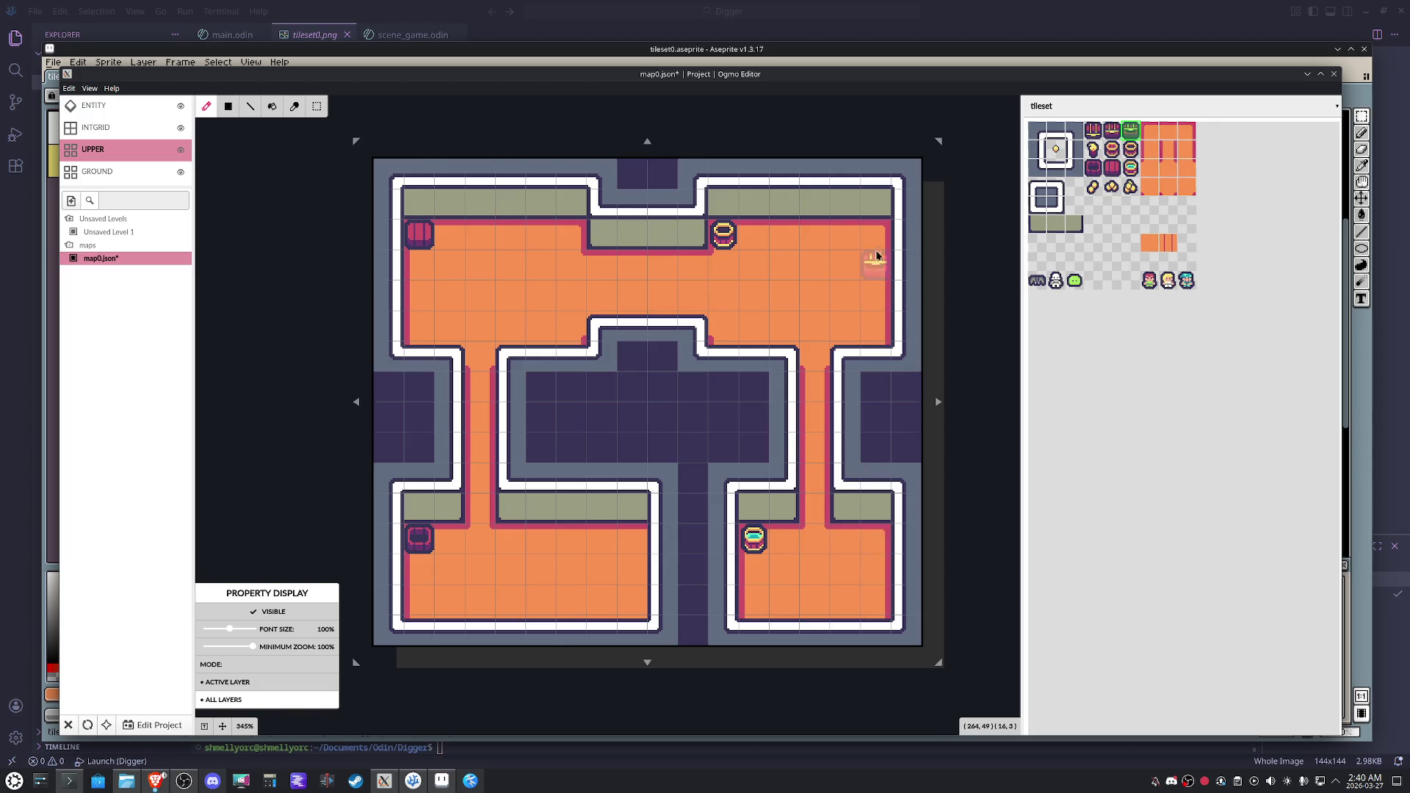
{"action": "left_click", "coordinate": [724, 327]}
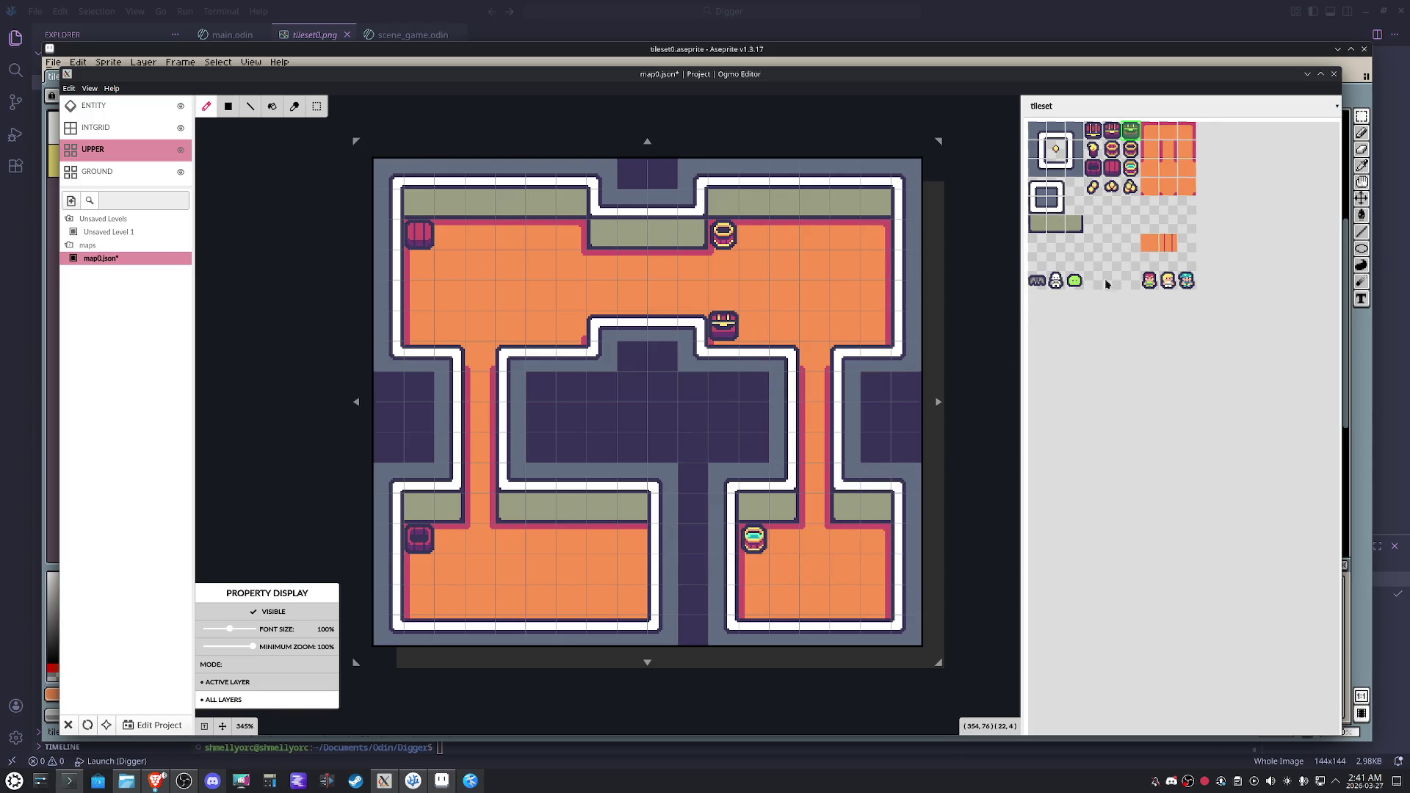
{"action": "key", "text": "ctrl+z"}
{"action": "left_click", "coordinate": [753, 356]}
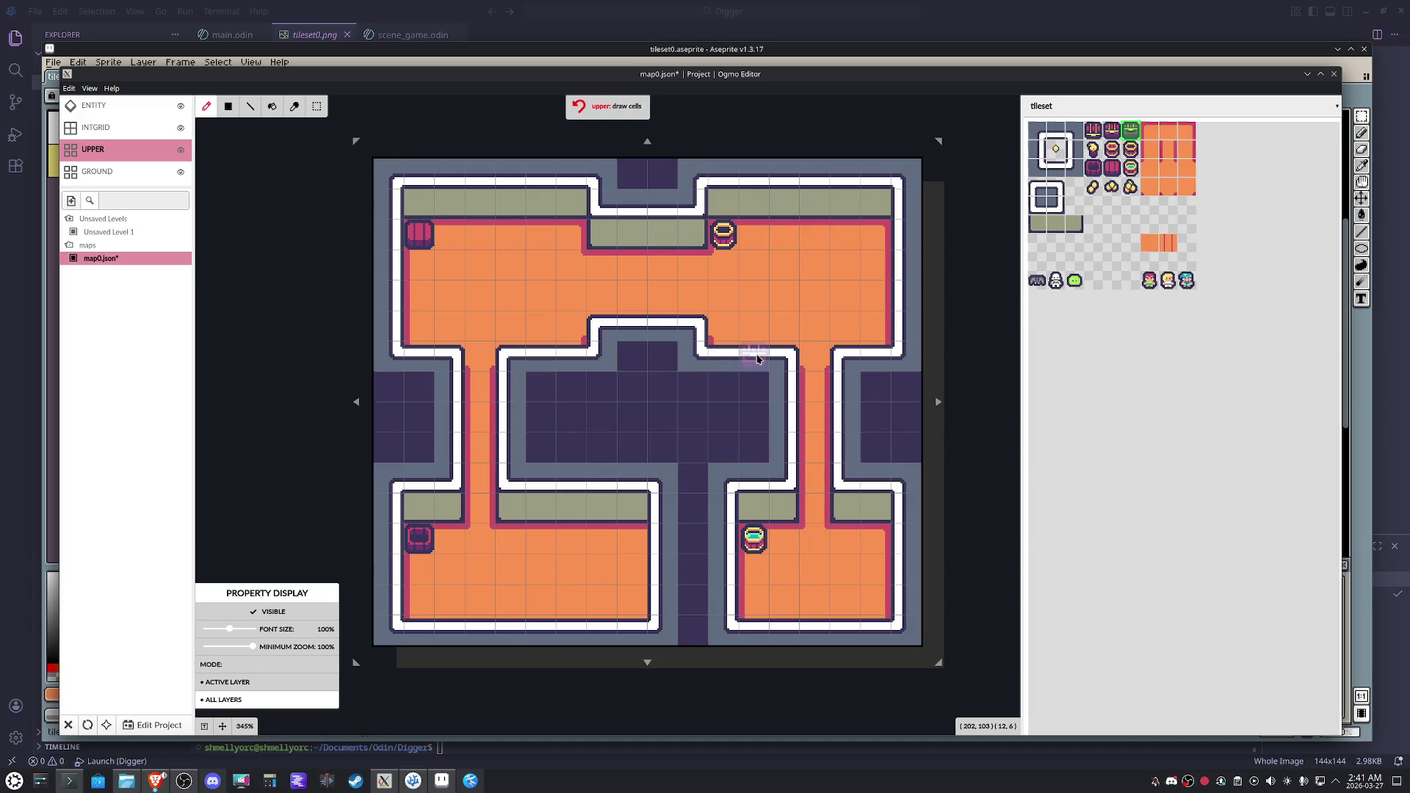
{"action": "key", "text": "ctrl+z"}
Switch between the GROUND and UPPER layers, then select the INTGRID collision layer.
{"action": "left_click", "coordinate": [110, 174]}
{"action": "key", "text": "3"}
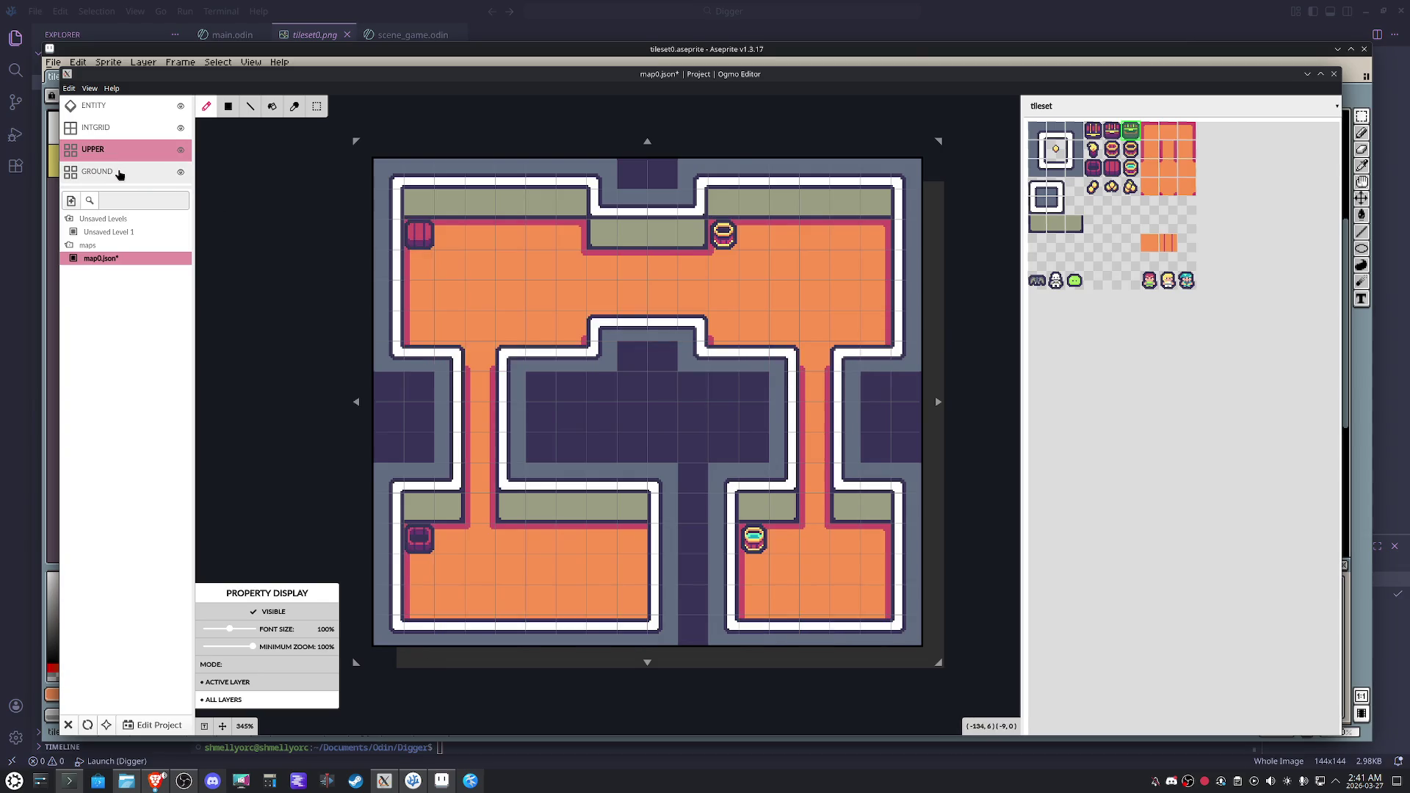
{"action": "left_click", "coordinate": [1130, 187]}
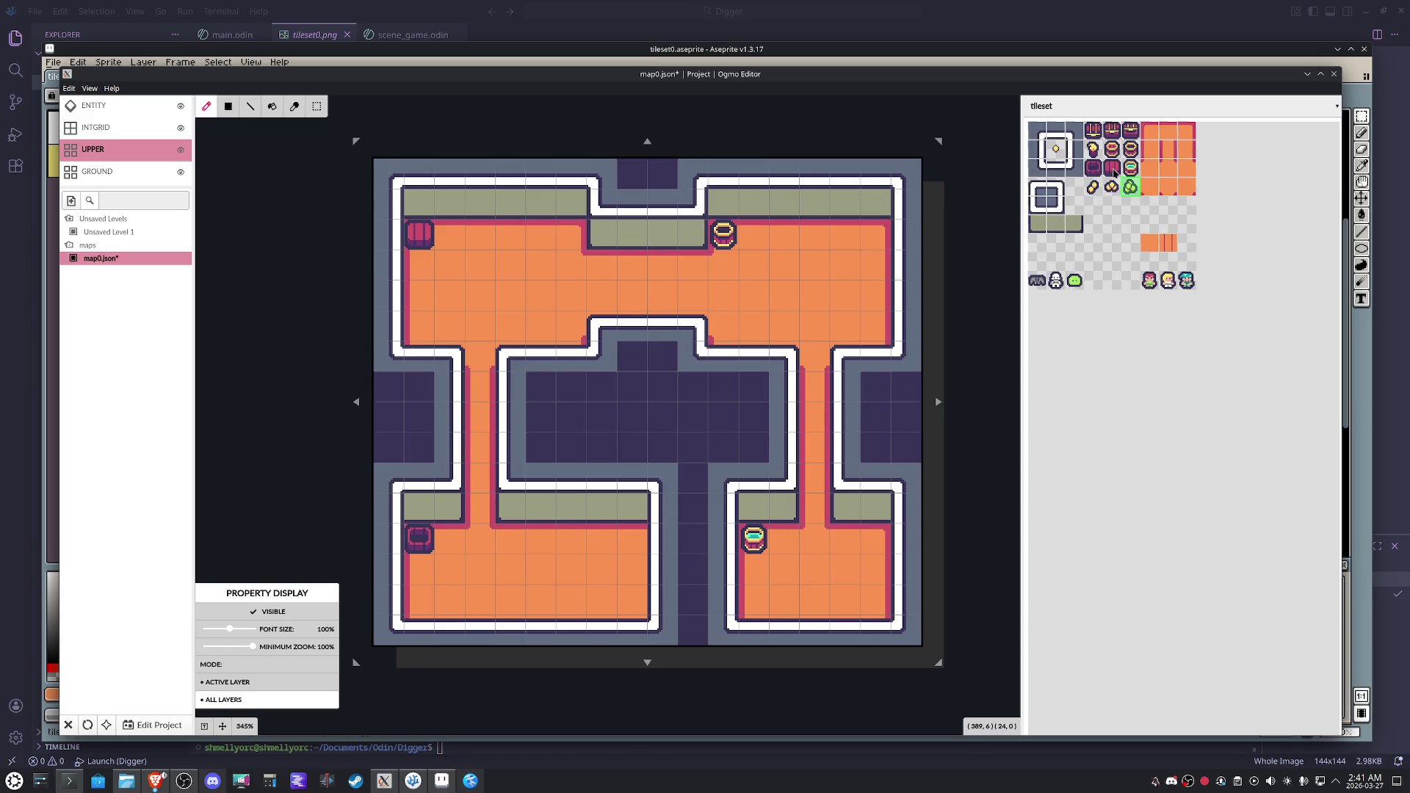
{"action": "left_click", "coordinate": [110, 131]}
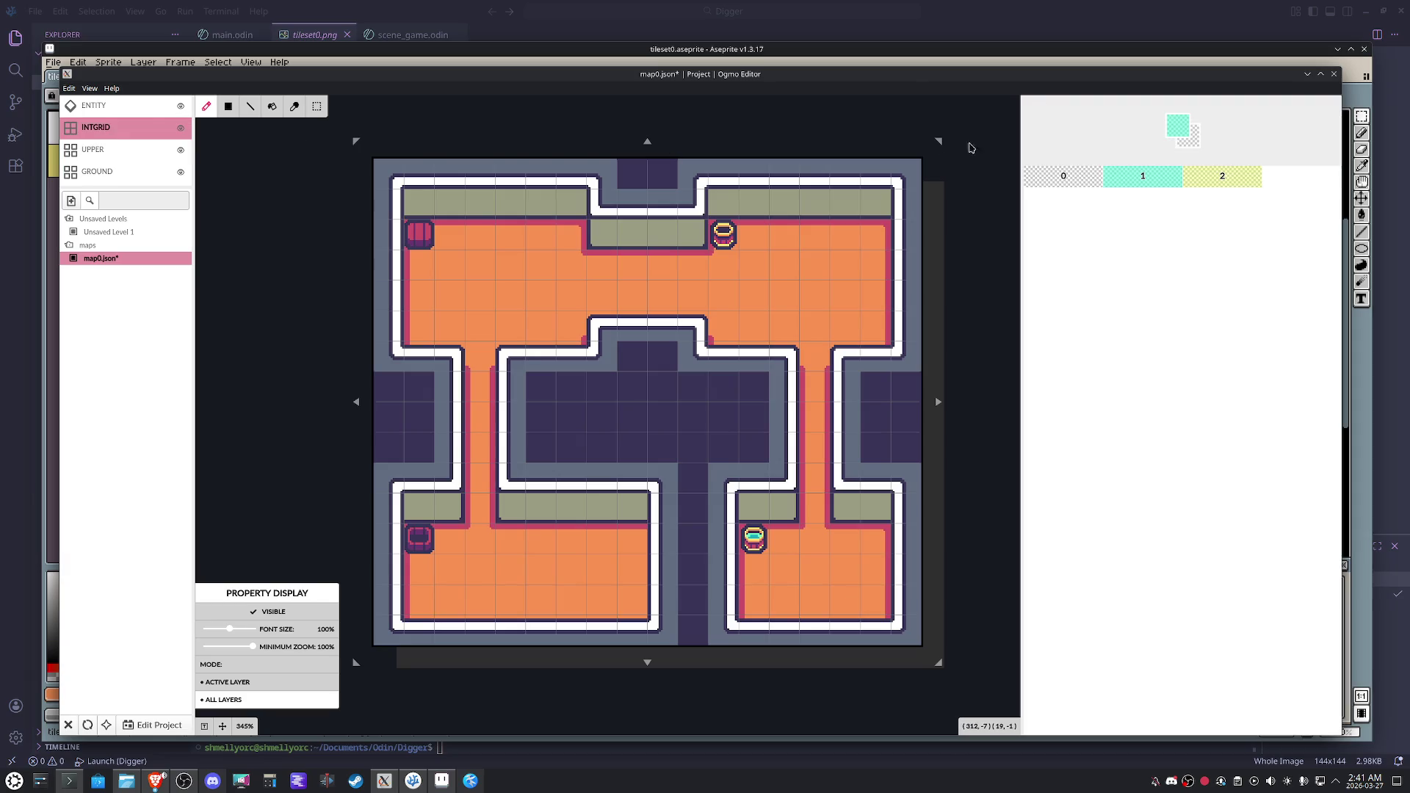
Paint collision cells over the wall cells and save map0.json.
{"action": "mouse_move", "coordinate": [786, 518]}
{"action": "left_mouse_down"}
{"action": "mouse_move", "coordinate": [730, 532]}
{"action": "mouse_move", "coordinate": [725, 626]}
{"action": "mouse_move", "coordinate": [872, 638]}
{"action": "mouse_move", "coordinate": [911, 606]}
{"action": "mouse_move", "coordinate": [902, 514]}
{"action": "mouse_move", "coordinate": [845, 494]}
{"action": "mouse_move", "coordinate": [845, 360]}
{"action": "mouse_move", "coordinate": [902, 355]}
{"action": "mouse_move", "coordinate": [904, 225]}
{"action": "mouse_move", "coordinate": [805, 203]}
{"action": "mouse_move", "coordinate": [718, 210]}
{"action": "mouse_move", "coordinate": [647, 244]}
{"action": "mouse_move", "coordinate": [609, 219]}
{"action": "mouse_move", "coordinate": [450, 207]}
{"action": "mouse_move", "coordinate": [412, 226]}
{"action": "mouse_move", "coordinate": [383, 289]}
{"action": "mouse_move", "coordinate": [389, 358]}
{"action": "mouse_move", "coordinate": [425, 358]}
{"action": "mouse_move", "coordinate": [440, 390]}
{"action": "mouse_move", "coordinate": [436, 509]}
{"action": "mouse_move", "coordinate": [389, 581]}
{"action": "mouse_move", "coordinate": [422, 631]}
{"action": "mouse_move", "coordinate": [652, 644]}
{"action": "mouse_move", "coordinate": [663, 561]}
{"action": "mouse_move", "coordinate": [614, 506]}
{"action": "mouse_move", "coordinate": [513, 474]}
{"action": "mouse_move", "coordinate": [516, 364]}
{"action": "mouse_move", "coordinate": [636, 332]}
{"action": "mouse_move", "coordinate": [781, 371]}
{"action": "mouse_move", "coordinate": [788, 478]}
{"action": "left_mouse_up"}
{"action": "left_click", "coordinate": [756, 548]}
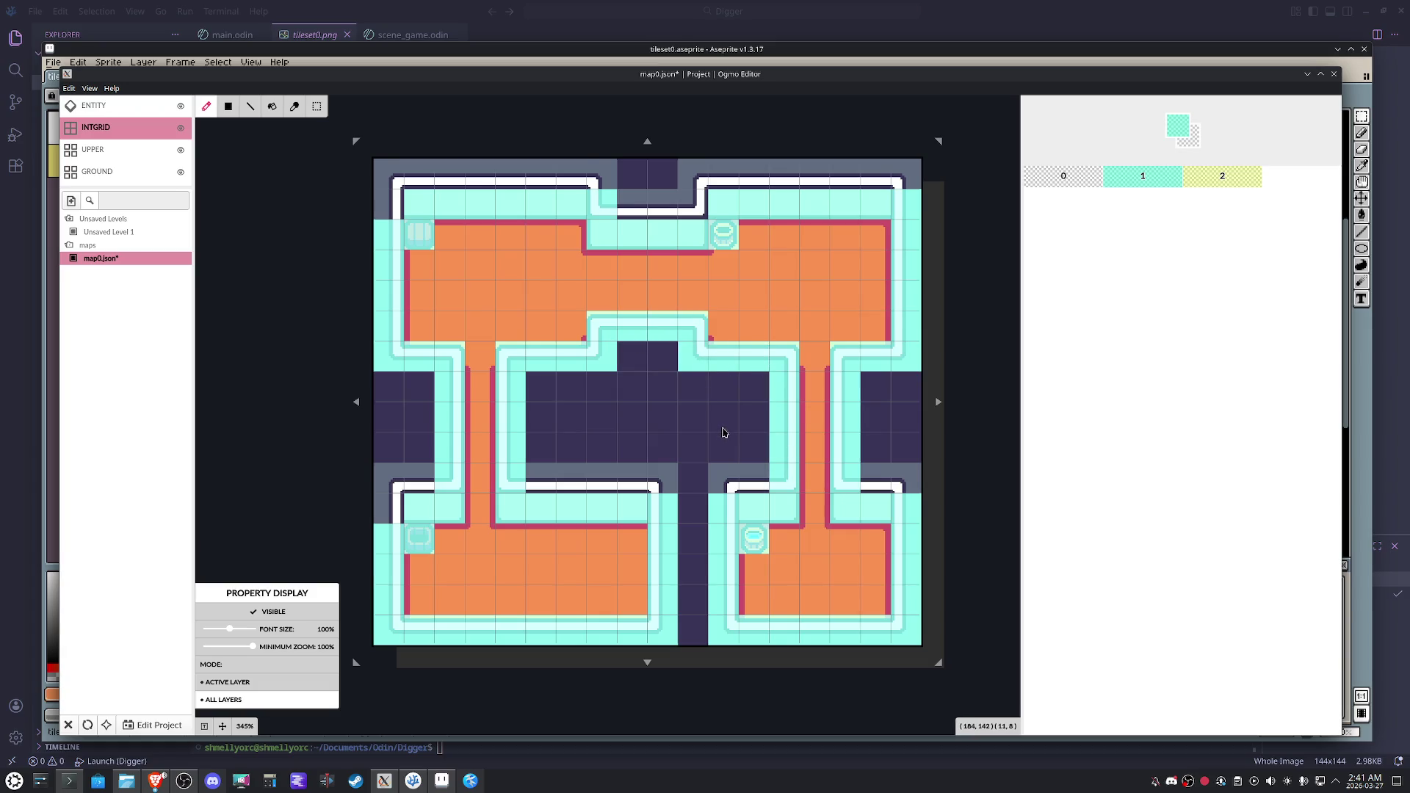
{"action": "key", "text": "ctrl+s"}
Scroll the level view and bring up the project settings.
{"action": "scroll", "coordinate": [725, 395], "scroll_direction": "up", "scroll_amount": 4}
{"action": "scroll", "coordinate": [726, 395], "scroll_direction": "down", "scroll_amount": 5}
{"action": "scroll", "coordinate": [726, 395], "scroll_direction": "up", "scroll_amount": 2}
{"action": "scroll", "coordinate": [725, 395], "scroll_direction": "down", "scroll_amount": 1}
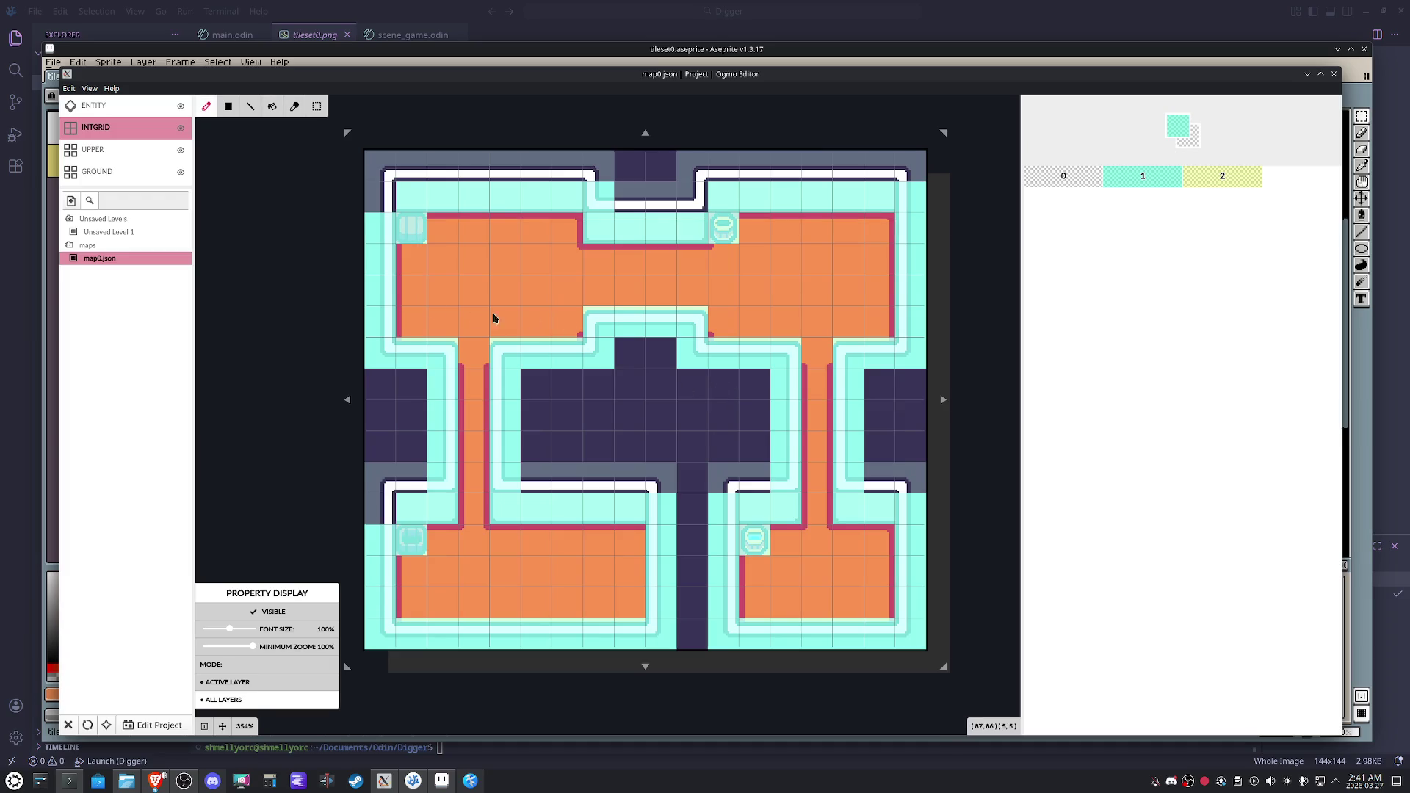
{"action": "left_click", "coordinate": [152, 725]}
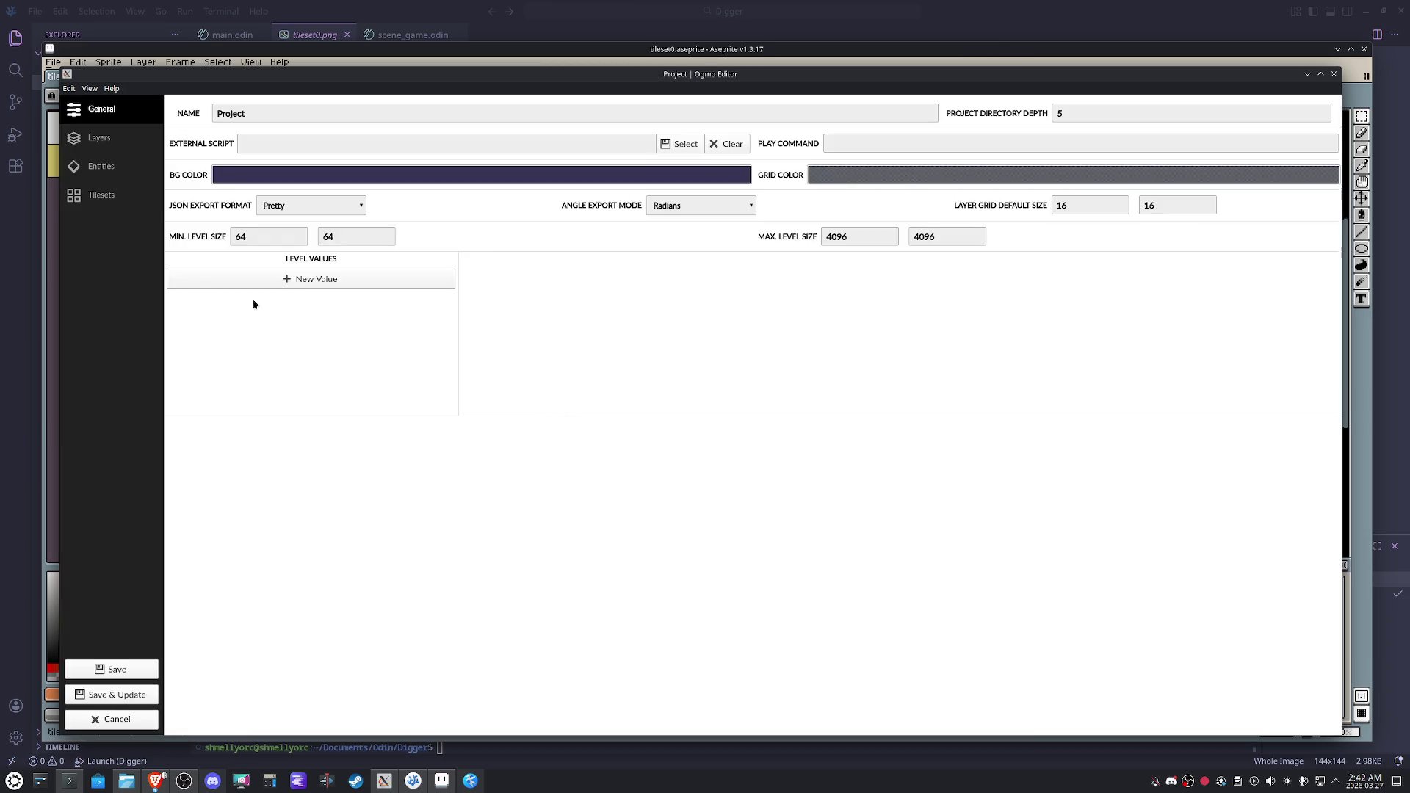
Set the intgrid layer's value 1 colour alpha to 100.
{"action": "left_click", "coordinate": [110, 175]}
{"action": "left_click", "coordinate": [110, 143]}
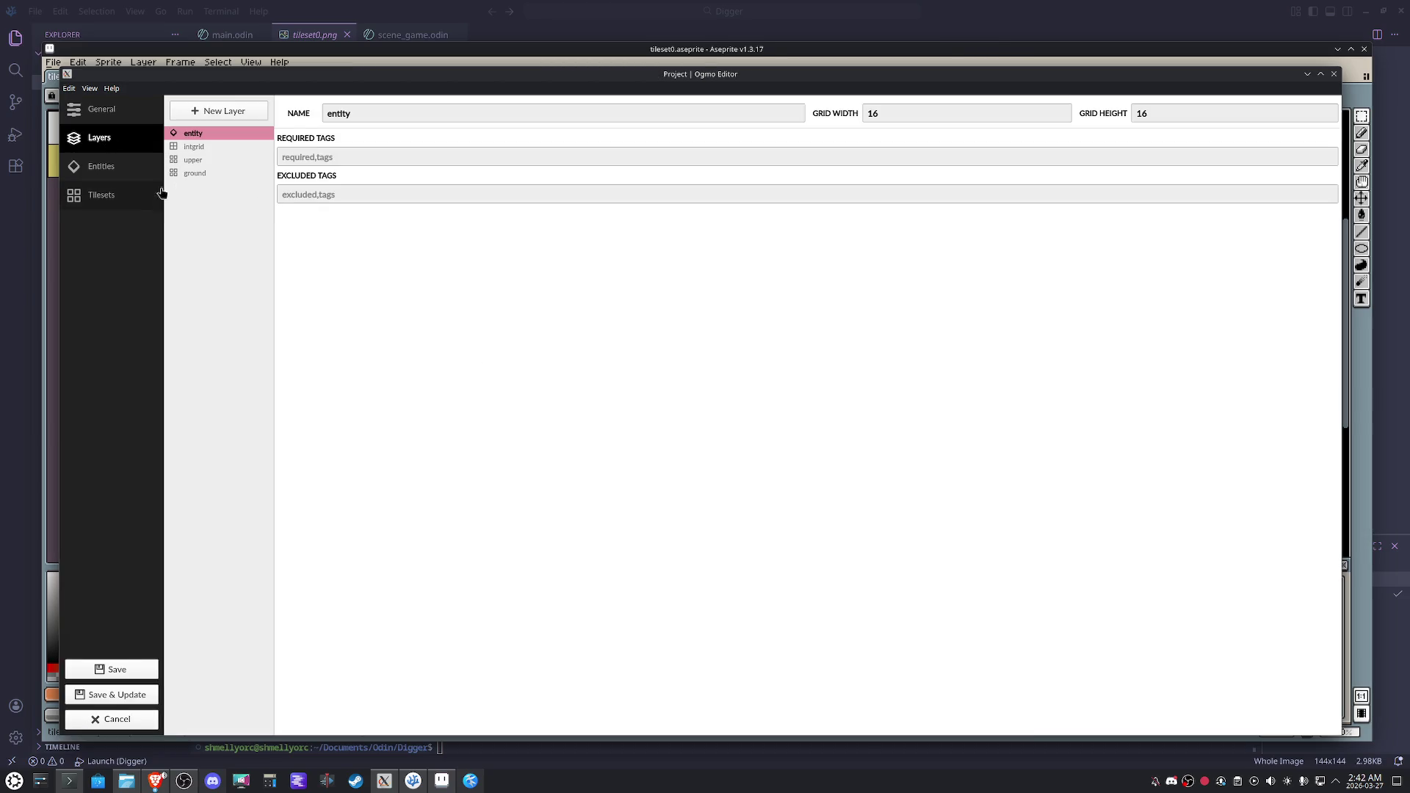
{"action": "left_click", "coordinate": [213, 148]}
{"action": "left_click", "coordinate": [354, 191]}
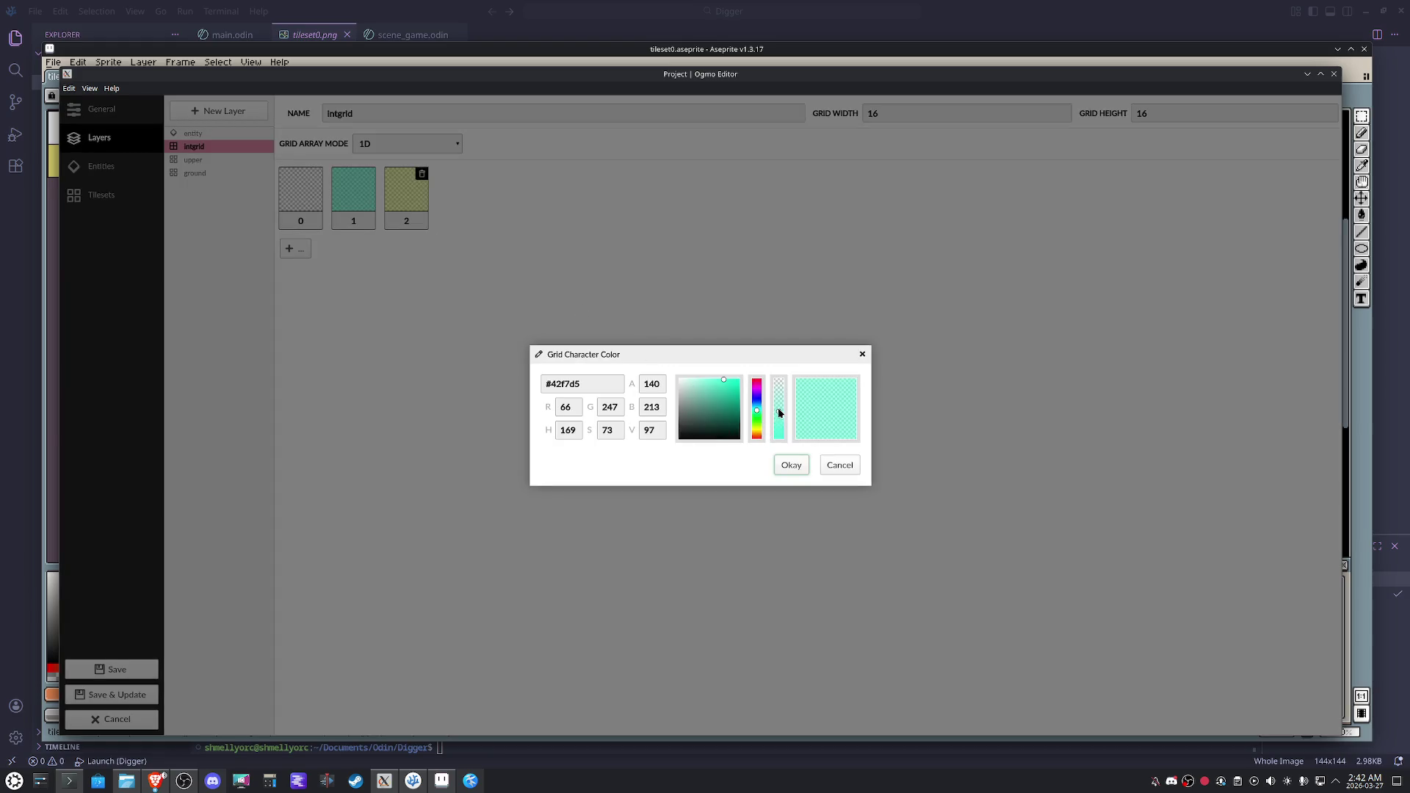
{"action": "left_click_drag", "start_coordinate": [780, 416], "coordinate": [782, 401]}
{"action": "double_click", "coordinate": [649, 384]}
{"action": "type", "text": "100"}
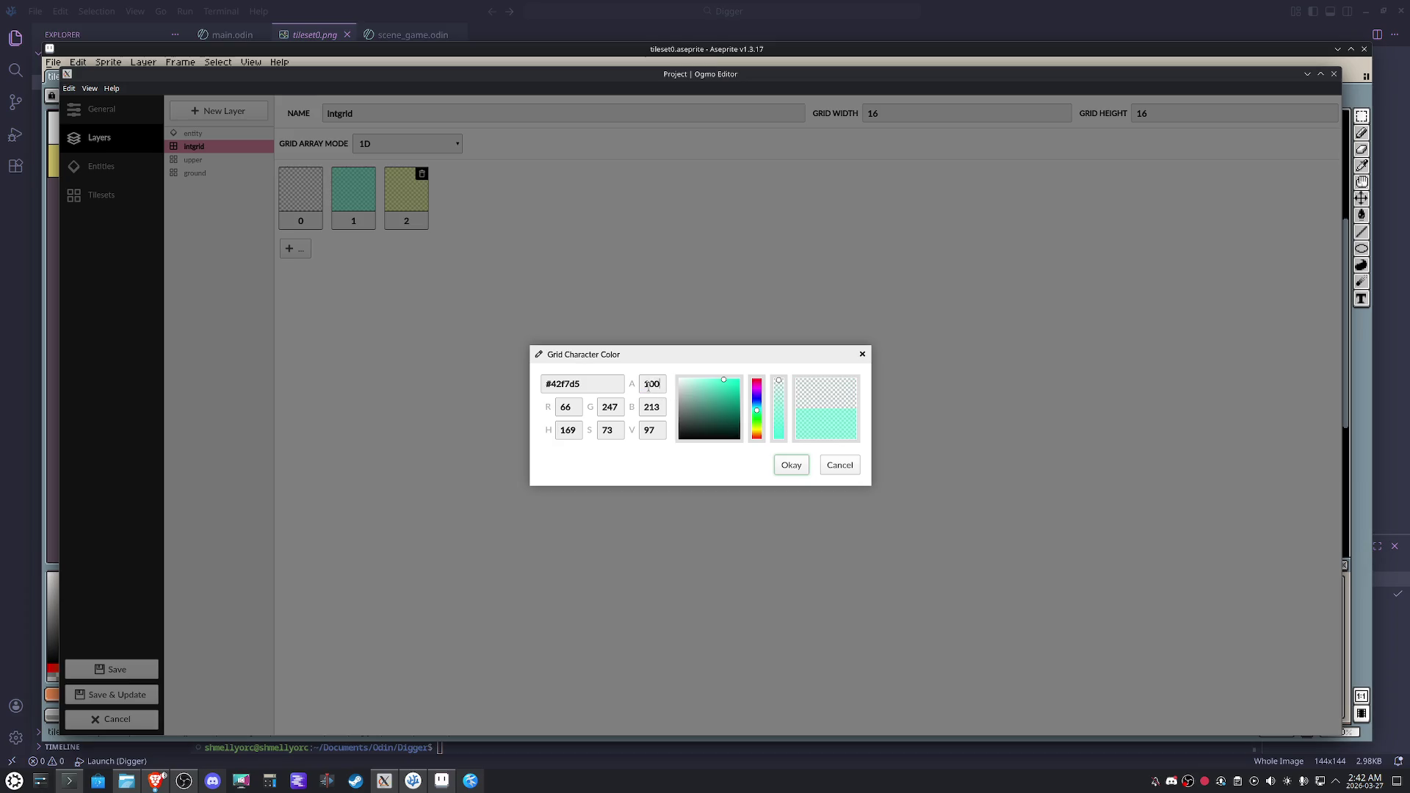
{"action": "key", "text": "Return"}
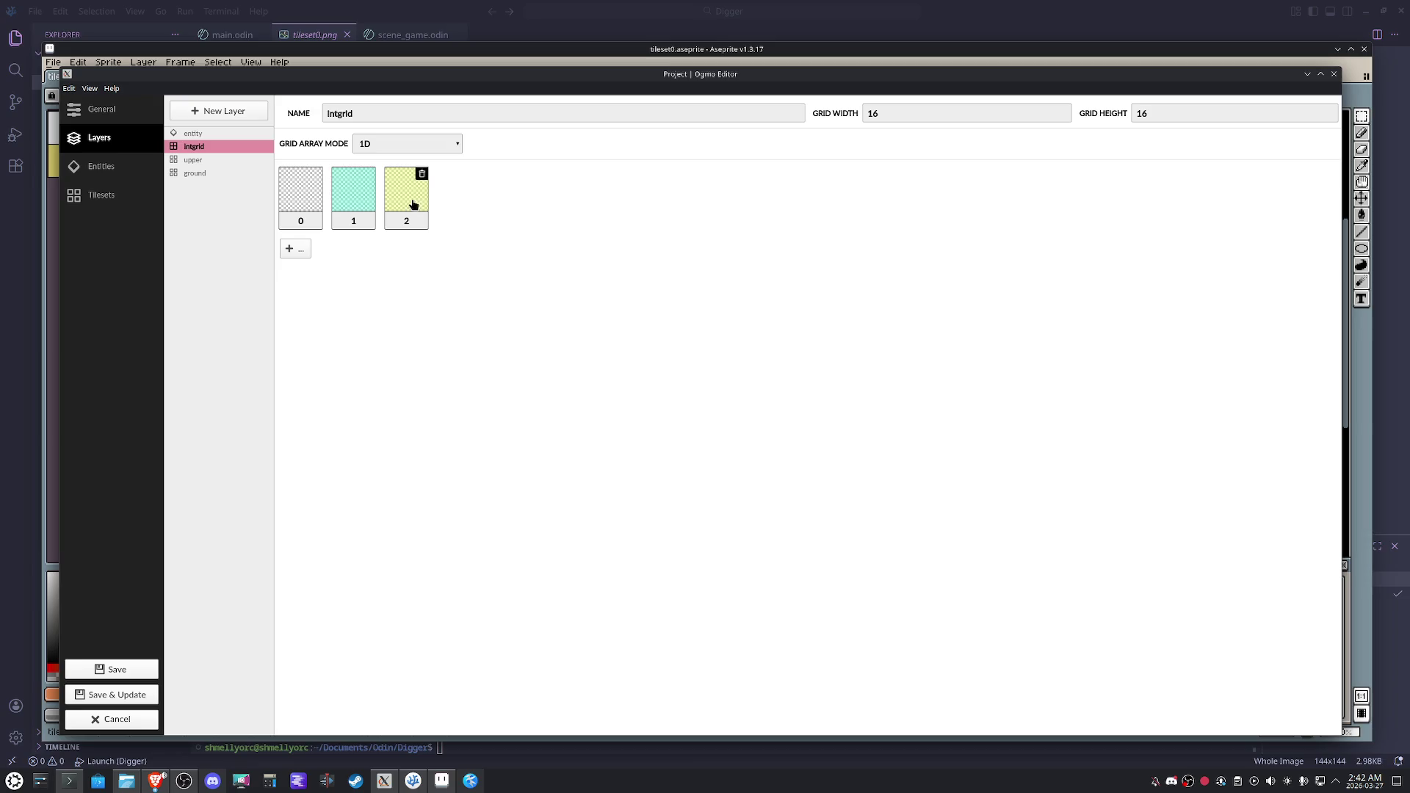
Leave value 2's colour unchanged, then save the project and update all levels.
{"action": "left_click", "coordinate": [413, 204]}
{"action": "left_click", "coordinate": [790, 465]}
{"action": "left_click", "coordinate": [114, 694]}
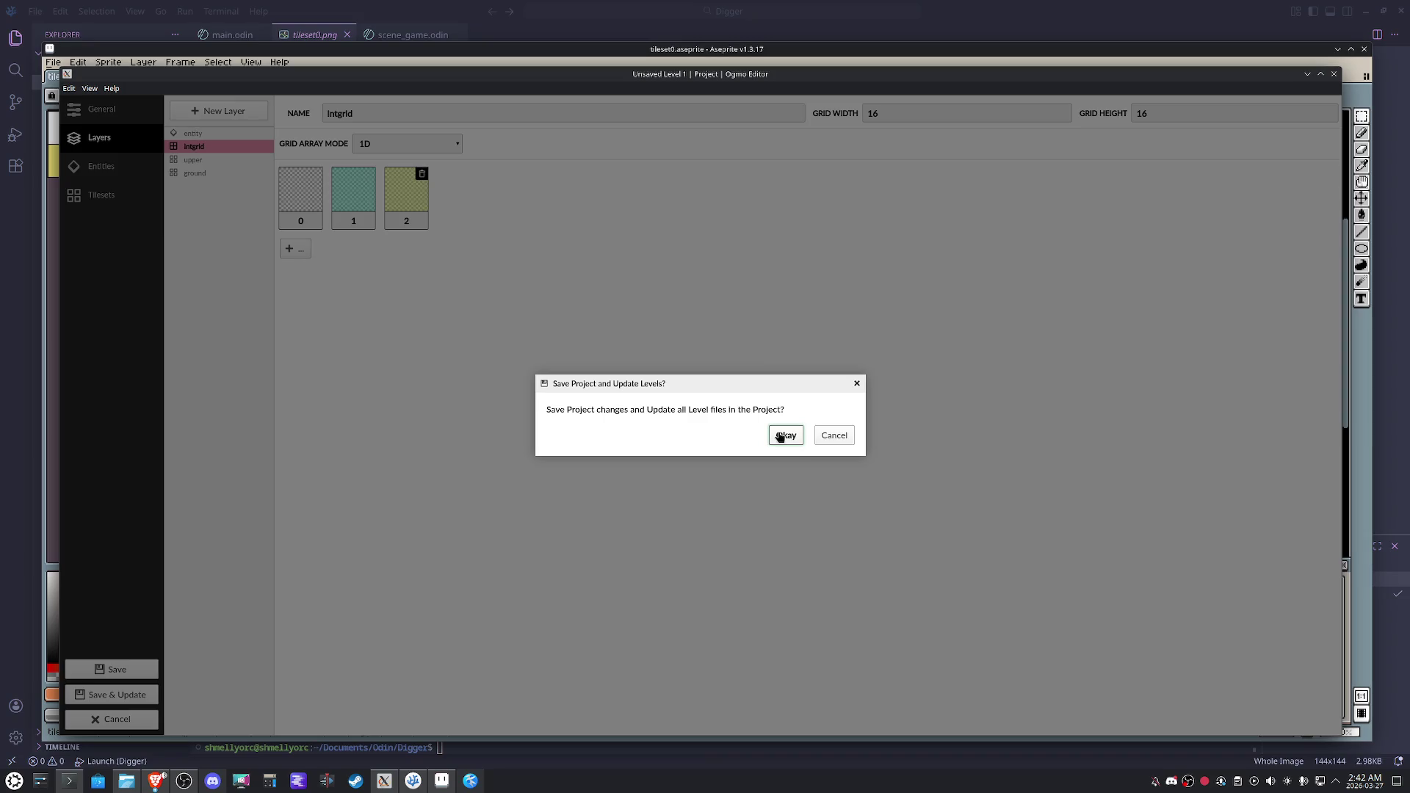
{"action": "left_click", "coordinate": [781, 436]}
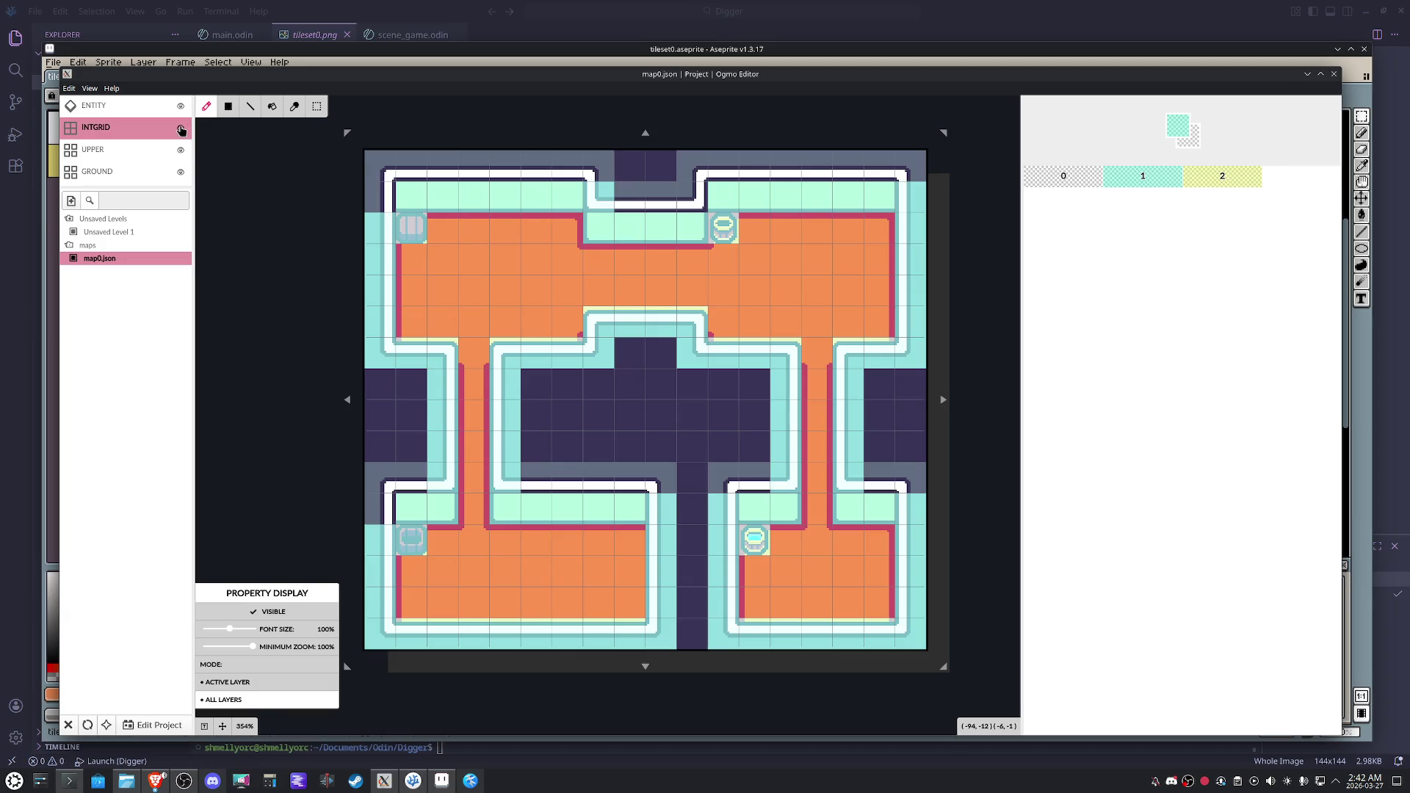
Select the UPPER layer, eyedrop slate colour #606C81 from the tileset in Aseprite, and return to Ogmo.
{"action": "left_click", "coordinate": [146, 147]}
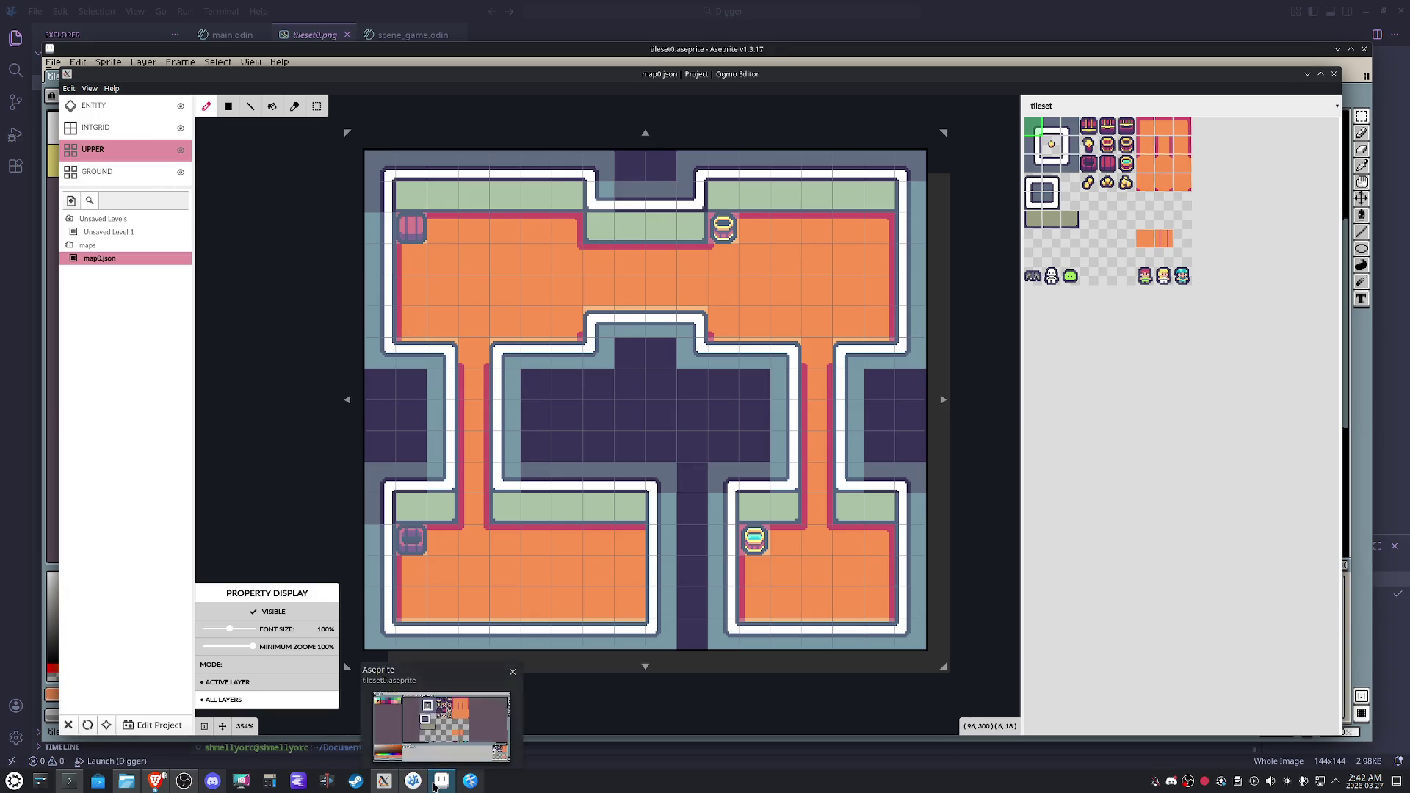
{"action": "left_click", "coordinate": [441, 782]}
{"action": "key", "text": "i"}
{"action": "left_click", "coordinate": [537, 309]}
{"action": "left_click", "coordinate": [183, 693]}
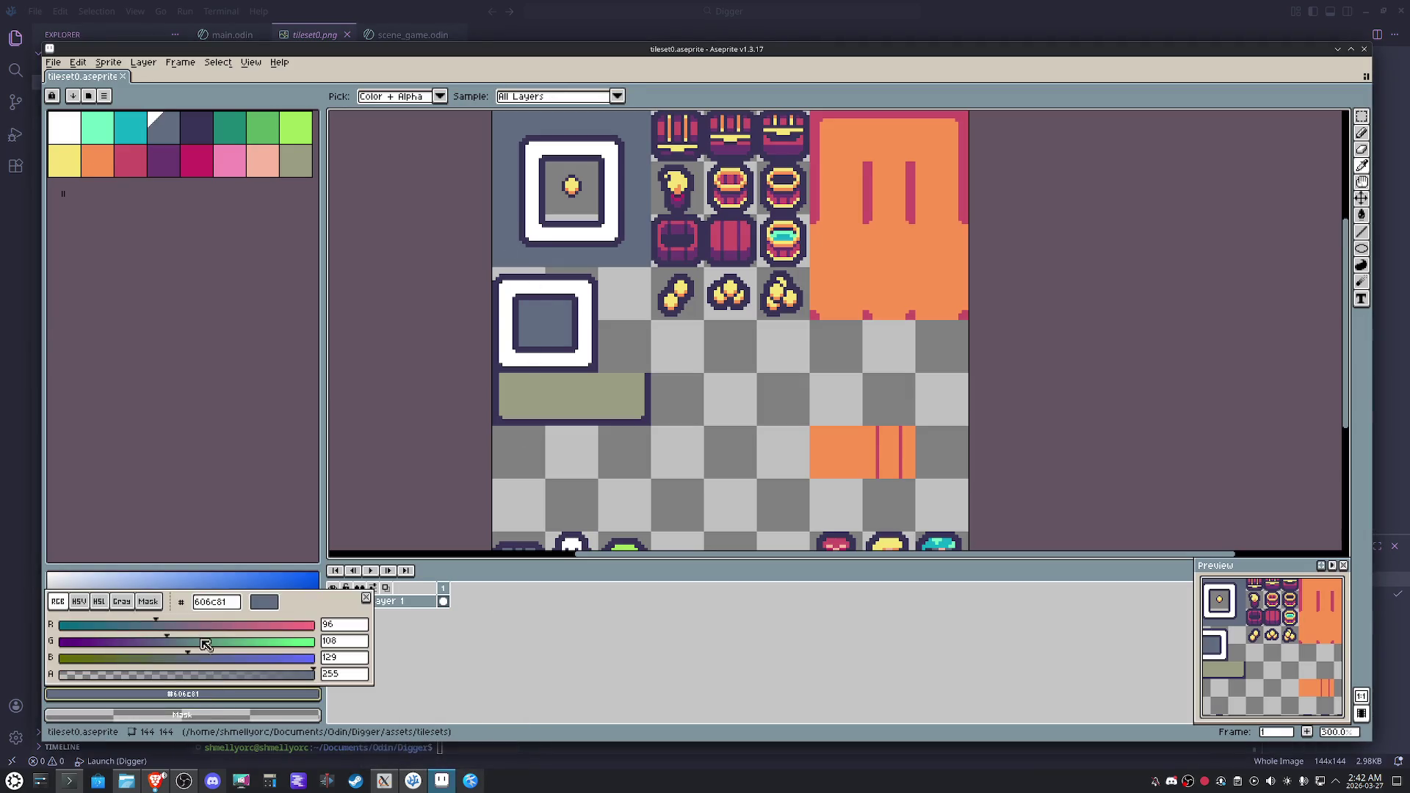
{"action": "left_click", "coordinate": [431, 782]}
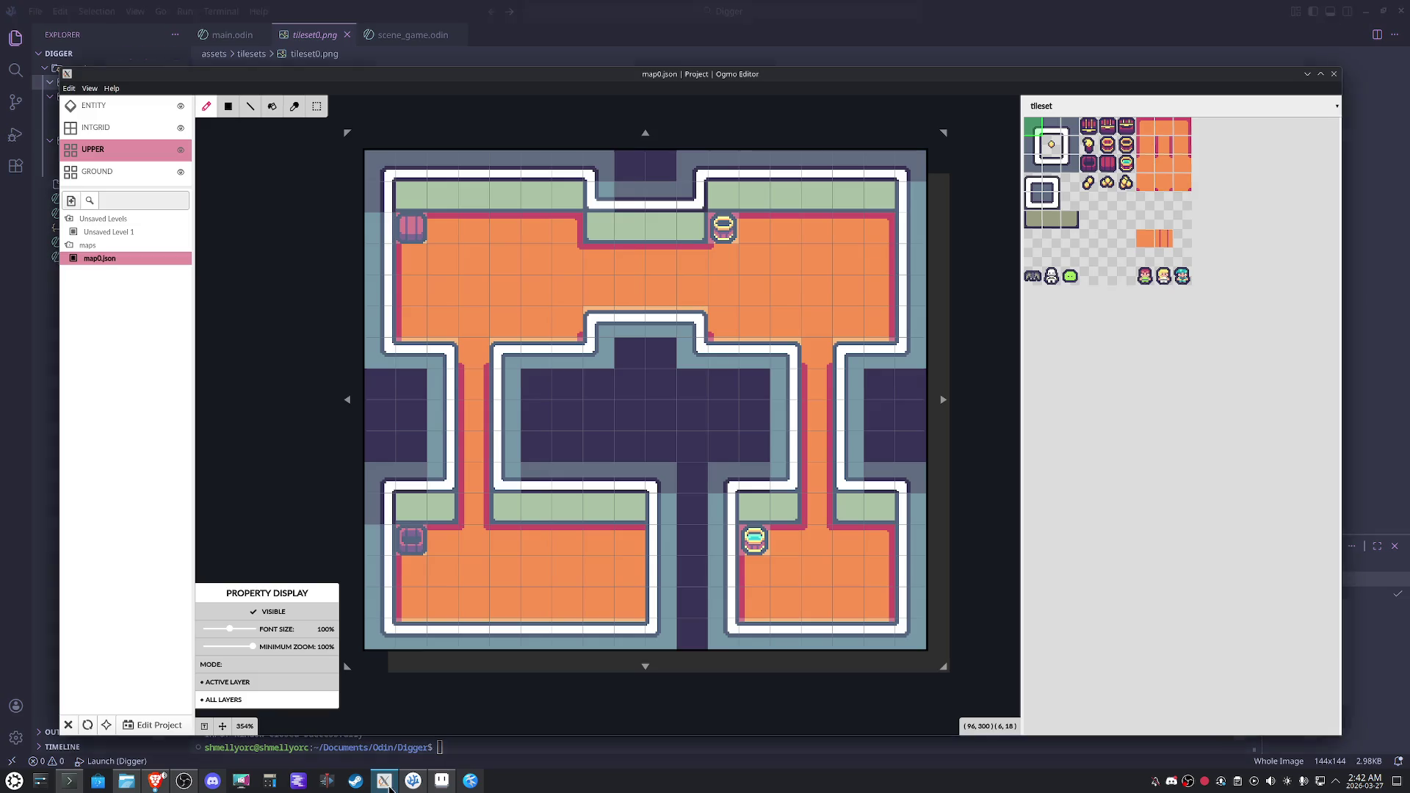
{"action": "left_click", "coordinate": [385, 781]}
Set the project background colour to the pasted slate #606C81, then save and update all levels.
{"action": "left_click", "coordinate": [158, 725]}
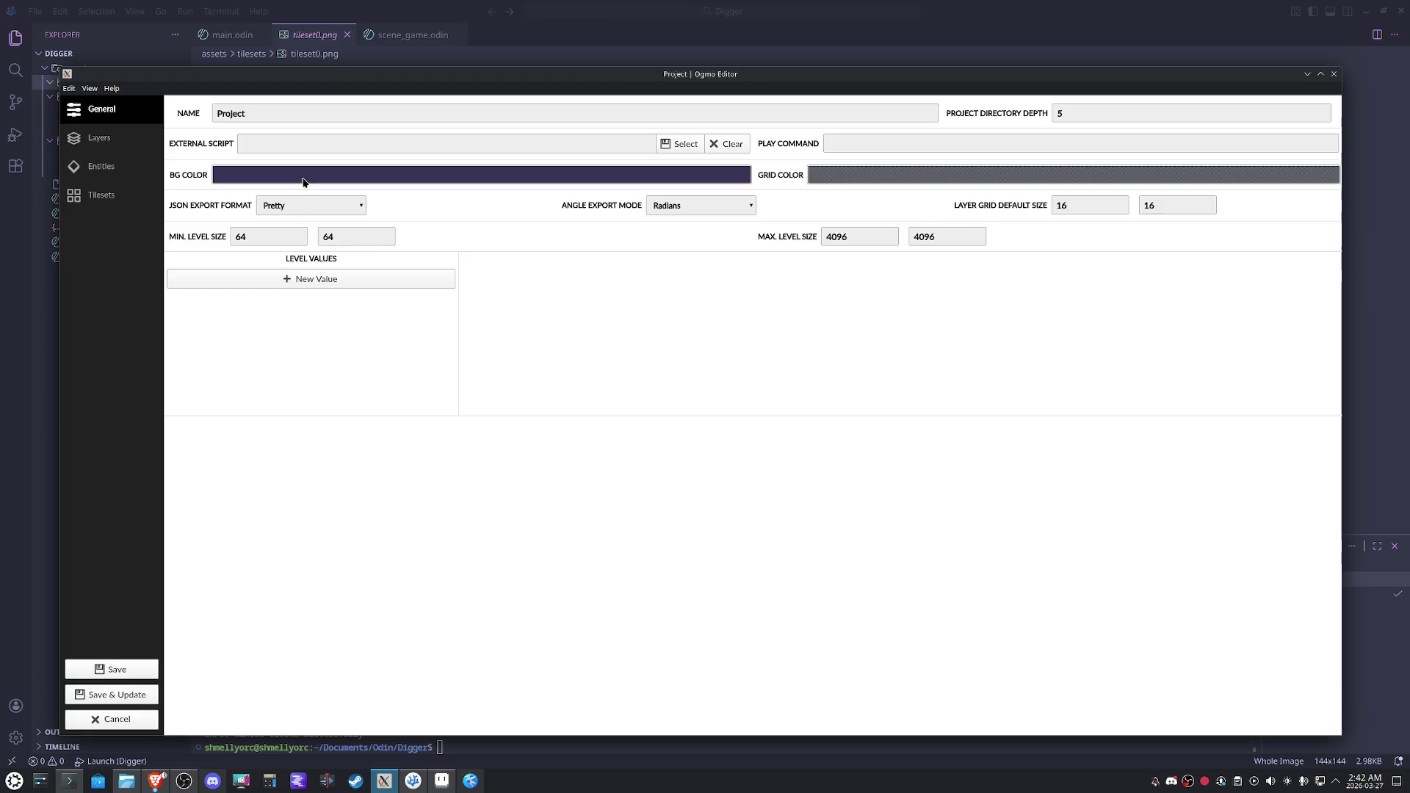
{"action": "left_click", "coordinate": [303, 181]}
{"action": "left_click_drag", "start_coordinate": [596, 388], "coordinate": [494, 384]}
{"action": "type", "text": "606c81"}
{"action": "left_click", "coordinate": [789, 467]}
{"action": "left_click", "coordinate": [144, 685]}
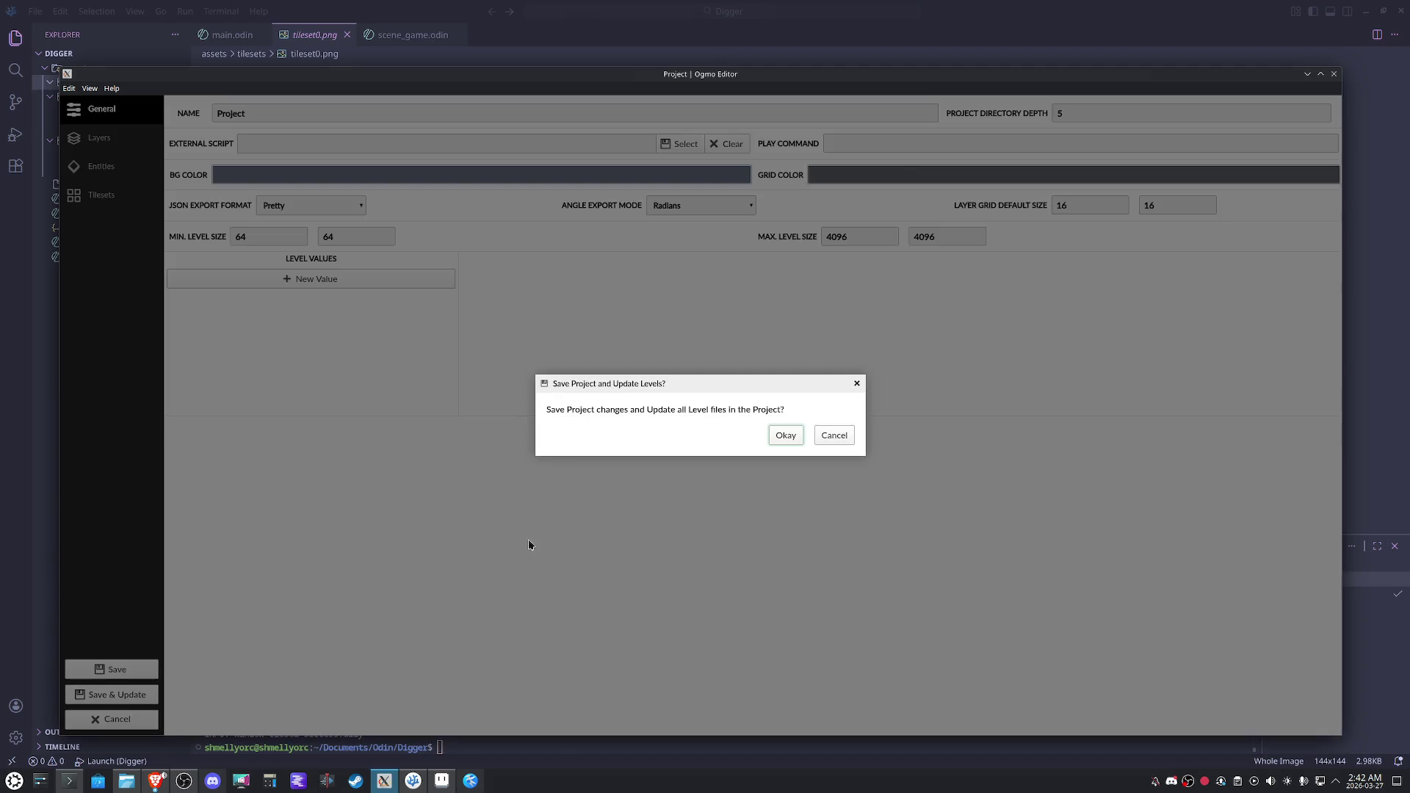
{"action": "left_click", "coordinate": [784, 435]}
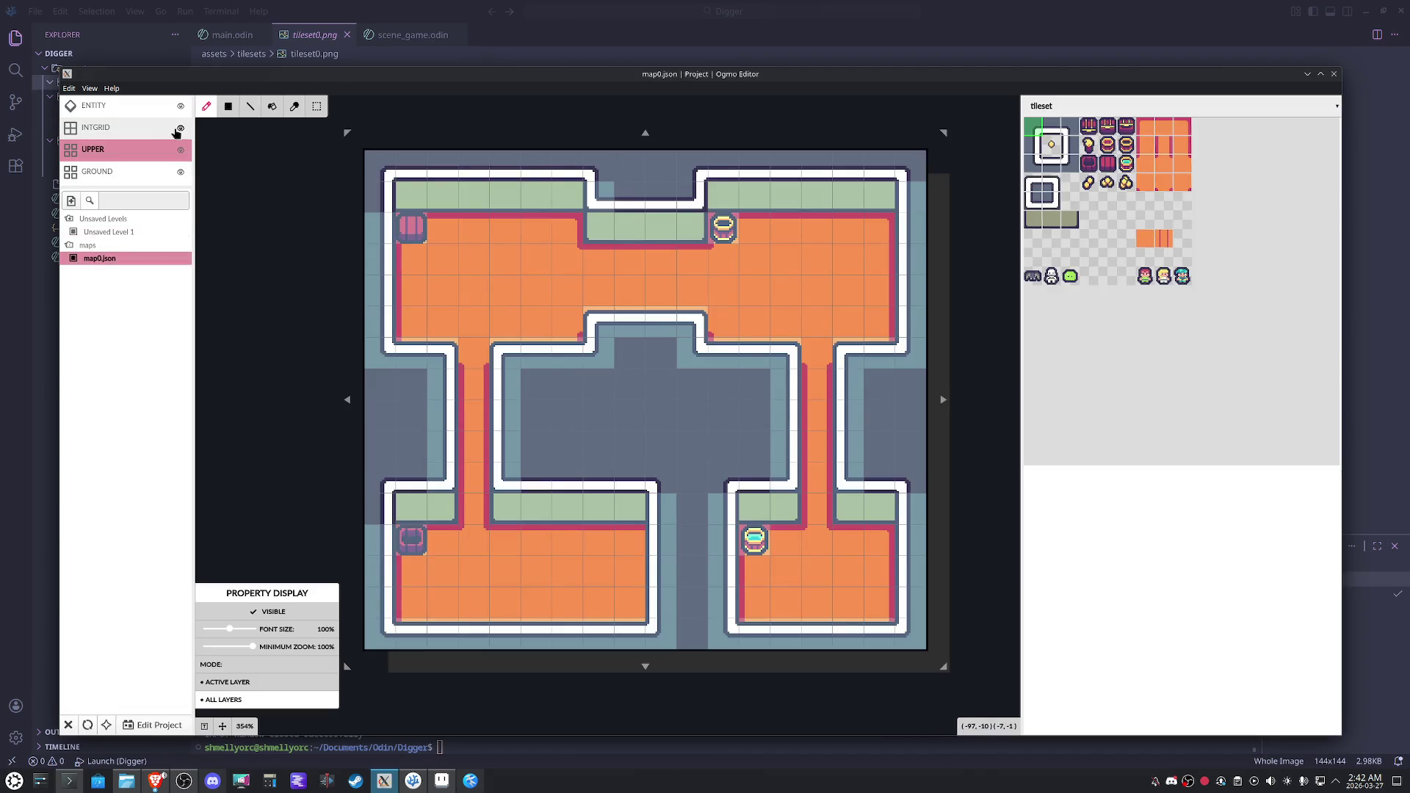
Hide the intgrid overlay, choose rectangle select, and open map0.json in VSCodium.
{"action": "left_click", "coordinate": [181, 129]}
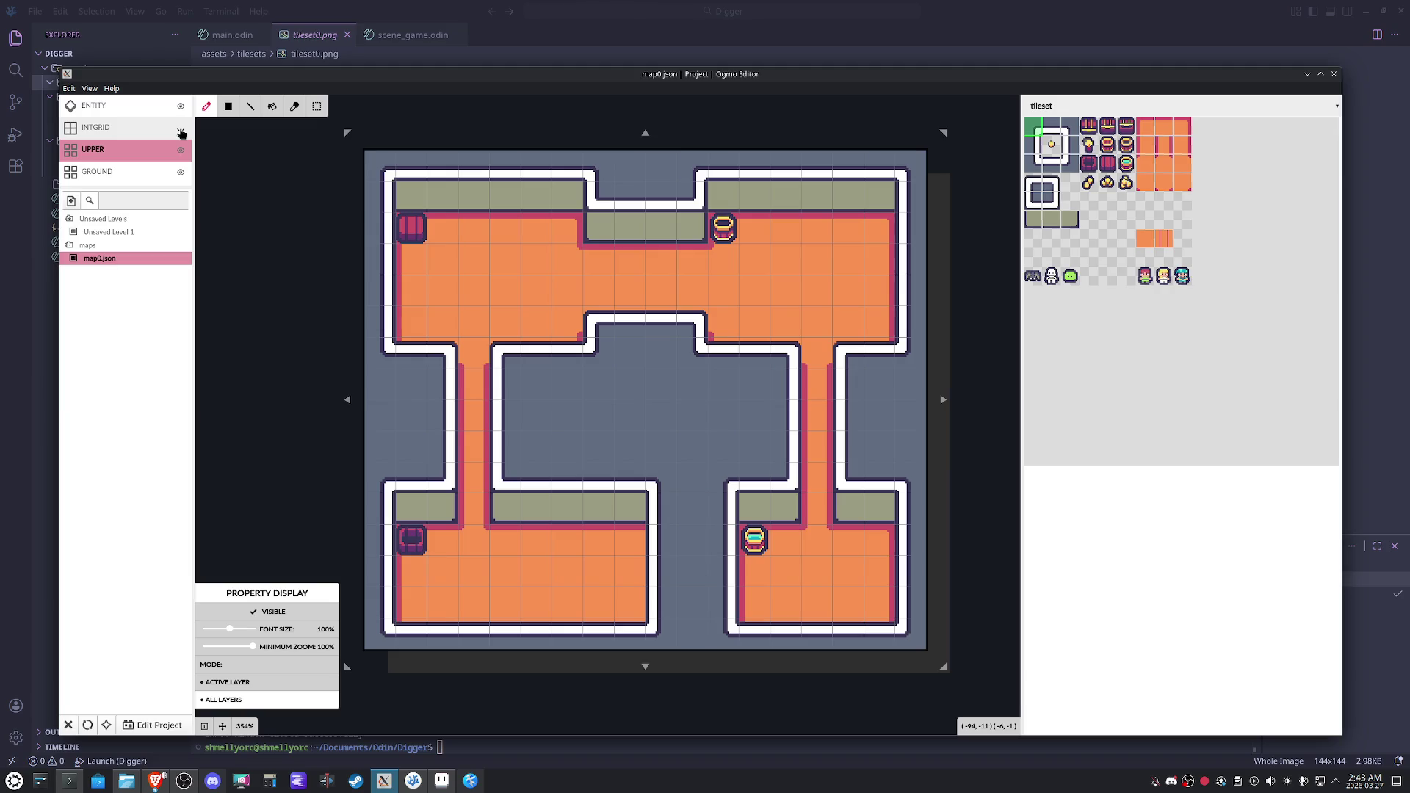
{"action": "left_click", "coordinate": [317, 106]}
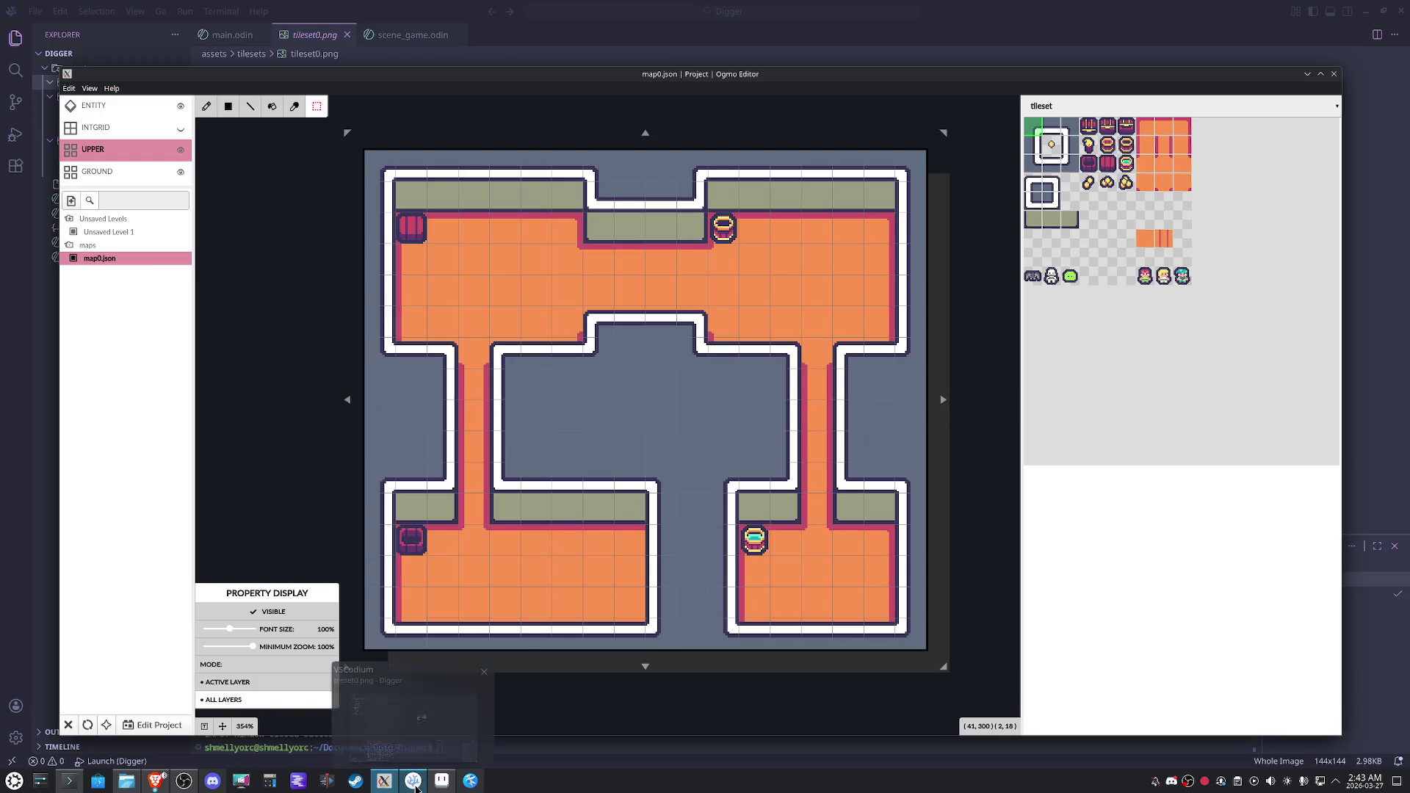
{"action": "left_click", "coordinate": [413, 780]}
{"action": "left_click", "coordinate": [97, 127]}
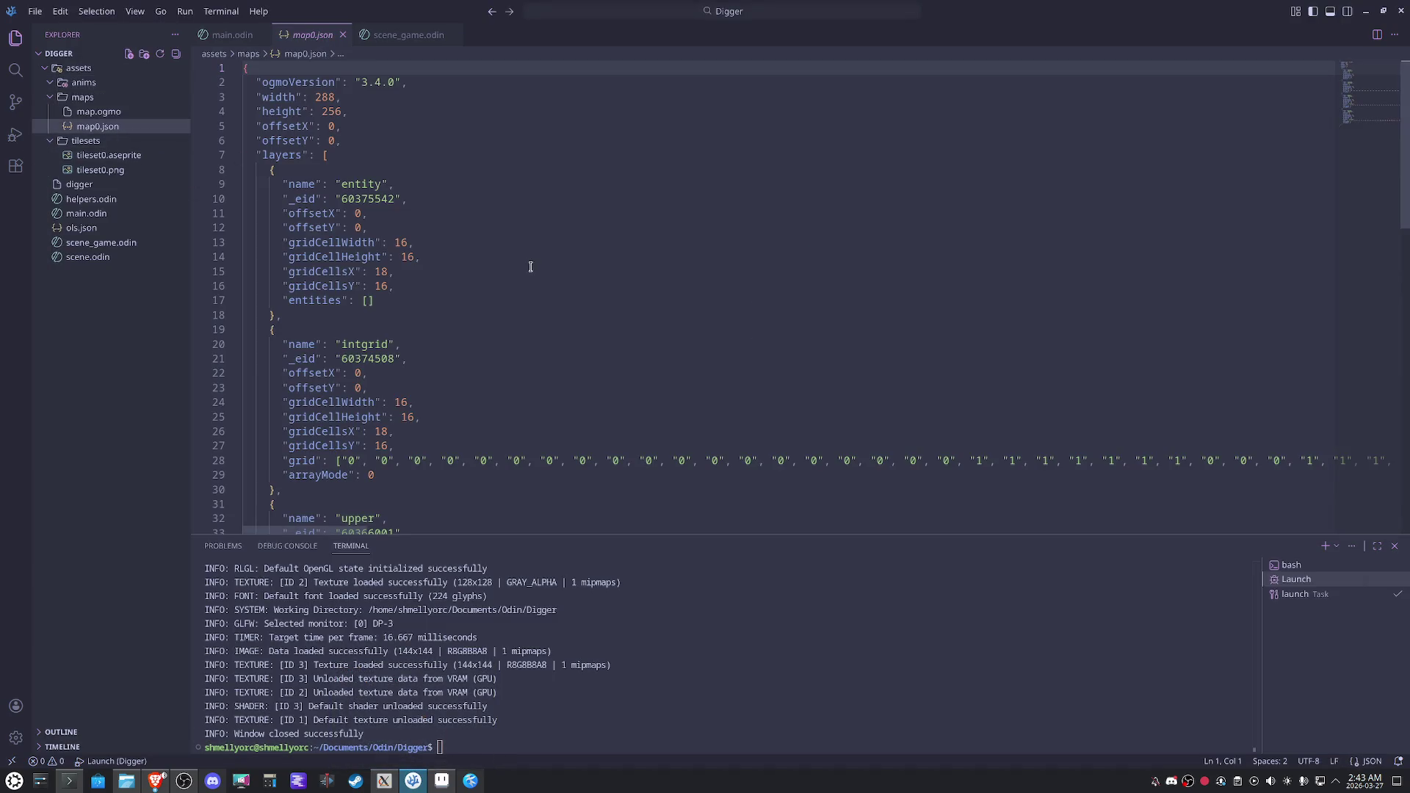
Show map0.json in a narrow right split beside a wider main.odin pane.
{"action": "mouse_move", "coordinate": [307, 35]}
{"action": "left_mouse_down"}
{"action": "mouse_move", "coordinate": [731, 131]}
{"action": "mouse_move", "coordinate": [1306, 173]}
{"action": "mouse_move", "coordinate": [1039, 198]}
{"action": "left_mouse_up"}
{"action": "left_click_drag", "start_coordinate": [802, 251], "coordinate": [1058, 252]}
{"action": "left_click", "coordinate": [95, 11]}
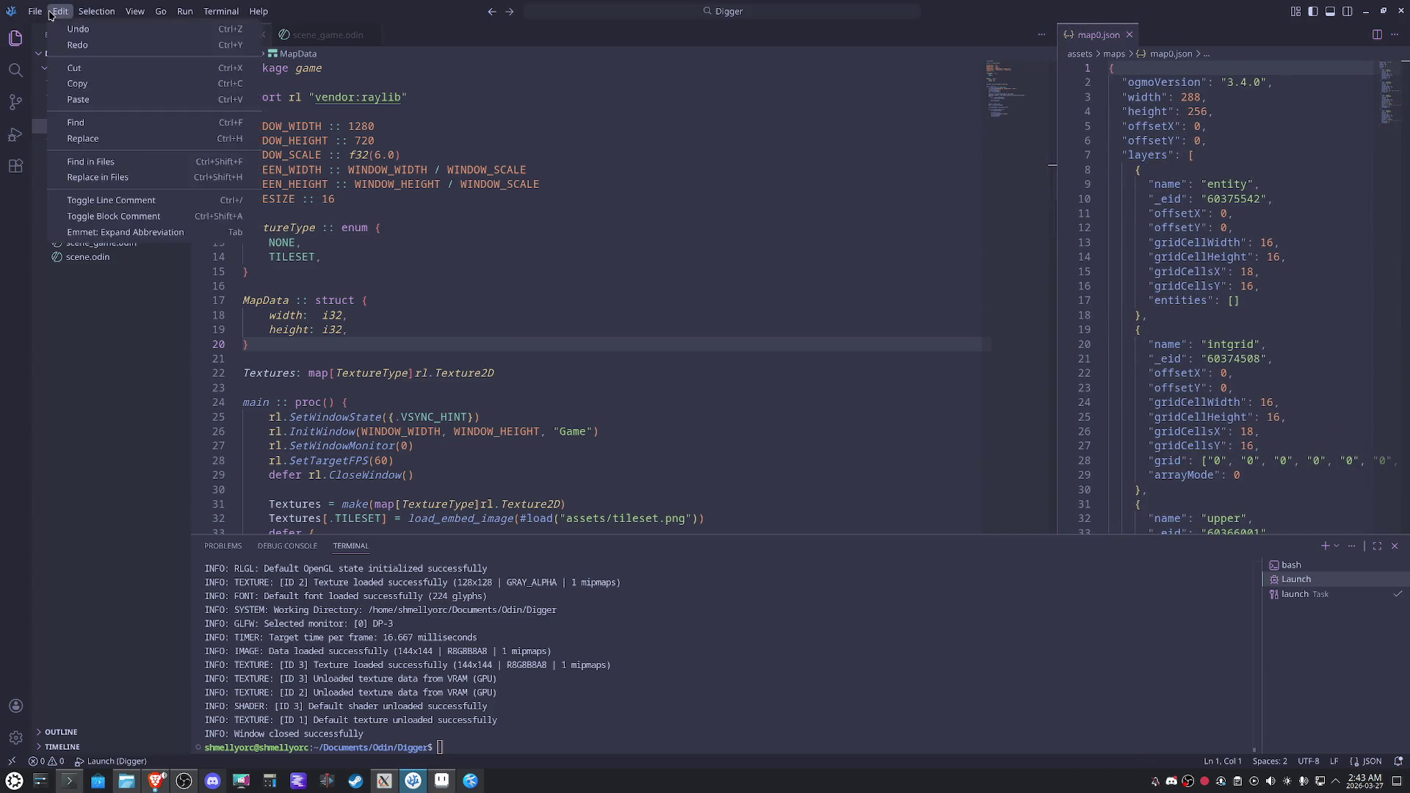
{"action": "mouse_move", "coordinate": [95, 319]}
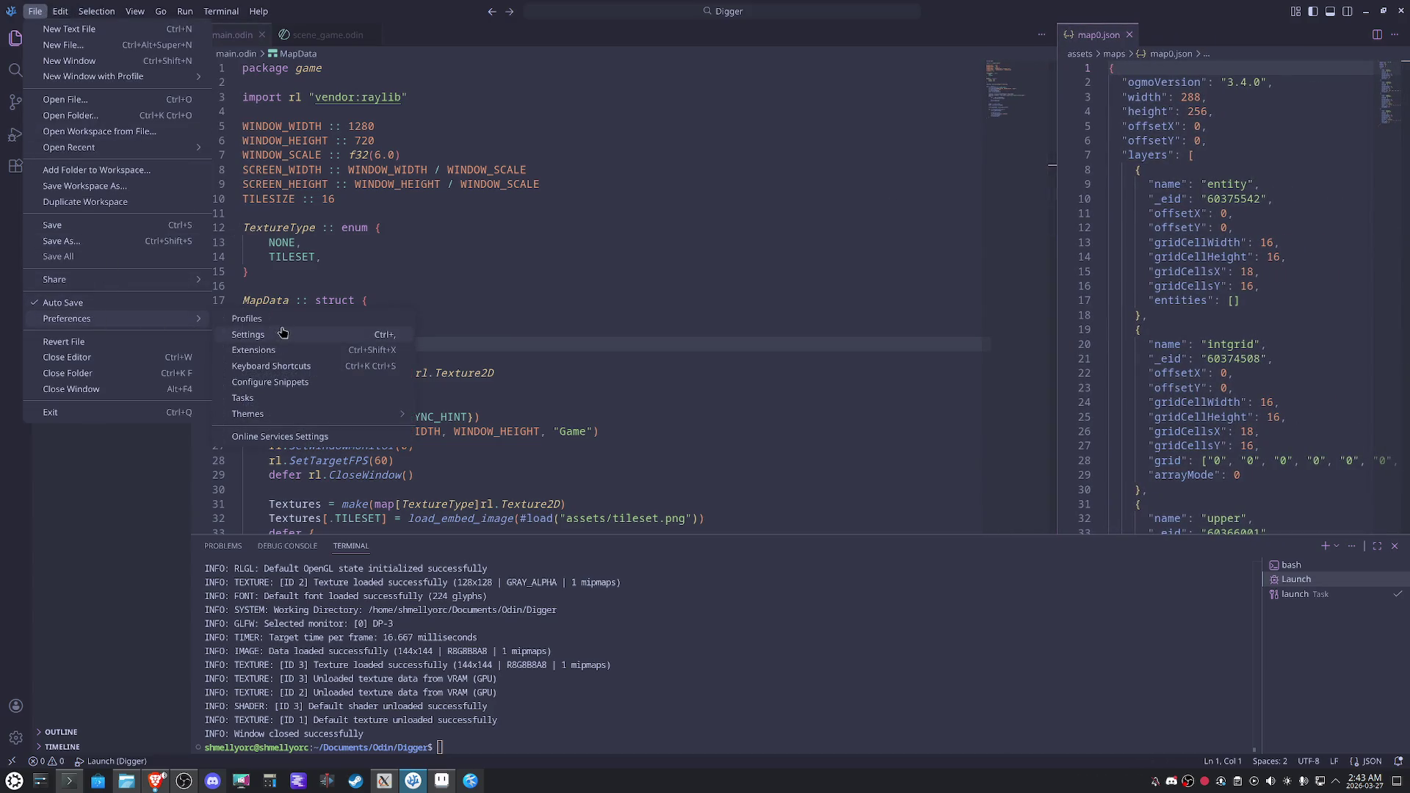
{"action": "left_click", "coordinate": [277, 336]}
Set Window: Zoom Level to 0.5 in Settings and return to main.odin.
{"action": "type", "text": "zoom"}
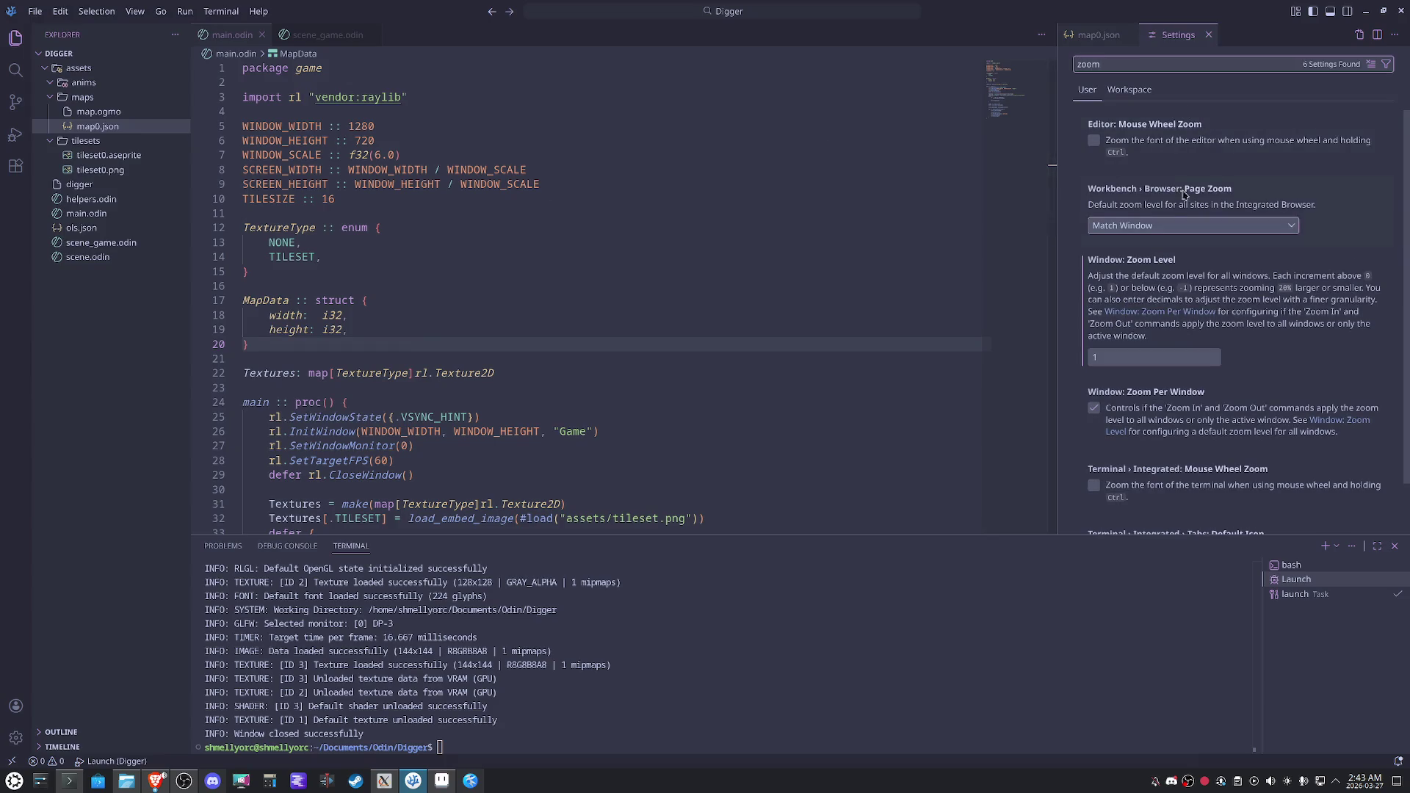
{"action": "mouse_move", "coordinate": [1176, 35]}
{"action": "left_mouse_down"}
{"action": "mouse_move", "coordinate": [642, 55]}
{"action": "mouse_move", "coordinate": [603, 38]}
{"action": "mouse_move", "coordinate": [407, 39]}
{"action": "left_mouse_up"}
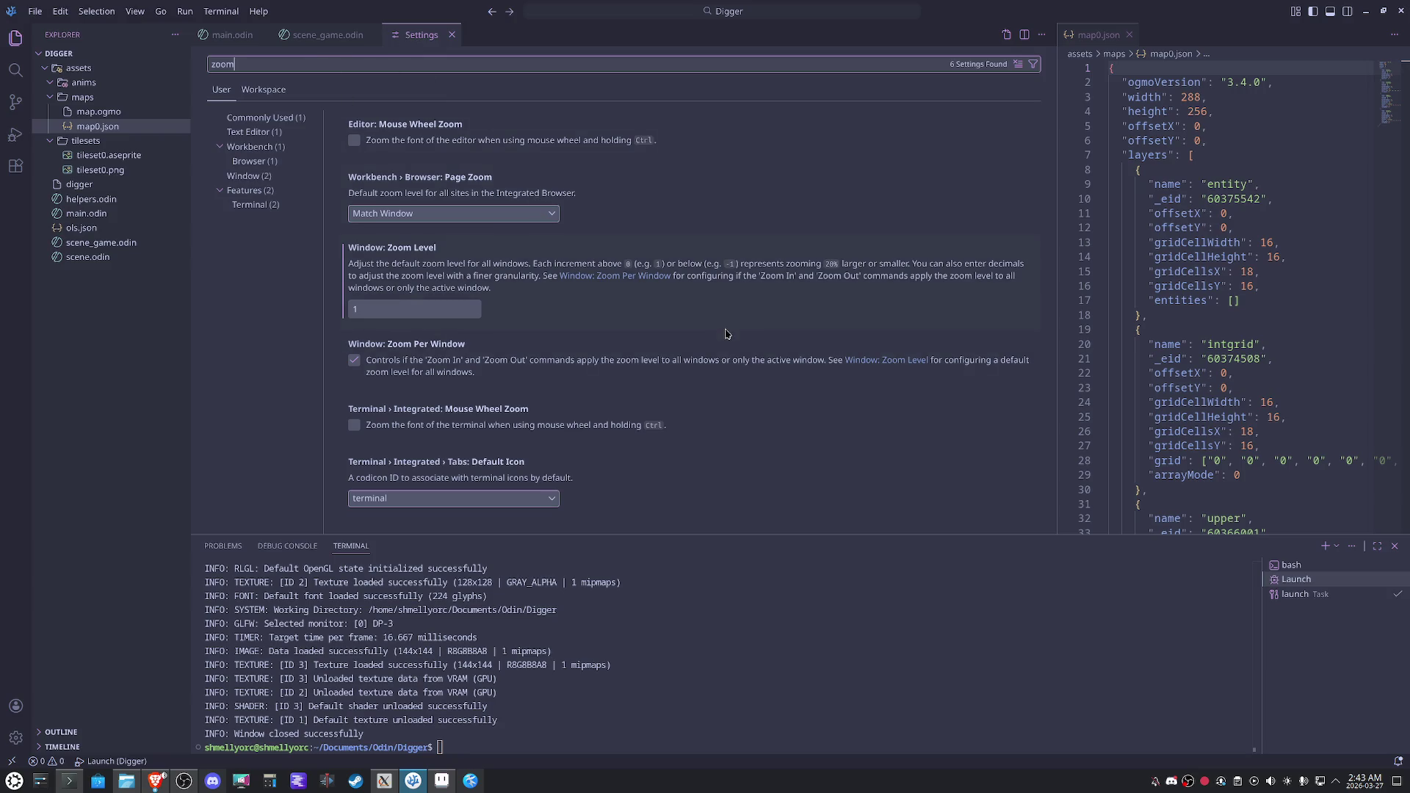
{"action": "double_click", "coordinate": [390, 308]}
{"action": "type", "text": "0"}
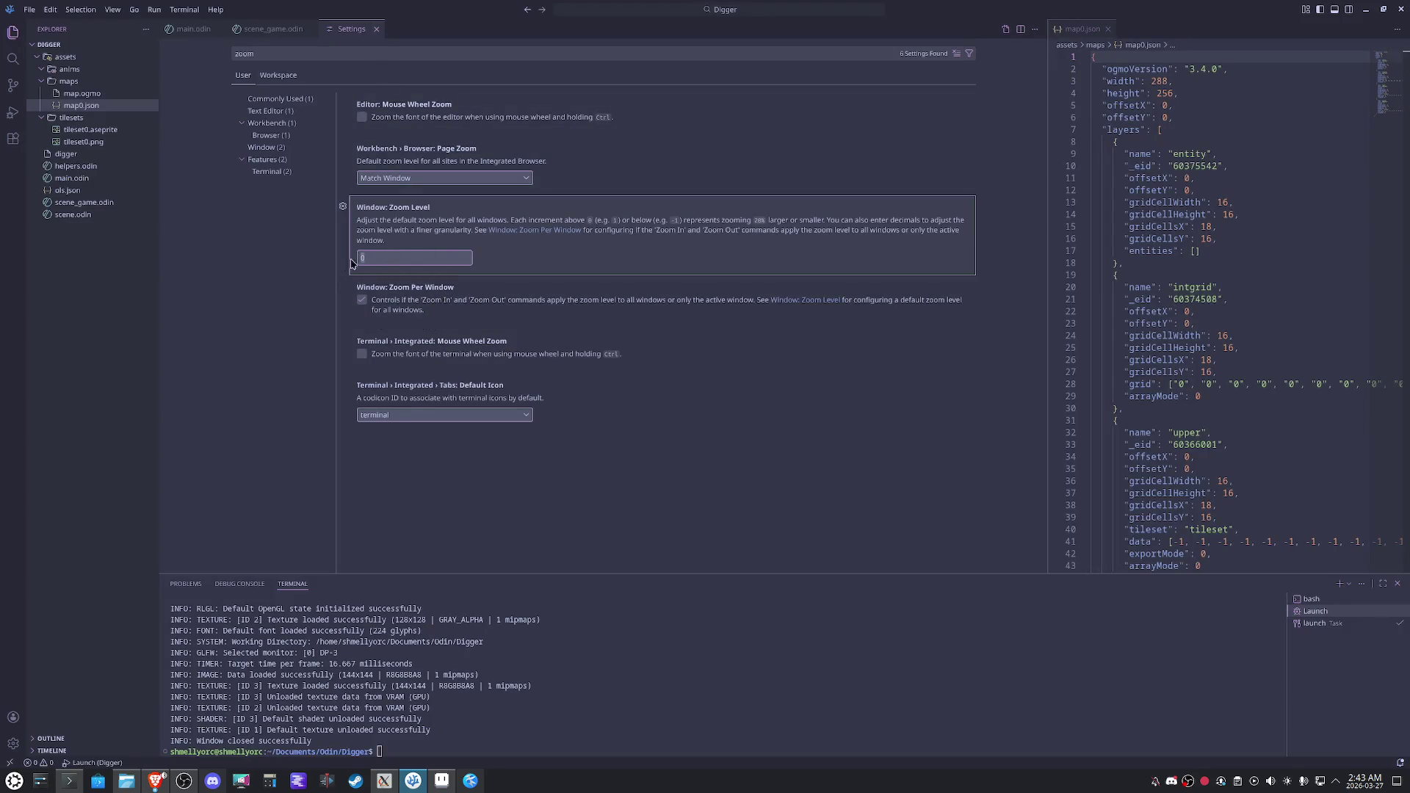
{"action": "type", "text": ".5"}
{"action": "left_click", "coordinate": [412, 31]}
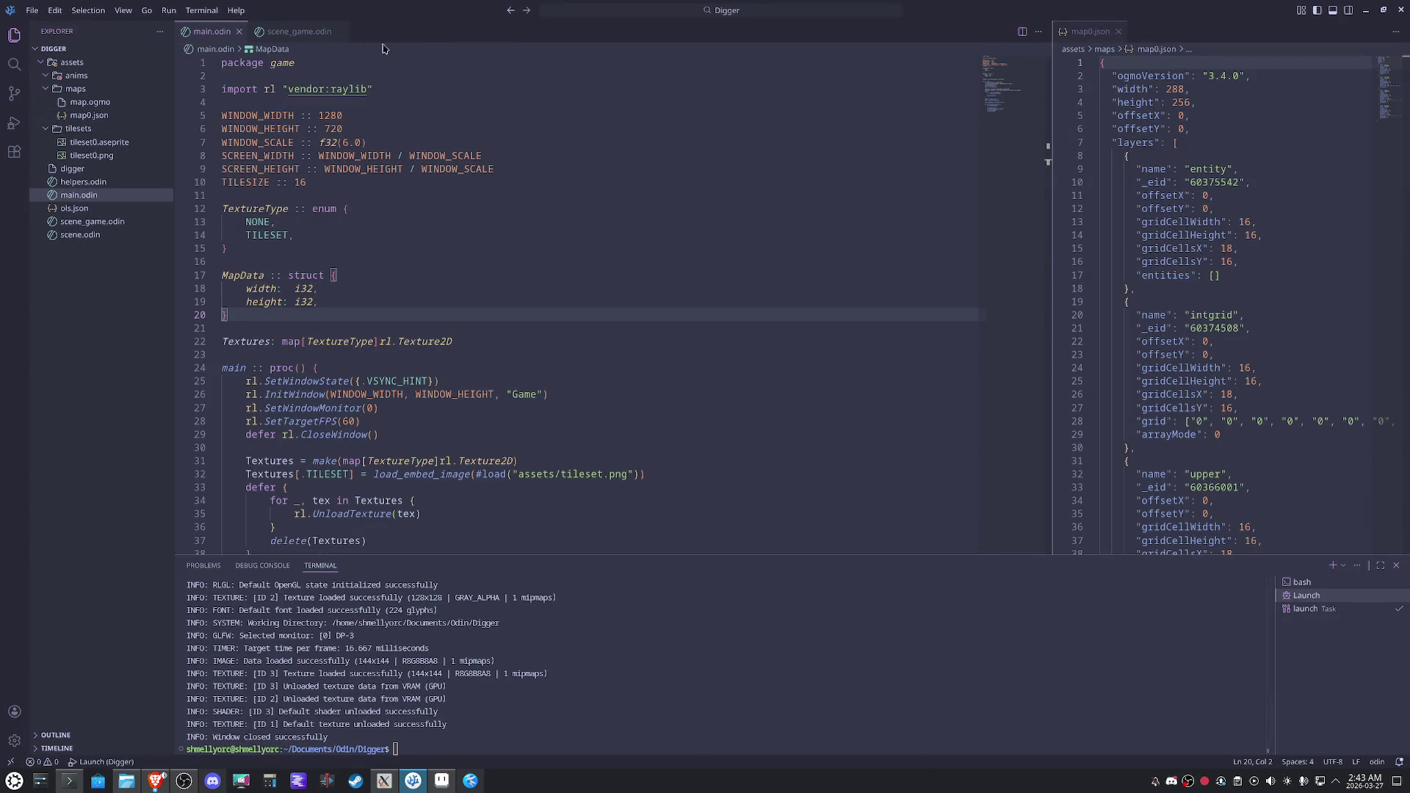
Begin a 'Maps: map[' declaration on a new line below the Textures declaration.
{"action": "scroll", "coordinate": [835, 309], "scroll_direction": "down", "scroll_amount": 4}
{"action": "scroll", "coordinate": [797, 319], "scroll_direction": "up", "scroll_amount": 4}
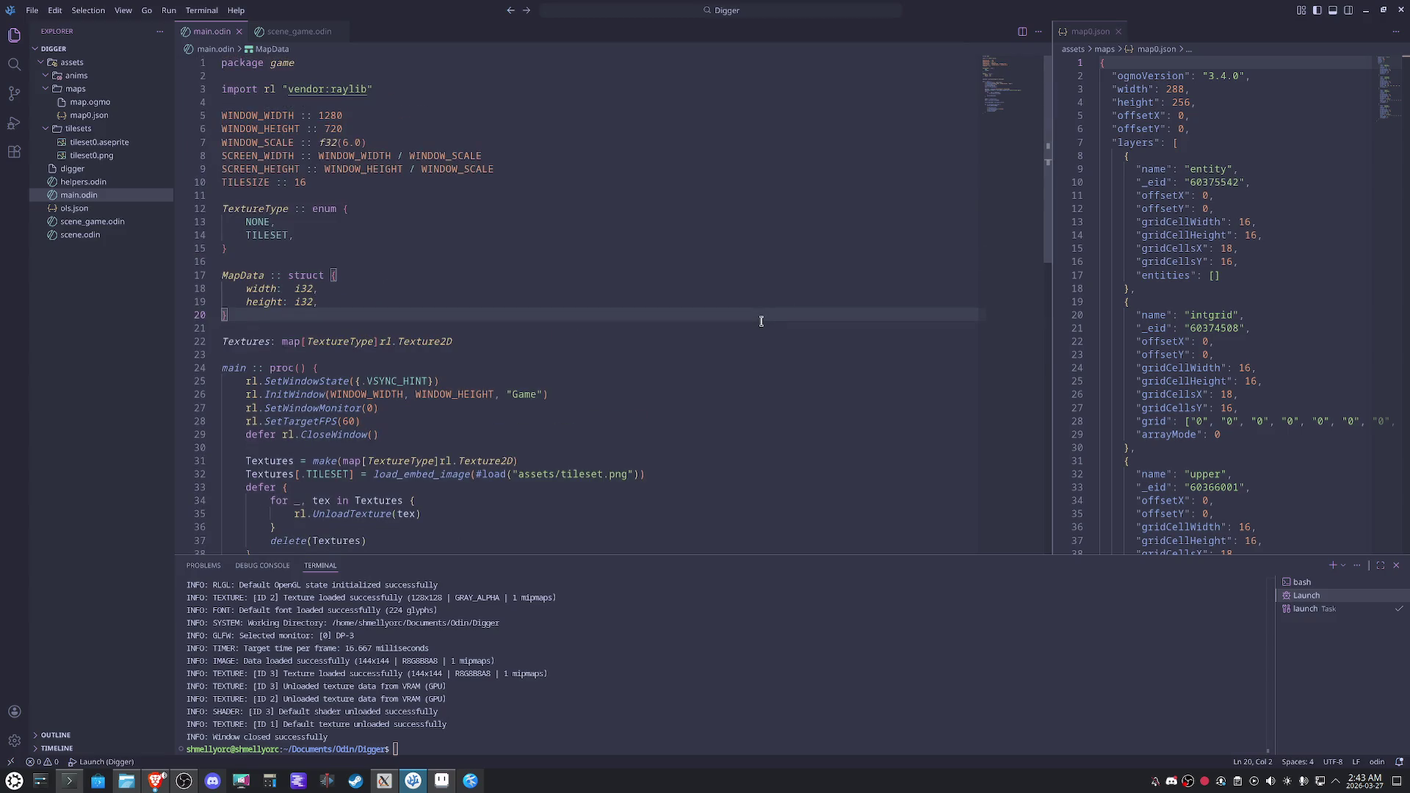
{"action": "left_click", "coordinate": [651, 292]}
{"action": "scroll", "coordinate": [635, 291], "scroll_direction": "down", "scroll_amount": 5}
{"action": "scroll", "coordinate": [635, 292], "scroll_direction": "up", "scroll_amount": 5}
{"action": "left_click", "coordinate": [514, 341]}
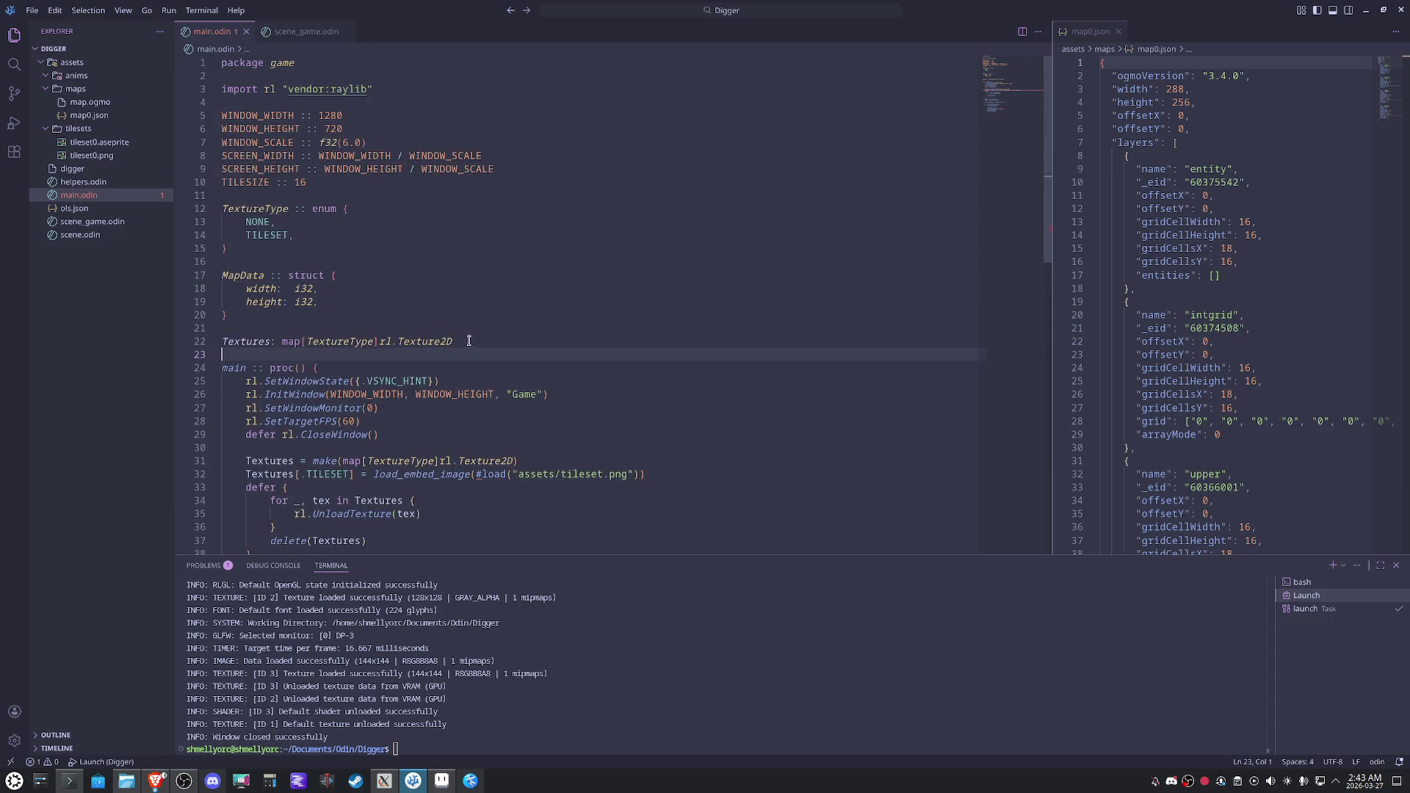
{"action": "key", "text": "Return"}
{"action": "type", "text": "M"}
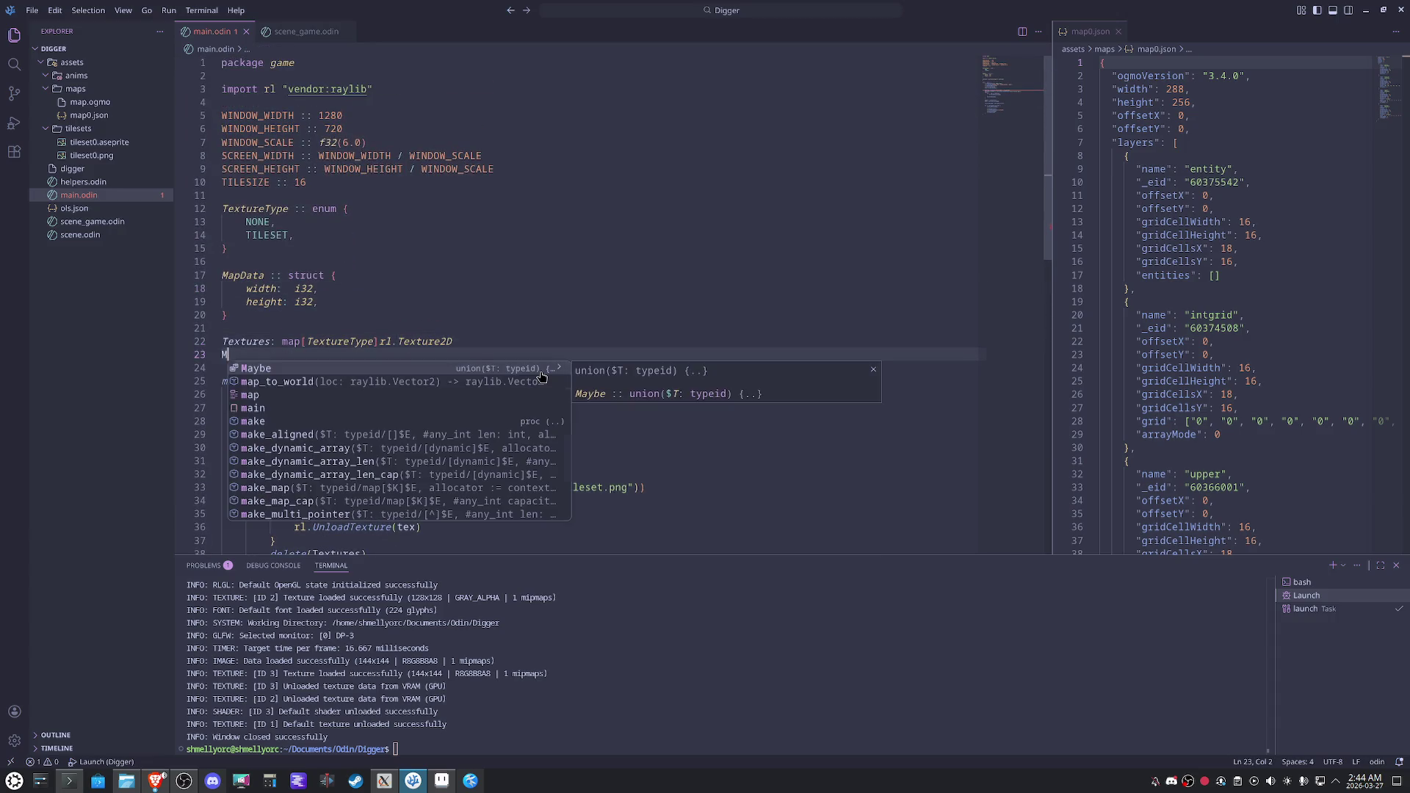
{"action": "type", "text": "a"}
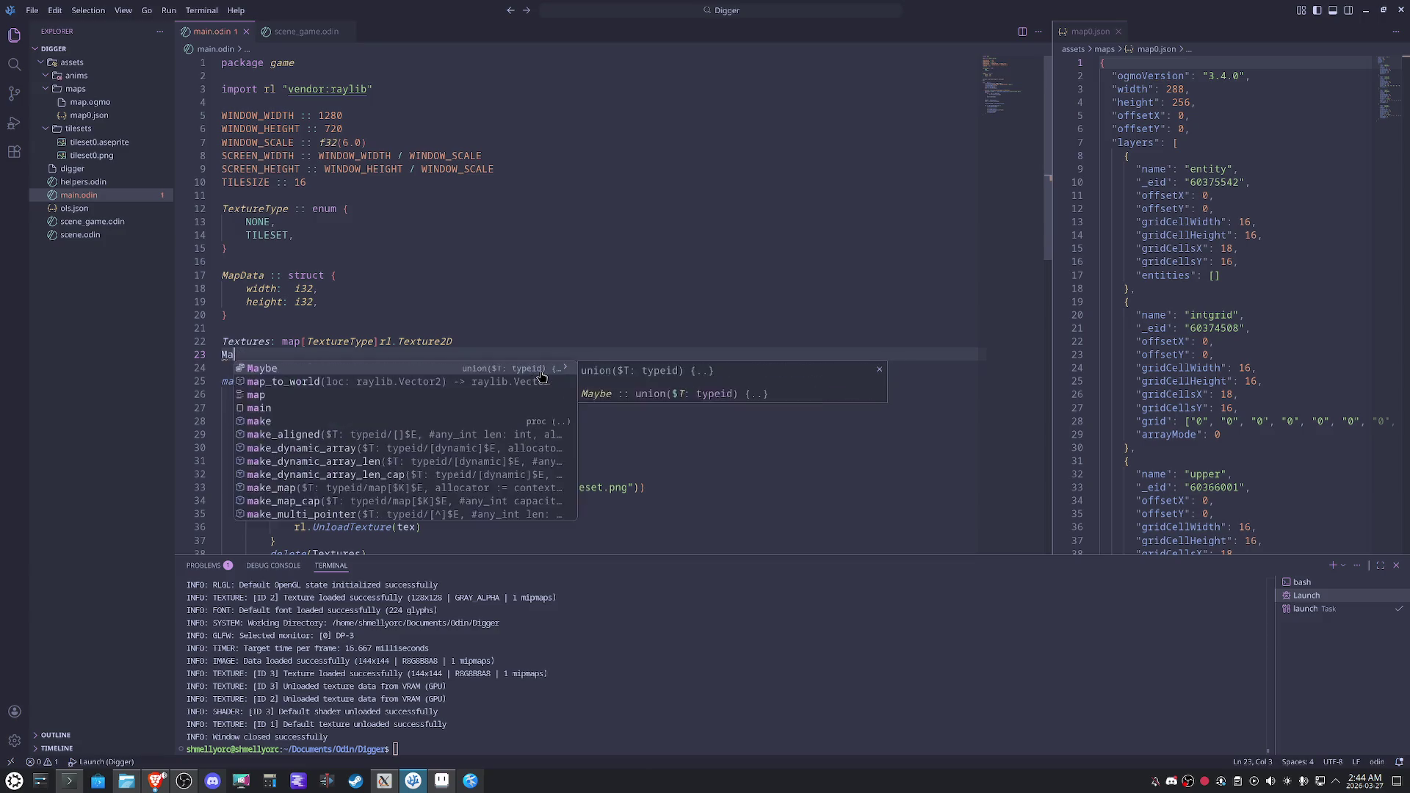
{"action": "type", "text": "ps: "}
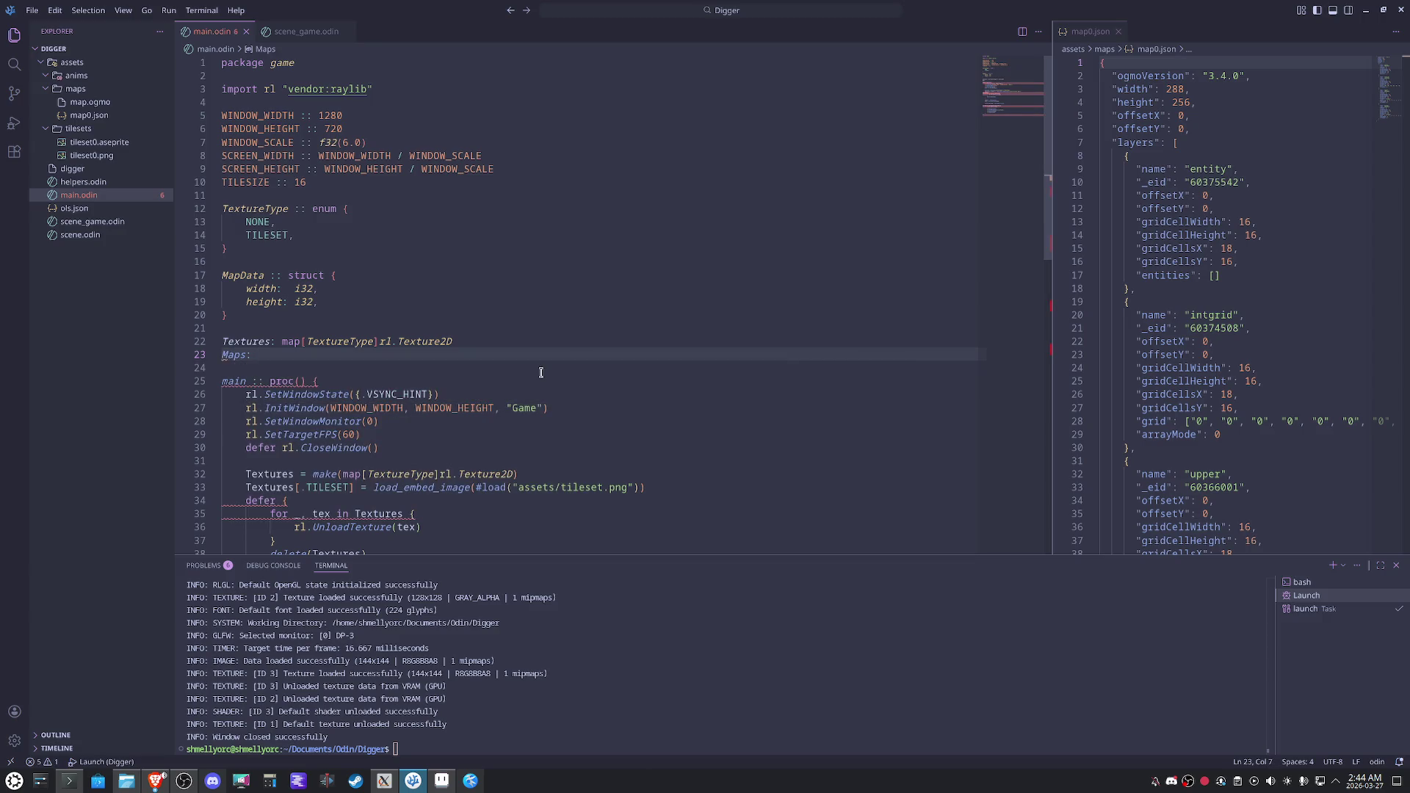
{"action": "type", "text": "map["}
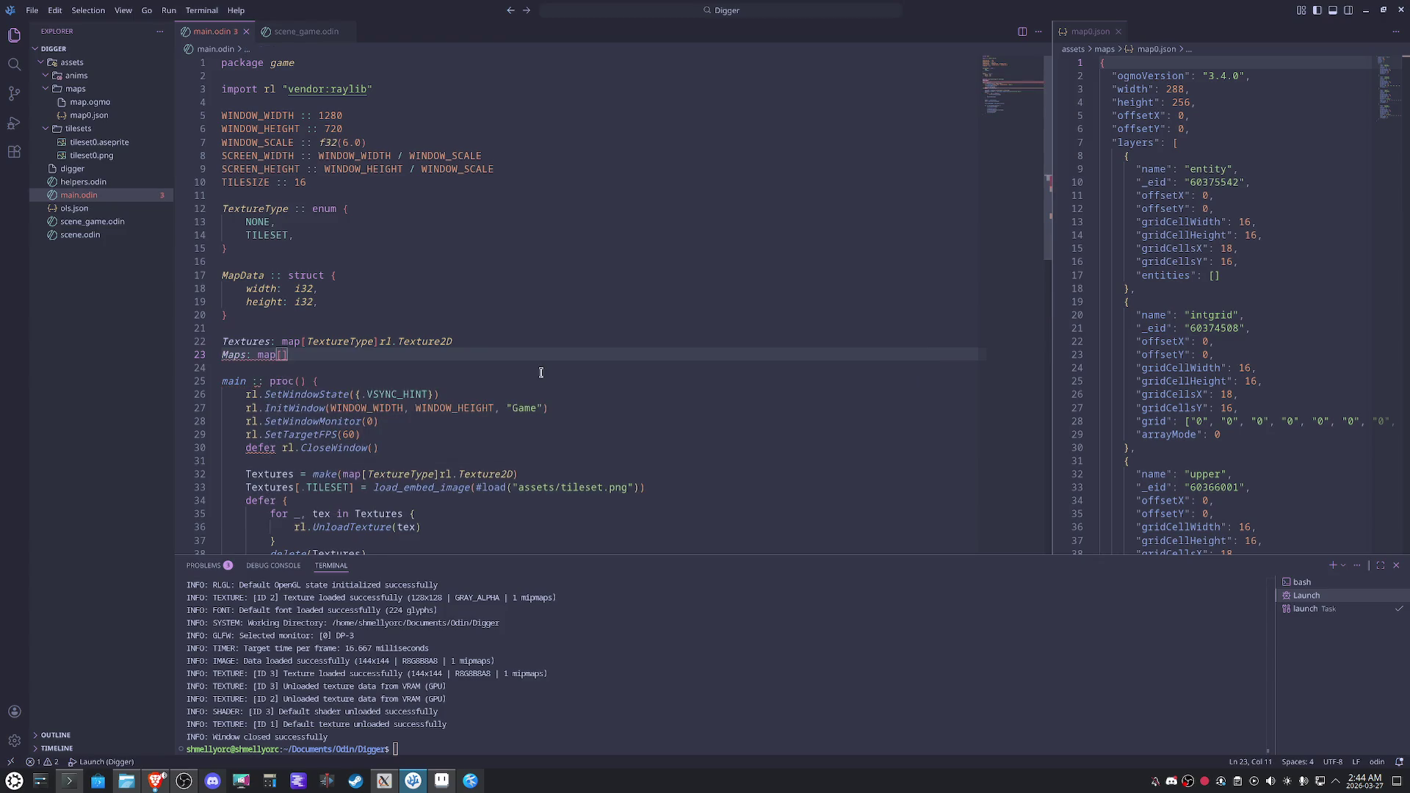
Duplicate the TextureType enum below itself and rename the copy MapType.
{"action": "left_click_drag", "start_coordinate": [227, 249], "coordinate": [222, 209]}
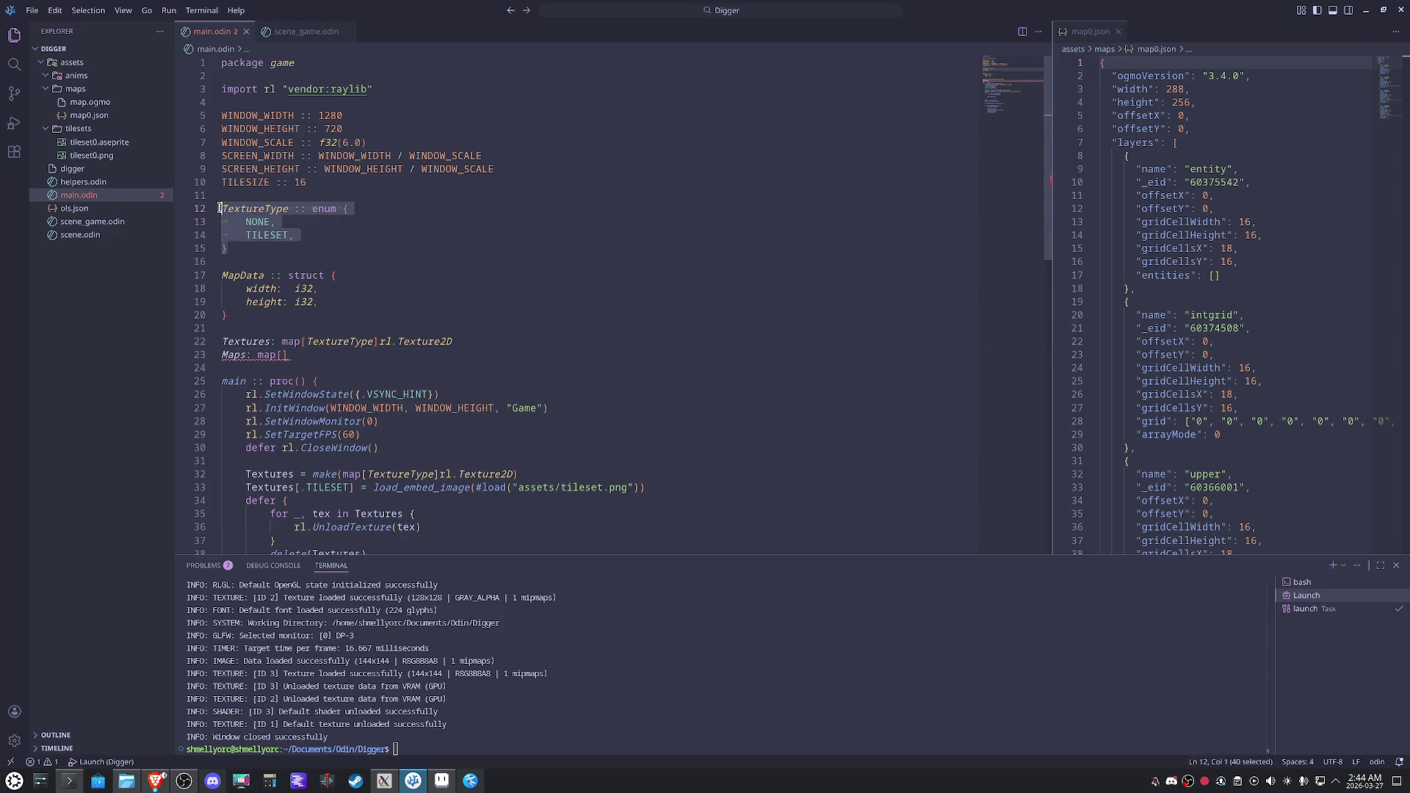
{"action": "key", "text": "ctrl+c"}
{"action": "left_click", "coordinate": [258, 251]}
{"action": "key", "text": "Return"}
{"action": "key", "text": "Return"}
{"action": "key", "text": "ctrl+v"}
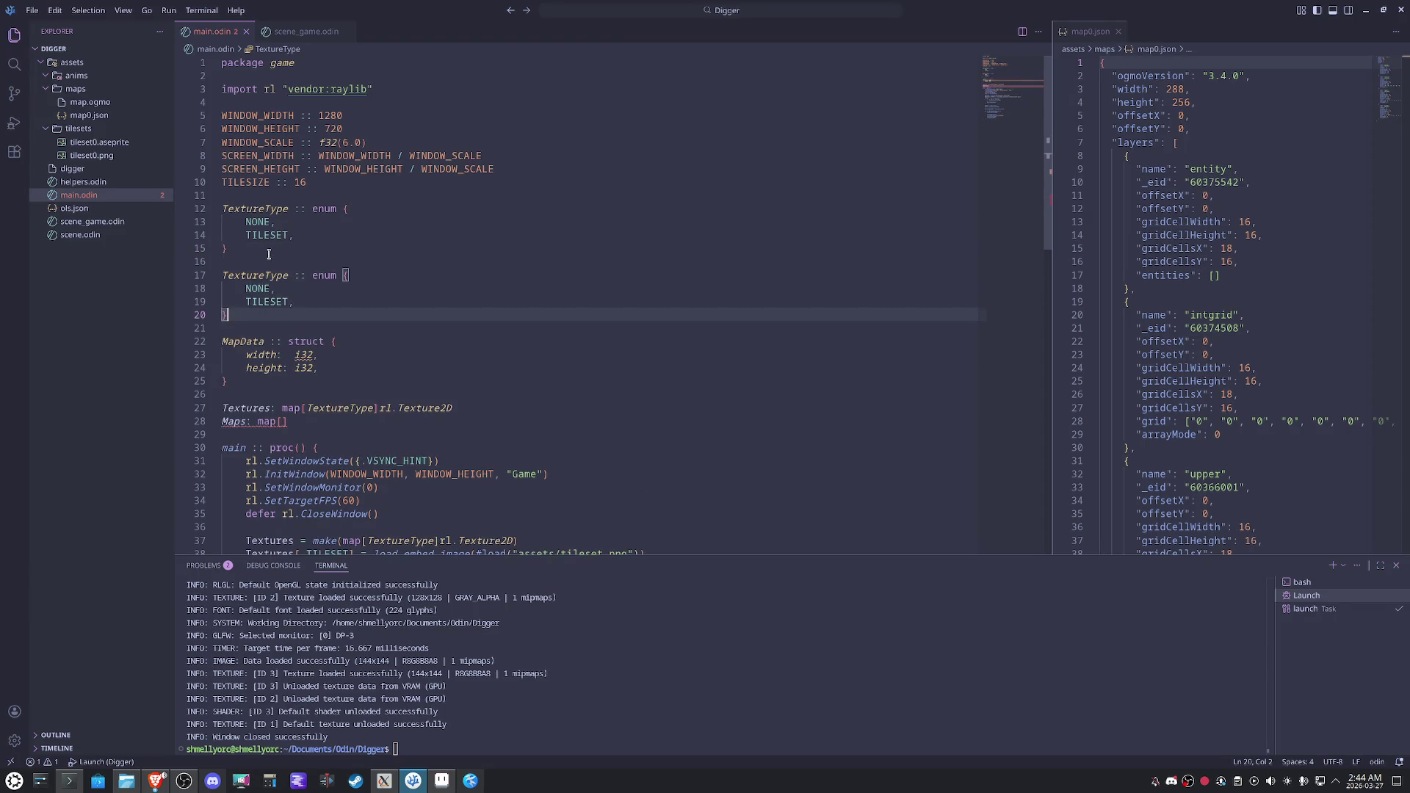
{"action": "left_click_drag", "start_coordinate": [271, 276], "coordinate": [220, 280]}
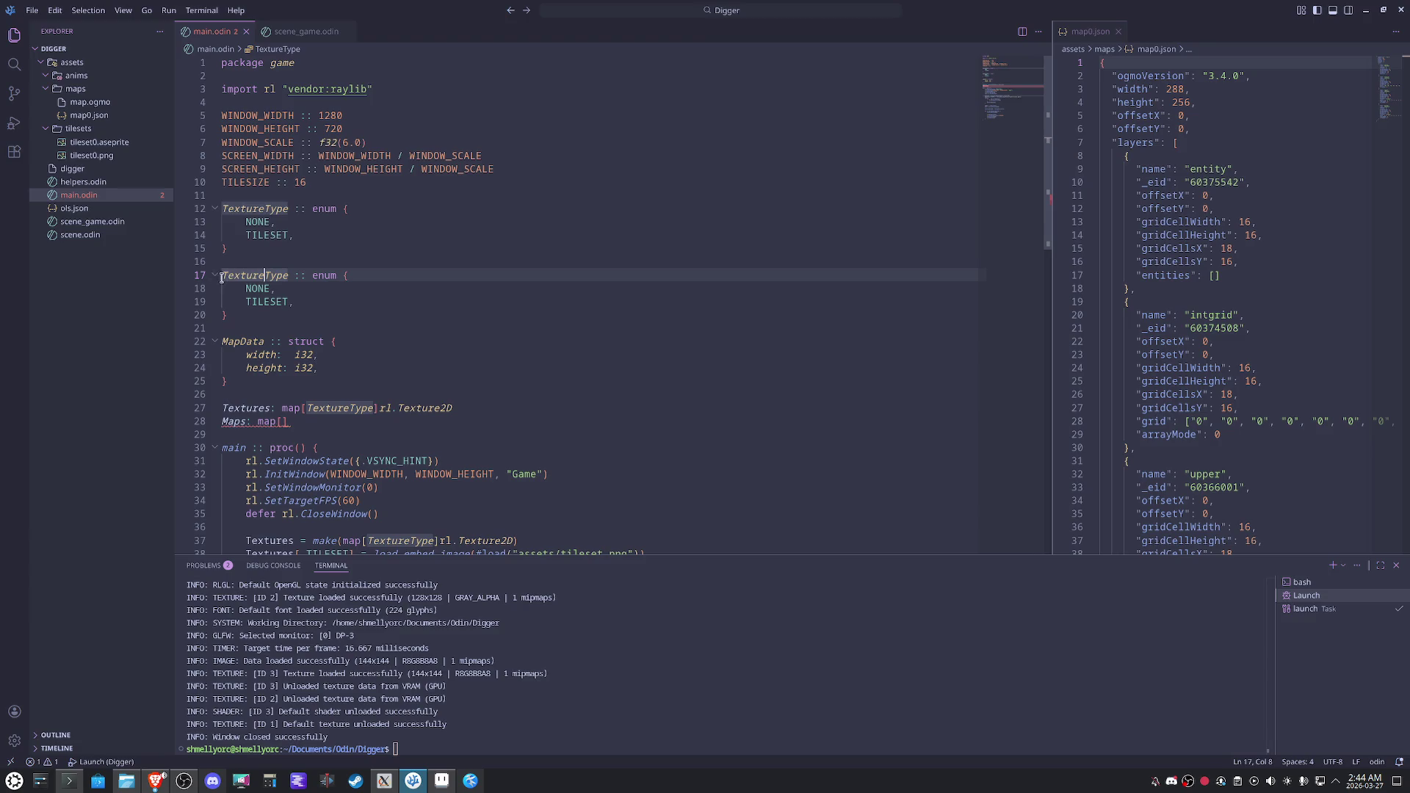
{"action": "type", "text": "Map"}
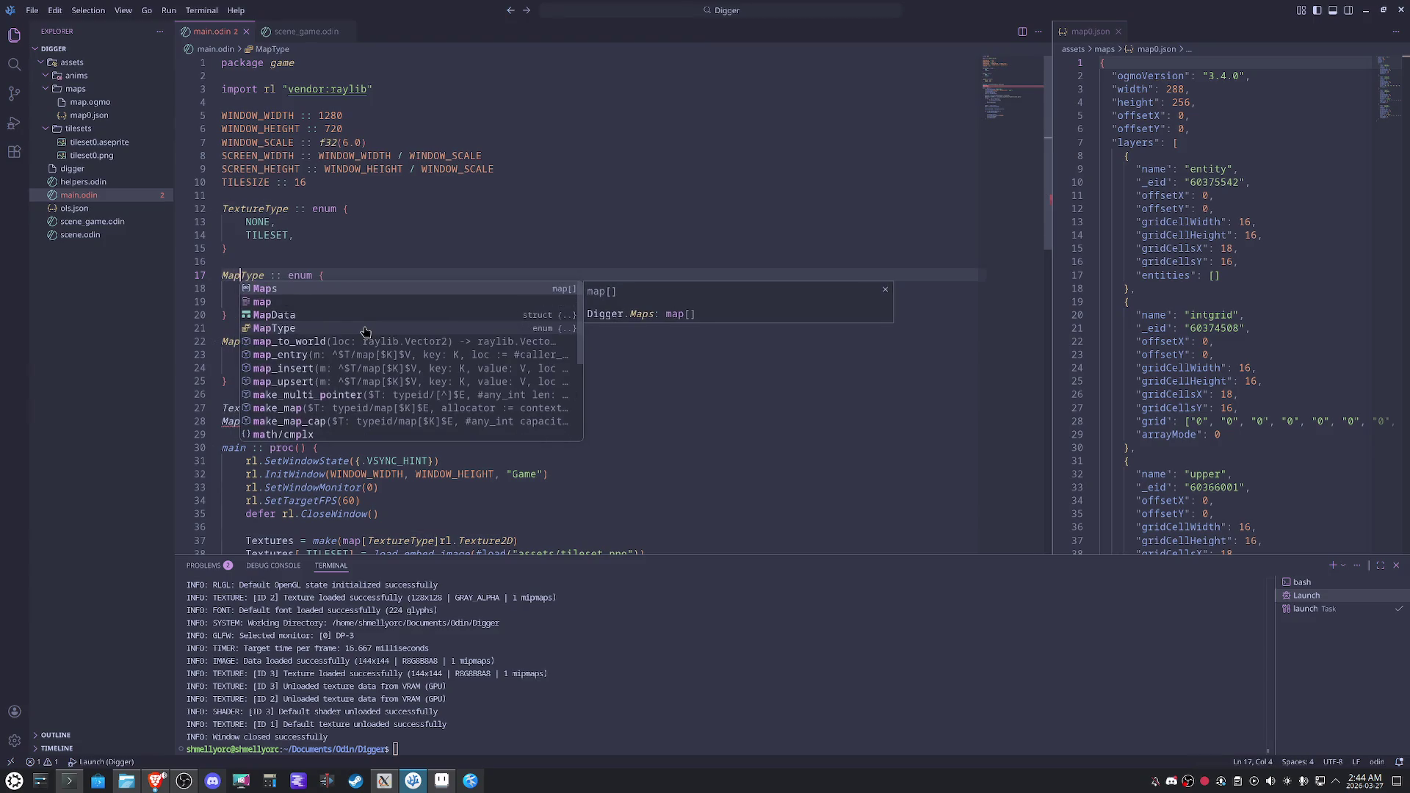
Replace the TILESET entry in the MapType enum with MAP0.
{"action": "left_click", "coordinate": [424, 238]}
{"action": "left_click", "coordinate": [265, 288]}
{"action": "double_click", "coordinate": [264, 302]}
{"action": "type", "text": "Map0,"}
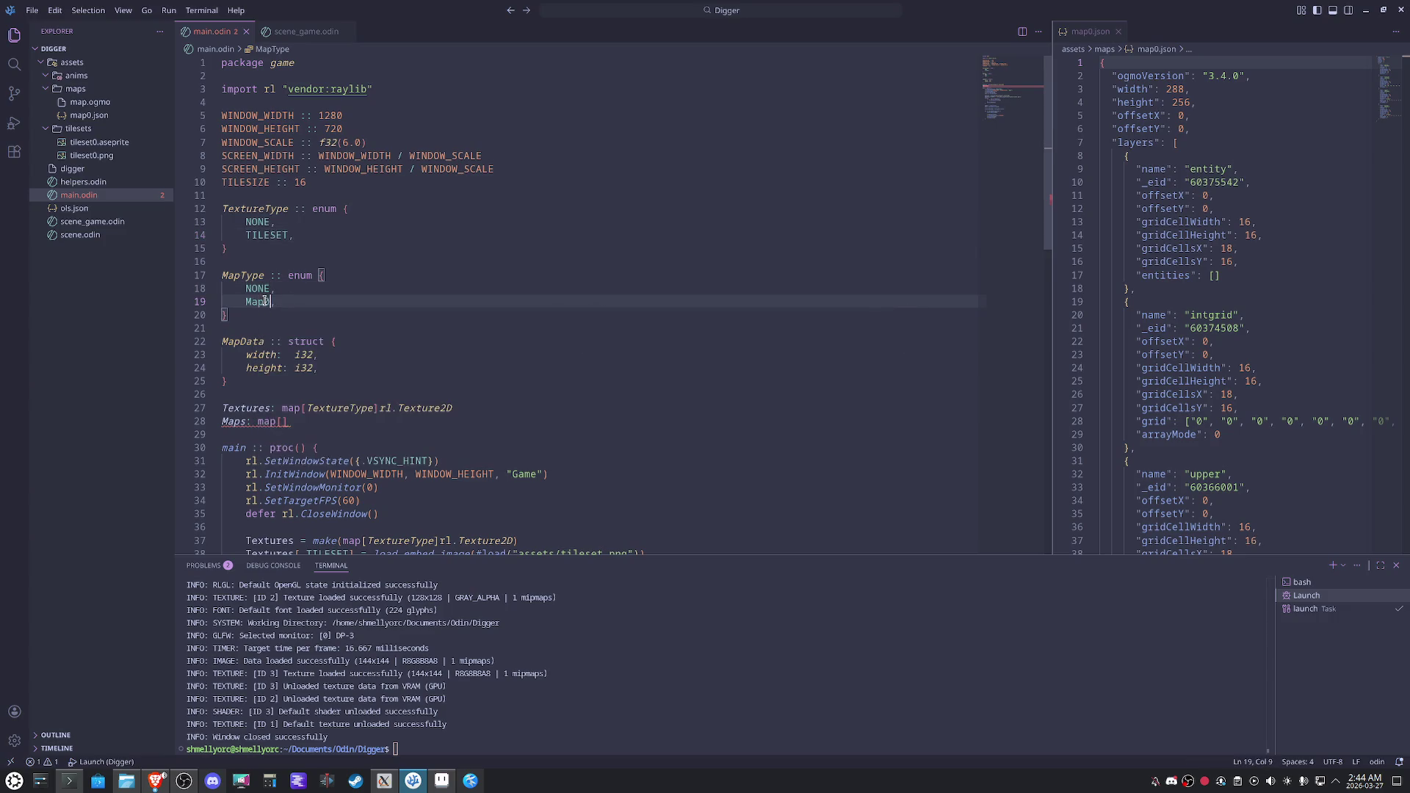
{"action": "double_click", "coordinate": [265, 302]}
{"action": "type", "text": "MAP0"}
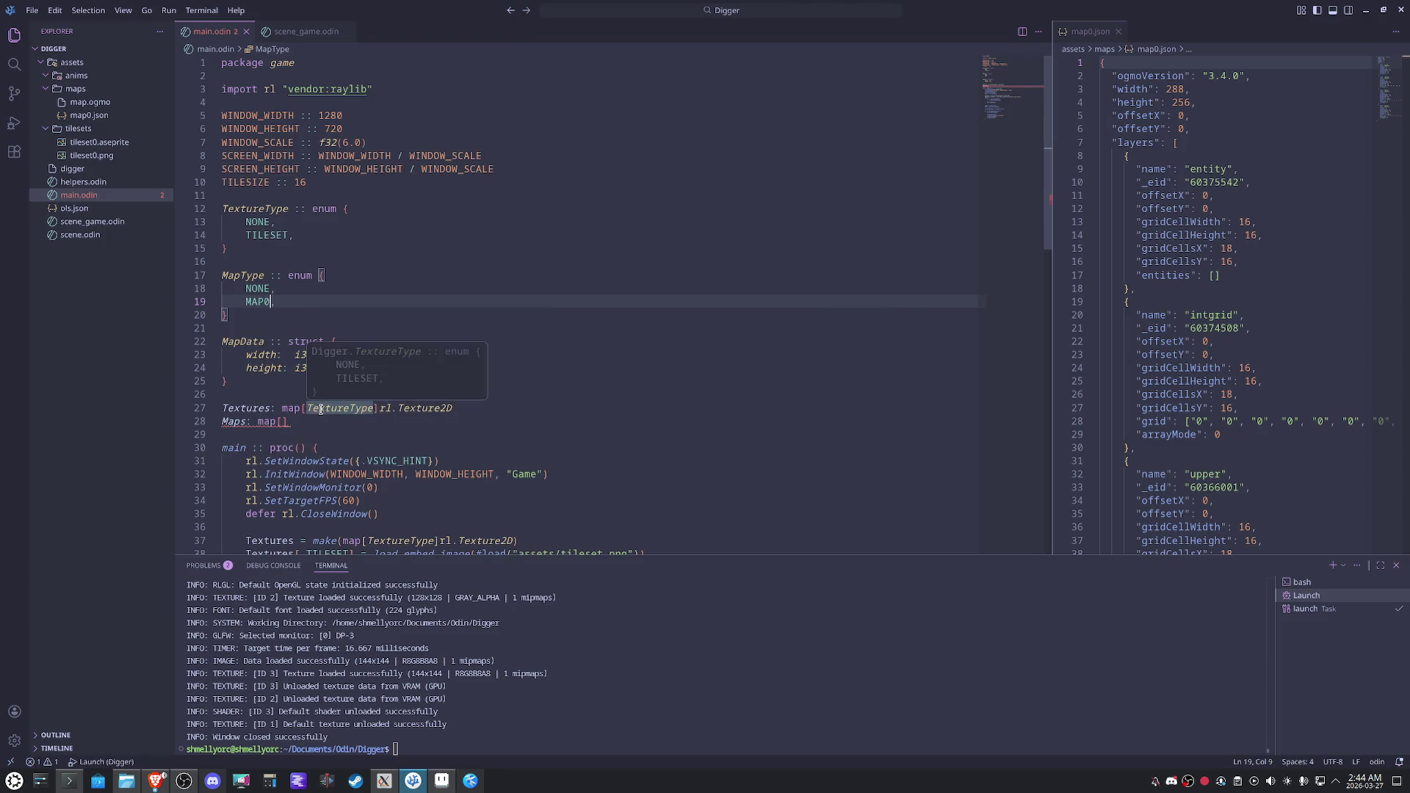
Complete the declaration as 'Maps: map[MapType]MapData' and select the MapData width field.
{"action": "left_click", "coordinate": [283, 423]}
{"action": "type", "text": "Map"}
{"action": "key", "text": "Return"}
{"action": "type", "text": "MapData"}
{"action": "left_click", "coordinate": [651, 390]}
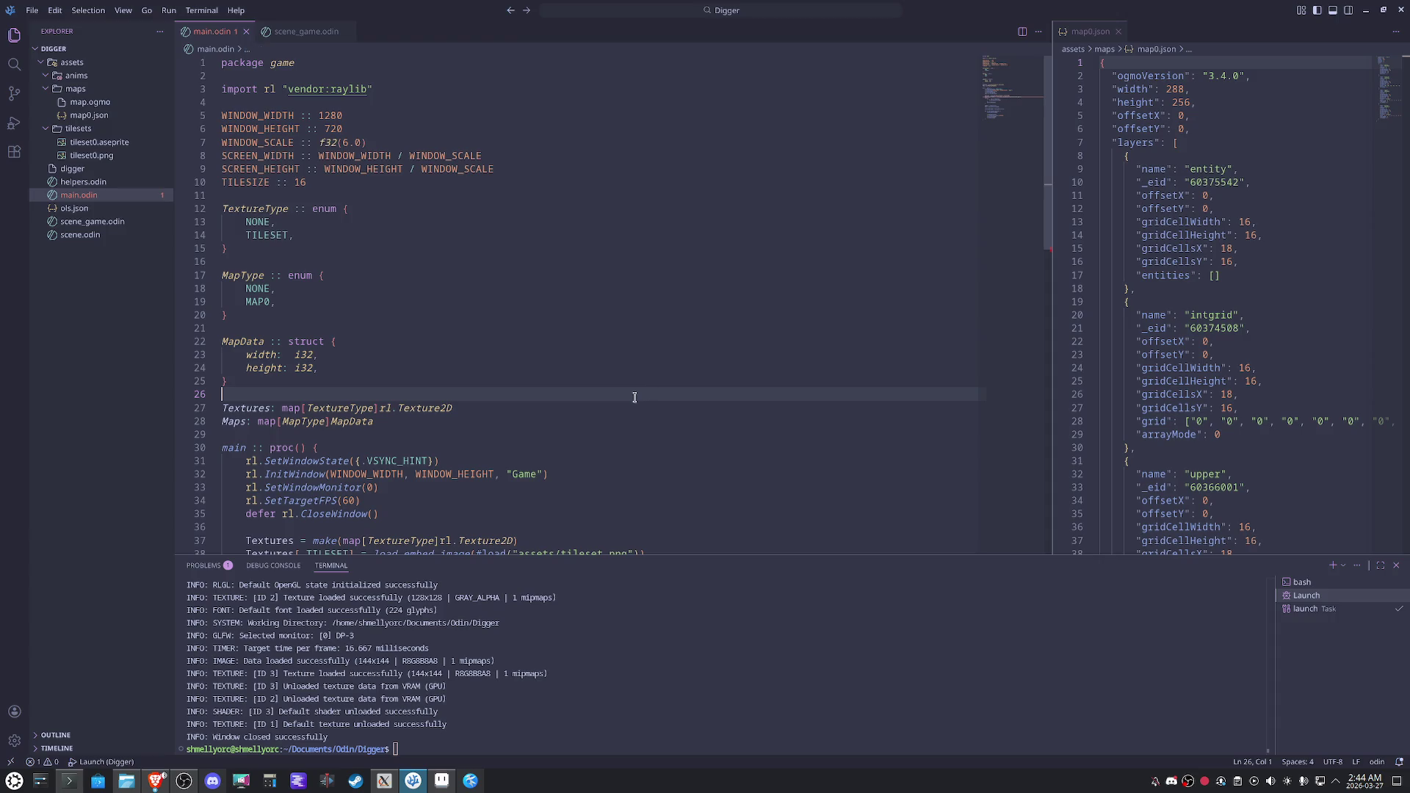
{"action": "scroll", "coordinate": [598, 406], "scroll_direction": "down", "scroll_amount": 3}
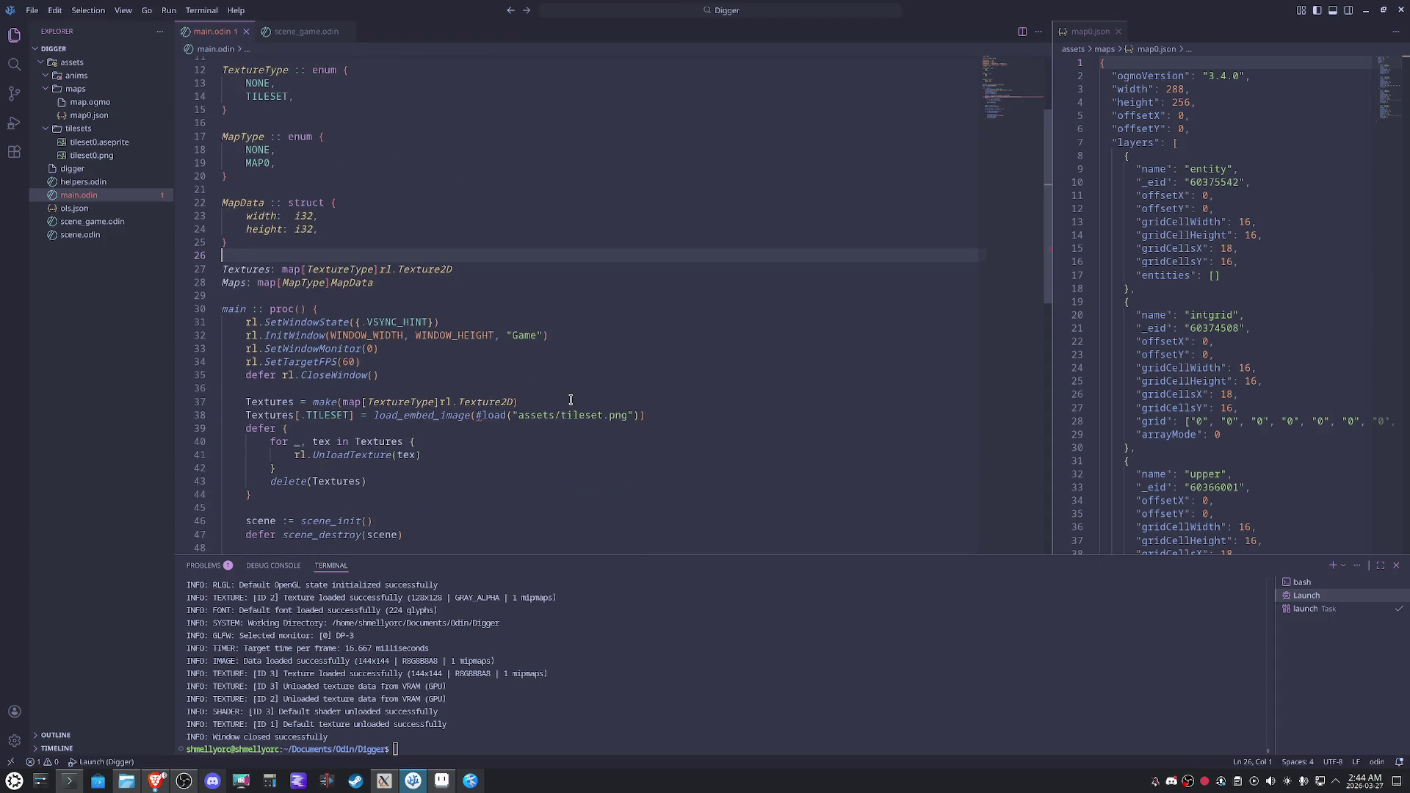
{"action": "scroll", "coordinate": [571, 400], "scroll_direction": "up", "scroll_amount": 1}
{"action": "scroll", "coordinate": [570, 400], "scroll_direction": "up", "scroll_amount": 3}
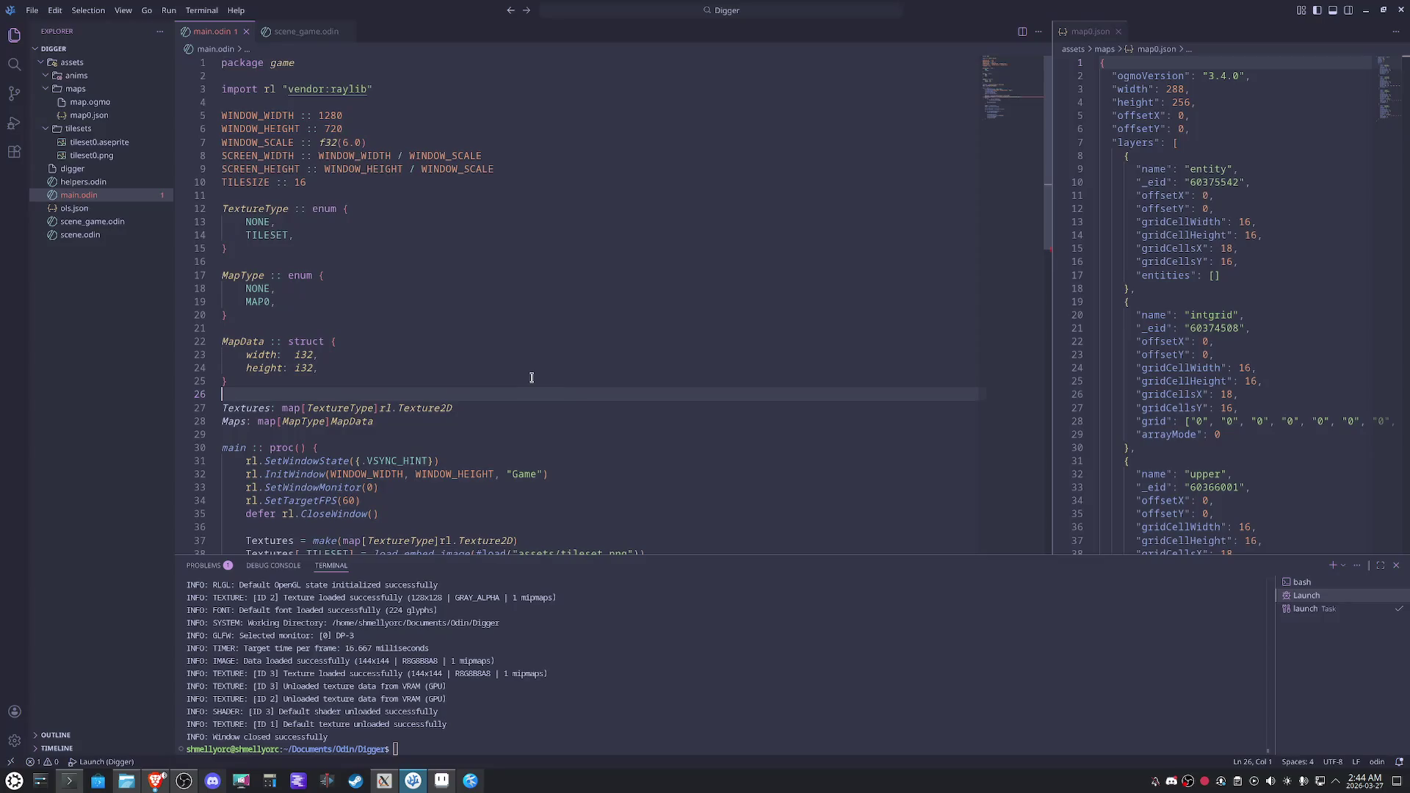
{"action": "left_click_drag", "start_coordinate": [463, 357], "coordinate": [470, 346]}
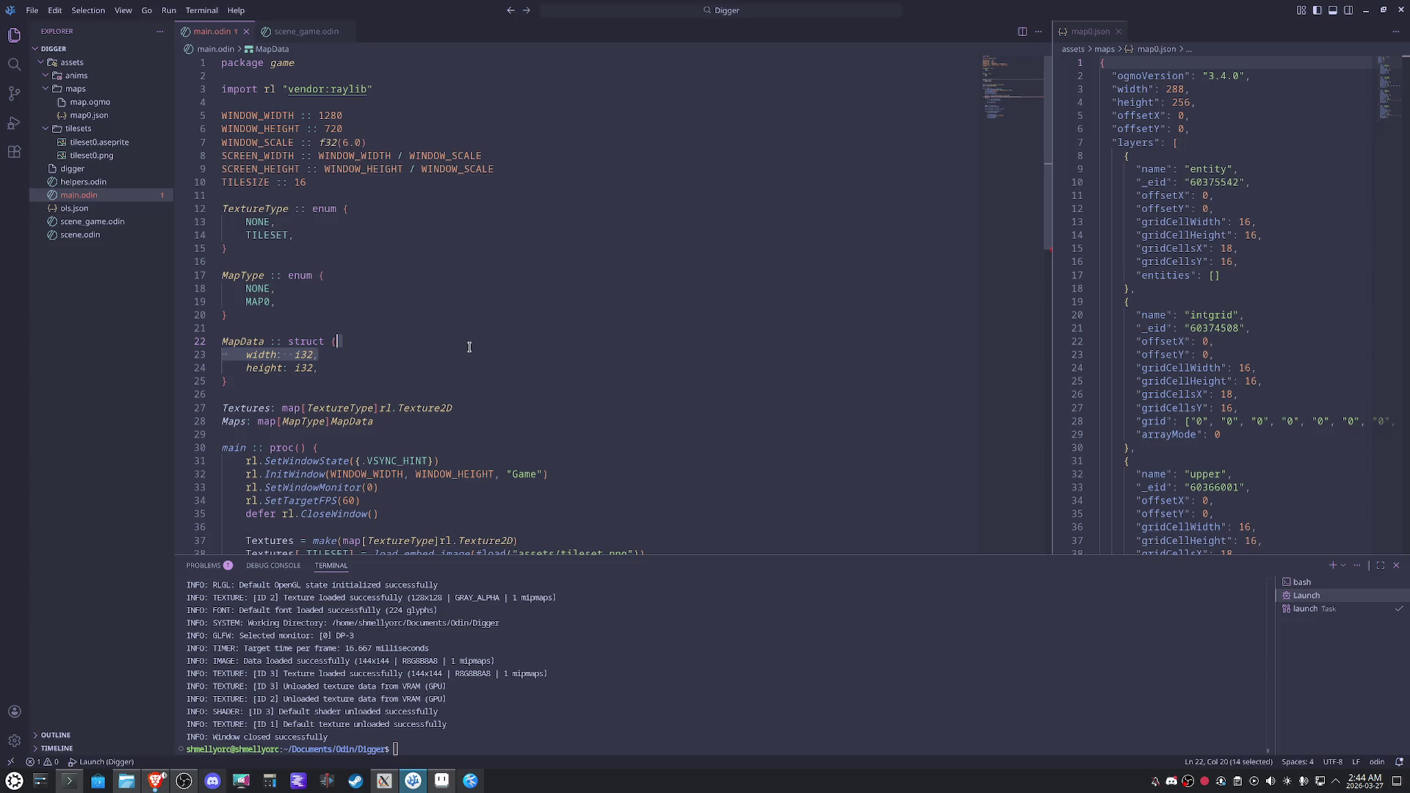